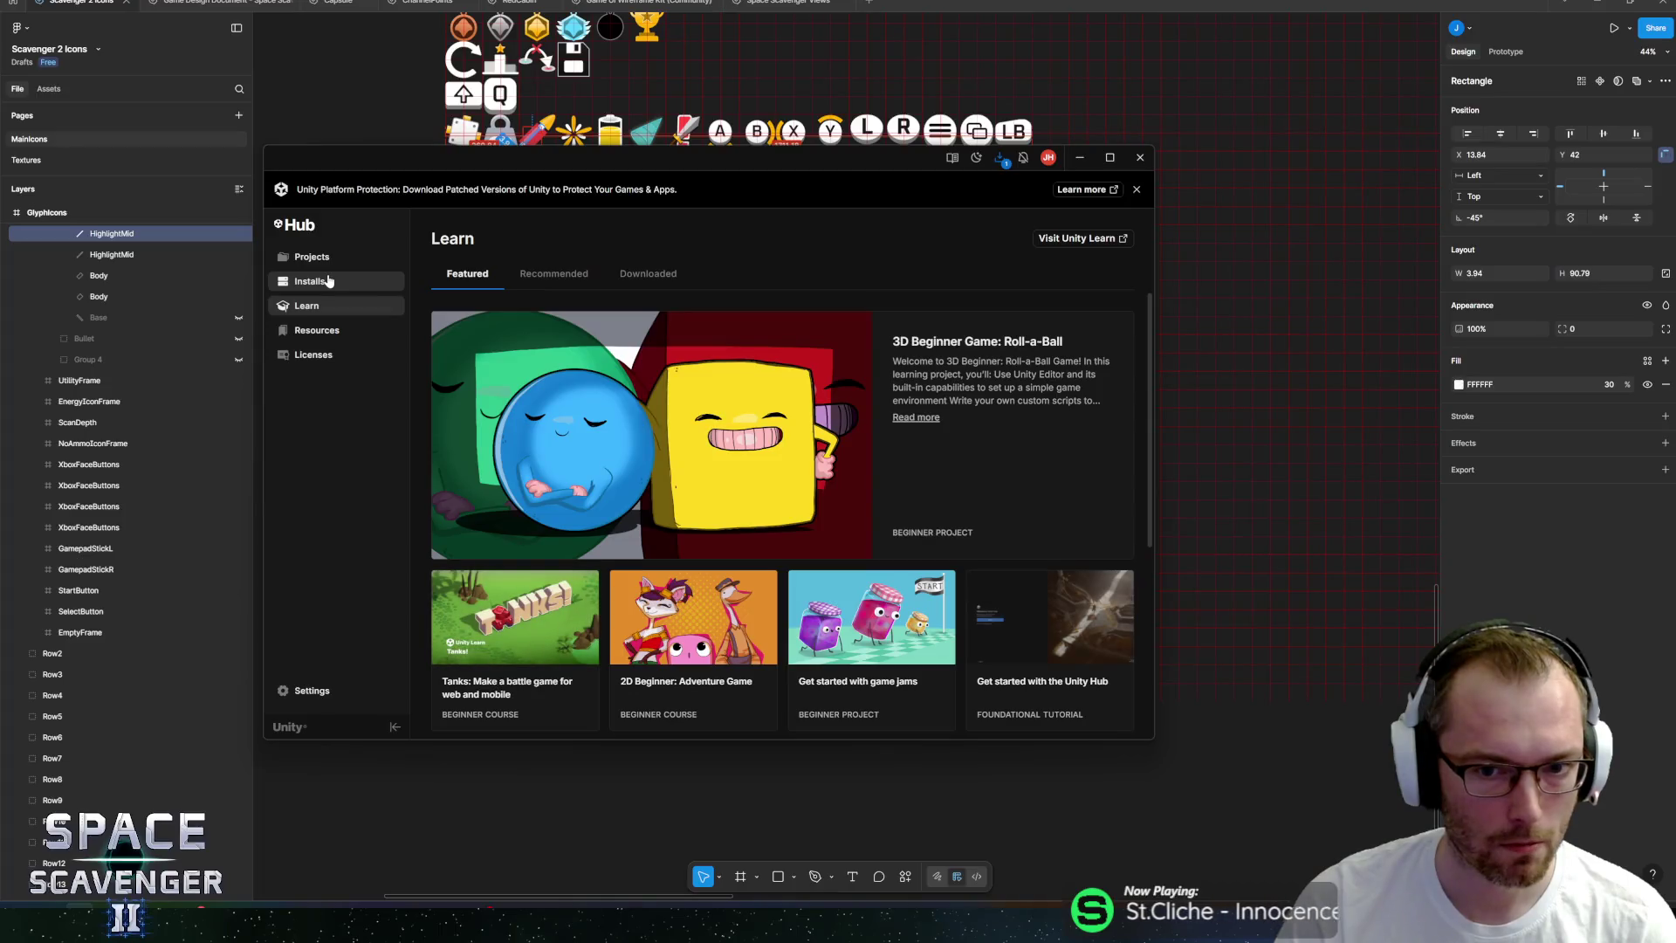
# In Unity Hub Installs, browse the Official releases and Pre-releases editor lists.
pyautogui.click(328, 280)
pyautogui.click(541, 276)
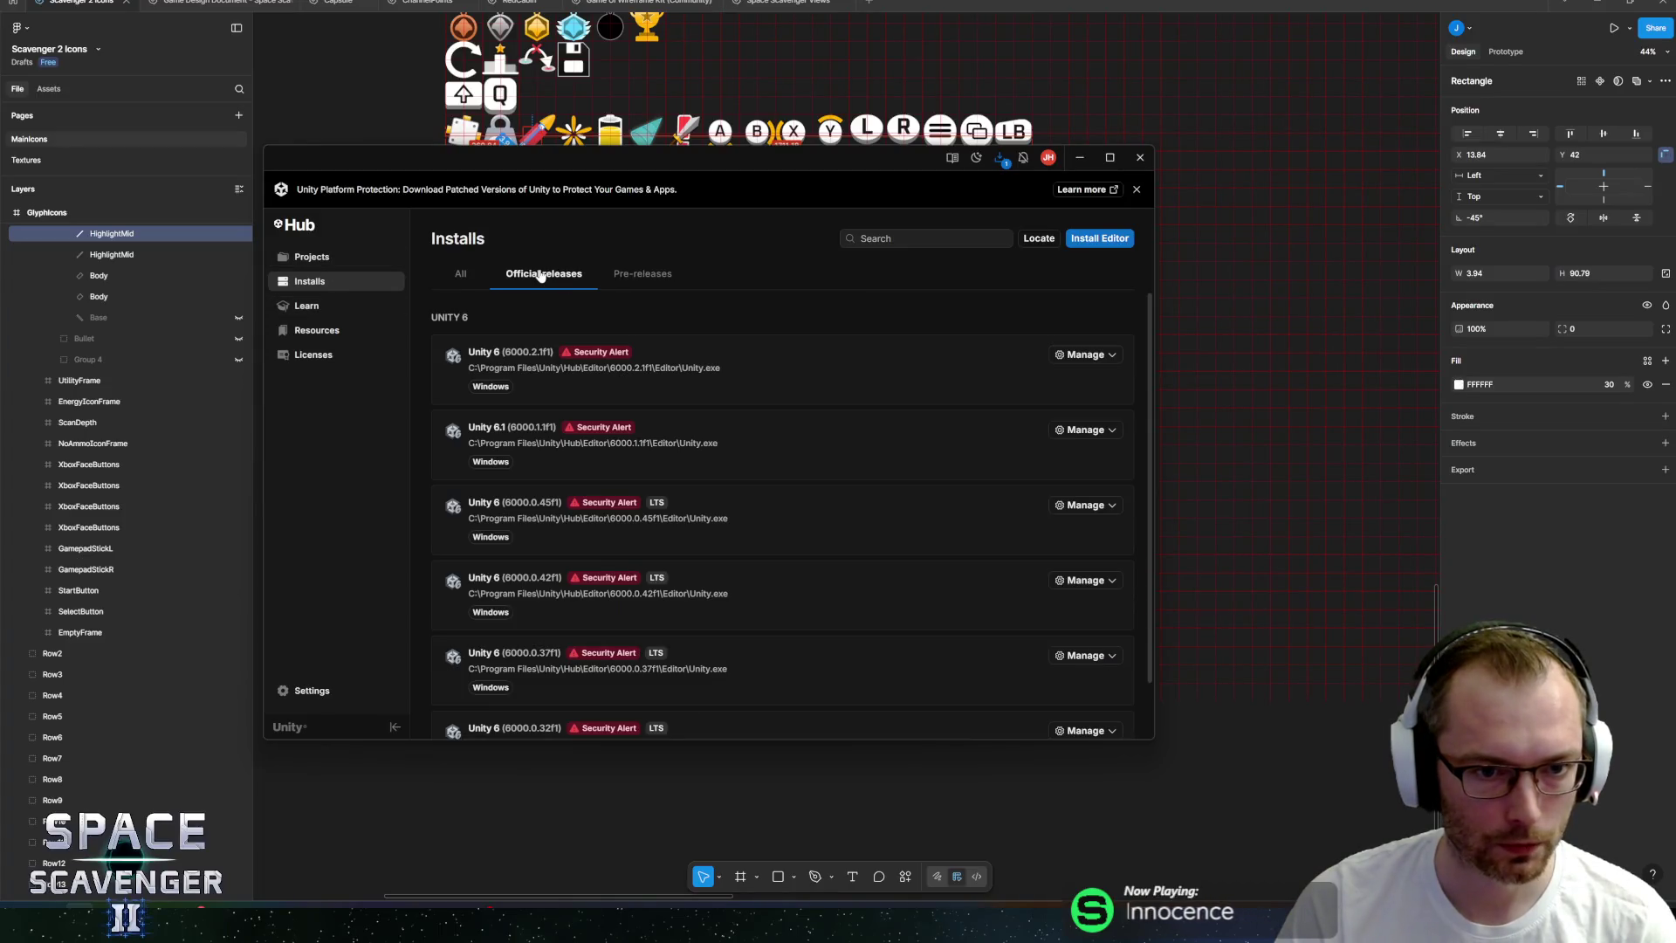
pyautogui.click(623, 274)
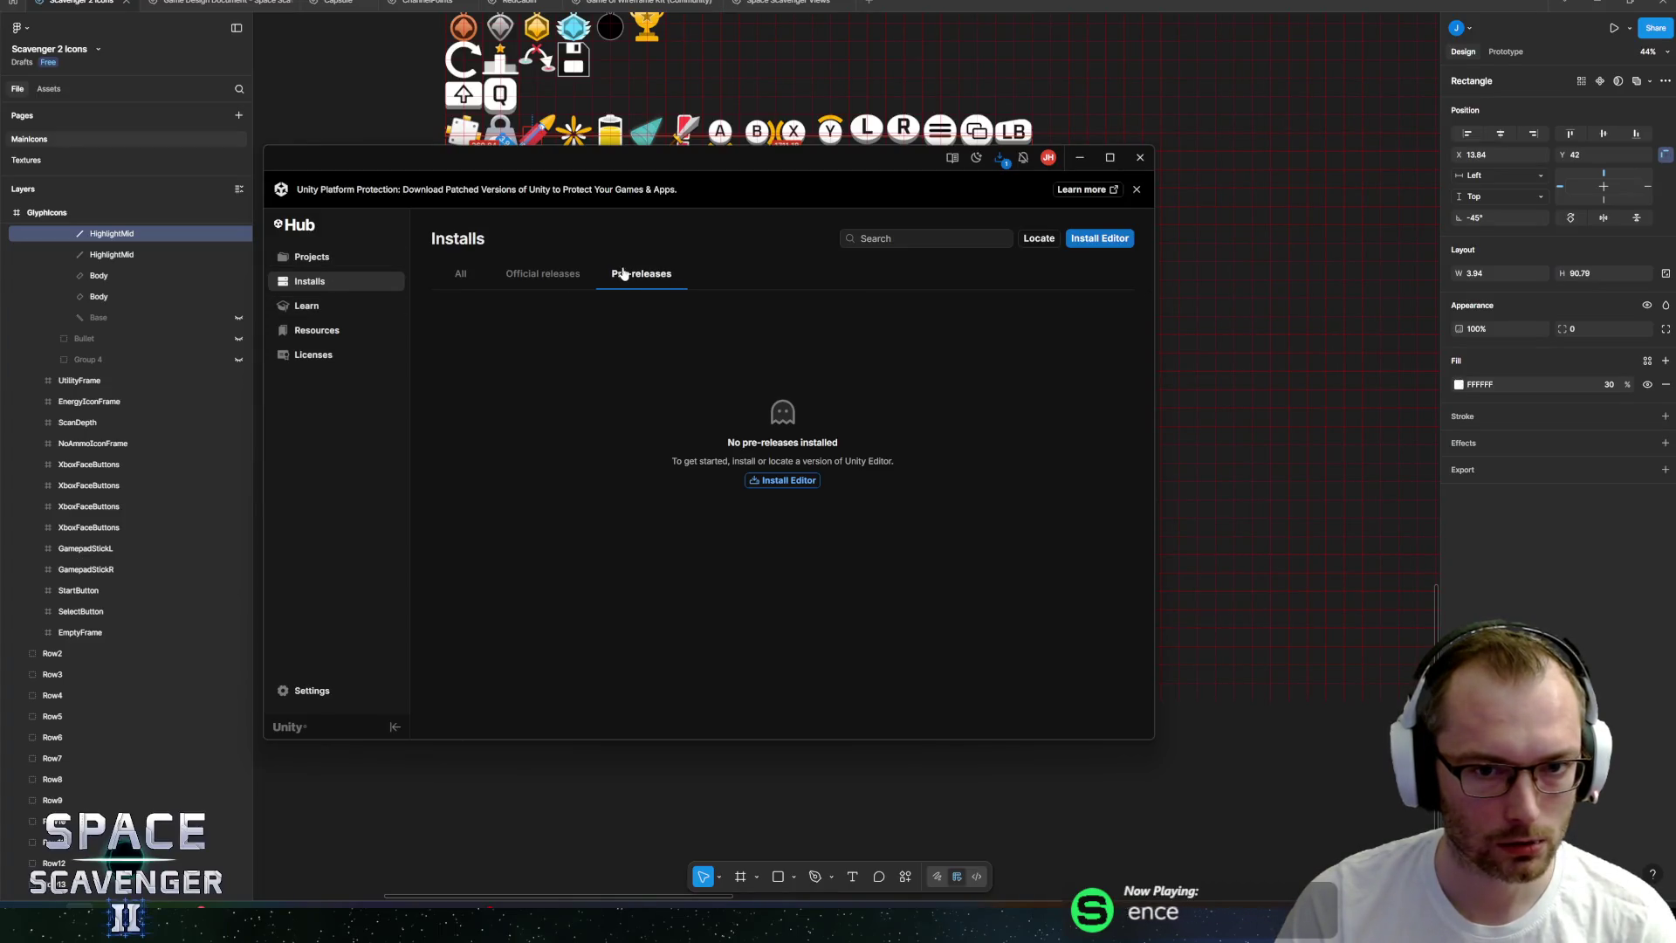
# Check the in-progress Unity 6.0 download in the downloads popover, then leave Unity Hub.
pyautogui.click(1001, 159)
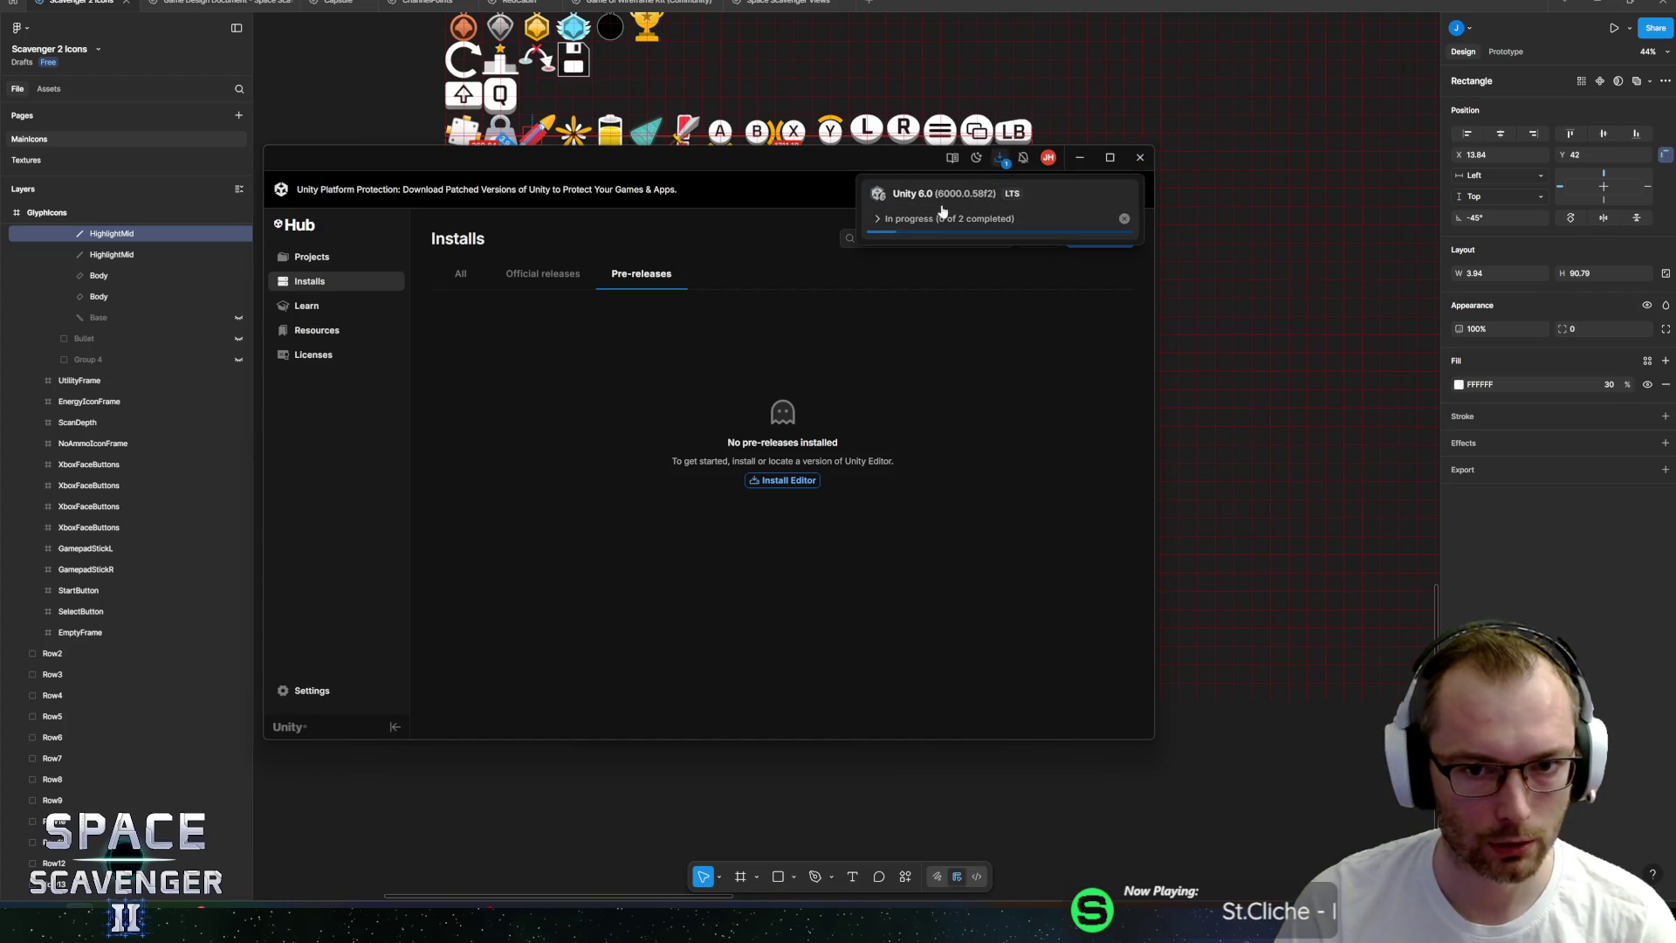
pyautogui.click(880, 220)
pyautogui.moveTo(749, 182); pyautogui.dragTo(817, 188)
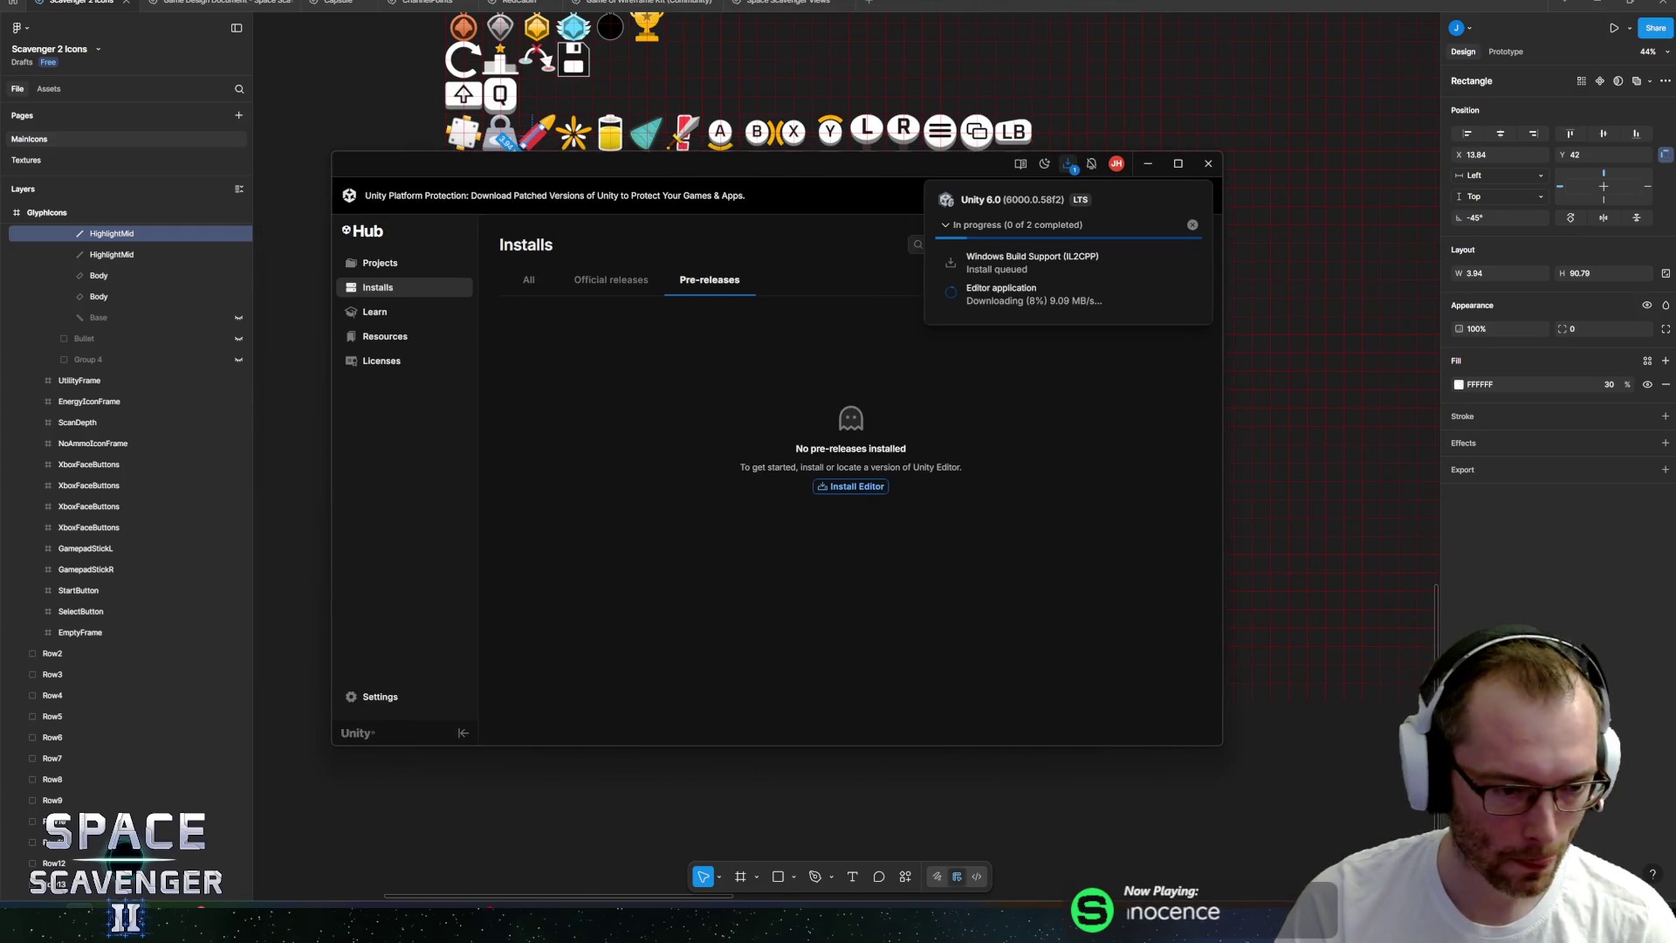
pyautogui.hotkey('alt', 'Tab')
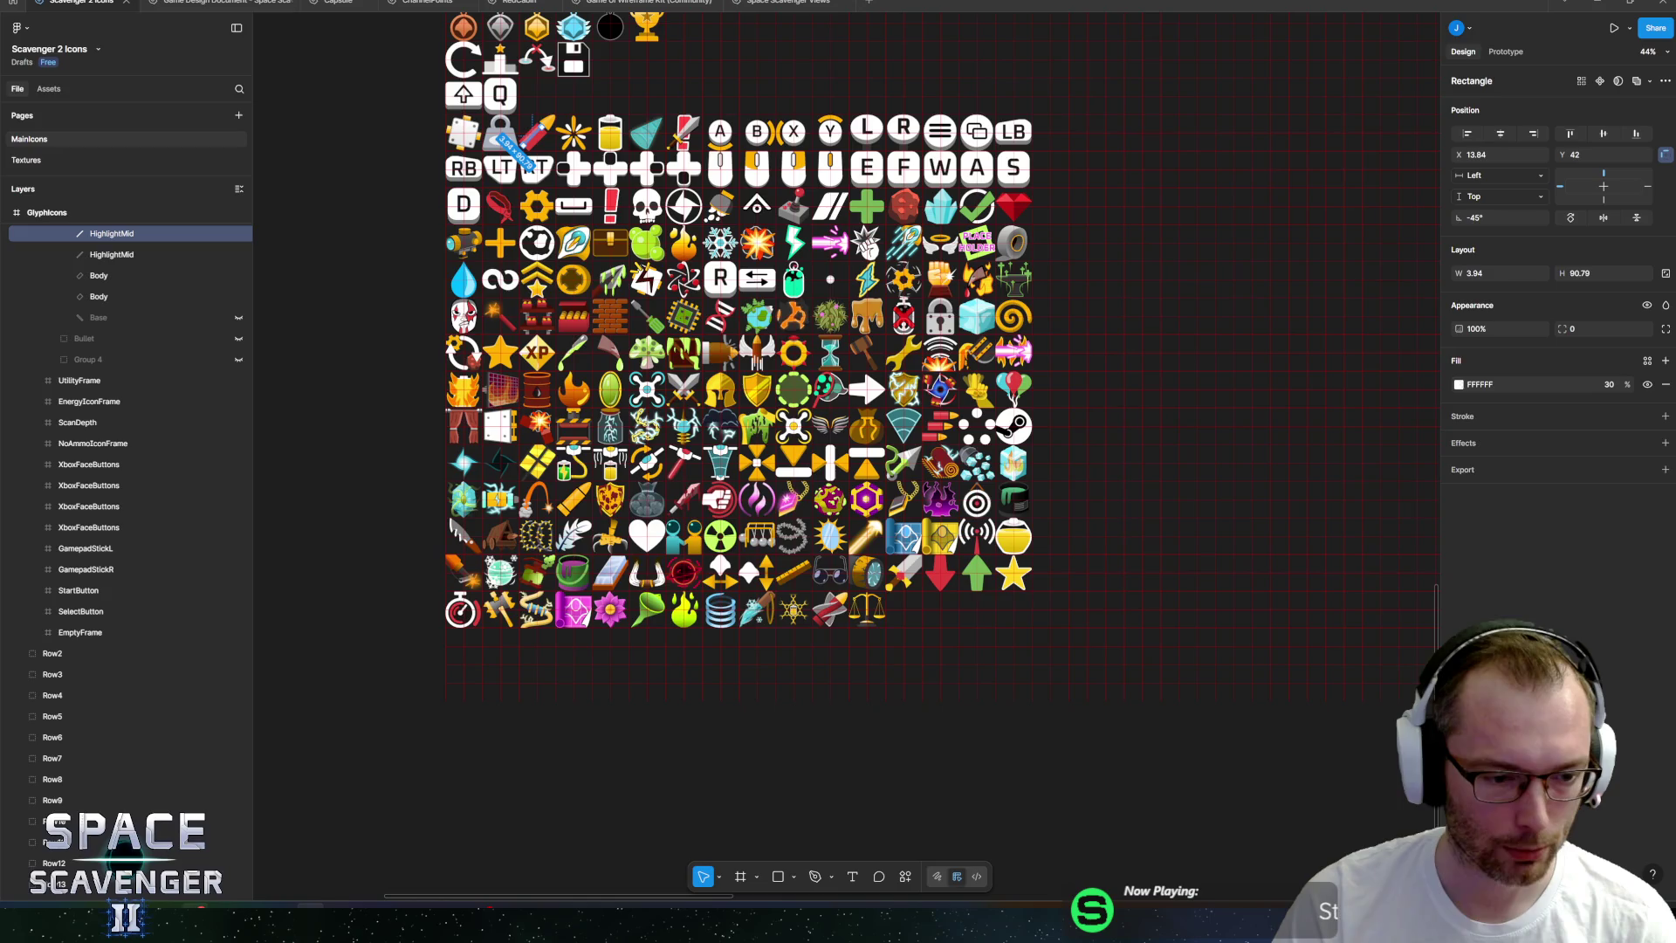
# Back in Figma, select the whole Bullet group in the Layers panel.
pyautogui.hotkey('alt', 'Tab')
pyautogui.hotkey('alt', 'Tab')
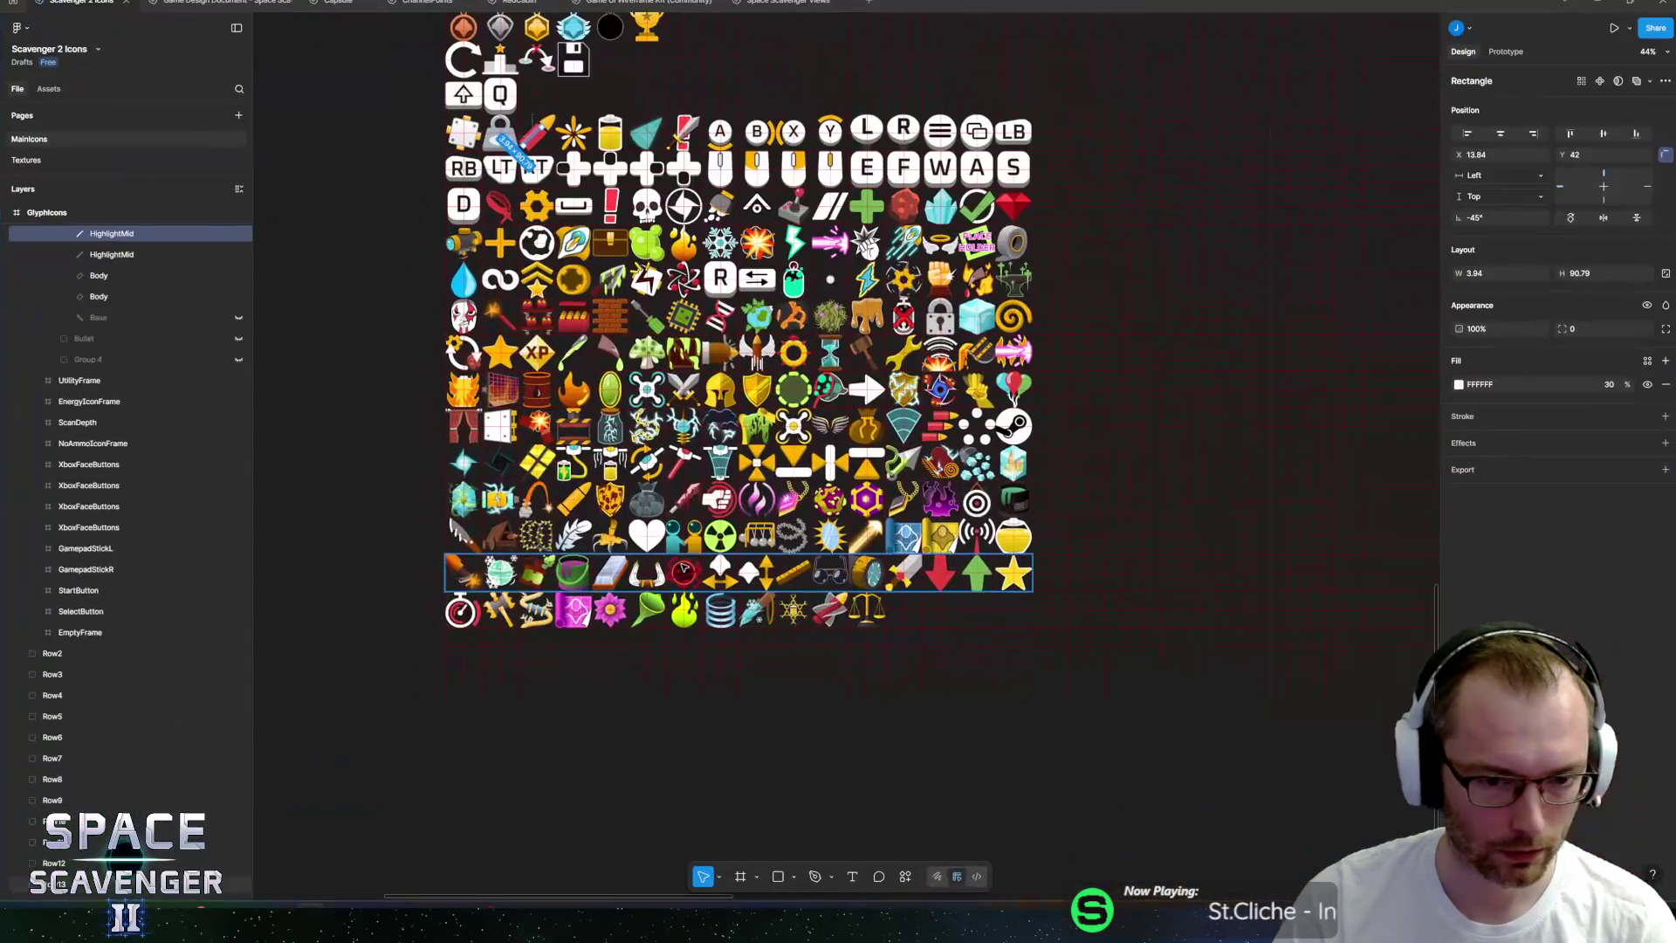
pyautogui.scroll(5, 426, 284)
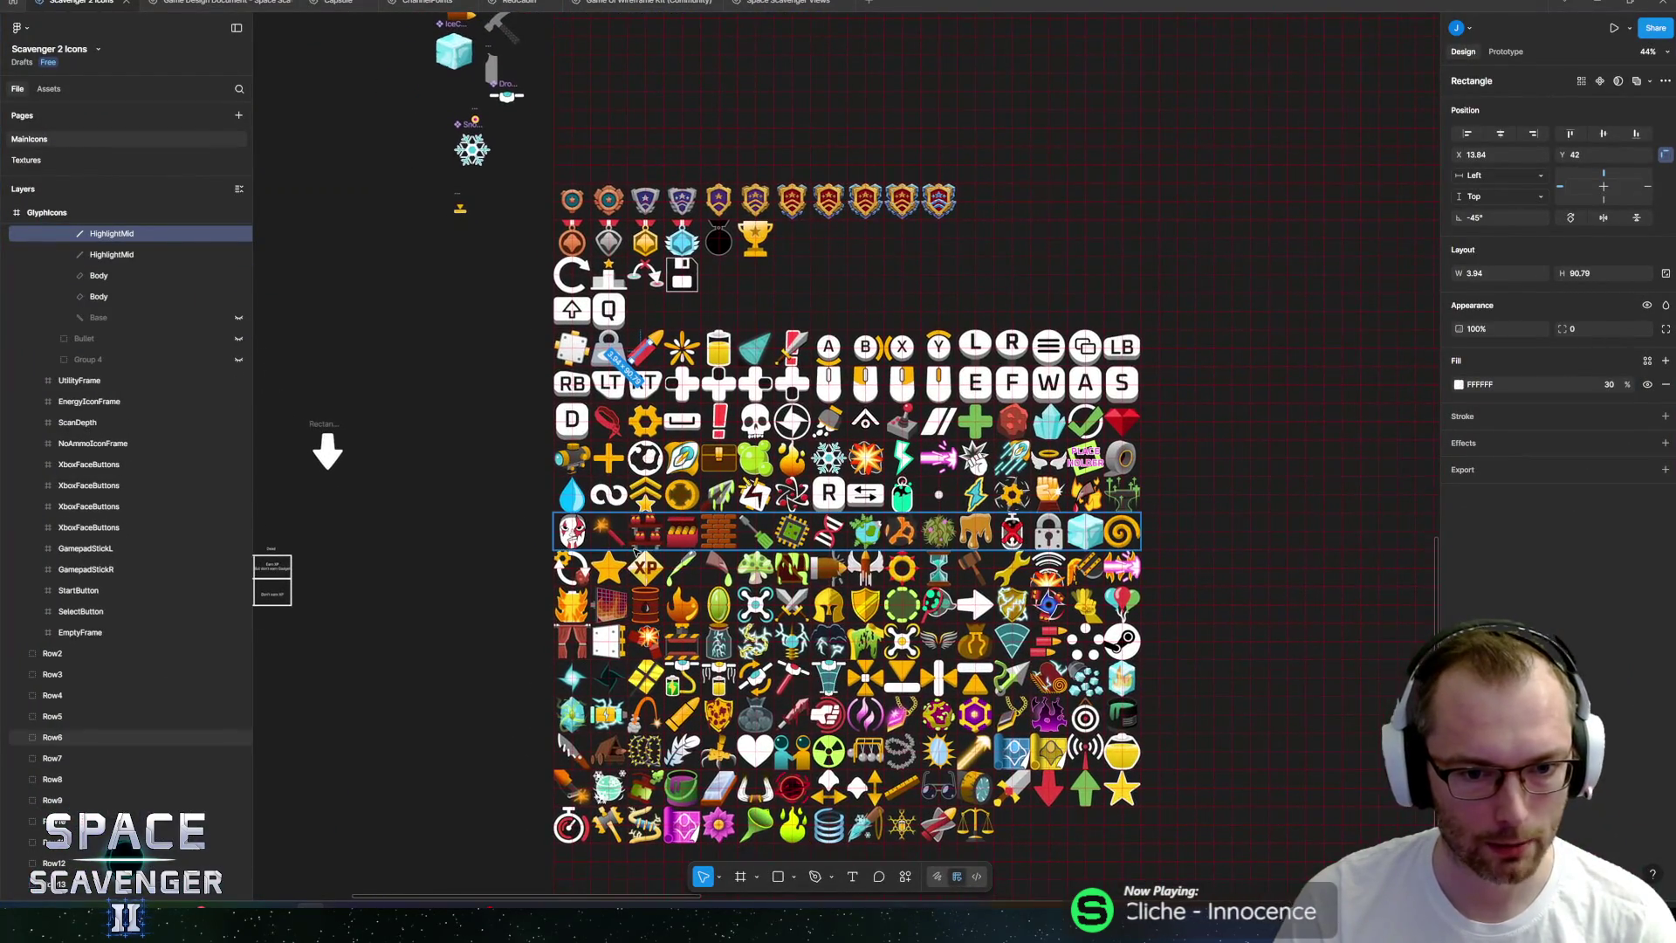
pyautogui.scroll(-3, 426, 283)
pyautogui.scroll(5, 489, 209)
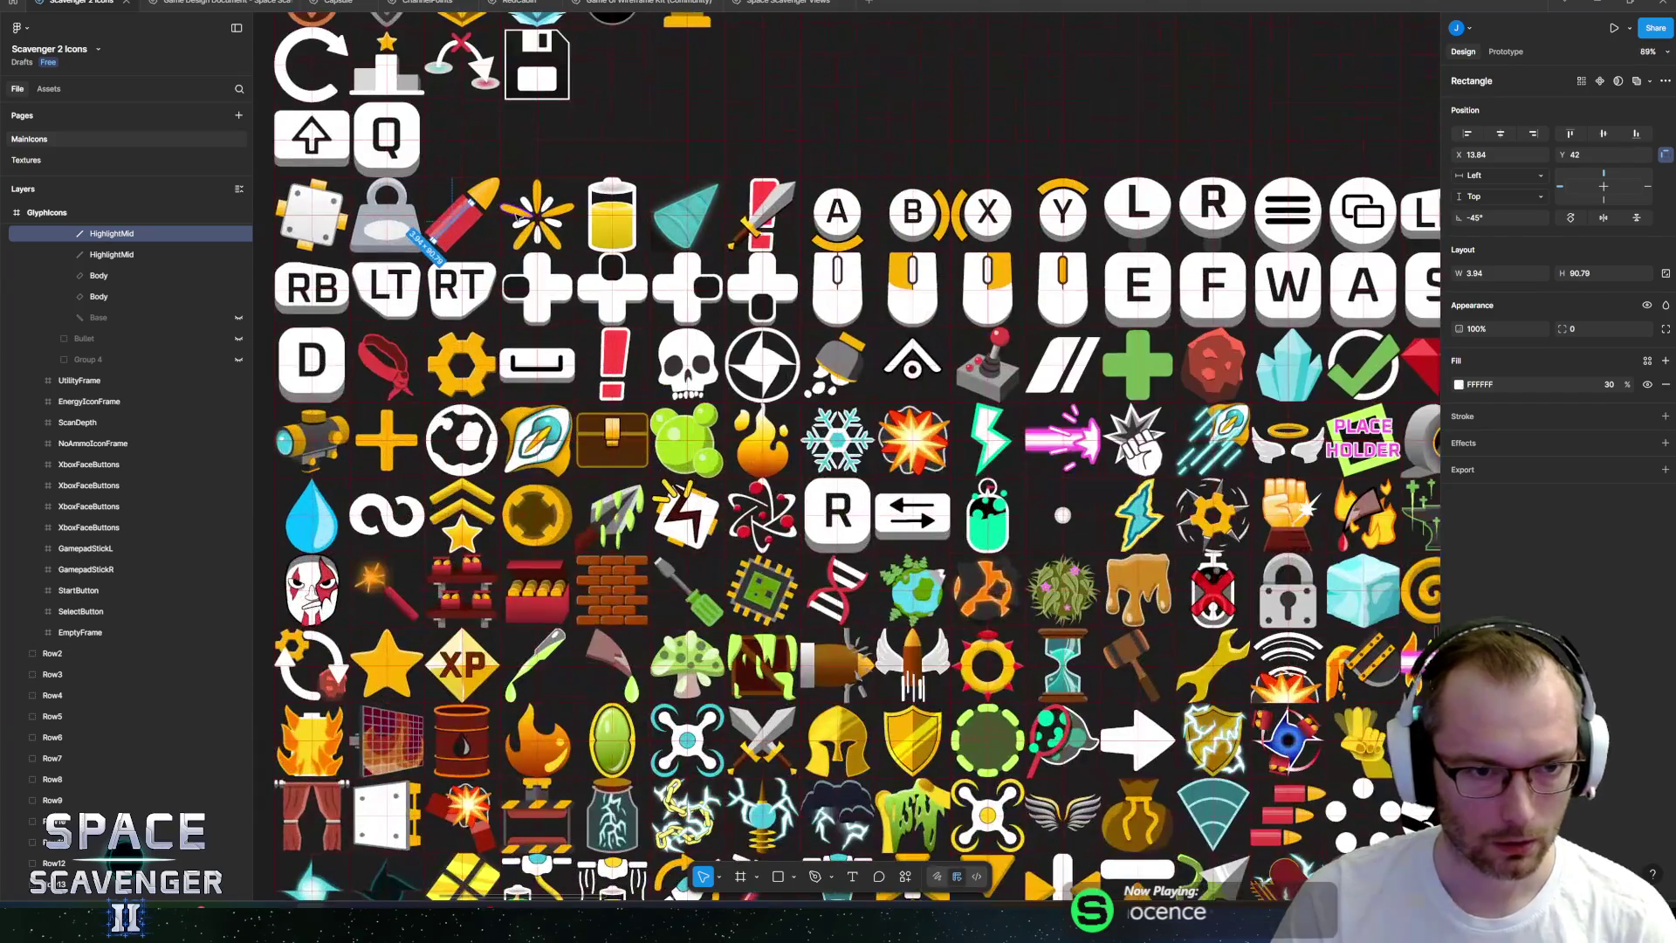
pyautogui.scroll(-5, 279, 345)
pyautogui.scroll(2, 279, 344)
pyautogui.scroll(8, 437, 516)
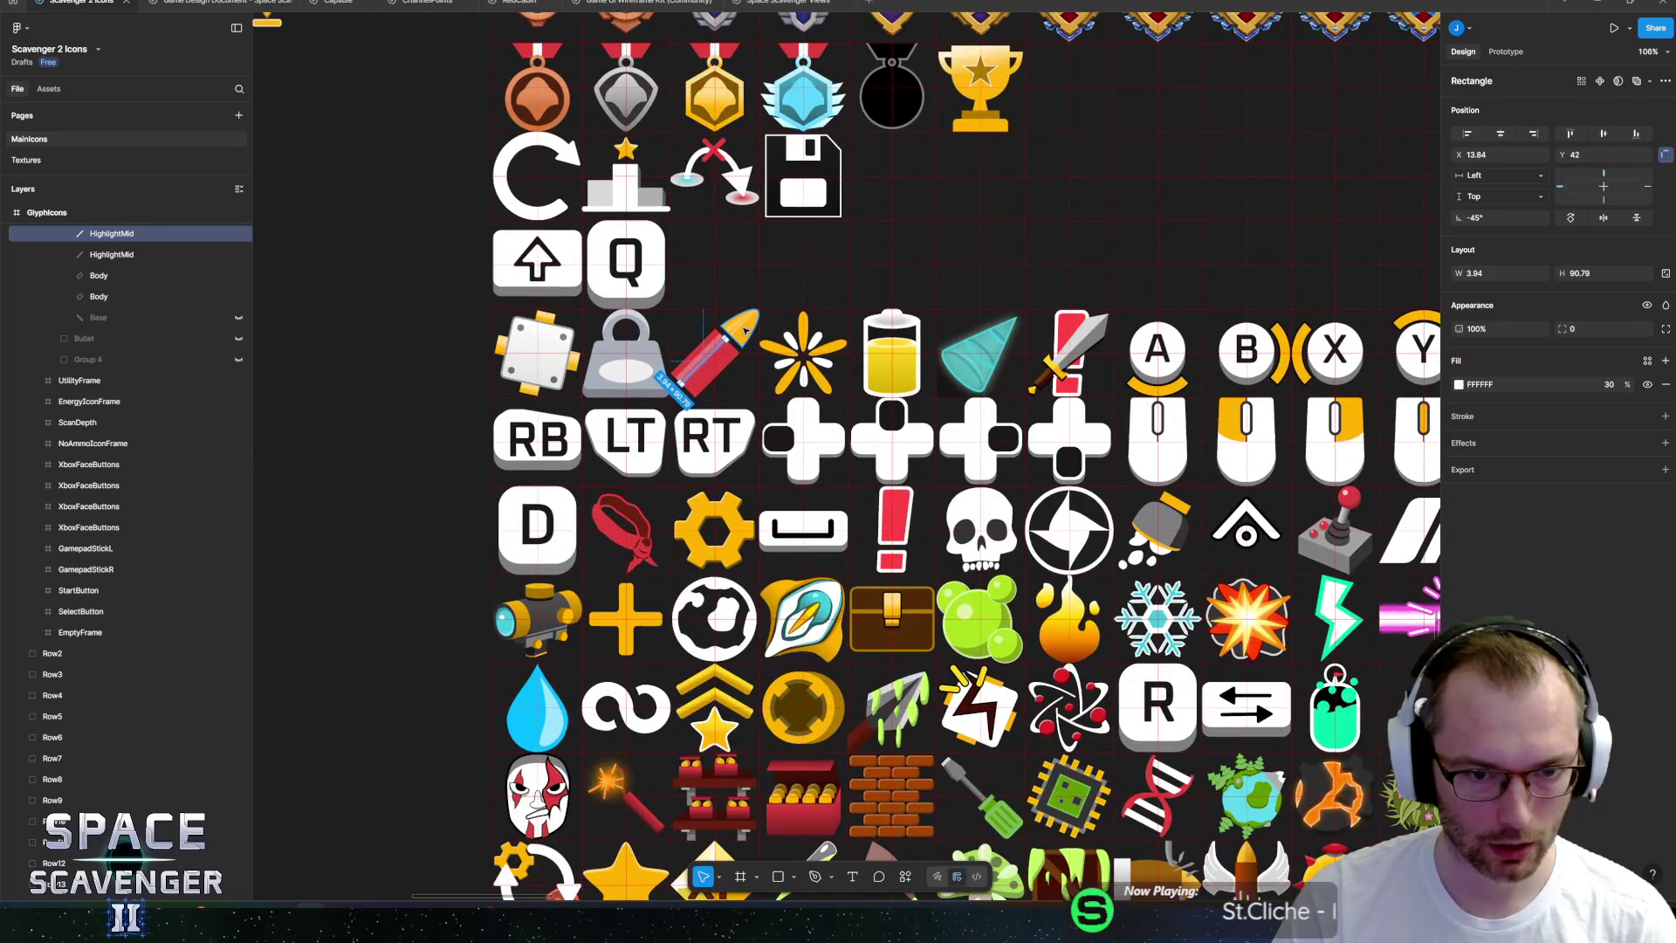
pyautogui.click(740, 330)
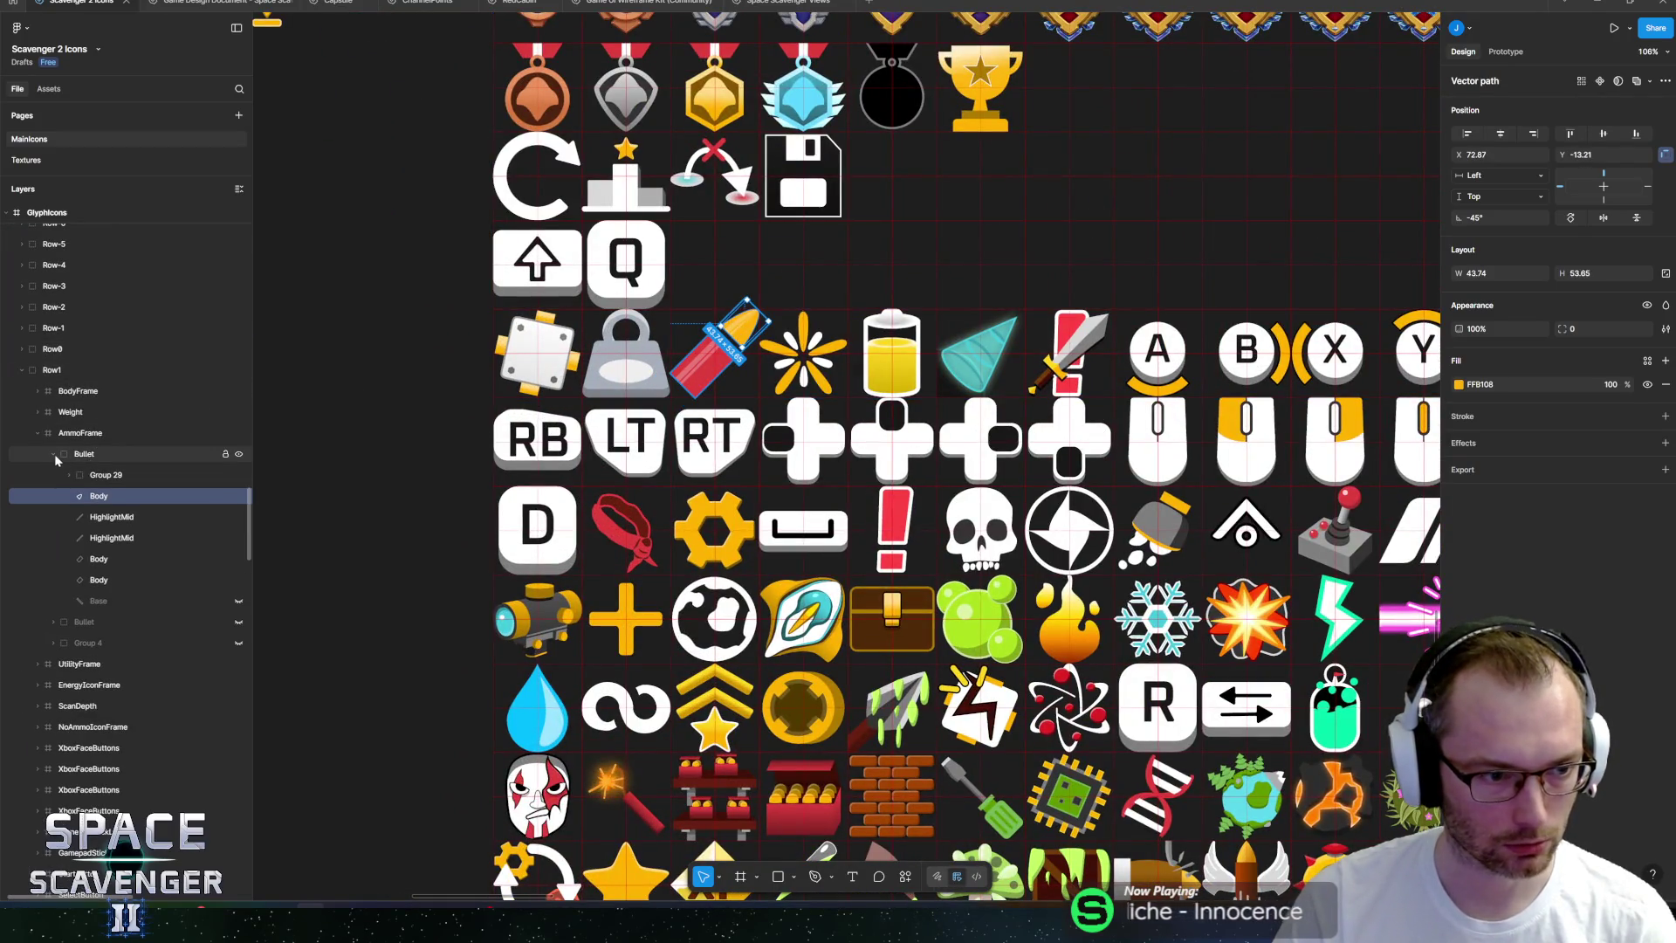
pyautogui.click(69, 475)
pyautogui.click(69, 475)
pyautogui.click(53, 454)
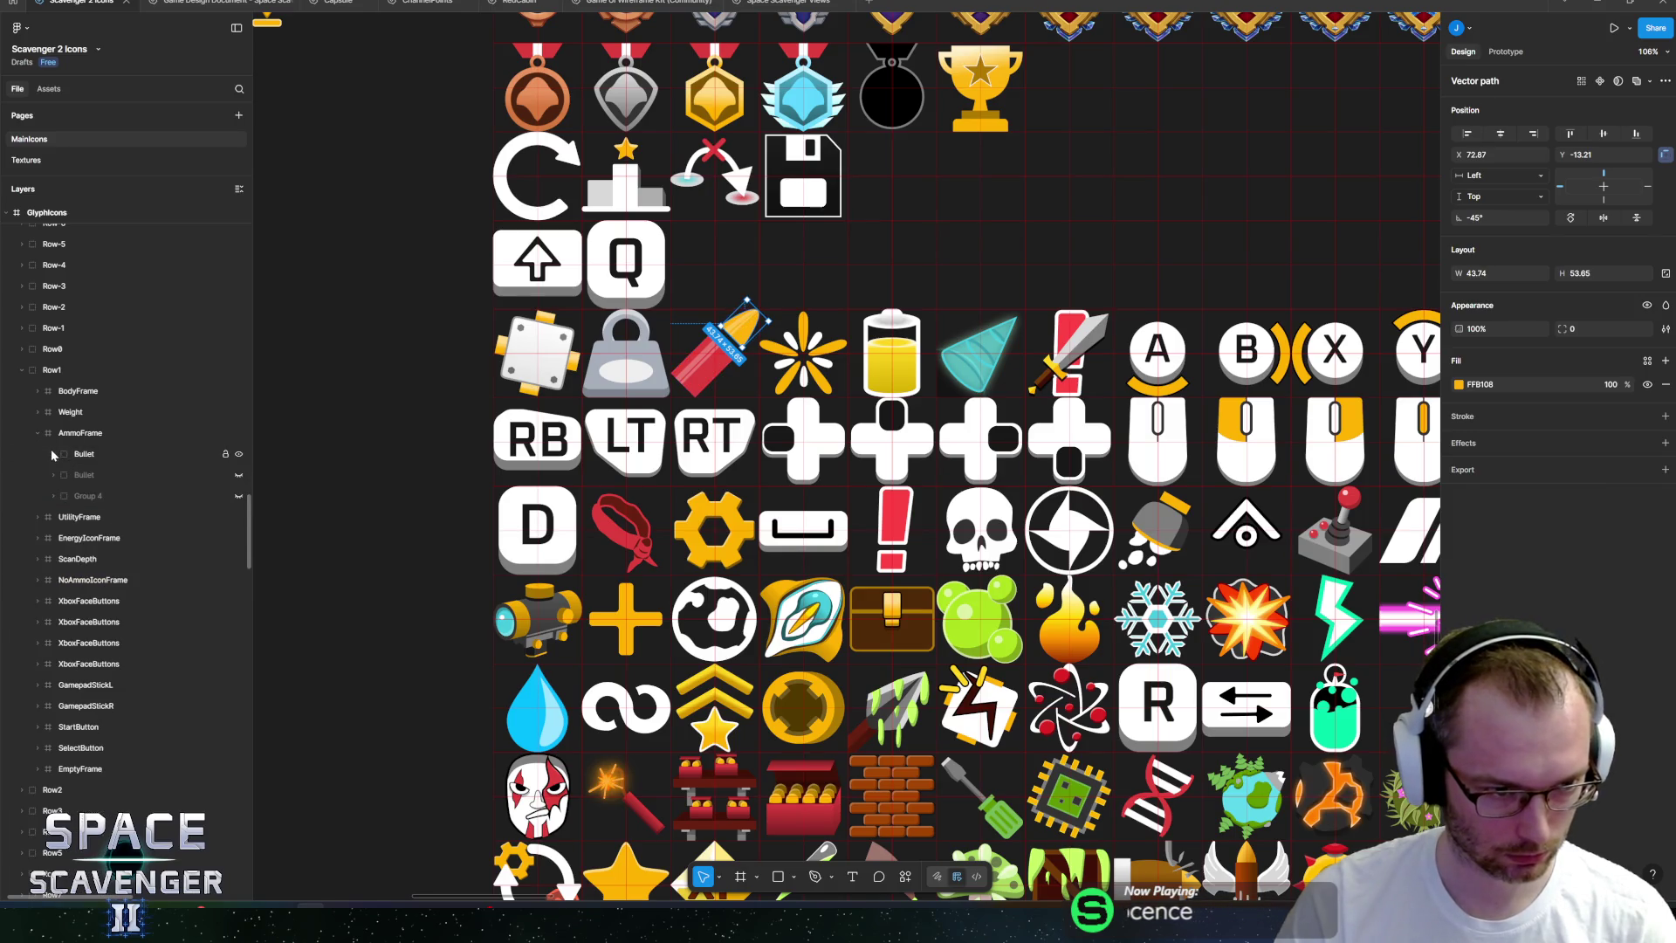
pyautogui.click(82, 454)
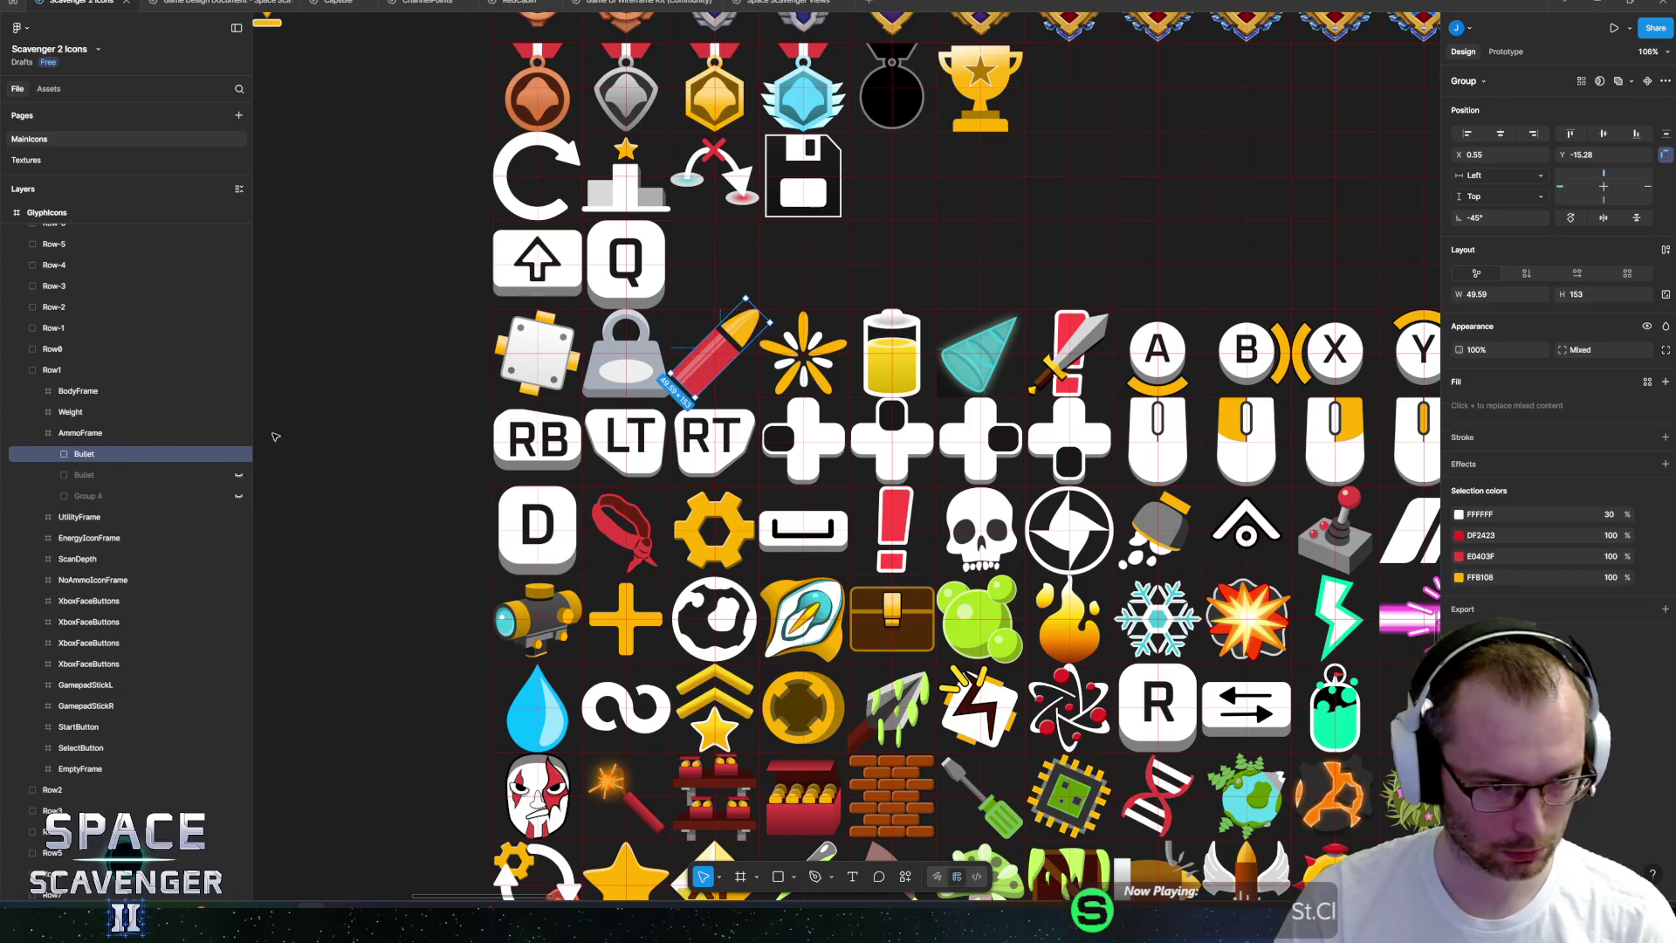
# Create a Bullet component and drag the bullet onto empty canvas left of the grid.
pyautogui.rightClick(80, 454)
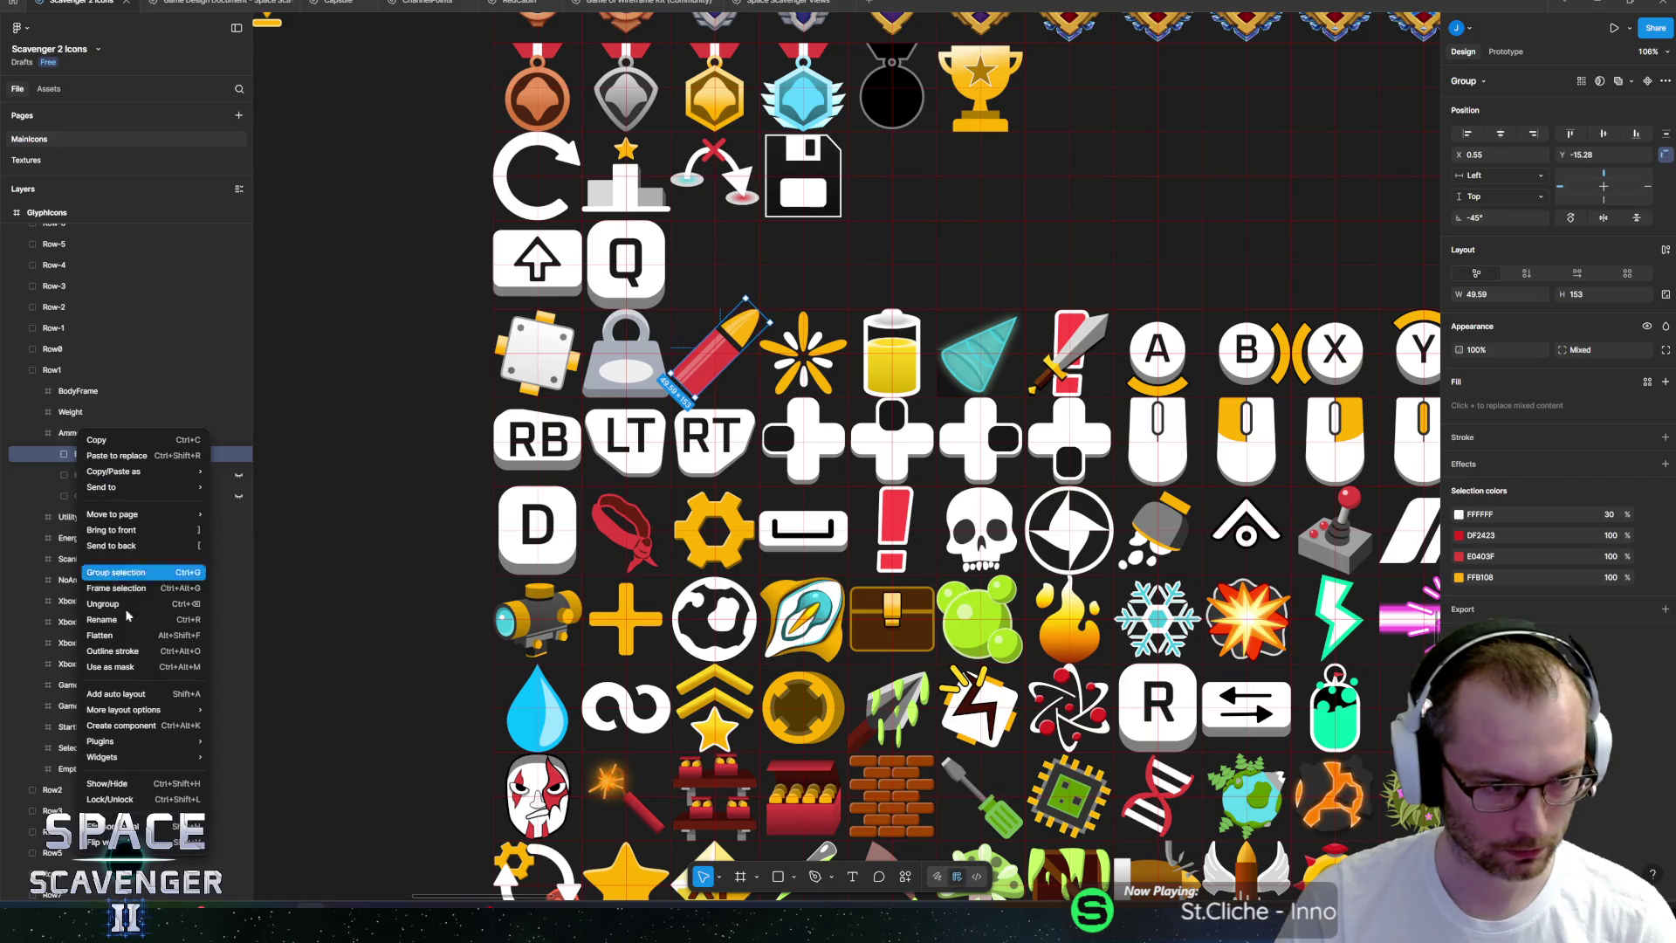
pyautogui.click(131, 725)
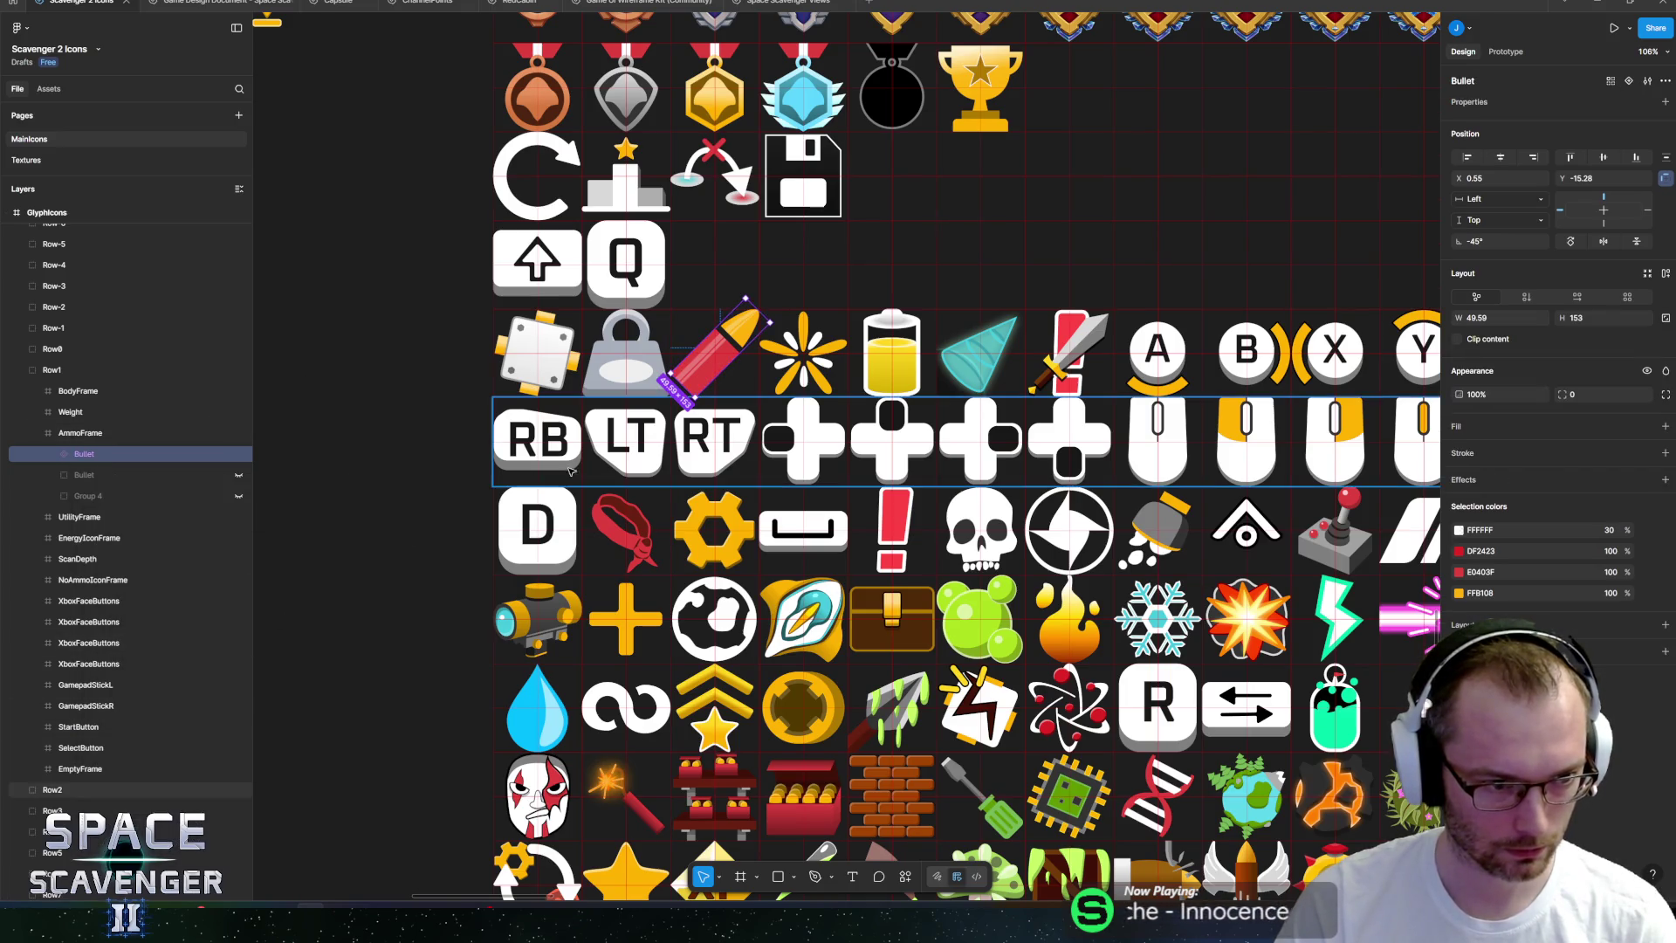
pyautogui.moveTo(724, 362); pyautogui.dragTo(316, 373)
# Drag a Battery instance out onto the canvas beside the bullet.
pyautogui.hscroll(-2, 367, 460)
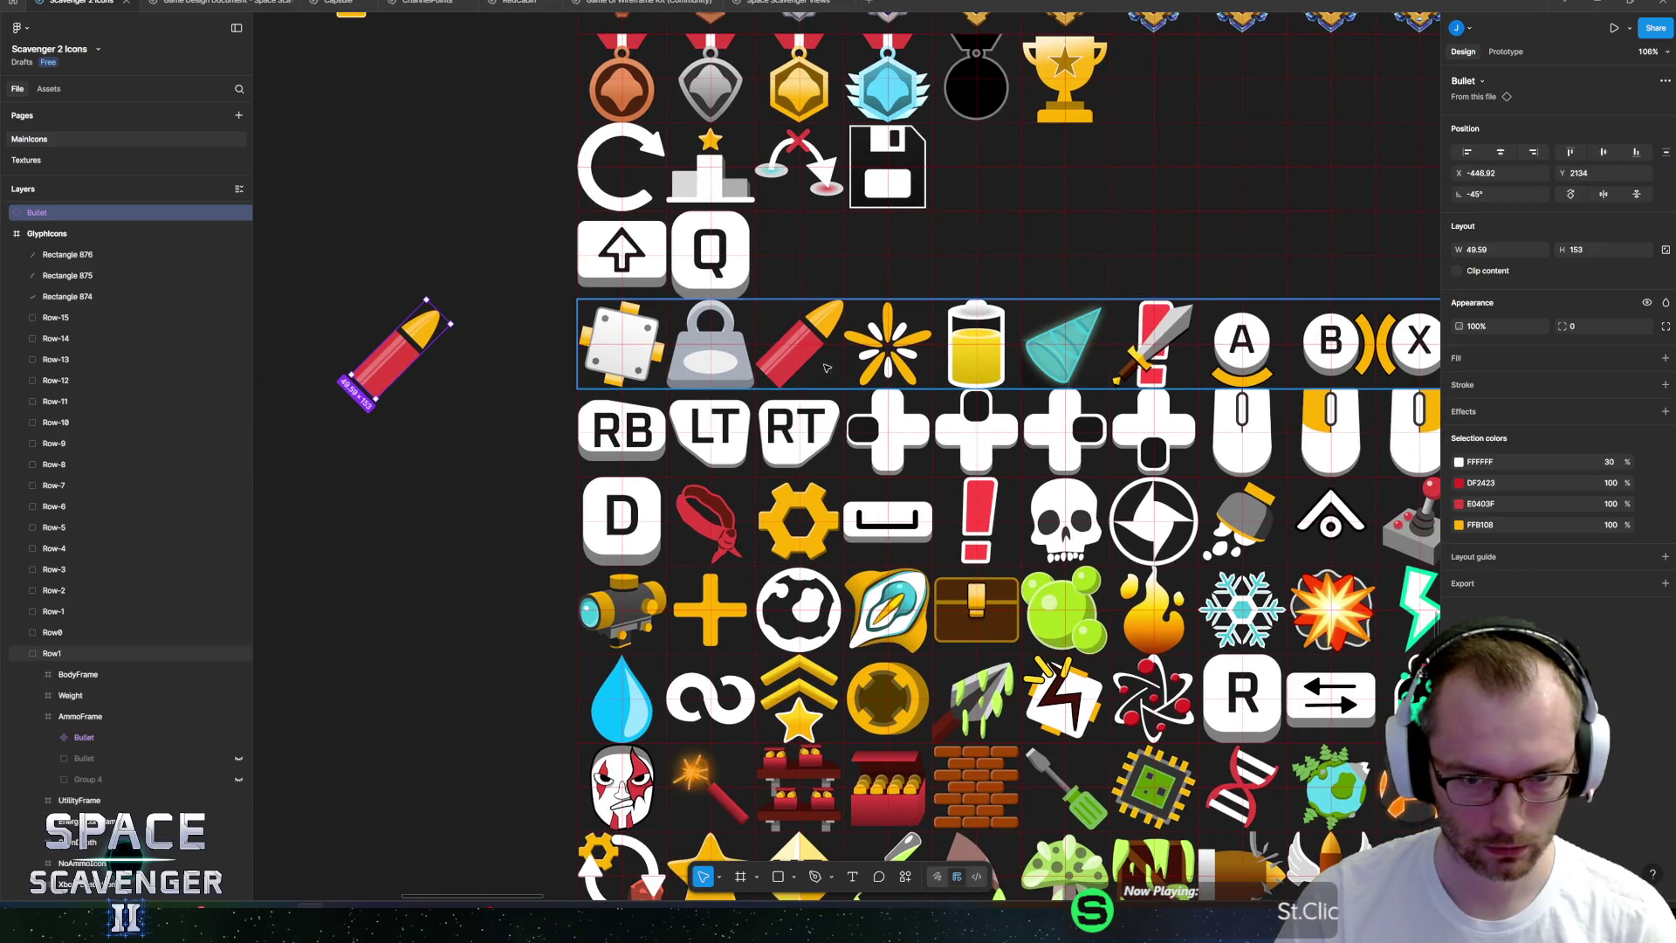
pyautogui.scroll(10, 611, 489)
pyautogui.scroll(10, 698, 471)
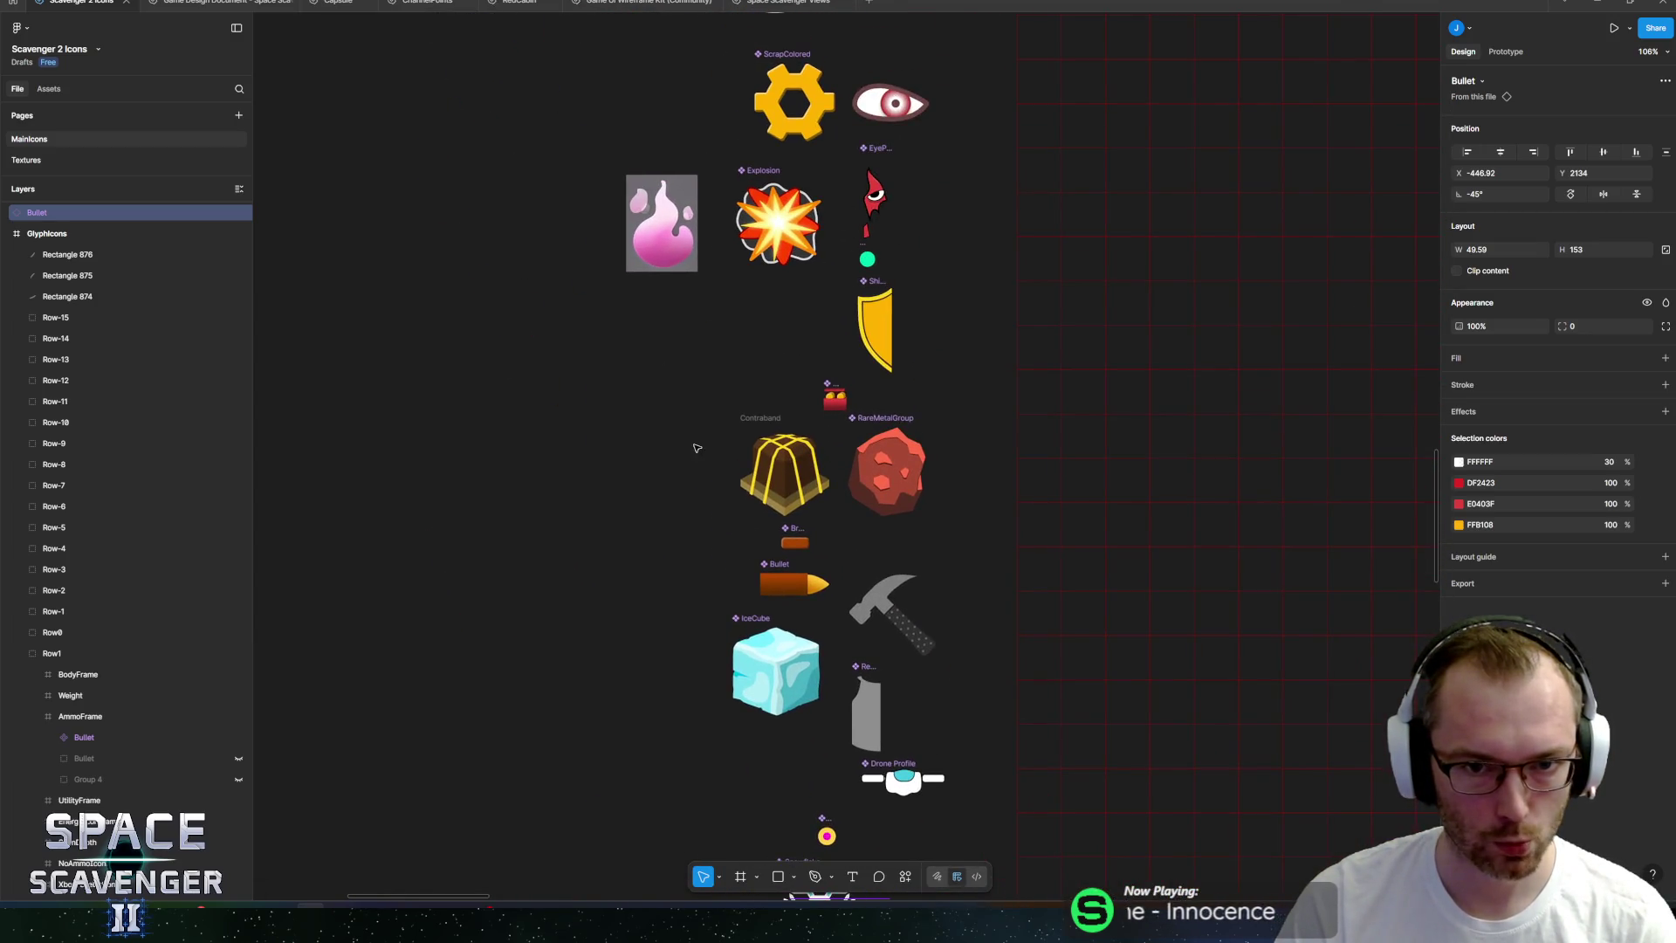
pyautogui.scroll(4, 696, 445)
pyautogui.click(758, 64)
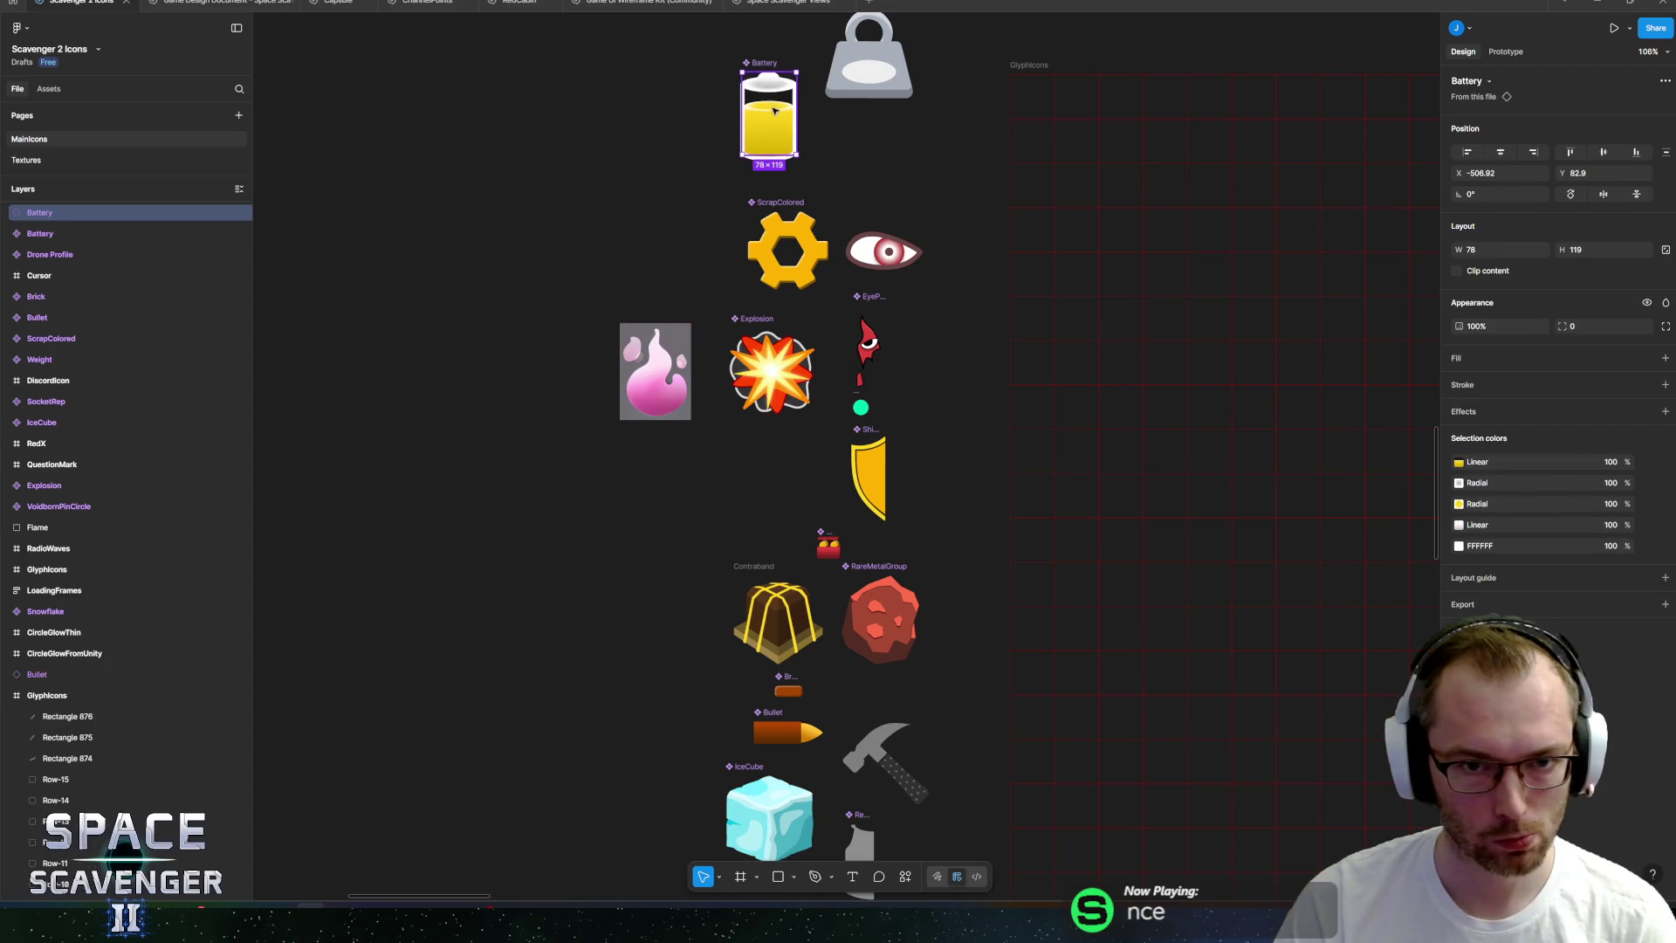
pyautogui.moveTo(758, 64)
pyautogui.keyDown('alt'); pyautogui.mouseDown()
pyautogui.moveTo(574, 361)
pyautogui.moveTo(503, 750)
pyautogui.mouseUp(); pyautogui.keyUp('alt')
pyautogui.scroll(-12, 569, 215)
pyautogui.moveTo(505, 308)
pyautogui.mouseDown()
pyautogui.moveTo(736, 657)
pyautogui.moveTo(654, 799)
pyautogui.moveTo(571, 302)
pyautogui.moveTo(796, 640)
pyautogui.moveTo(786, 615)
pyautogui.mouseUp()
# Make WaterAmmo a component and place a copy of the water drop beside the battery.
pyautogui.scroll(-12, 654, 799)
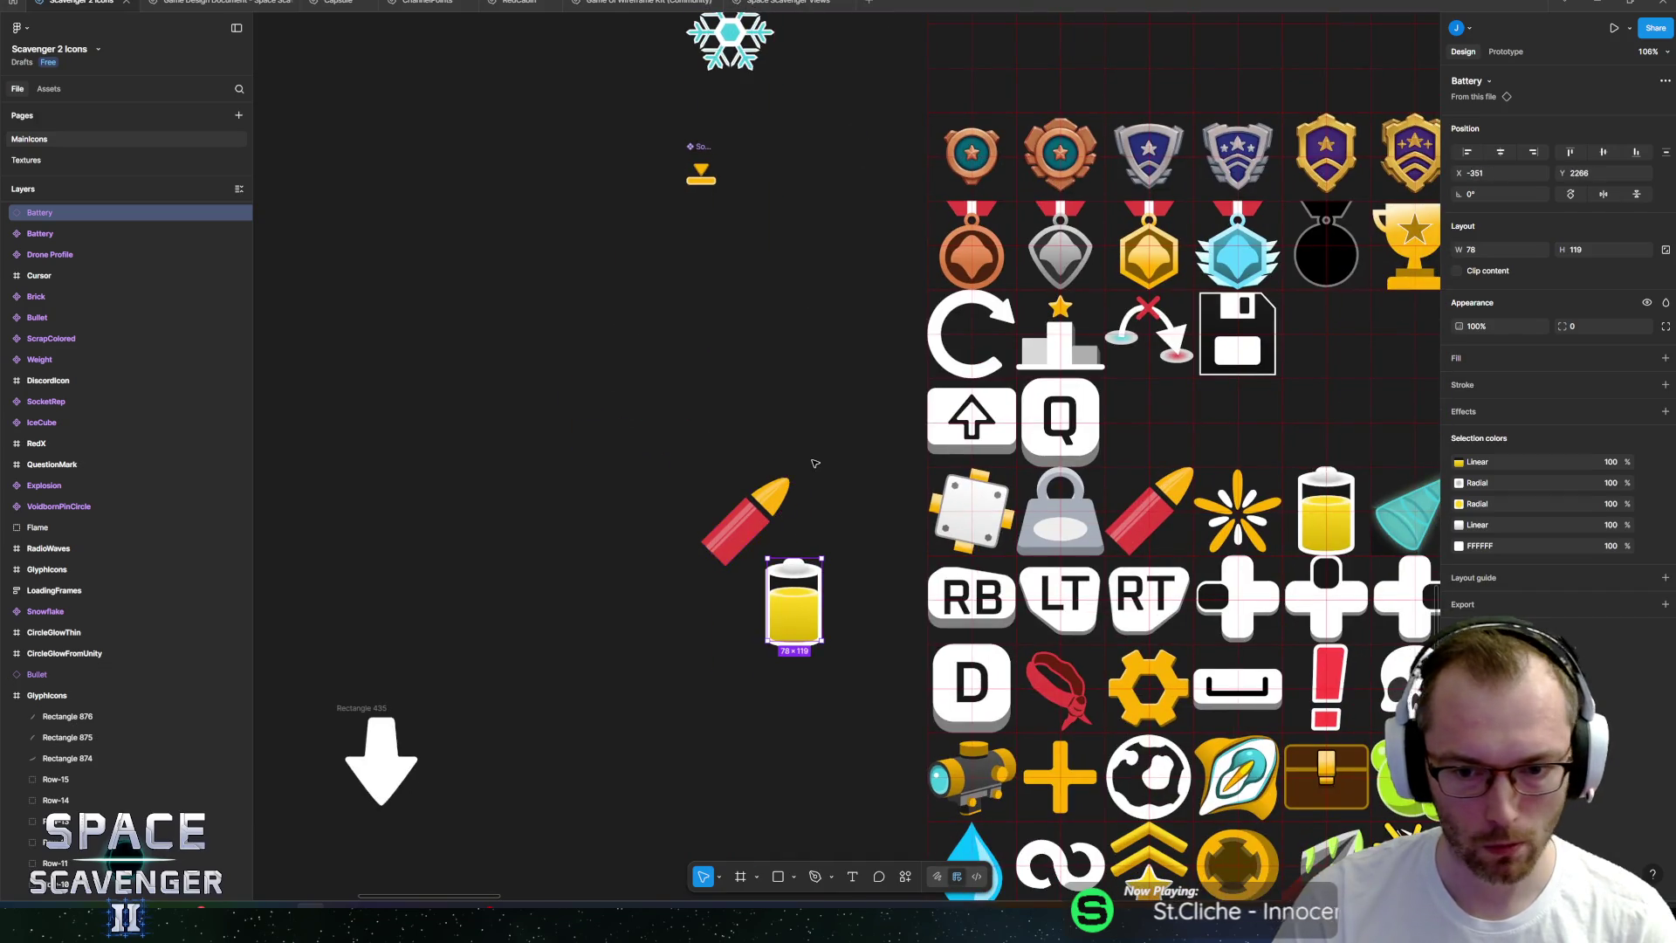
pyautogui.scroll(-10, 504, 453)
pyautogui.hscroll(10, 503, 453)
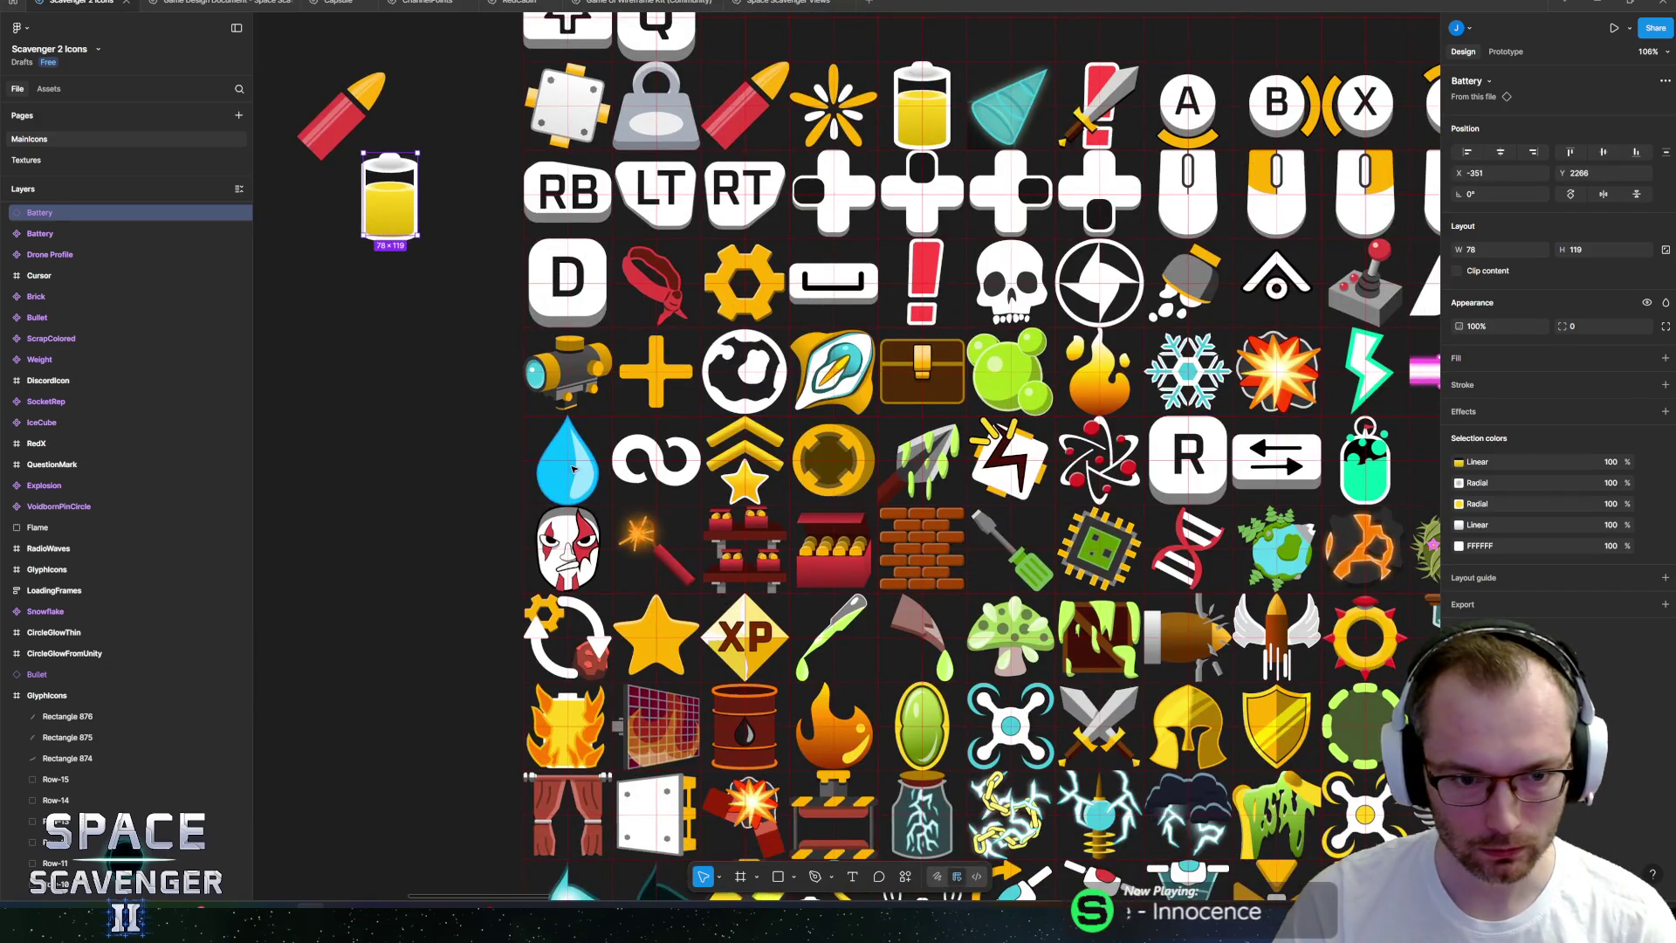
pyautogui.click(566, 460)
pyautogui.hscroll(-3, 565, 460)
pyautogui.scroll(1, 566, 460)
pyautogui.rightClick(102, 524)
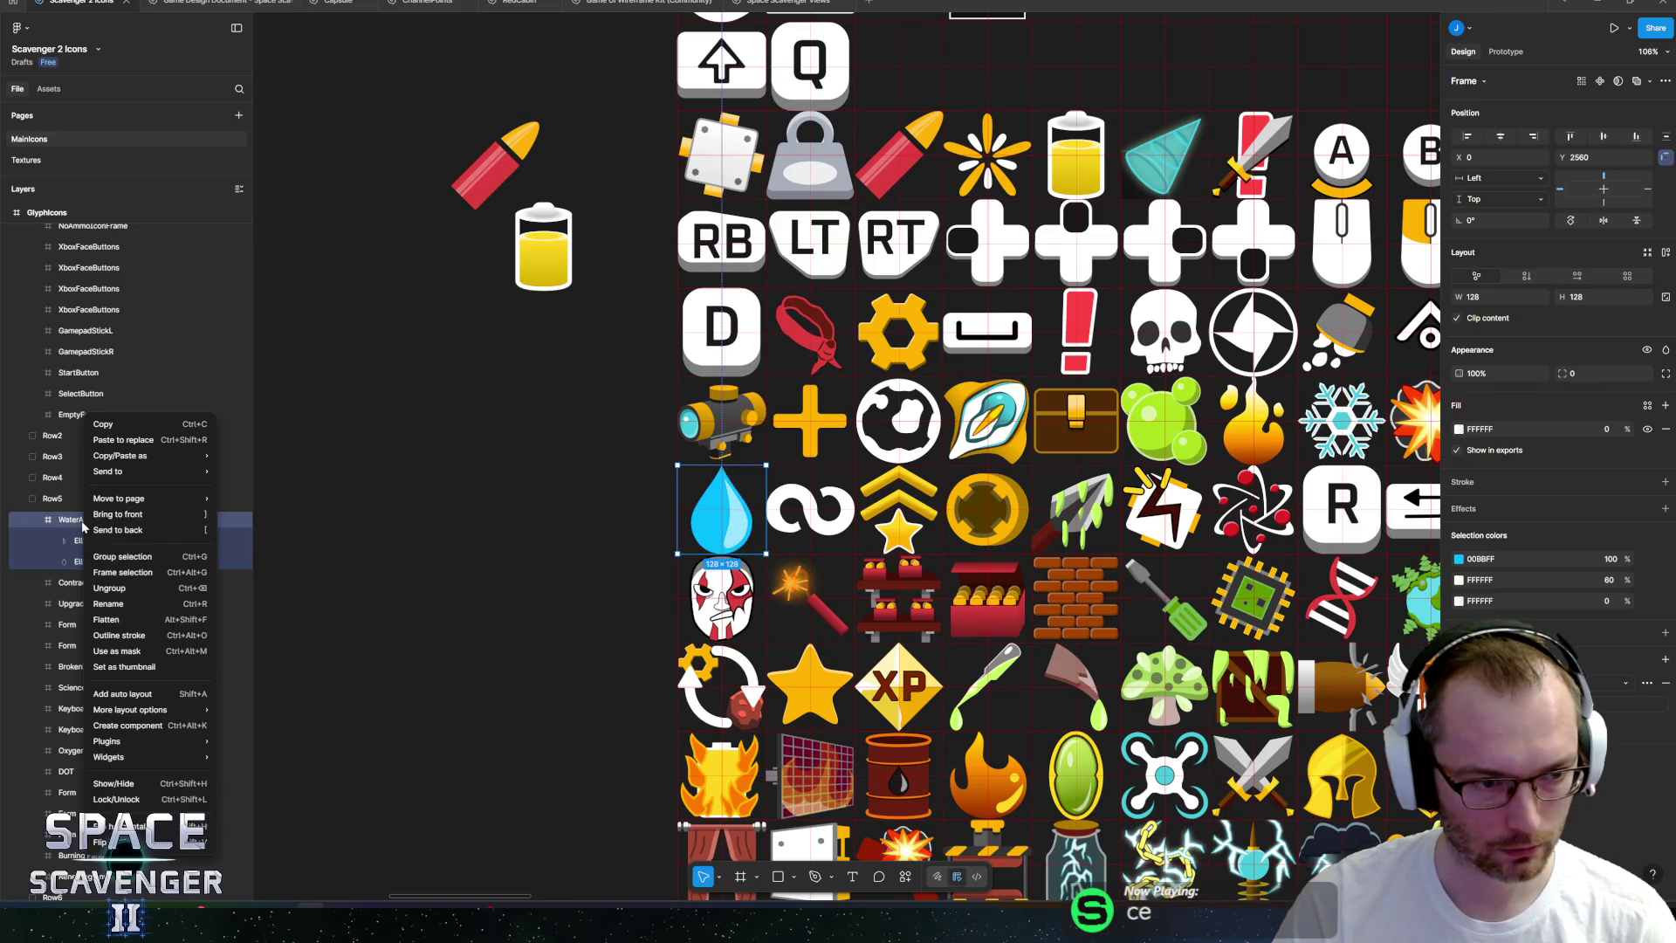
pyautogui.click(144, 734)
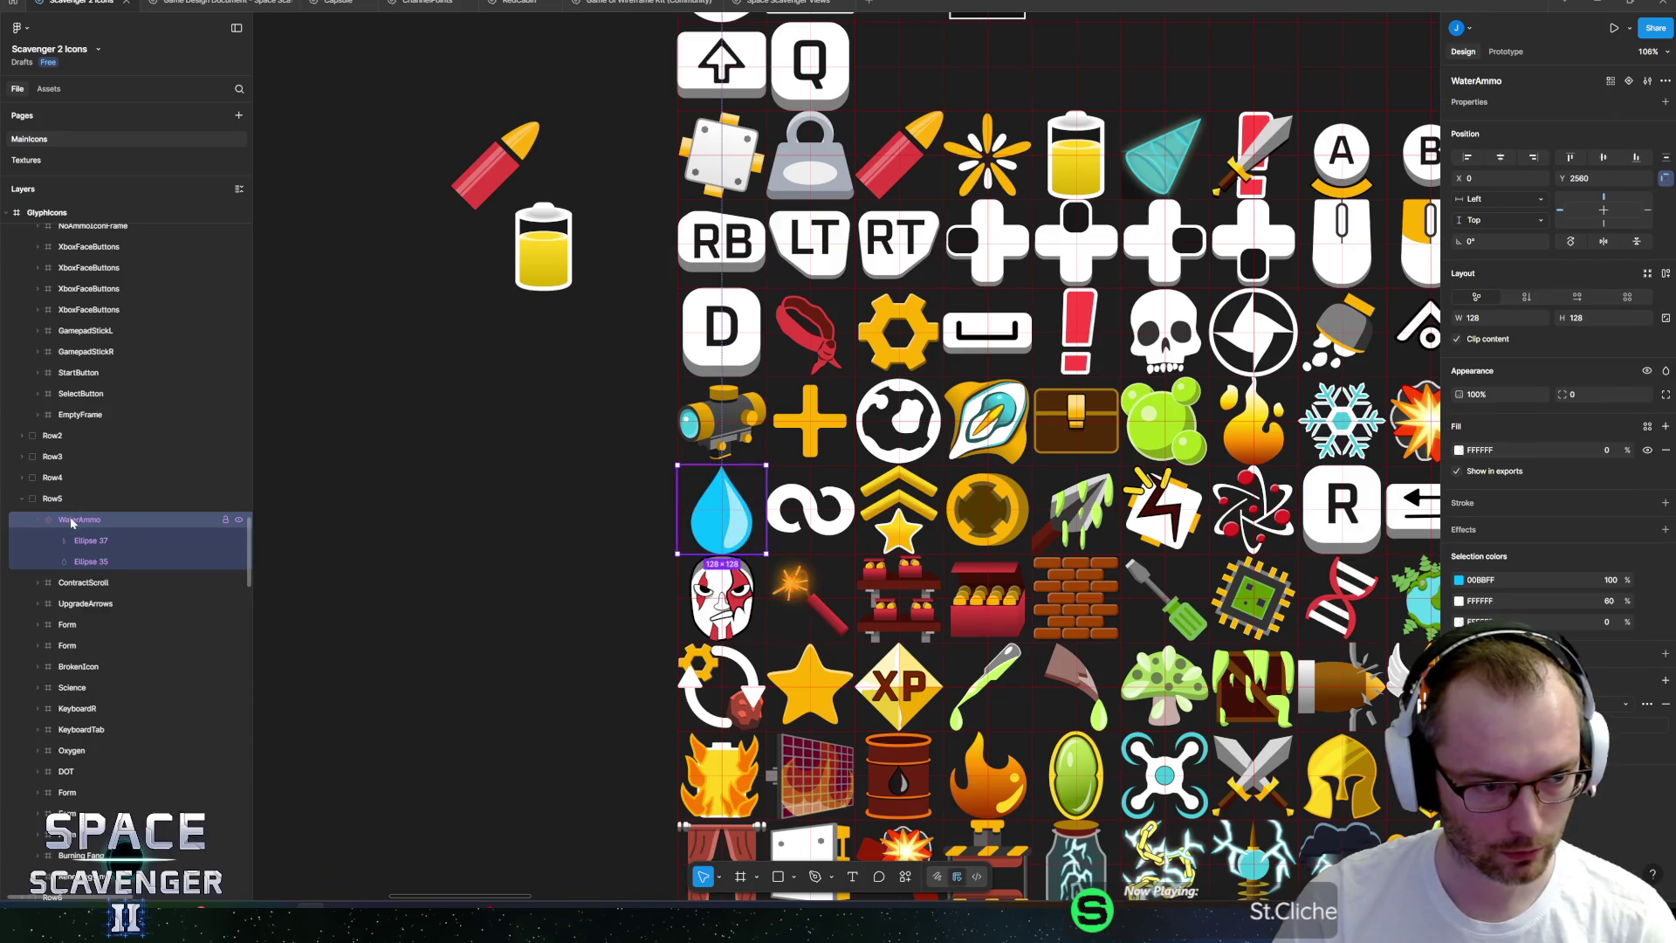
pyautogui.hotkey('ctrl', 'd')
pyautogui.moveTo(728, 522); pyautogui.dragTo(462, 280)
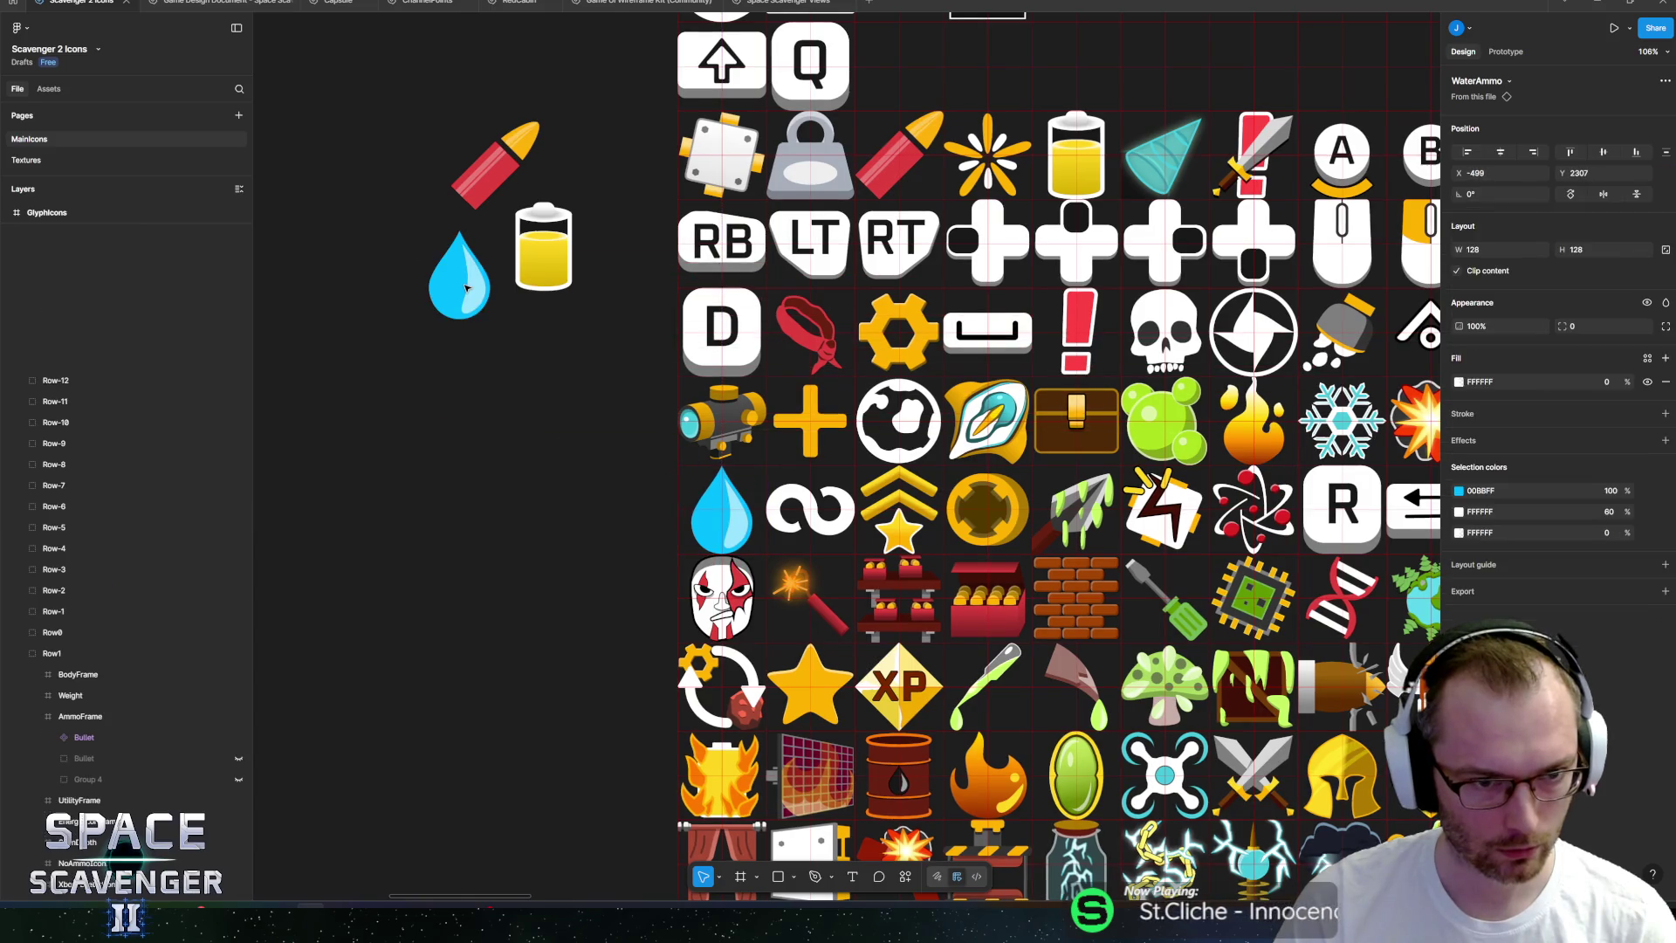
# Select bullet, drop and battery together and scale them proportionally to about 79×99.
pyautogui.moveTo(361, 99); pyautogui.dragTo(605, 385)
pyautogui.press('k')
pyautogui.moveTo(560, 312)
pyautogui.mouseDown()
pyautogui.moveTo(460, 179)
pyautogui.moveTo(482, 451)
pyautogui.moveTo(583, 808)
pyautogui.mouseUp()
pyautogui.scroll(-5, 476, 210)
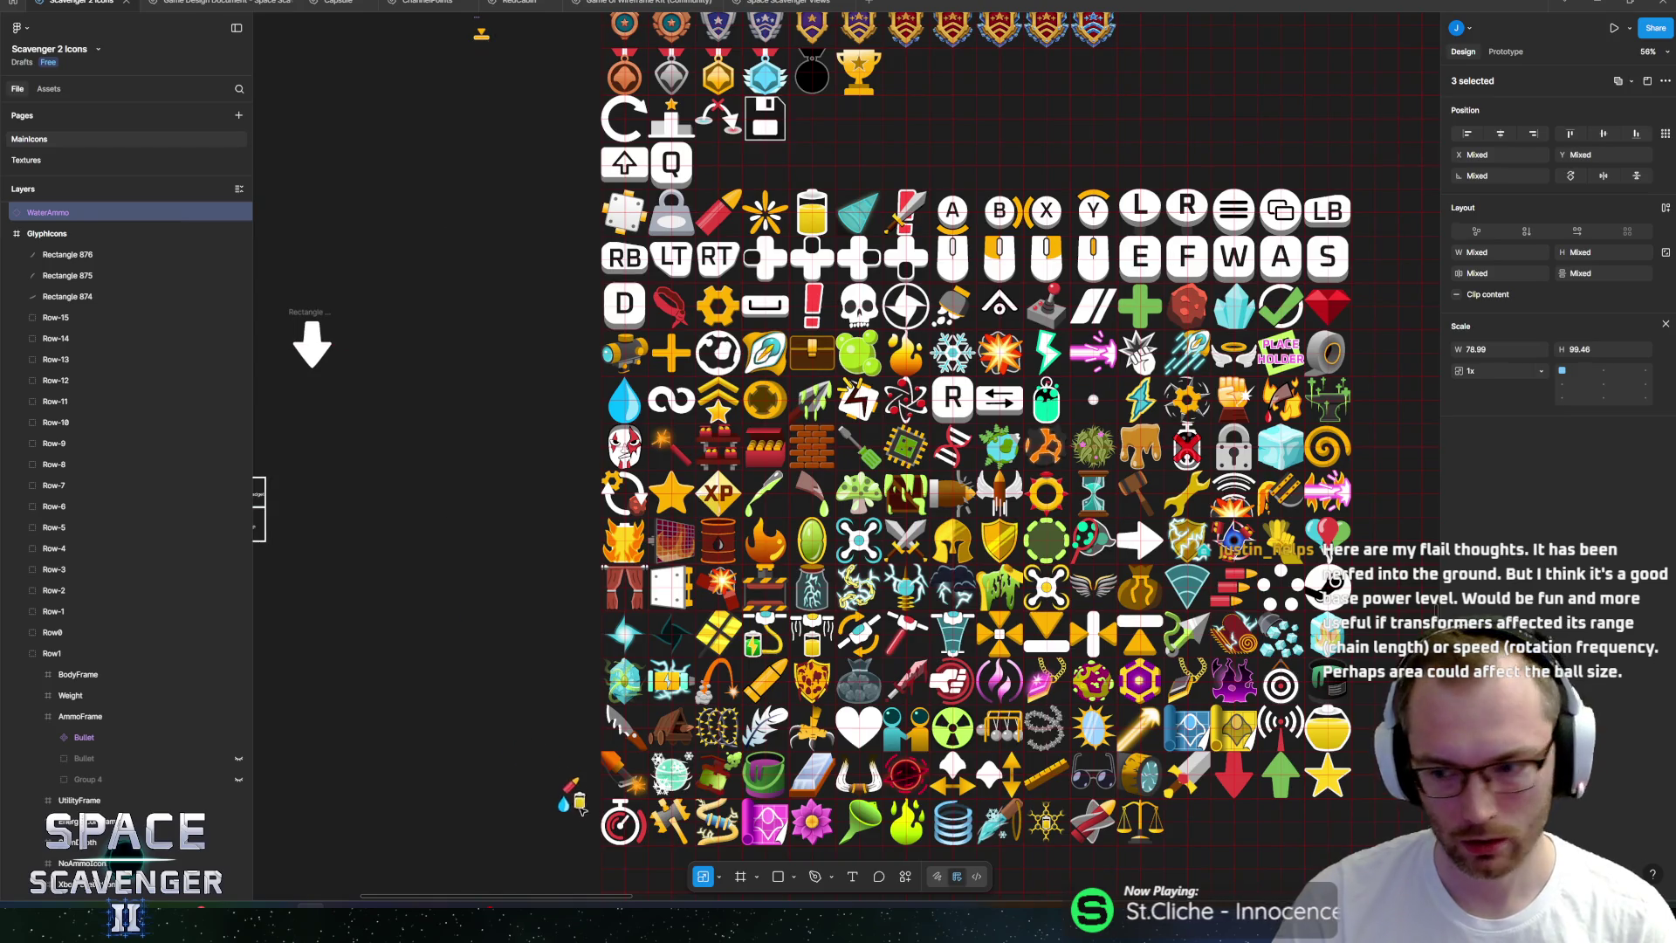
pyautogui.scroll(-5, 873, 523)
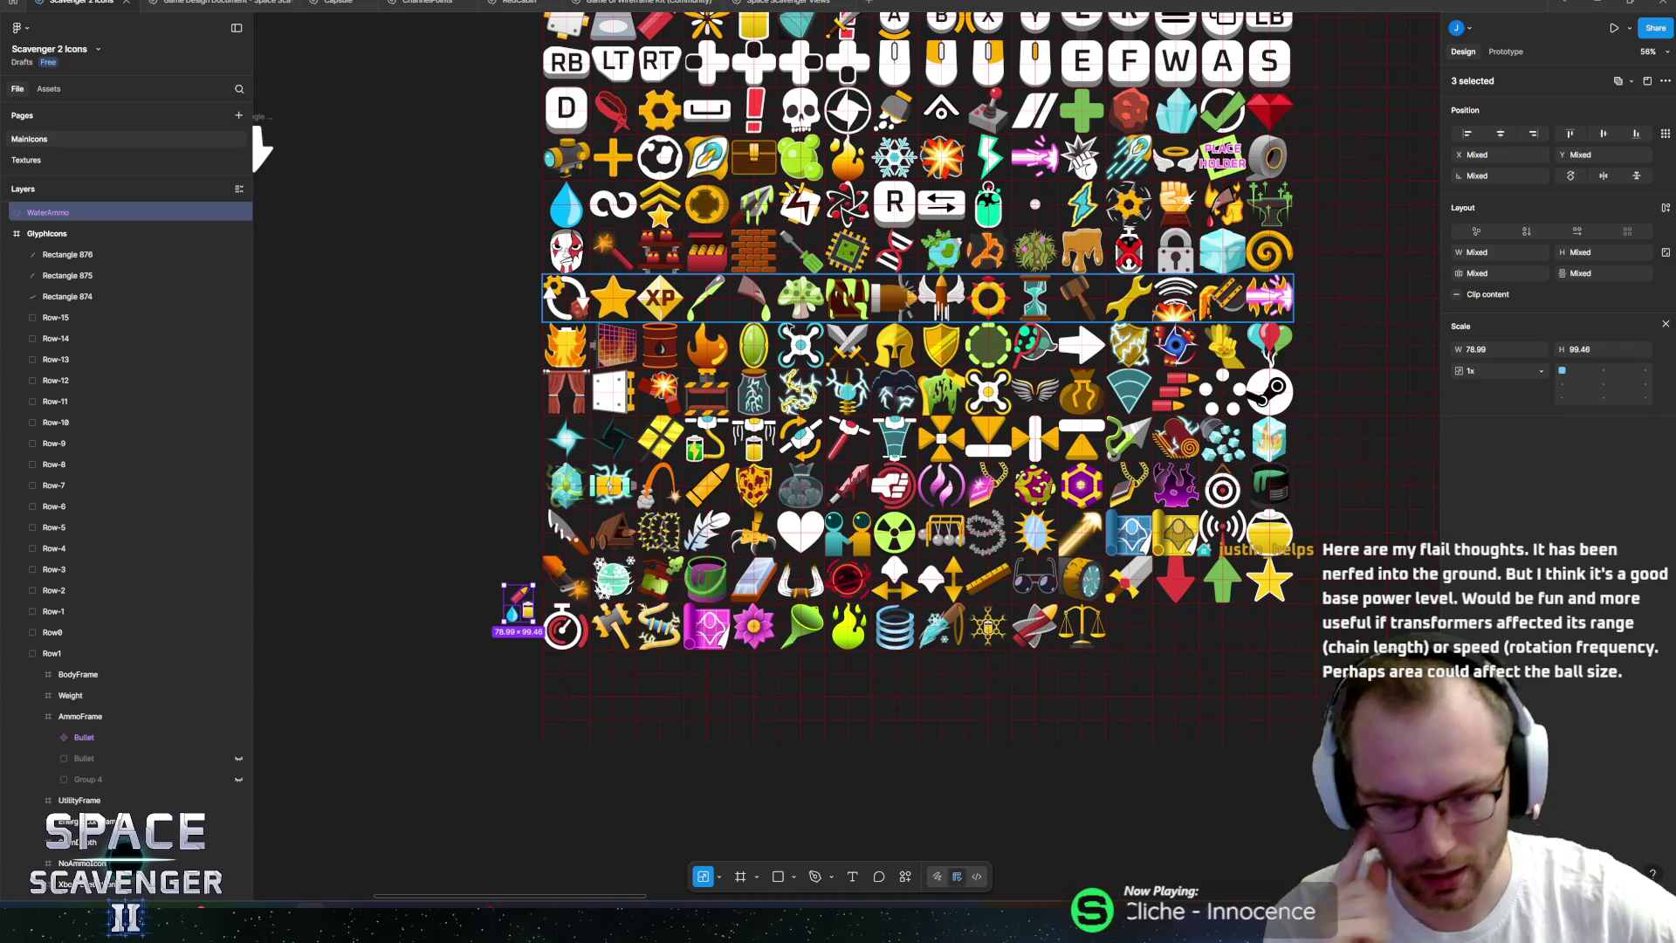
pyautogui.scroll(3, 539, 671)
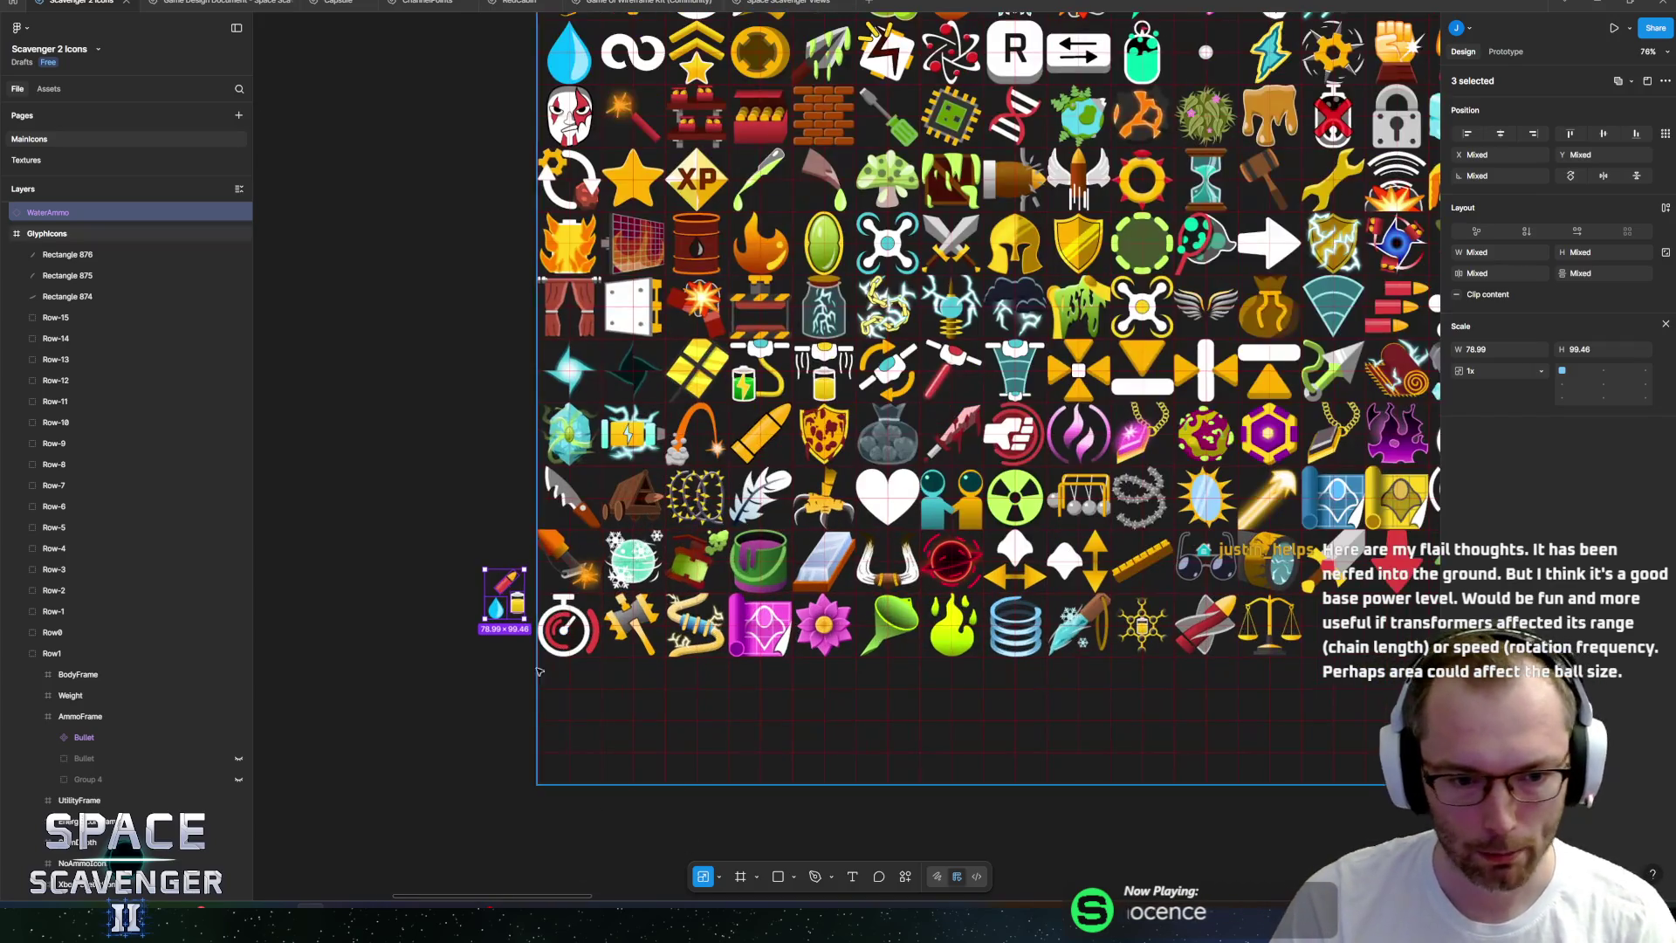
pyautogui.scroll(5, 539, 671)
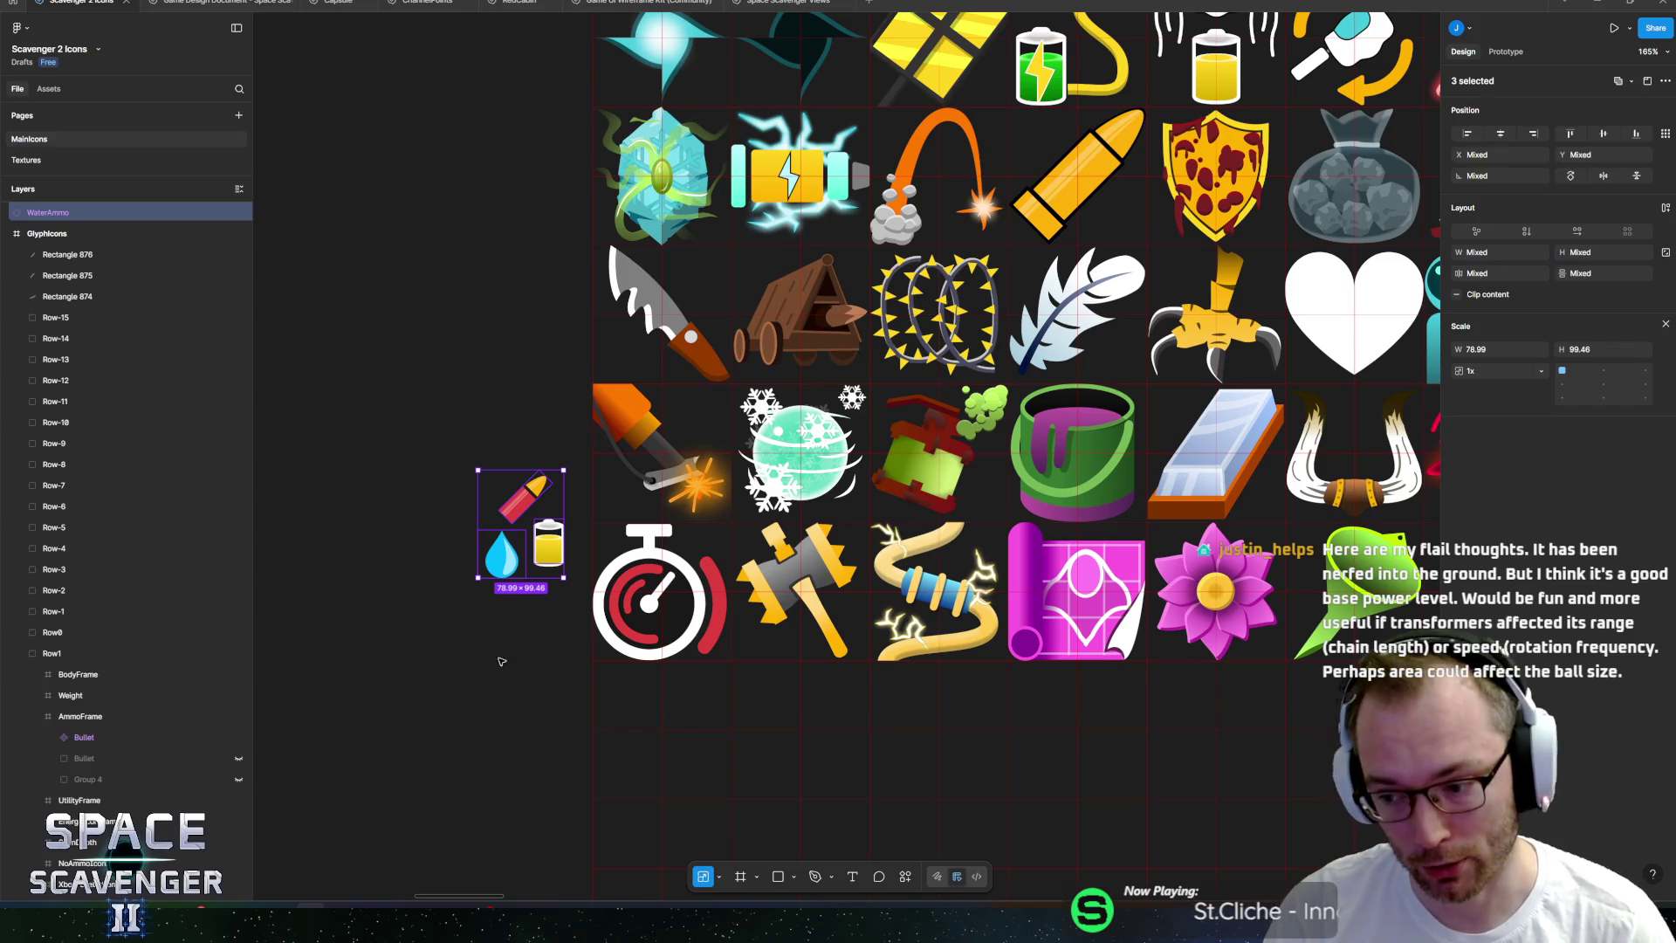
pyautogui.scroll(-3, 537, 629)
pyautogui.hscroll(2, 479, 596)
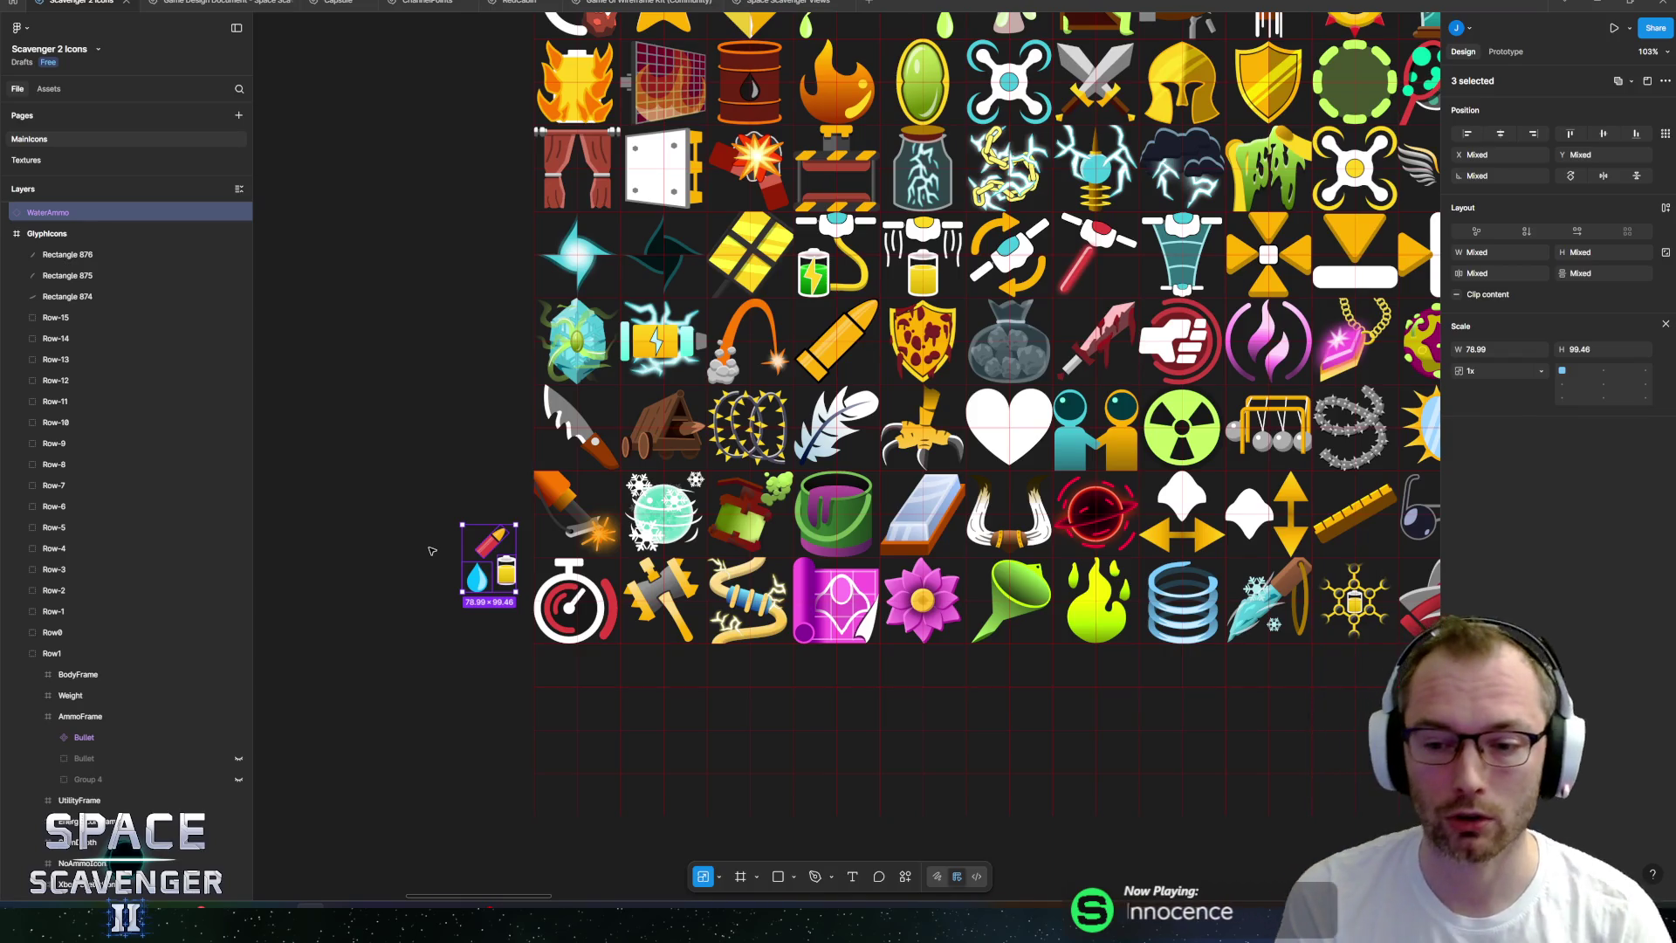
pyautogui.scroll(-3, 472, 611)
# Move the bullet onto the battery and place the trio in the grid cell after the scales icon.
pyautogui.scroll(8, 454, 527)
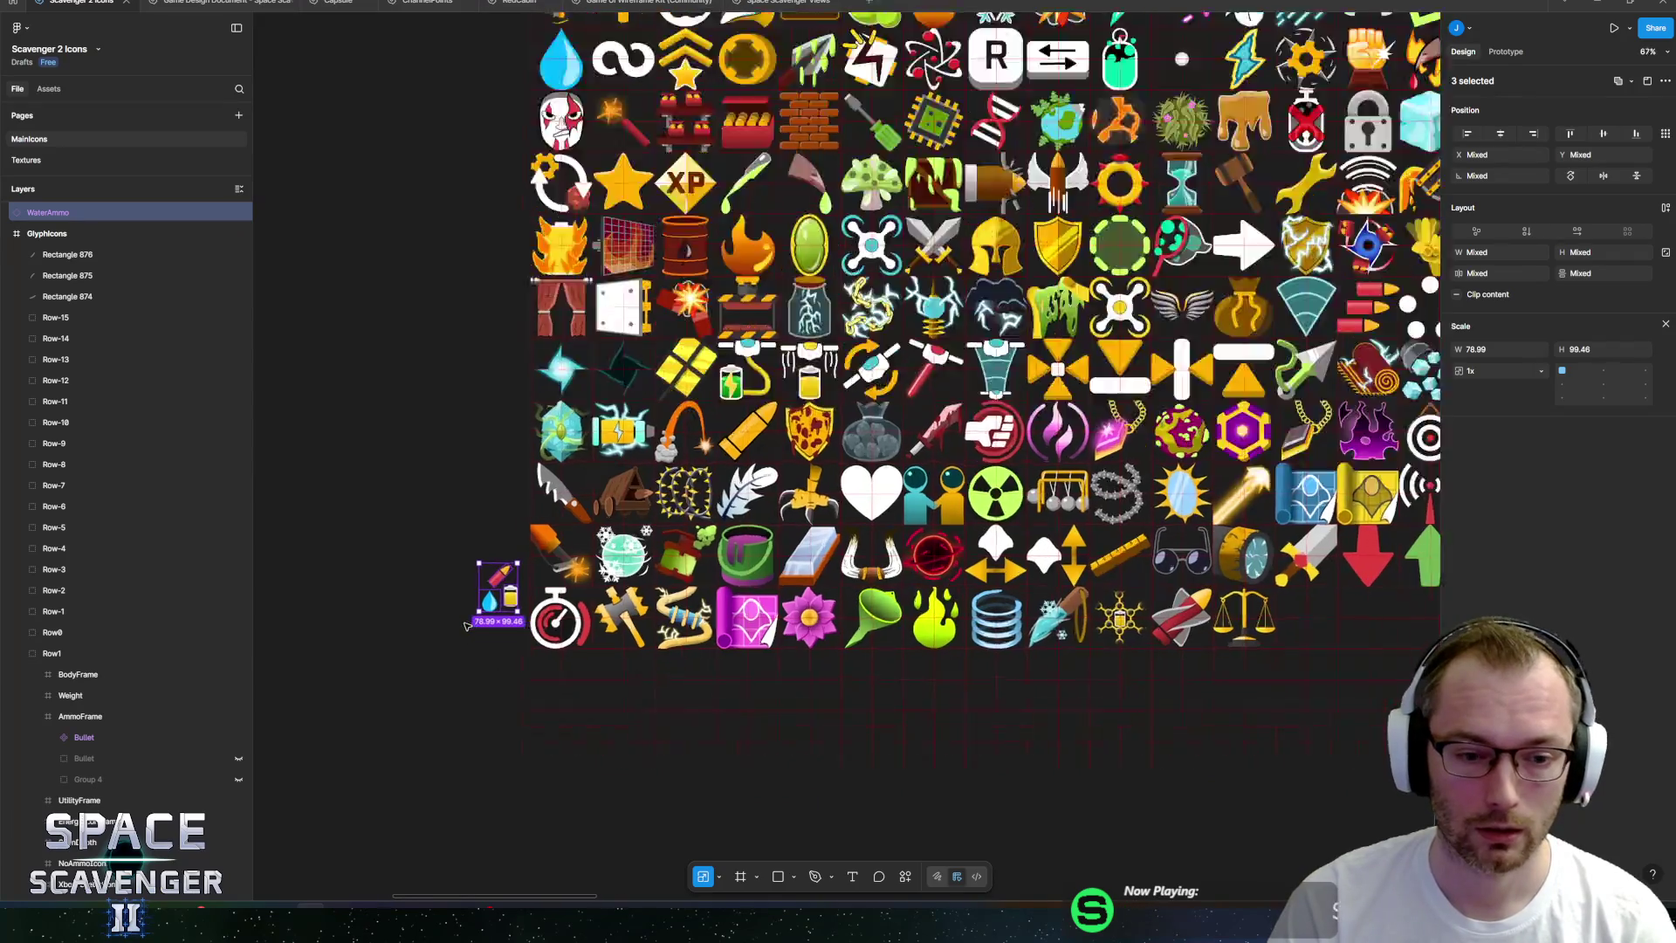
pyautogui.moveTo(576, 457)
pyautogui.mouseDown()
pyautogui.moveTo(589, 494)
pyautogui.moveTo(554, 488)
pyautogui.mouseUp()
pyautogui.moveTo(460, 390); pyautogui.dragTo(655, 679)
pyautogui.scroll(-1, 545, 665)
pyautogui.scroll(-10, 545, 665)
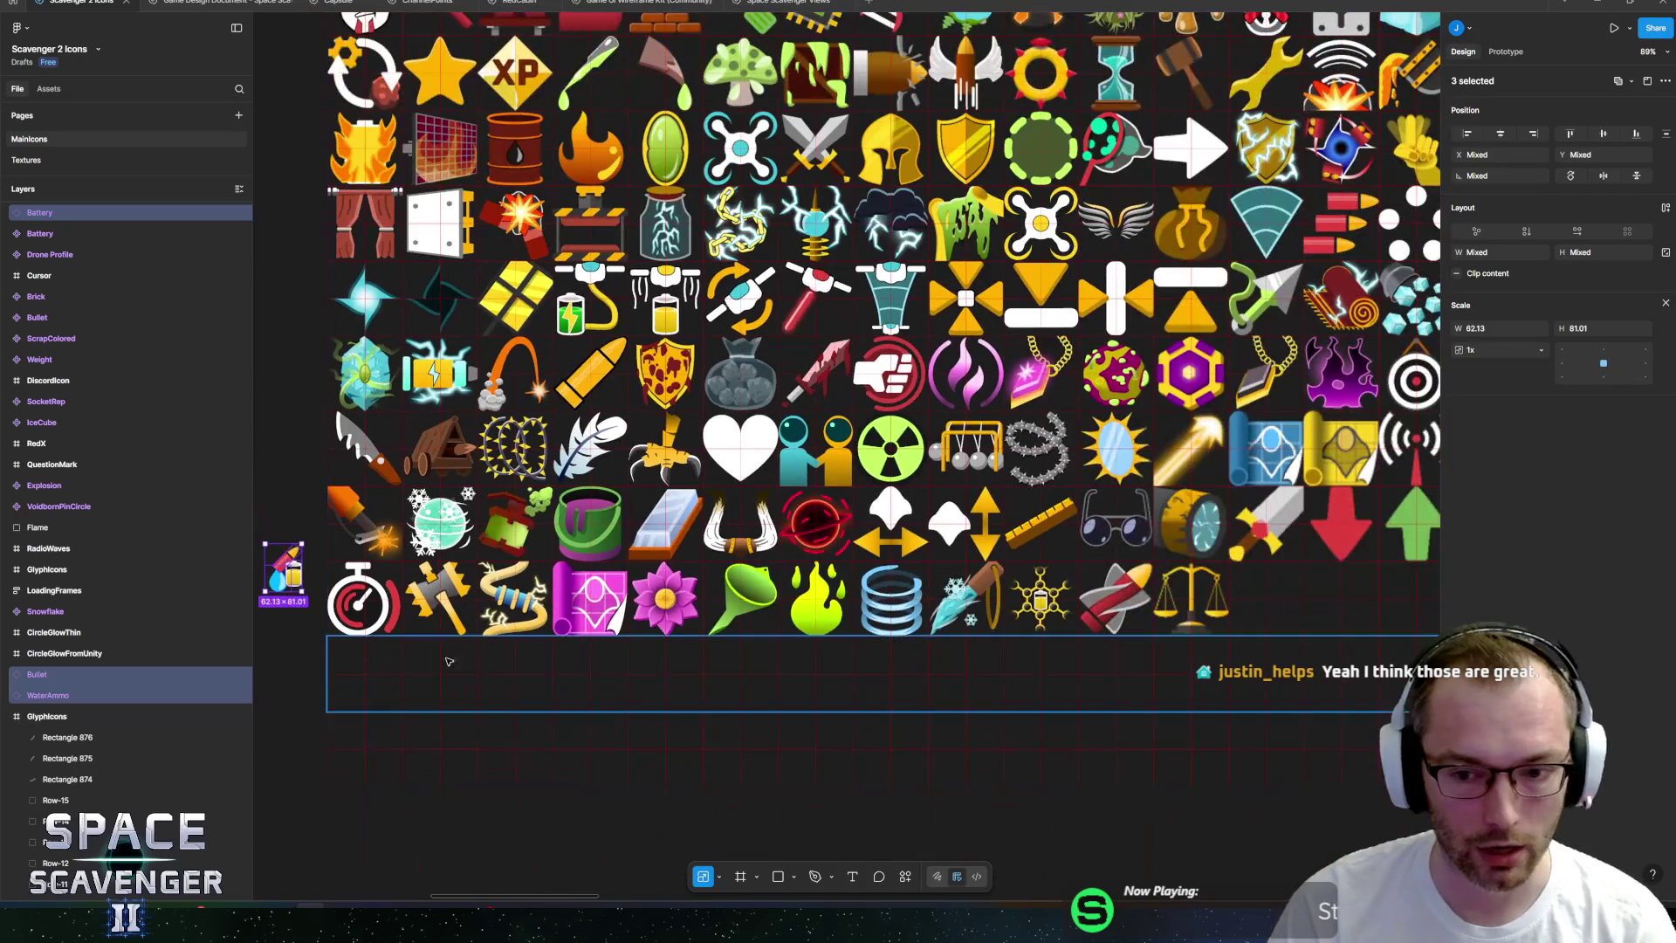
pyautogui.moveTo(297, 580)
pyautogui.mouseDown()
pyautogui.moveTo(676, 556)
pyautogui.moveTo(1277, 607)
pyautogui.mouseUp()
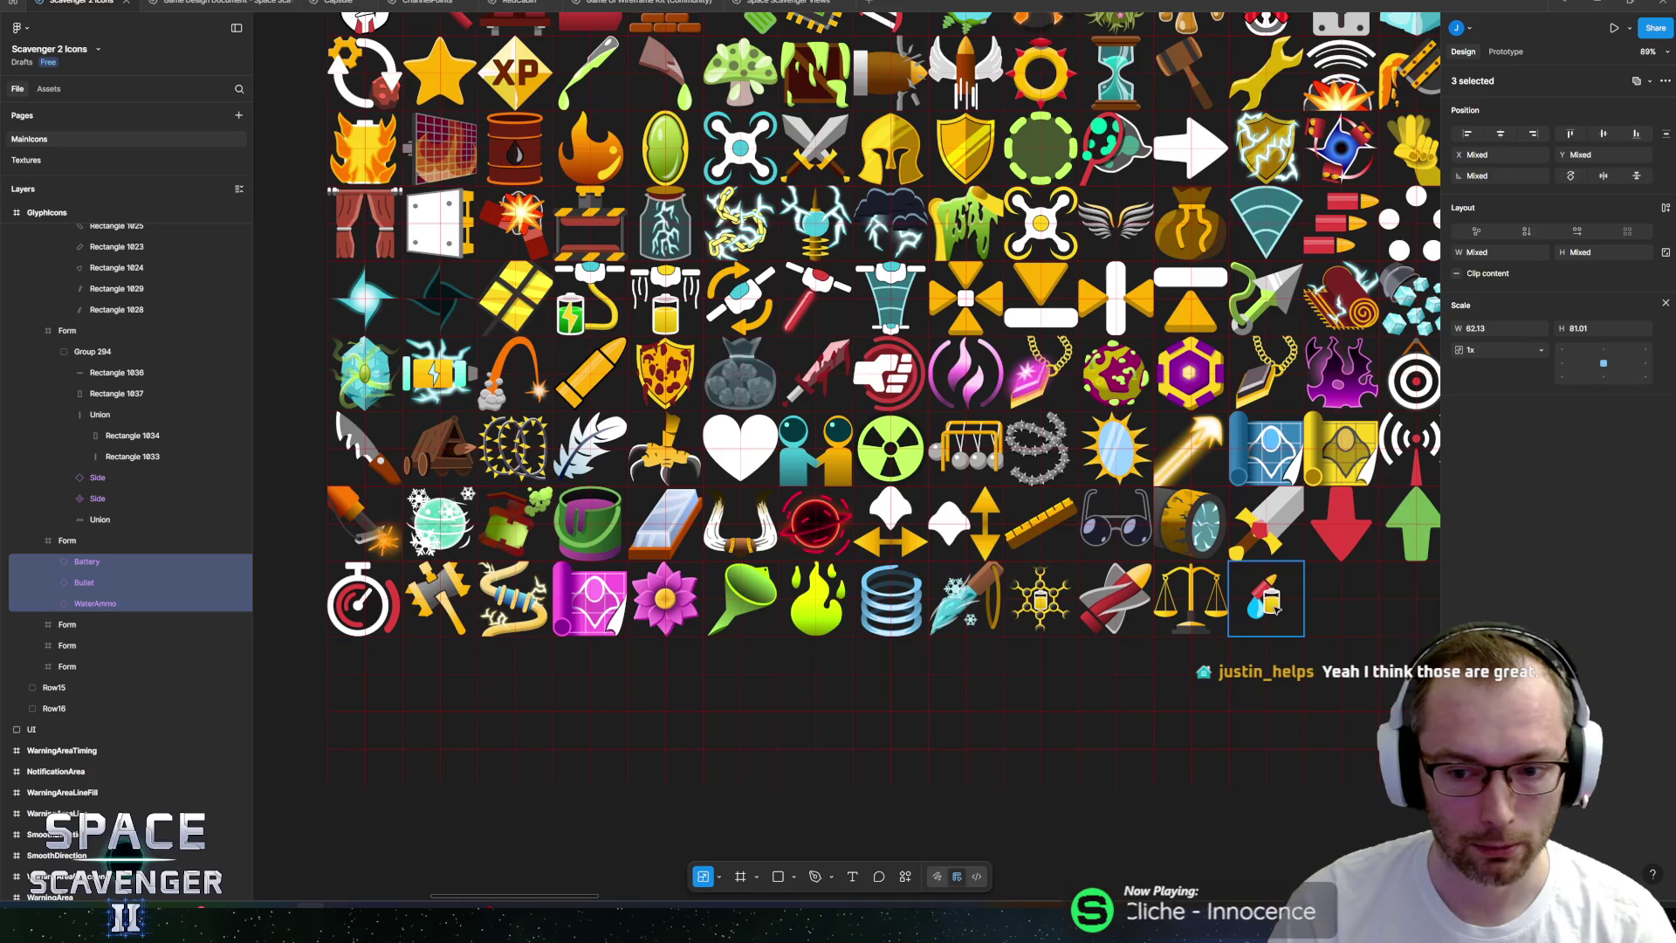
pyautogui.scroll(10, 1276, 608)
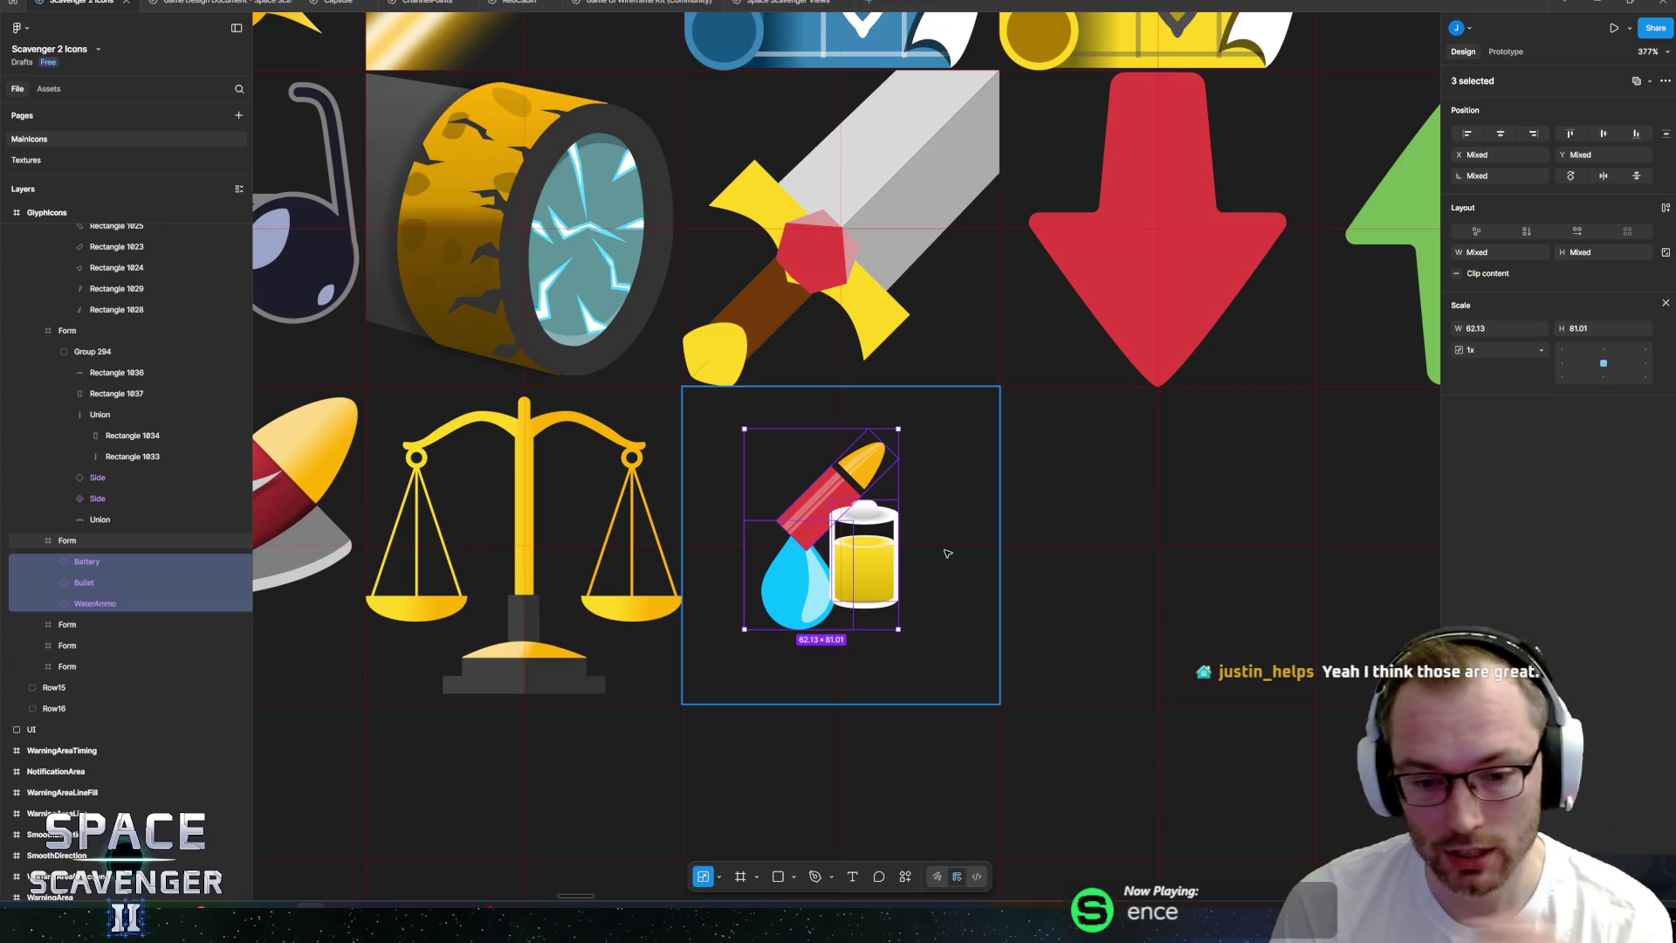
# Enlarge the battery with proportional scaling and reposition the water drop and bullet around it.
pyautogui.hscroll(2, 785, 524)
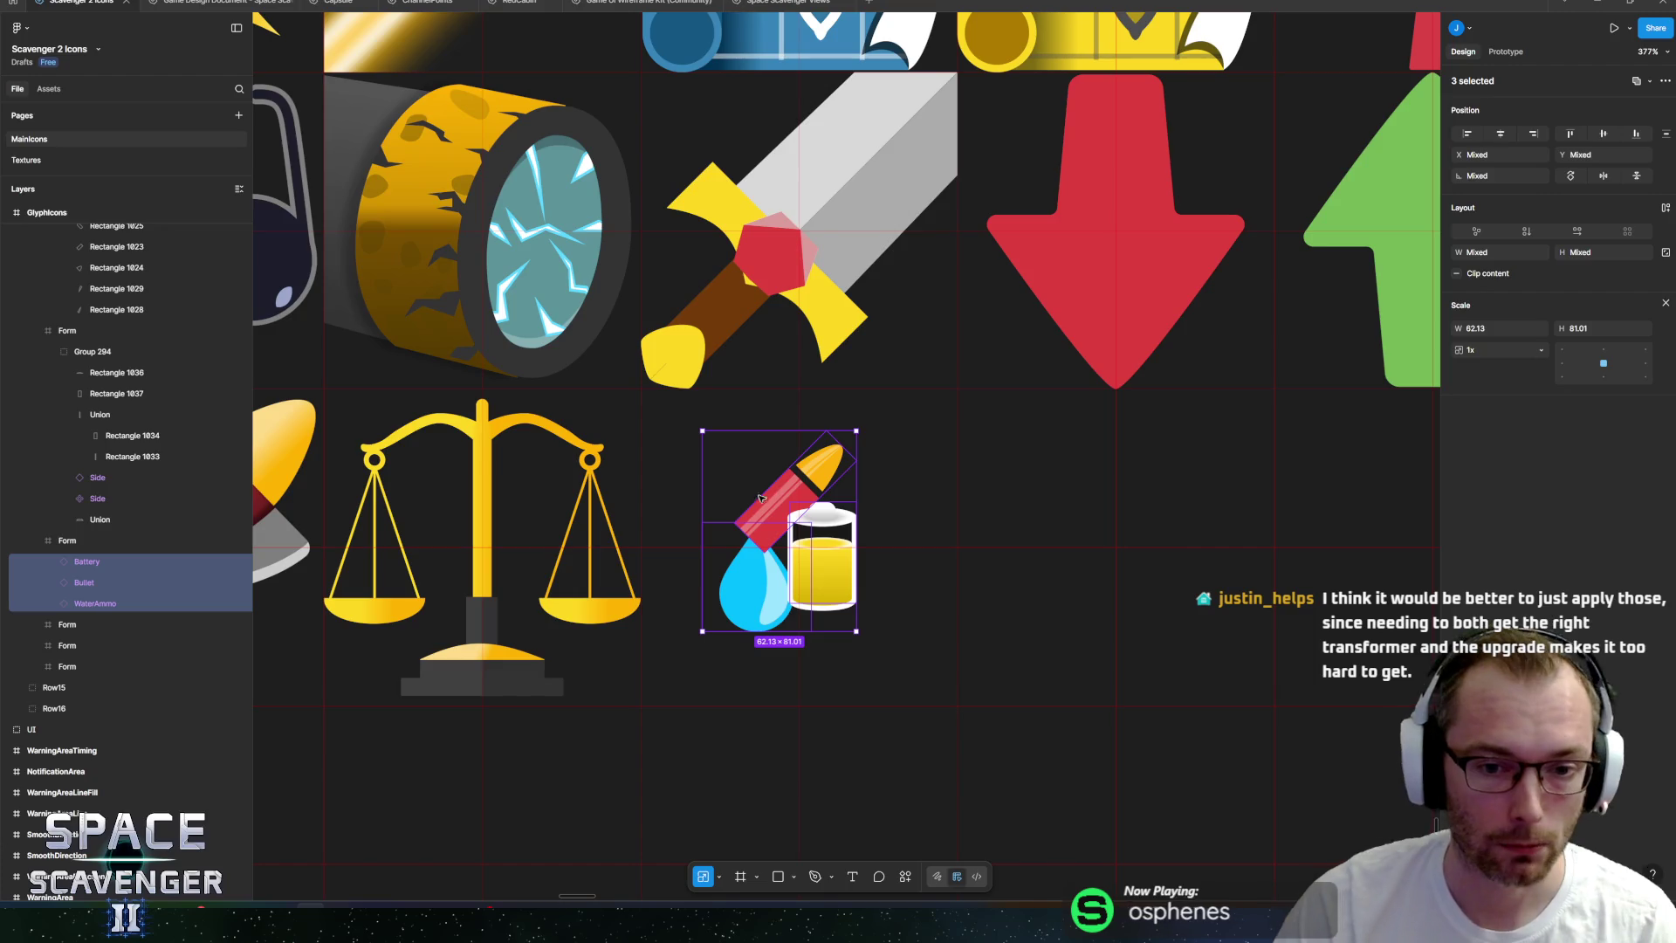
pyautogui.click(801, 505)
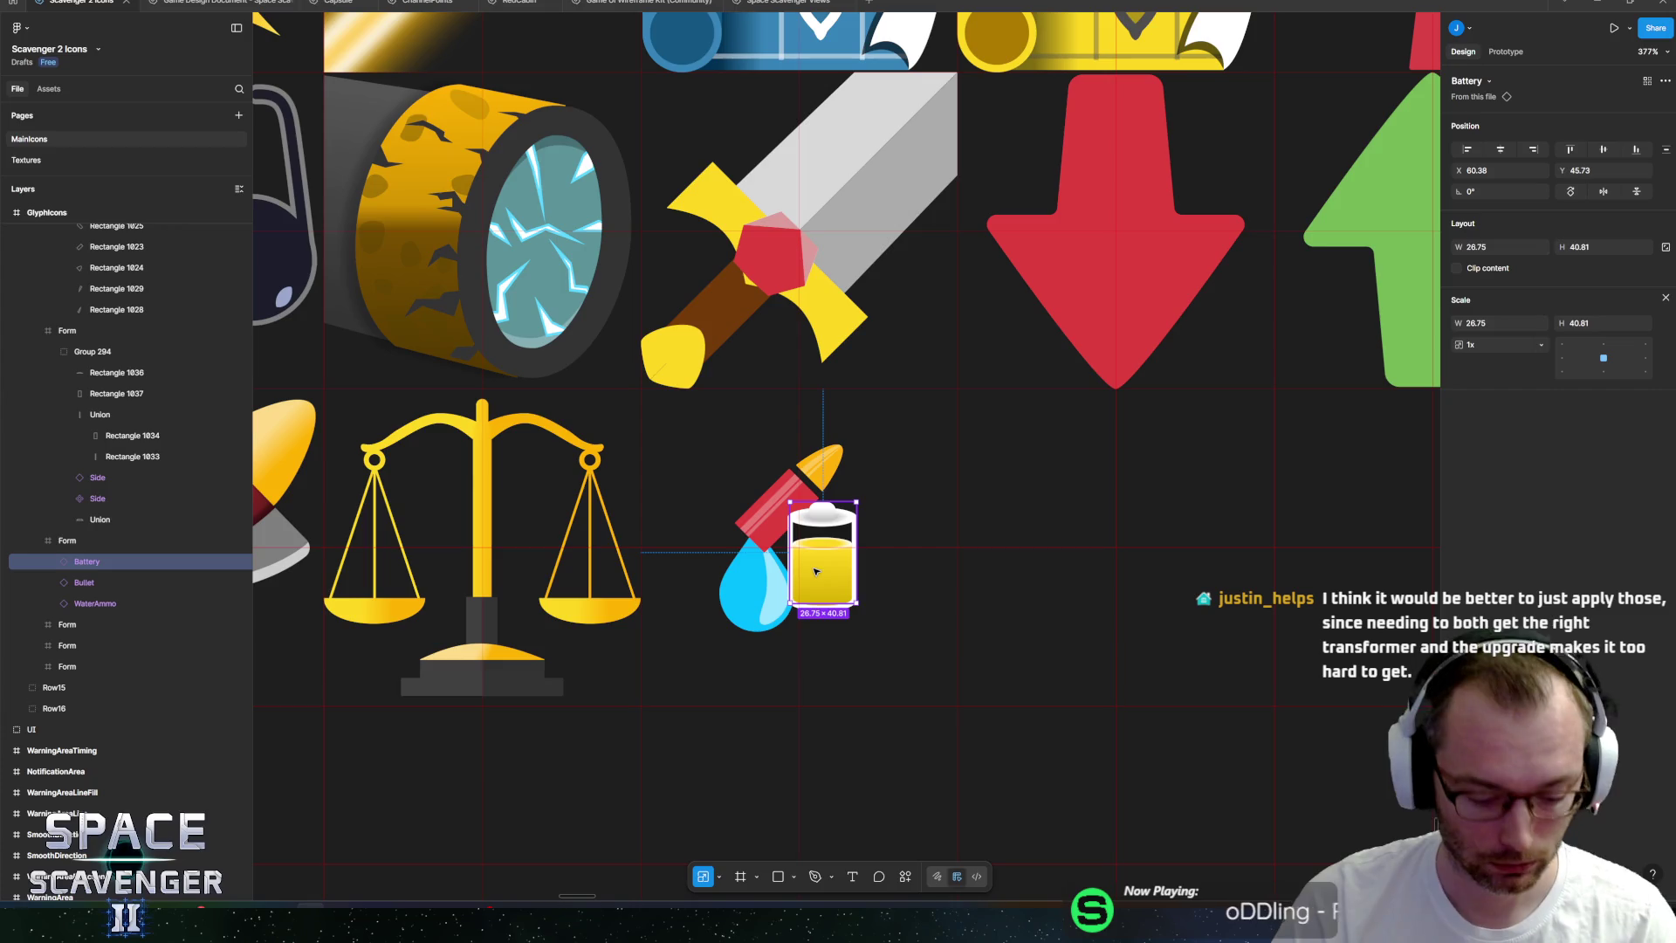
pyautogui.press('k')
pyautogui.moveTo(860, 603)
pyautogui.mouseDown()
pyautogui.moveTo(895, 655)
pyautogui.moveTo(867, 647)
pyautogui.moveTo(836, 674)
pyautogui.mouseUp()
pyautogui.click(755, 593)
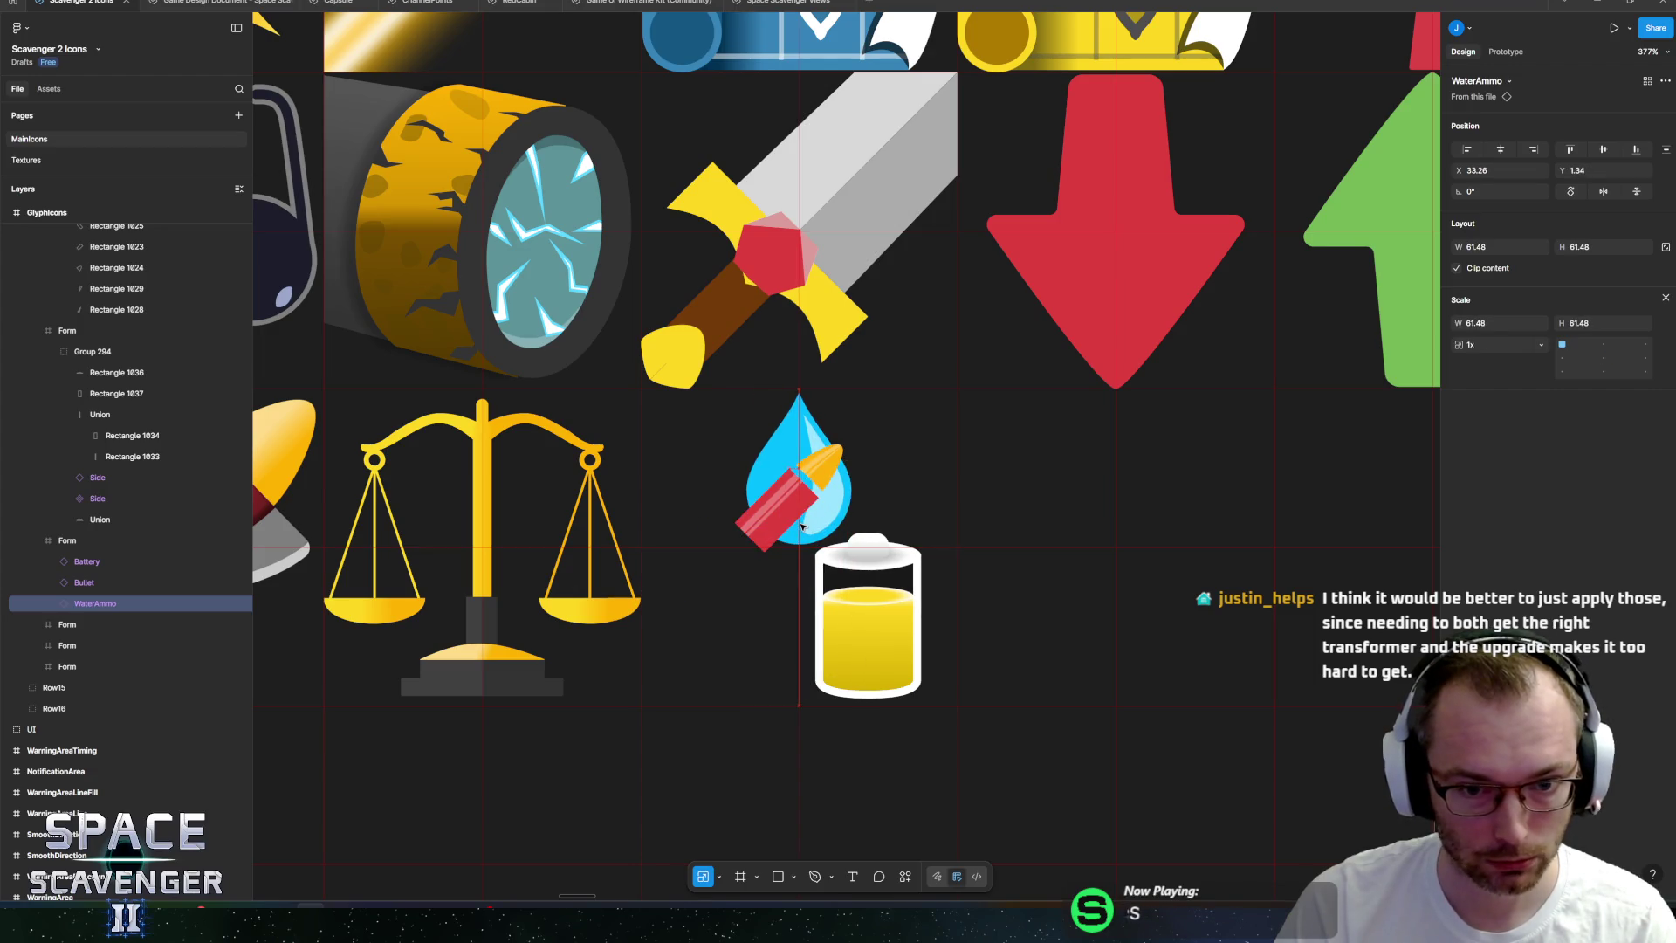
pyautogui.moveTo(803, 525)
pyautogui.mouseDown()
pyautogui.moveTo(703, 629)
pyautogui.moveTo(766, 530)
pyautogui.mouseUp()
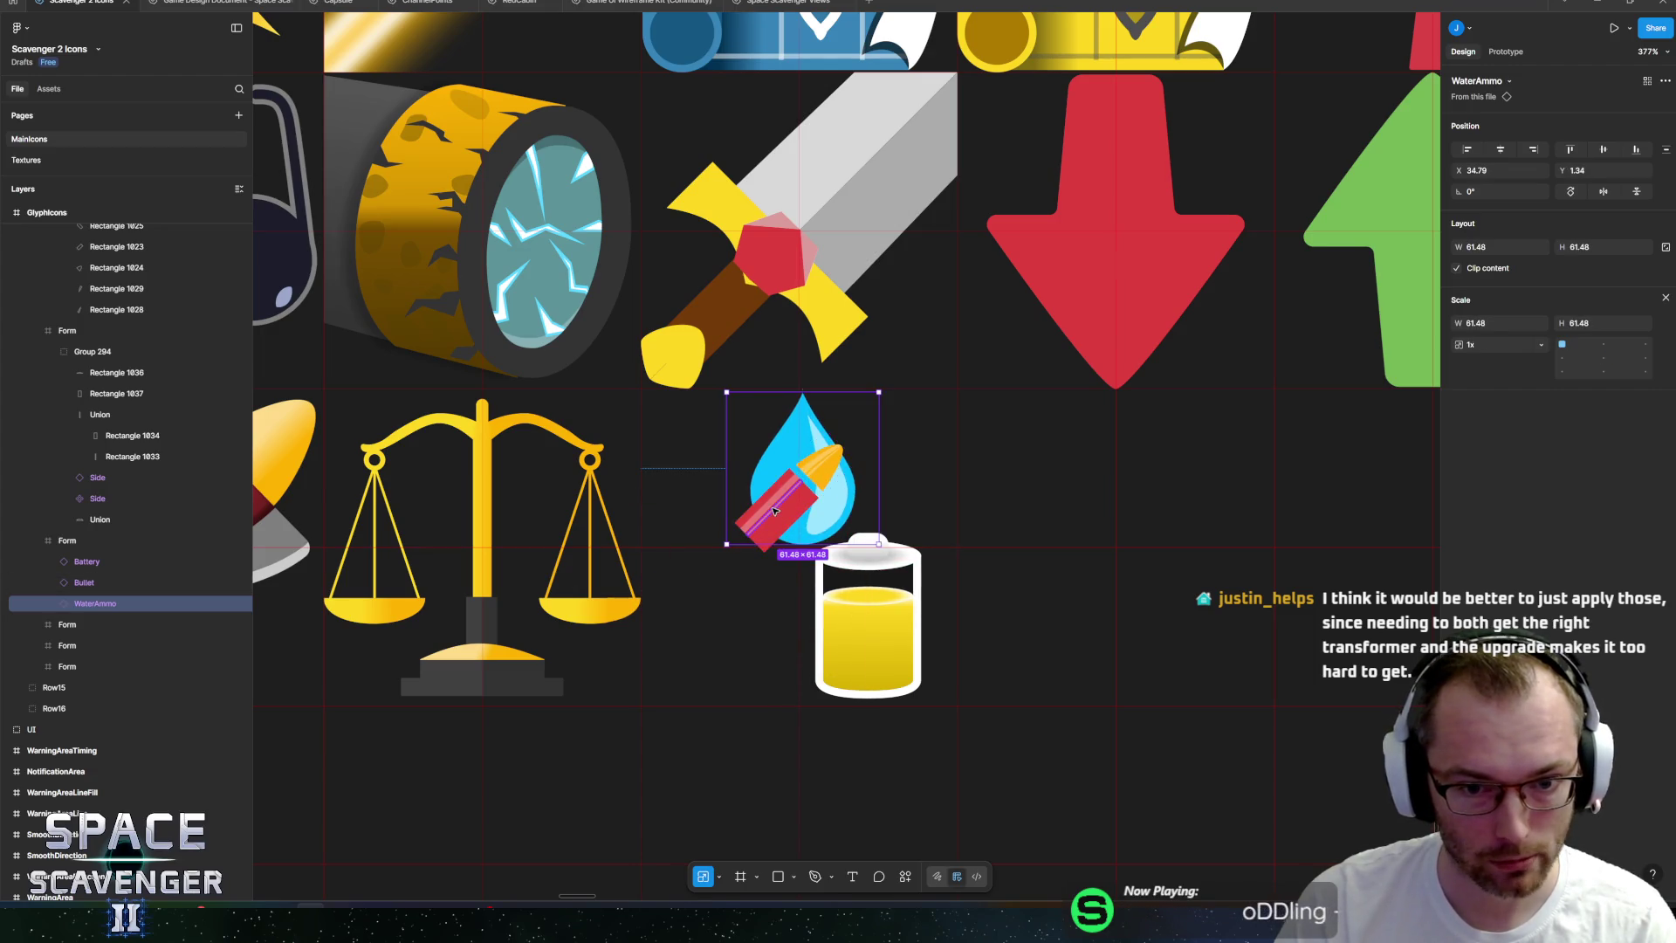
pyautogui.moveTo(821, 482)
pyautogui.mouseDown()
pyautogui.moveTo(740, 545)
pyautogui.moveTo(726, 619)
pyautogui.moveTo(761, 525)
pyautogui.mouseUp()
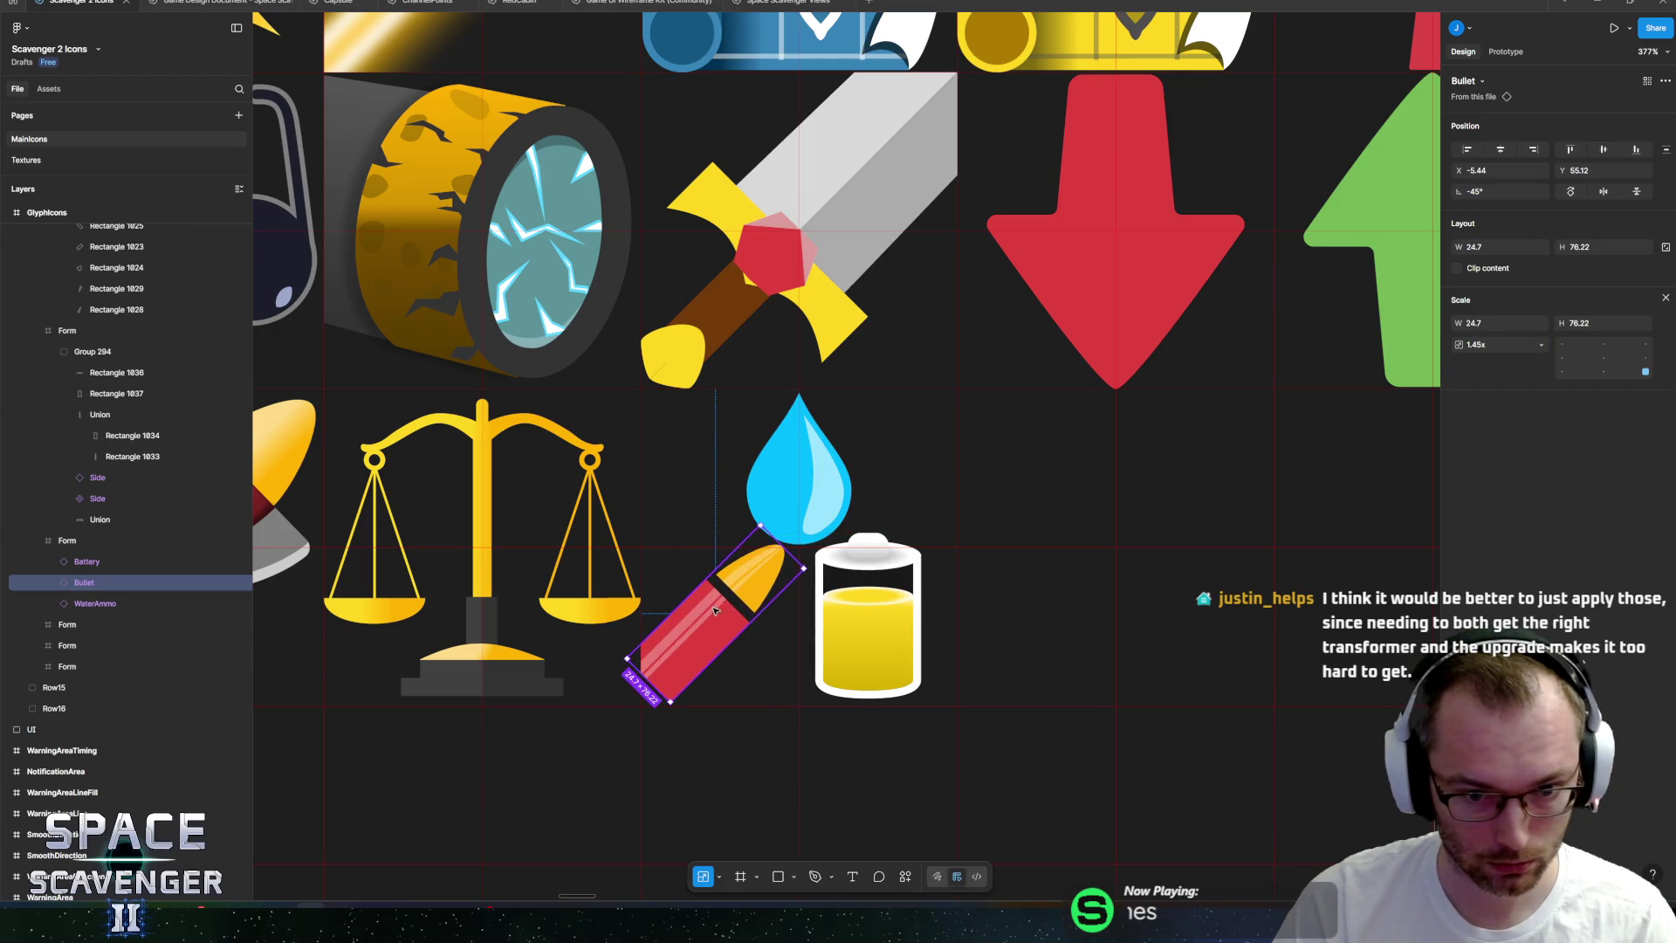
pyautogui.moveTo(698, 619)
pyautogui.mouseDown()
pyautogui.moveTo(860, 476)
pyautogui.moveTo(737, 601)
pyautogui.moveTo(745, 585)
pyautogui.mouseUp()
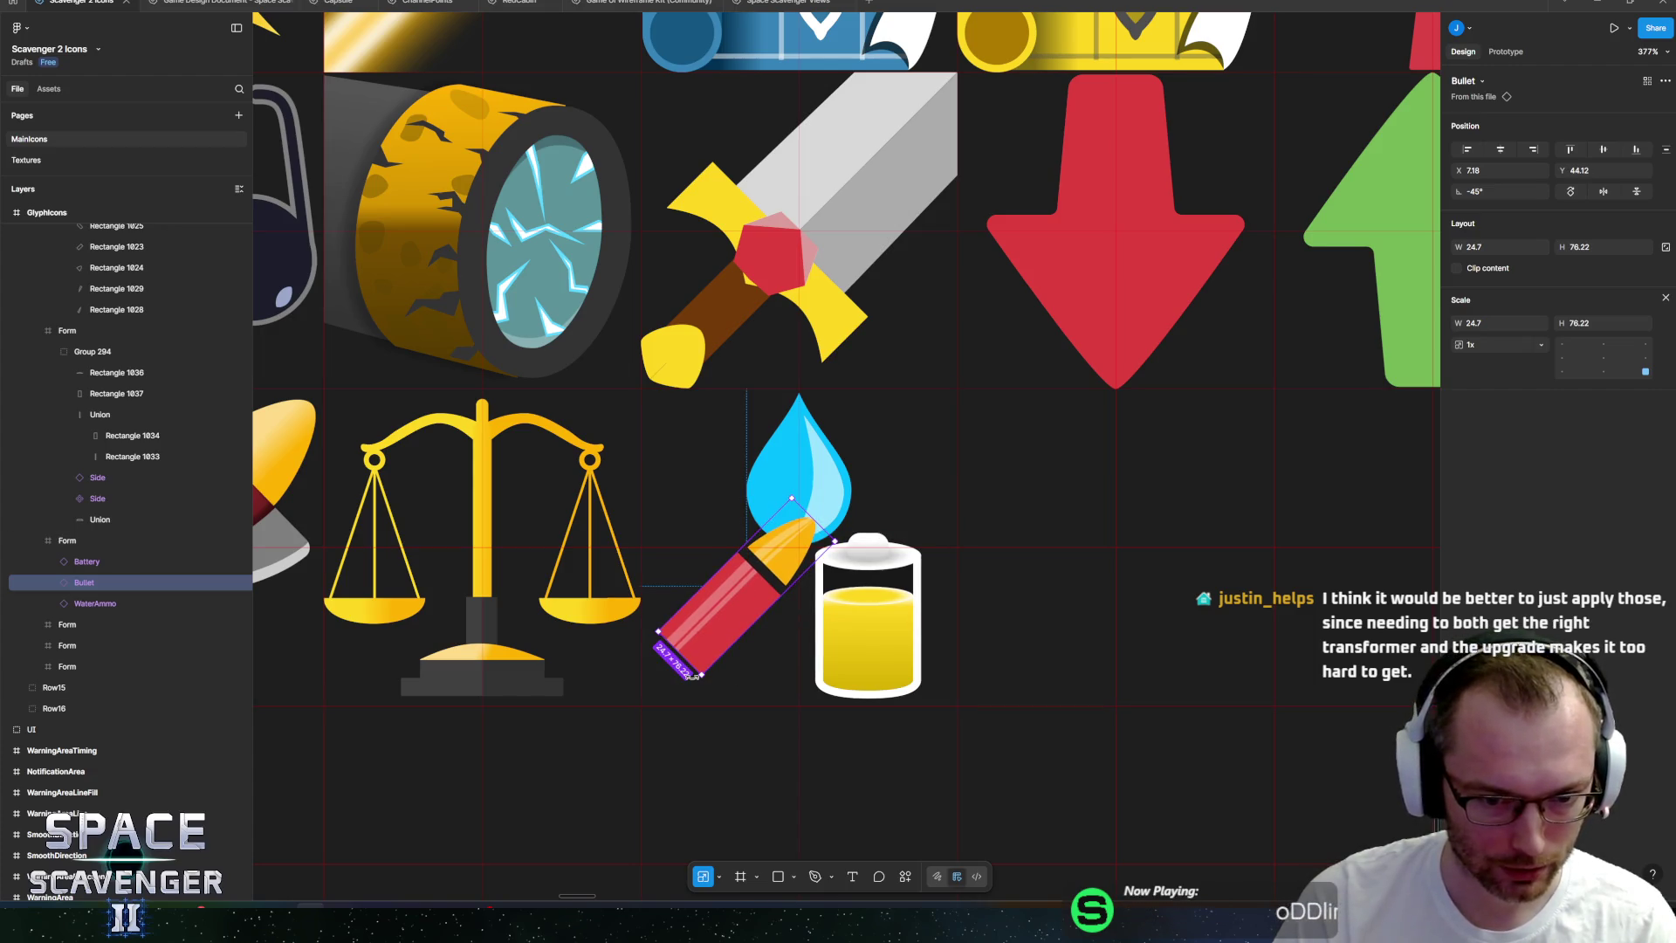
pyautogui.moveTo(693, 675); pyautogui.dragTo(701, 677)
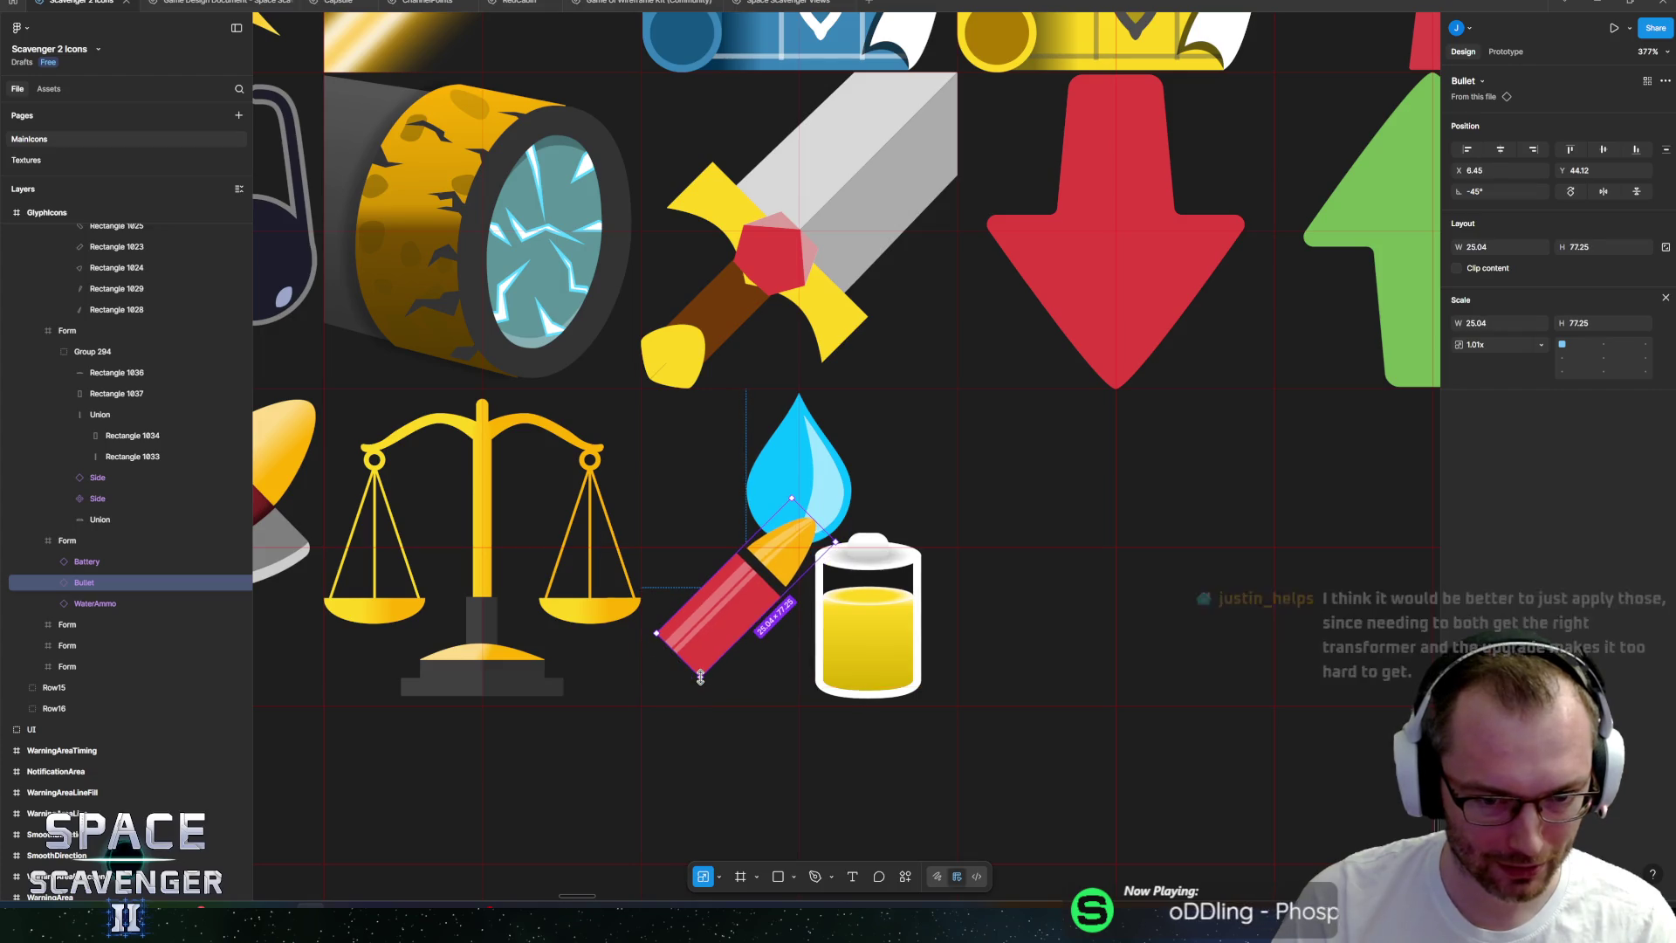
pyautogui.moveTo(720, 595)
pyautogui.mouseDown()
pyautogui.moveTo(731, 586)
pyautogui.moveTo(734, 608)
pyautogui.moveTo(734, 594)
pyautogui.mouseUp()
# Enlarge the water drop to 69.95×69.95, angle the bullet up-right, and layer Bullet beneath WaterAmmo.
pyautogui.moveTo(861, 622)
pyautogui.mouseDown()
pyautogui.moveTo(841, 615)
pyautogui.moveTo(886, 611)
pyautogui.mouseUp()
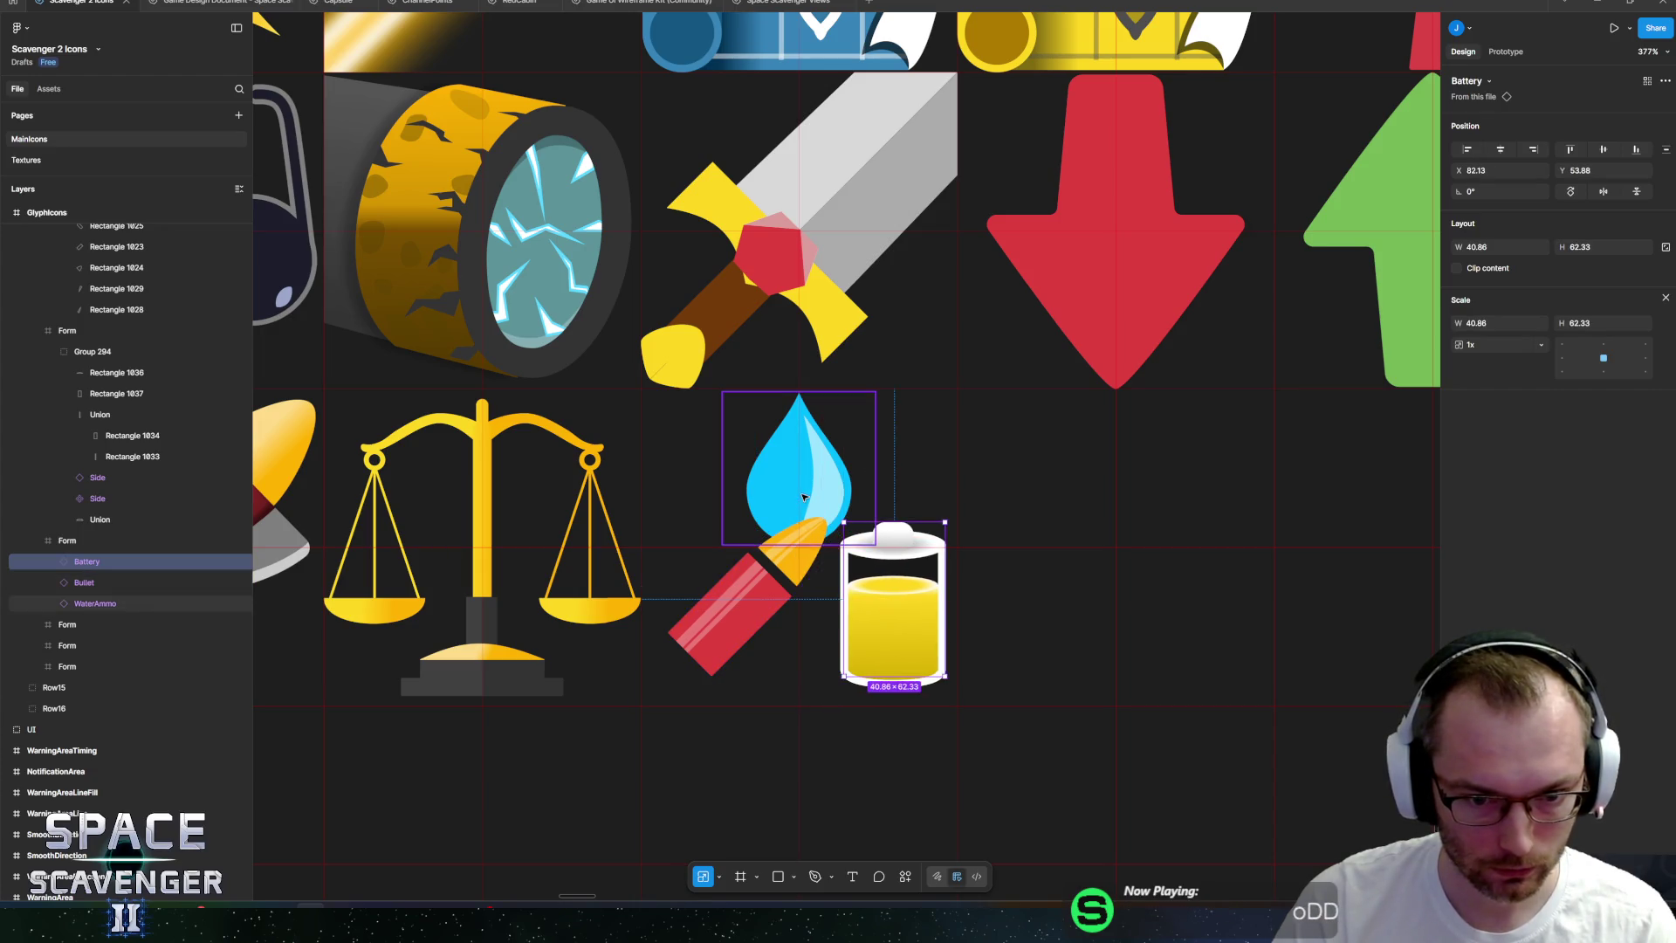
pyautogui.moveTo(804, 496)
pyautogui.mouseDown()
pyautogui.moveTo(830, 474)
pyautogui.moveTo(736, 613)
pyautogui.moveTo(825, 541)
pyautogui.mouseUp()
pyautogui.hotkey('ctrl', 'z')
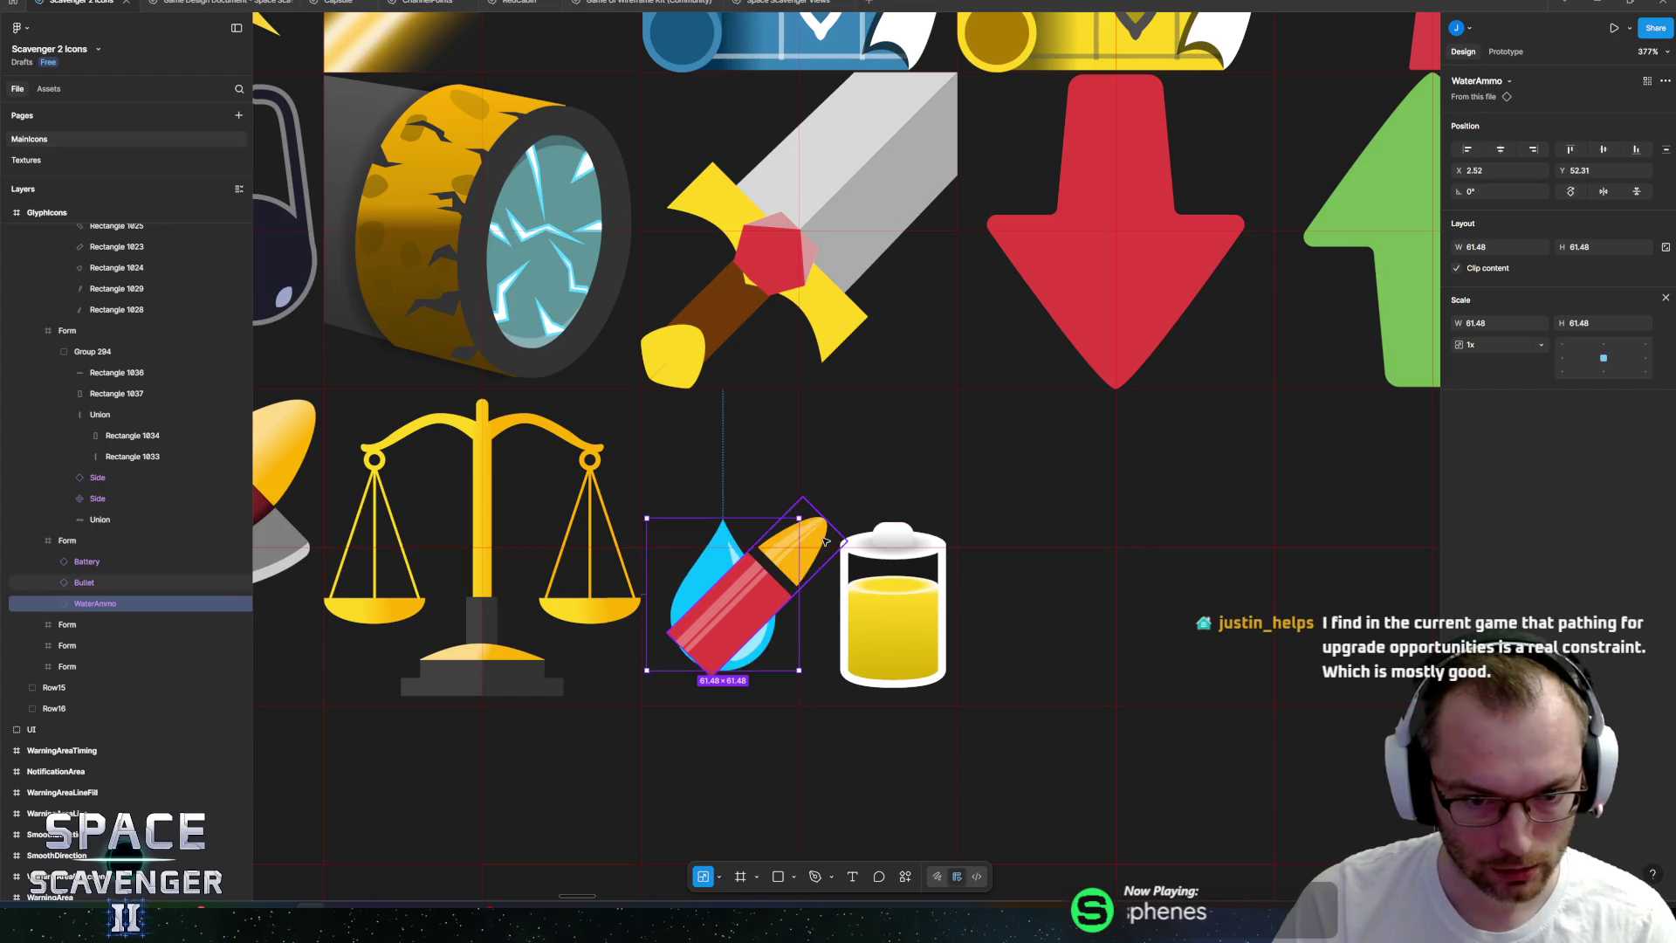
pyautogui.click(793, 574)
pyautogui.moveTo(718, 614)
pyautogui.mouseDown()
pyautogui.moveTo(764, 505)
pyautogui.moveTo(782, 504)
pyautogui.mouseUp()
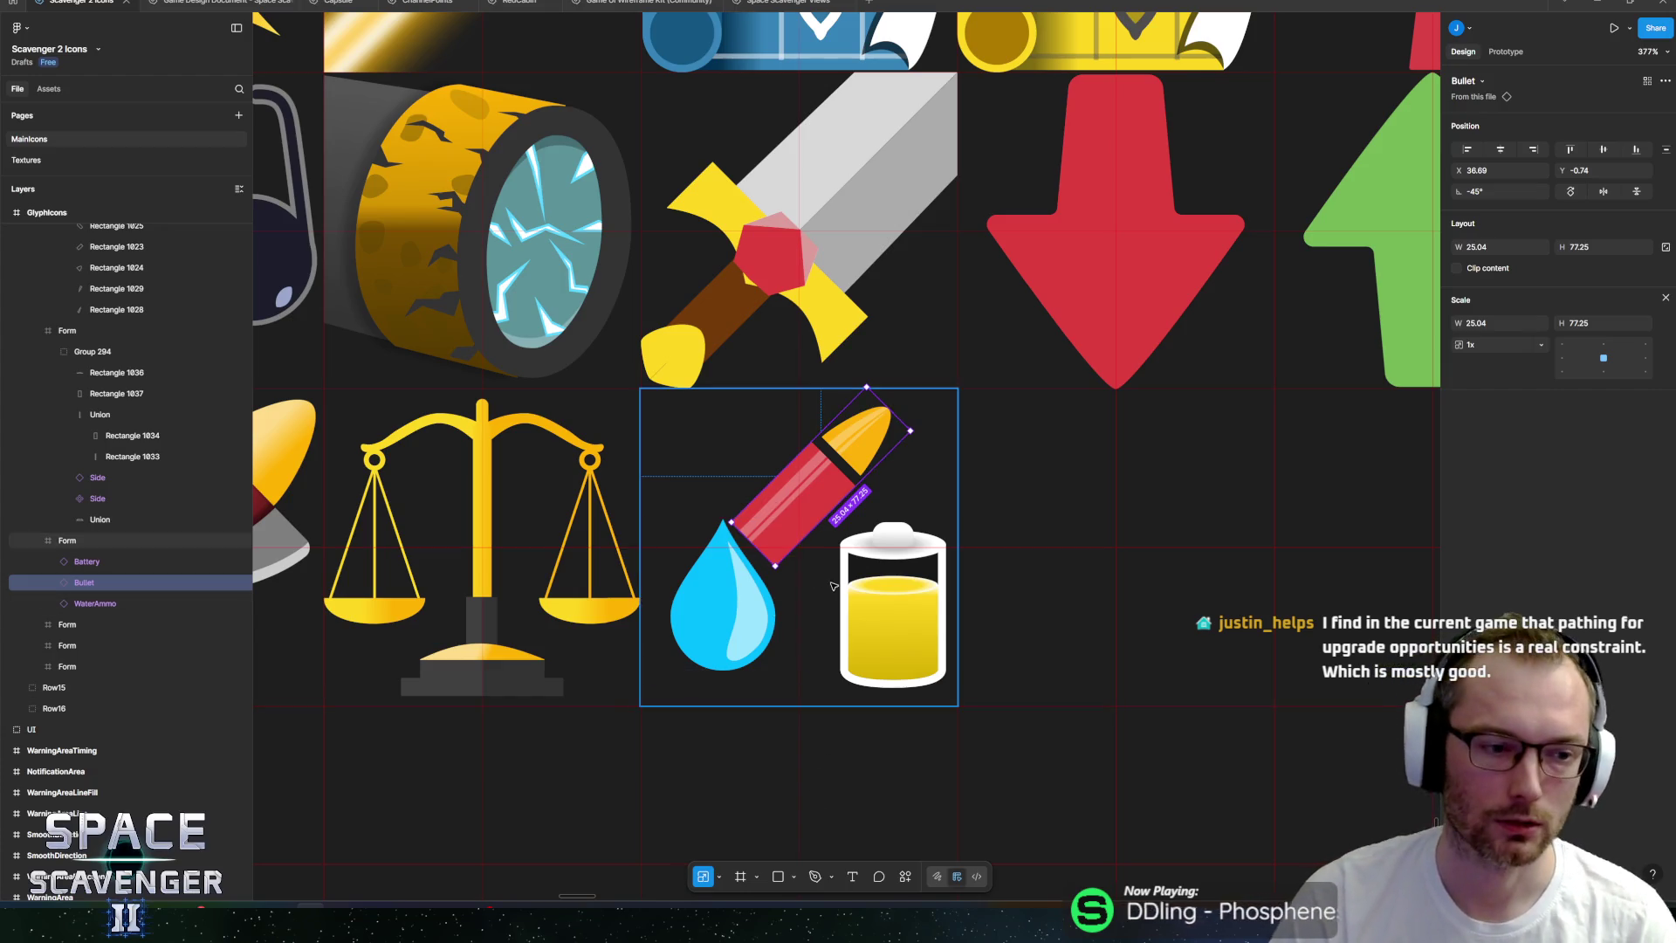
pyautogui.click(749, 569)
pyautogui.moveTo(731, 608); pyautogui.dragTo(726, 591)
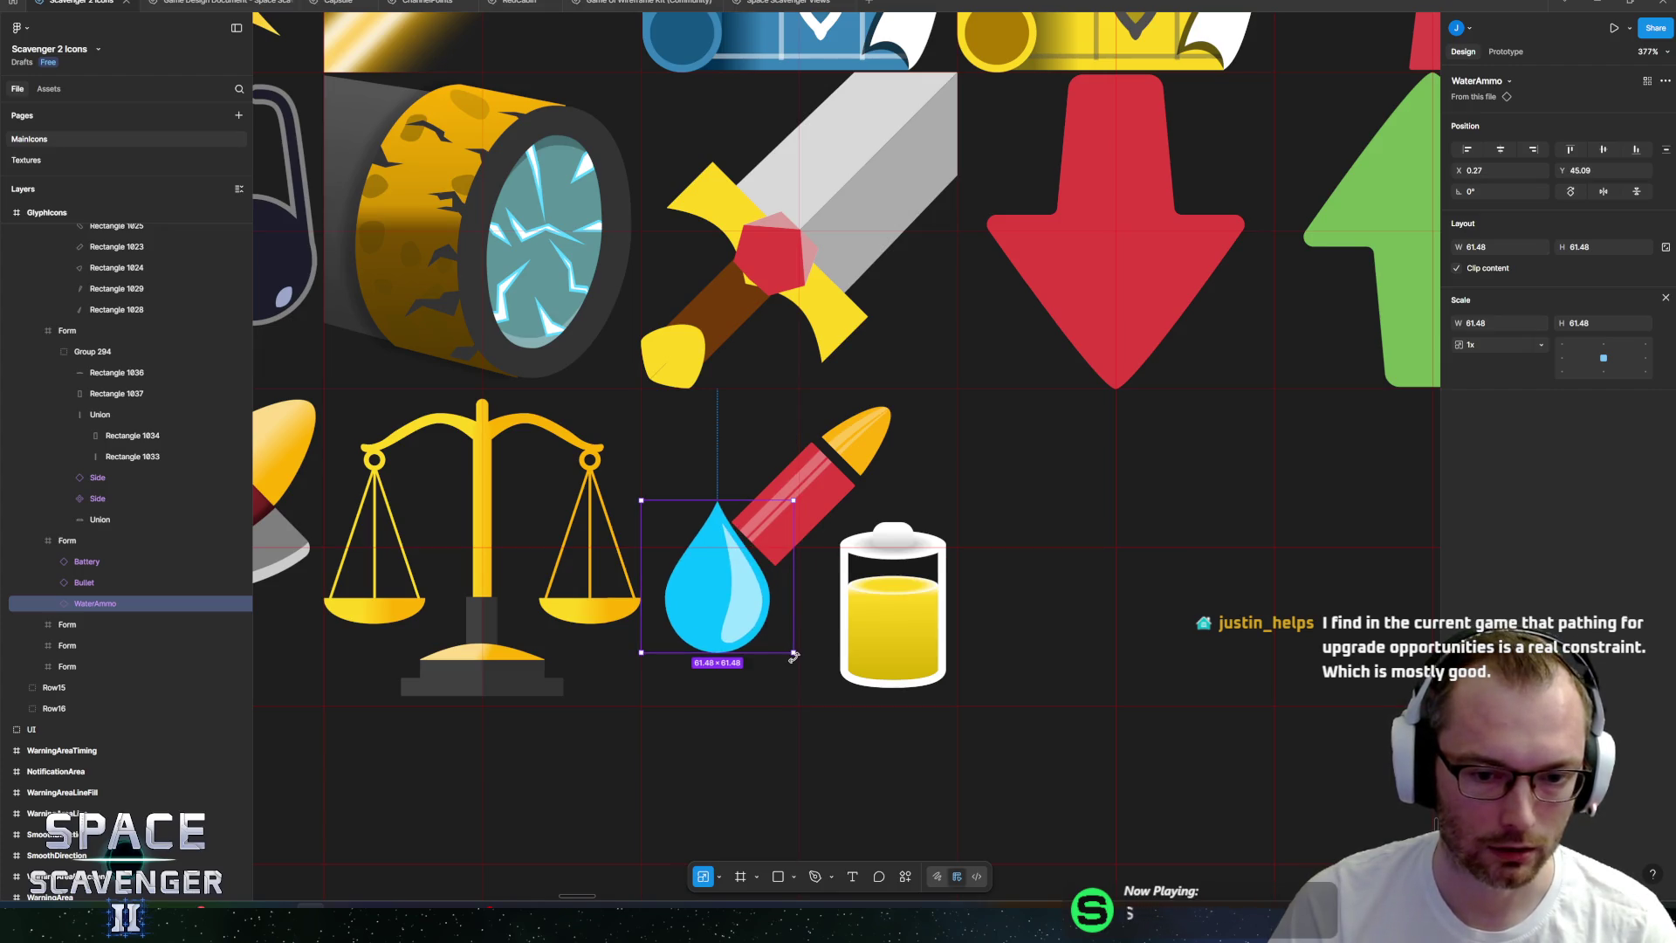
pyautogui.moveTo(792, 653); pyautogui.dragTo(814, 670)
pyautogui.moveTo(729, 602); pyautogui.dragTo(728, 617)
pyautogui.moveTo(806, 477); pyautogui.dragTo(803, 493)
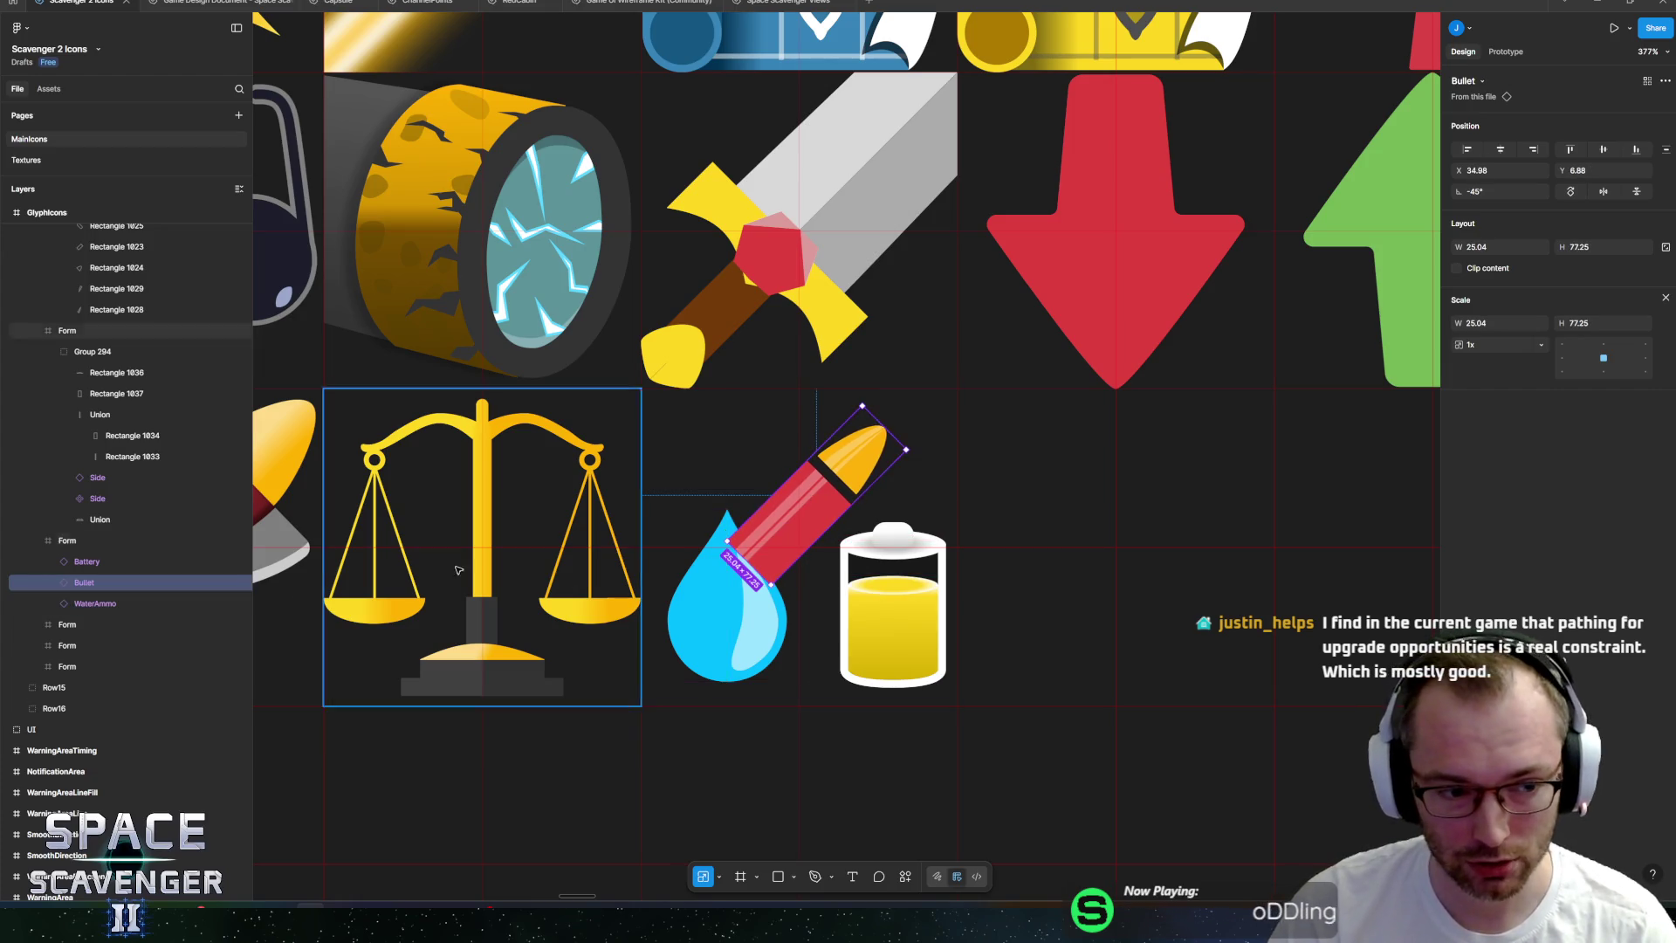
pyautogui.moveTo(97, 583); pyautogui.dragTo(92, 606)
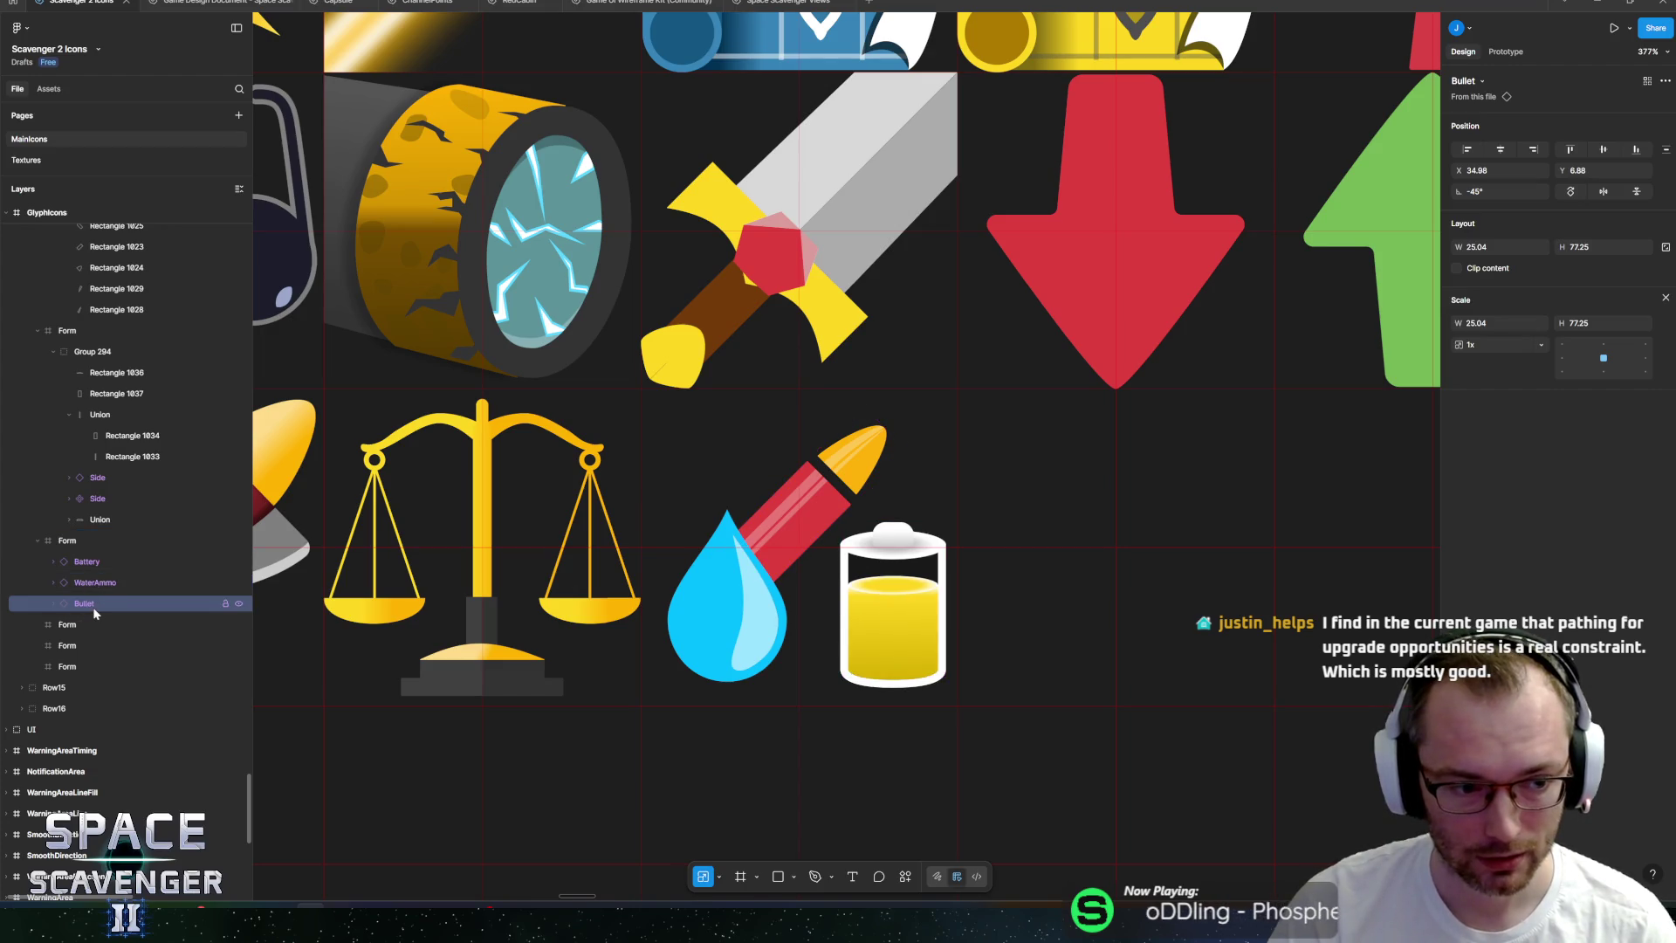
# Rearrange the bullet, battery and water drop, putting the battery on the left beside the scales.
pyautogui.moveTo(803, 516)
pyautogui.mouseDown()
pyautogui.moveTo(824, 507)
pyautogui.moveTo(806, 494)
pyautogui.moveTo(829, 515)
pyautogui.moveTo(820, 500)
pyautogui.mouseUp()
pyautogui.click(911, 575)
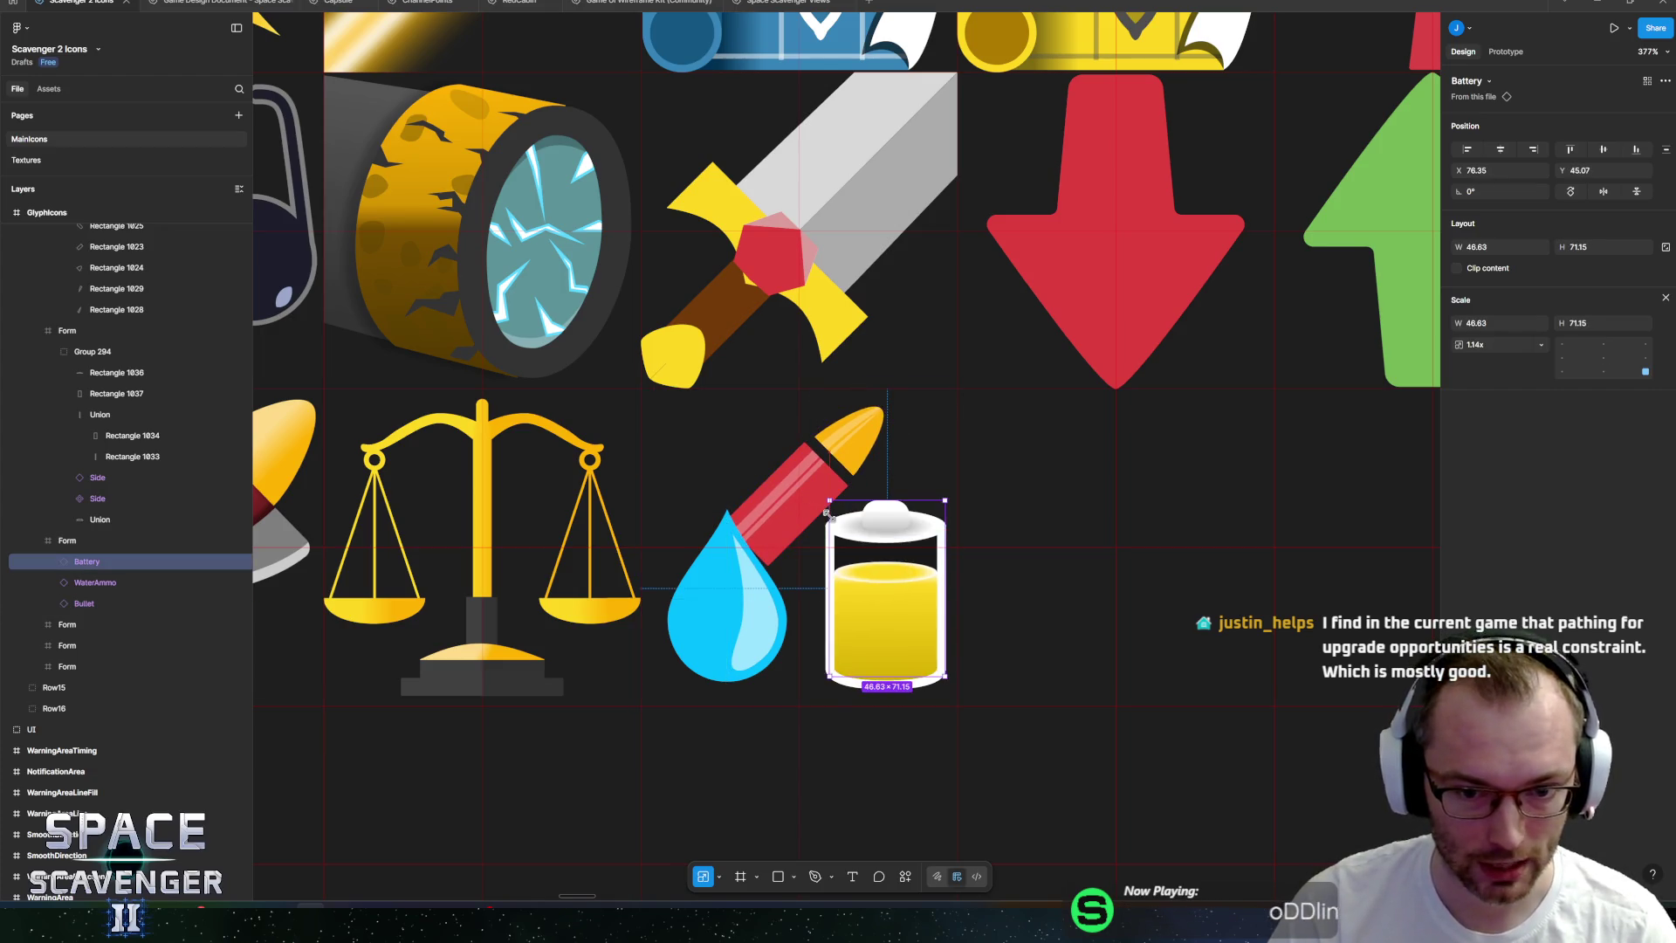
pyautogui.moveTo(870, 589); pyautogui.dragTo(875, 530)
pyautogui.click(719, 608)
pyautogui.moveTo(719, 609); pyautogui.dragTo(718, 618)
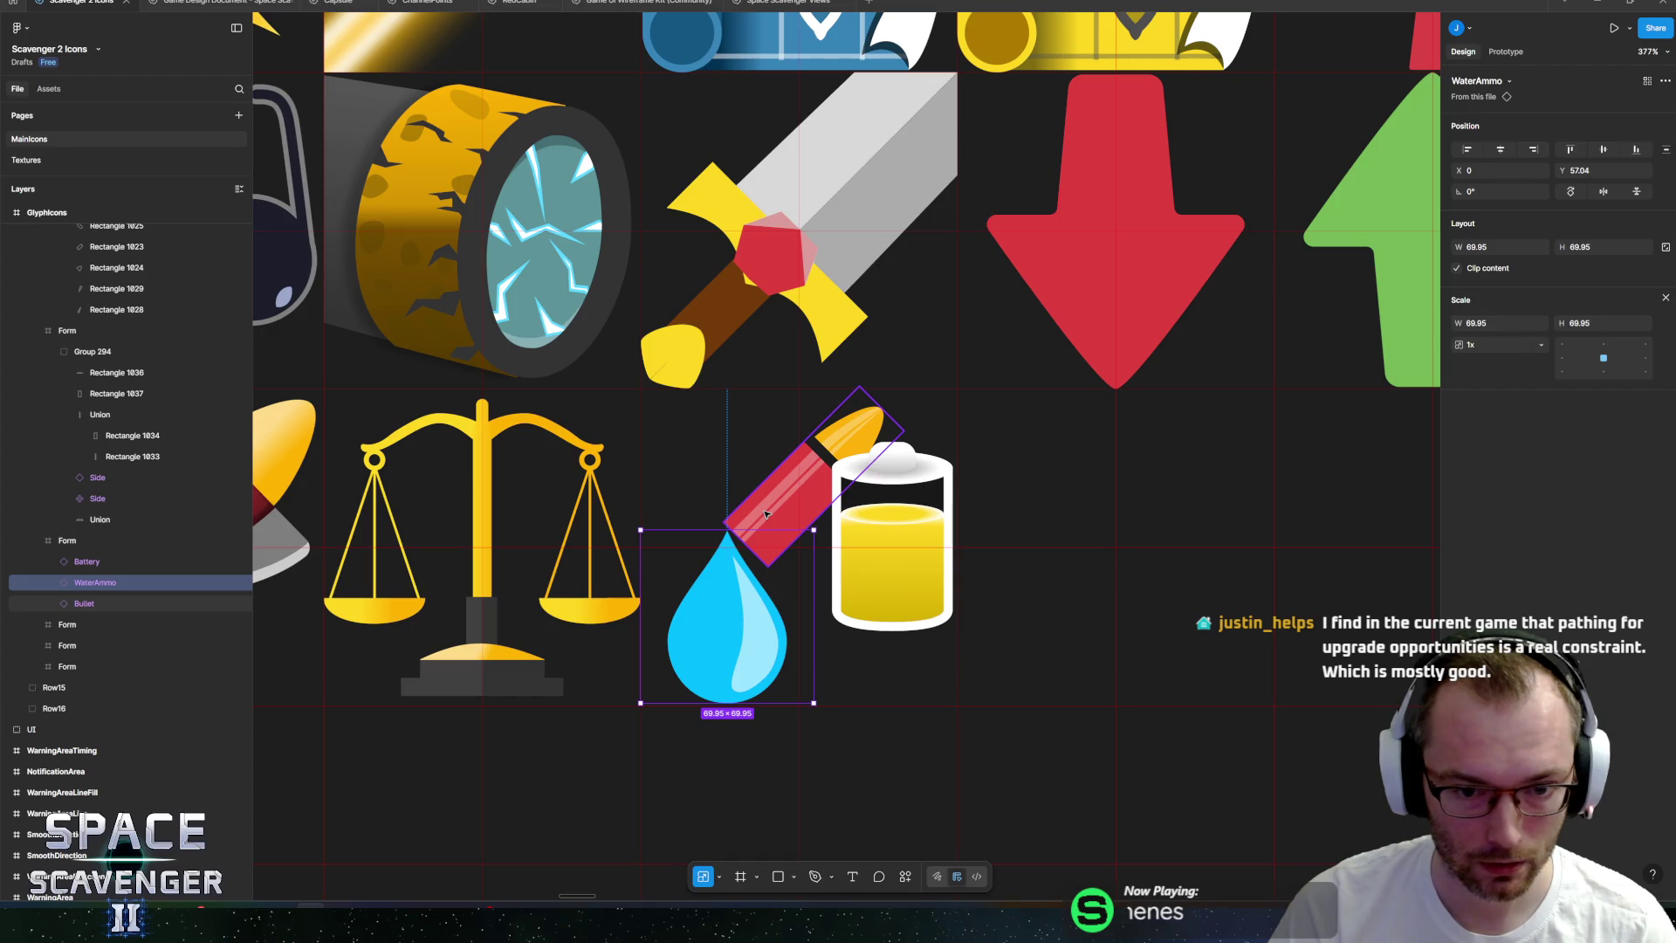
pyautogui.moveTo(765, 514); pyautogui.dragTo(747, 498)
pyautogui.moveTo(865, 554); pyautogui.dragTo(862, 569)
pyautogui.moveTo(764, 606); pyautogui.dragTo(780, 602)
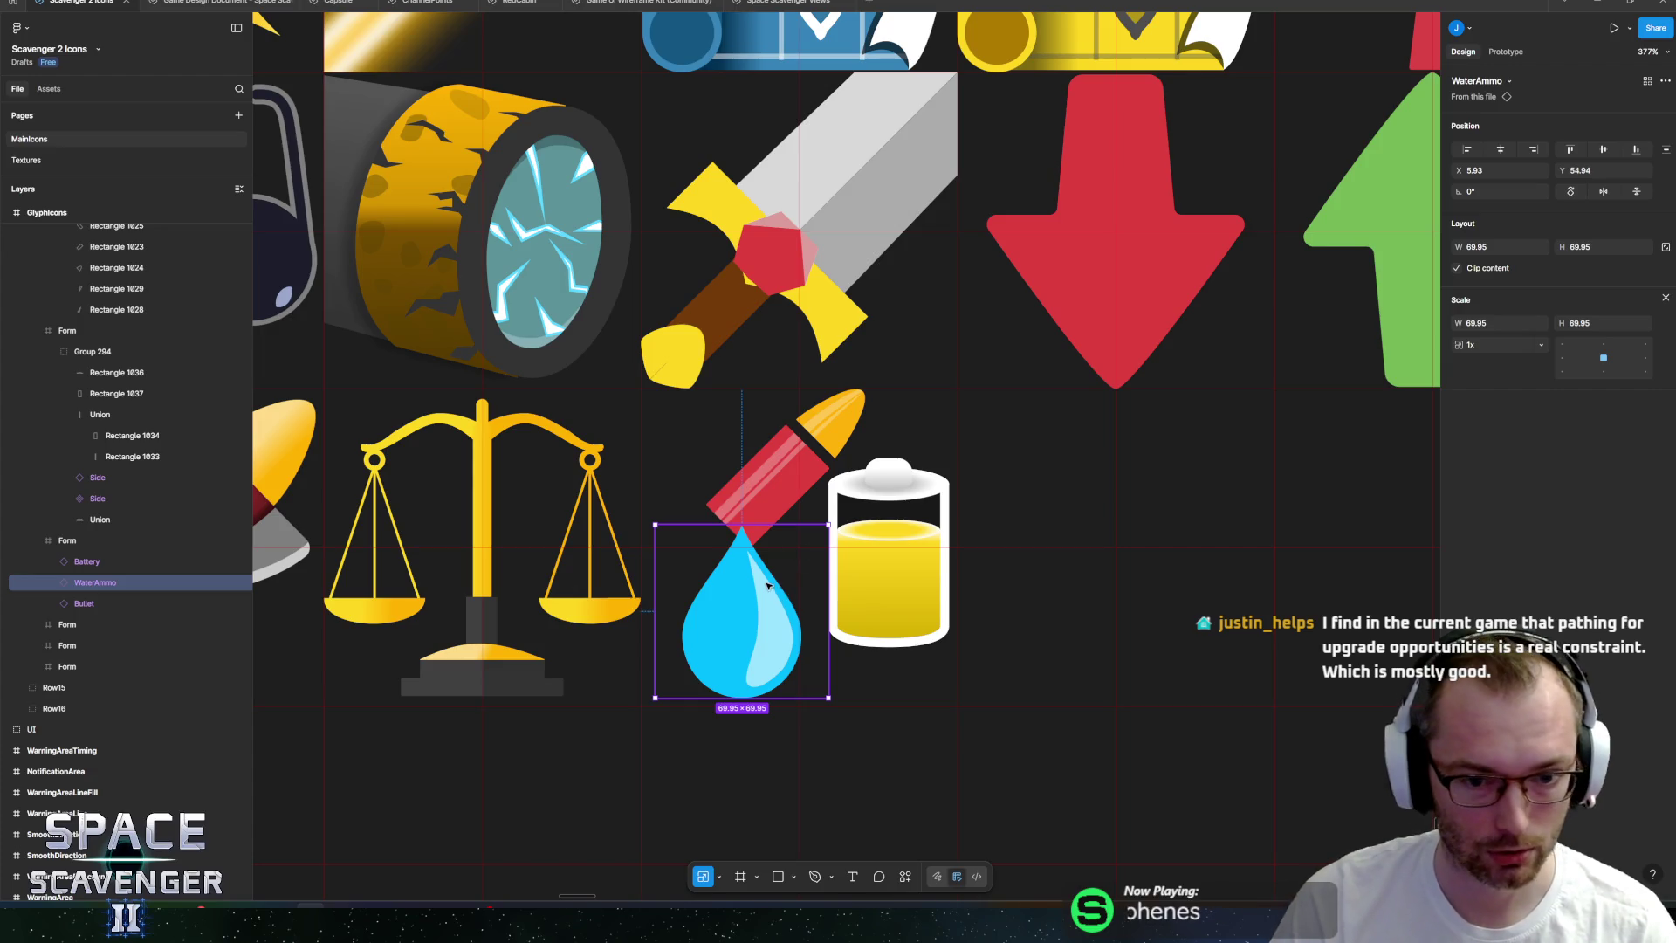
pyautogui.moveTo(790, 450)
pyautogui.mouseDown()
pyautogui.moveTo(768, 460)
pyautogui.moveTo(818, 624)
pyautogui.moveTo(821, 548)
pyautogui.moveTo(921, 565)
pyautogui.moveTo(709, 494)
pyautogui.moveTo(684, 538)
pyautogui.mouseUp()
pyautogui.moveTo(729, 689)
pyautogui.mouseDown()
pyautogui.moveTo(806, 651)
pyautogui.moveTo(854, 519)
pyautogui.moveTo(847, 531)
pyautogui.mouseUp()
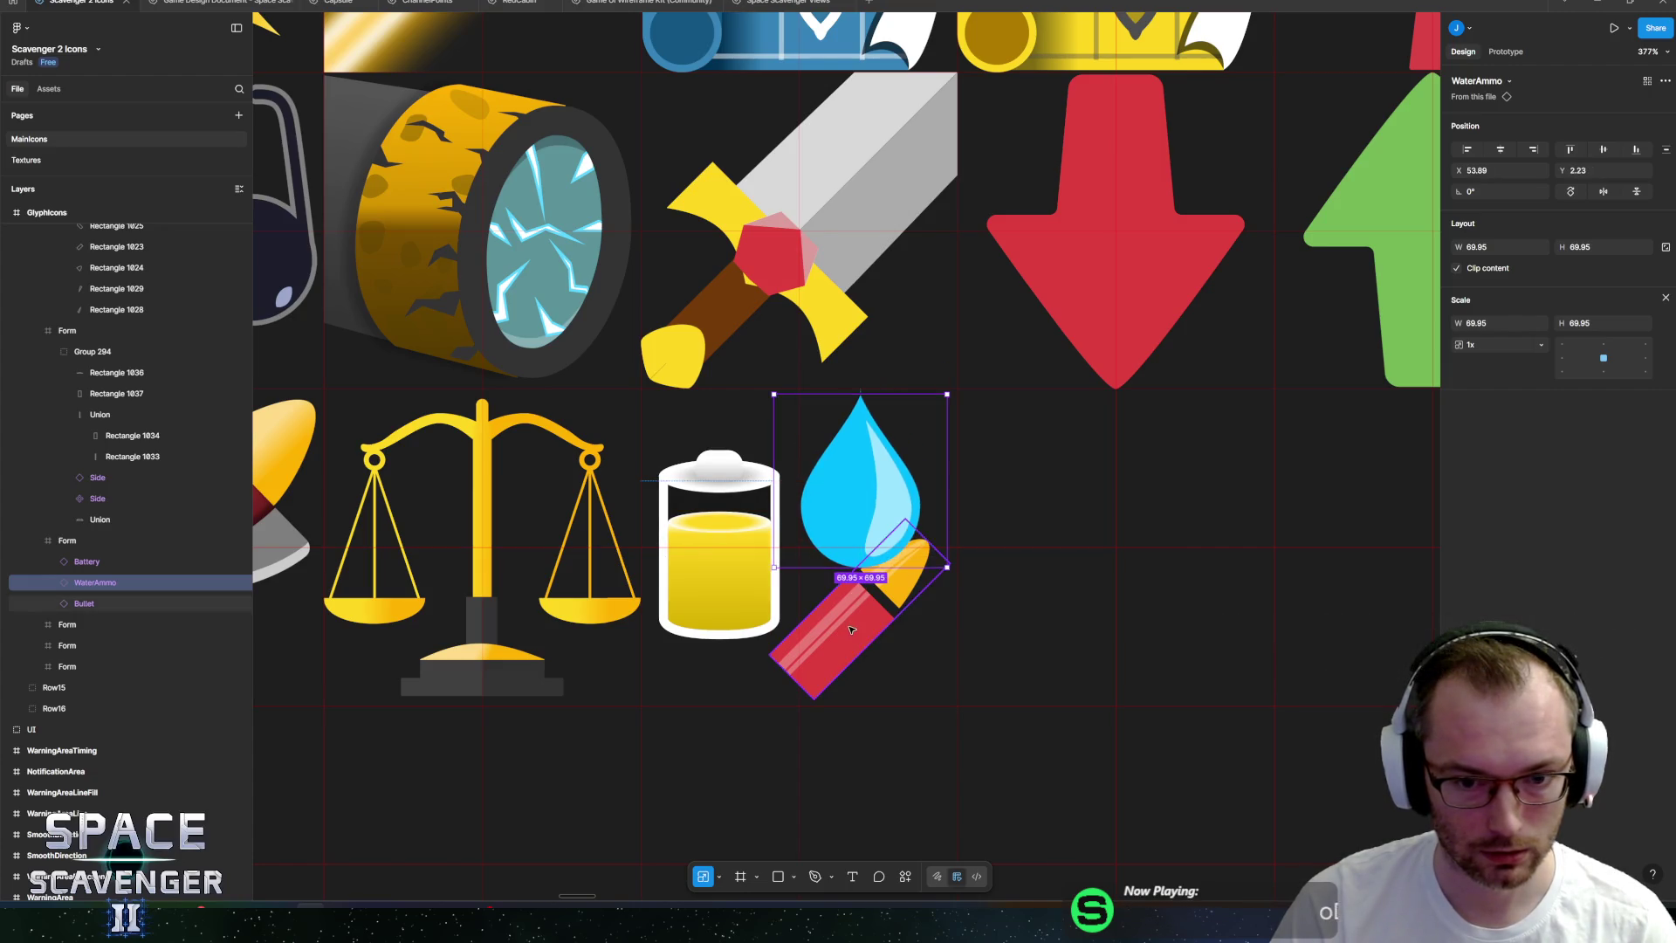
pyautogui.moveTo(851, 629); pyautogui.dragTo(867, 621)
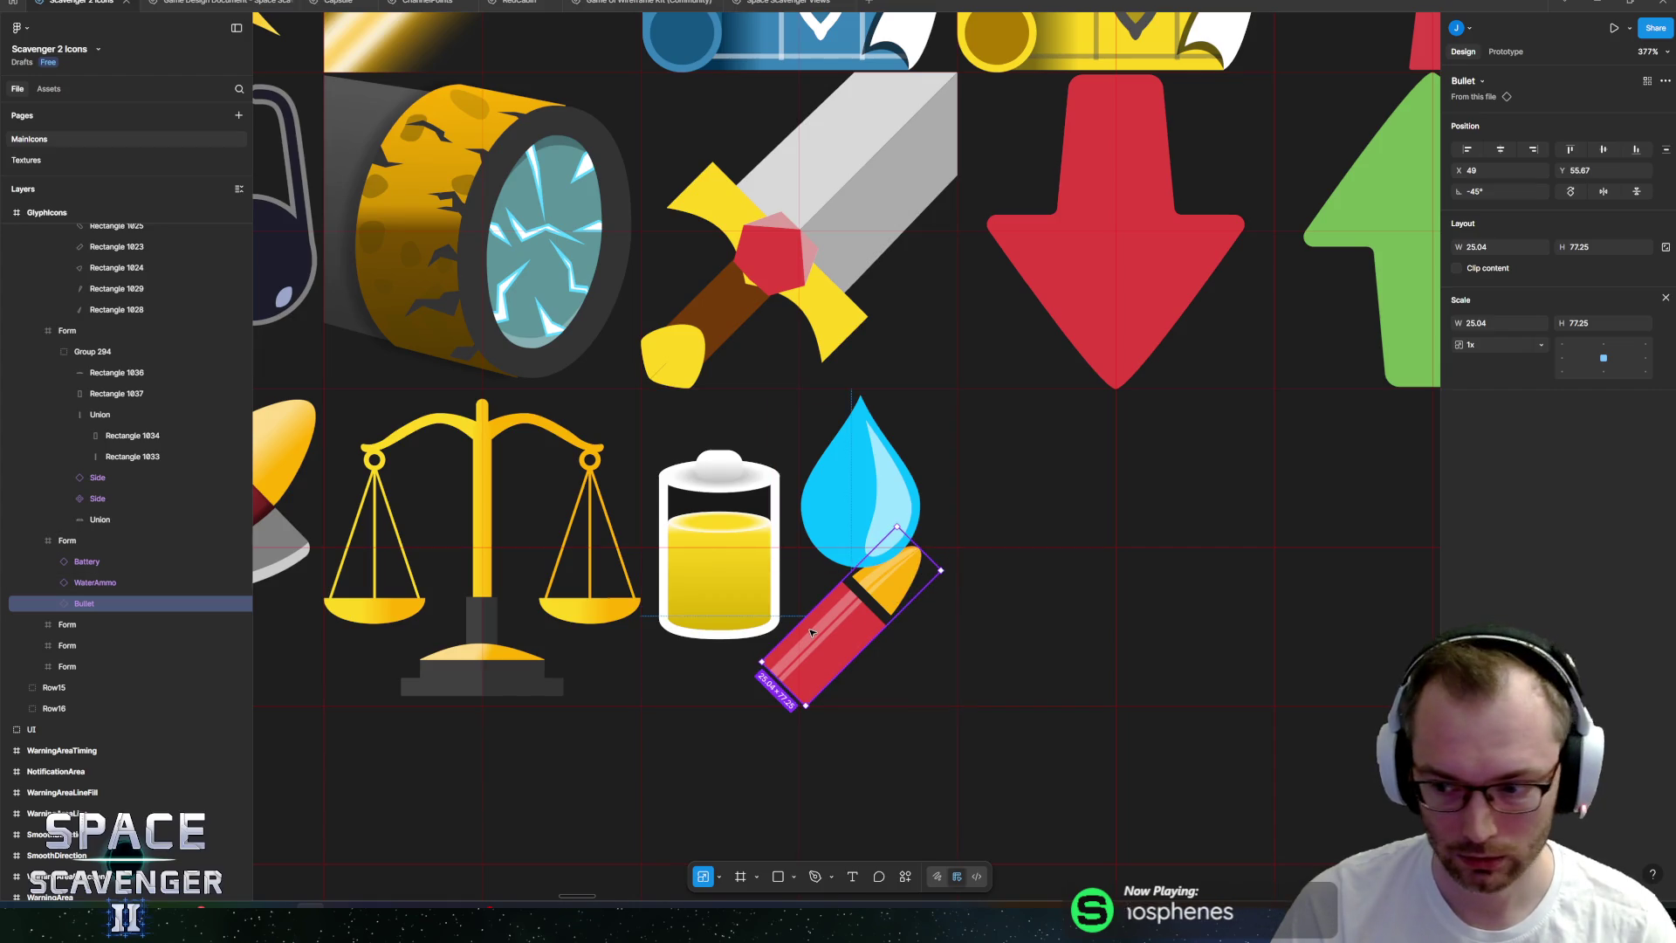
pyautogui.moveTo(820, 646); pyautogui.dragTo(812, 646)
pyautogui.moveTo(847, 537); pyautogui.dragTo(832, 537)
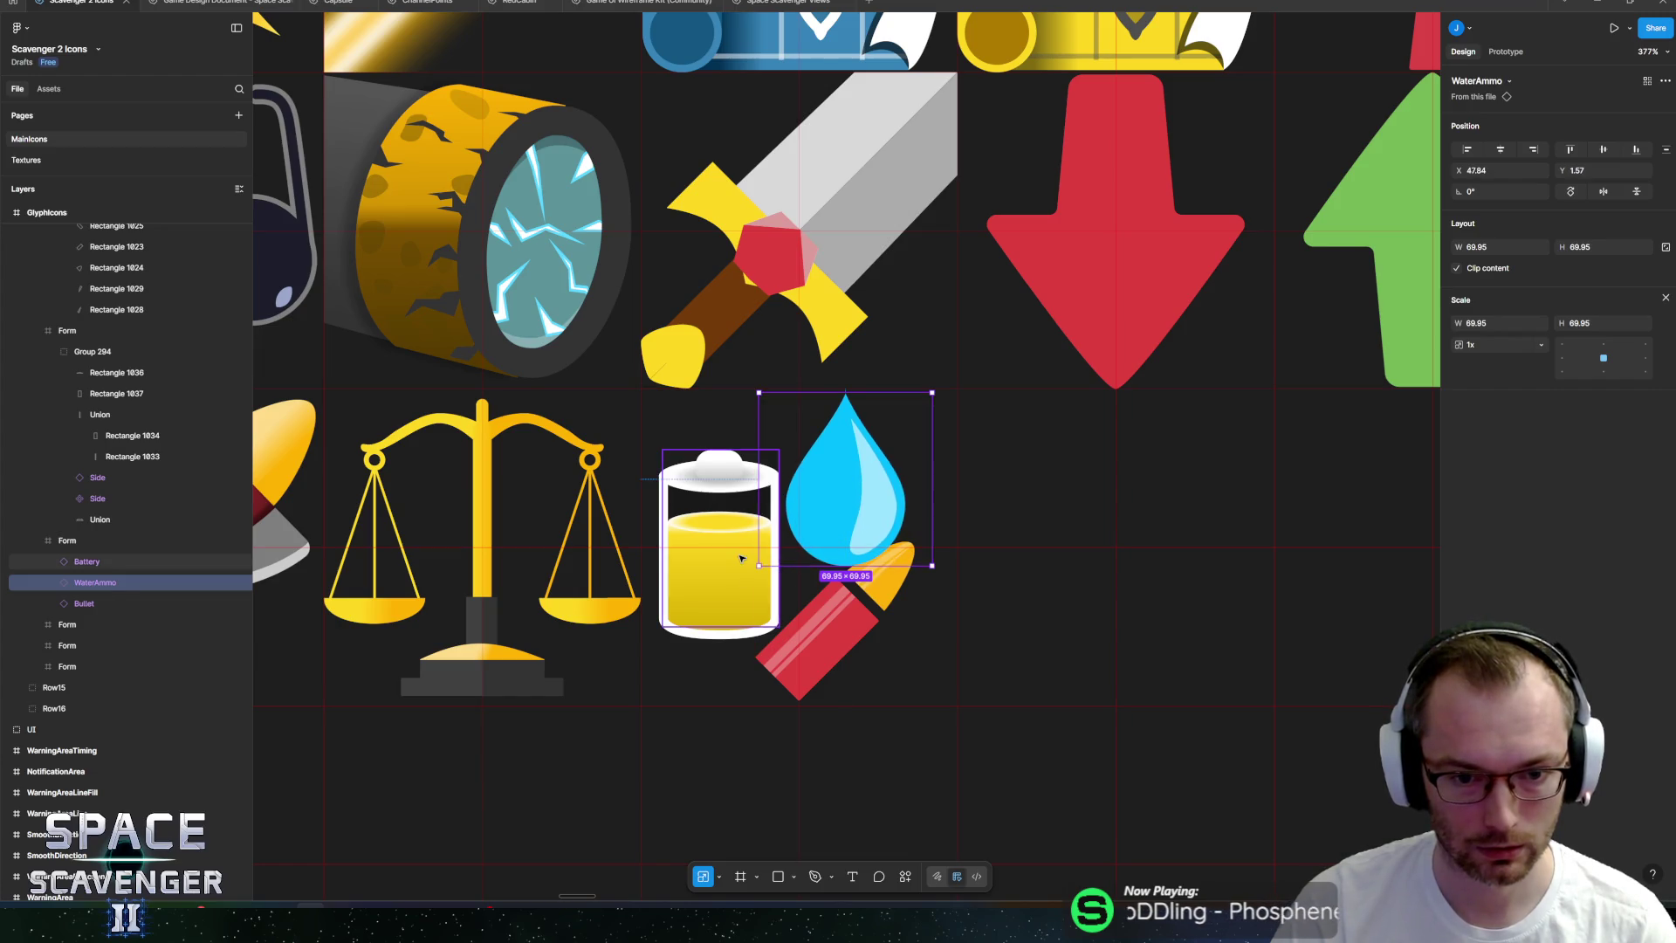
# Shrink the battery and rotate the bullet to -90° so it lies horizontally beneath the others.
pyautogui.click(768, 476)
pyautogui.moveTo(779, 452); pyautogui.dragTo(760, 480)
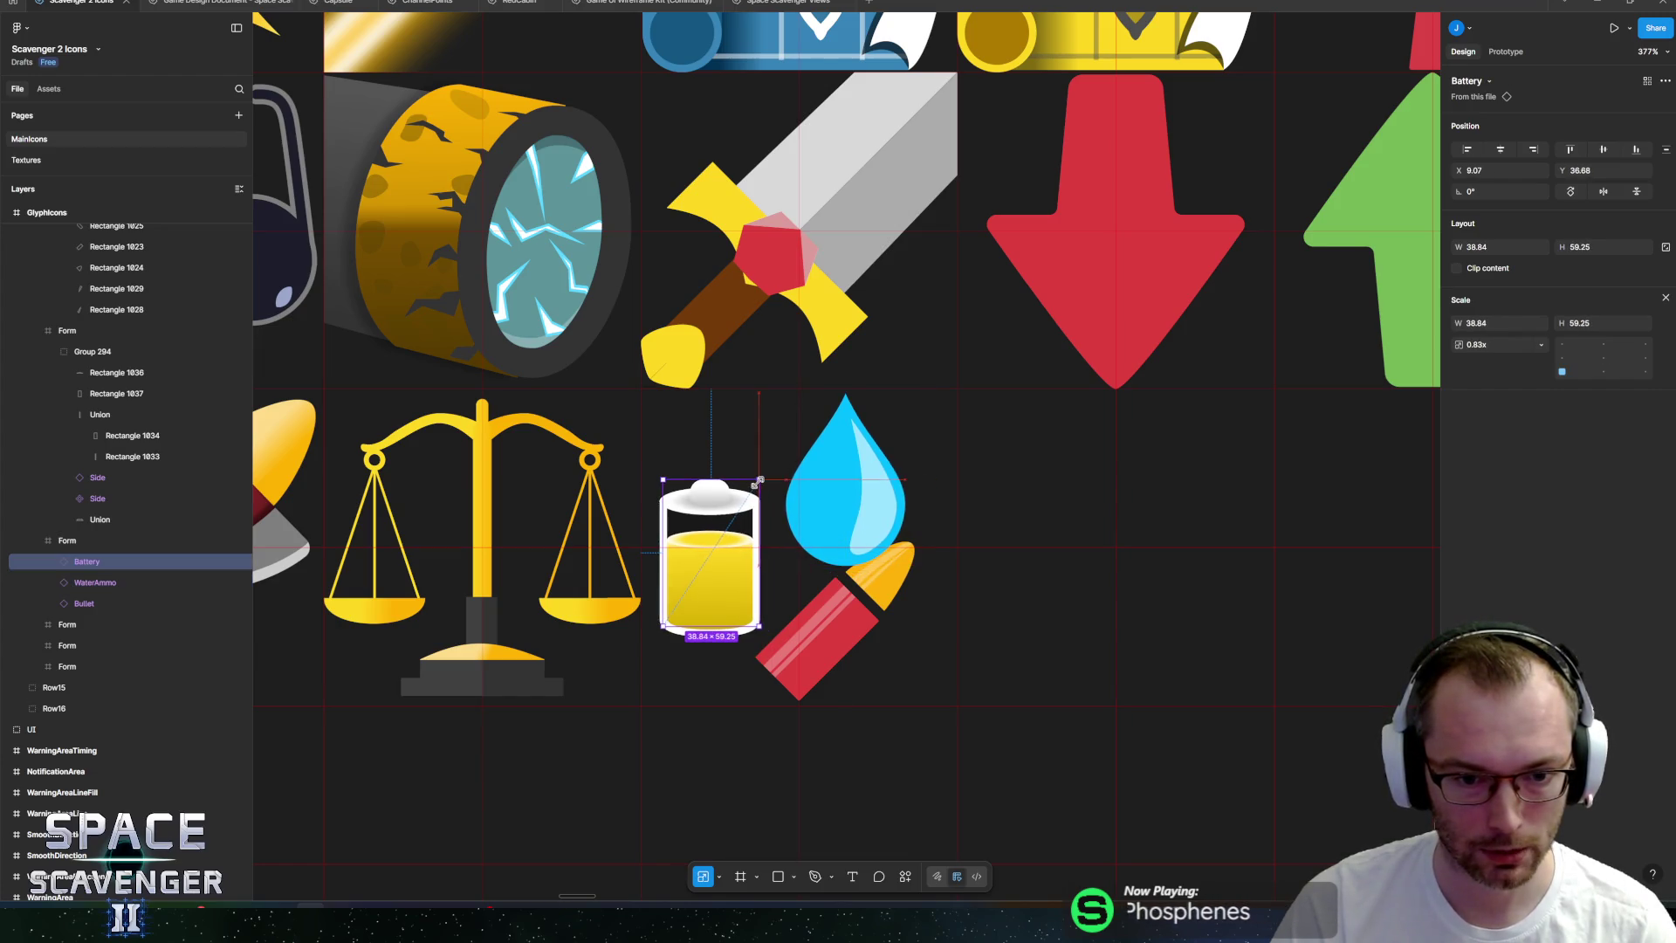
pyautogui.moveTo(727, 587); pyautogui.dragTo(730, 544)
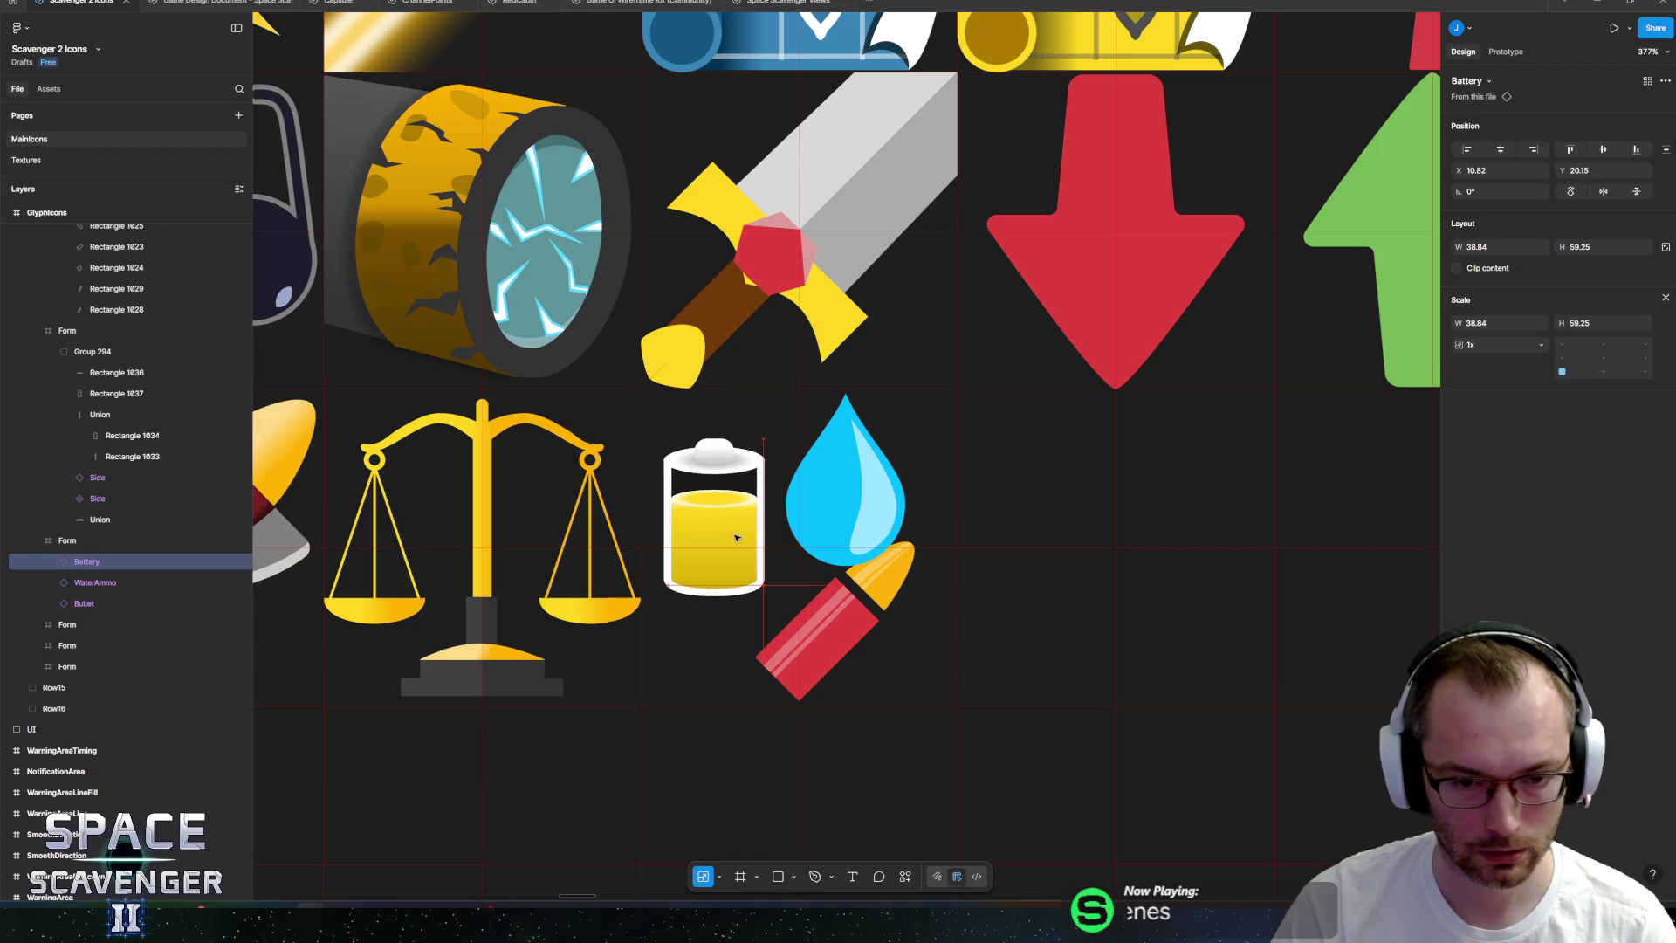
pyautogui.click(831, 506)
pyautogui.moveTo(831, 506); pyautogui.dragTo(842, 506)
pyautogui.click(890, 617)
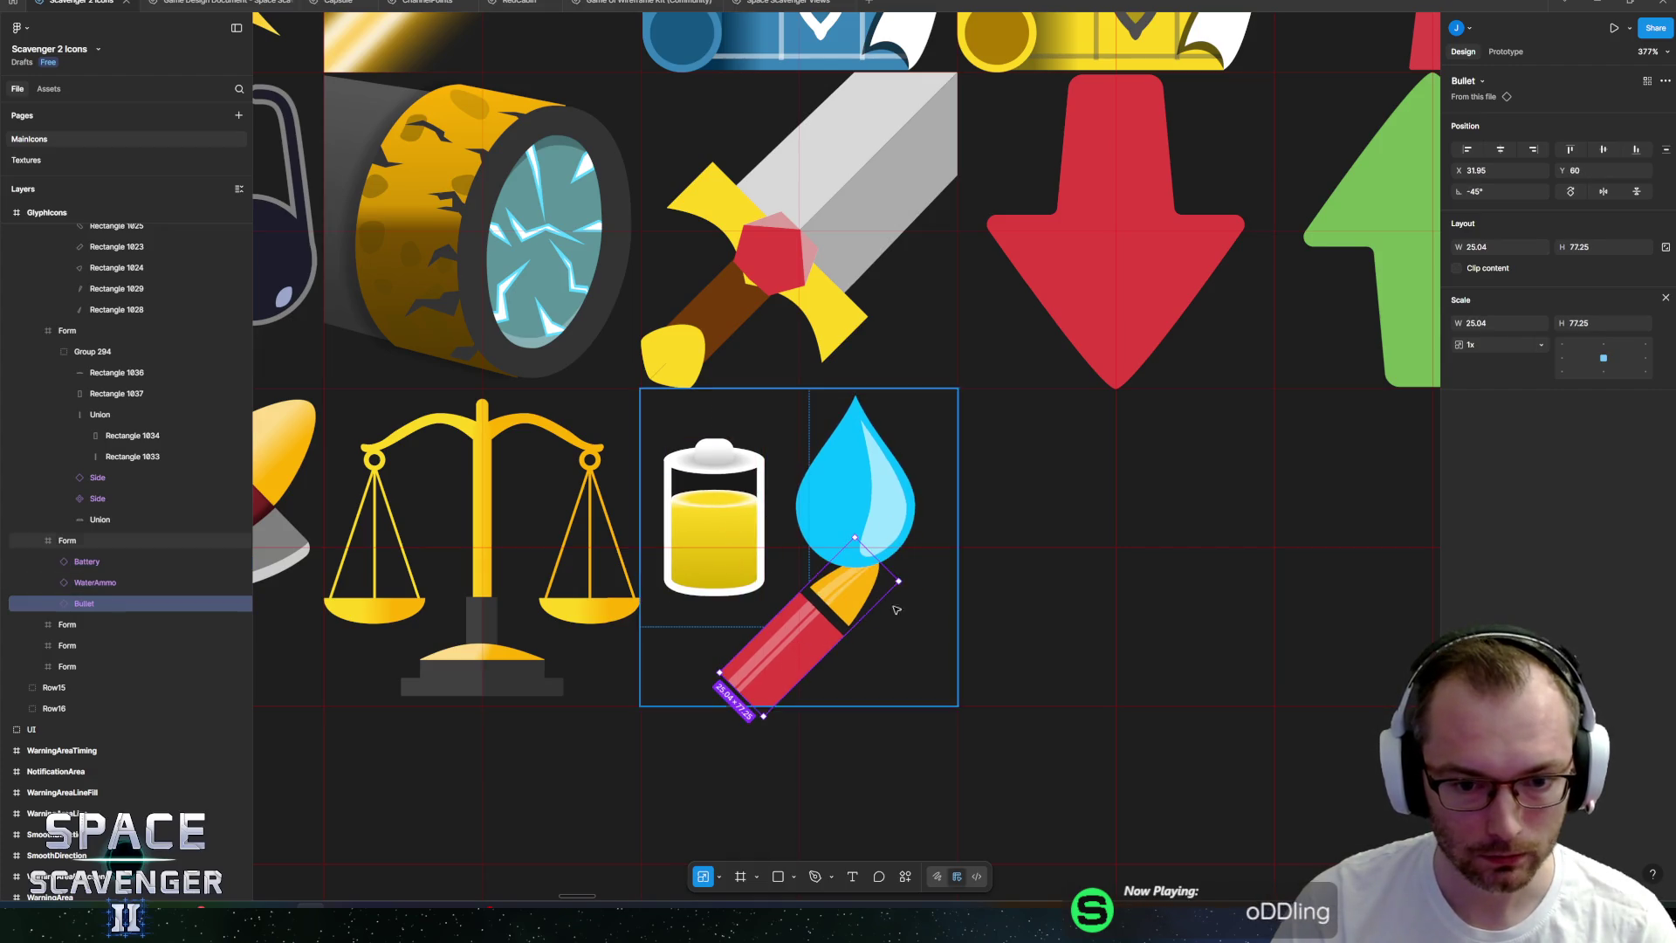
pyautogui.click(897, 580)
pyautogui.moveTo(898, 579); pyautogui.dragTo(890, 655)
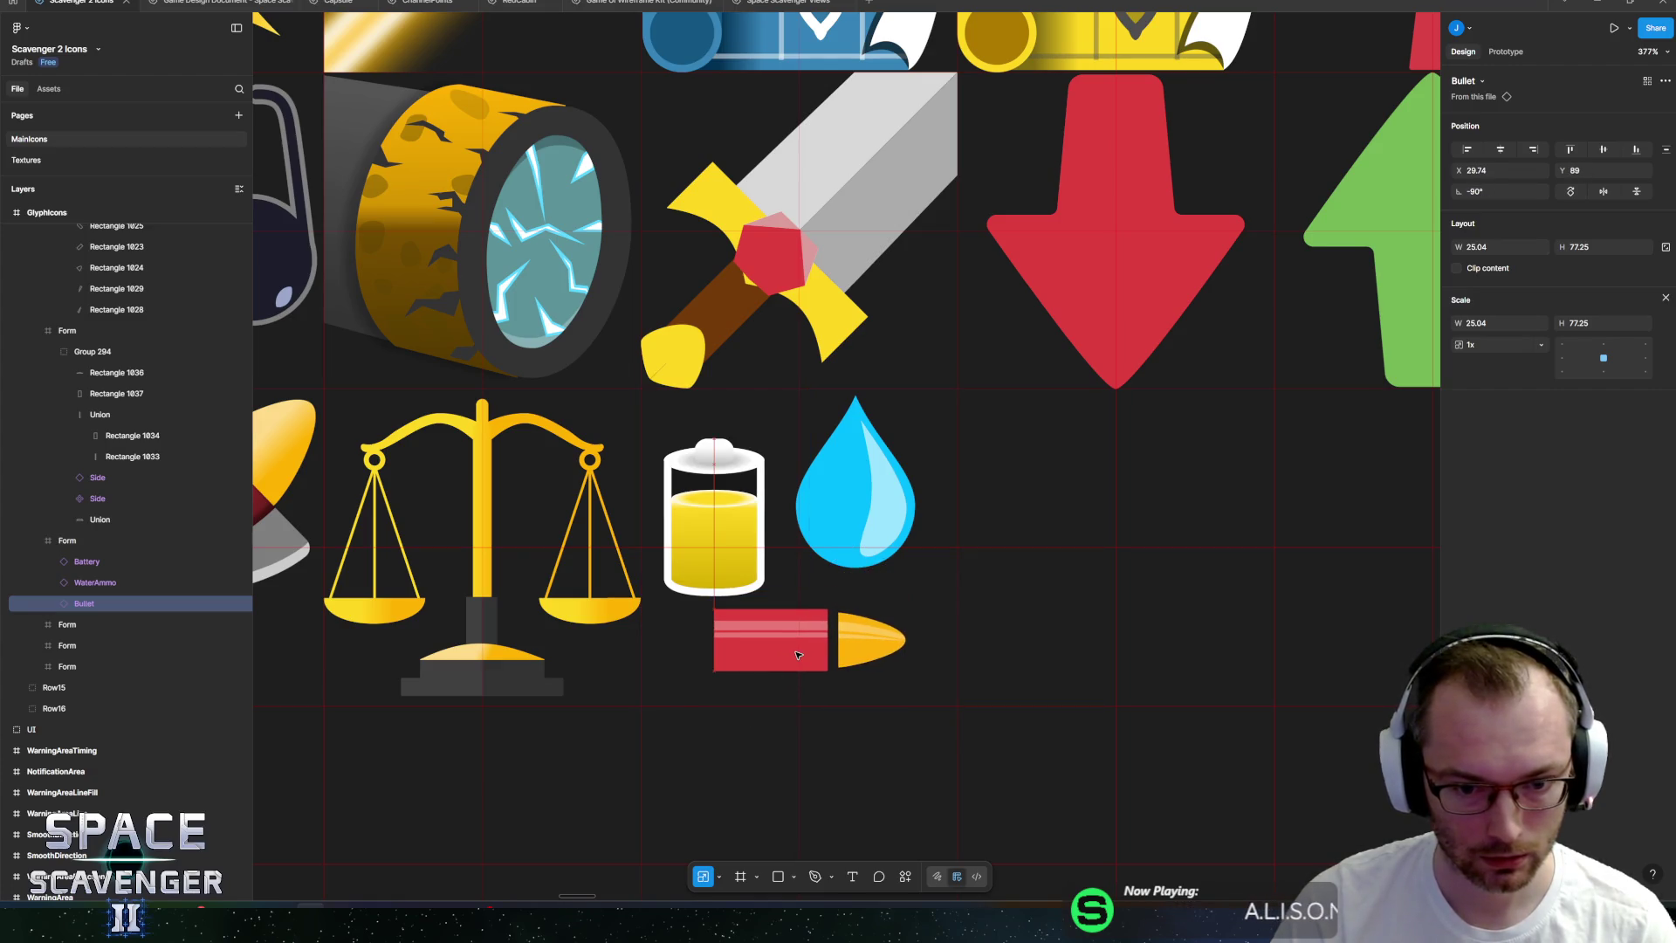
pyautogui.moveTo(741, 566); pyautogui.dragTo(756, 548)
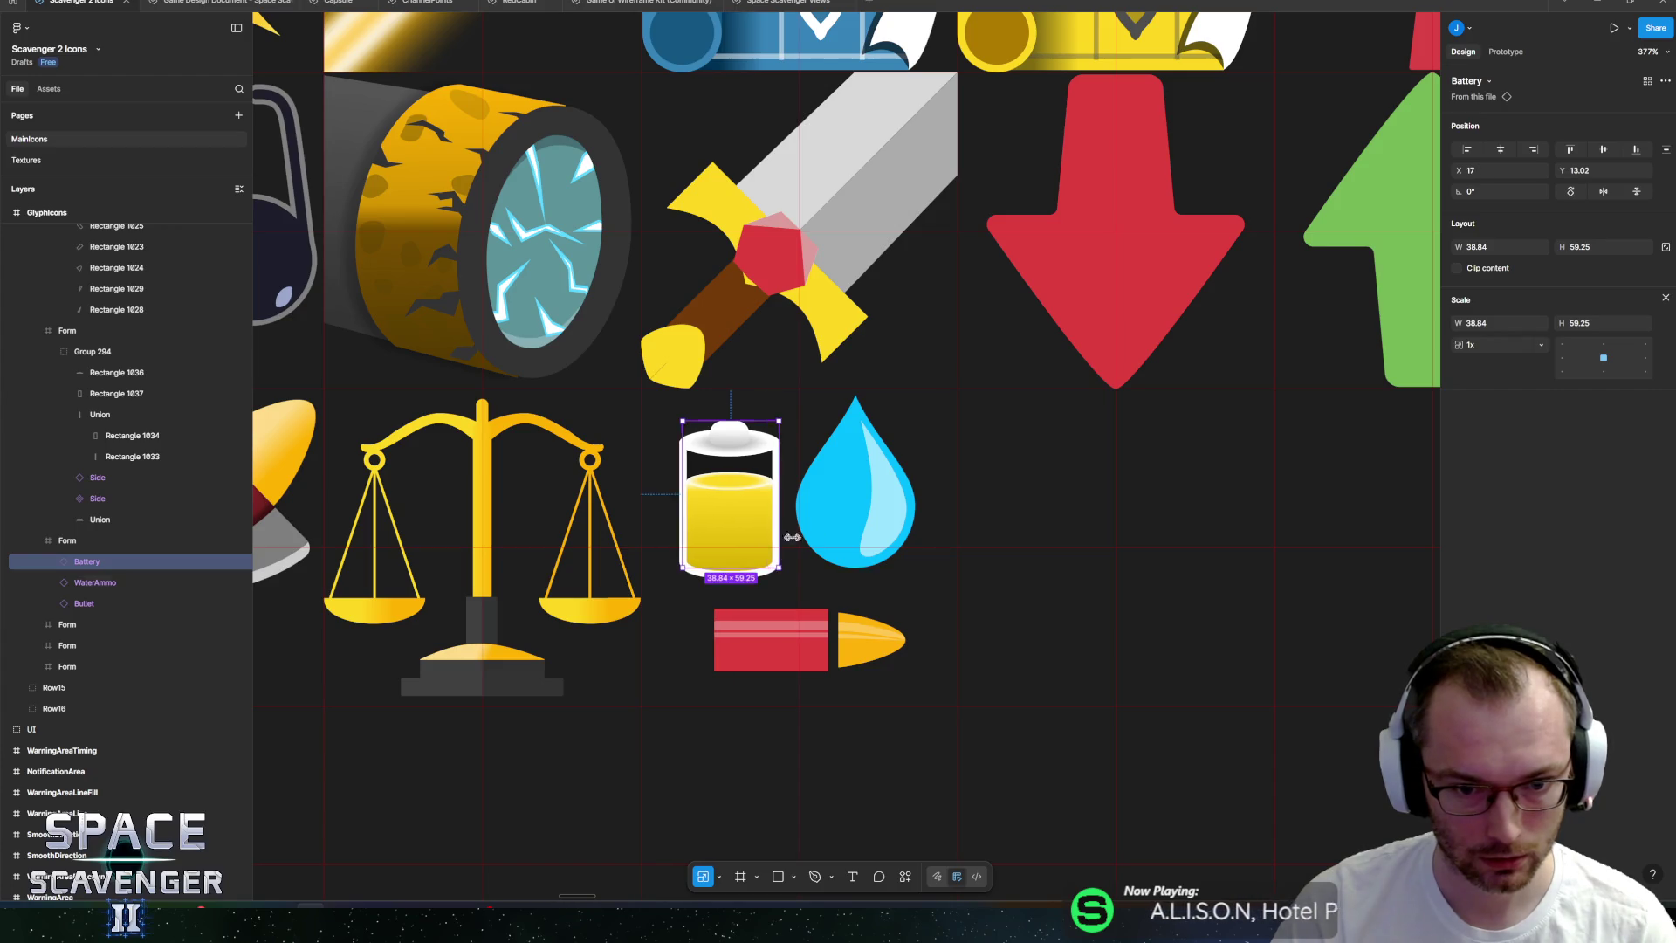
# Shrink the water drop slightly and fine-tune the drop, battery and bullet positions.
pyautogui.click(914, 427)
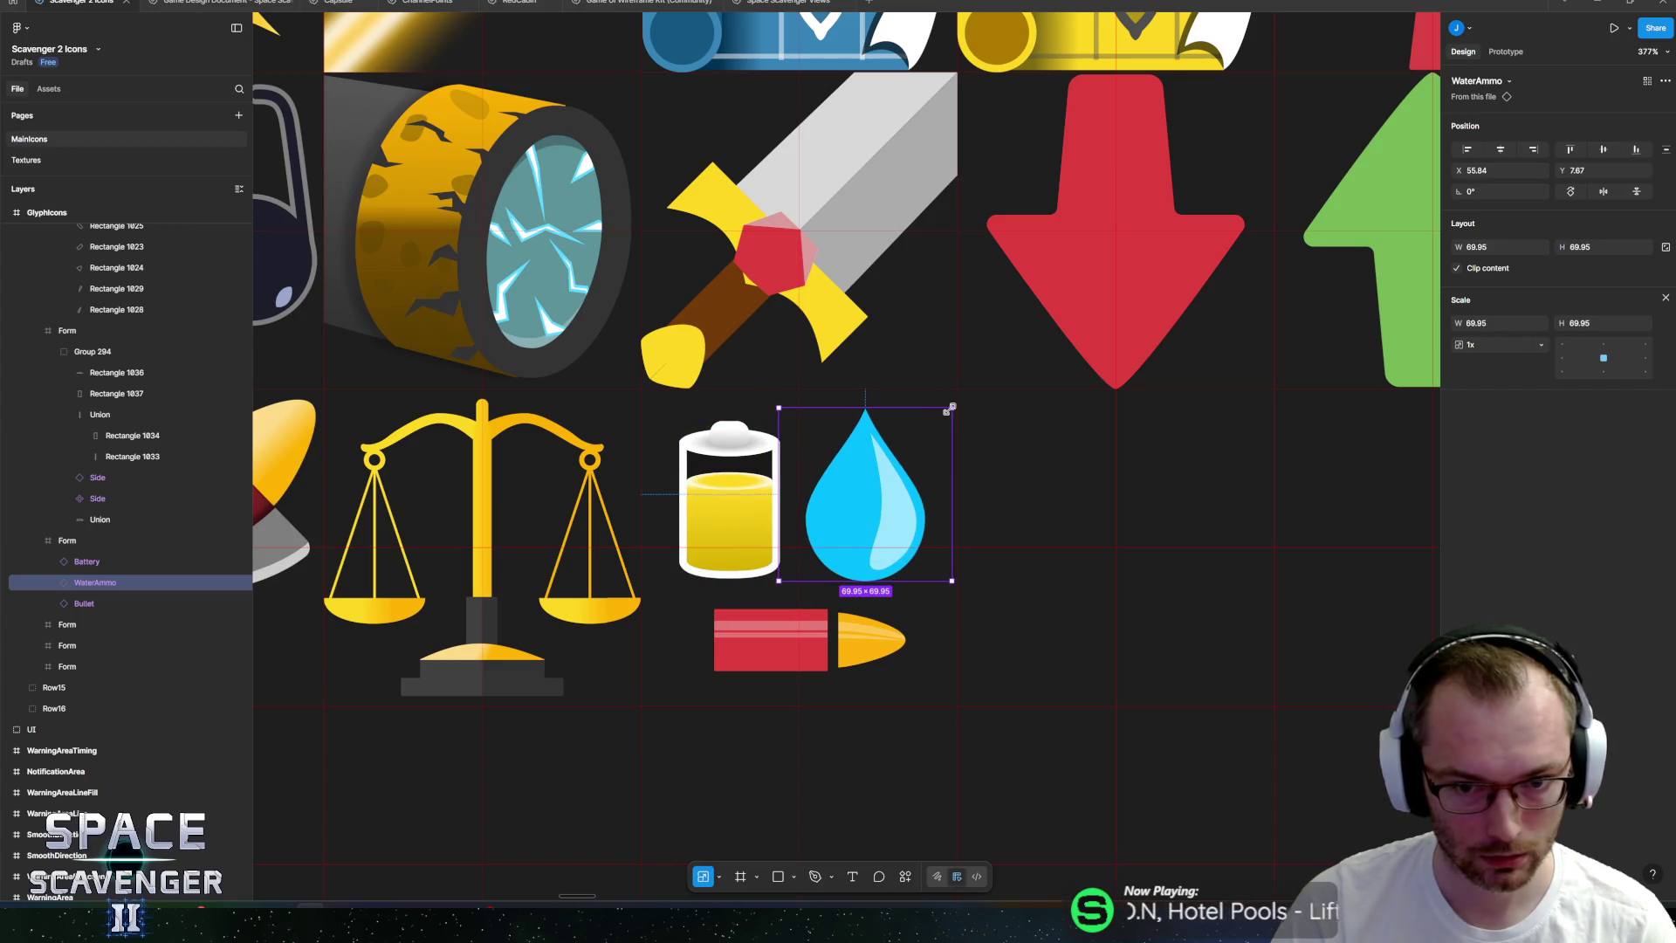
pyautogui.moveTo(951, 407); pyautogui.dragTo(938, 422)
pyautogui.moveTo(855, 511); pyautogui.dragTo(868, 512)
pyautogui.moveTo(760, 527); pyautogui.dragTo(763, 530)
pyautogui.moveTo(784, 638); pyautogui.dragTo(783, 626)
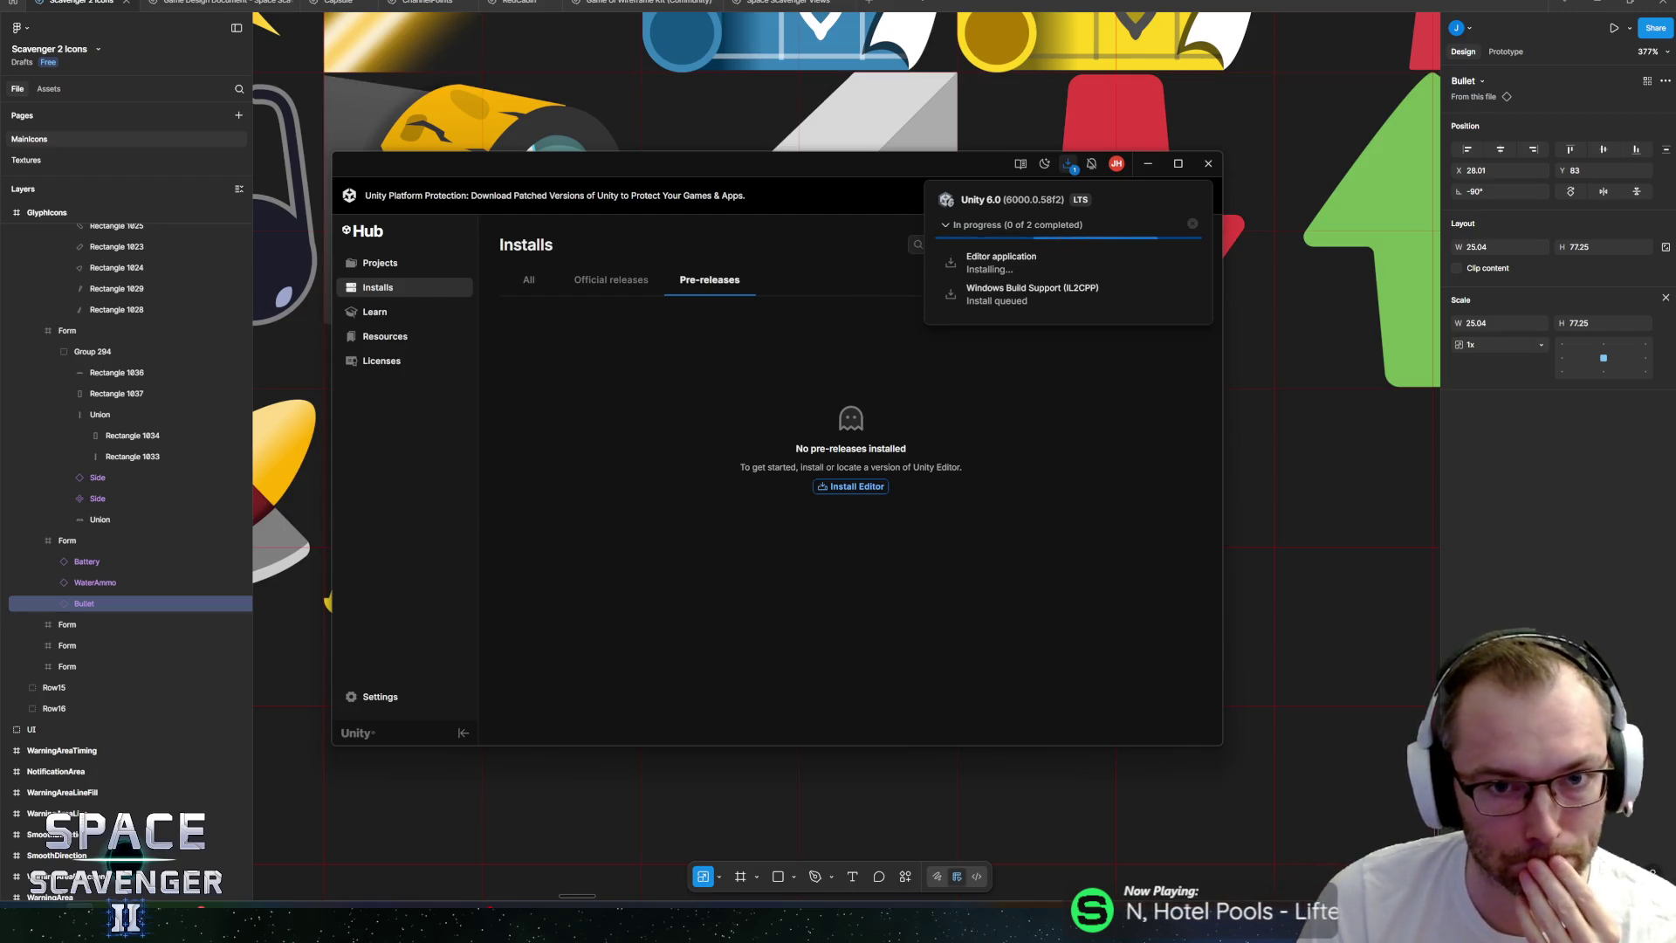
# Close the Unity Hub window to return to the Figma canvas.
pyautogui.click(852, 36)
# Move the battery down beside the bullet and shrink it to about 70% size.
pyautogui.scroll(5, 799, 463)
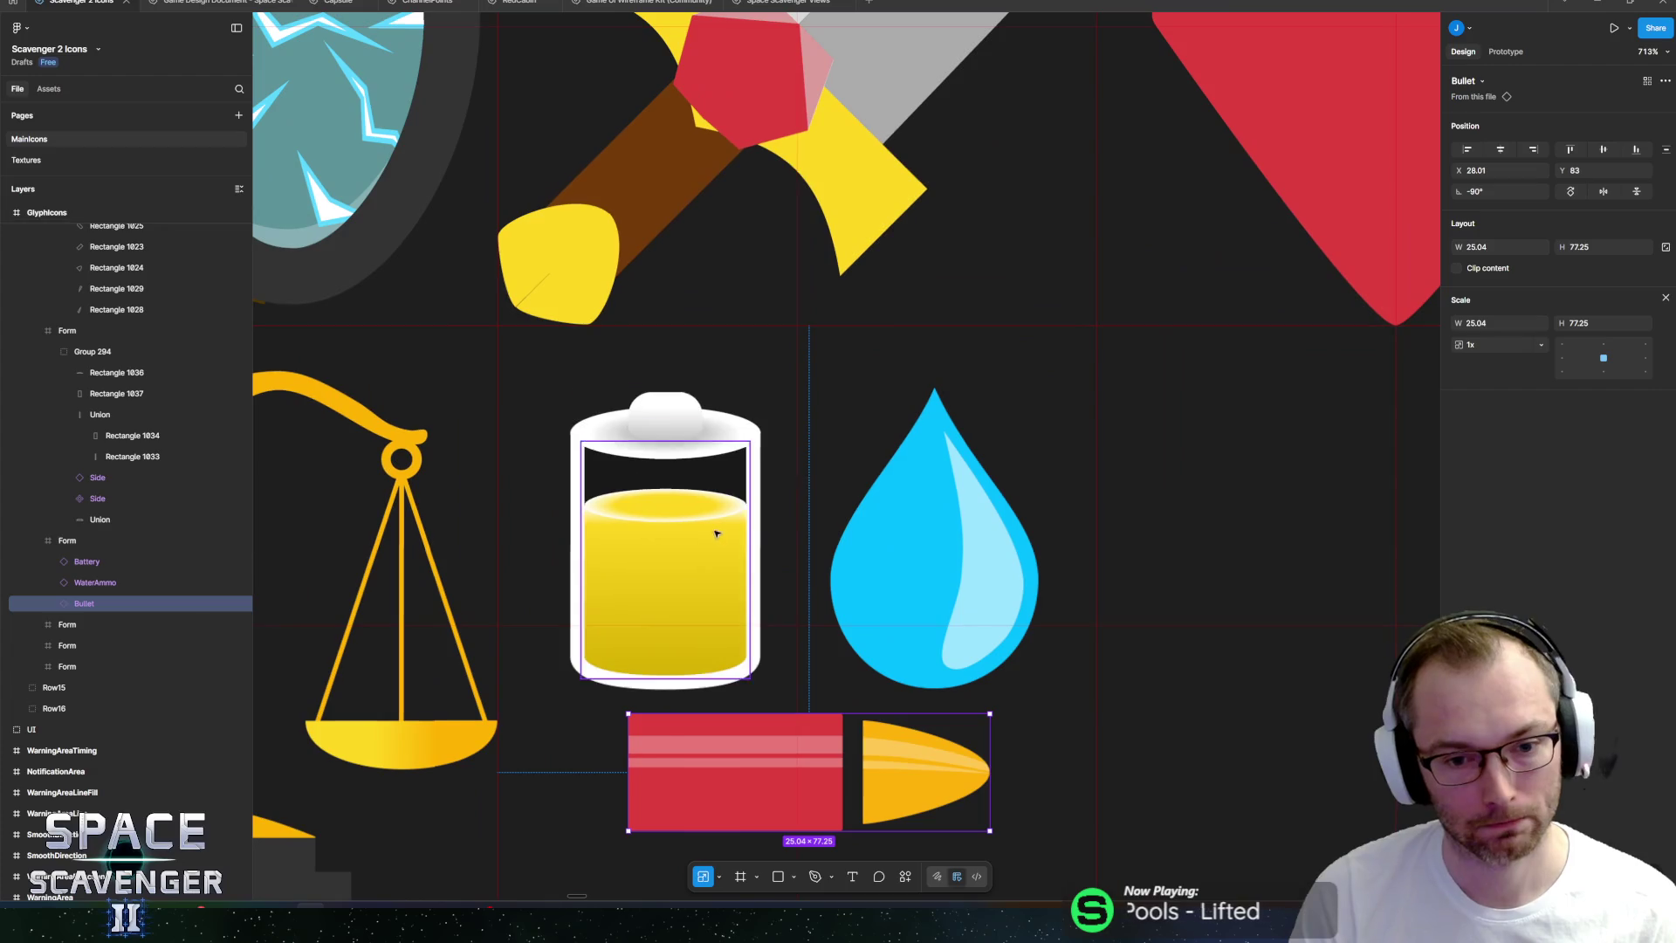
pyautogui.scroll(-3, 675, 556)
pyautogui.hscroll(-2, 675, 556)
pyautogui.moveTo(754, 430)
pyautogui.mouseDown()
pyautogui.moveTo(692, 554)
pyautogui.moveTo(671, 645)
pyautogui.mouseUp()
pyautogui.moveTo(780, 456); pyautogui.dragTo(727, 562)
# Tilt the bullet to 45°, shrink the water drop, and stack drop, bullet and battery vertically.
pyautogui.moveTo(1013, 657)
pyautogui.mouseDown()
pyautogui.moveTo(912, 476)
pyautogui.moveTo(874, 509)
pyautogui.mouseUp()
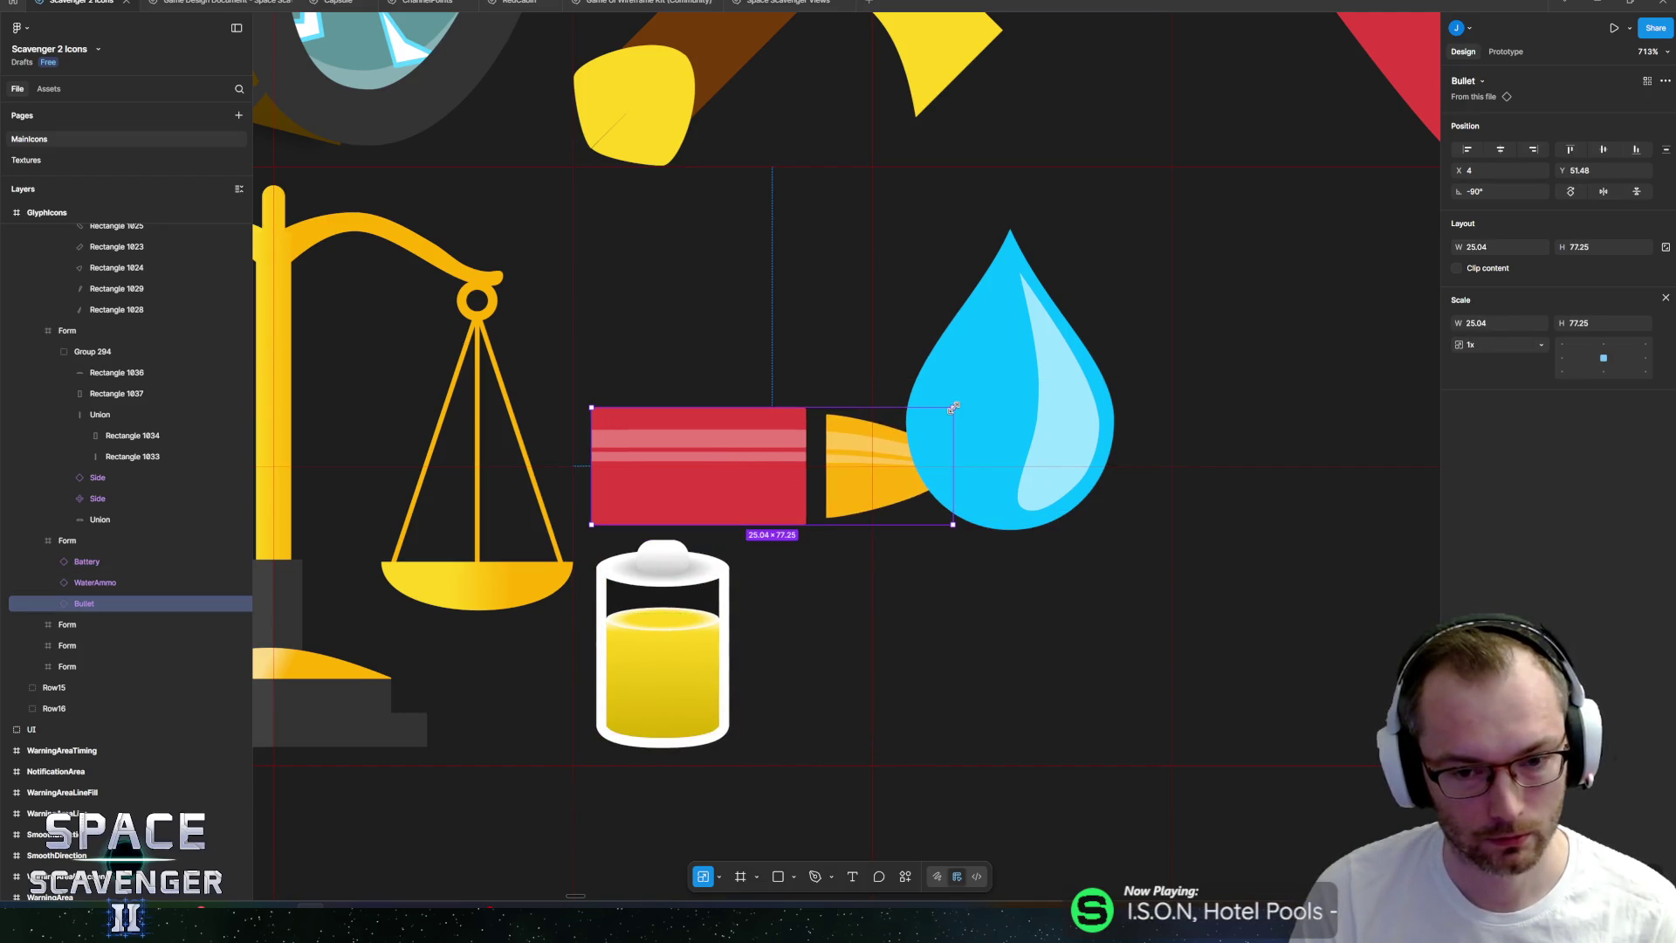
pyautogui.moveTo(953, 407)
pyautogui.mouseDown()
pyautogui.moveTo(882, 287)
pyautogui.moveTo(883, 421)
pyautogui.moveTo(825, 481)
pyautogui.moveTo(769, 408)
pyautogui.moveTo(743, 426)
pyautogui.mouseUp()
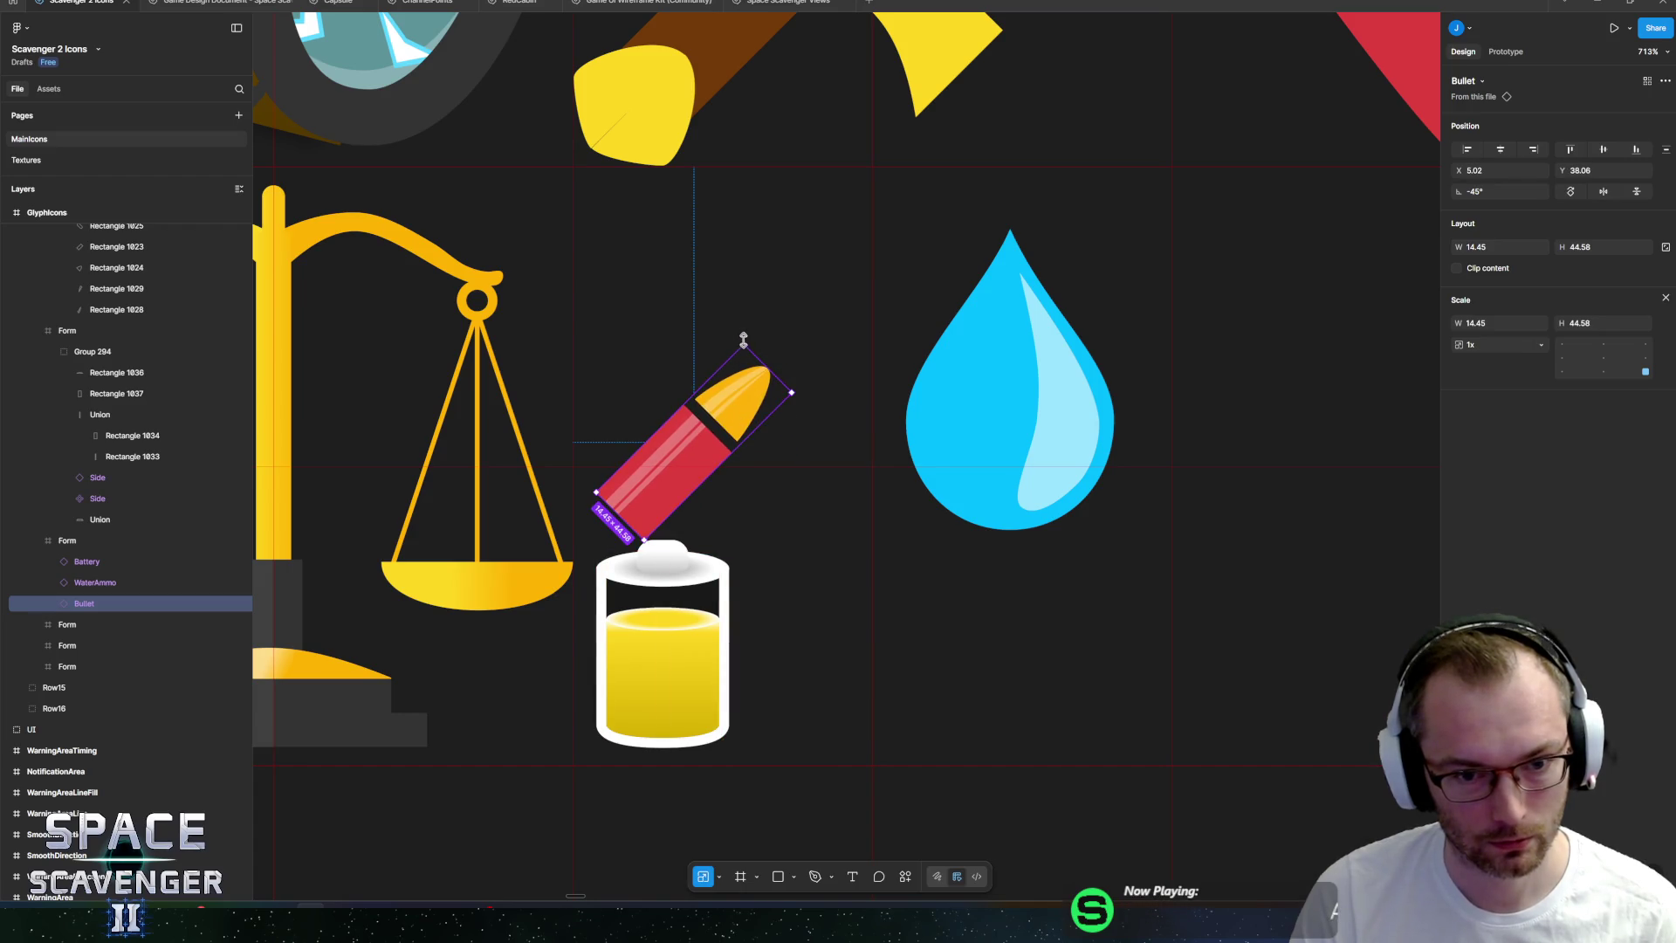
pyautogui.moveTo(743, 340)
pyautogui.mouseDown()
pyautogui.moveTo(752, 313)
pyautogui.moveTo(763, 330)
pyautogui.mouseUp()
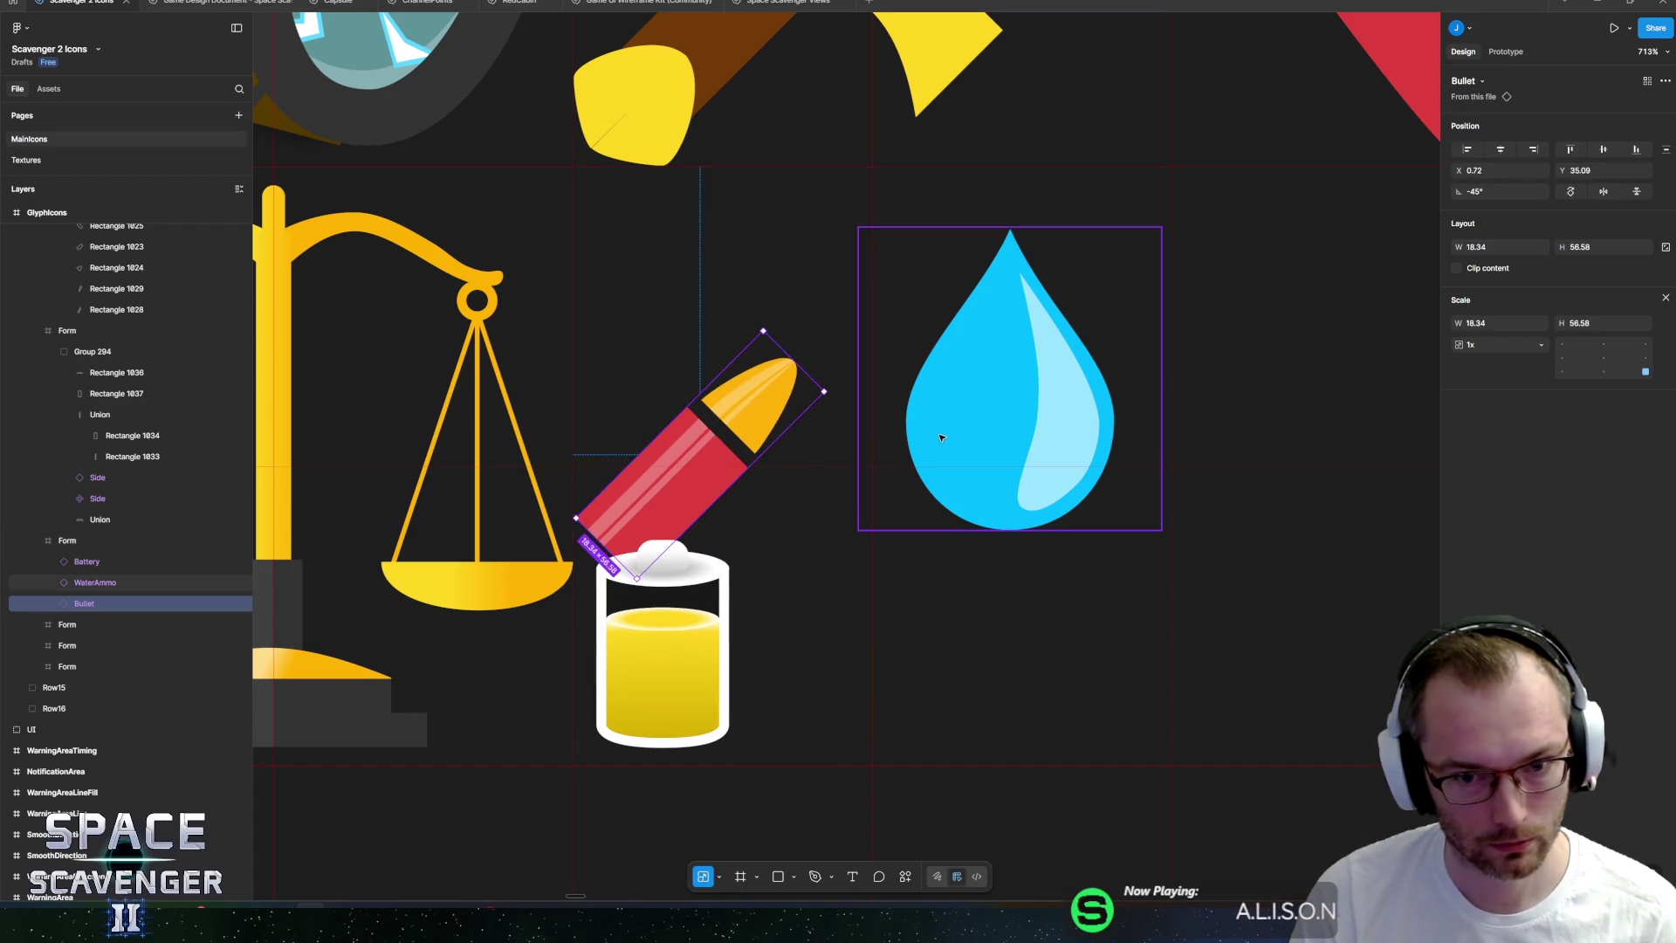
pyautogui.click(941, 438)
pyautogui.moveTo(1159, 528)
pyautogui.mouseDown()
pyautogui.moveTo(1021, 390)
pyautogui.moveTo(747, 286)
pyautogui.moveTo(691, 289)
pyautogui.moveTo(686, 306)
pyautogui.mouseUp()
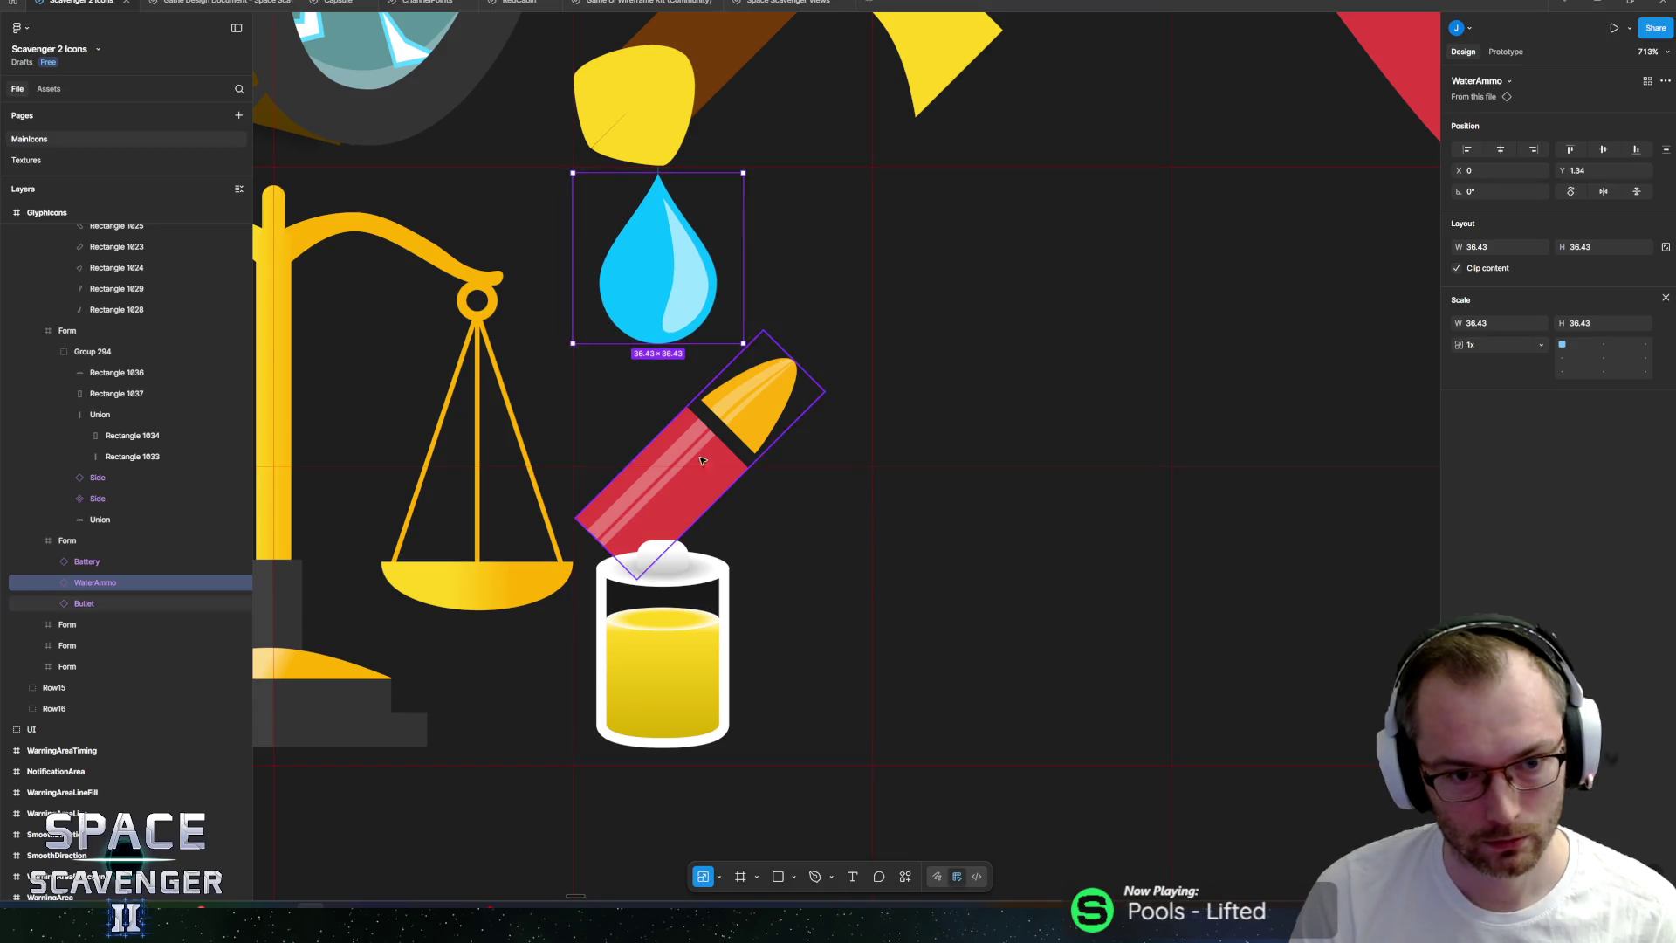
pyautogui.moveTo(703, 461); pyautogui.dragTo(703, 417)
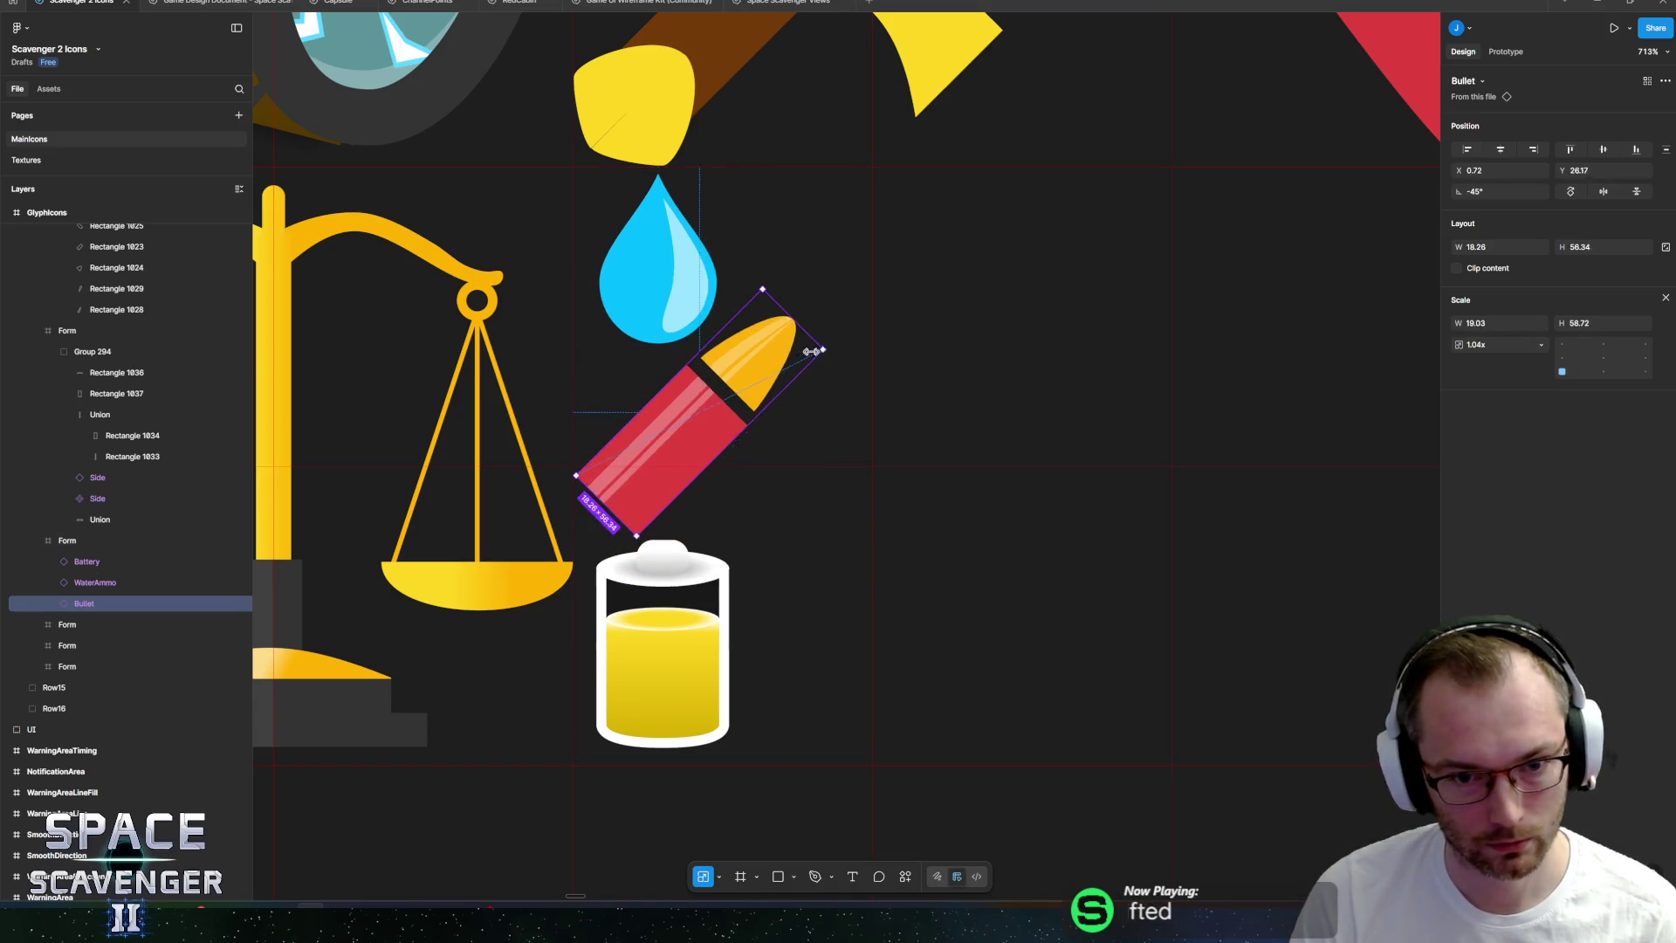
pyautogui.moveTo(811, 351)
pyautogui.mouseDown()
pyautogui.moveTo(774, 374)
pyautogui.moveTo(742, 366)
pyautogui.moveTo(721, 415)
pyautogui.mouseUp()
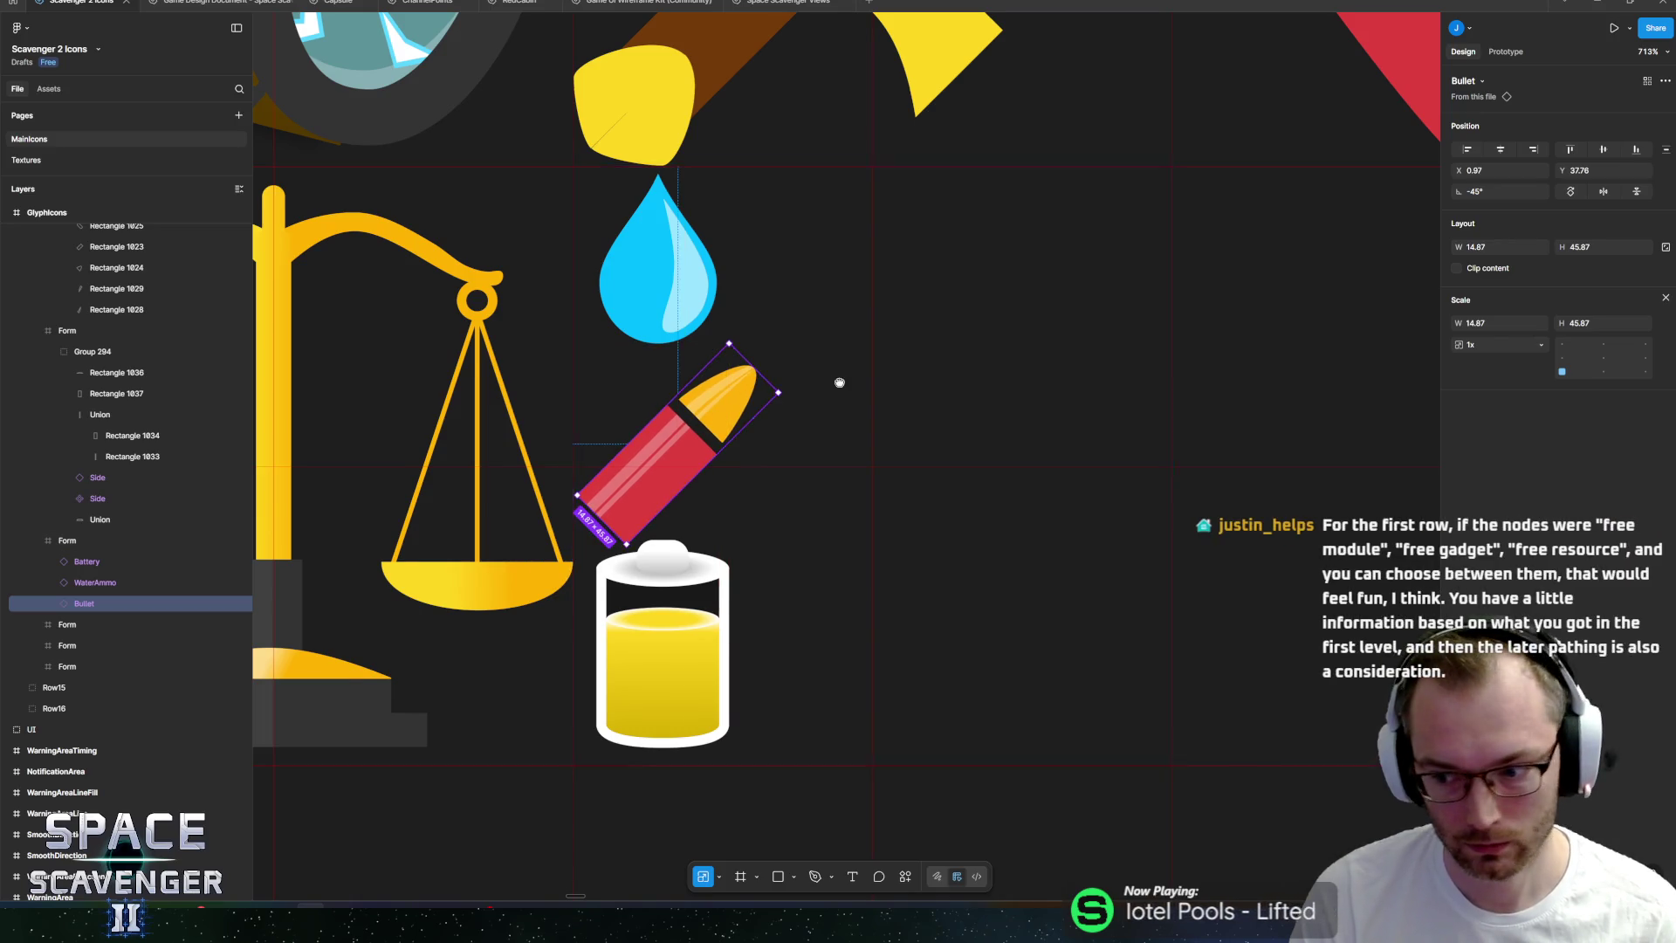
pyautogui.hscroll(2, 811, 380)
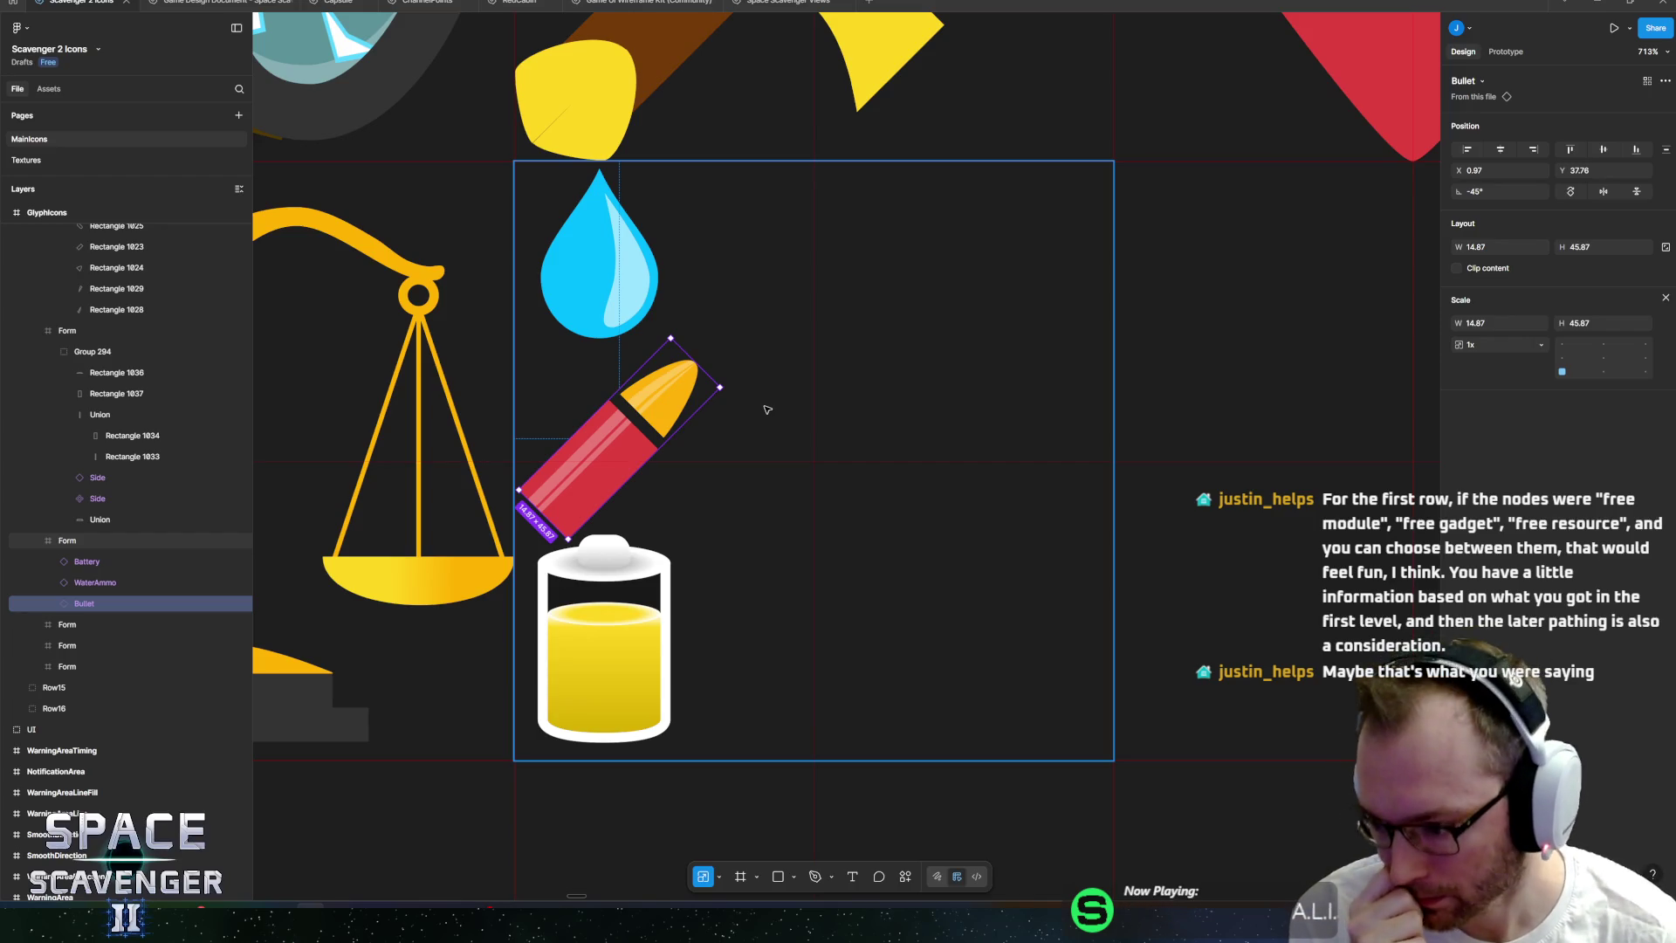
# Draw a bar beside the bullet and fill it red E0403F.
pyautogui.press('r')
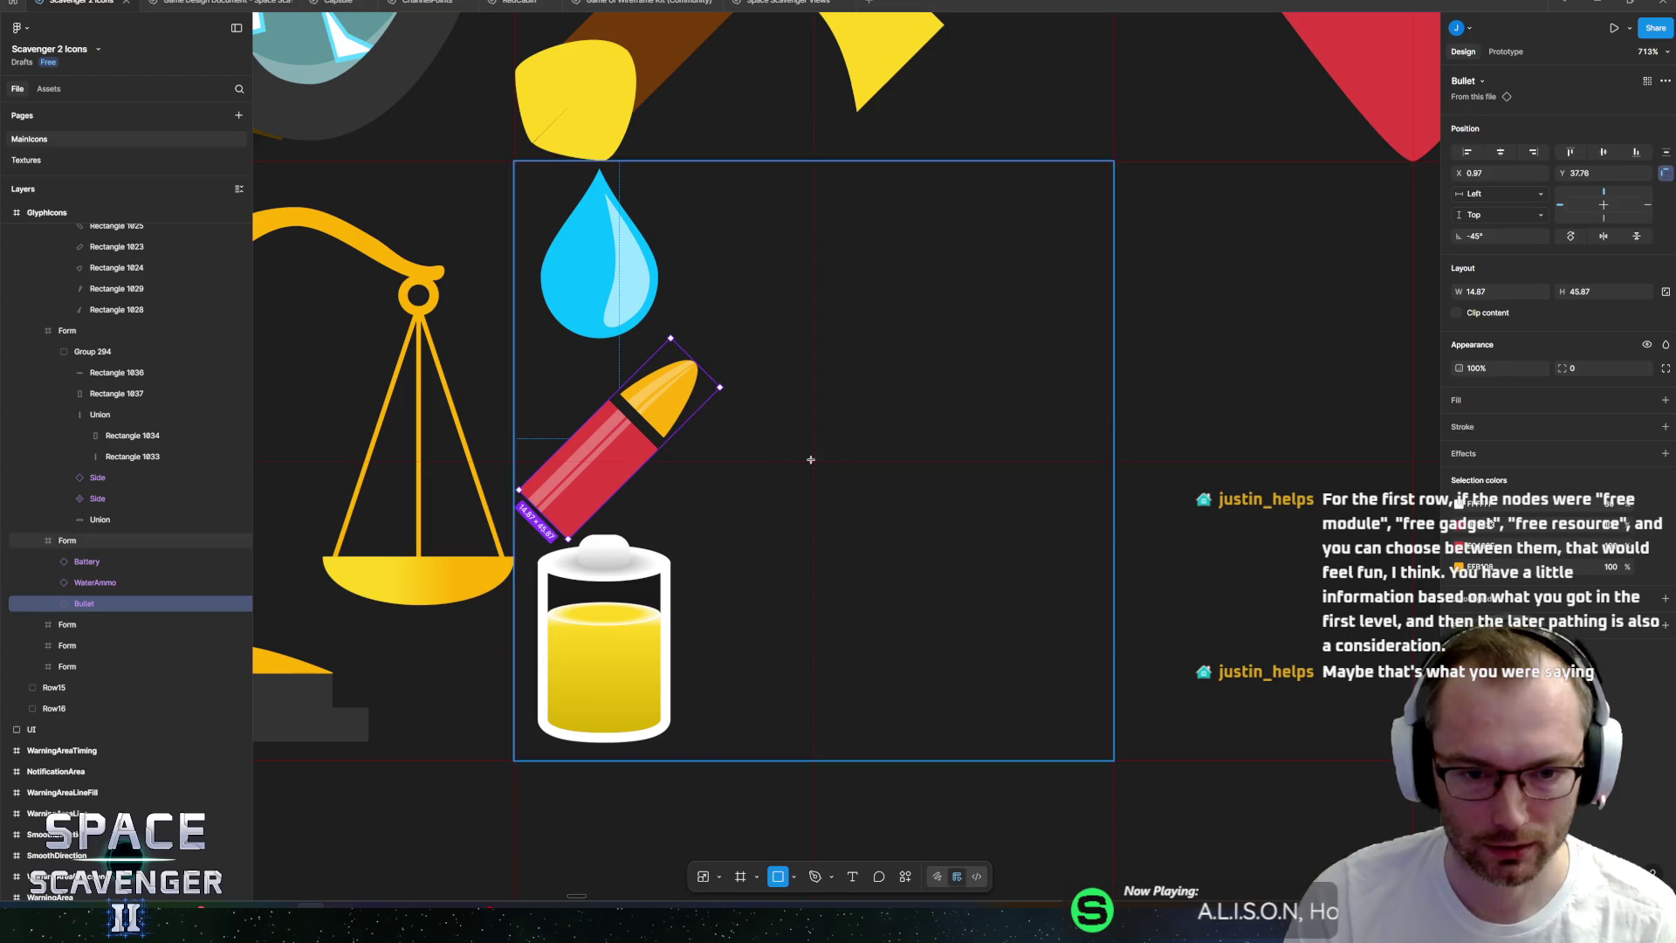
pyautogui.moveTo(707, 423); pyautogui.dragTo(1102, 501)
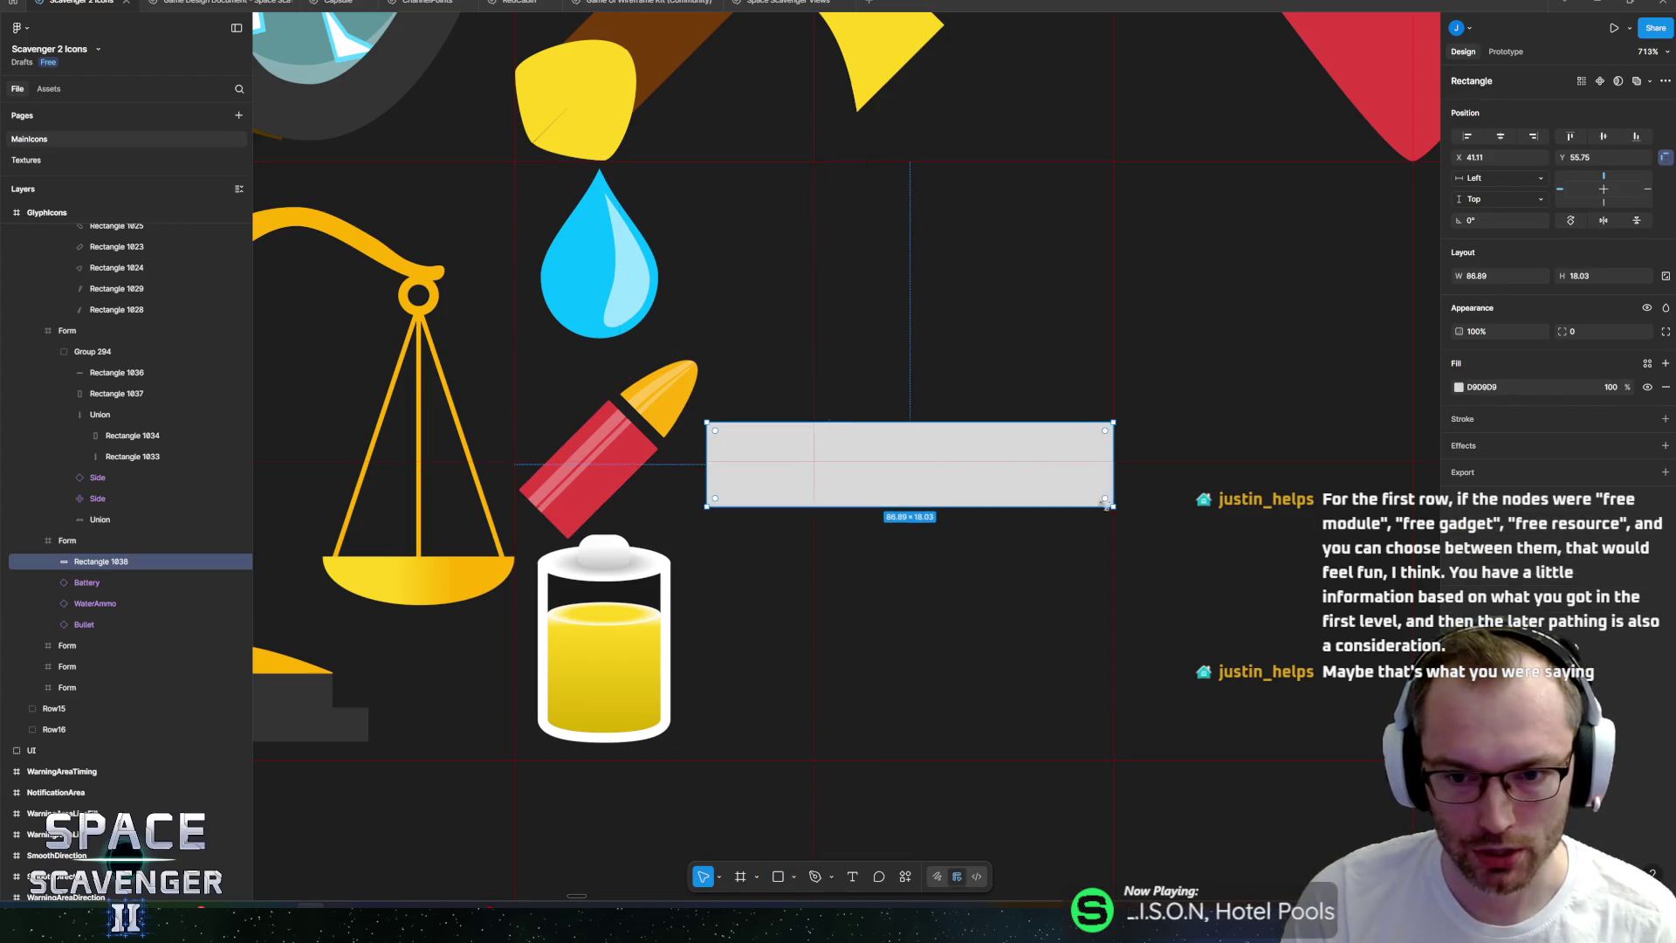
pyautogui.moveTo(867, 472); pyautogui.dragTo(854, 471)
pyautogui.moveTo(1101, 476); pyautogui.dragTo(1111, 476)
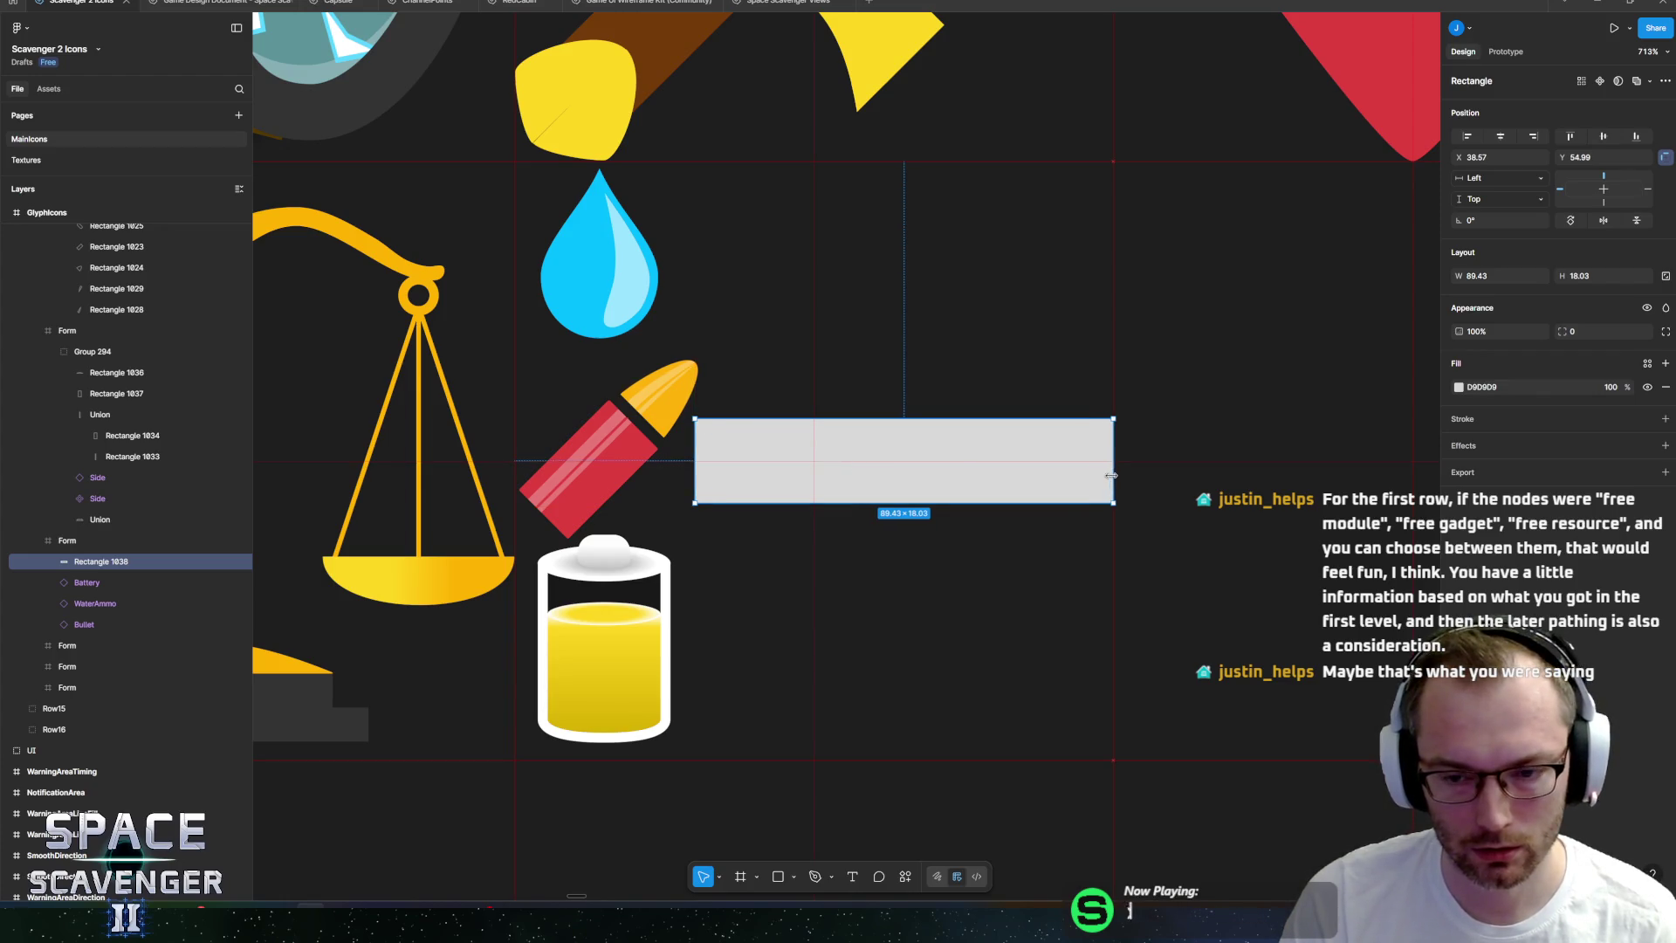
pyautogui.click(1459, 387)
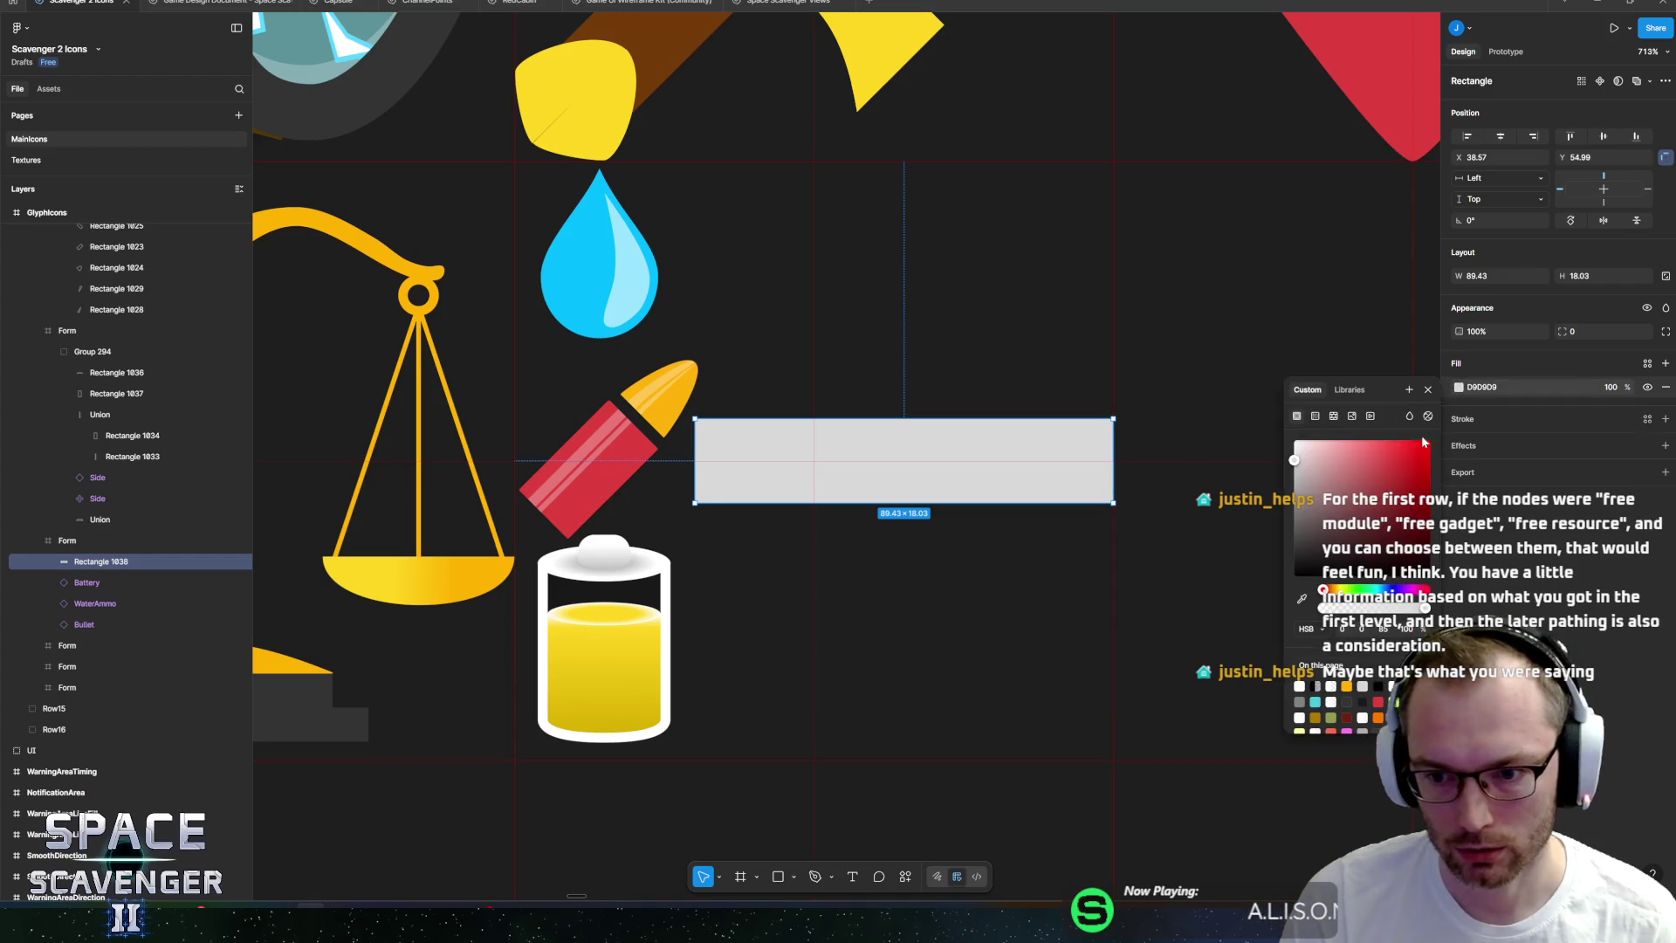
pyautogui.click(1377, 702)
pyautogui.click(903, 460)
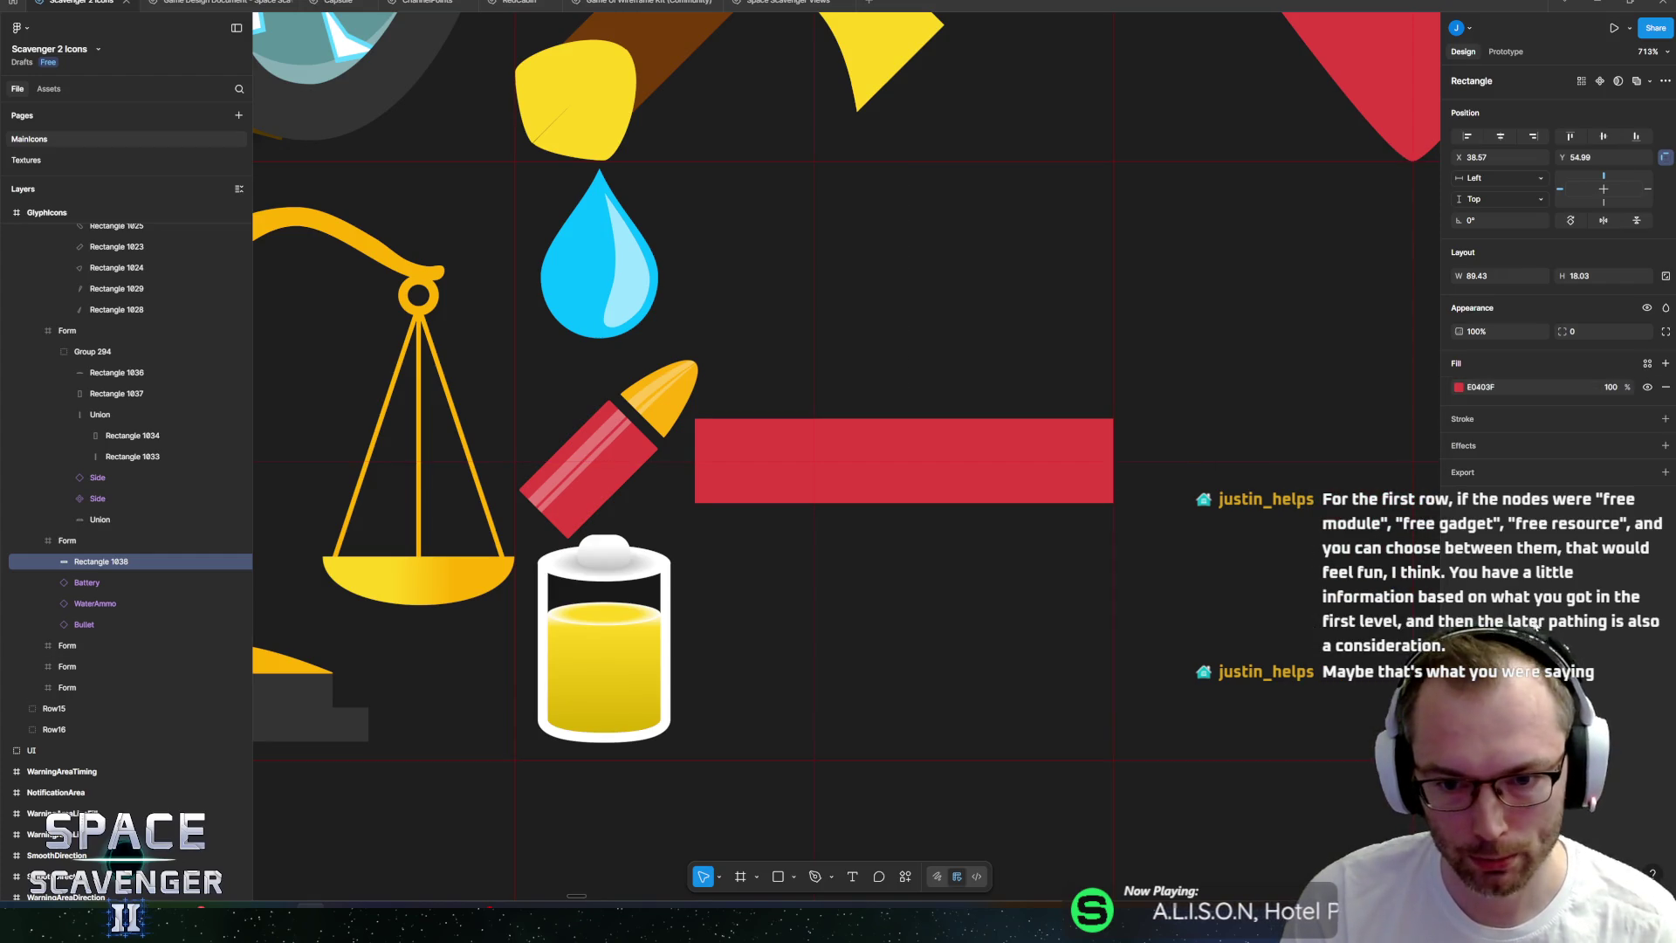
pyautogui.click(903, 460)
# Duplicate the red bar, placing copies beside the water drop and the battery.
pyautogui.hotkey('ctrl', 'd')
pyautogui.moveTo(902, 460)
pyautogui.mouseDown()
pyautogui.moveTo(915, 253)
pyautogui.moveTo(950, 545)
pyautogui.moveTo(936, 722)
pyautogui.mouseUp()
pyautogui.scroll(1, 912, 262)
pyautogui.hotkey('ctrl', 'd')
# Turn the bottom bar yellow and give the top bar the water drop's blue with the eyedropper.
pyautogui.click(1459, 386)
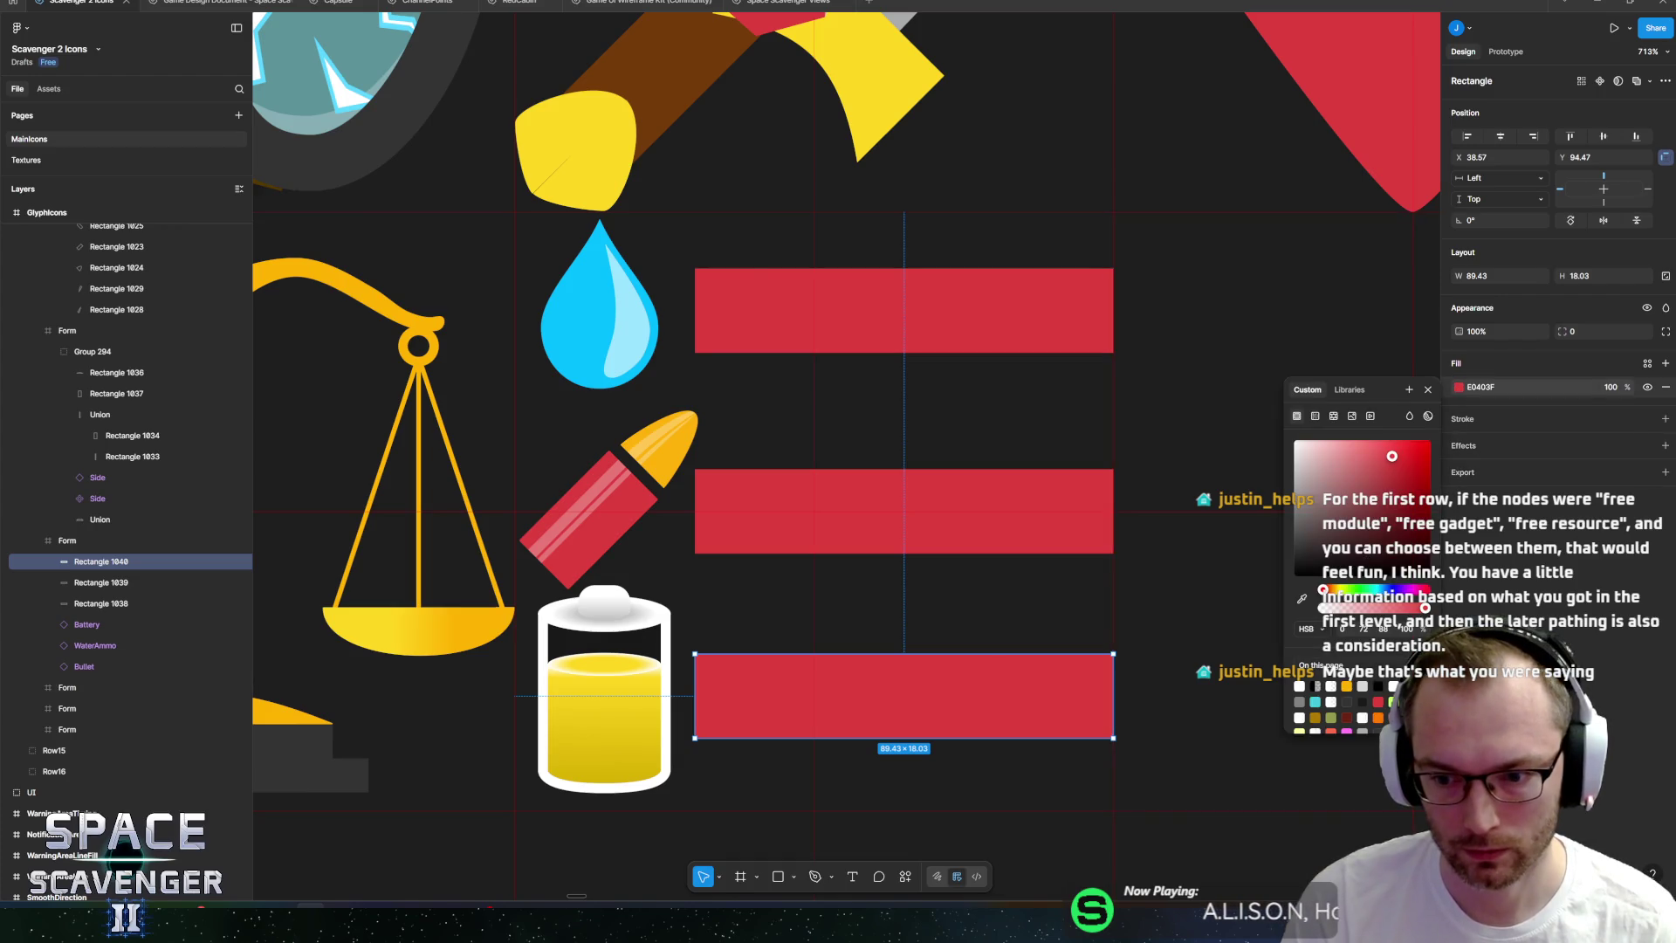
pyautogui.click(1347, 686)
pyautogui.click(919, 293)
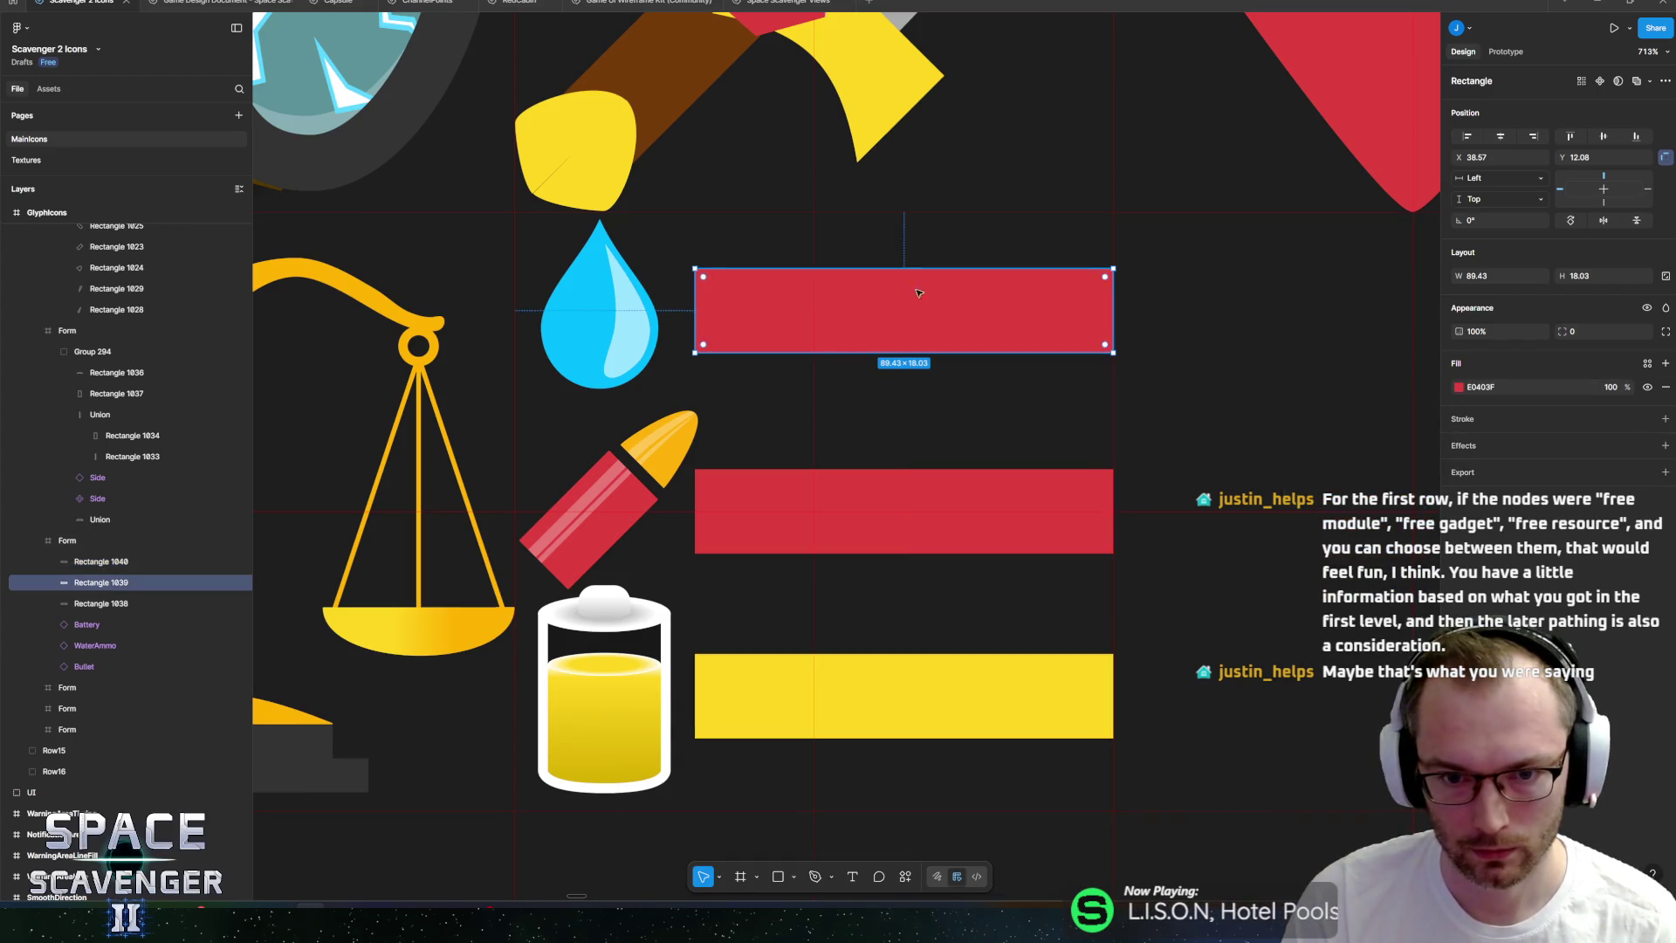
pyautogui.click(1460, 386)
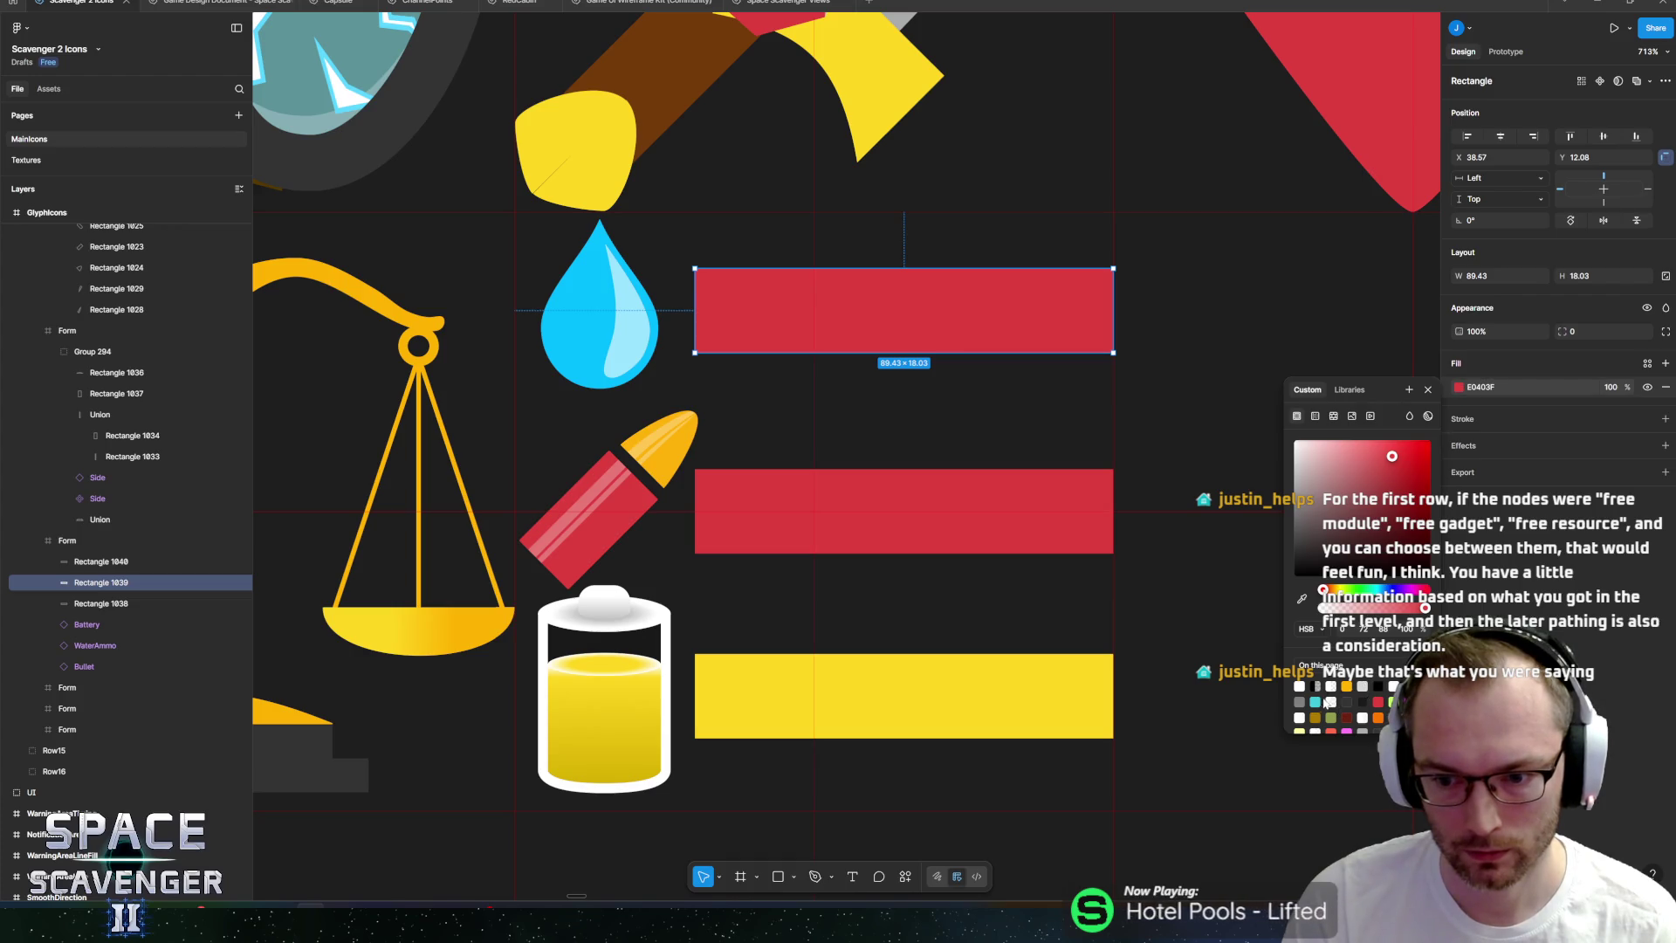
pyautogui.click(1316, 702)
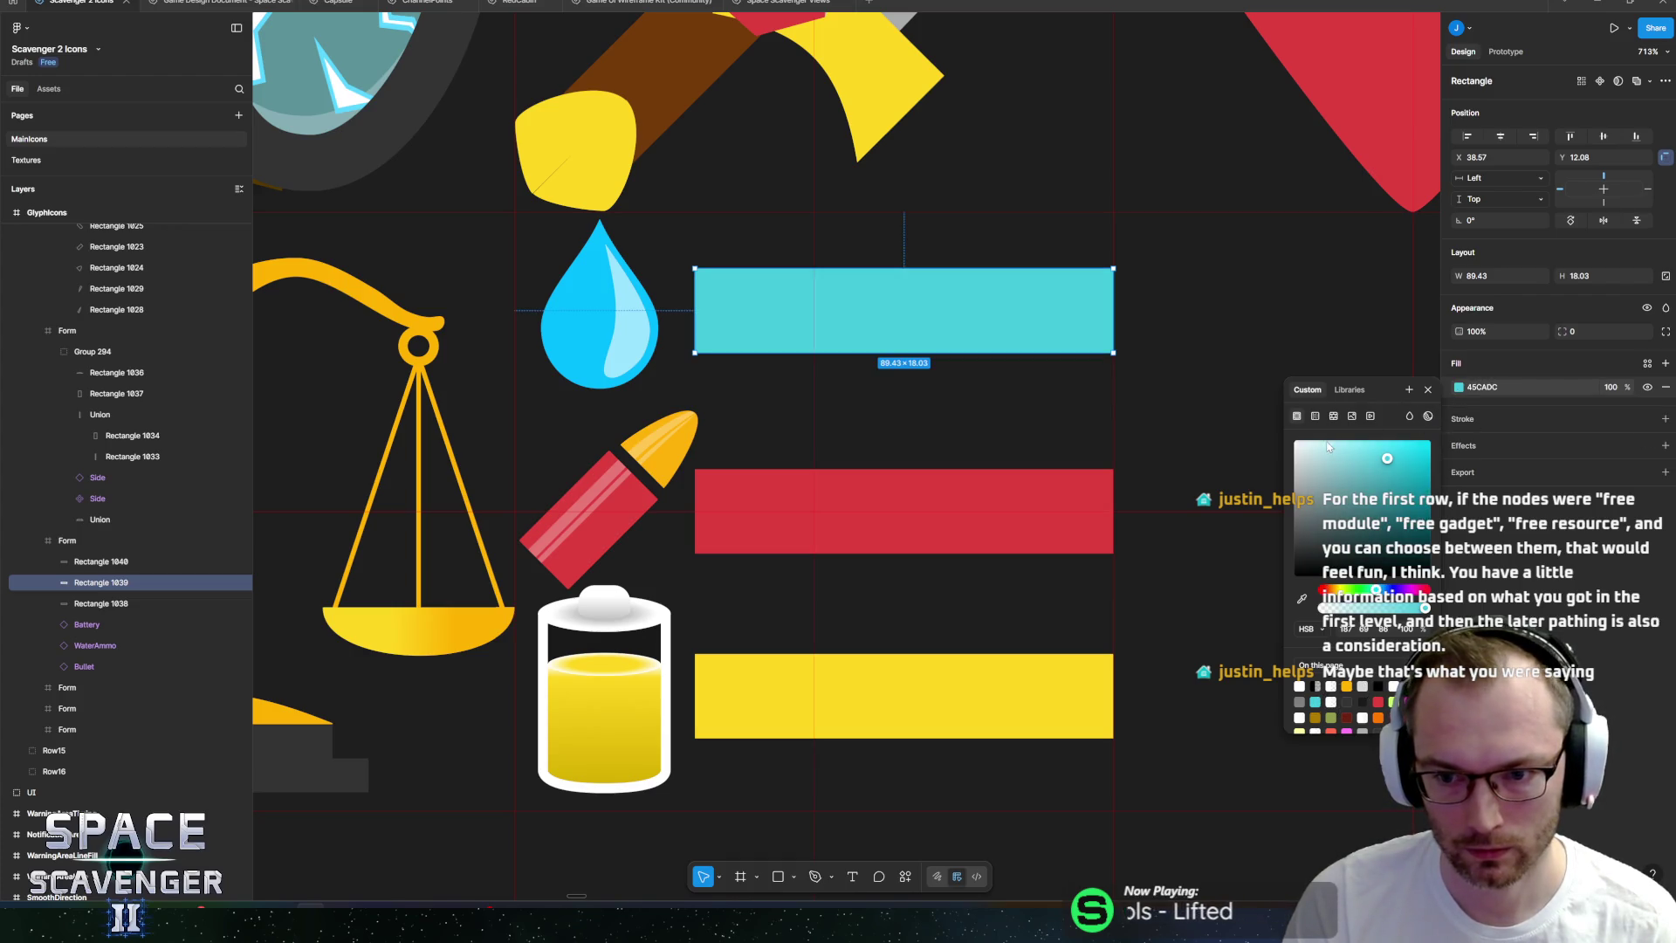
pyautogui.click(1302, 599)
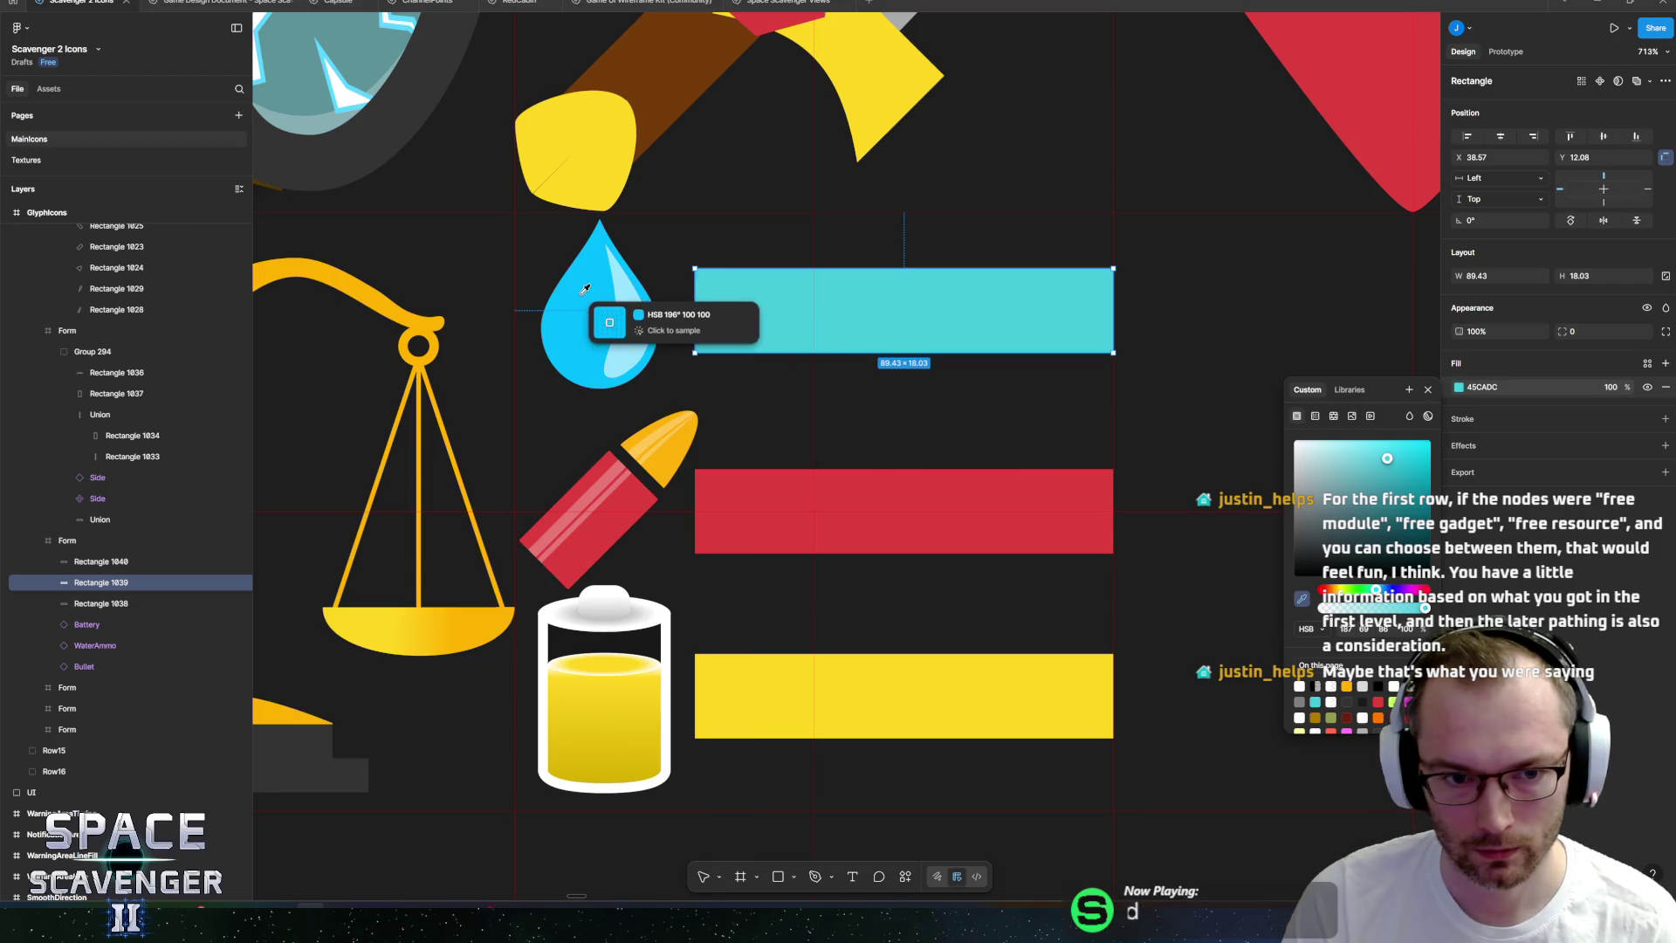
pyautogui.click(602, 316)
# Sample the battery's yellow F2CA17 for the bottom bar's fill.
pyautogui.click(788, 679)
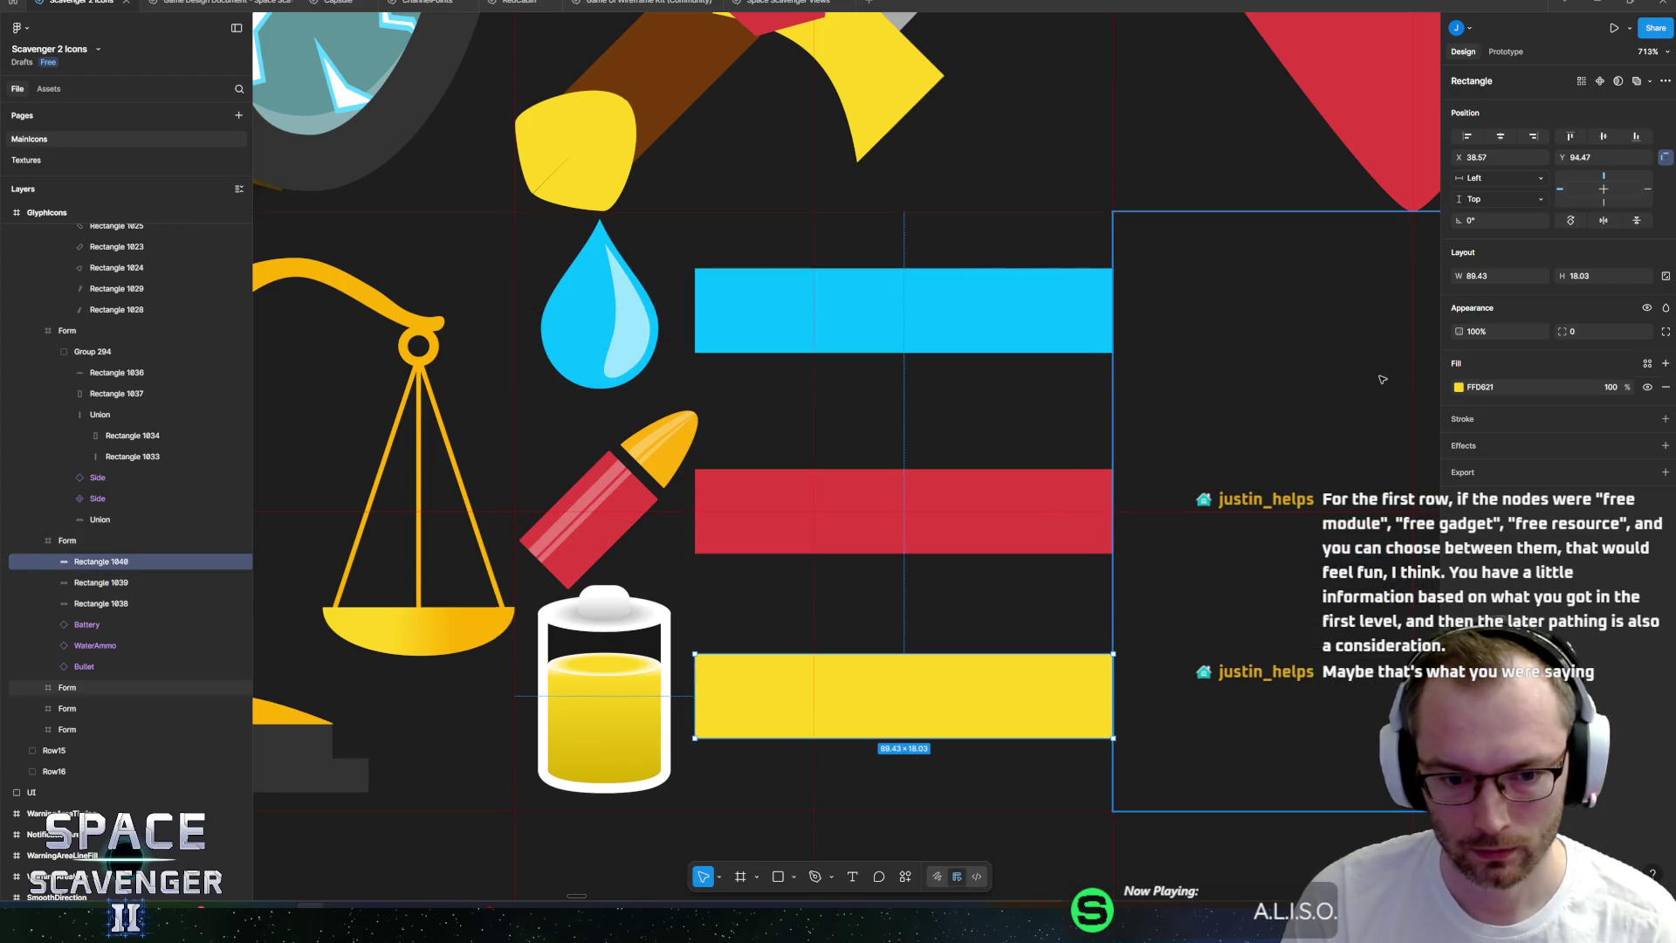
pyautogui.click(1458, 388)
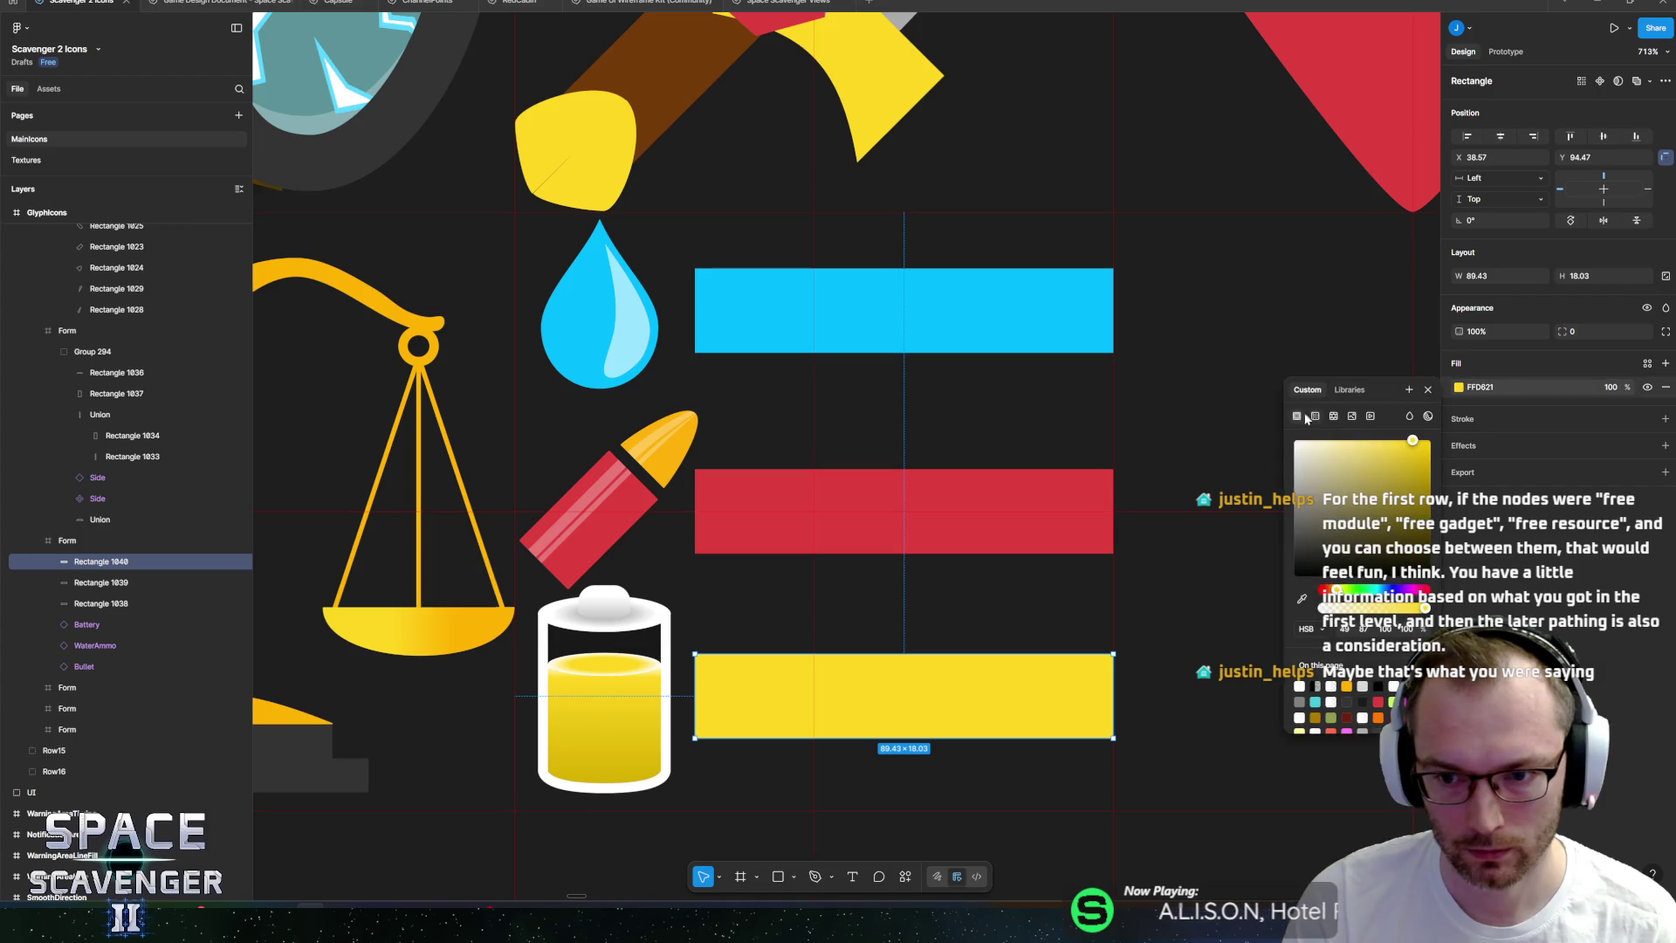
pyautogui.click(1301, 598)
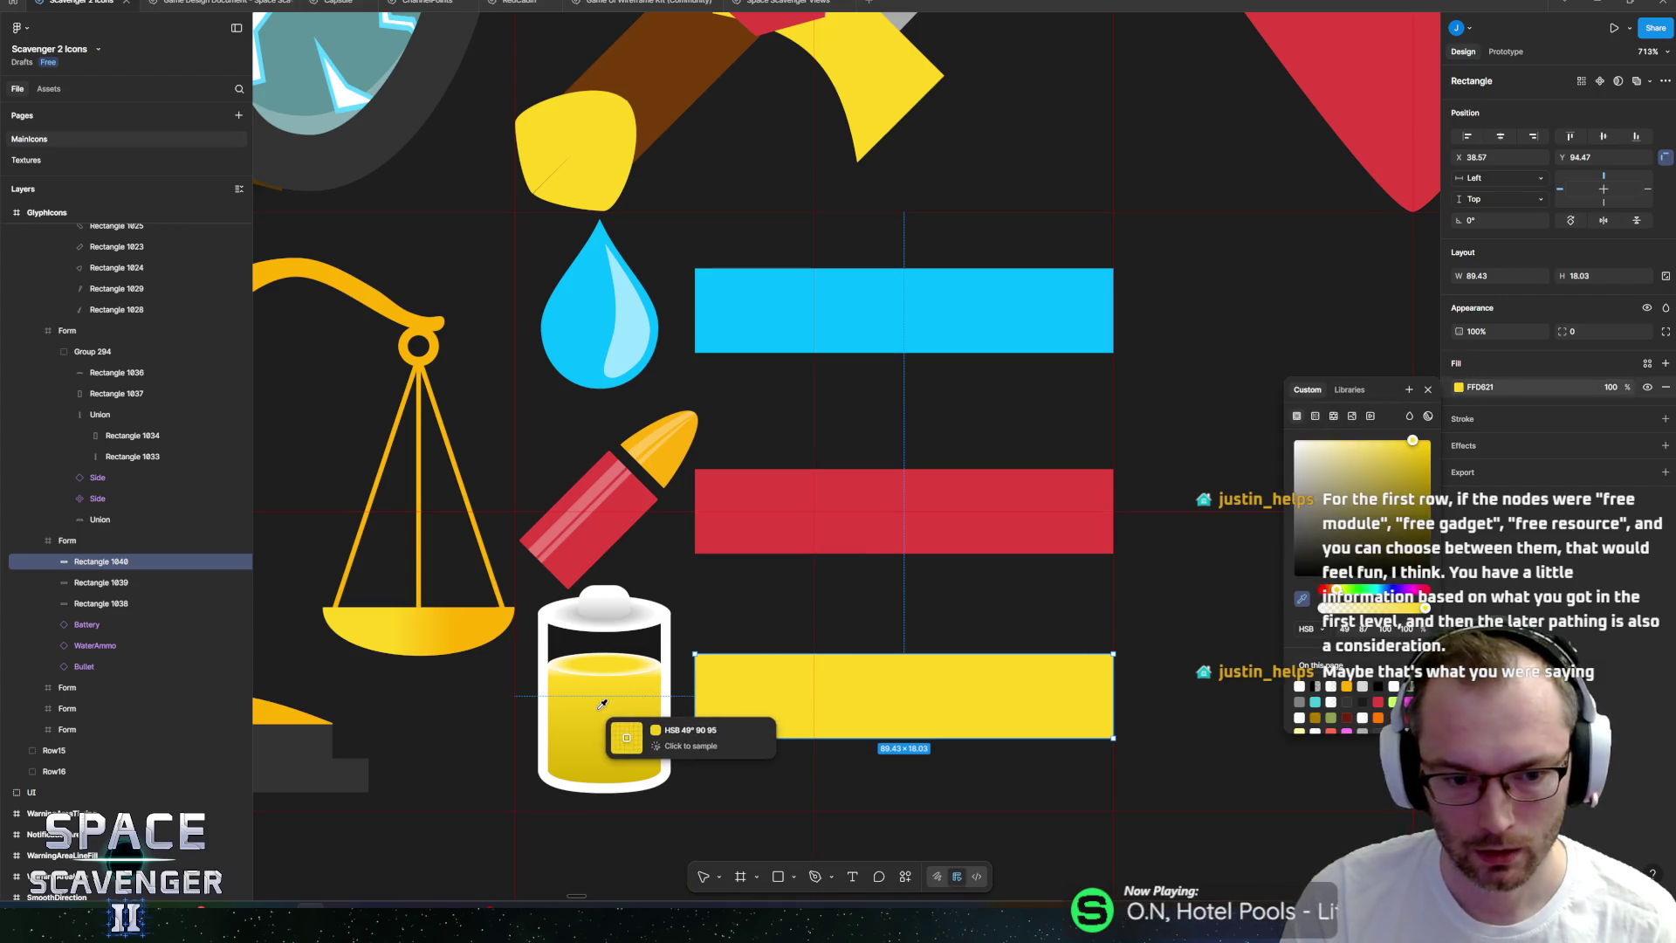
pyautogui.click(636, 672)
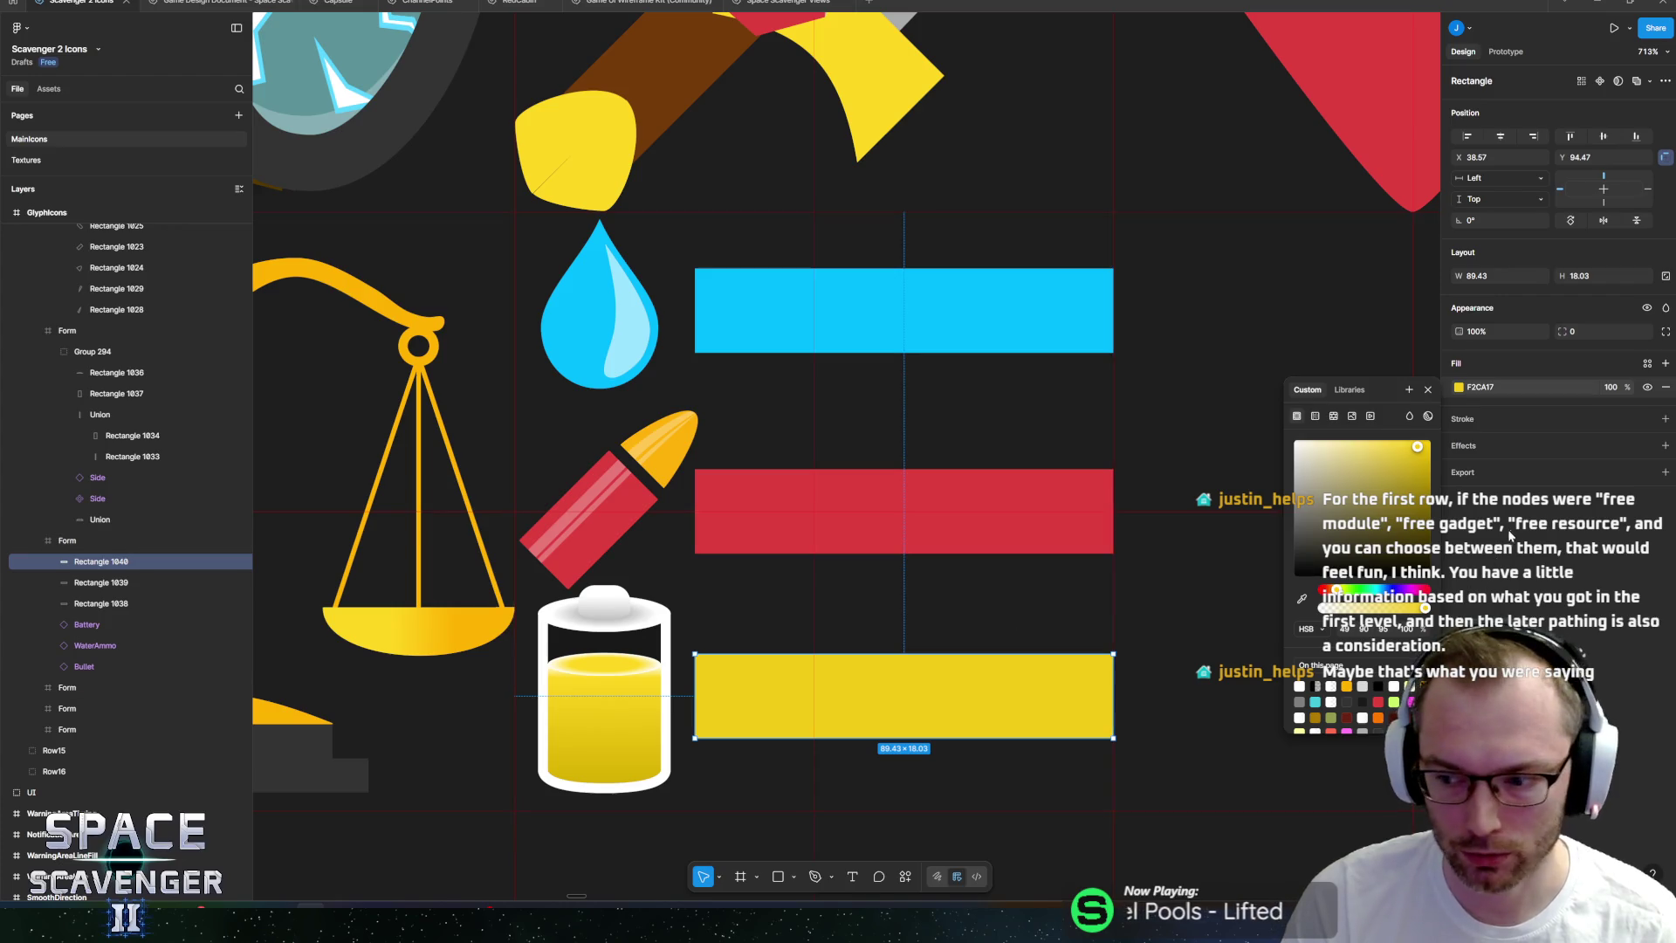
pyautogui.press('Escape')
# Shrink the whole battery proportionally and move it right, under the bullet.
pyautogui.scroll(-5, 812, 400)
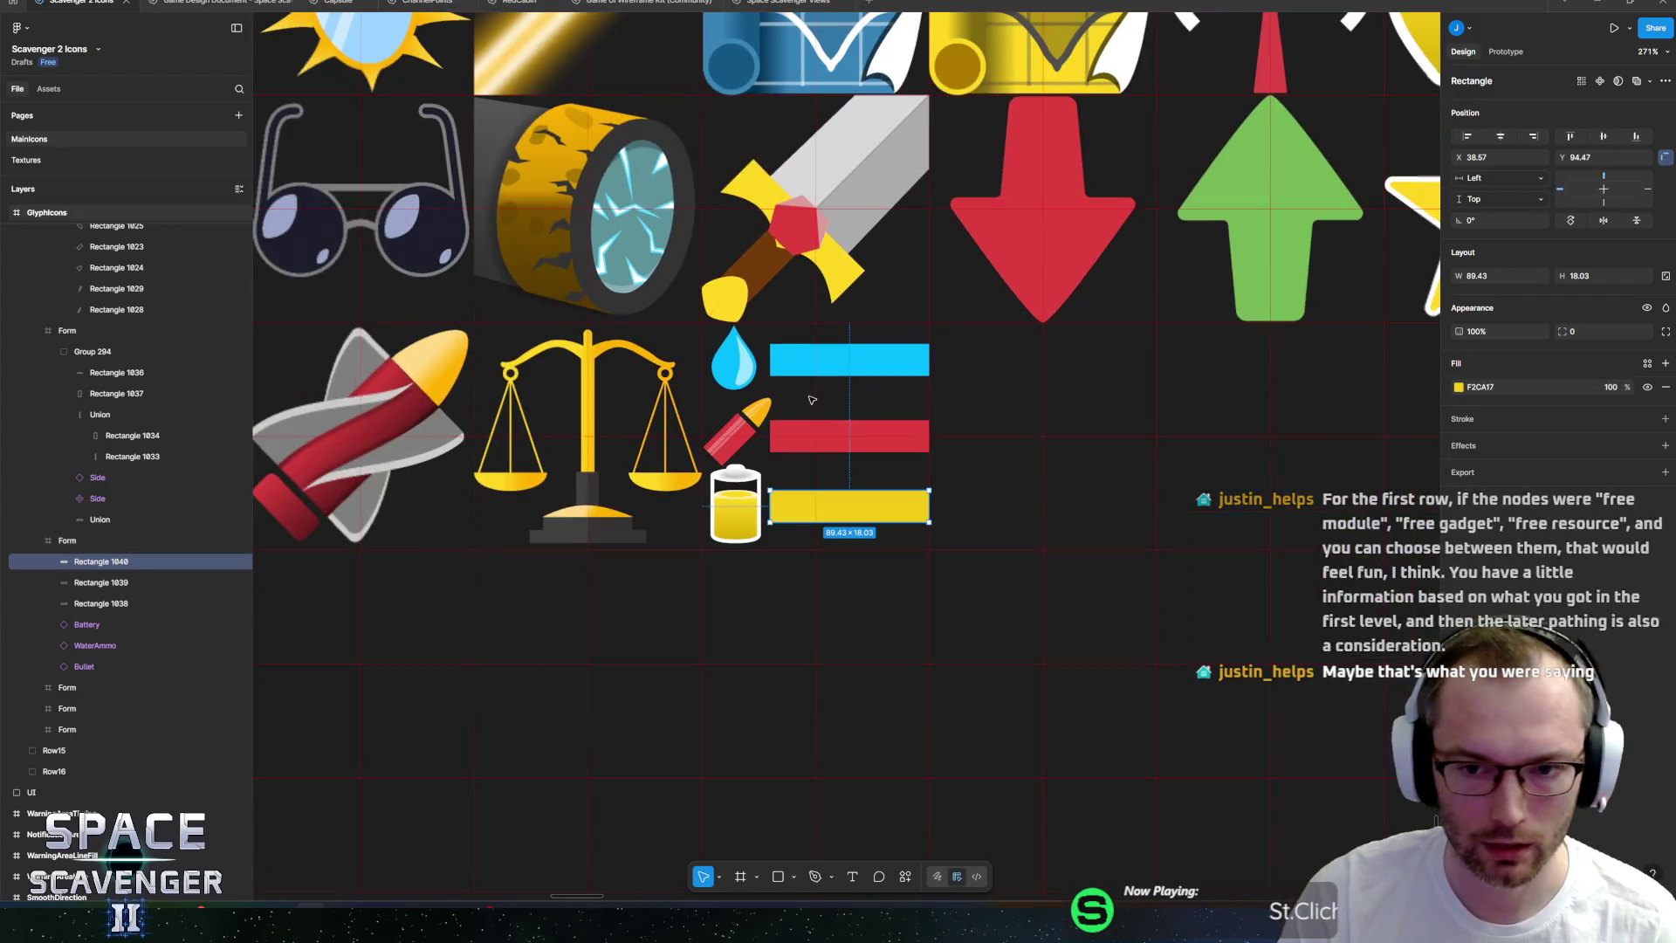
pyautogui.scroll(-10, 812, 400)
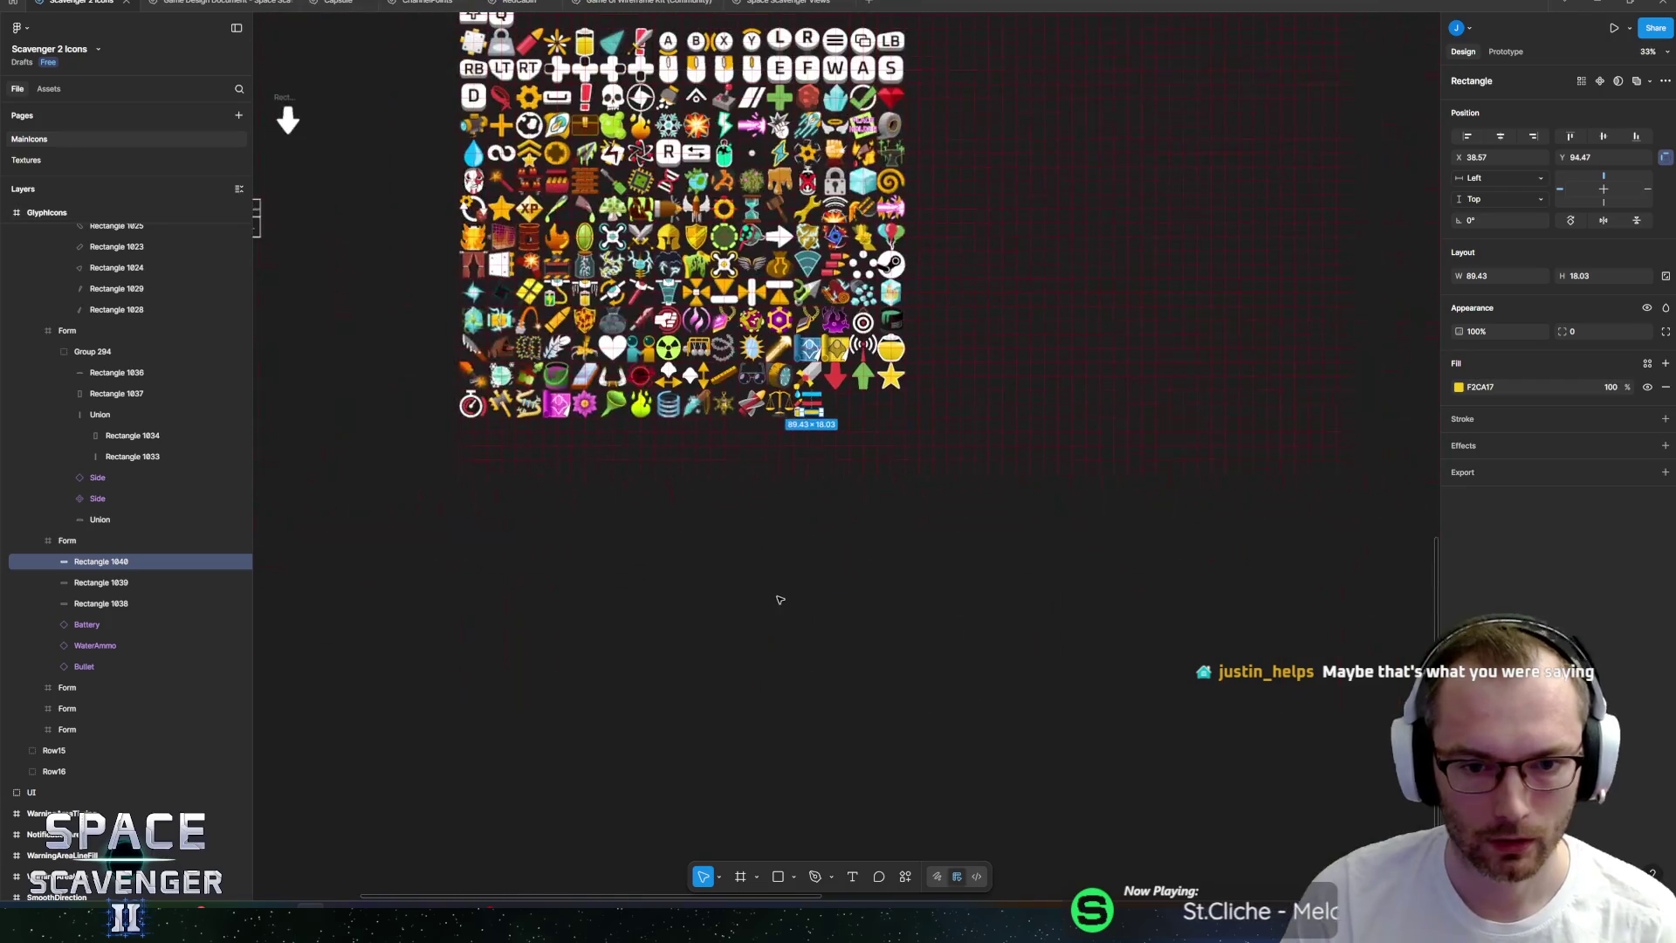
pyautogui.click(780, 600)
pyautogui.moveTo(782, 506); pyautogui.dragTo(838, 606)
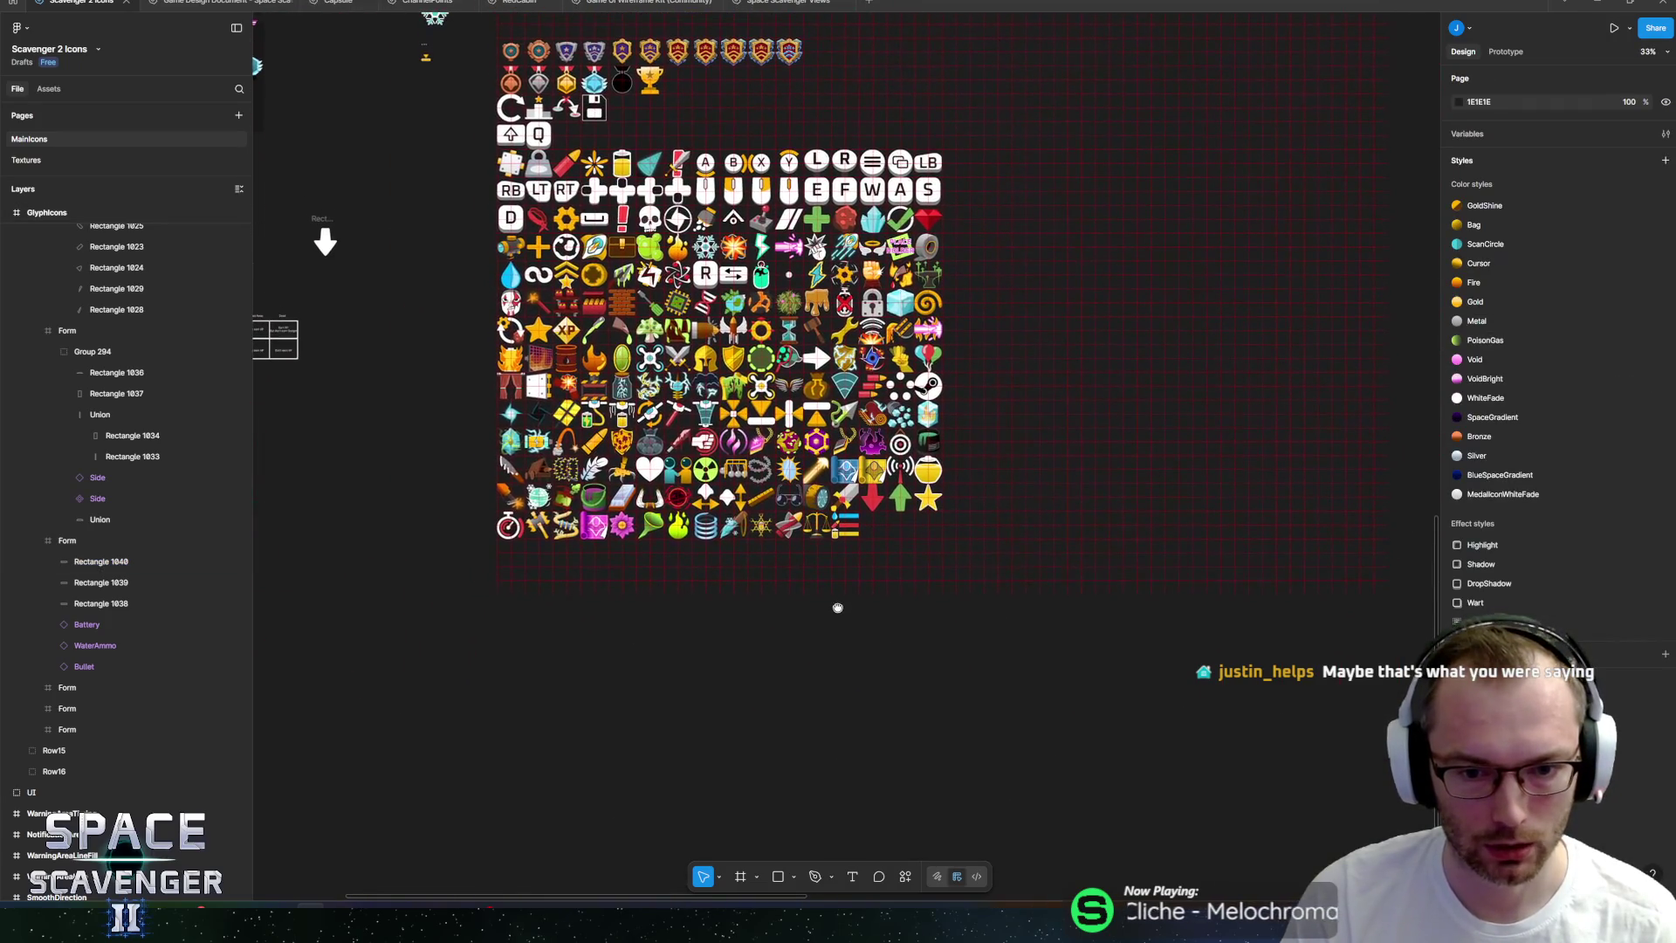
pyautogui.scroll(10, 842, 604)
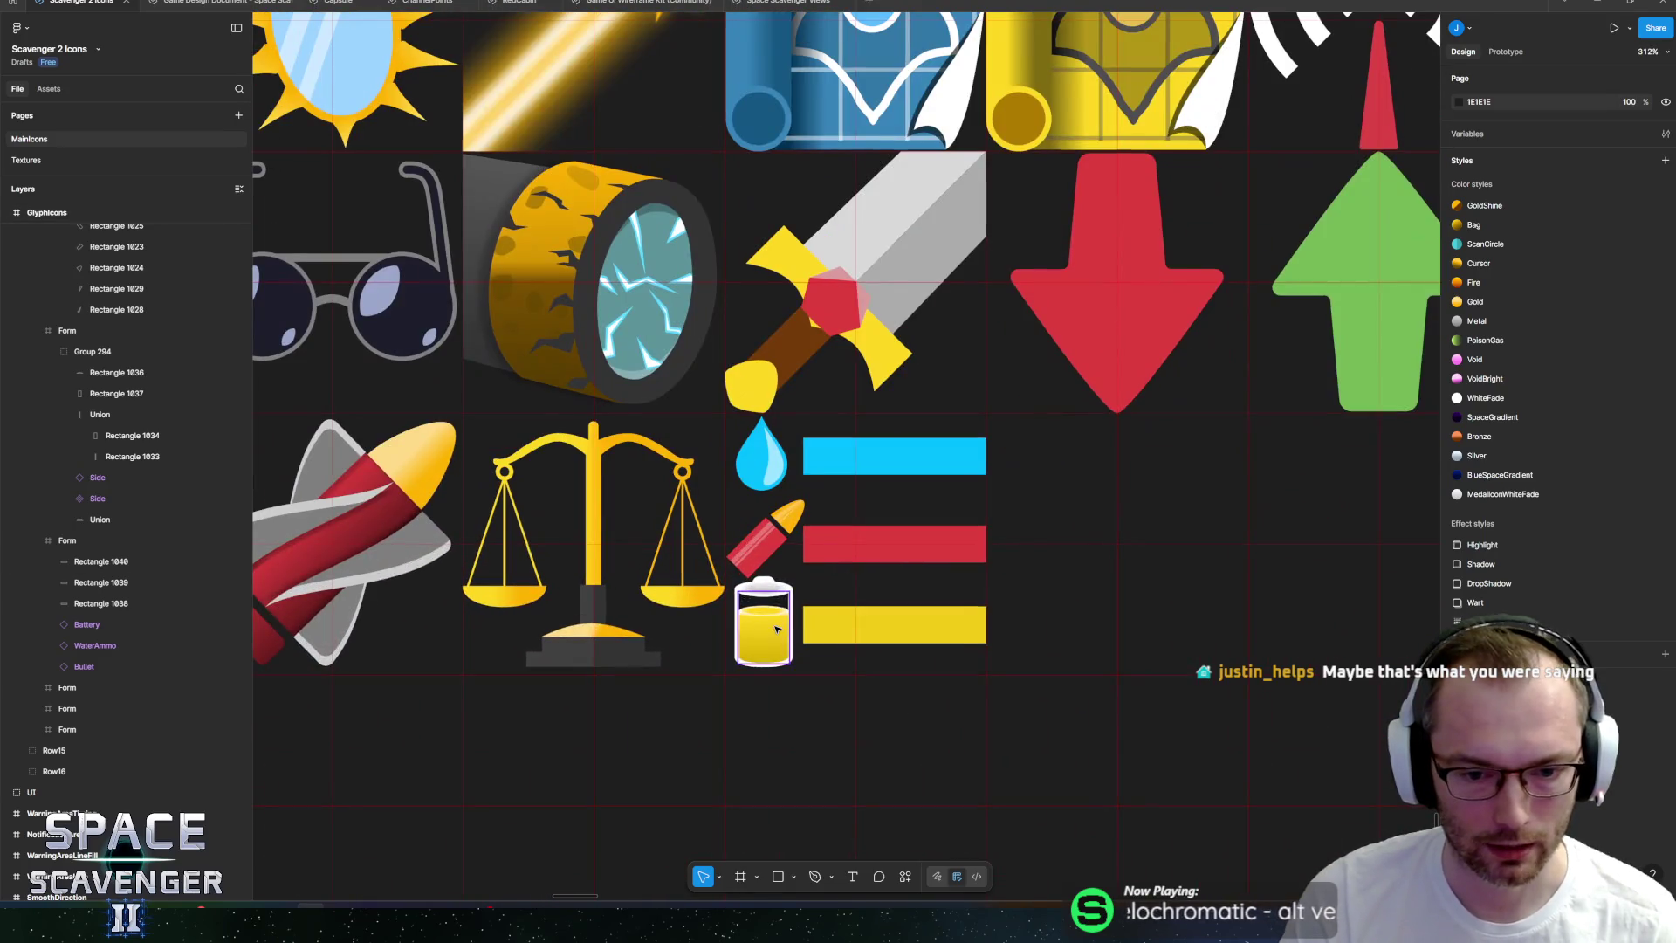
pyautogui.doubleClick(776, 628)
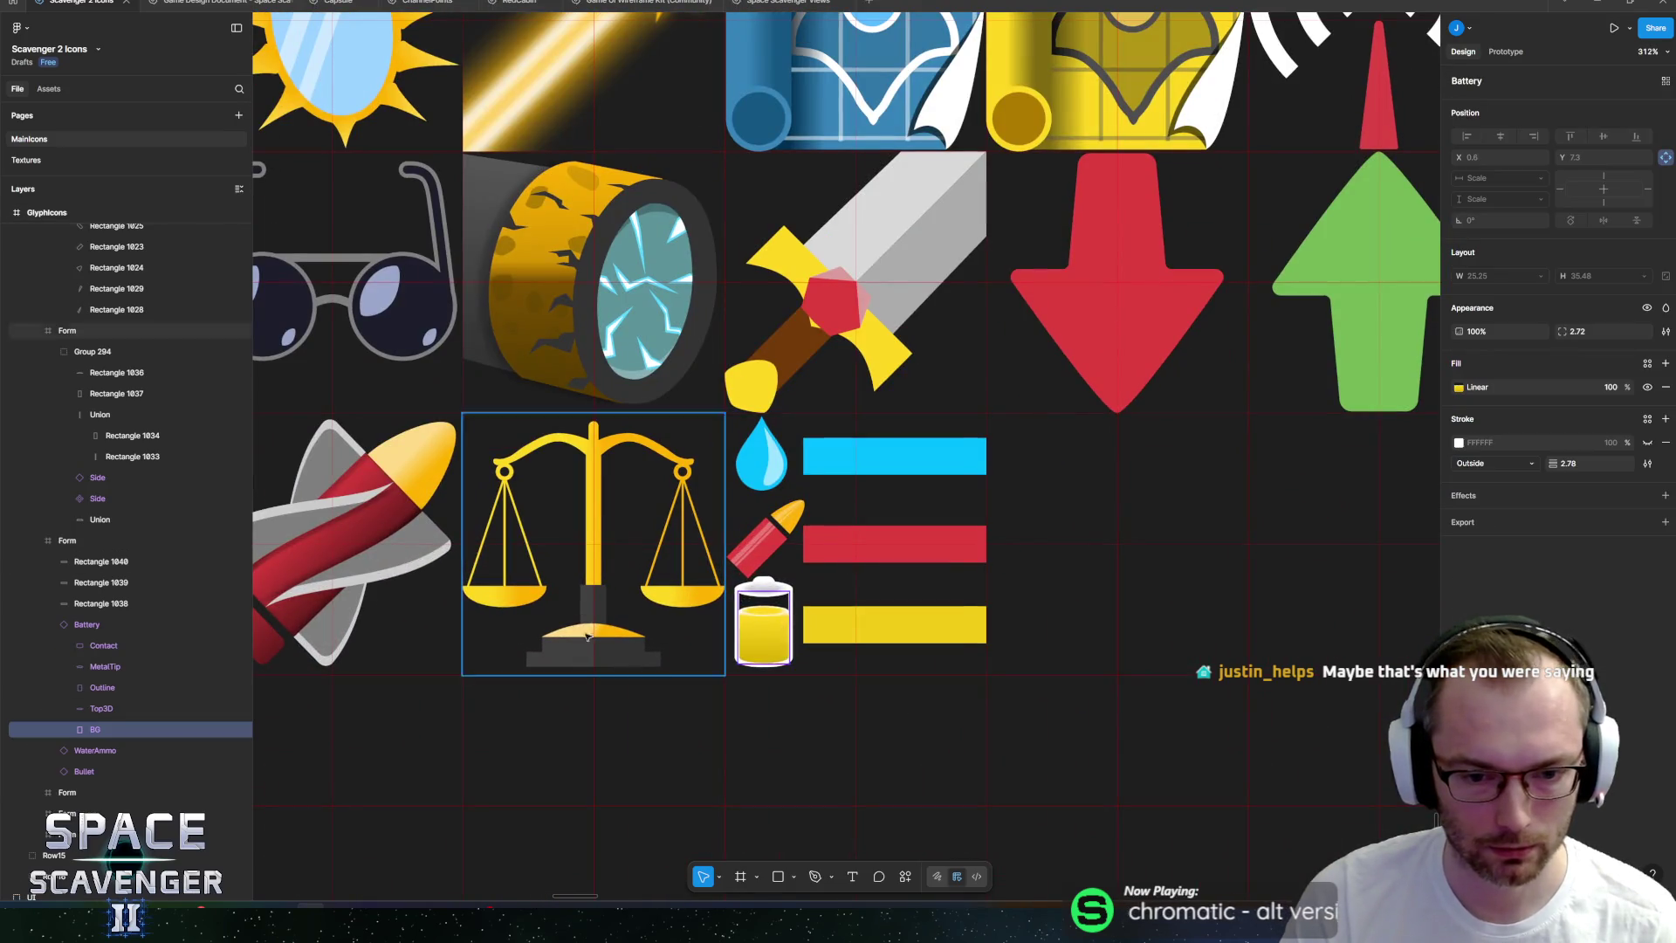
pyautogui.click(63, 624)
pyautogui.click(129, 623)
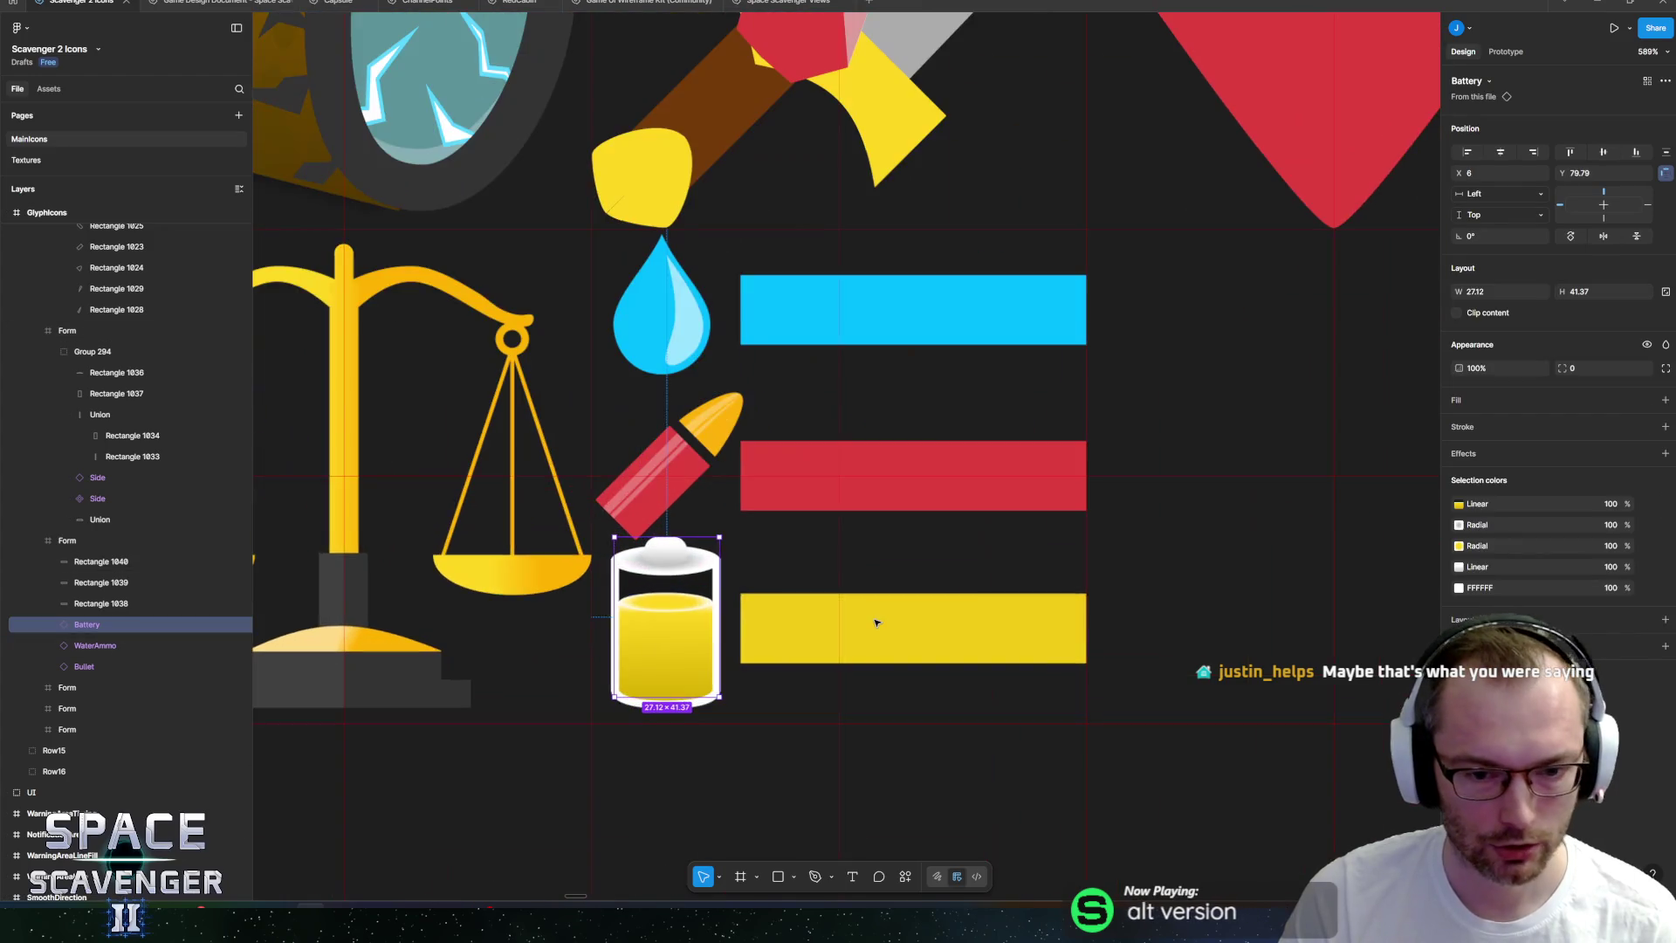
pyautogui.scroll(5, 702, 623)
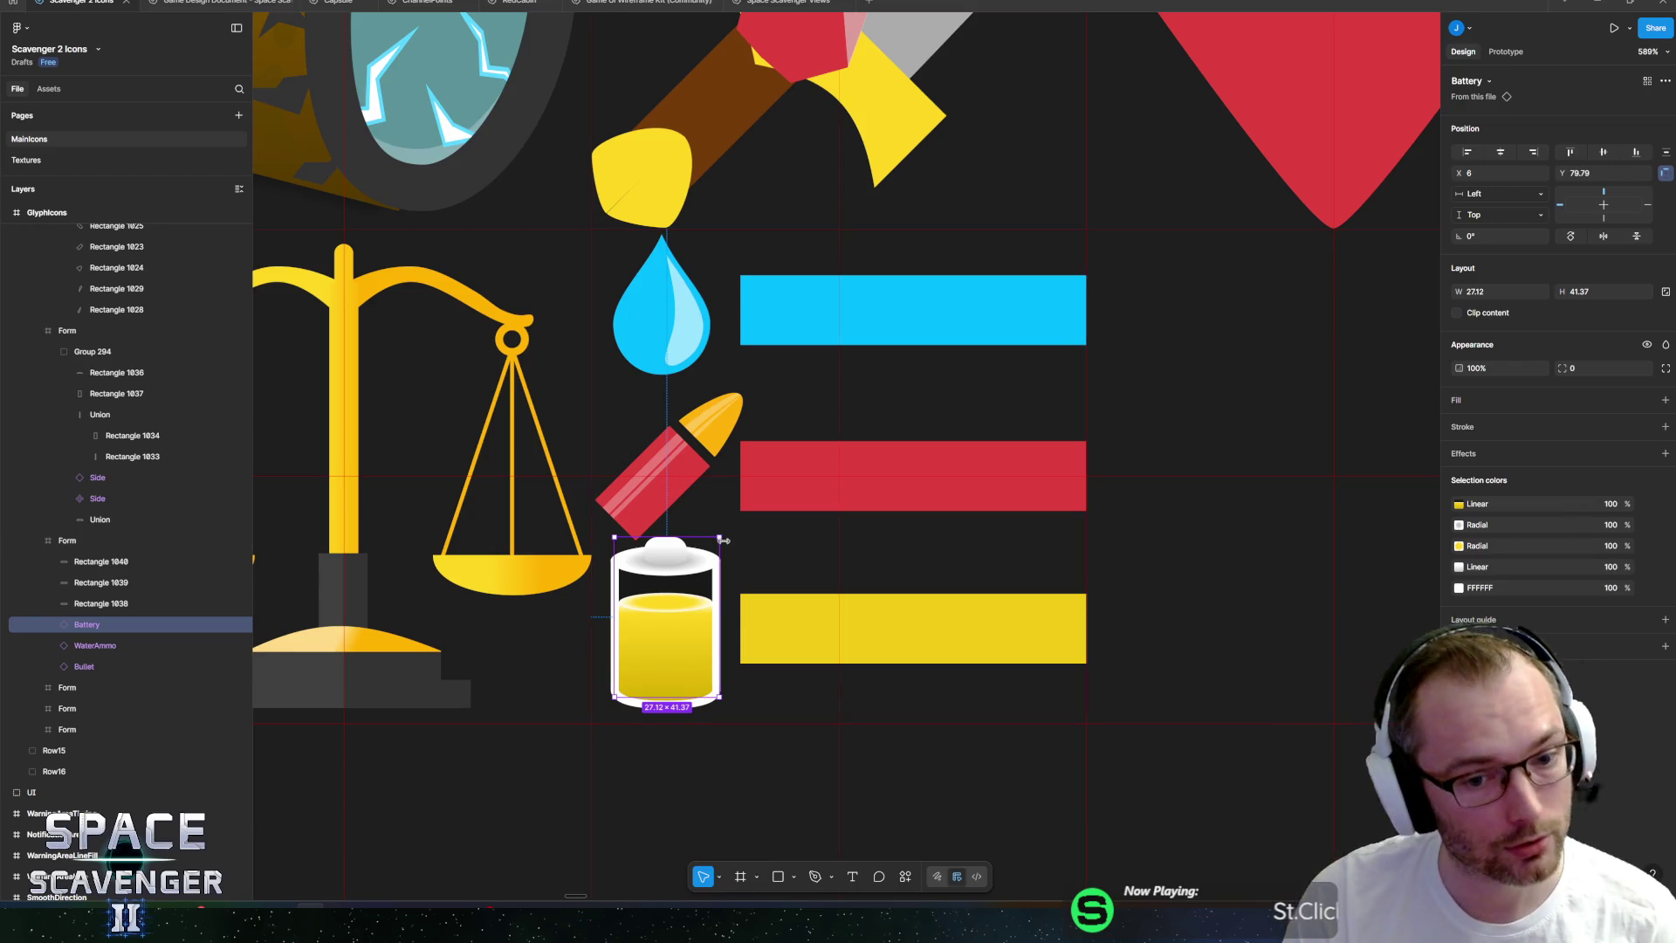
pyautogui.press('k')
pyautogui.moveTo(721, 531); pyautogui.dragTo(707, 545)
pyautogui.moveTo(642, 643); pyautogui.dragTo(650, 643)
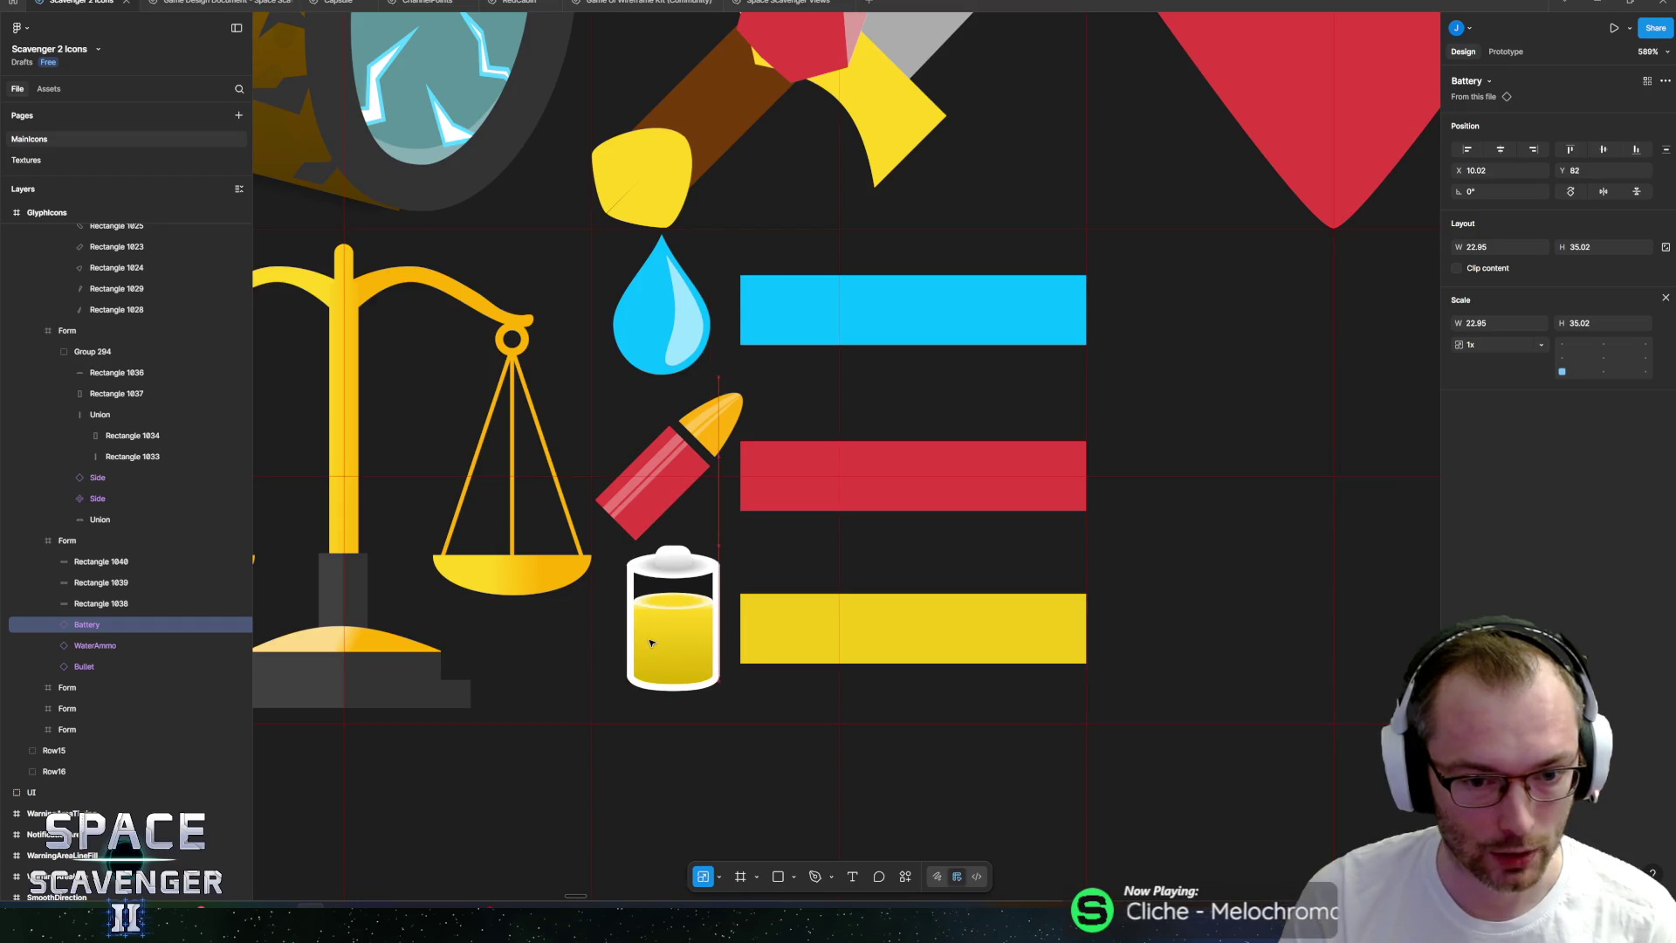
# Scale the bullet down slightly, then shrink the water drop to 32.44 and nudge it right.
pyautogui.click(677, 467)
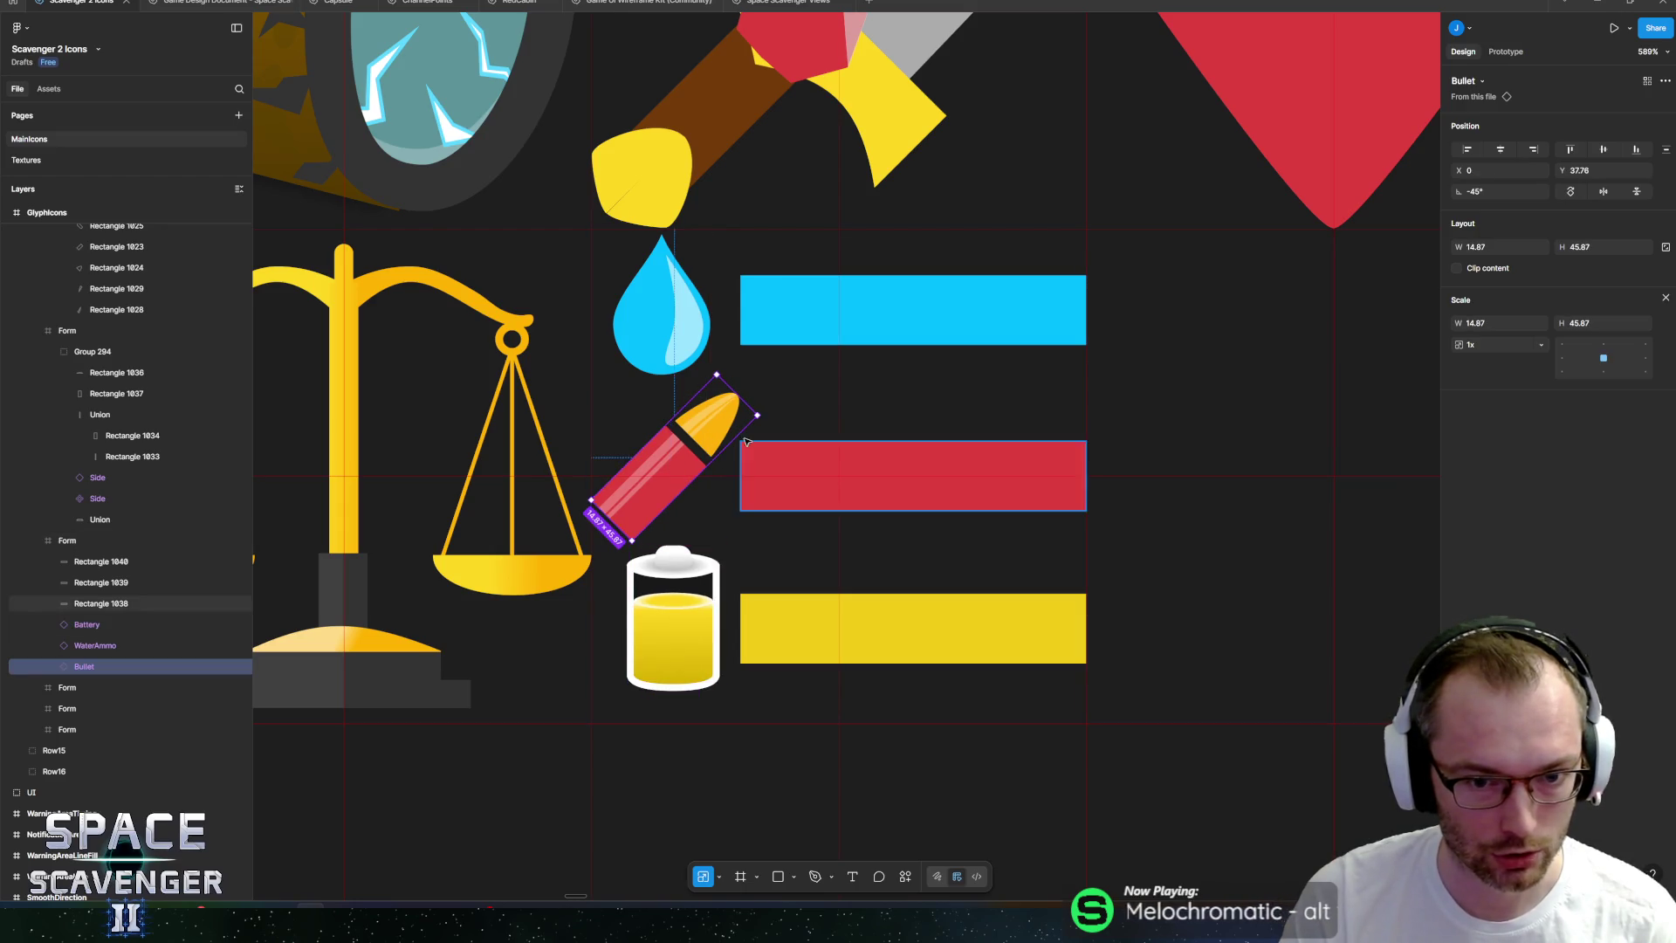
pyautogui.moveTo(749, 408); pyautogui.dragTo(675, 476)
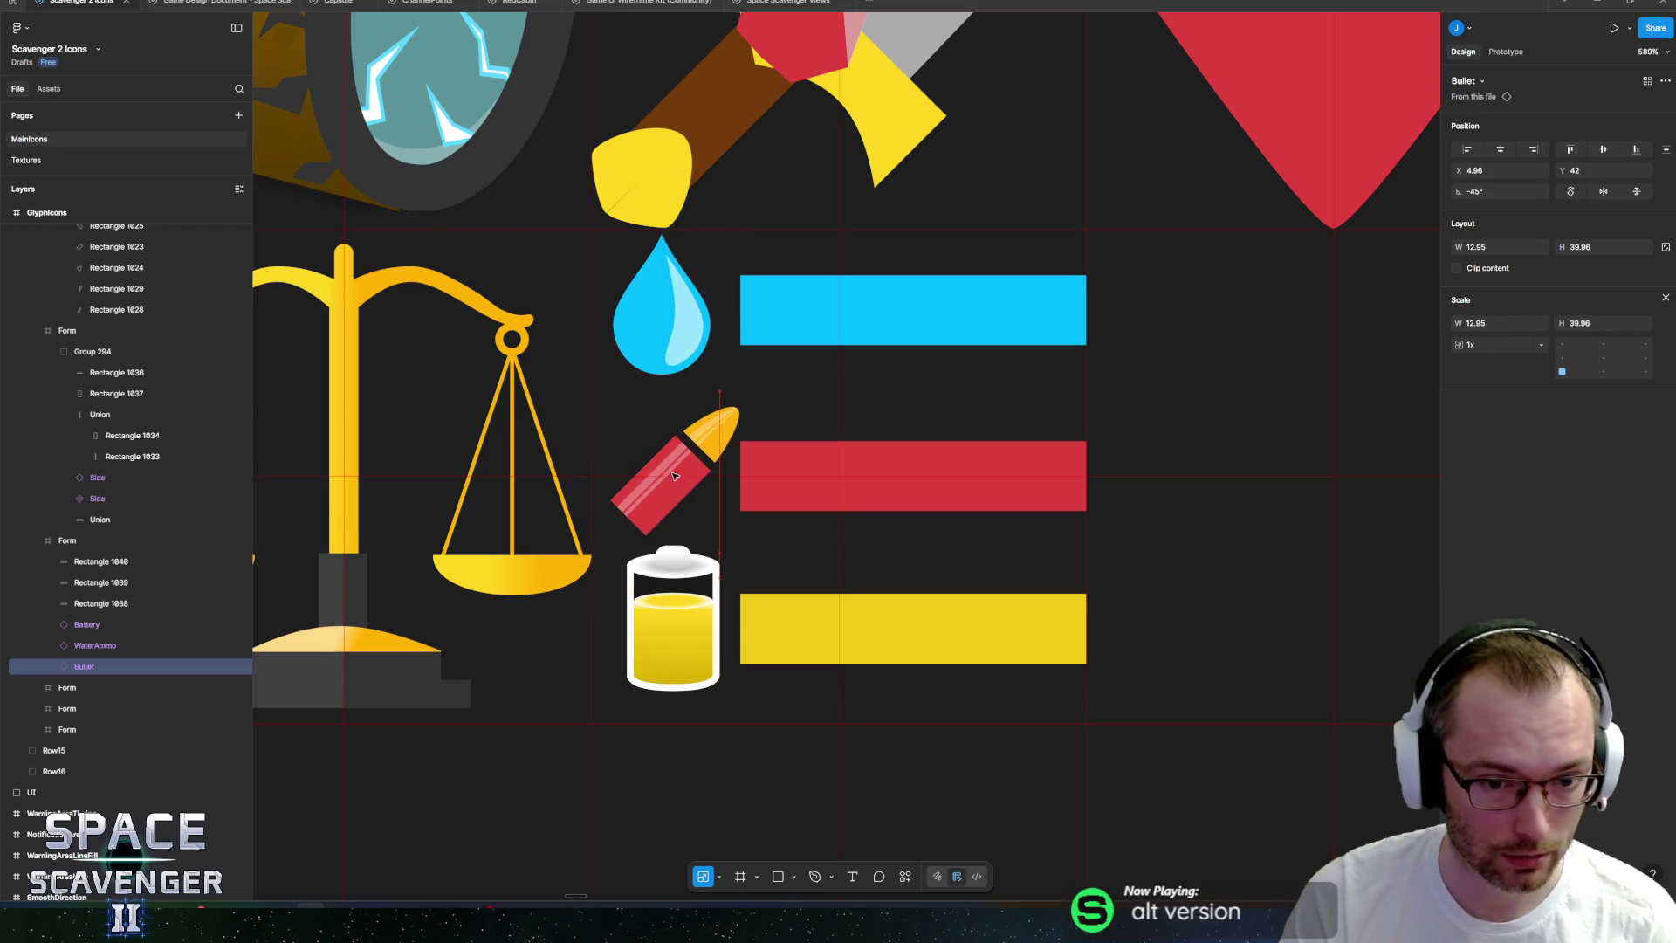
pyautogui.click(751, 454)
pyautogui.click(662, 314)
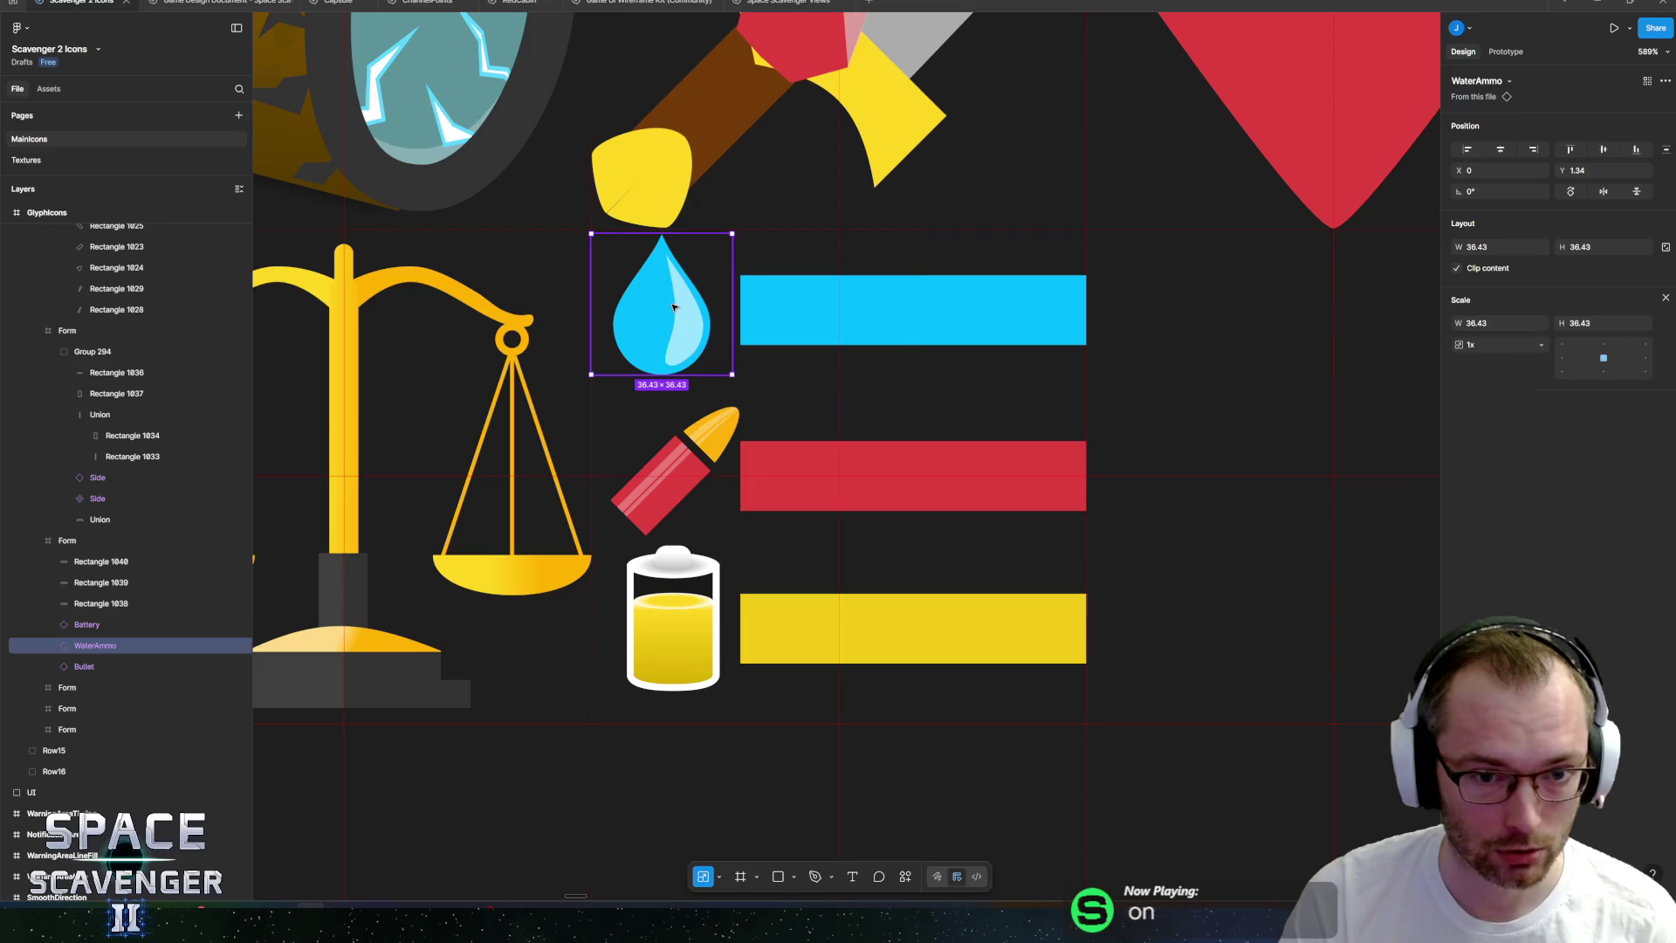
pyautogui.moveTo(733, 241); pyautogui.dragTo(716, 248)
pyautogui.moveTo(675, 323); pyautogui.dragTo(688, 319)
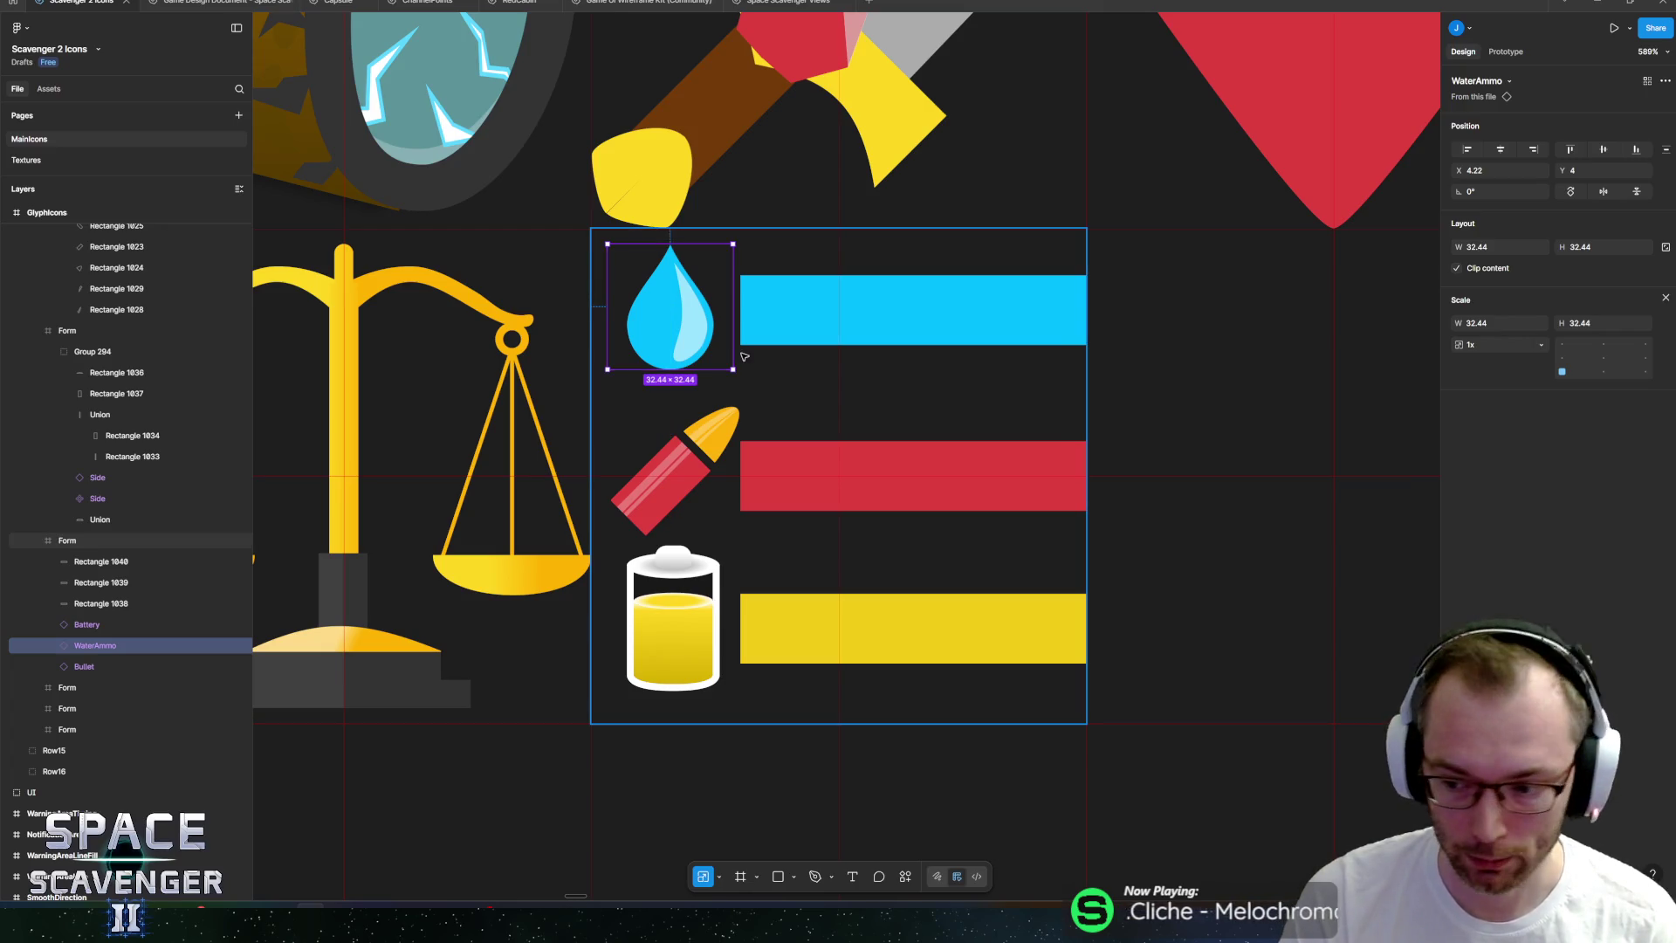
# Select the red, blue and yellow bars in turn to check them, then clear the selection.
pyautogui.scroll(-5, 843, 404)
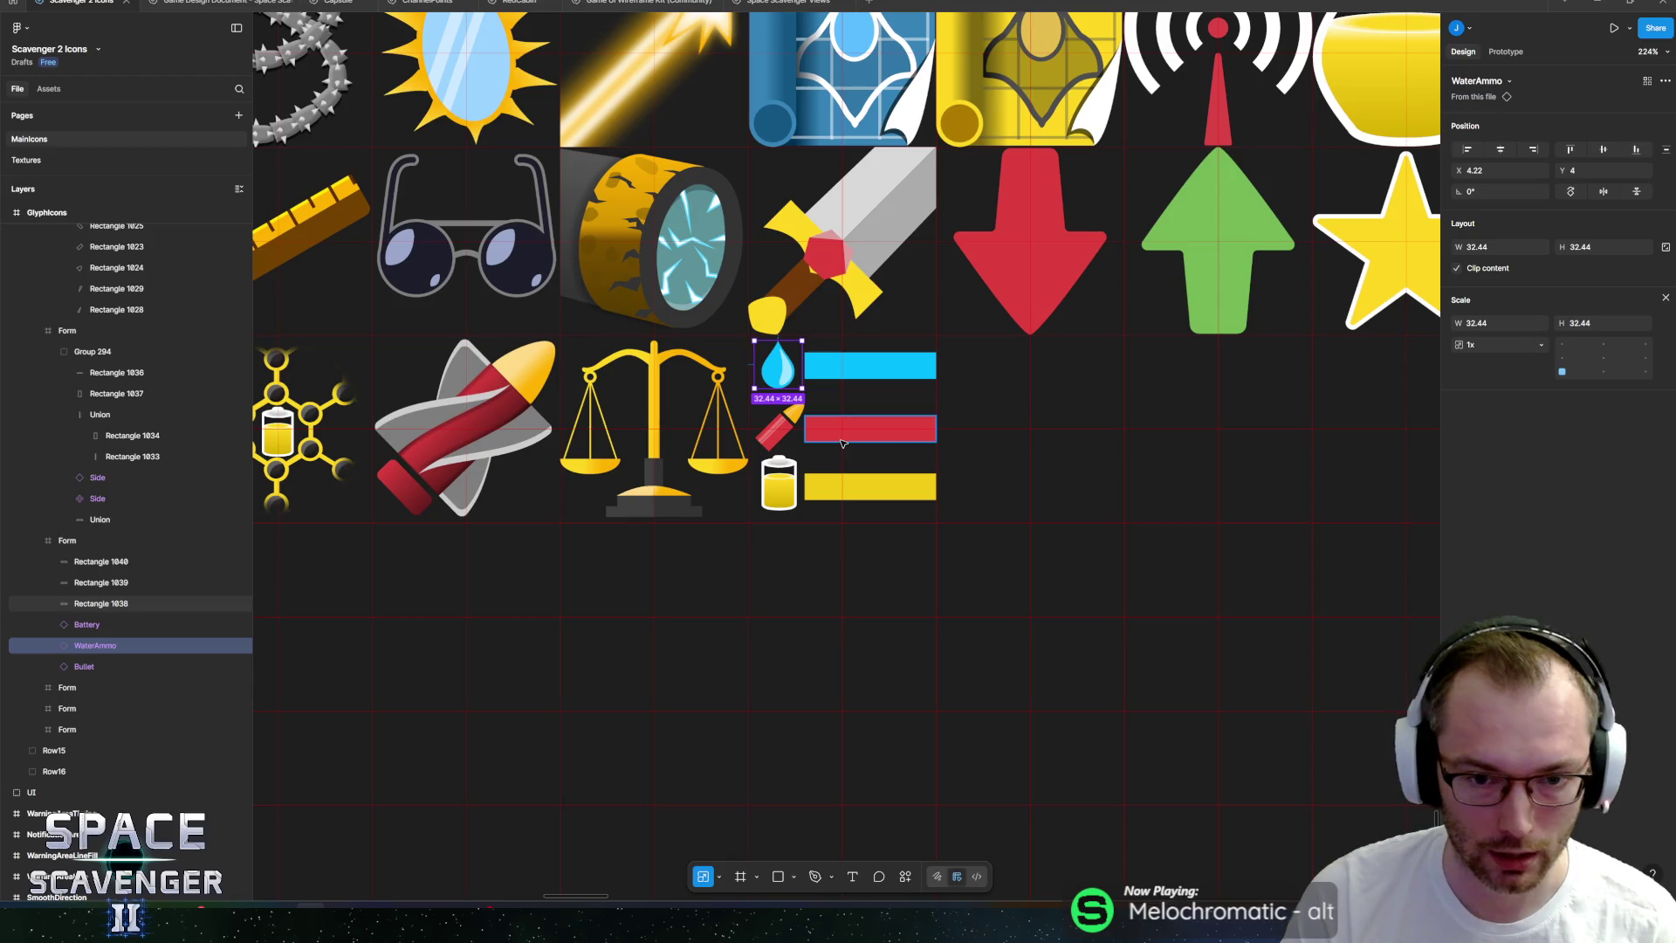
pyautogui.click(846, 427)
pyautogui.click(839, 367)
pyautogui.click(839, 486)
pyautogui.click(838, 427)
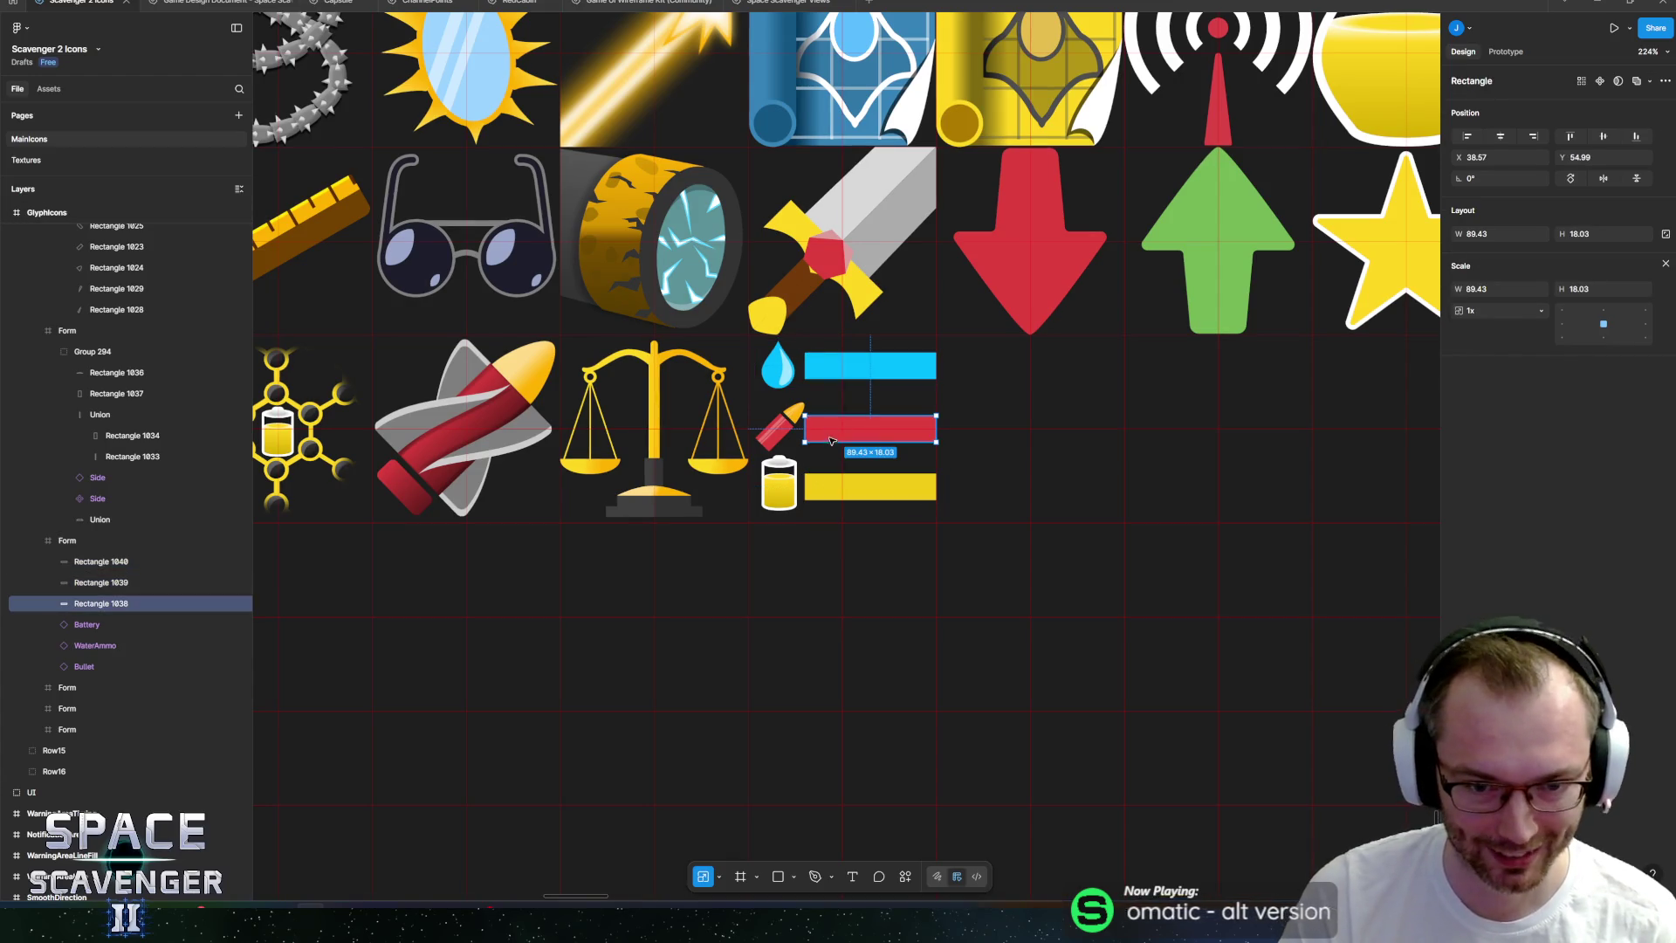
pyautogui.click(832, 365)
pyautogui.scroll(-10, 832, 365)
pyautogui.click(803, 598)
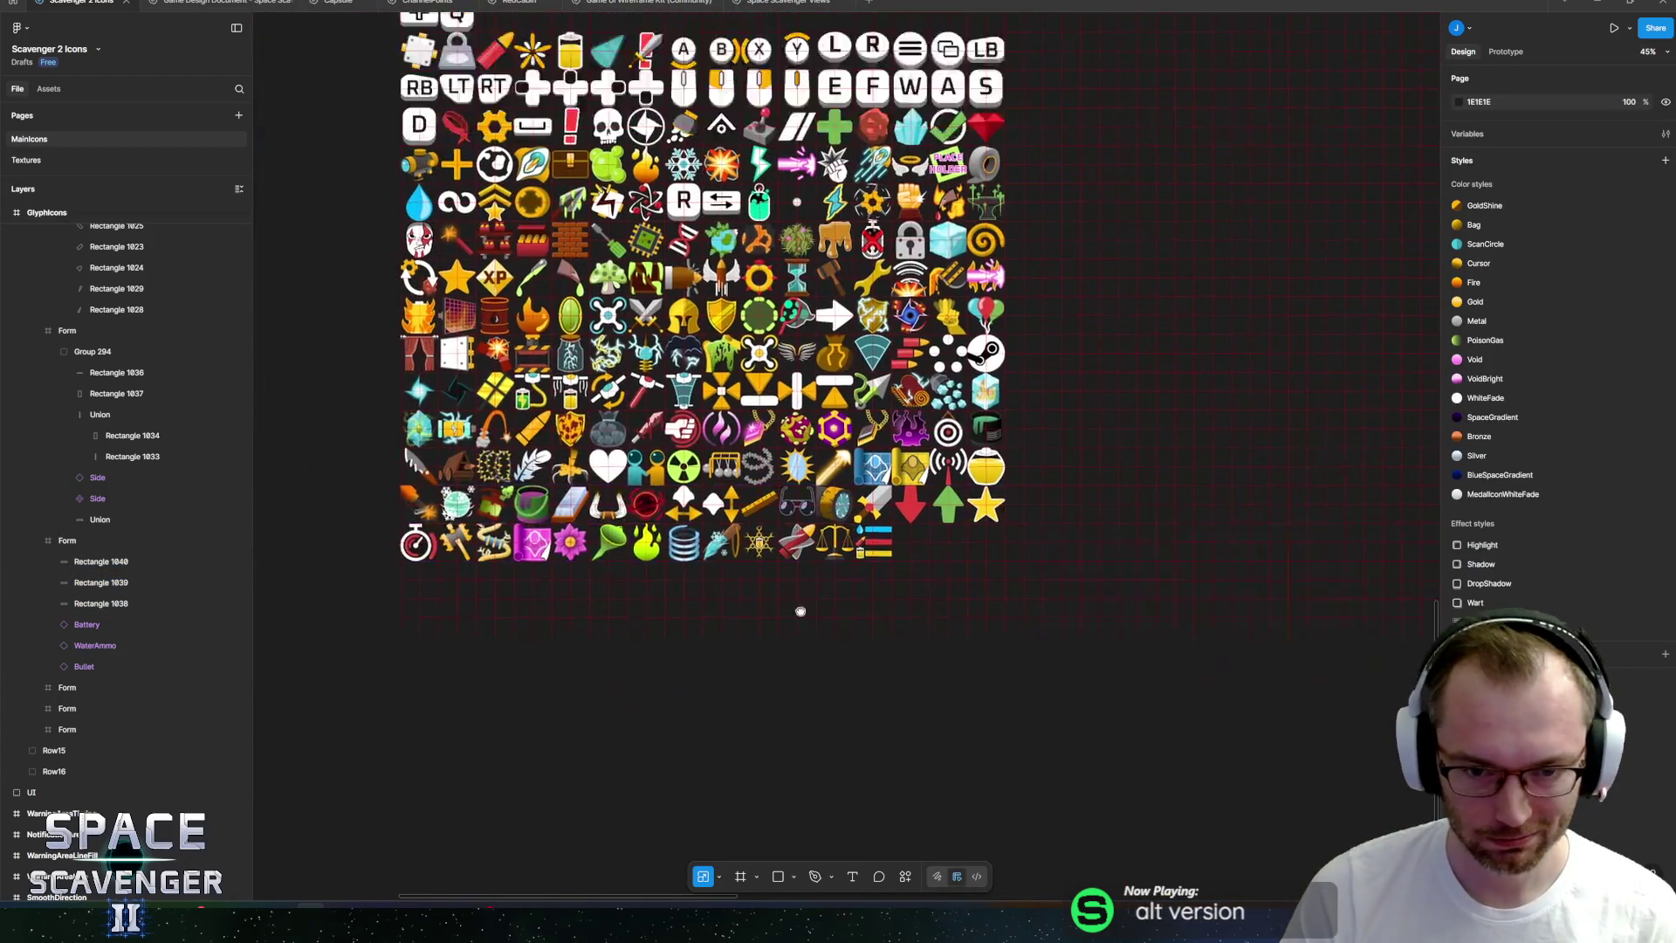
# Narrow the blue bar to 67.98 wide using plain resizing.
pyautogui.scroll(5, 870, 598)
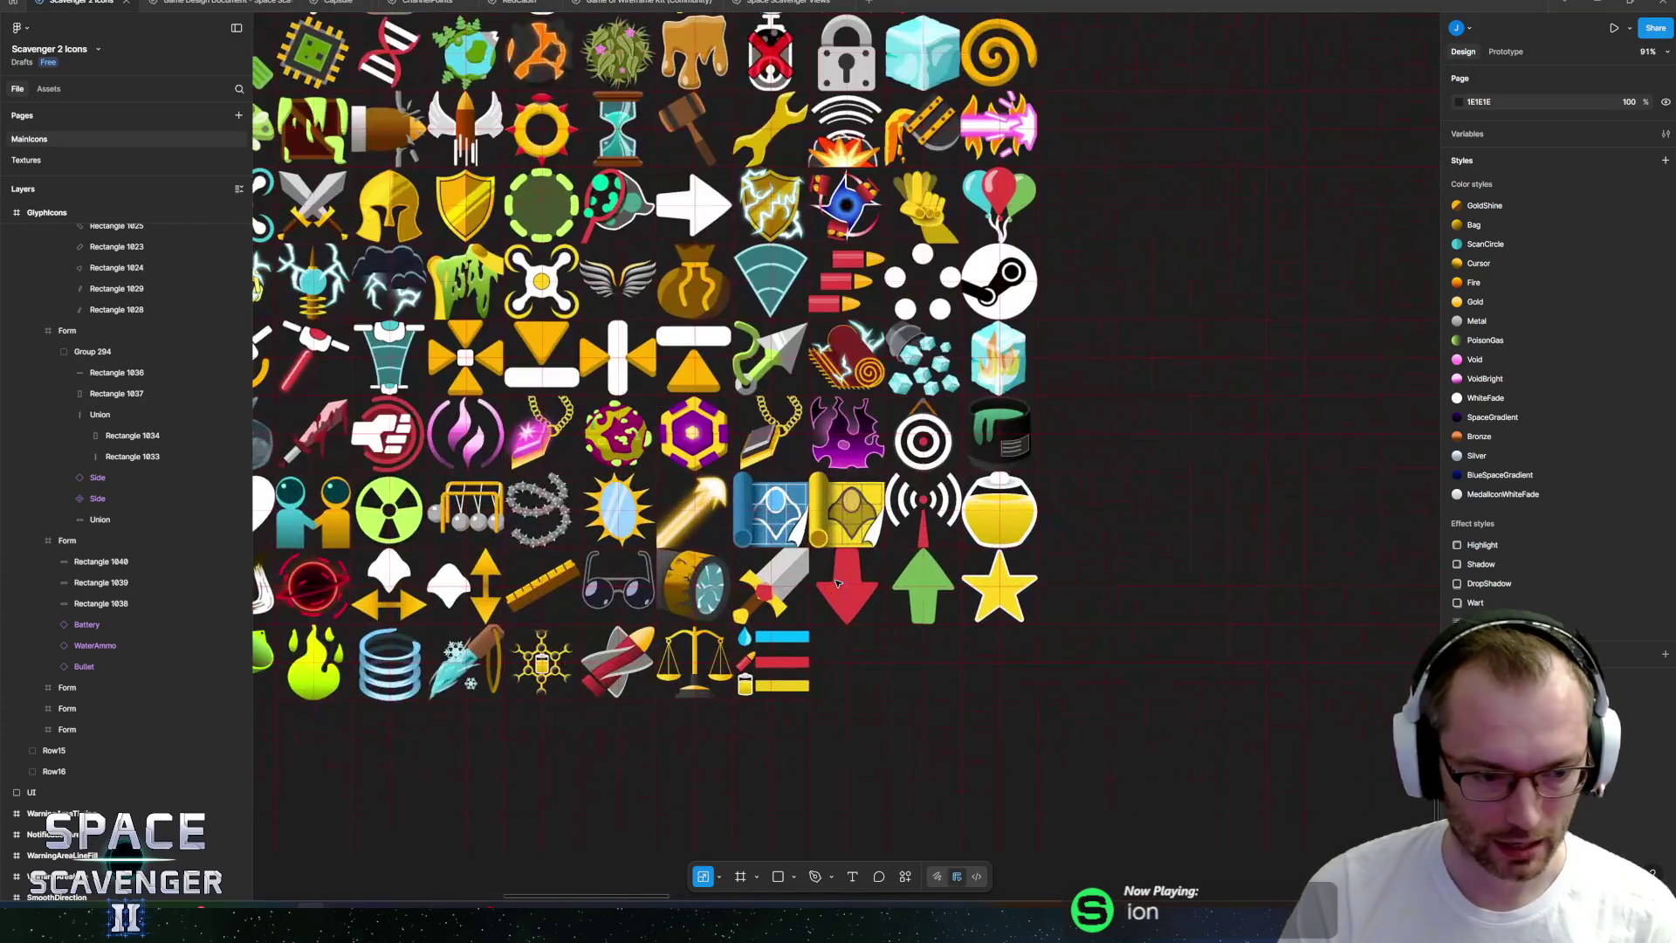
pyautogui.scroll(3, 971, 581)
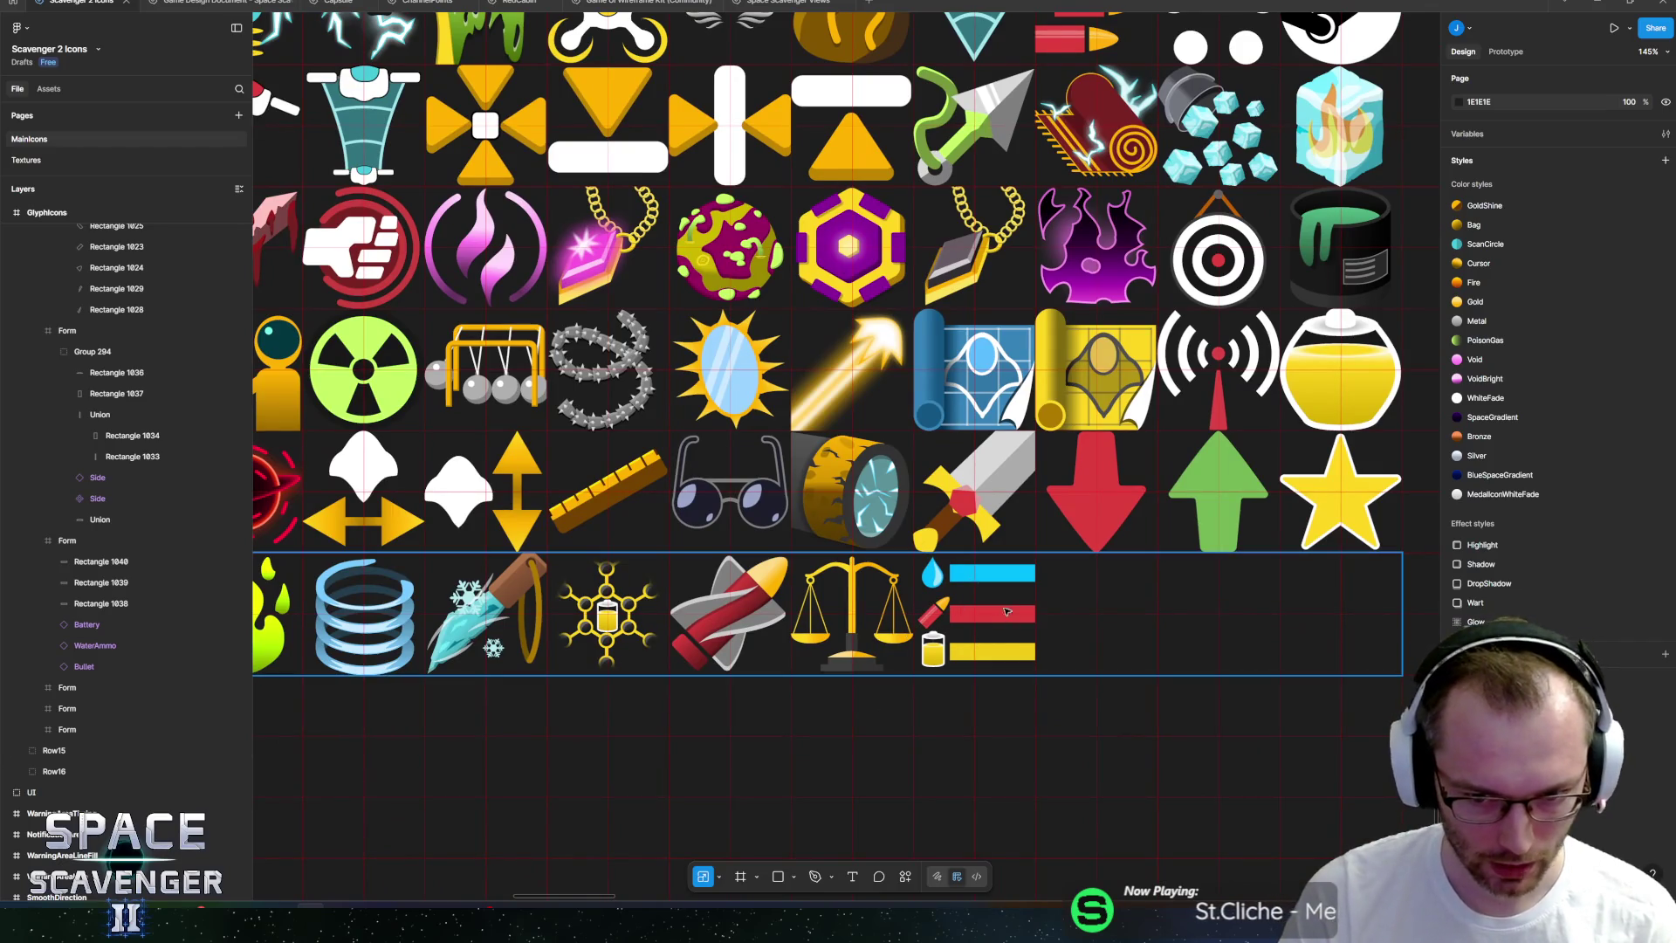
pyautogui.scroll(4, 1007, 611)
pyautogui.click(1002, 560)
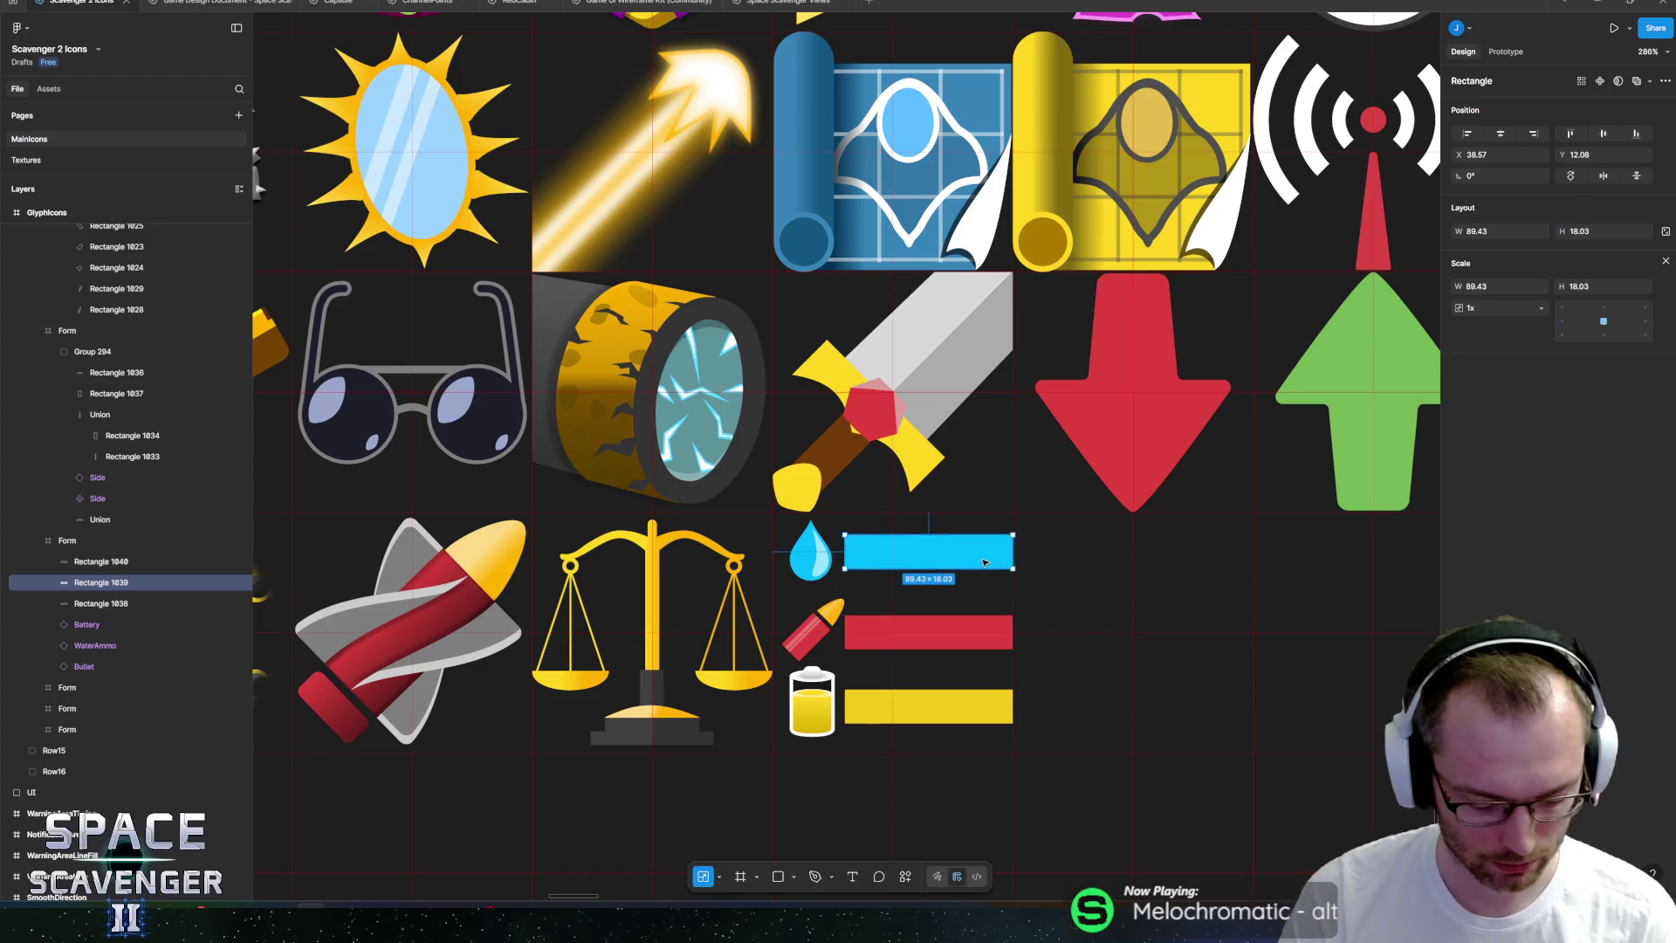
pyautogui.press('v')
pyautogui.moveTo(996, 556); pyautogui.dragTo(957, 556)
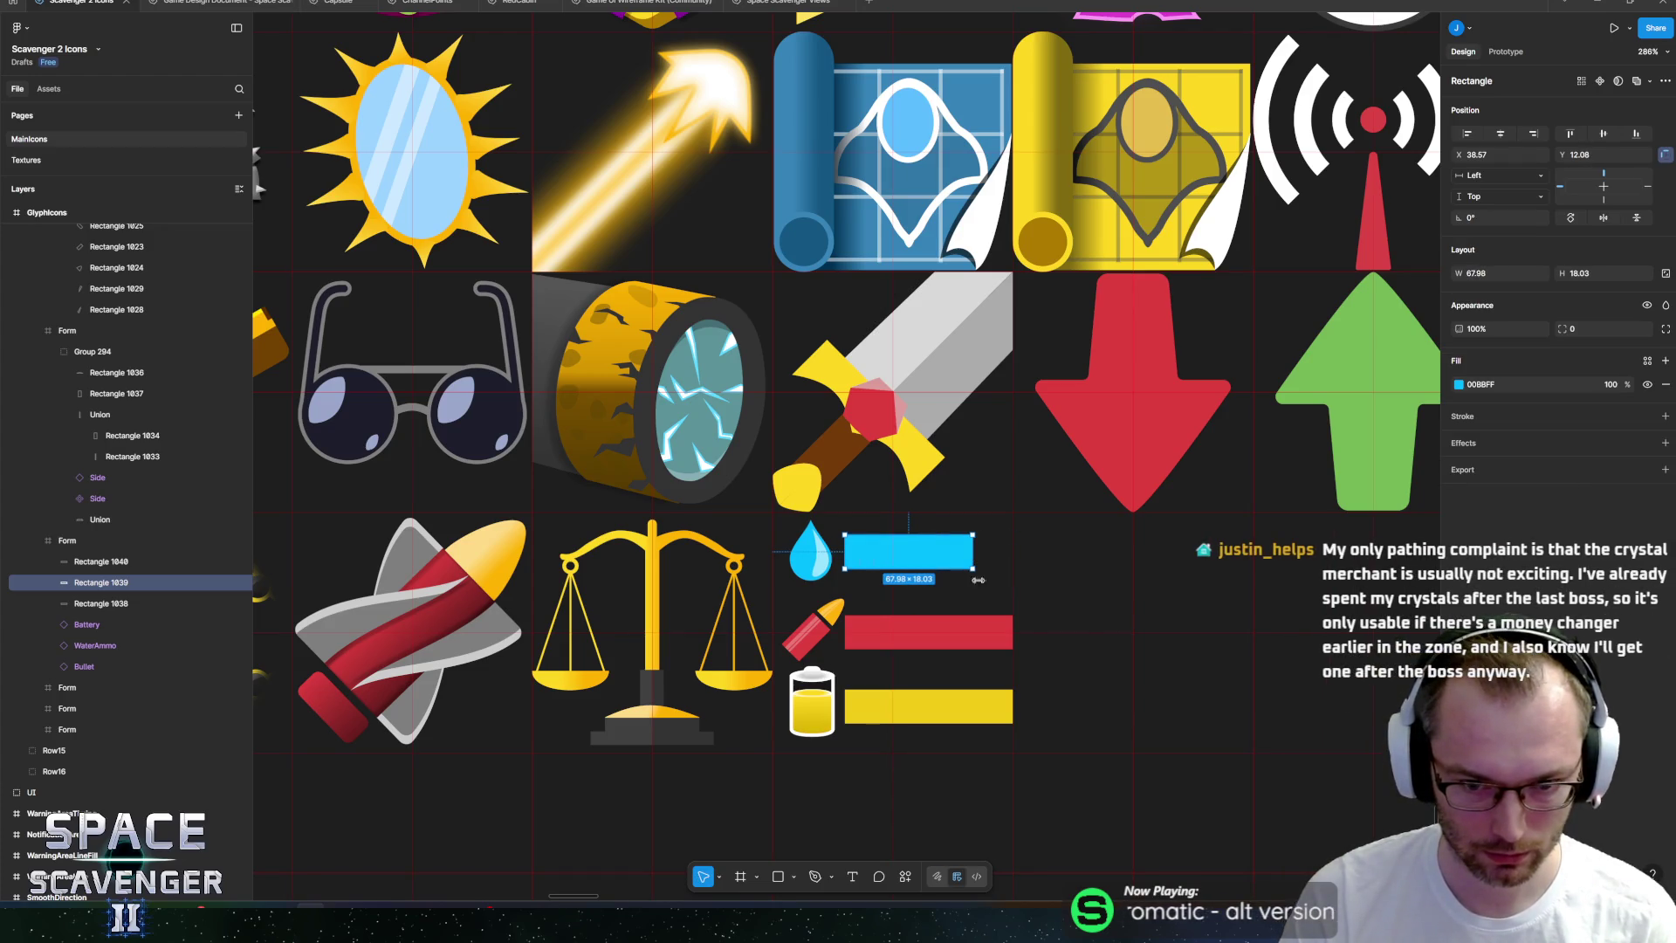
# Narrow the red bar to 48.42 wide, leaving the yellow bar at its full 89.43.
pyautogui.click(1012, 714)
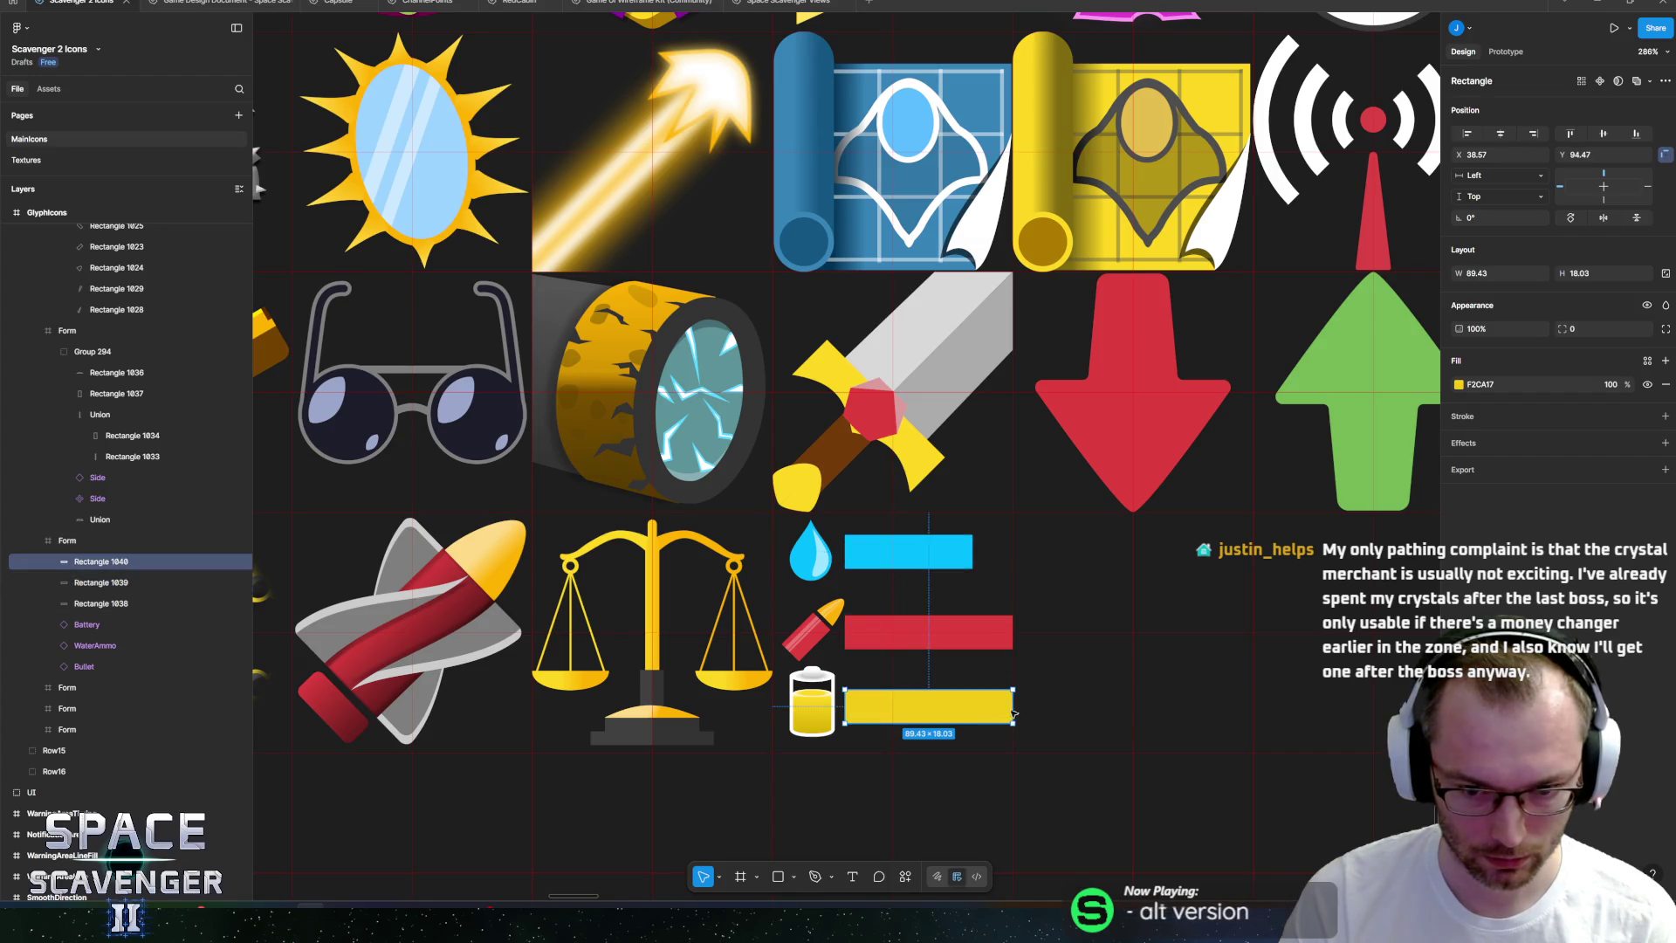
pyautogui.moveTo(1017, 709)
pyautogui.mouseDown()
pyautogui.moveTo(935, 711)
pyautogui.moveTo(1012, 716)
pyautogui.mouseUp()
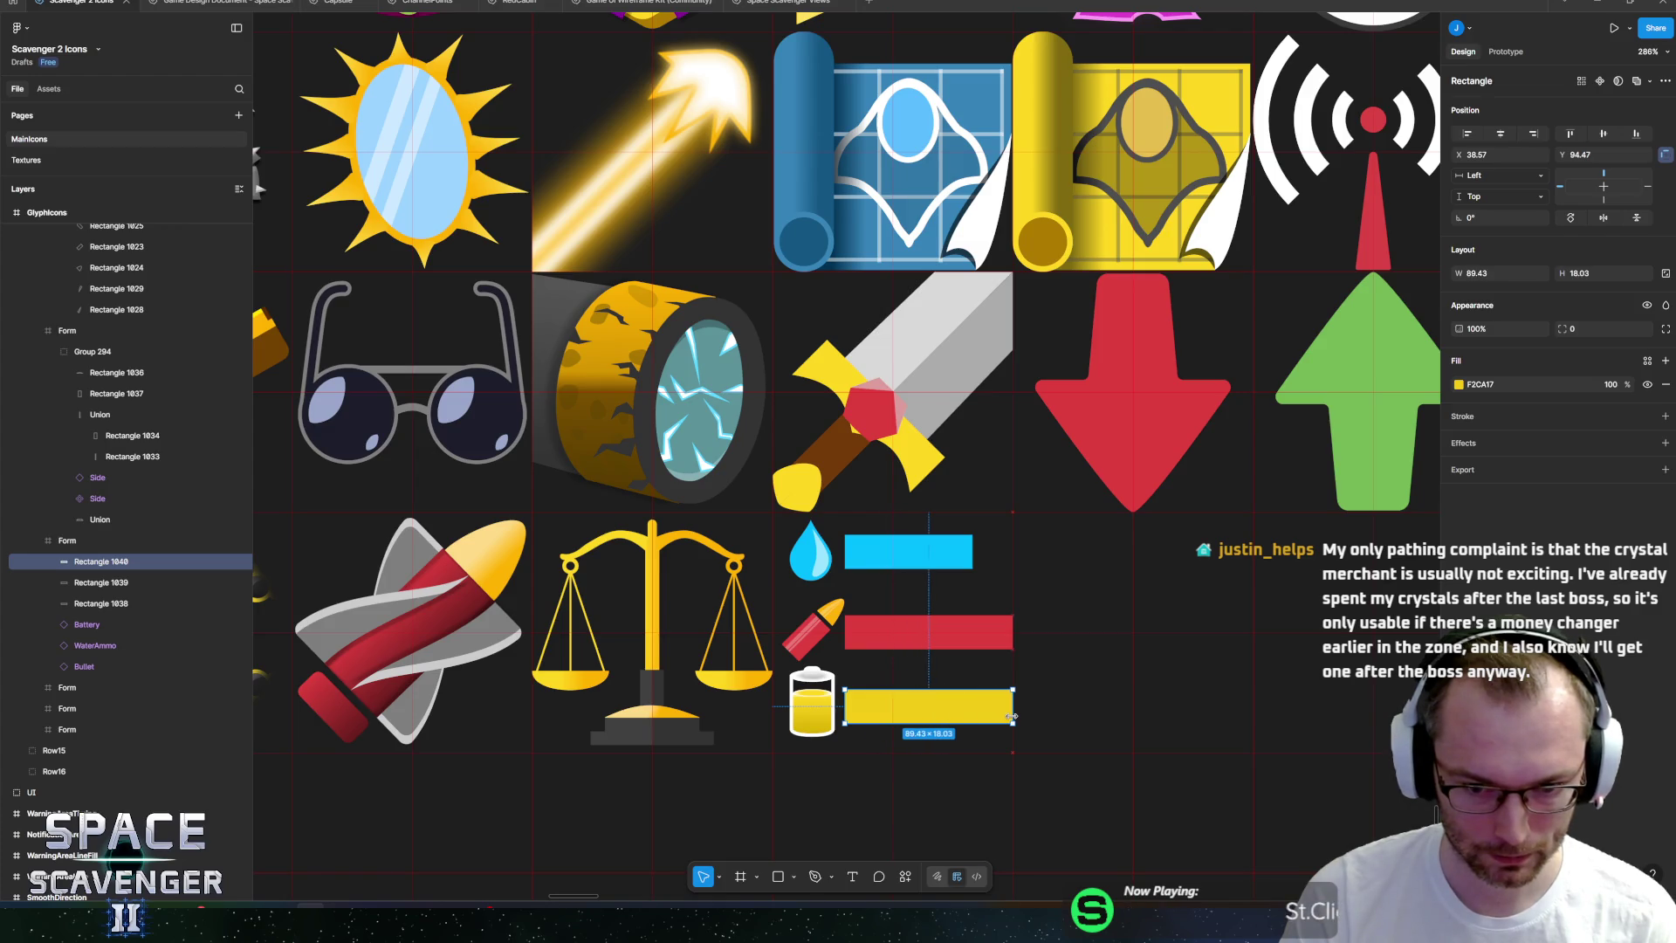
pyautogui.click(995, 632)
pyautogui.moveTo(1013, 631); pyautogui.dragTo(935, 630)
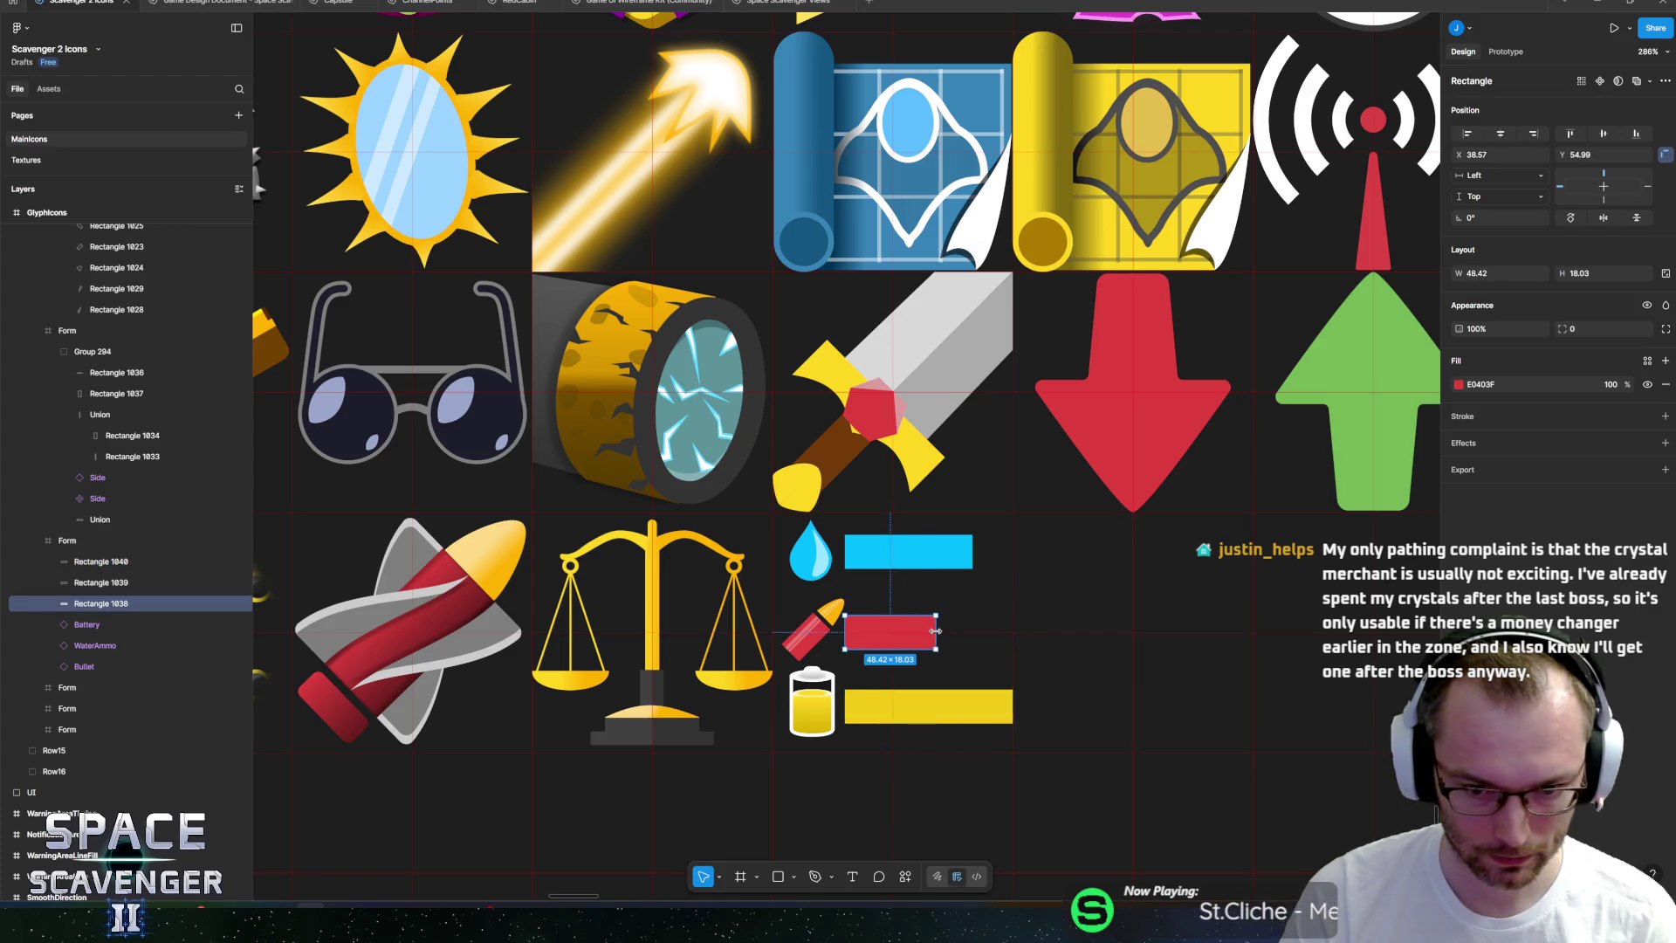
pyautogui.click(926, 705)
pyautogui.scroll(-10, 864, 687)
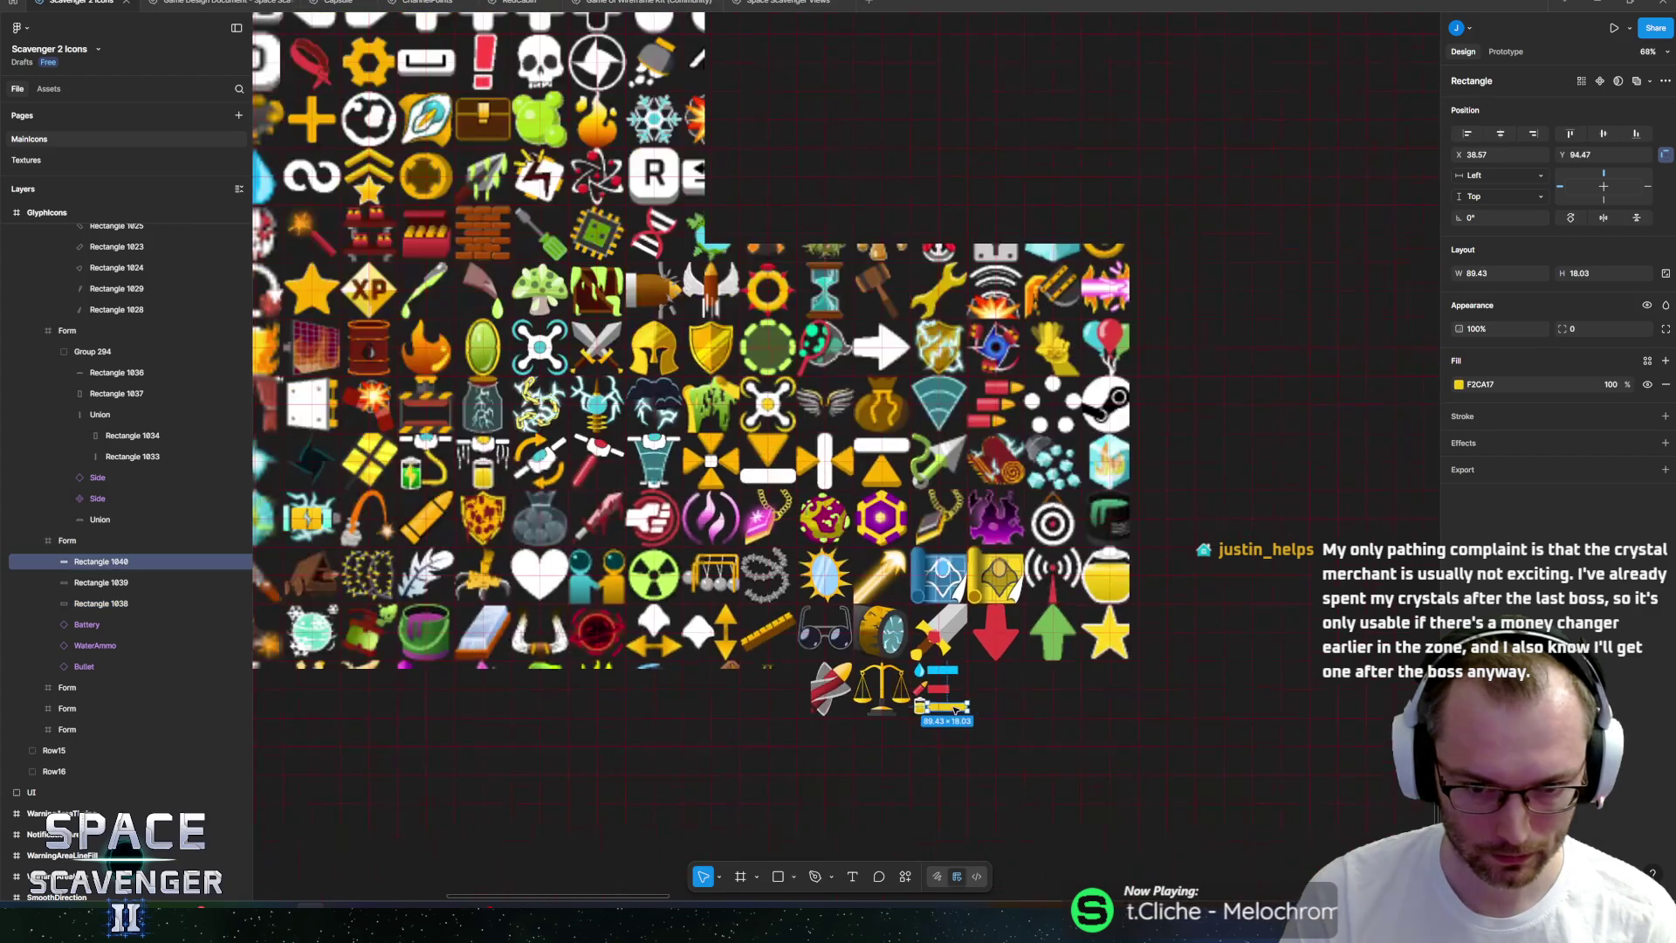
pyautogui.scroll(-5, 864, 687)
pyautogui.click(928, 707)
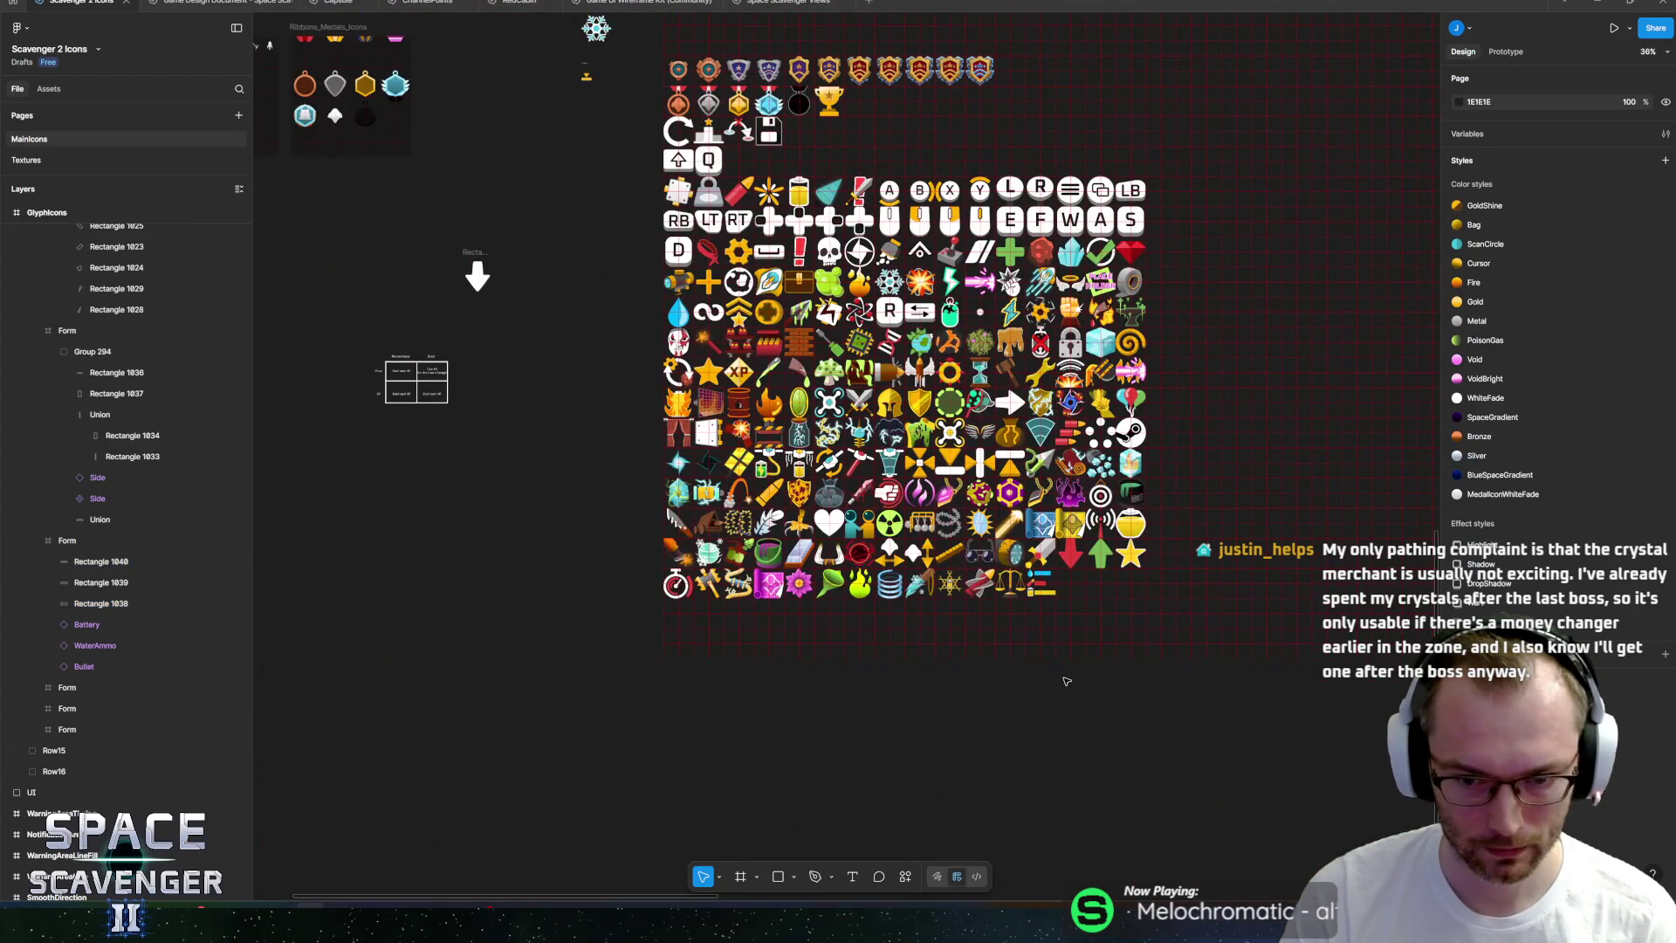
pyautogui.moveTo(1025, 685); pyautogui.dragTo(928, 707)
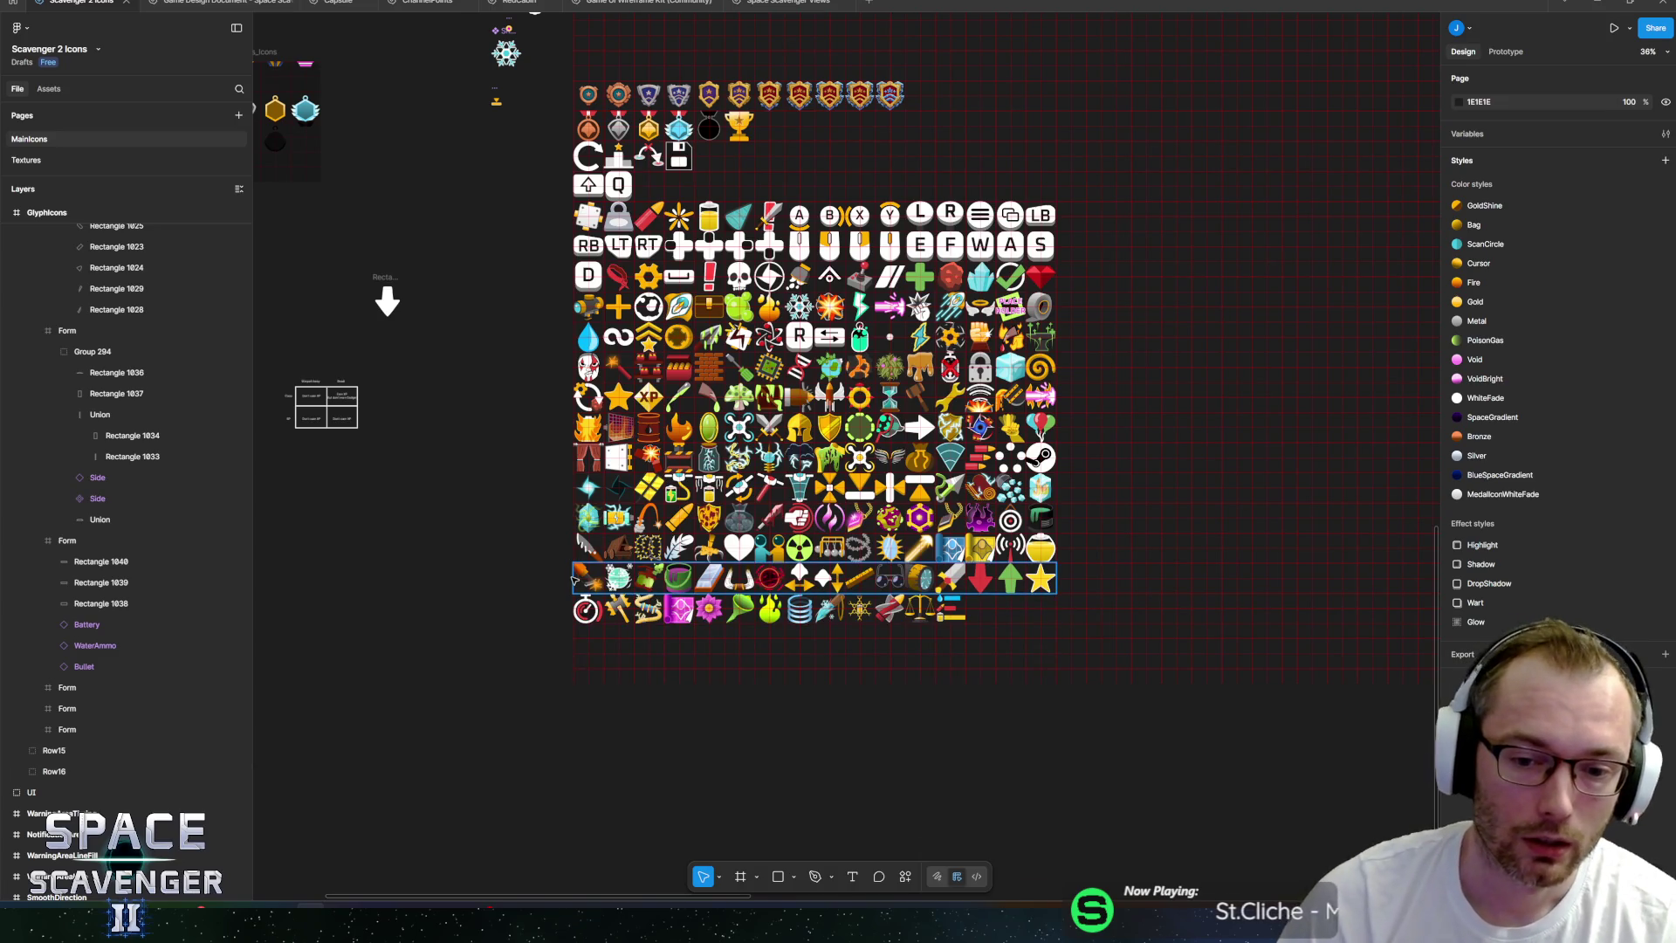
# Duplicate the red bar, stretch the copy to full width, darken it, and layer it beneath the original.
pyautogui.keyDown('ctrl'); pyautogui.scroll(10, 960, 608); pyautogui.keyUp('ctrl')
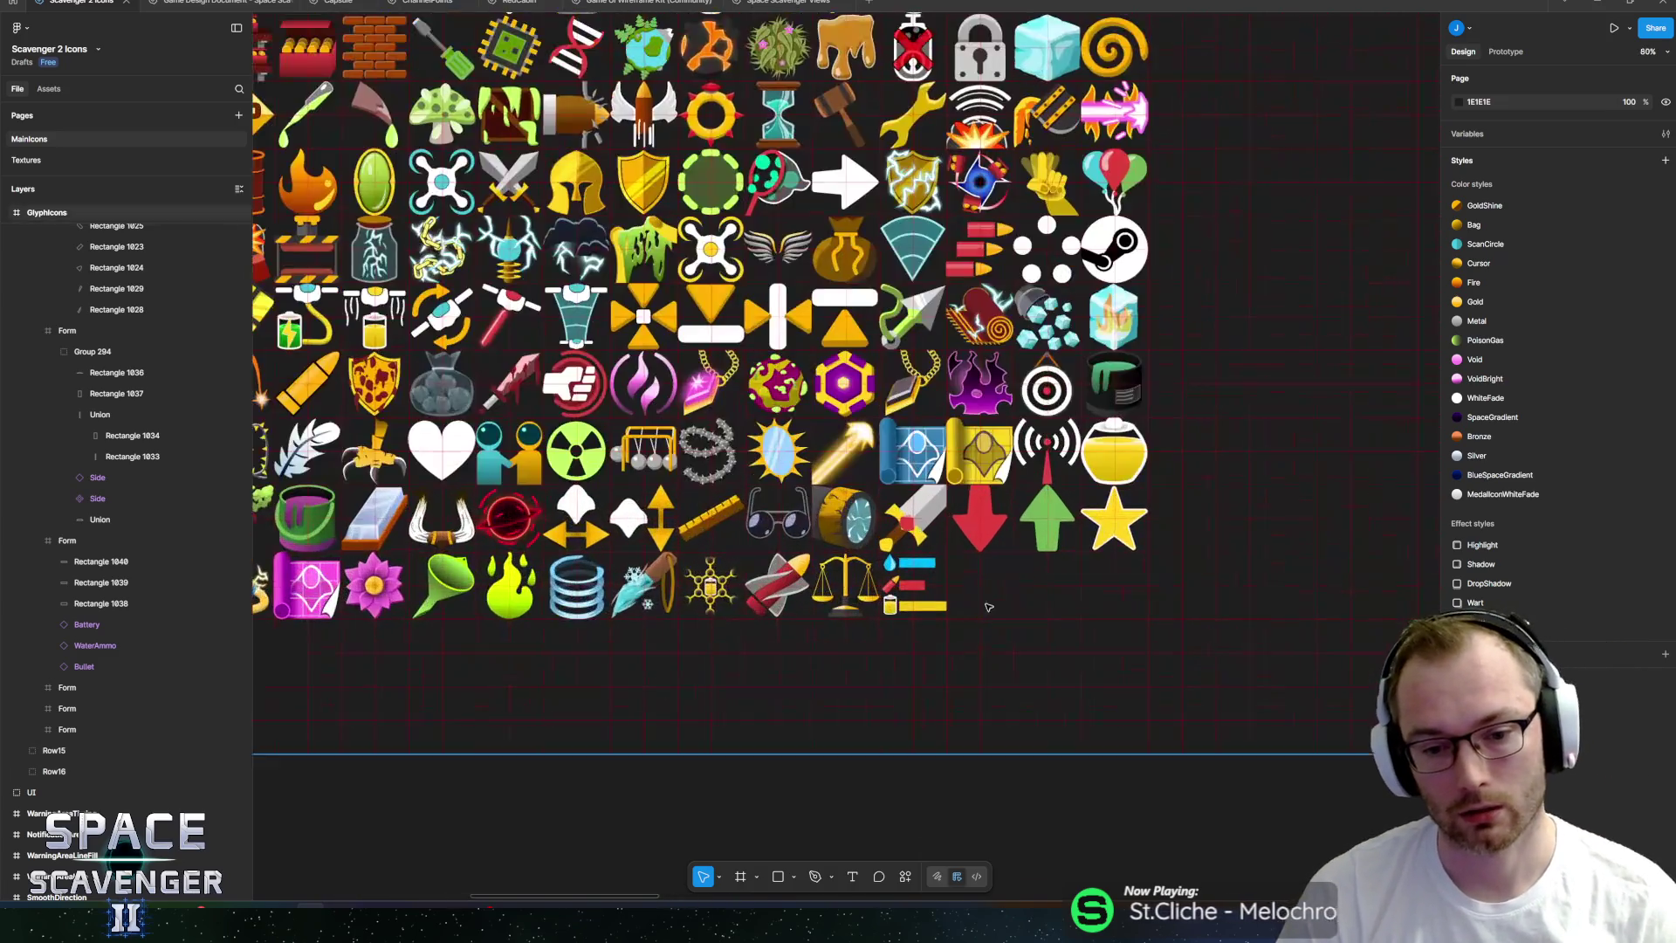
pyautogui.click(810, 597)
pyautogui.keyDown('ctrl'); pyautogui.scroll(3, 878, 616); pyautogui.keyUp('ctrl')
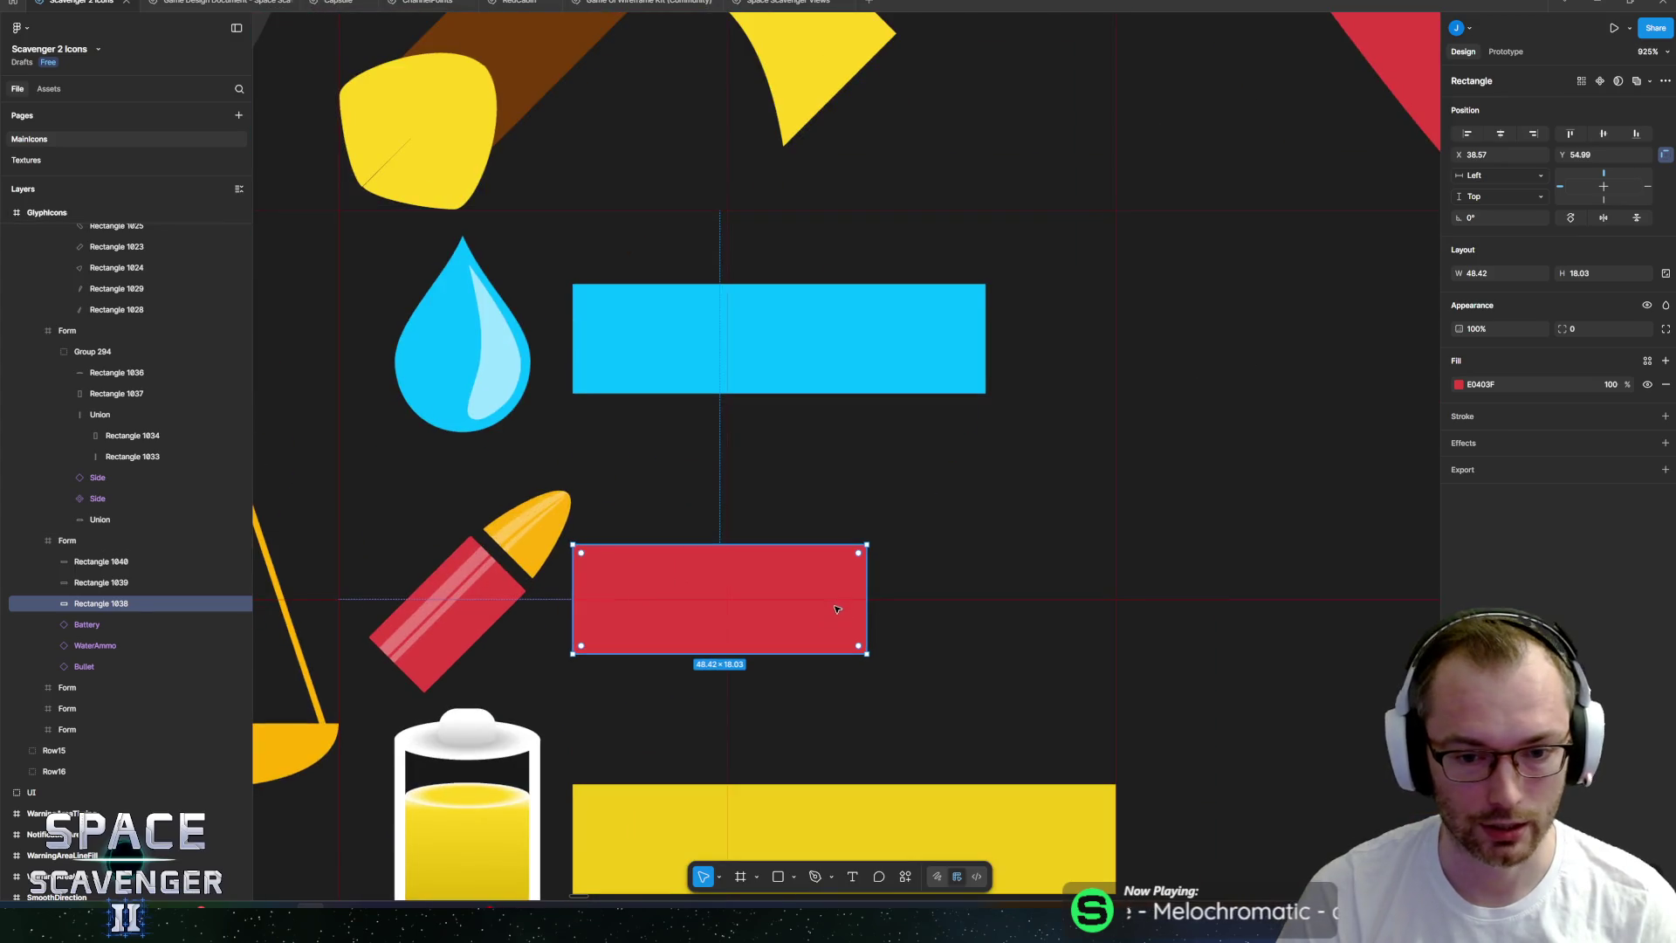
pyautogui.hotkey('ctrl', 'd')
pyautogui.keyDown('shift'); pyautogui.moveTo(861, 602); pyautogui.dragTo(1115, 589); pyautogui.keyUp('shift')
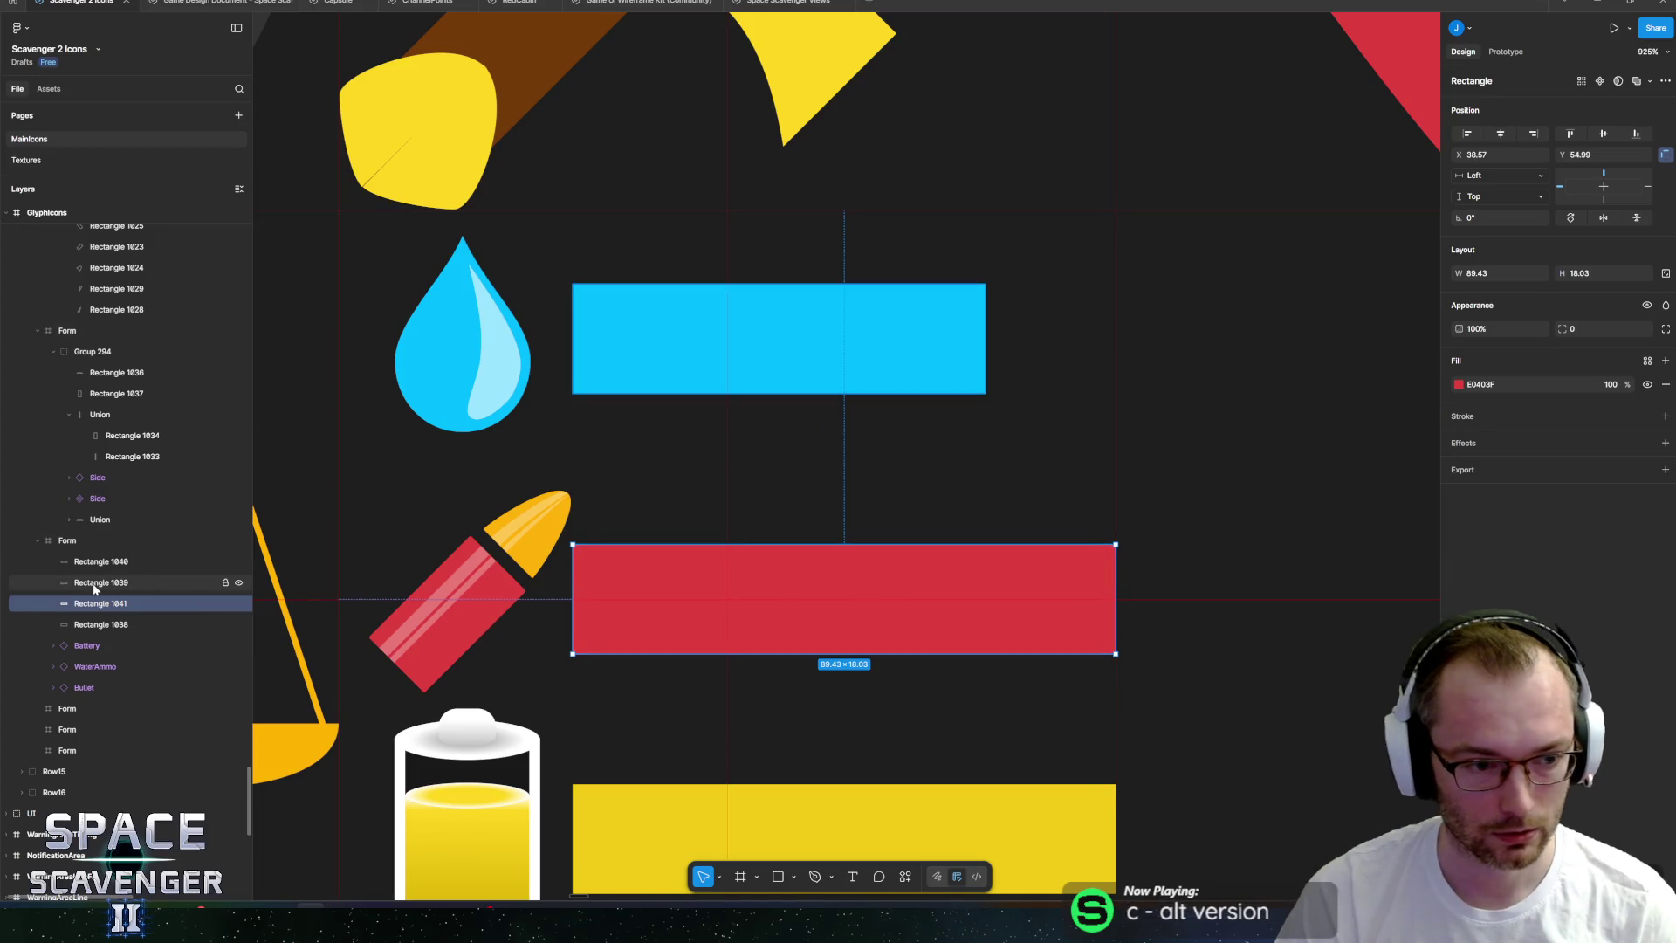
pyautogui.click(1459, 384)
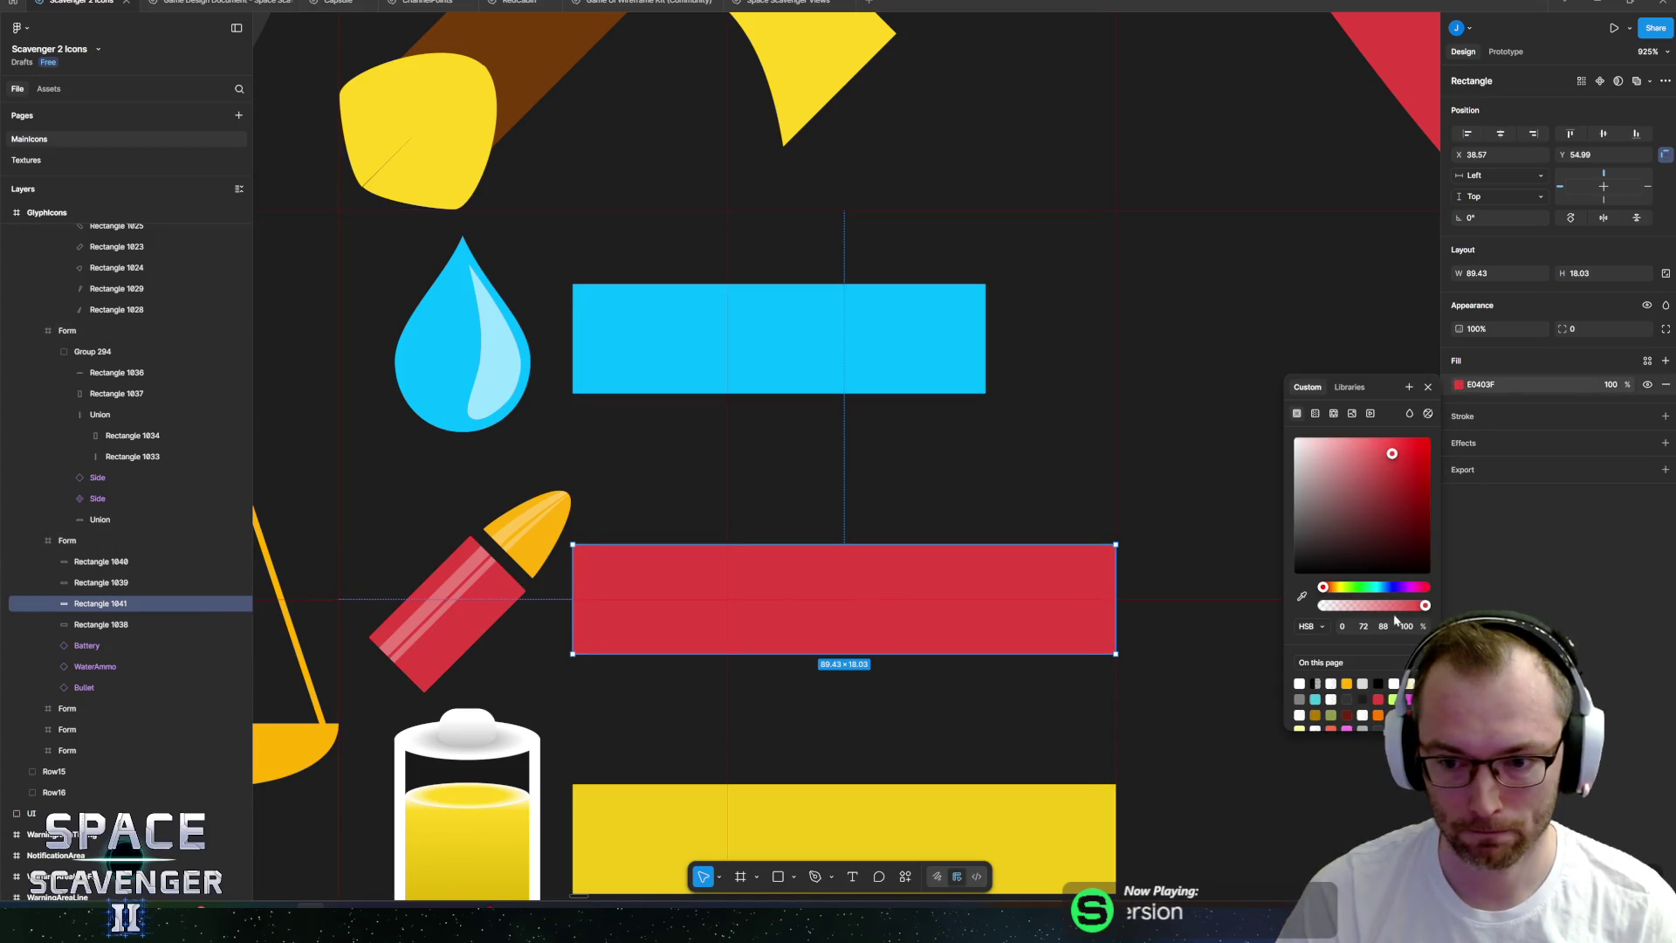
pyautogui.write('20')
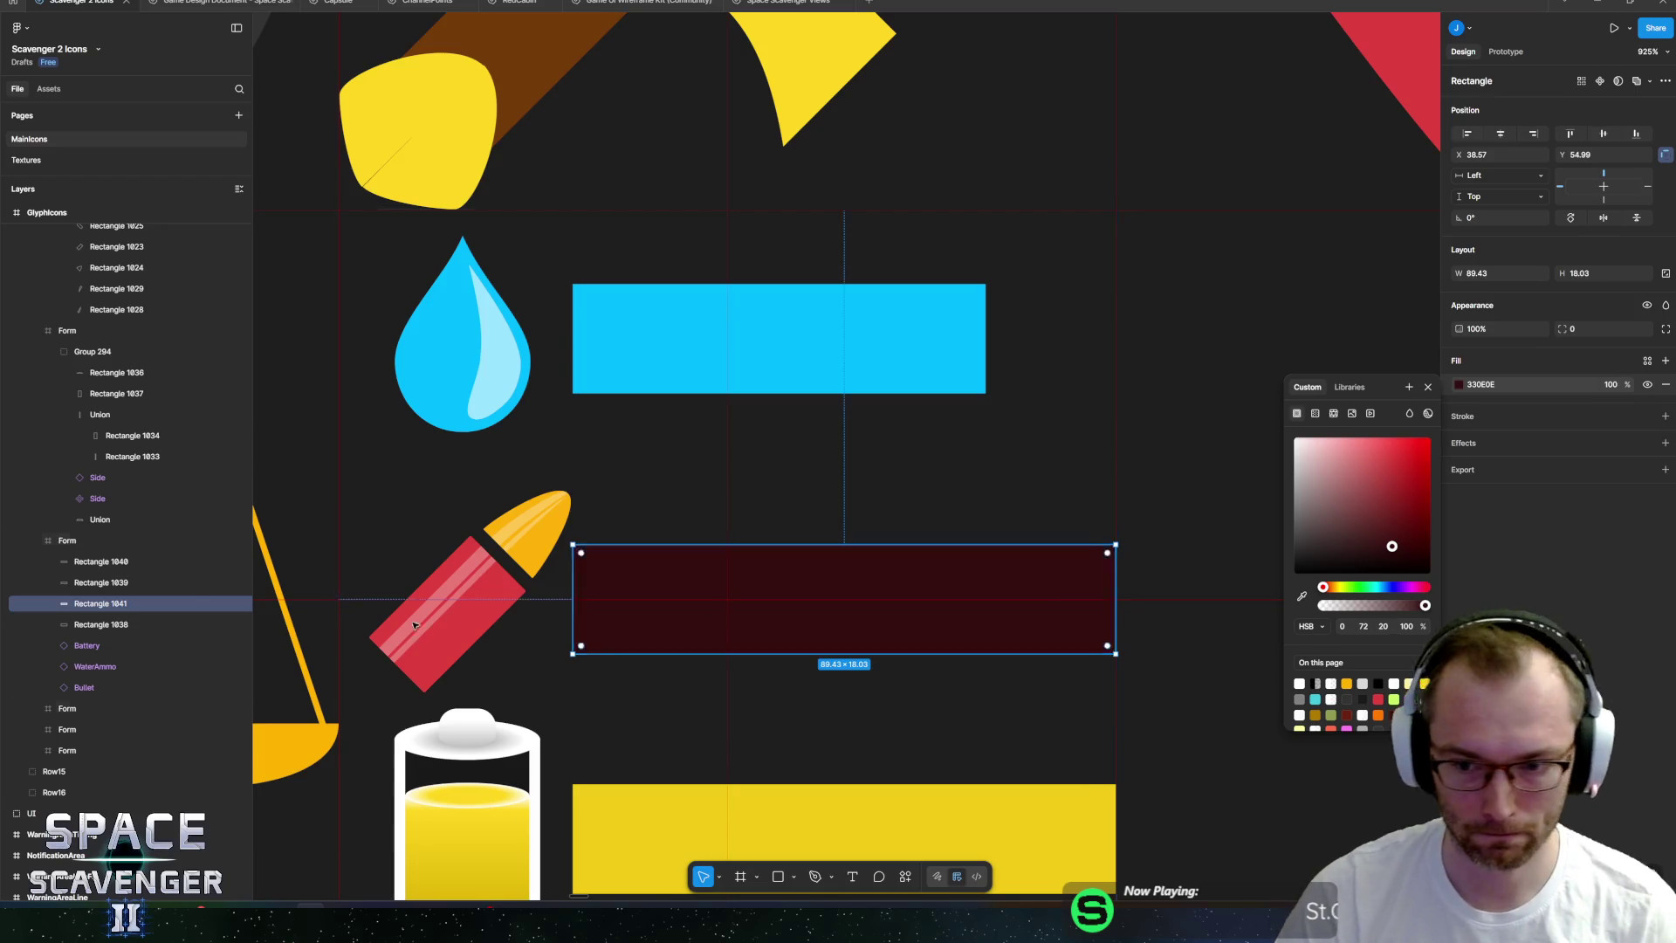
pyautogui.moveTo(98, 603); pyautogui.dragTo(93, 643)
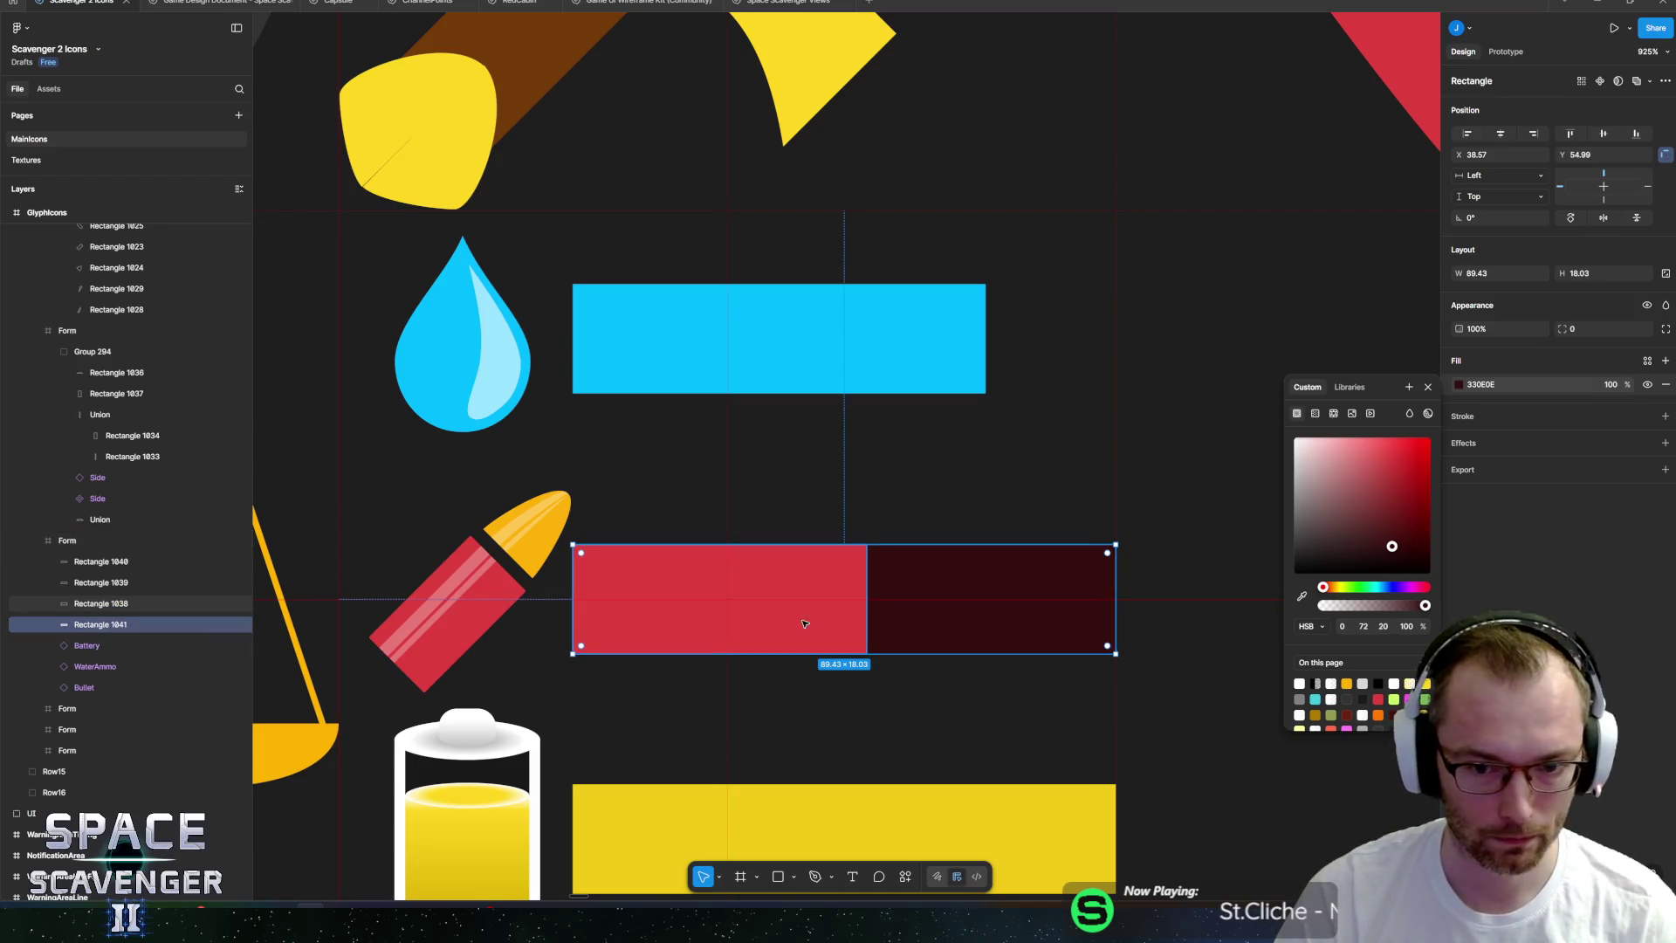
# Duplicate the blue bar, stretch the copy to 89.43 wide, and set its brightness to 30.
pyautogui.click(766, 369)
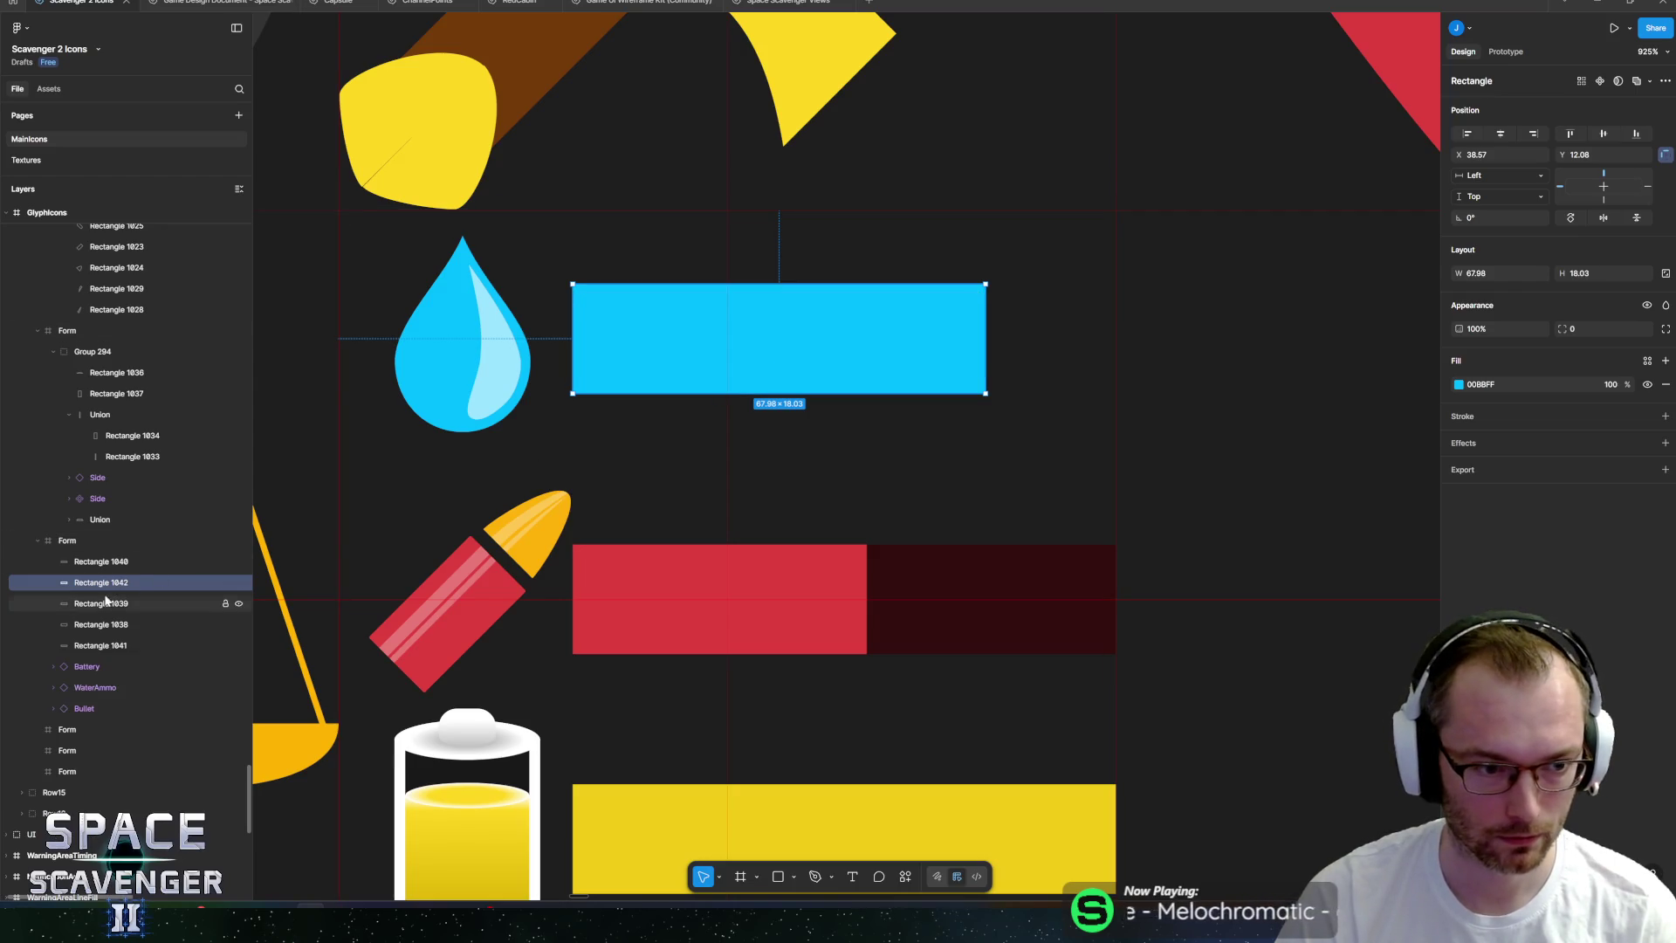
pyautogui.hotkey('ctrl', 'd')
pyautogui.moveTo(986, 326); pyautogui.dragTo(1118, 328)
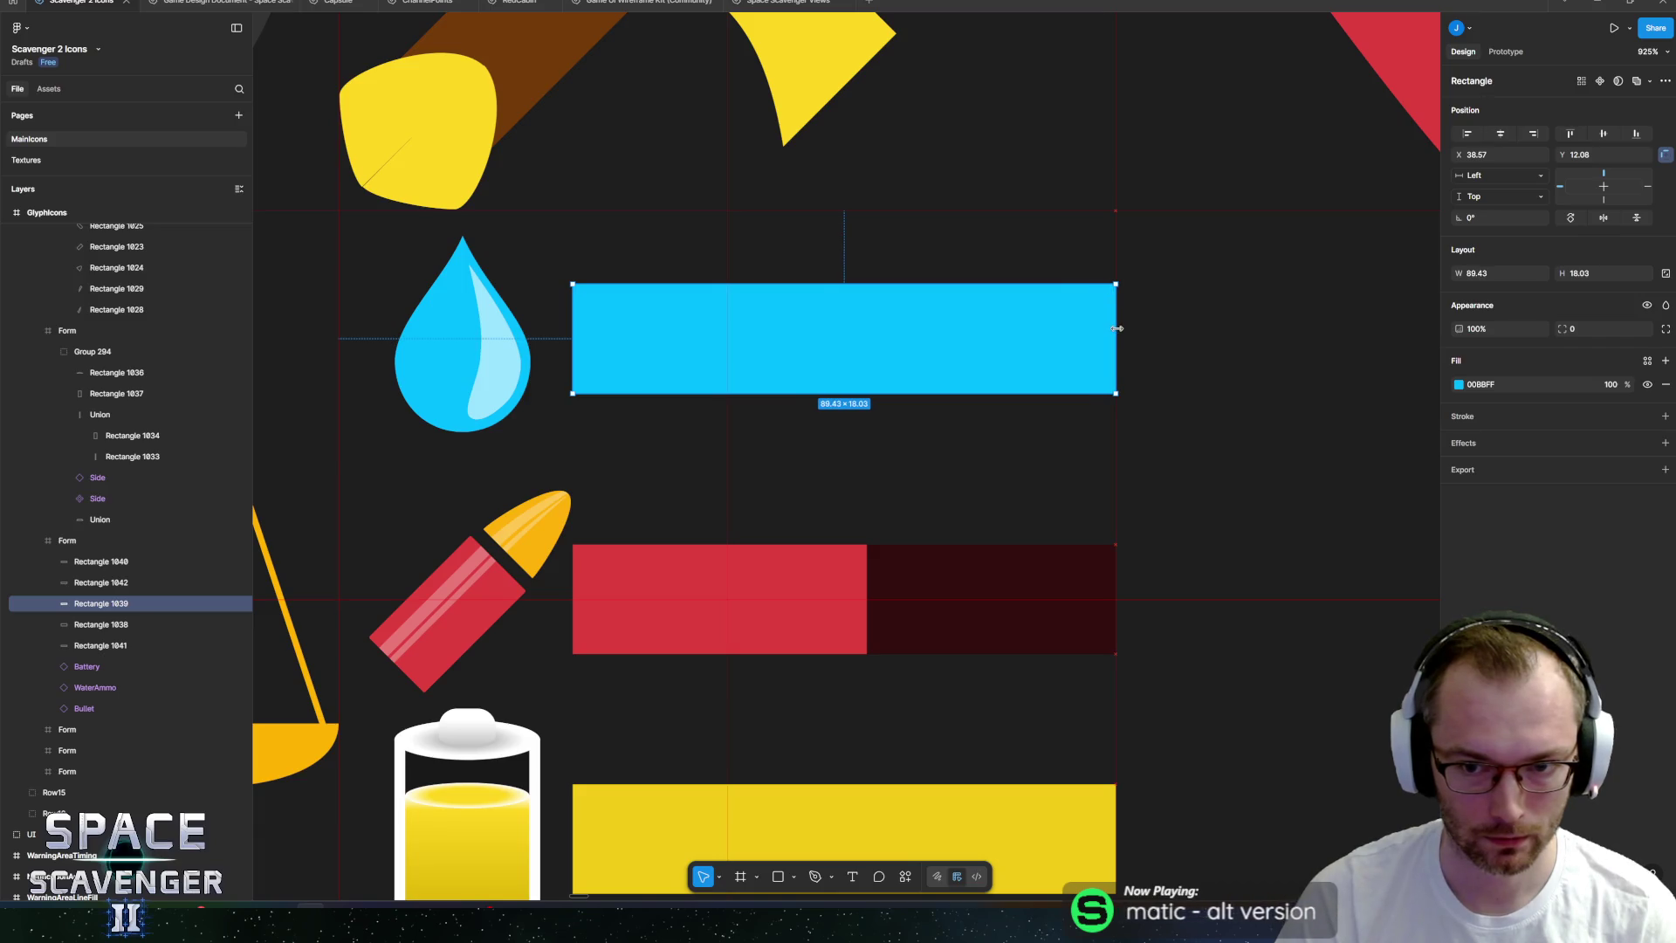
pyautogui.click(1460, 385)
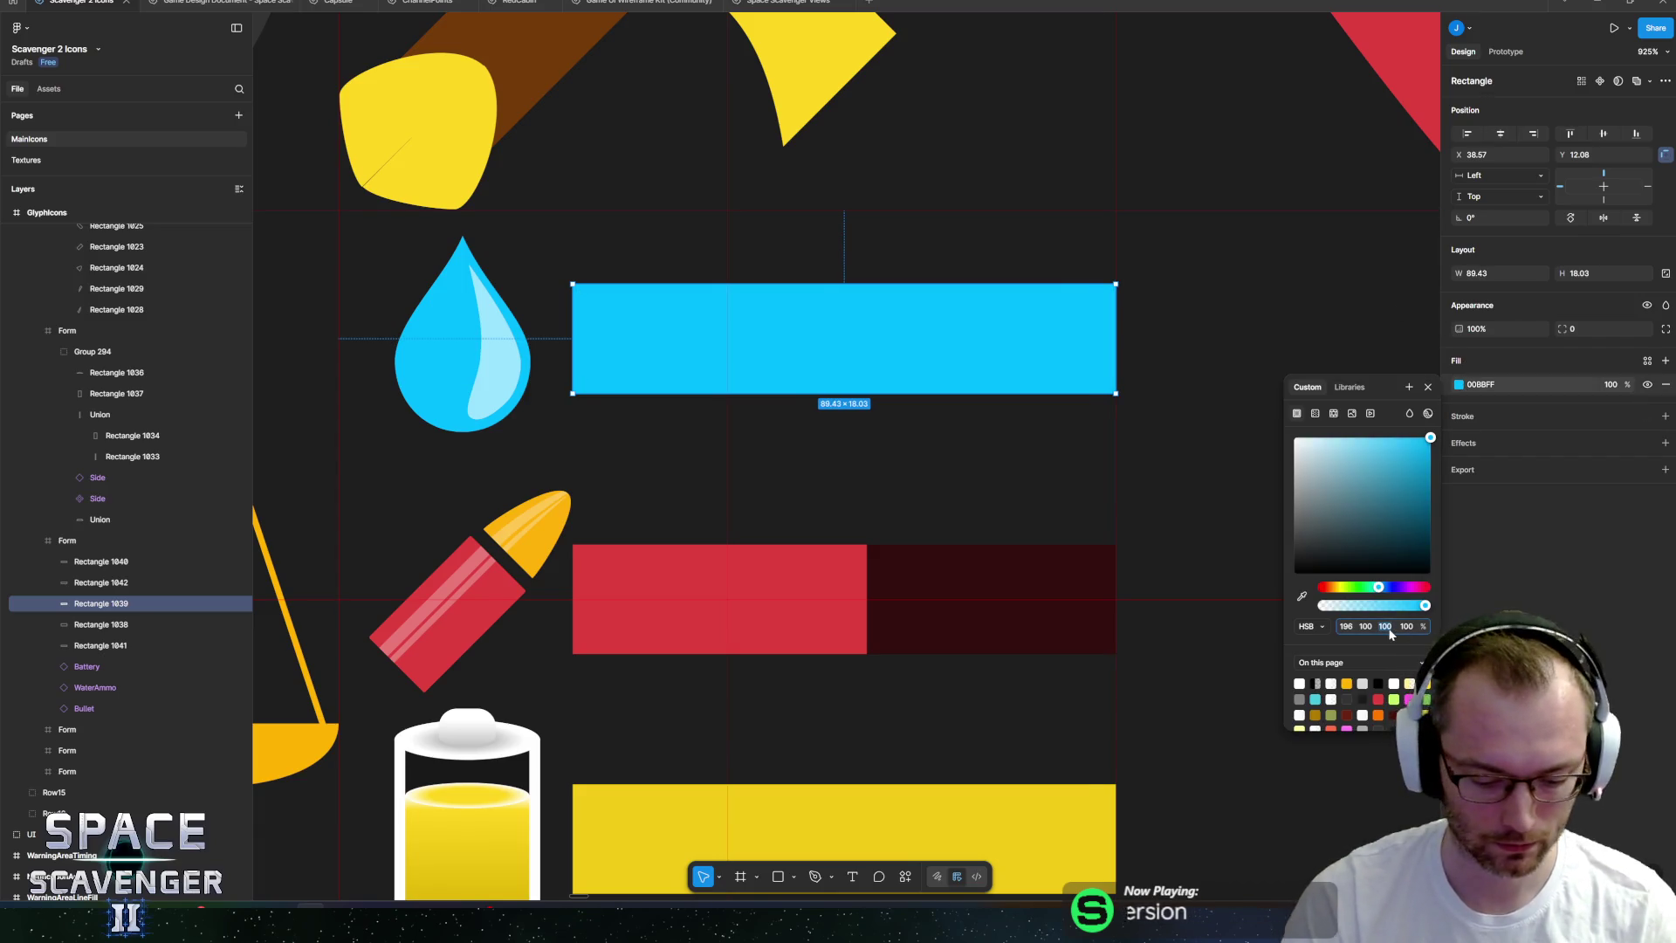
pyautogui.write('30')
pyautogui.press('Return')
pyautogui.press('Escape')
# Set the dark red track's brightness to 30 as well.
pyautogui.scroll(-10, 1133, 574)
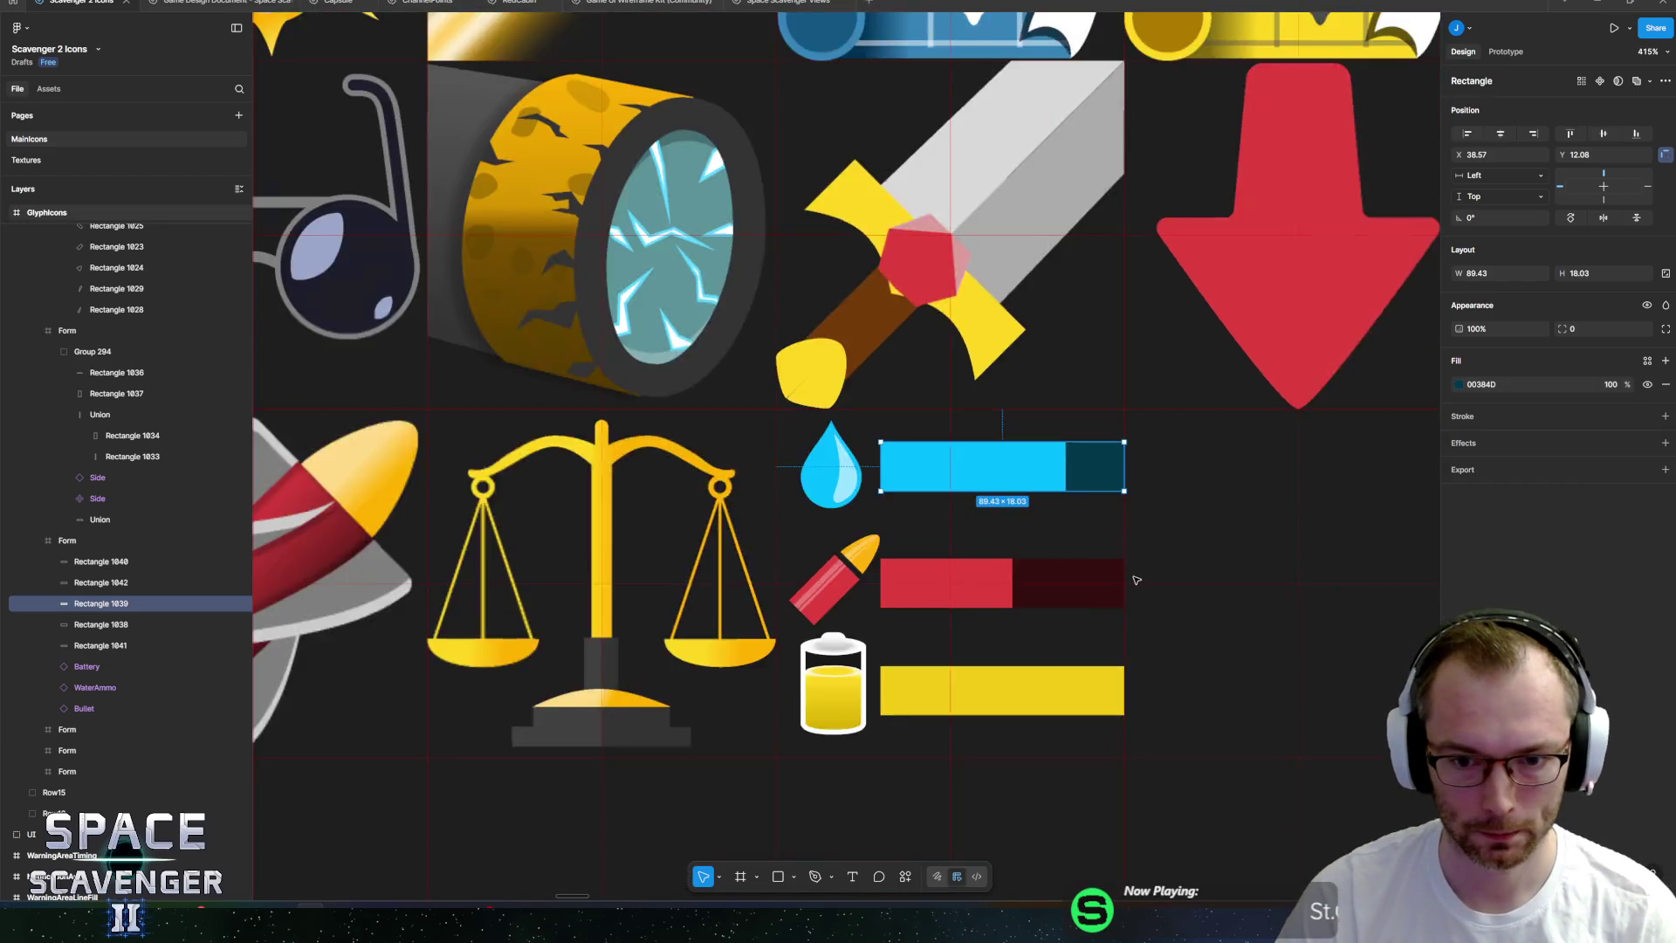
pyautogui.click(1115, 580)
pyautogui.click(1459, 385)
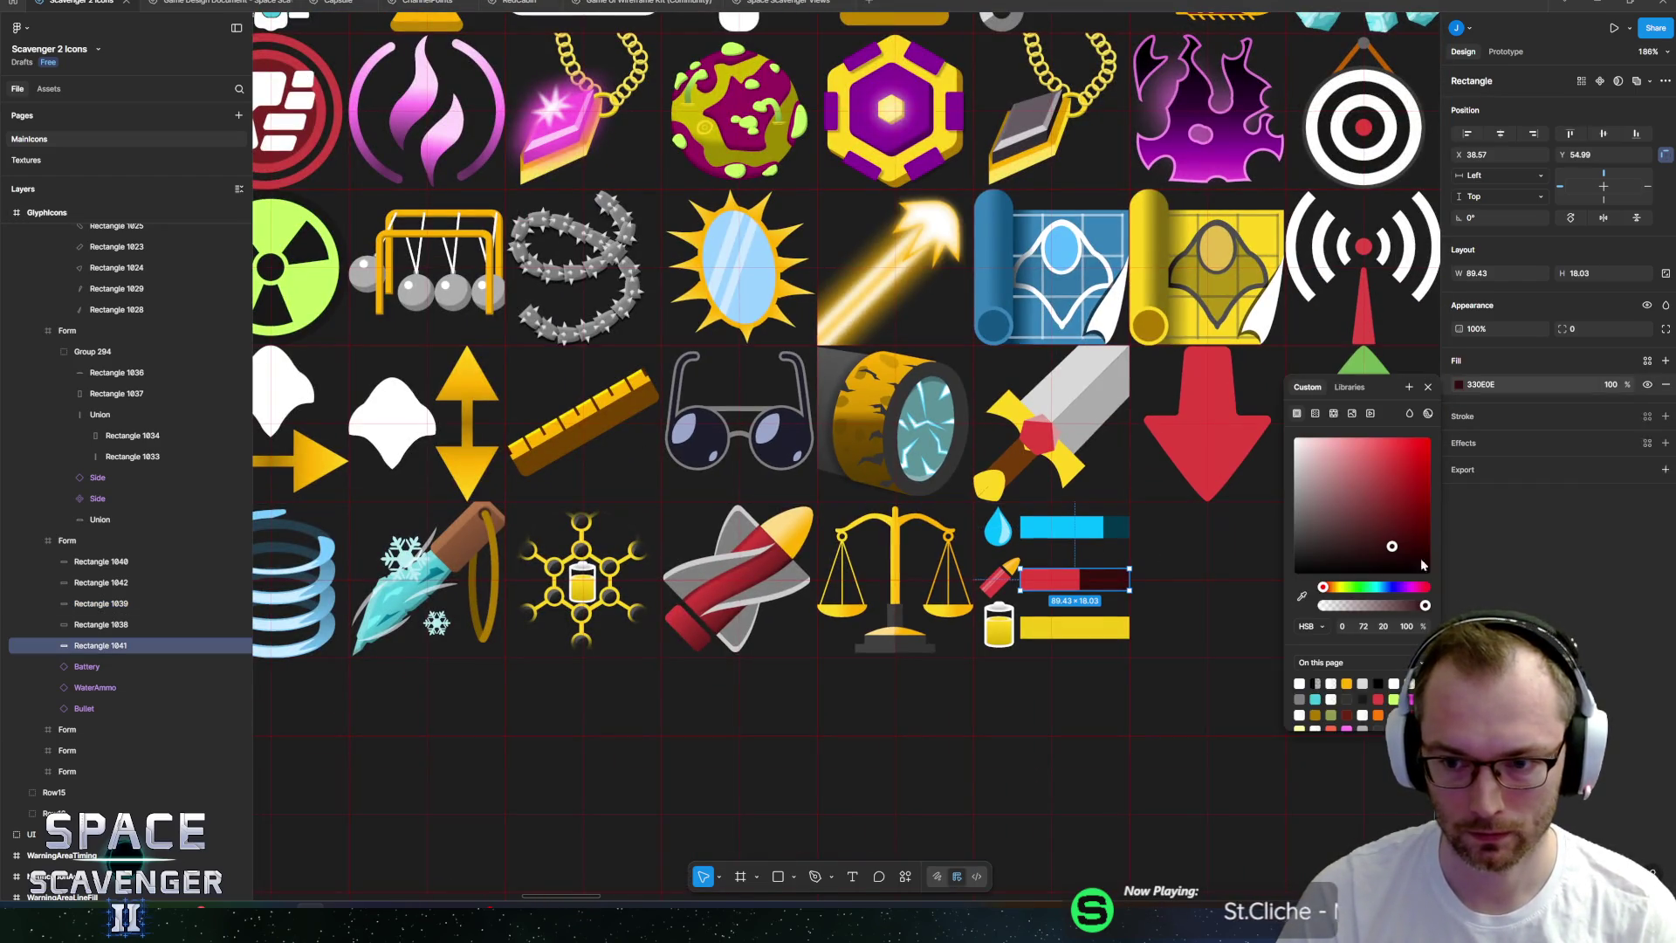
pyautogui.write('30')
pyautogui.press('Return')
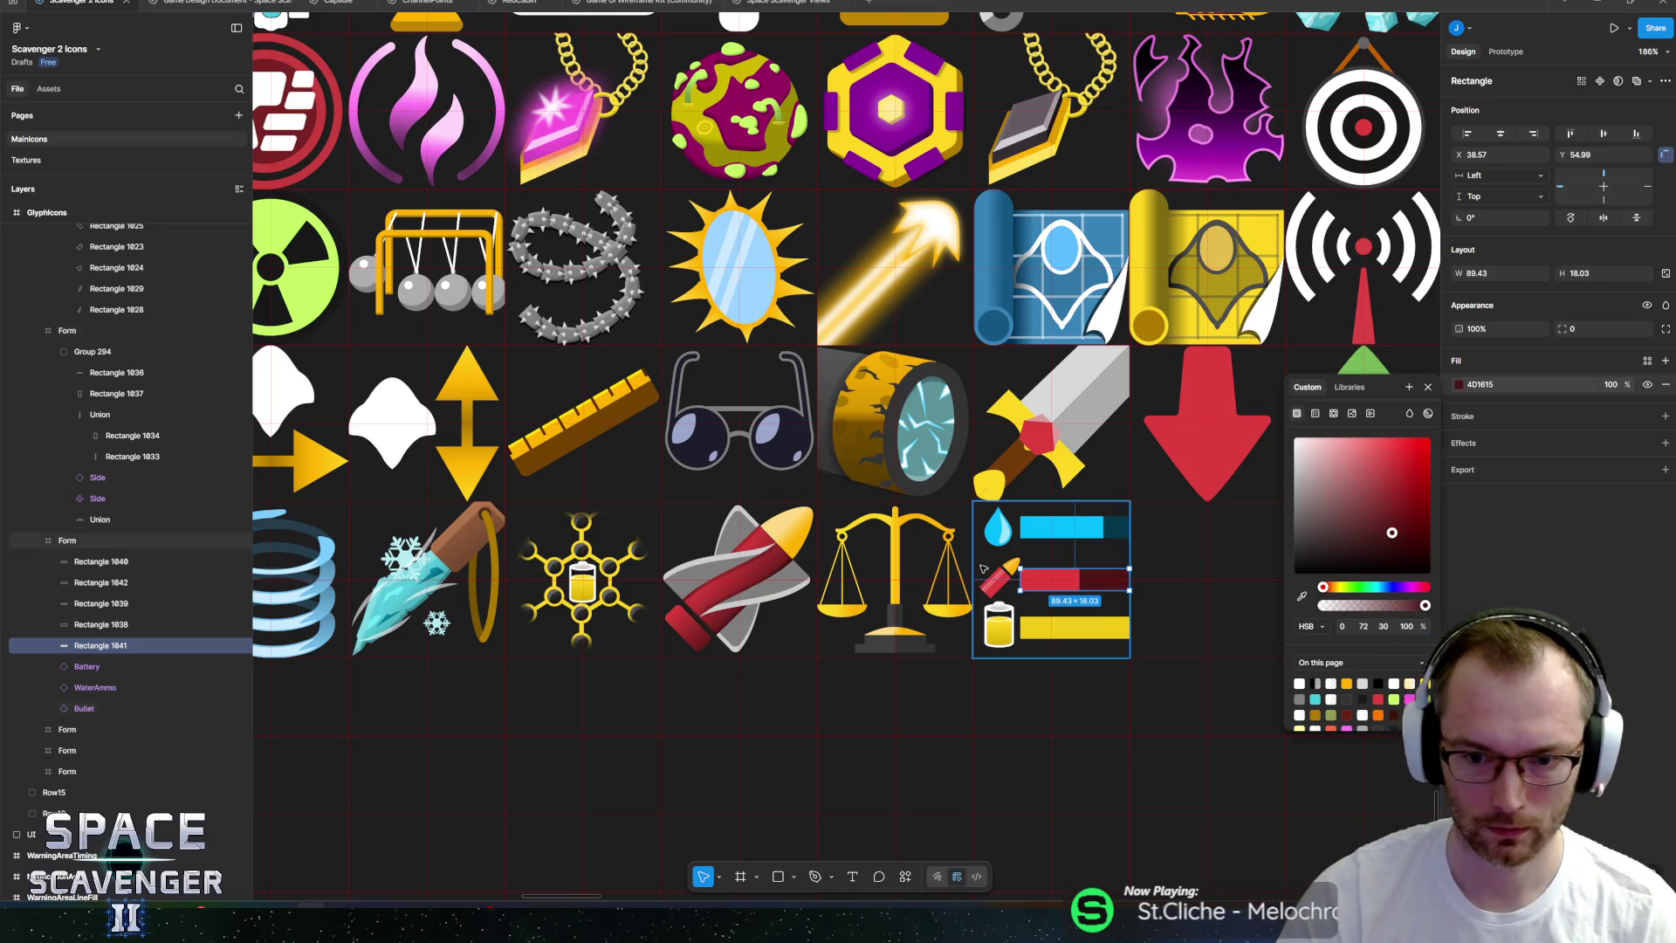
pyautogui.scroll(-5, 918, 668)
pyautogui.click(919, 668)
pyautogui.scroll(-3, 918, 668)
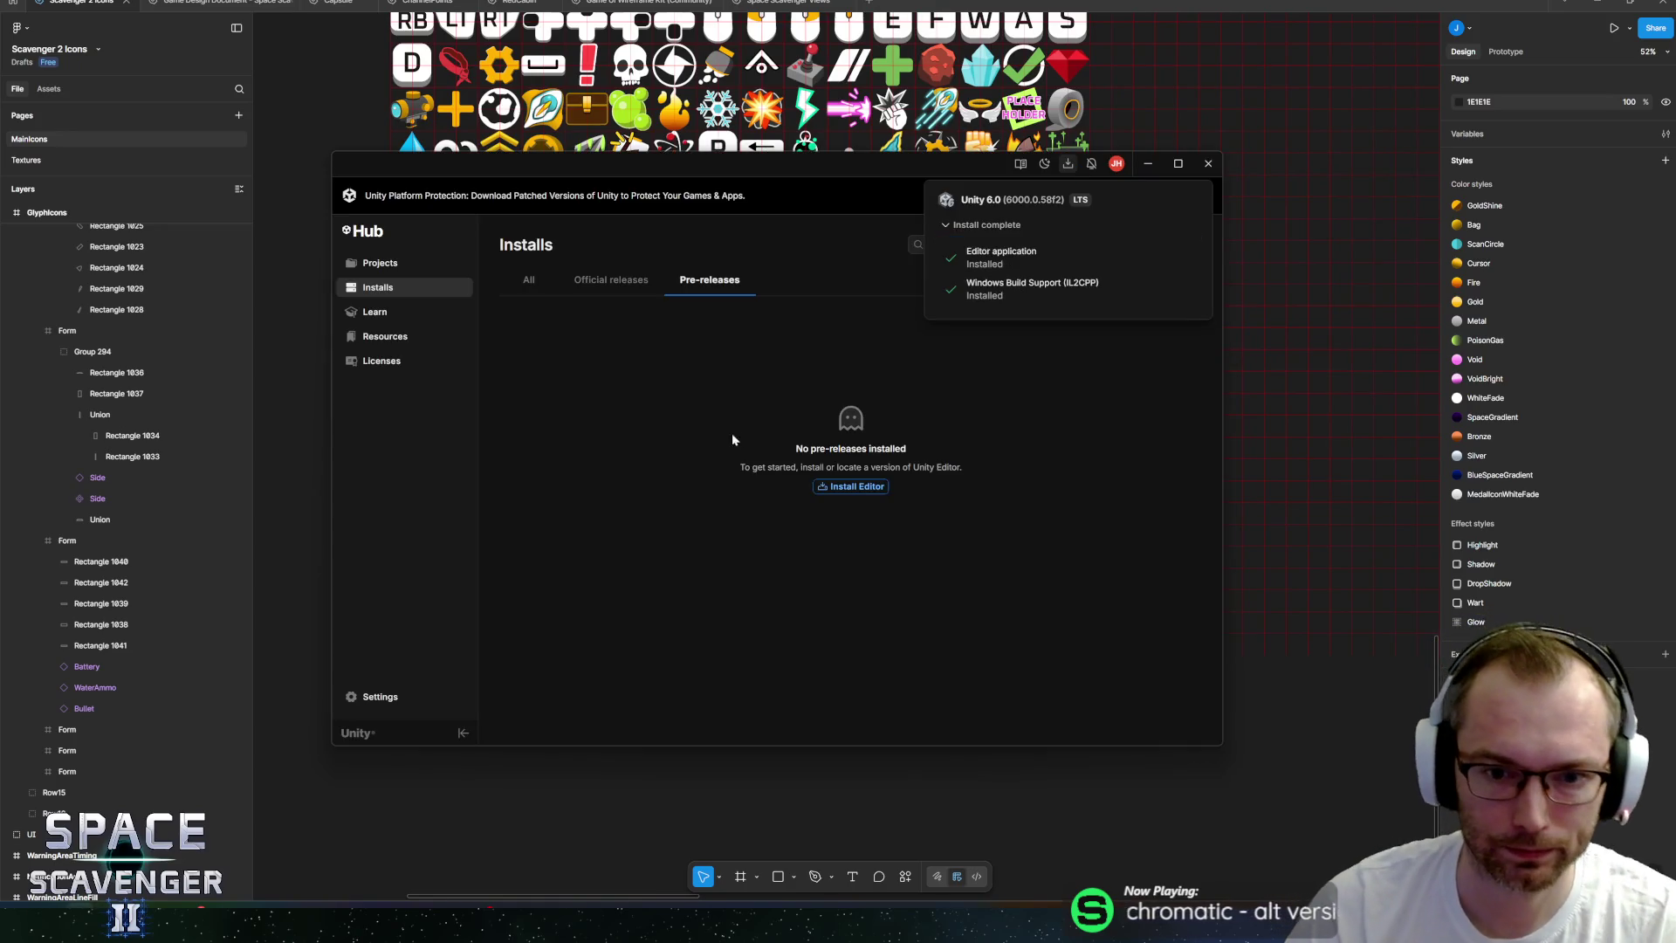
# Open space-scavenger-2 with editor 6000.0.58f2, confirming the version change and the mismatch warning.
pyautogui.click(402, 263)
pyautogui.click(1106, 336)
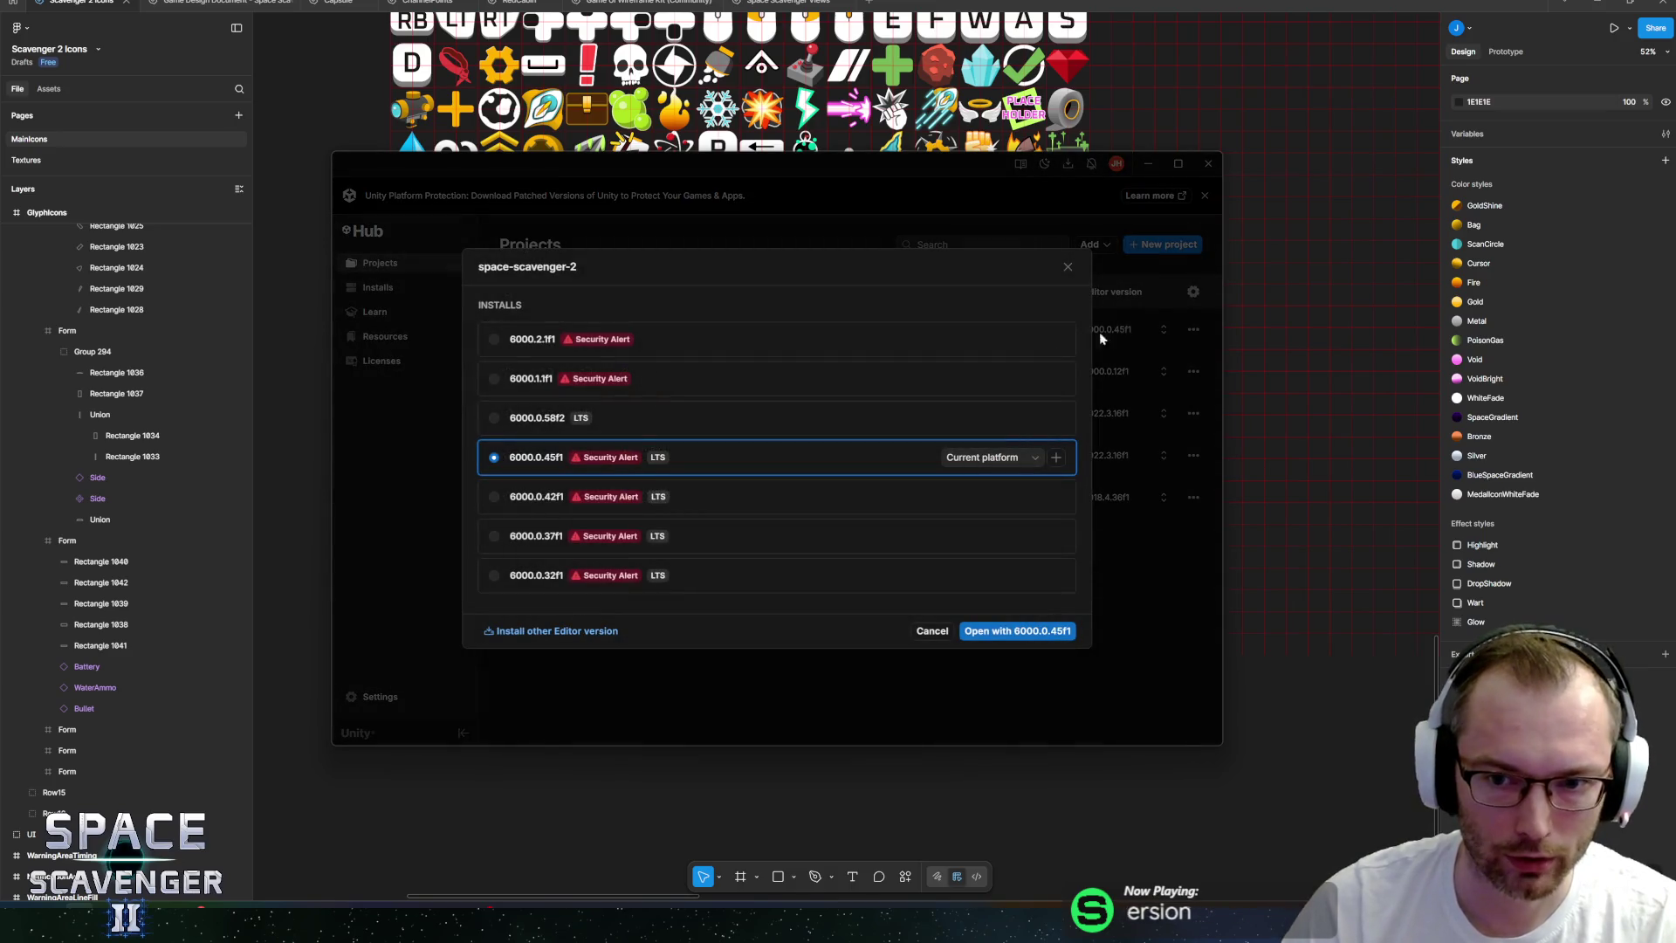
pyautogui.click(670, 427)
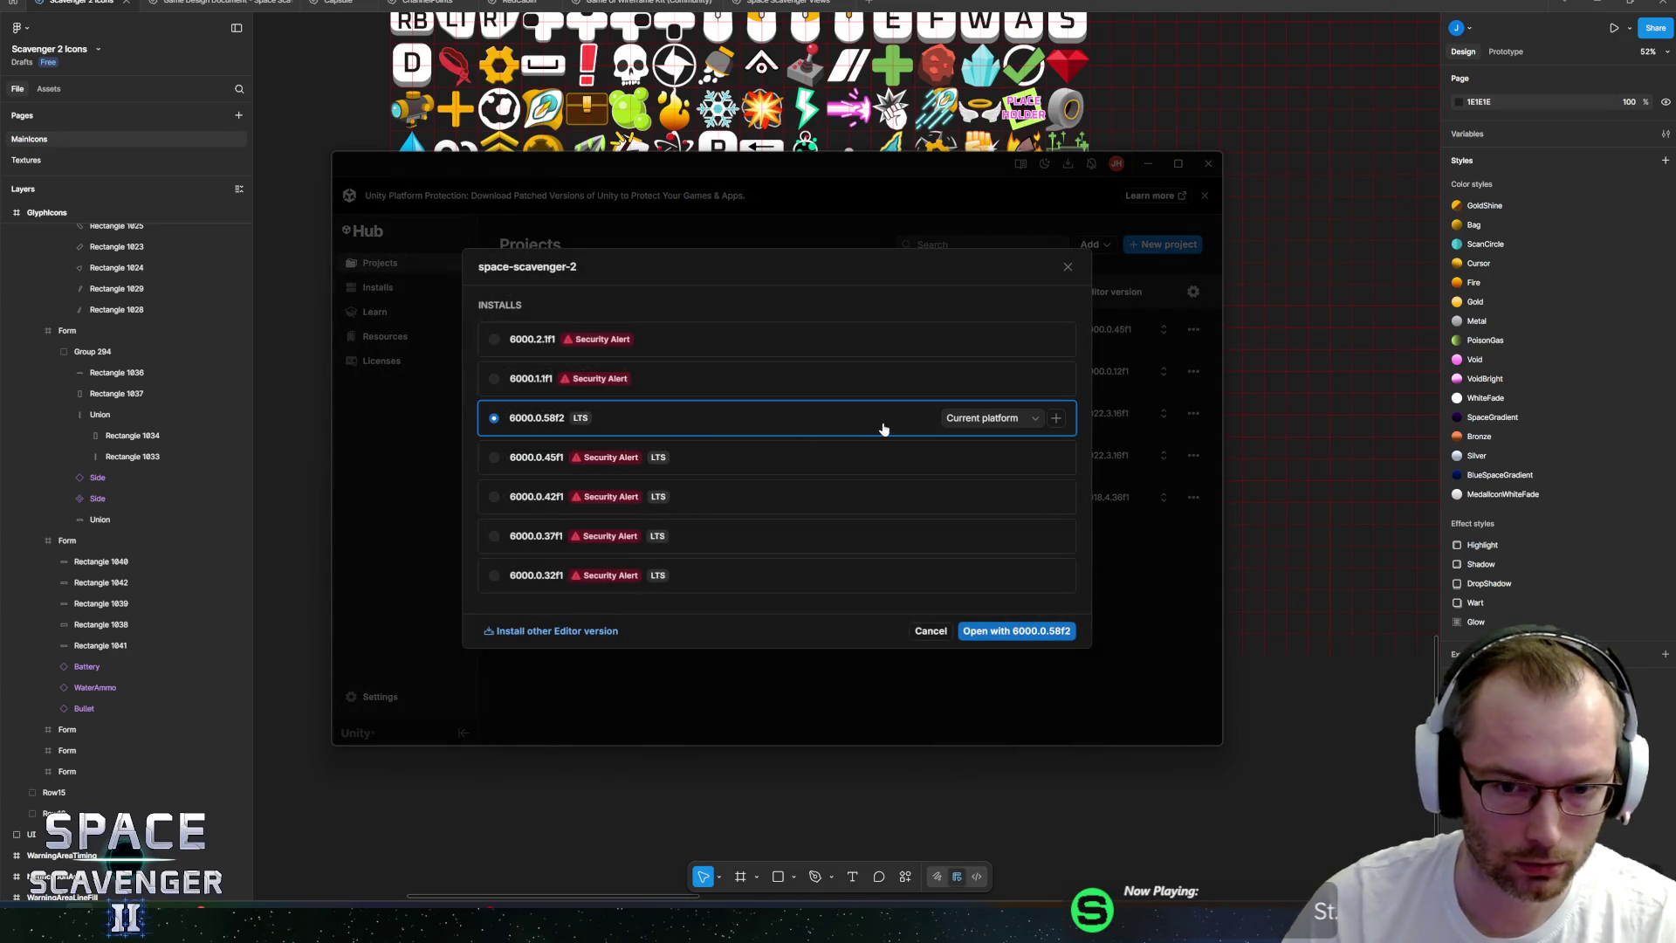
pyautogui.click(993, 634)
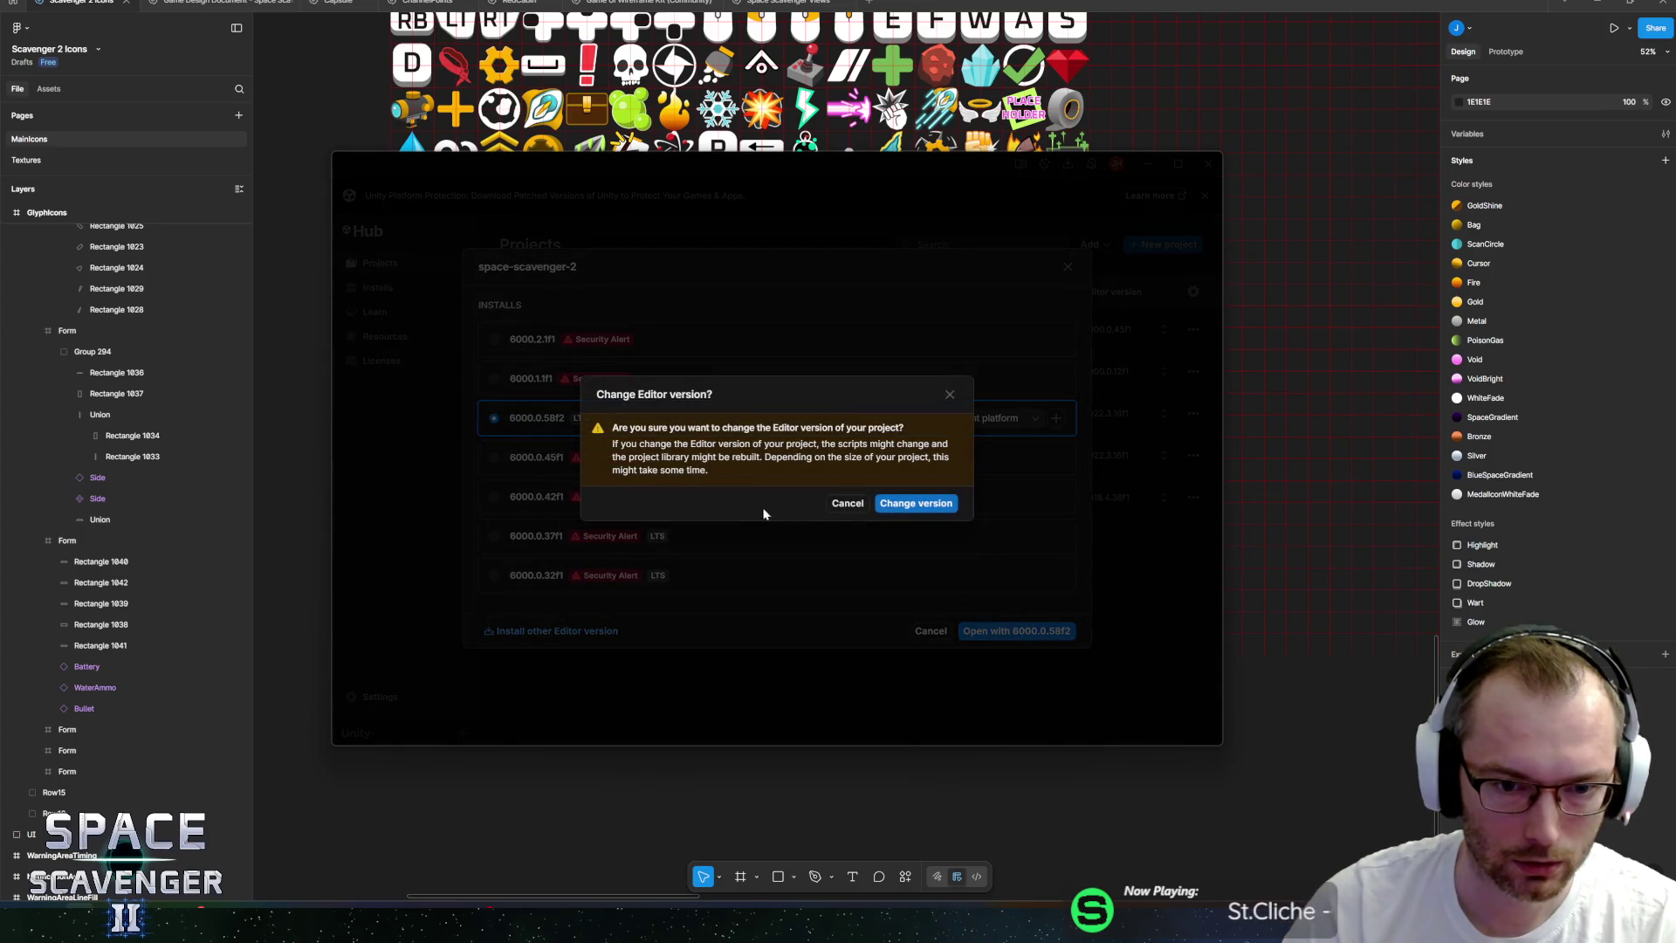
pyautogui.click(899, 504)
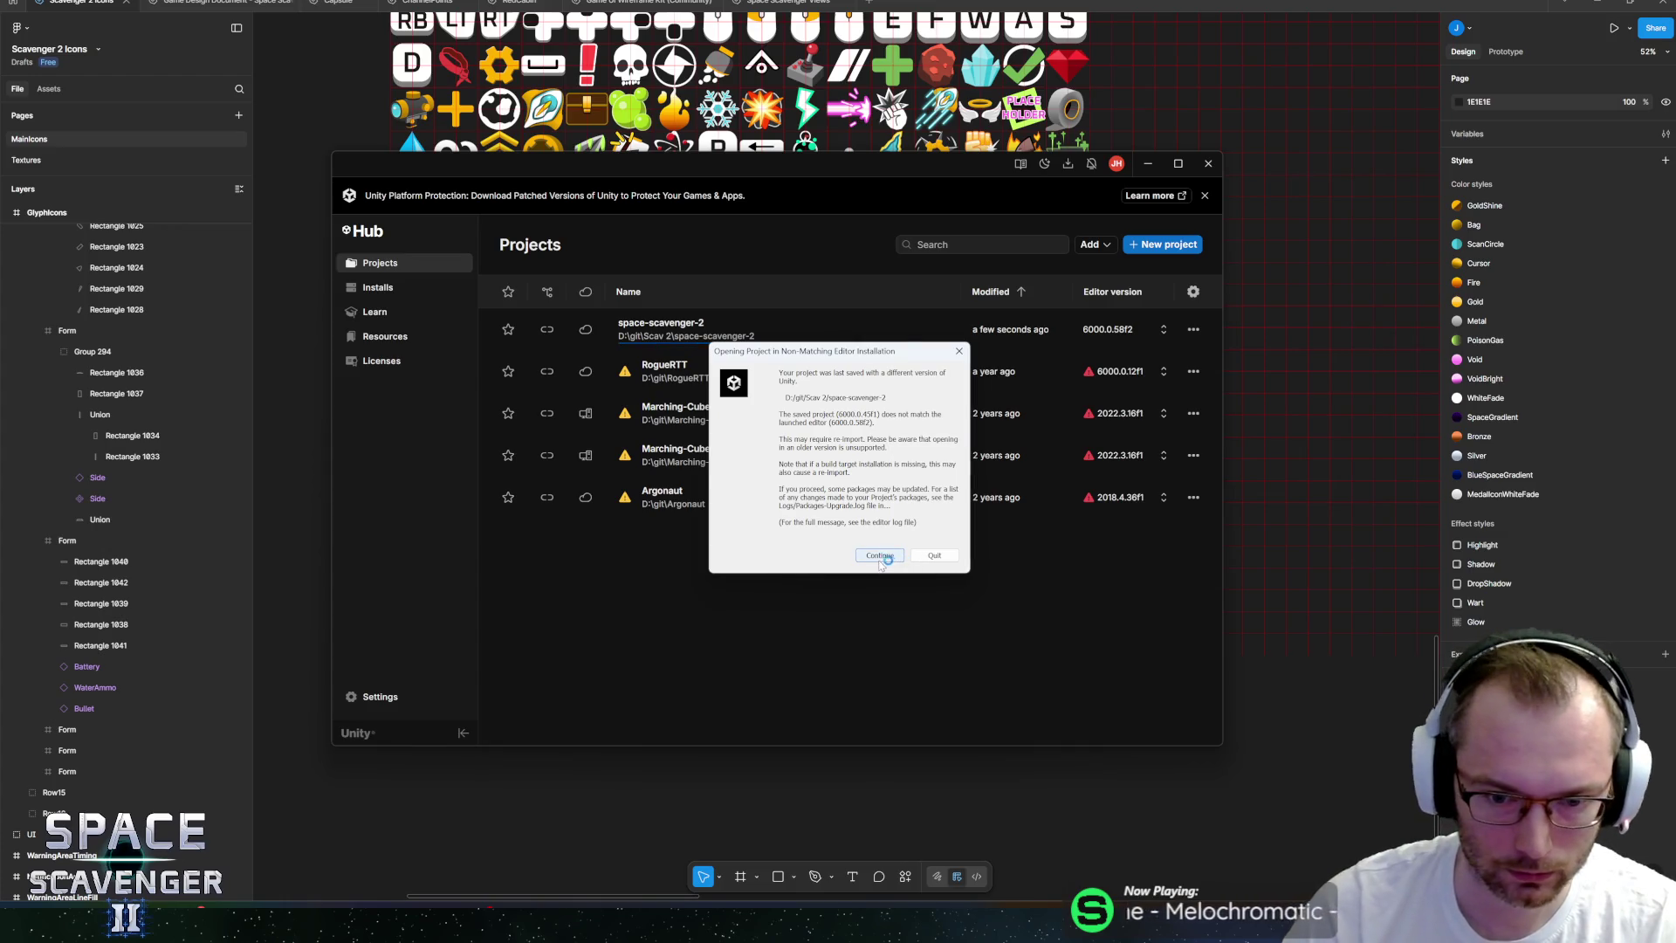
pyautogui.click(878, 557)
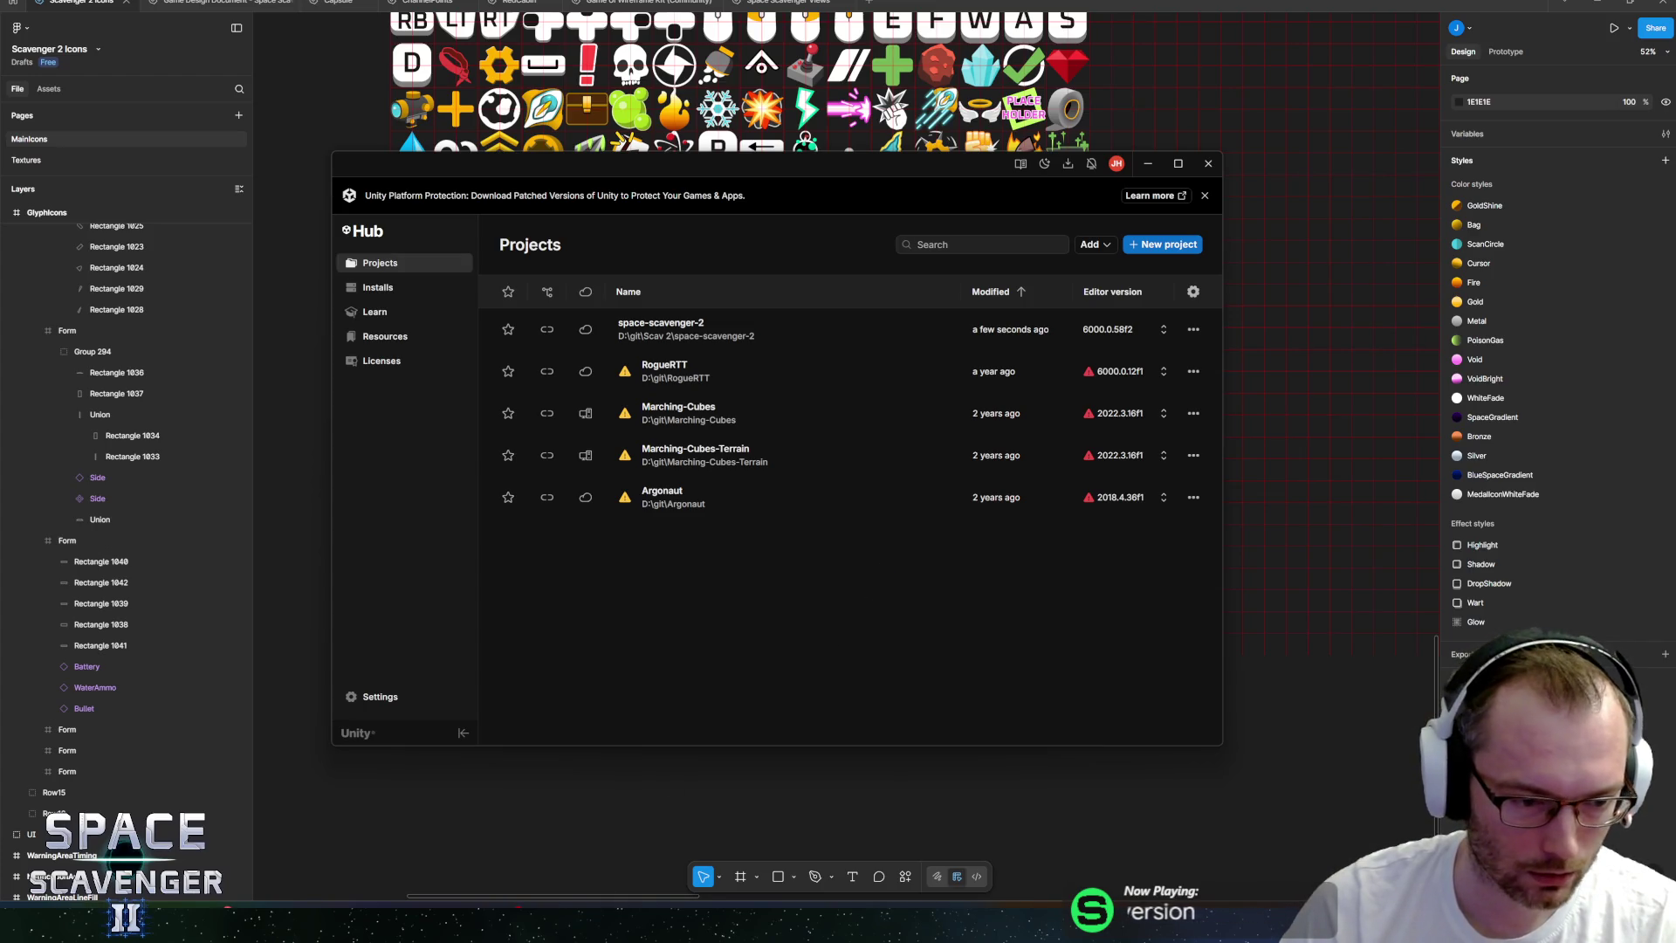
pyautogui.rightClick(93, 927)
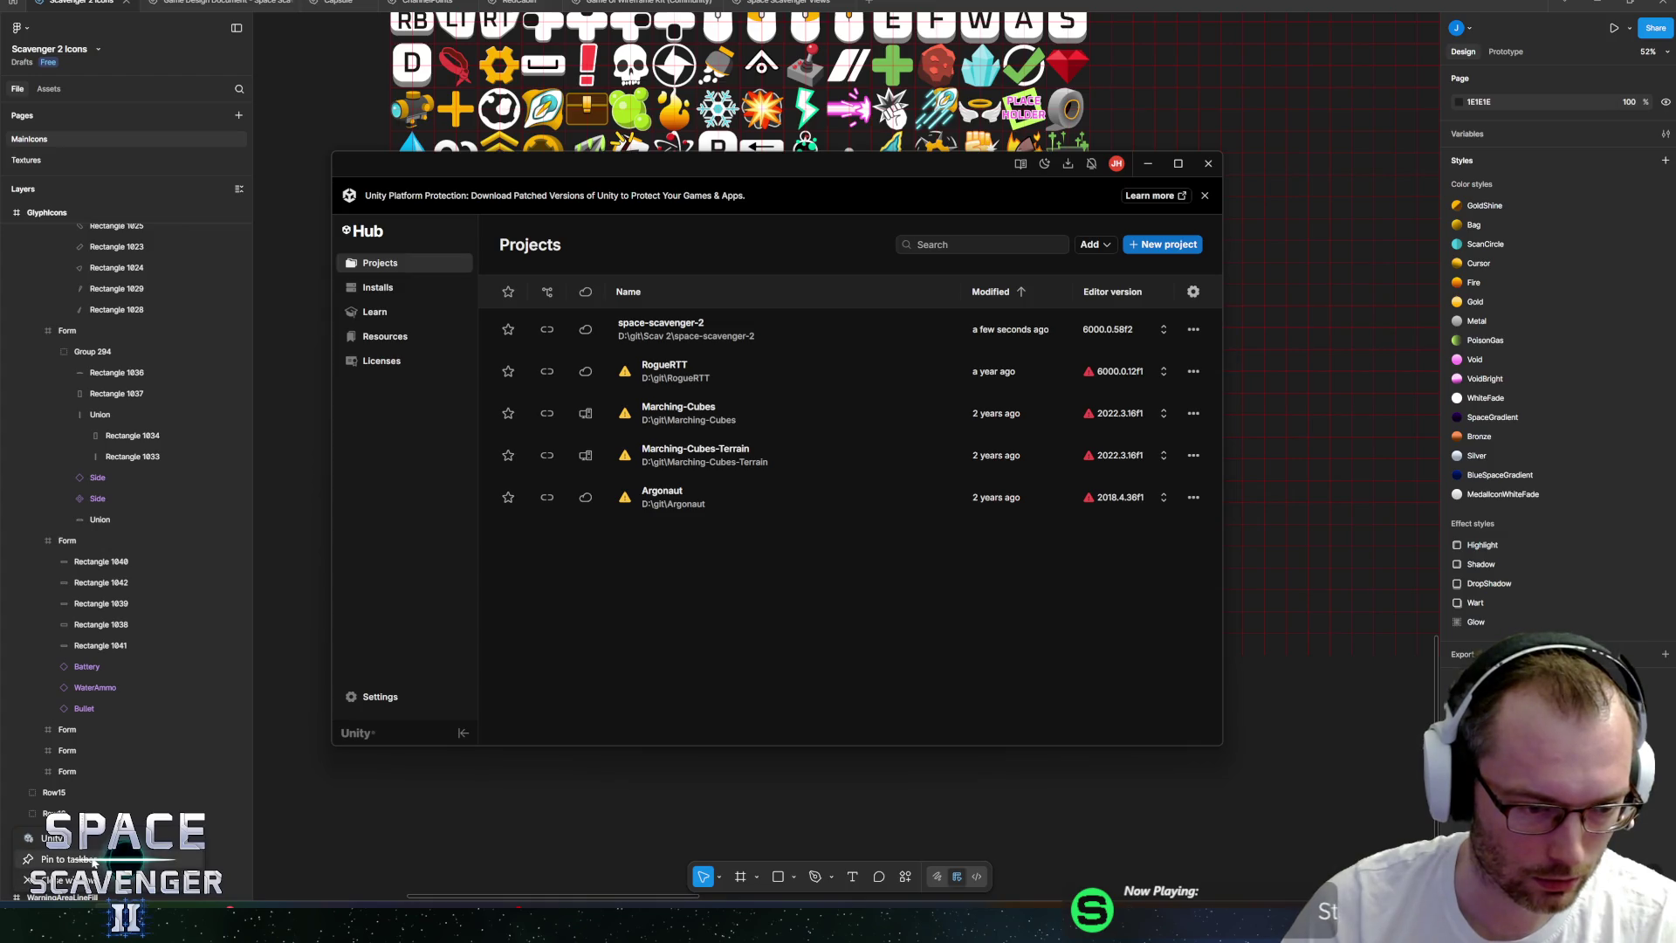
# Dismiss the taskbar jump list and minimize Unity Hub while space-scavenger-2 loads.
pyautogui.click(93, 861)
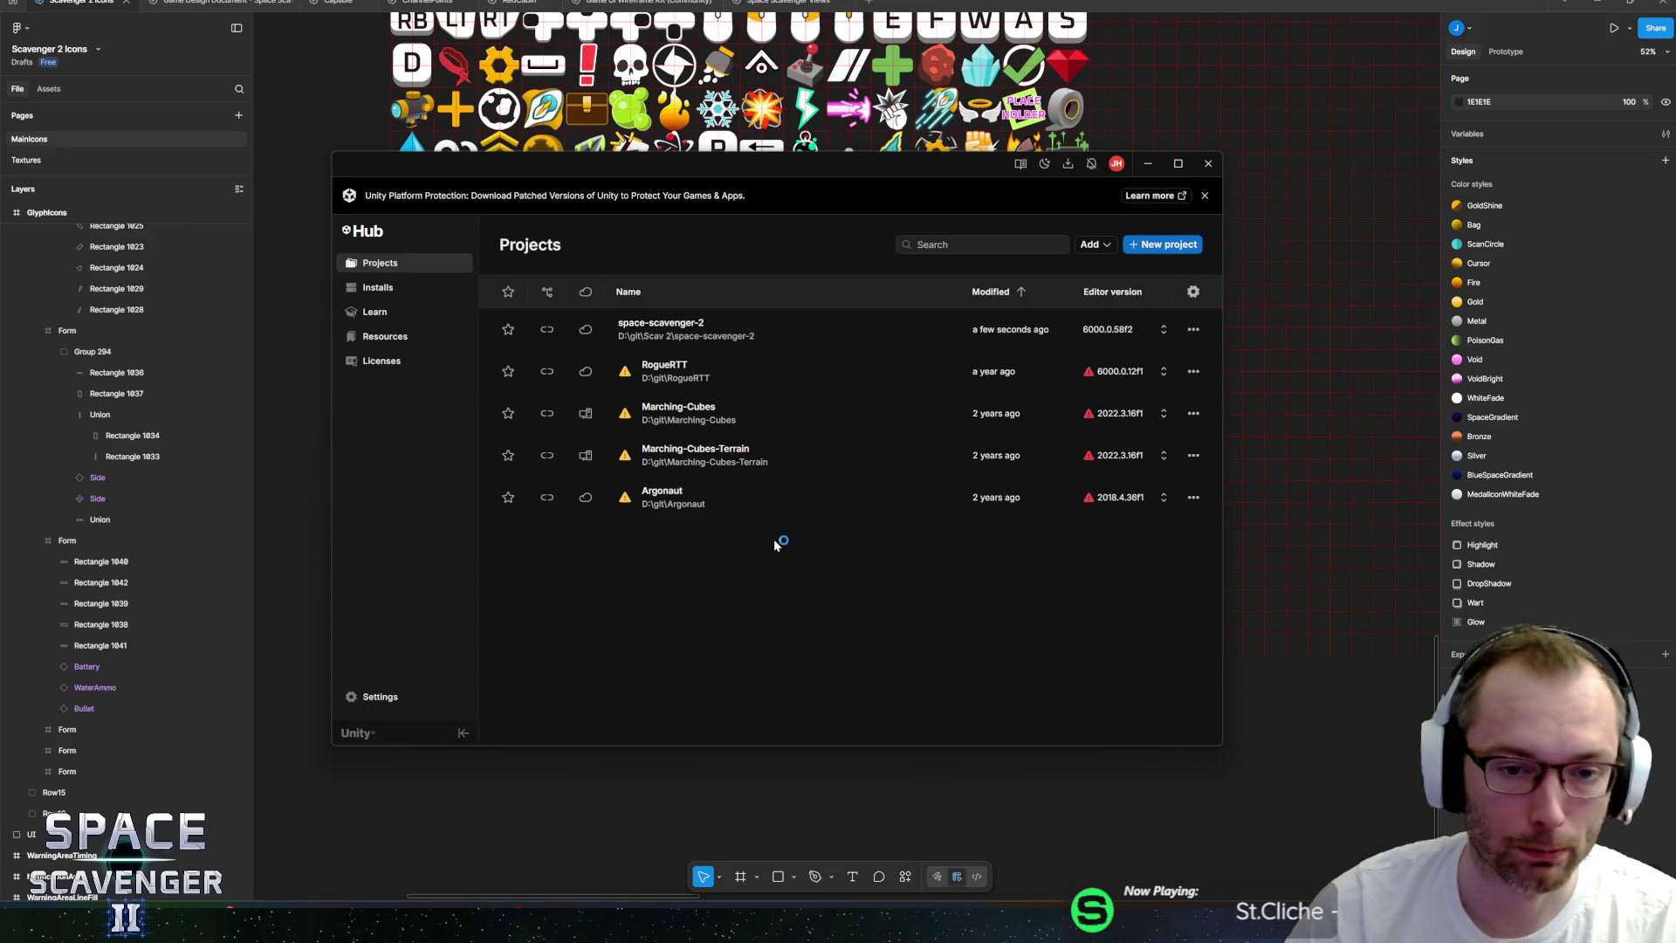
pyautogui.click(1147, 166)
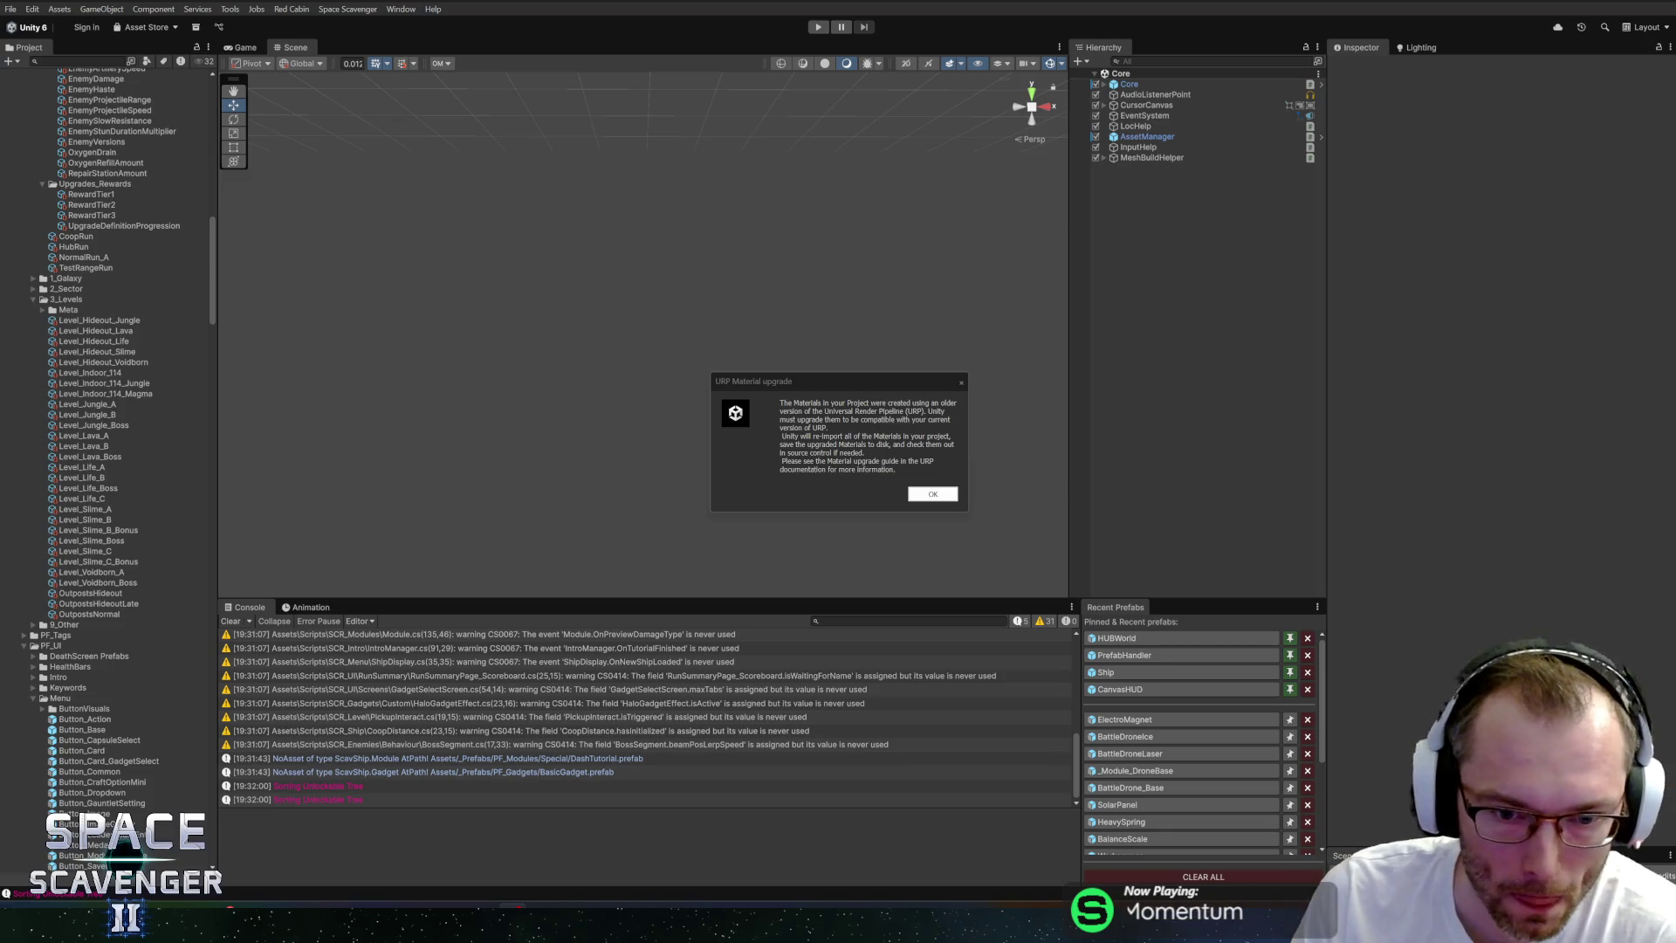
# Read the URP Material upgrade notice and accept it with OK to start the re-import.
pyautogui.moveTo(801, 436); pyautogui.dragTo(864, 453)
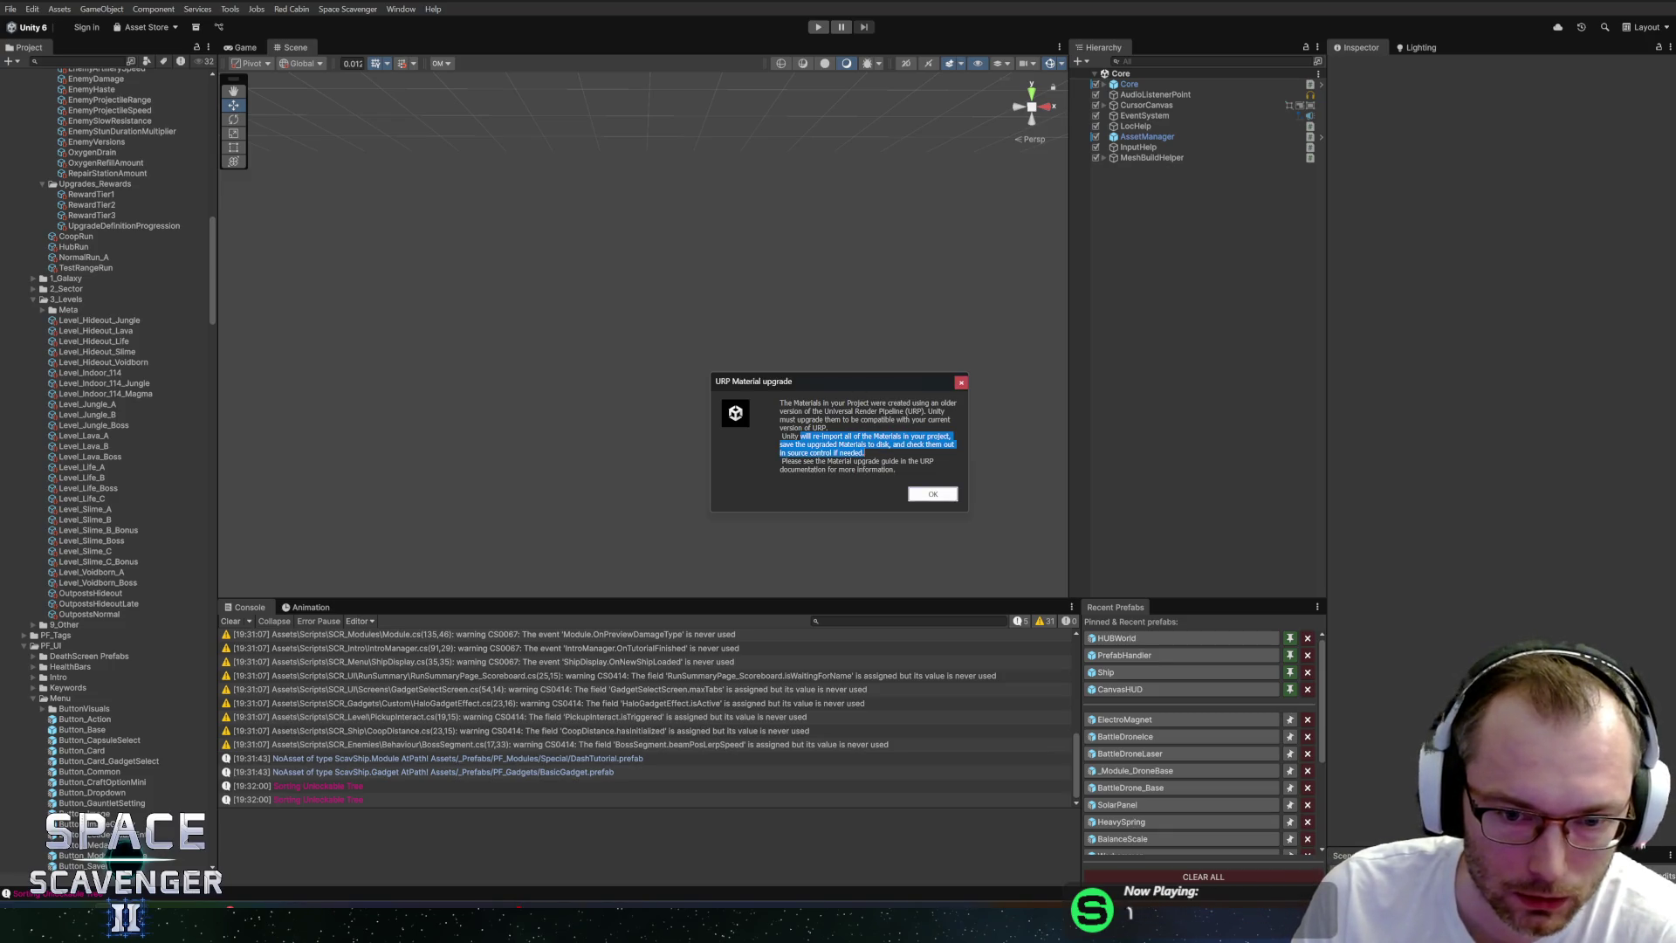
pyautogui.click(793, 411)
pyautogui.moveTo(788, 403)
pyautogui.mouseDown()
pyautogui.moveTo(865, 453)
pyautogui.moveTo(785, 444)
pyautogui.moveTo(793, 402)
pyautogui.mouseUp()
pyautogui.click(782, 404)
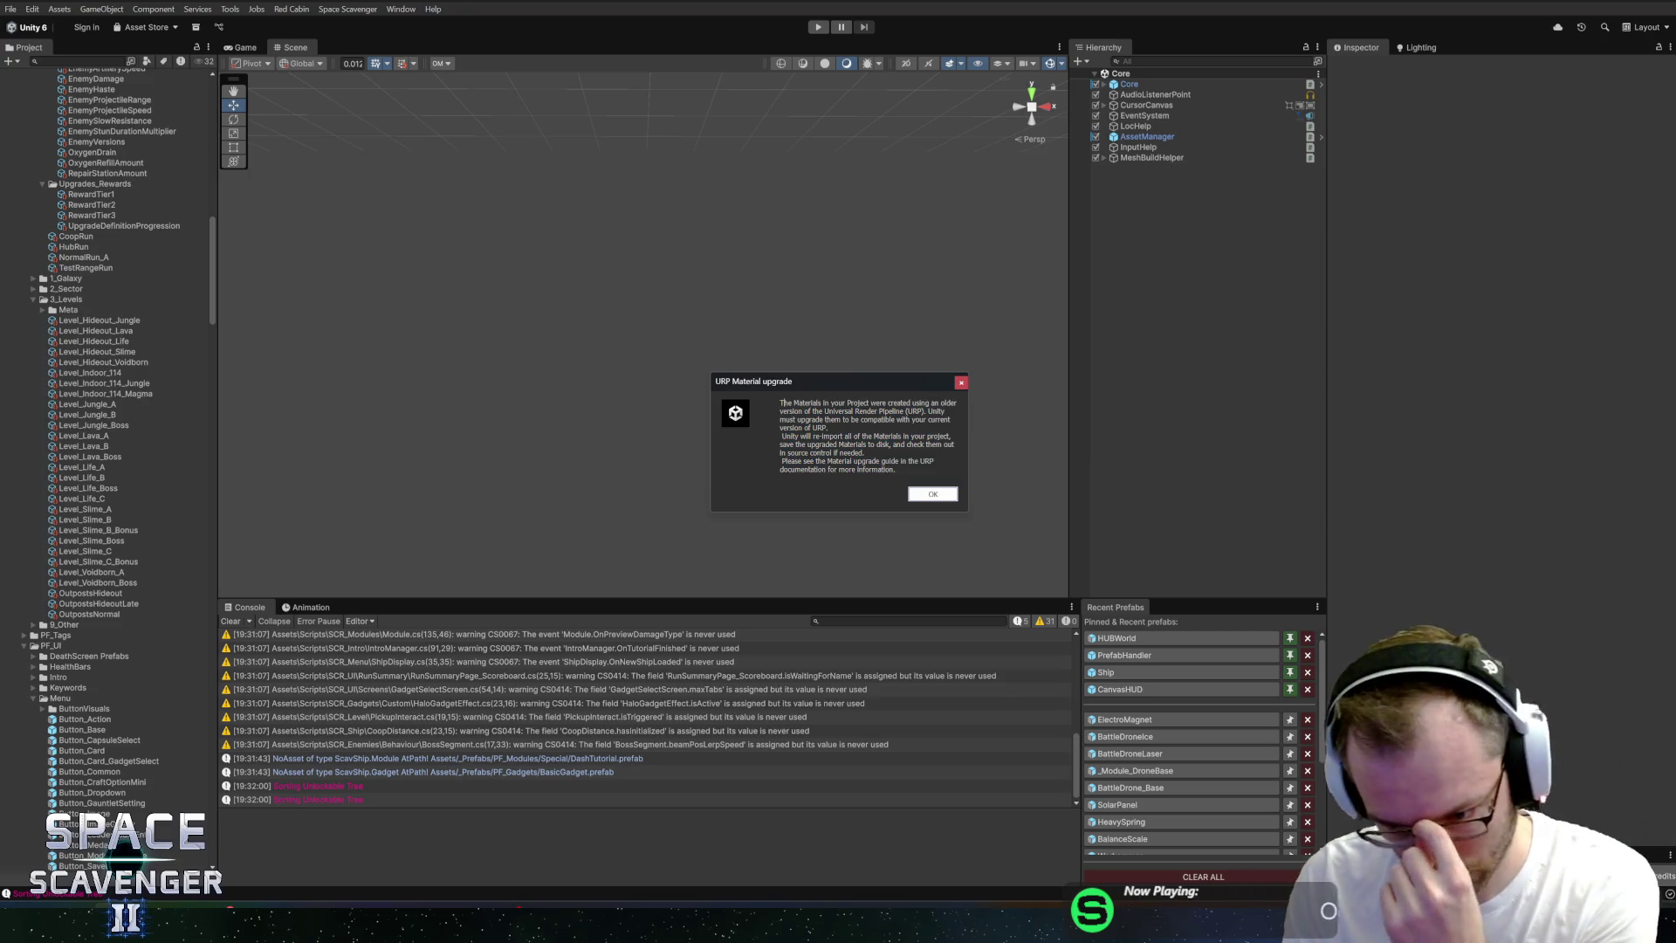
pyautogui.click(942, 500)
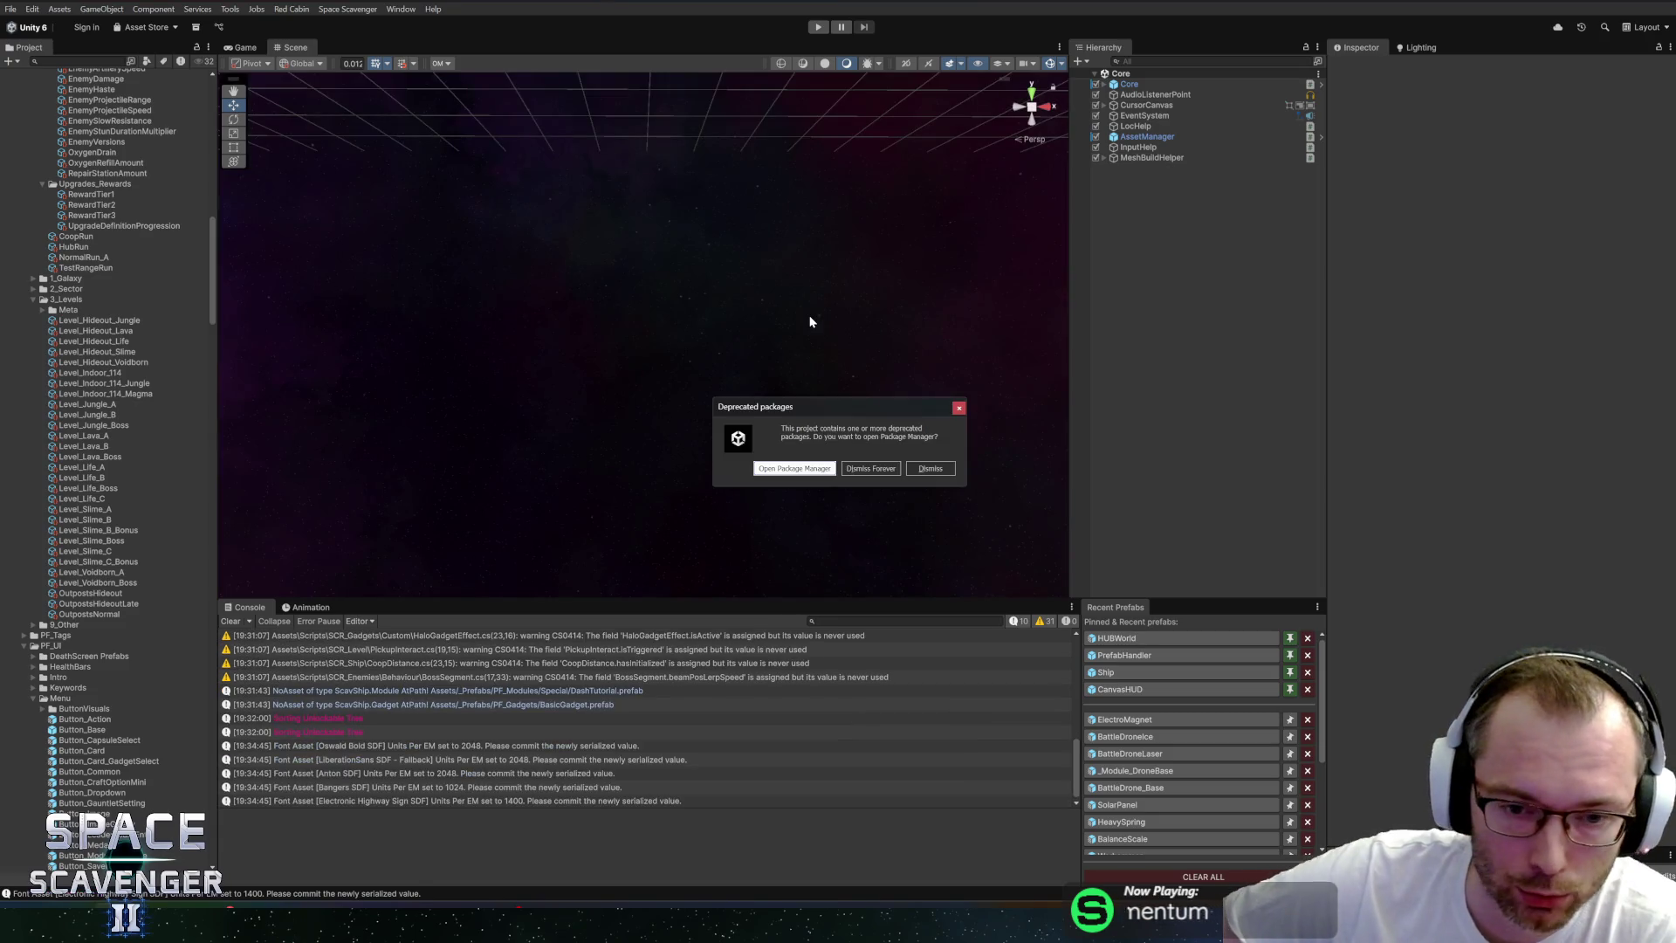
# In Package Manager, update the deprecated JetBrains Rider Editor package to 3.0.38.
pyautogui.moveTo(841, 414); pyautogui.dragTo(836, 410)
pyautogui.click(802, 461)
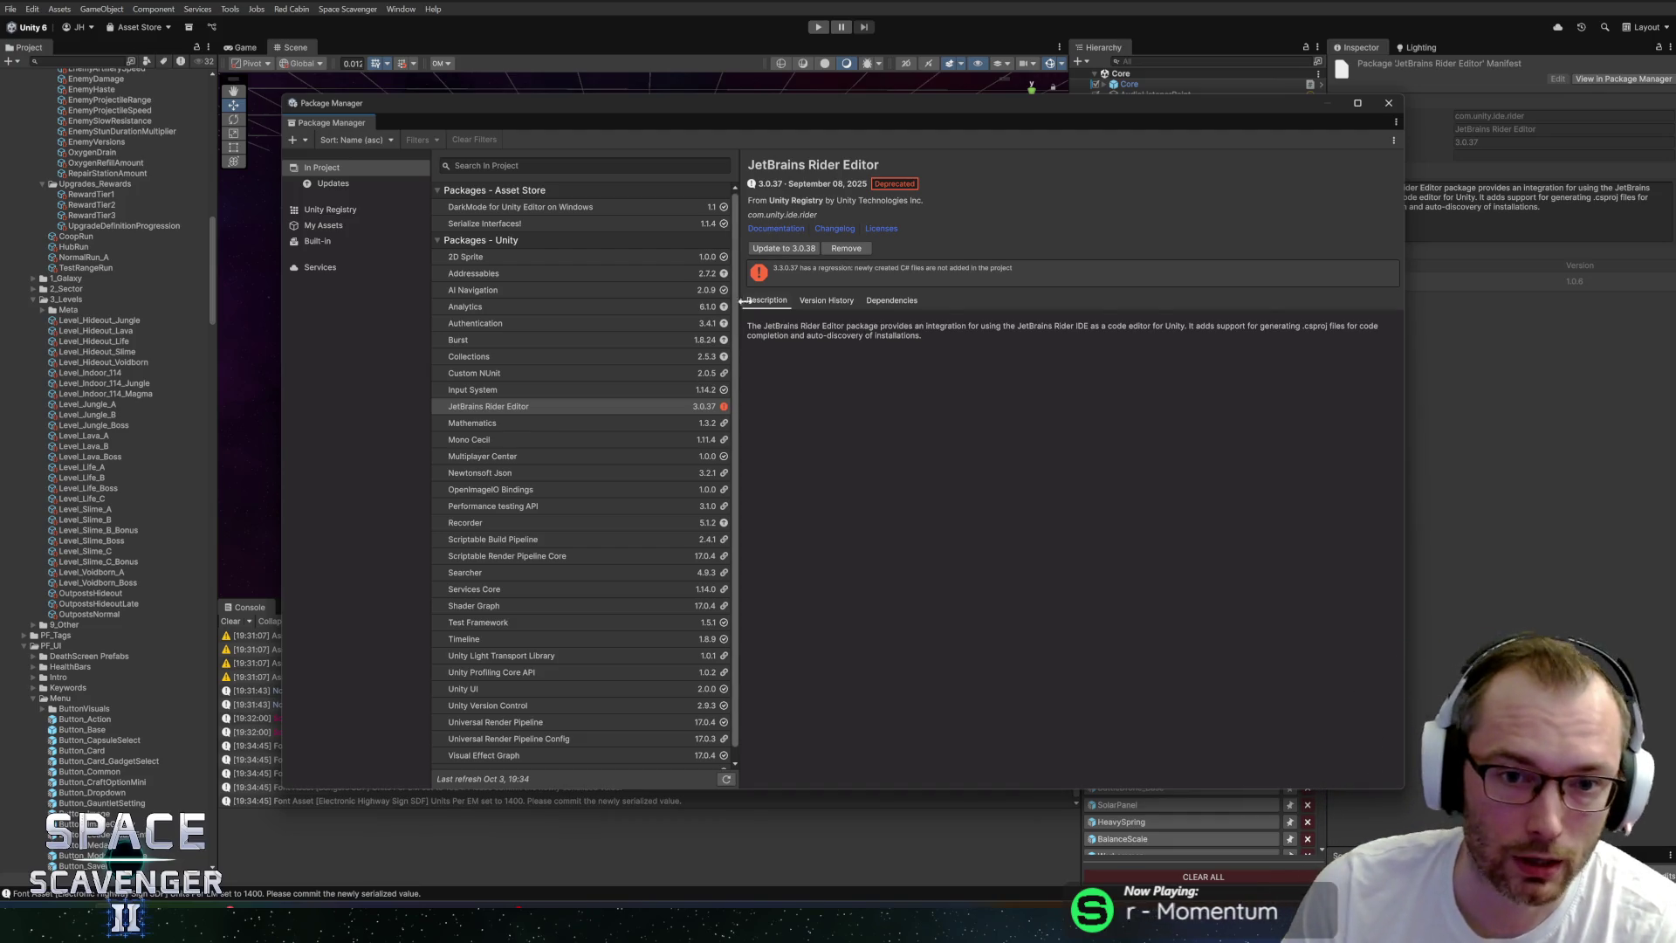
pyautogui.click(611, 405)
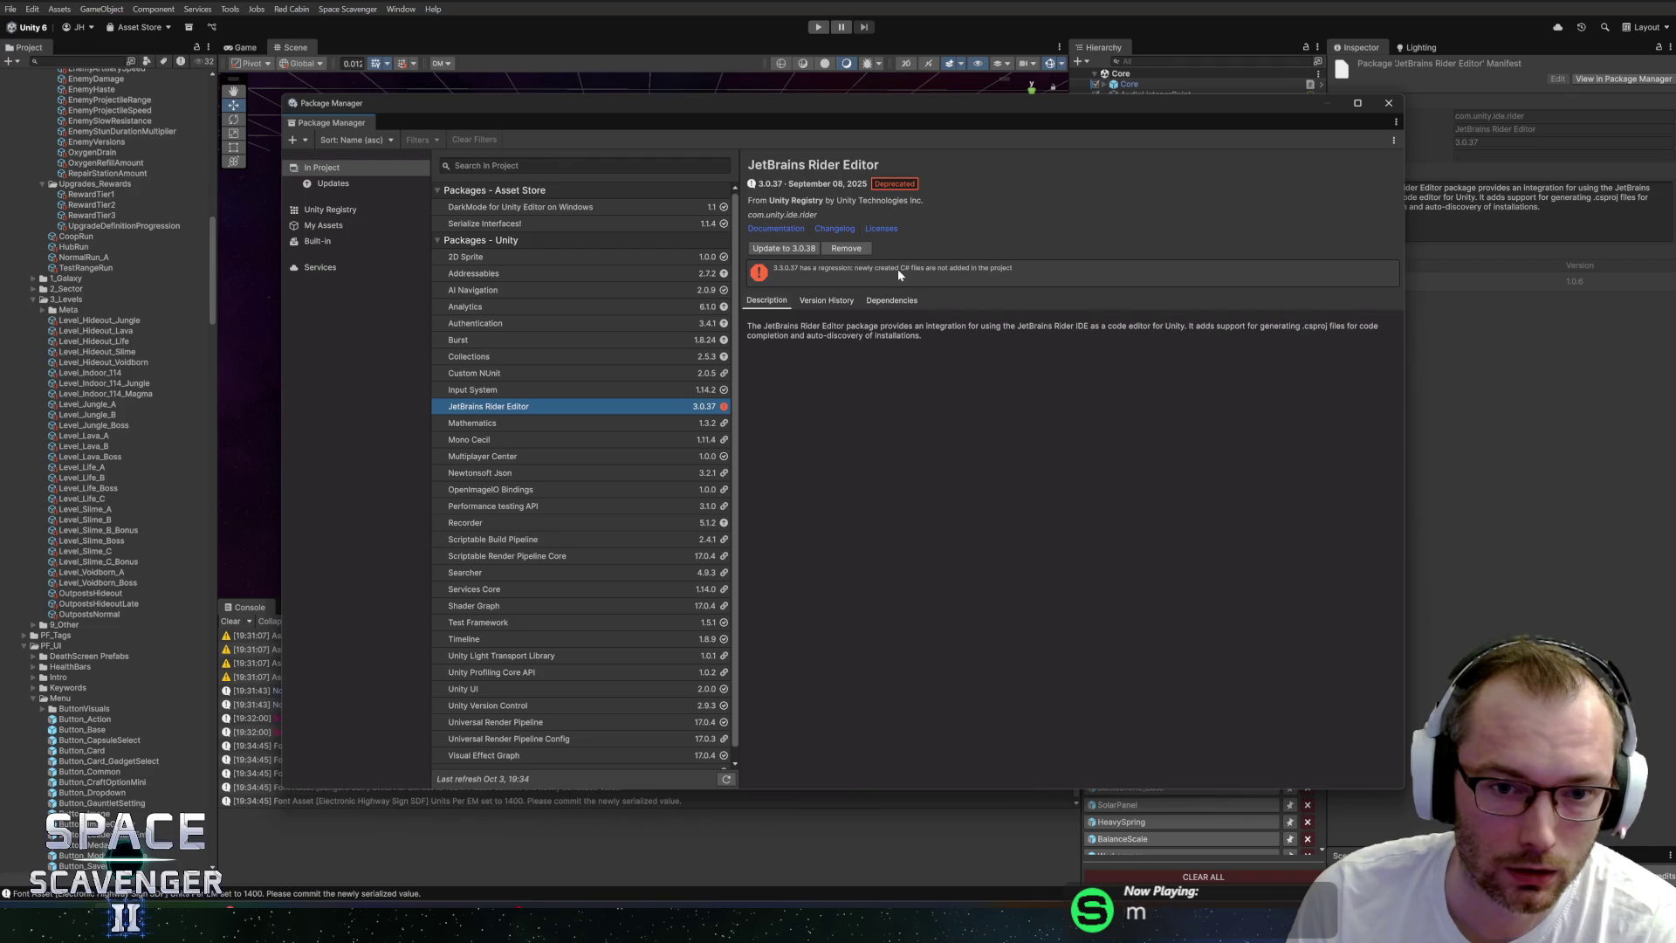
pyautogui.click(784, 248)
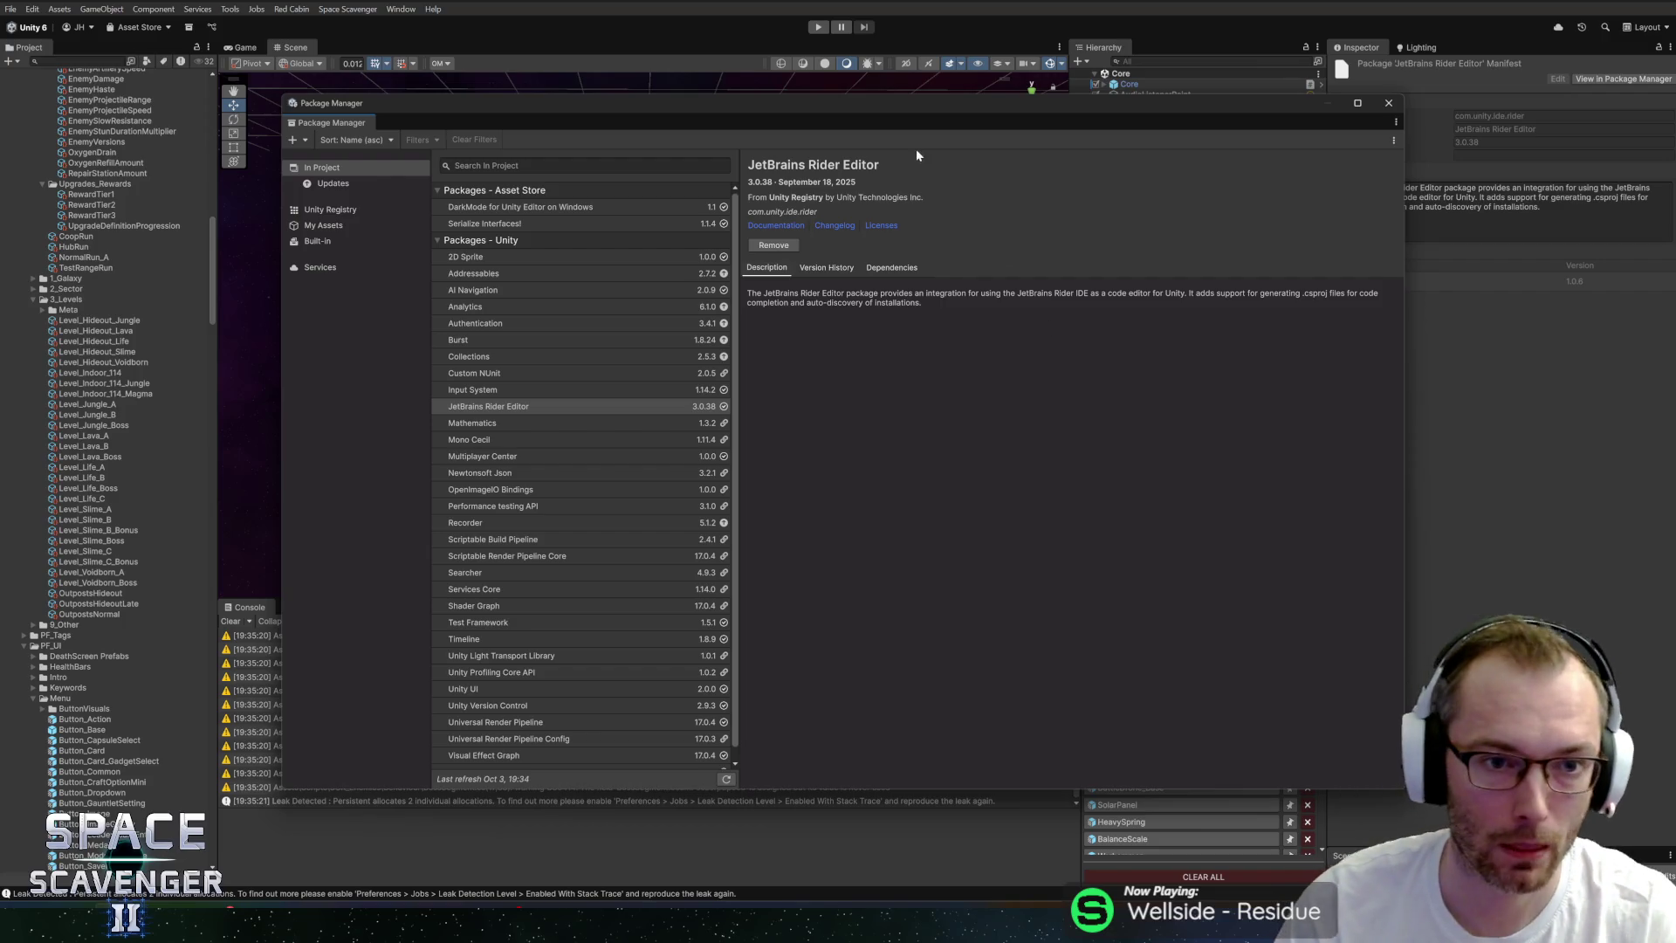
# Review the Collections, Burst, Authentication, Analytics and Addressables packages, then close Package Manager.
pyautogui.scroll(-1, 610, 294)
pyautogui.scroll(1, 581, 310)
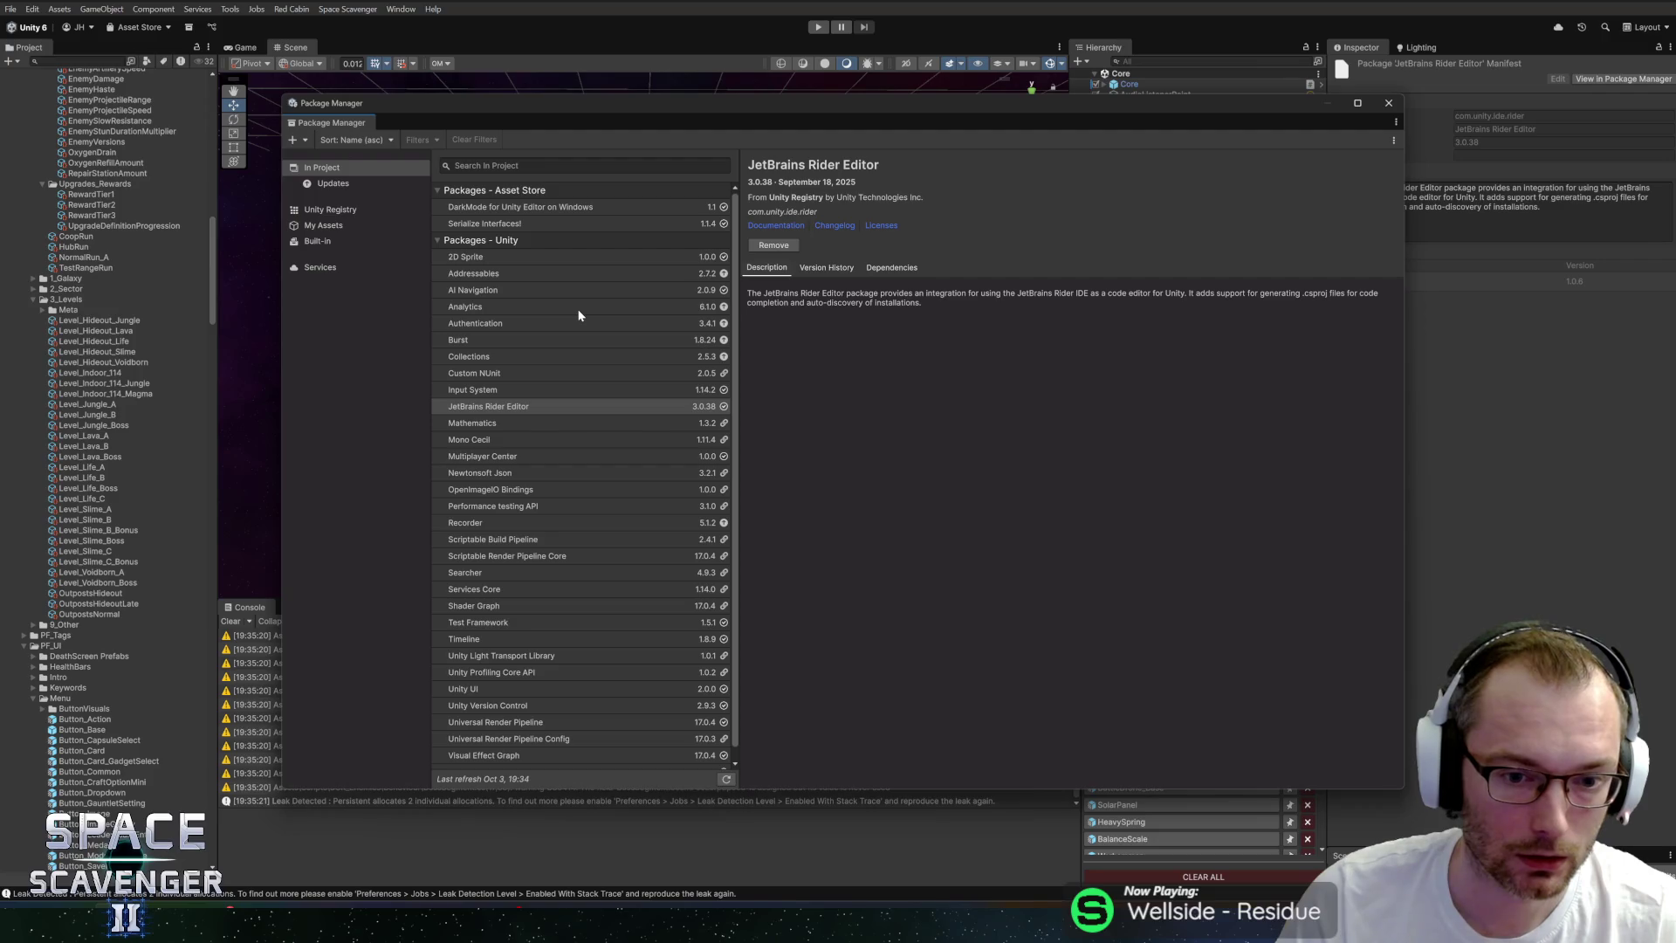
pyautogui.click(512, 357)
pyautogui.click(506, 343)
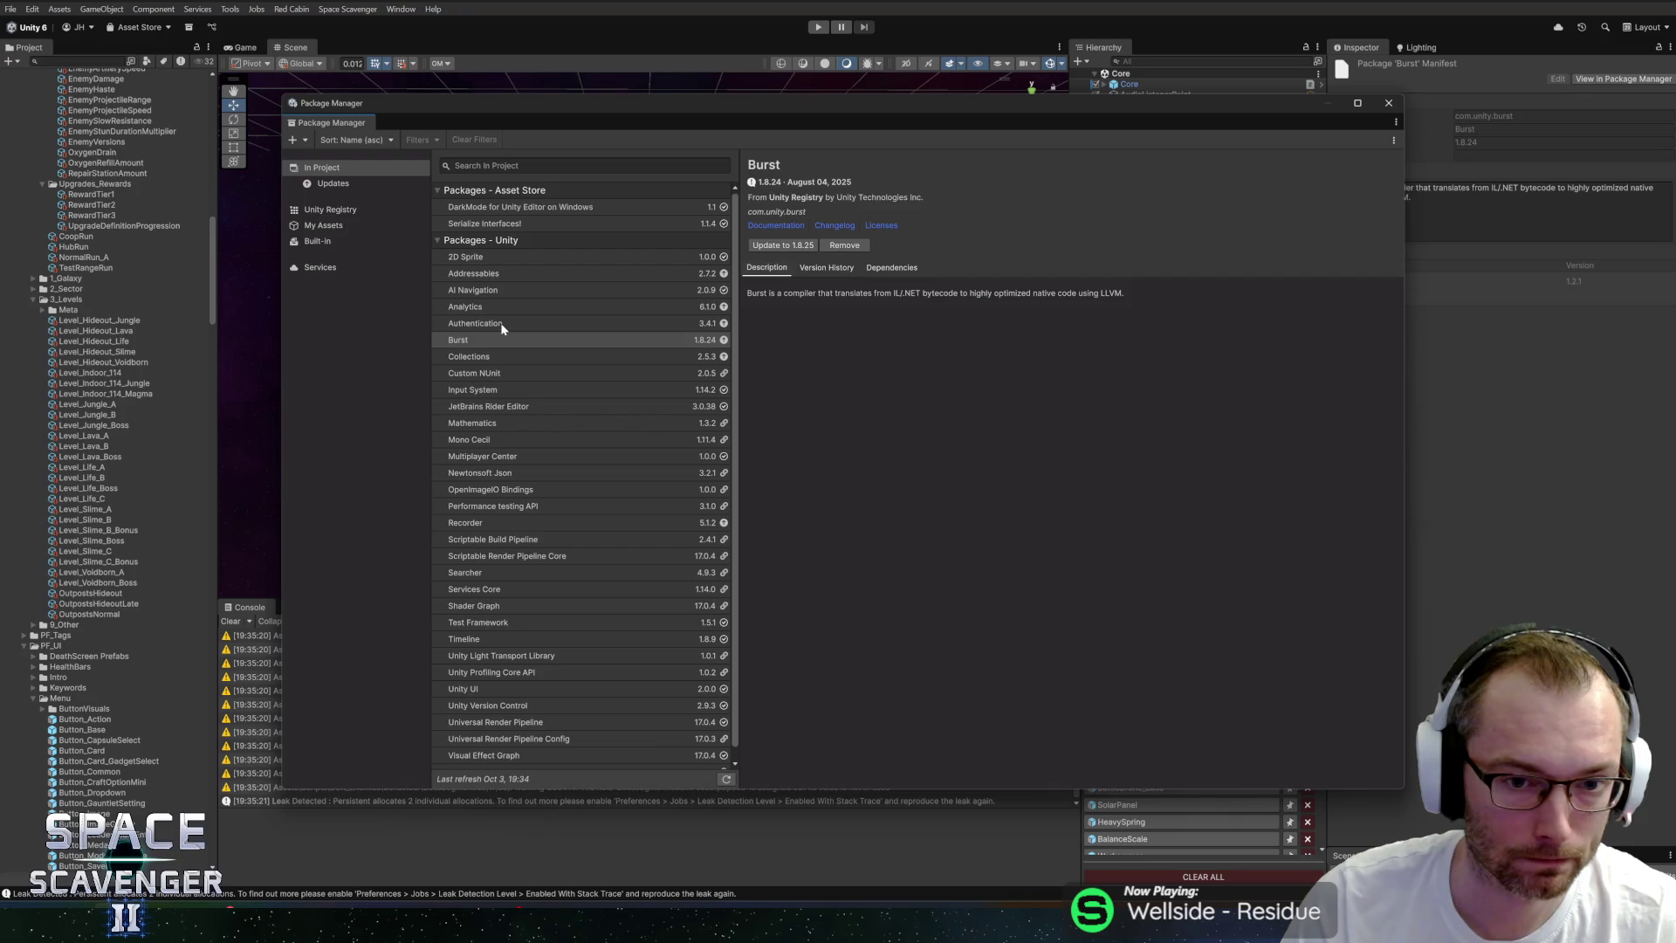
pyautogui.click(502, 324)
pyautogui.click(501, 309)
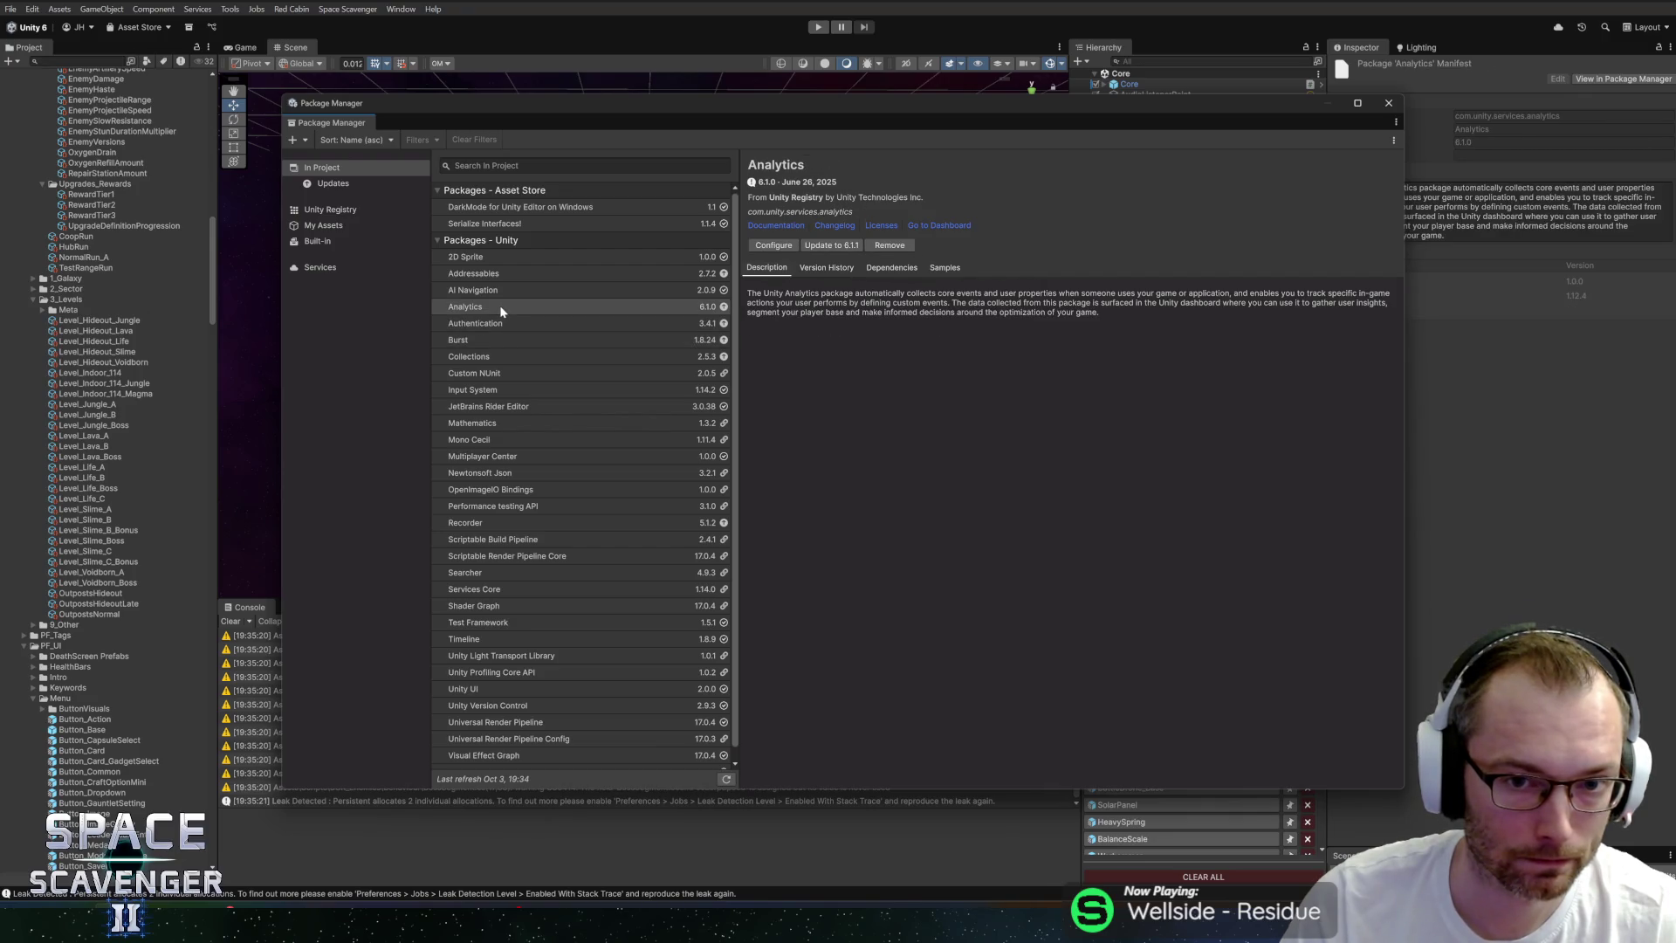
pyautogui.click(497, 276)
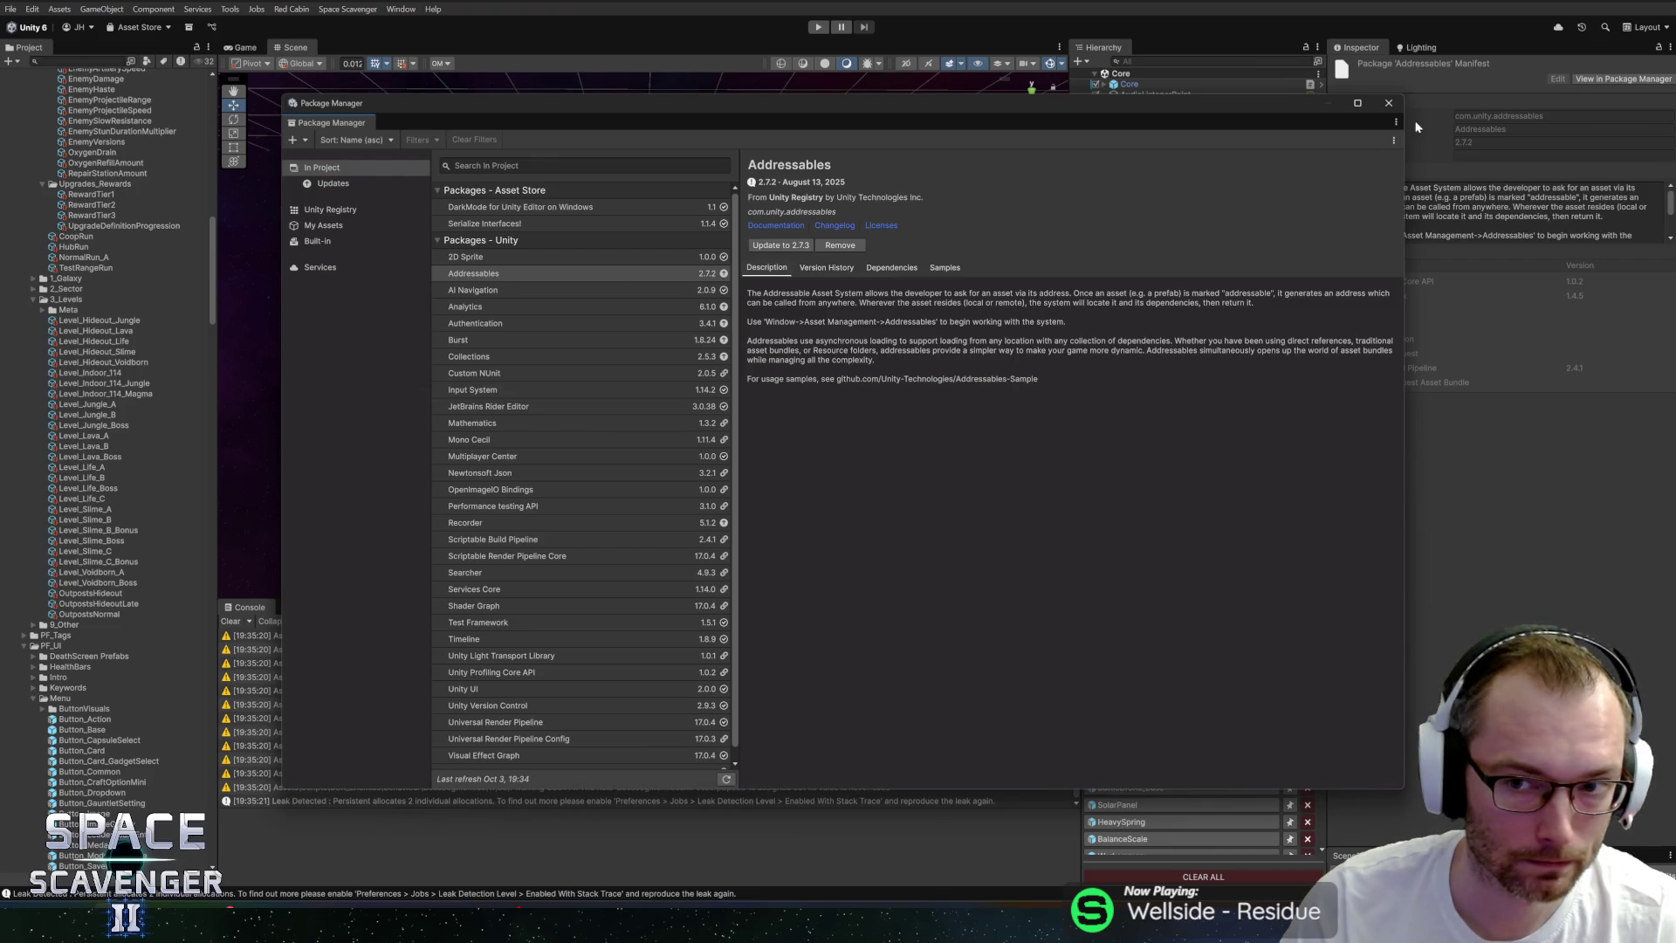
pyautogui.click(1391, 104)
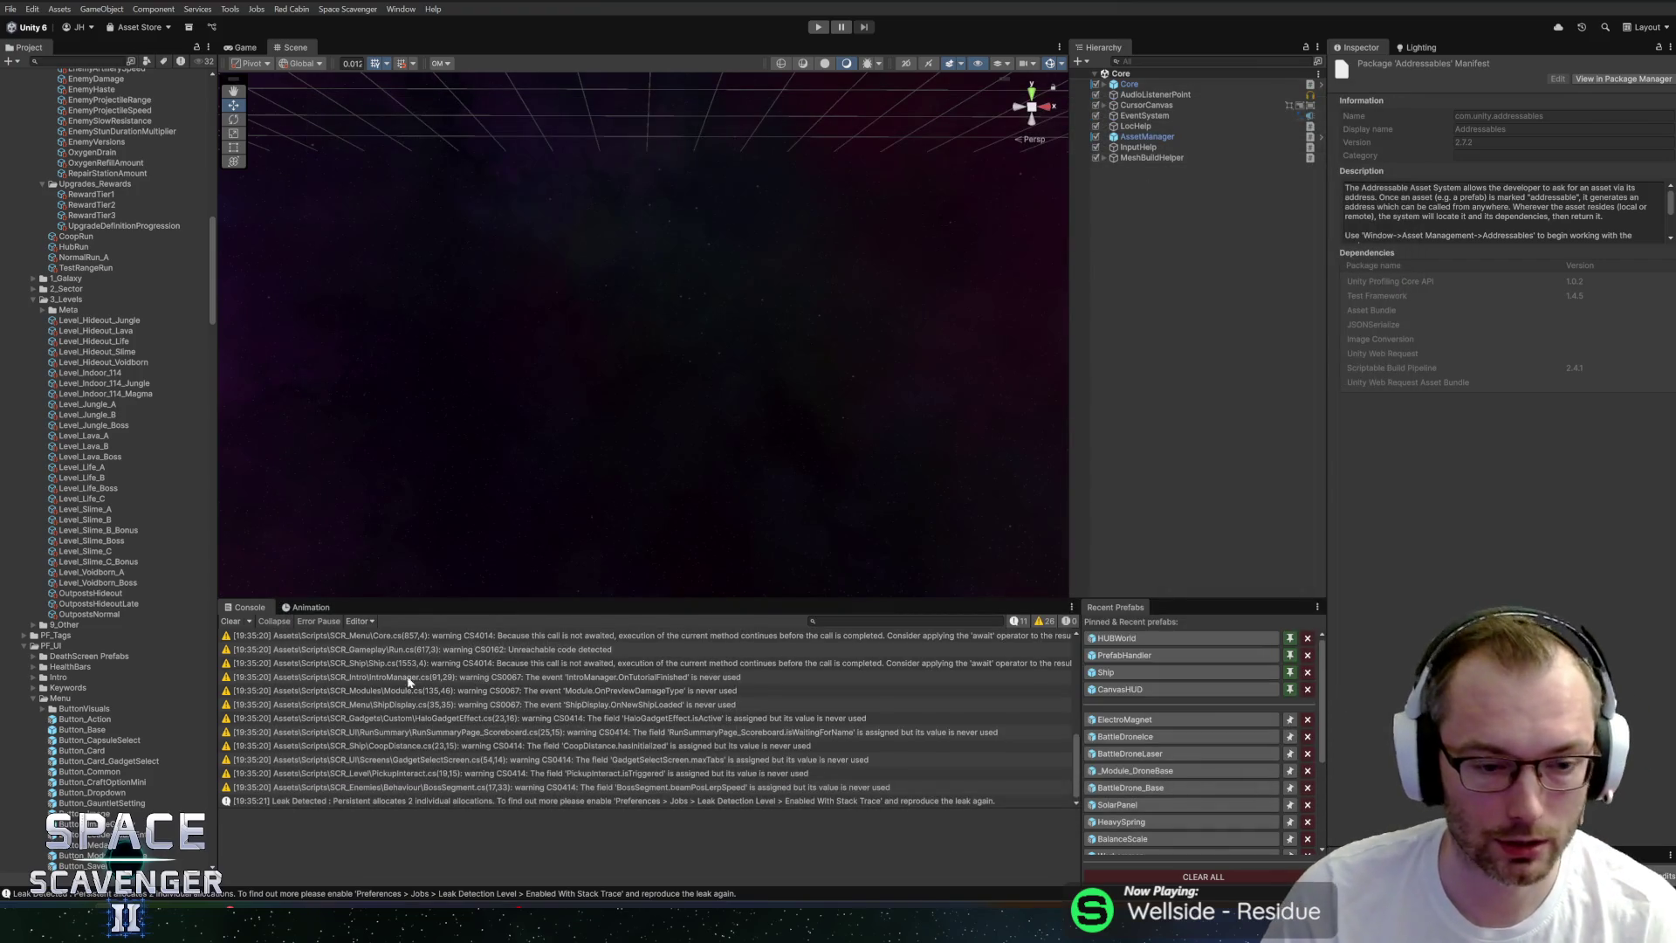
# Enter Play mode, press F at the Customize Ship ring, and switch to the Medals tab.
pyautogui.click(825, 26)
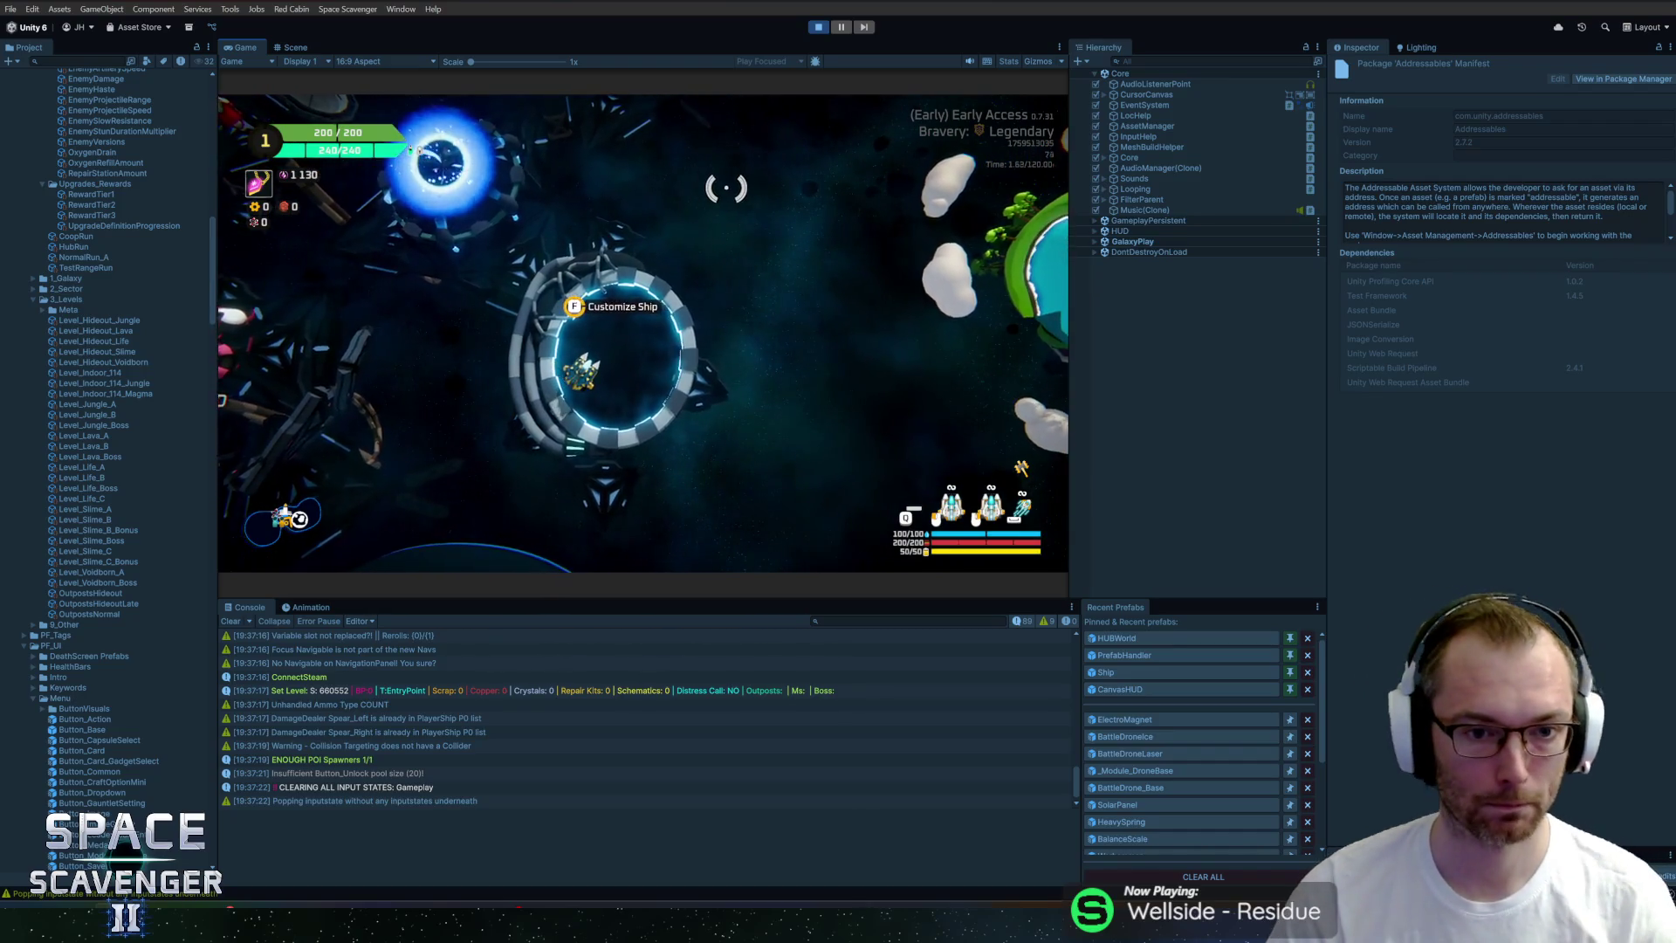
pyautogui.press('f')
pyautogui.click(543, 169)
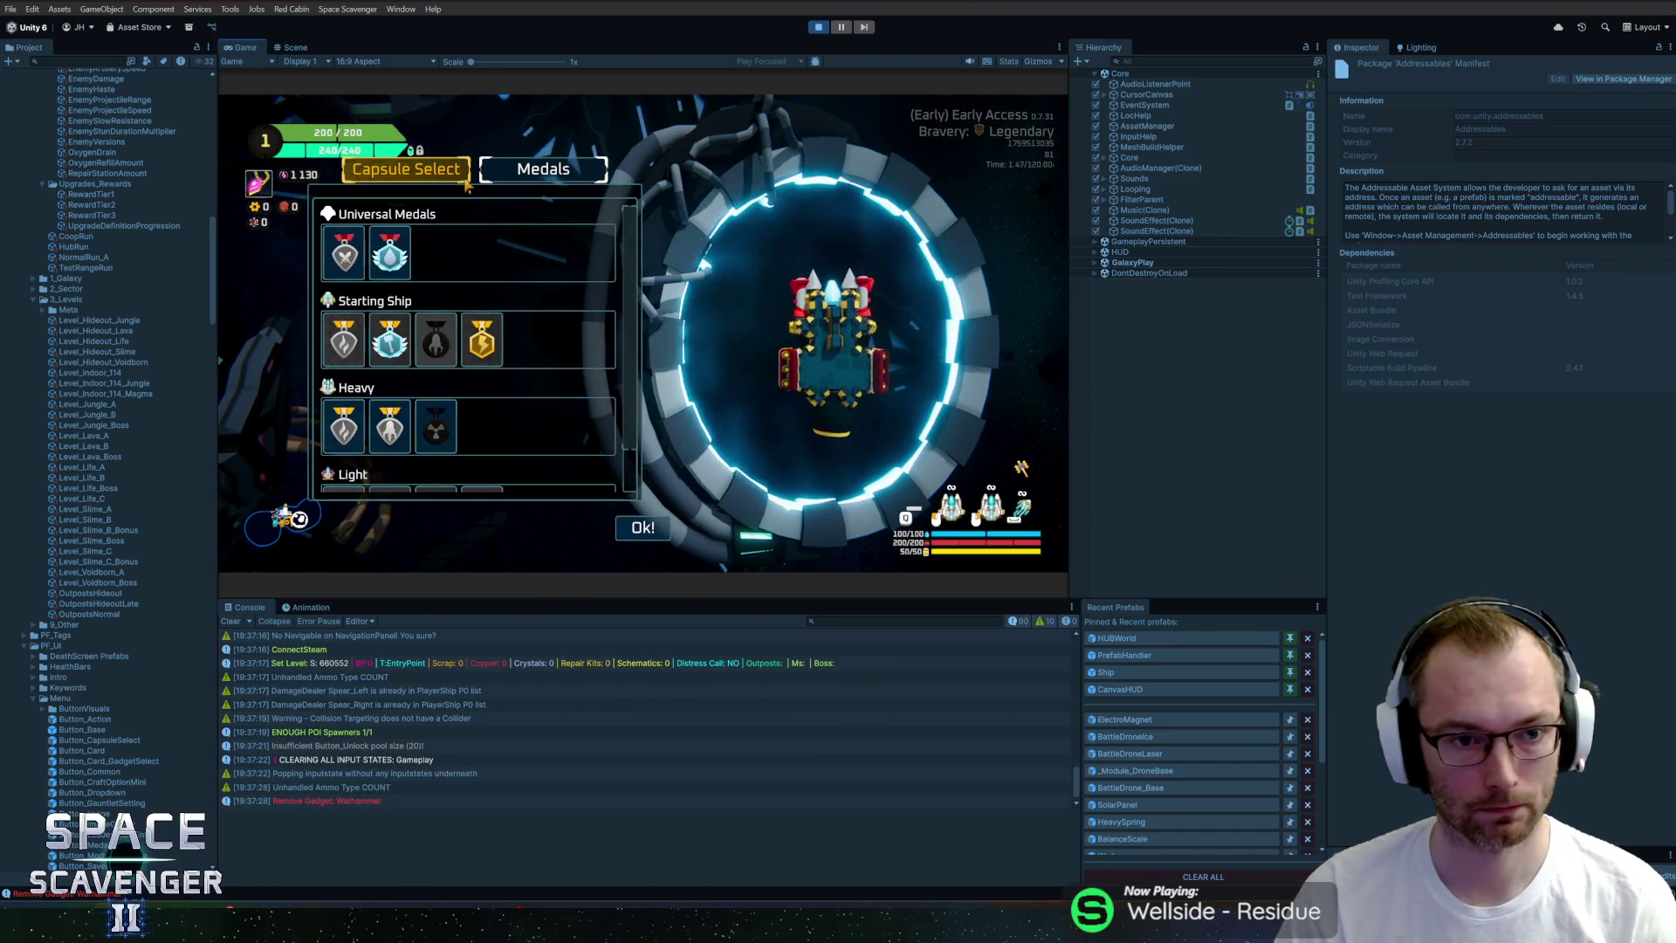
# Read the medal requirement cards, then press Escape to leave the customise menu.
pyautogui.scroll(-2, 435, 384)
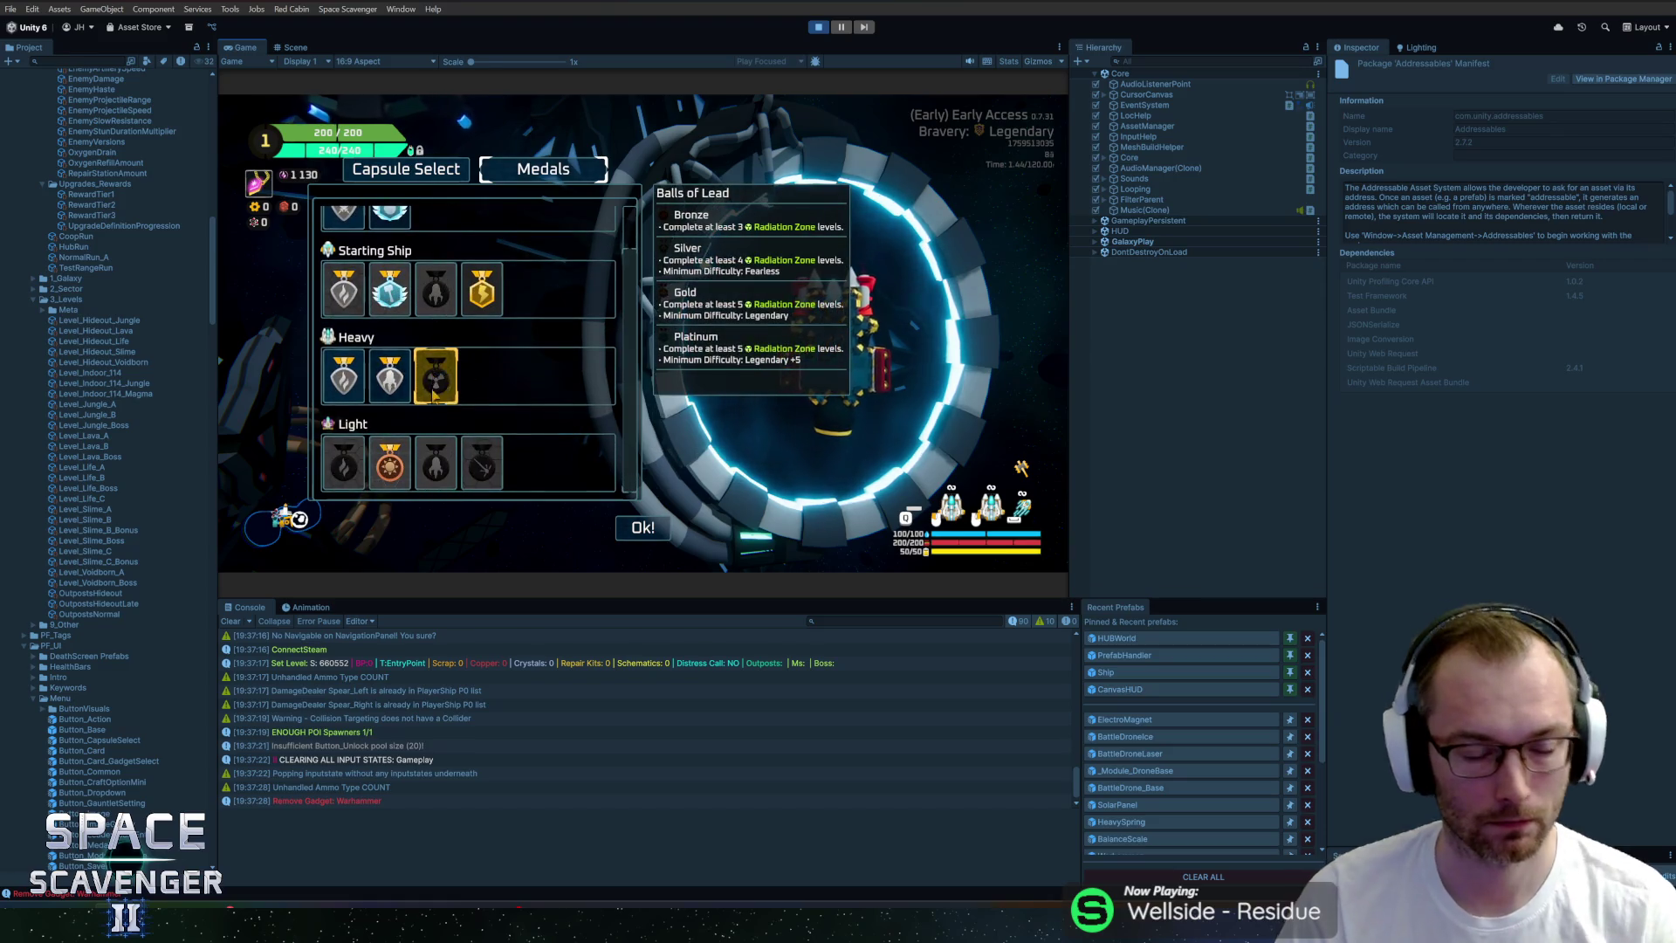
pyautogui.scroll(2, 445, 388)
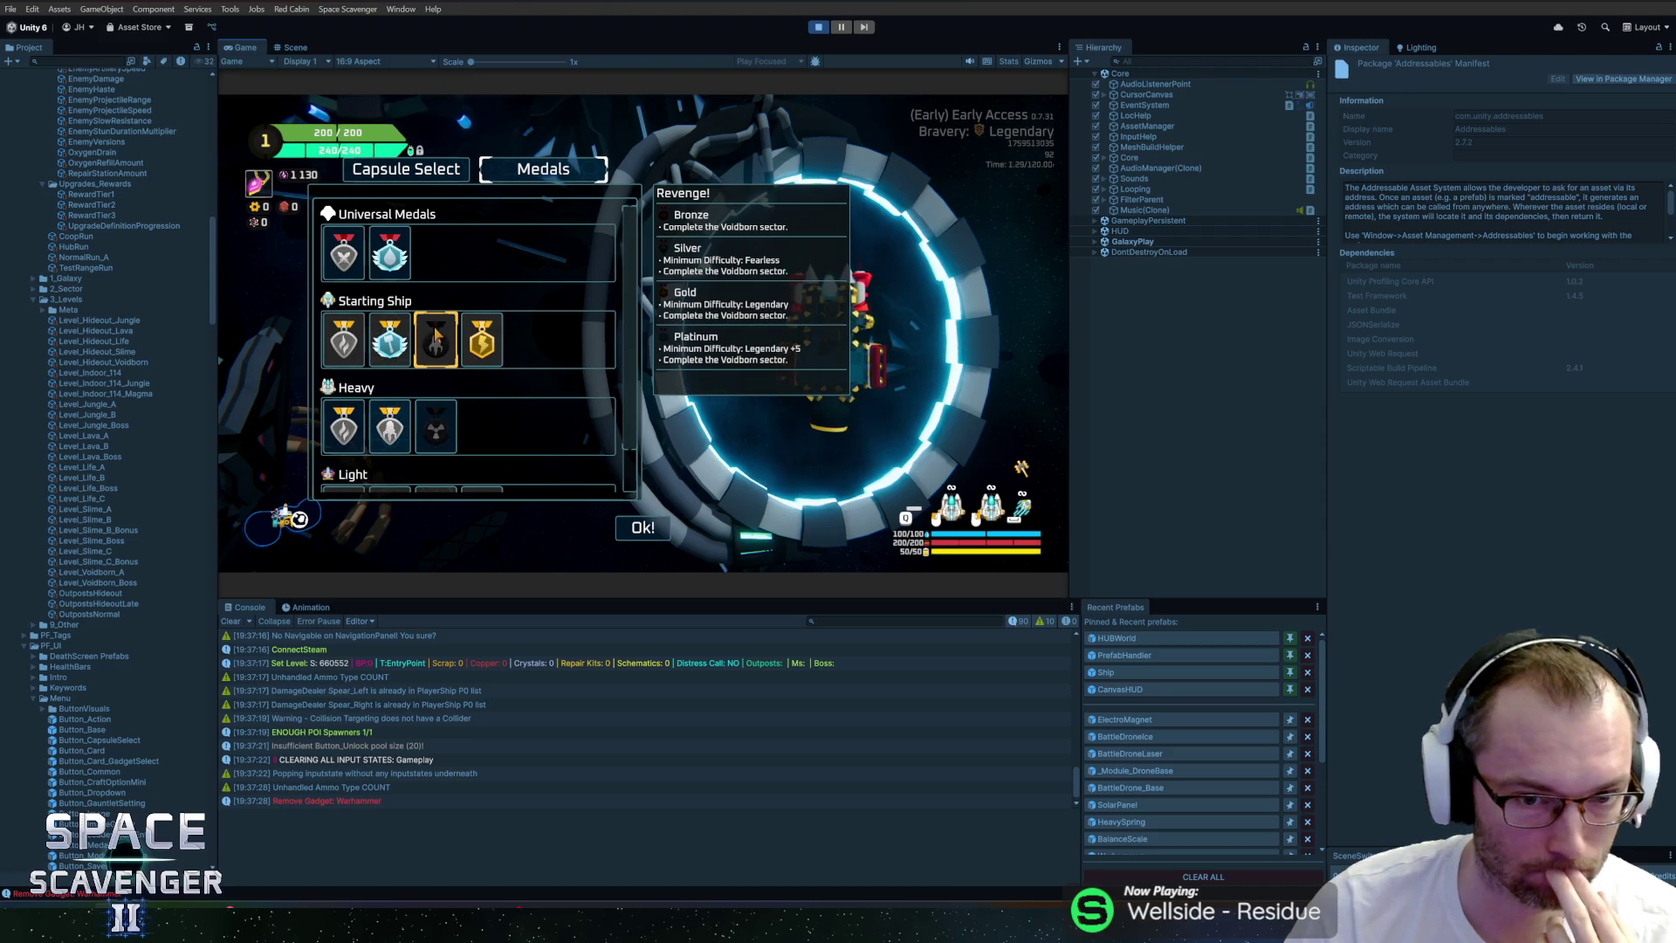
pyautogui.moveTo(494, 348)
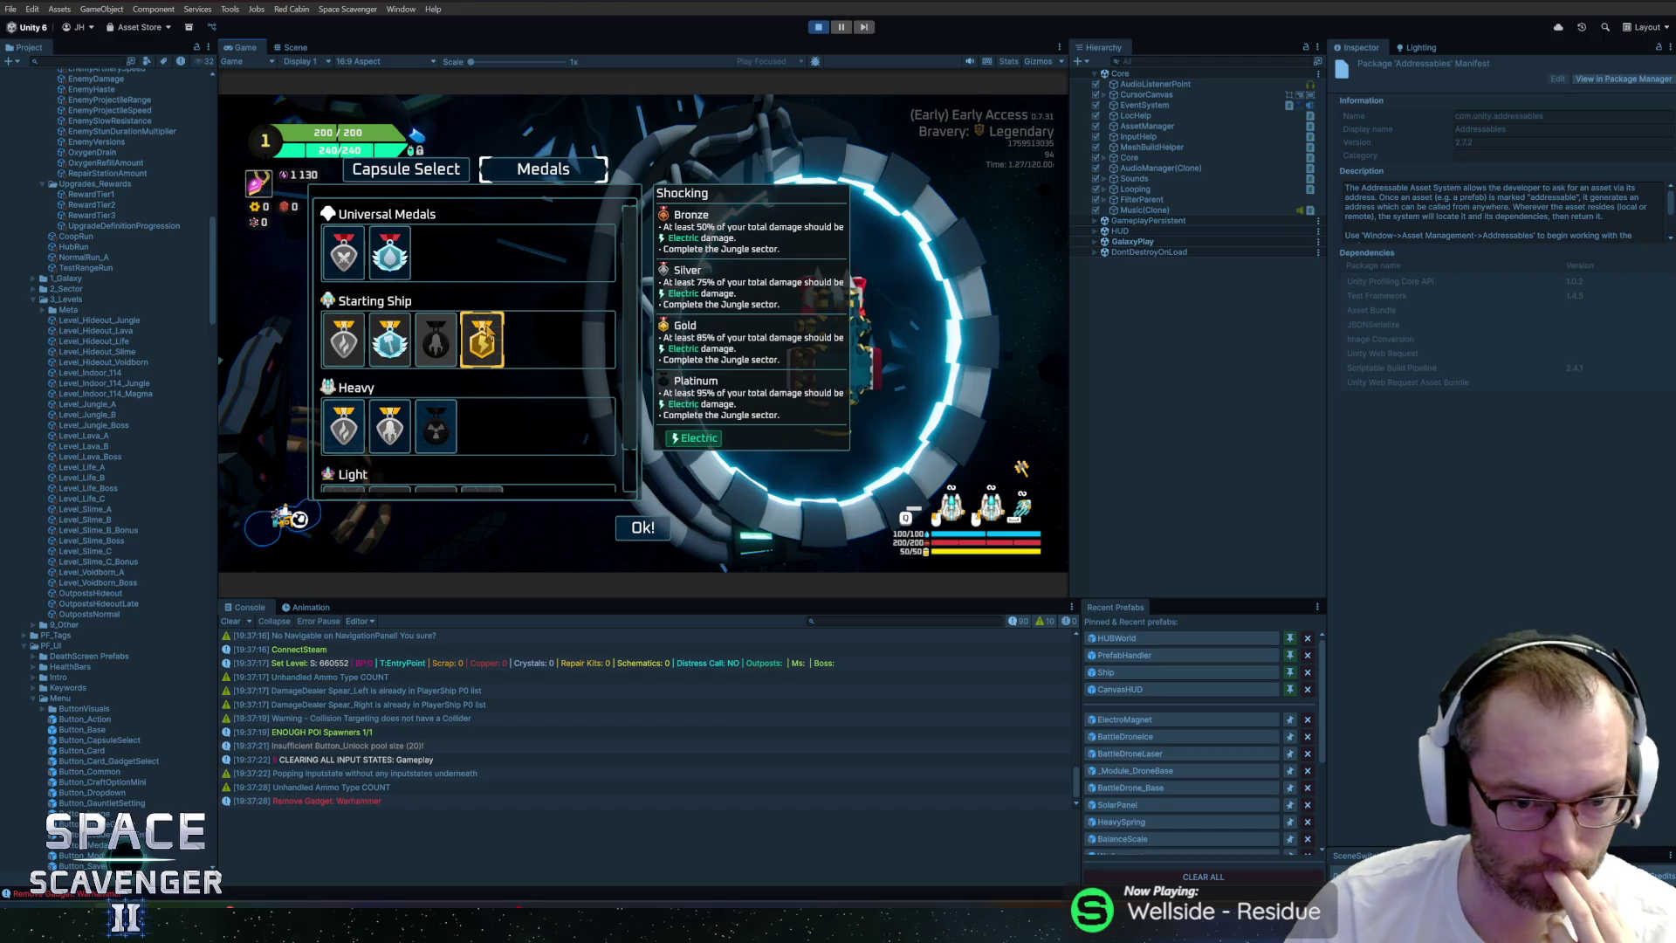
pyautogui.moveTo(409, 340)
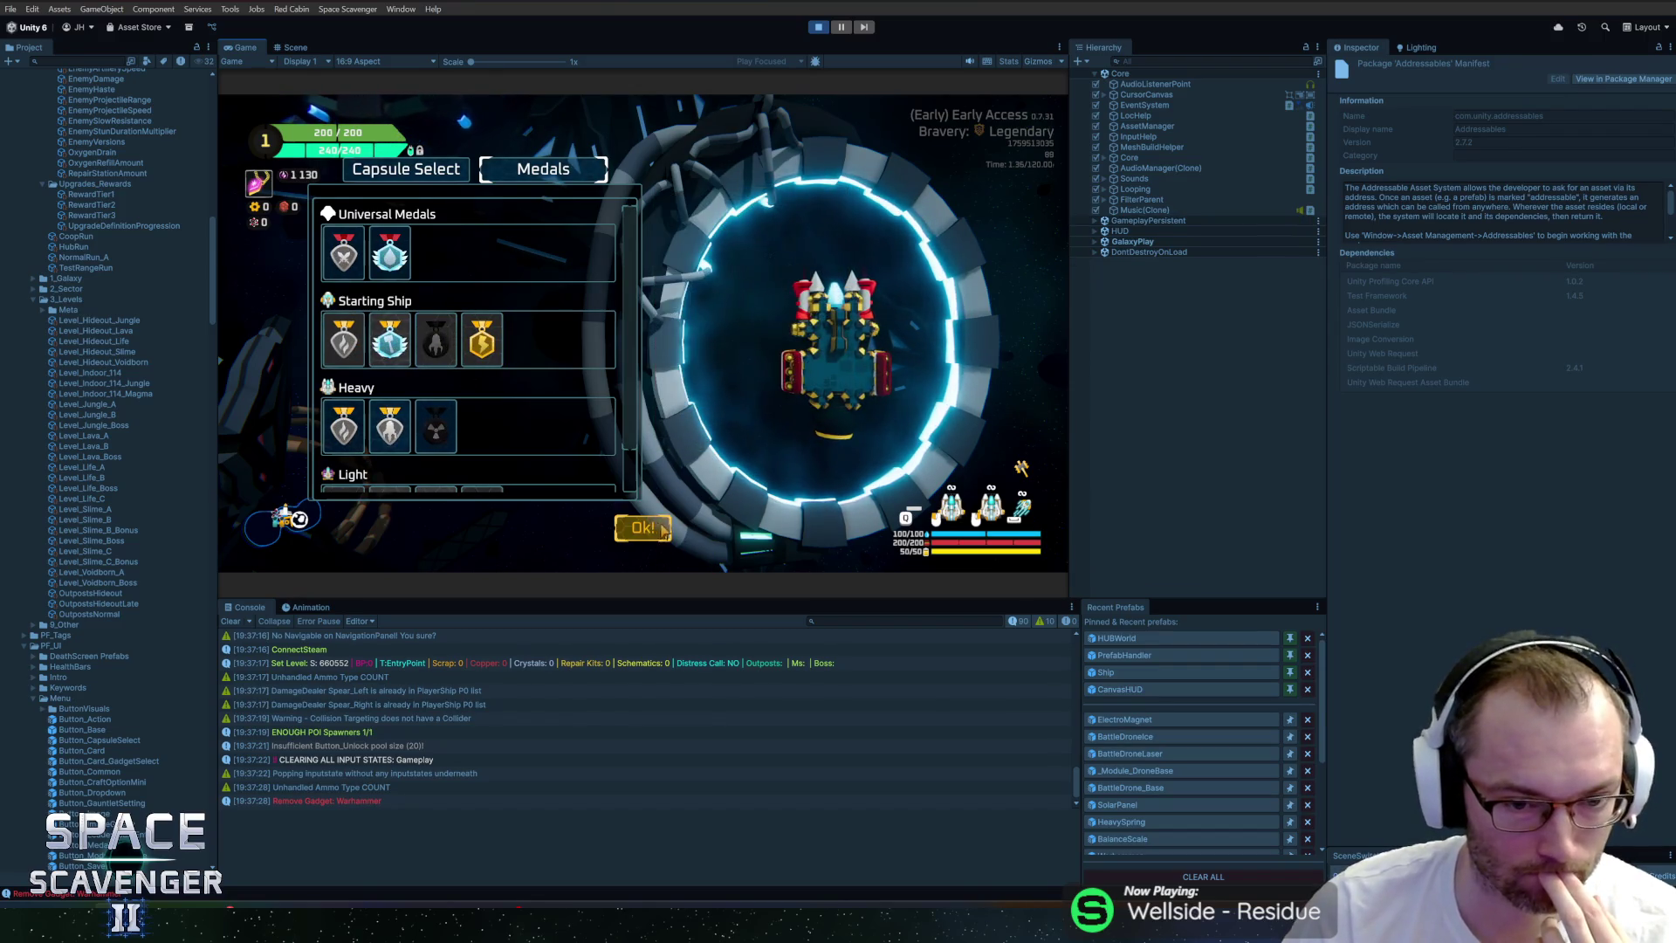
pyautogui.scroll(-5, 384, 349)
pyautogui.press('Escape')
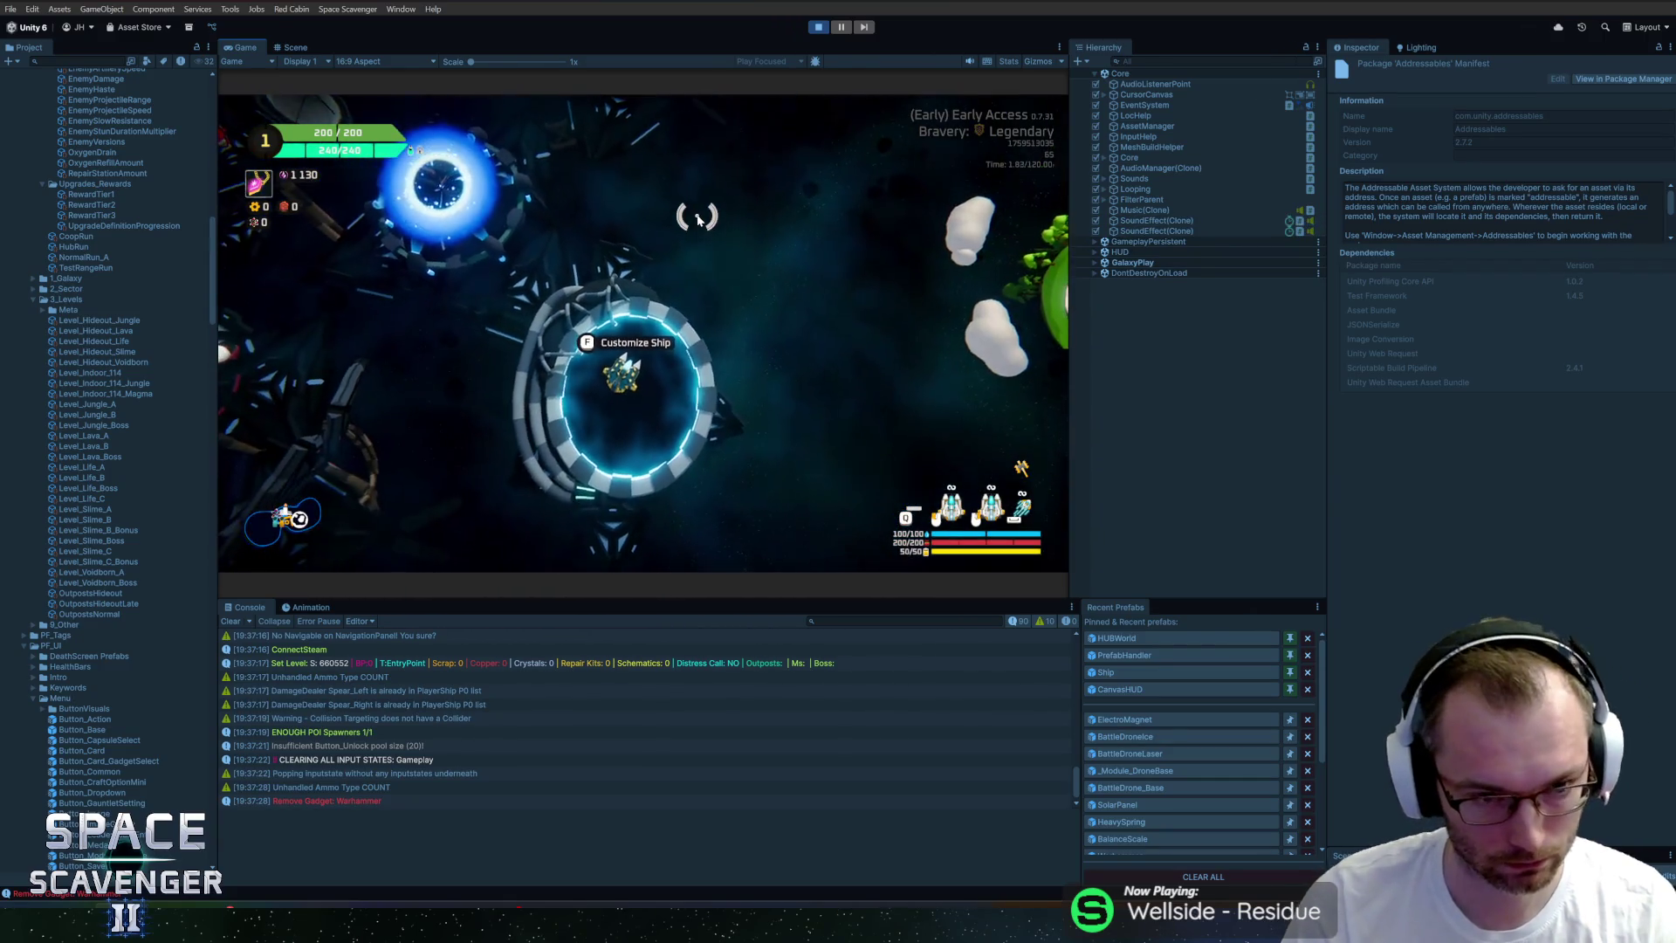
# Spawn an Ammo Crate with the console command 'spawn ammoc' and attach it to the ship.
pyautogui.press('`')
pyautogui.write('spawn ammoc')
pyautogui.press('Return')
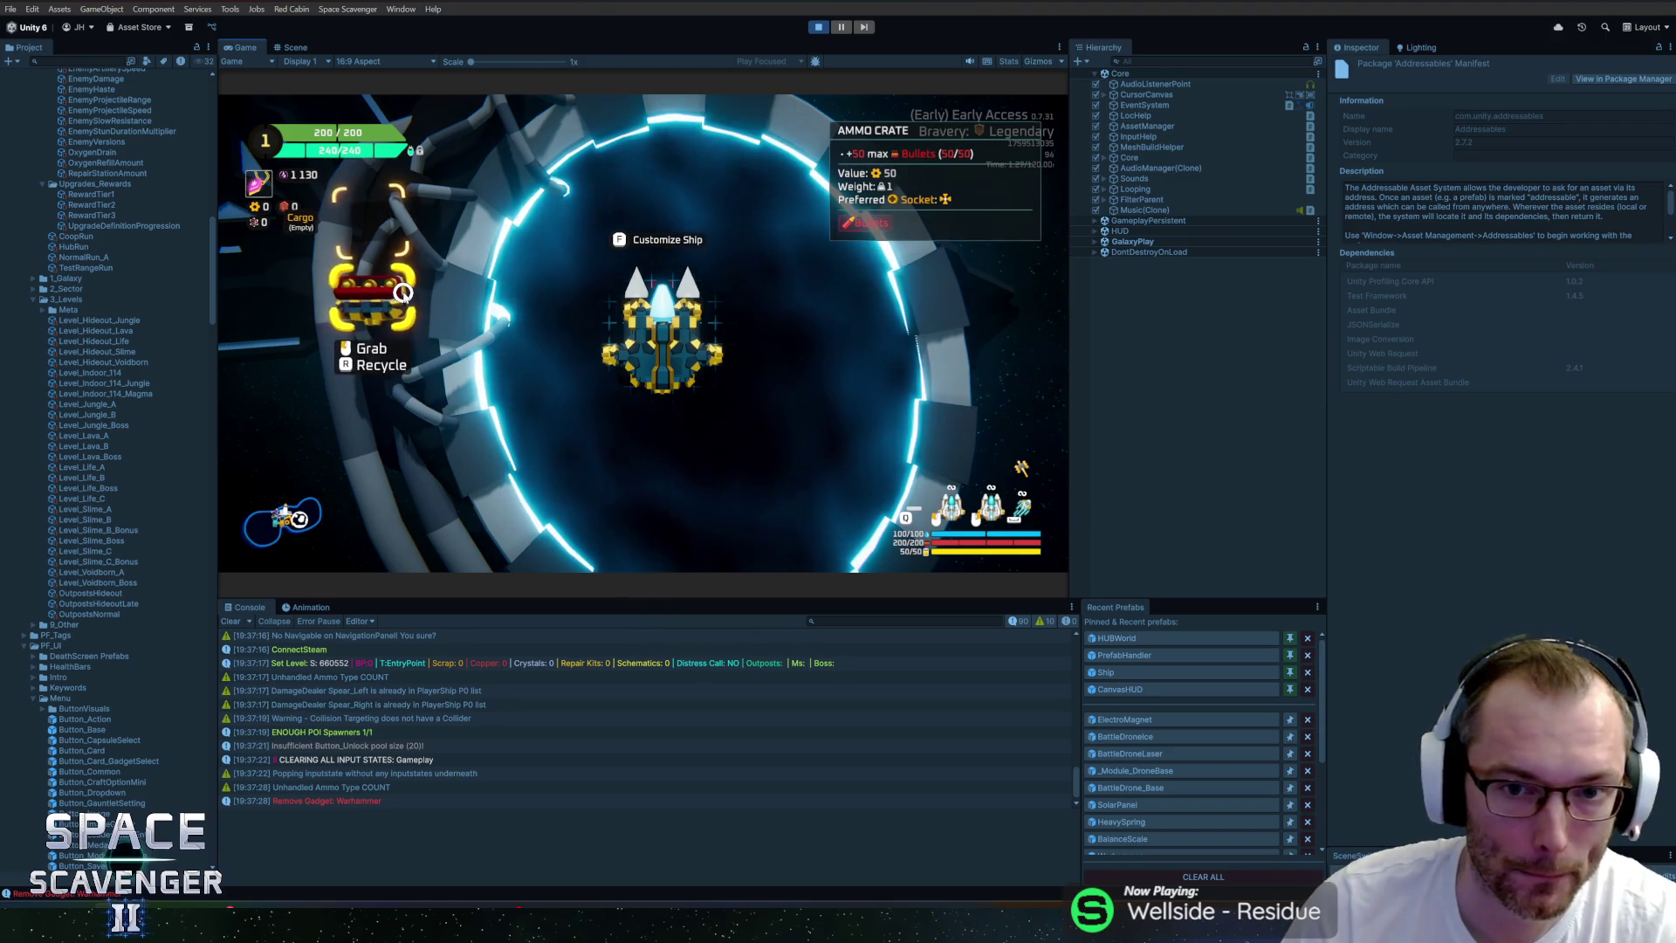
pyautogui.click(417, 294)
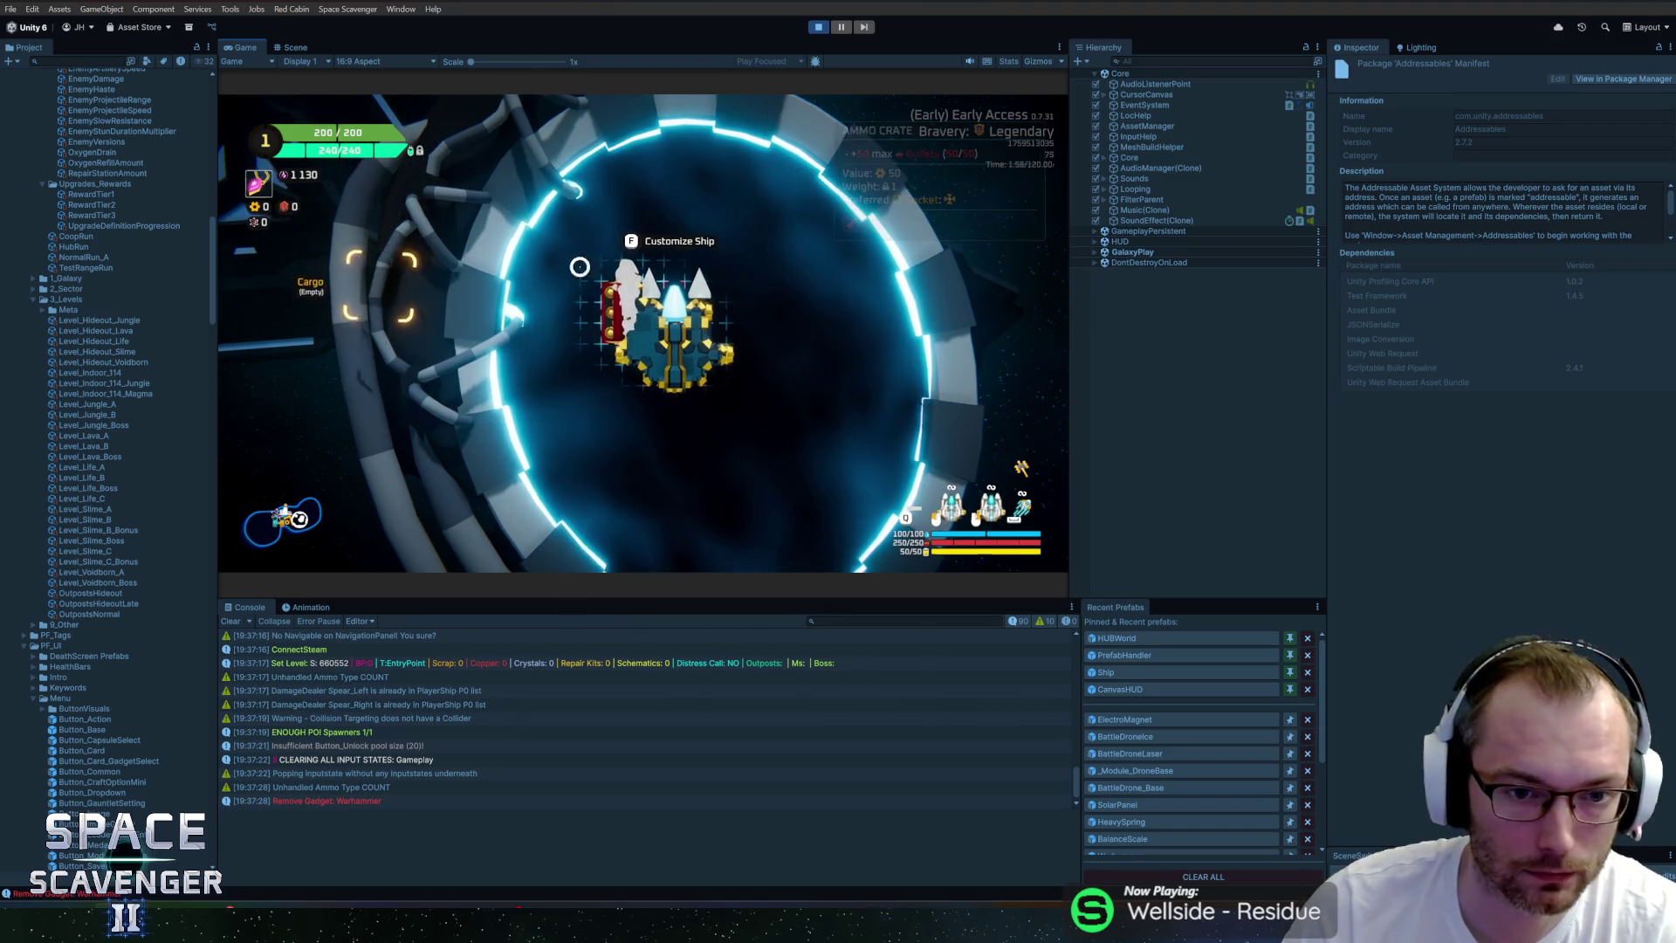
pyautogui.click(602, 300)
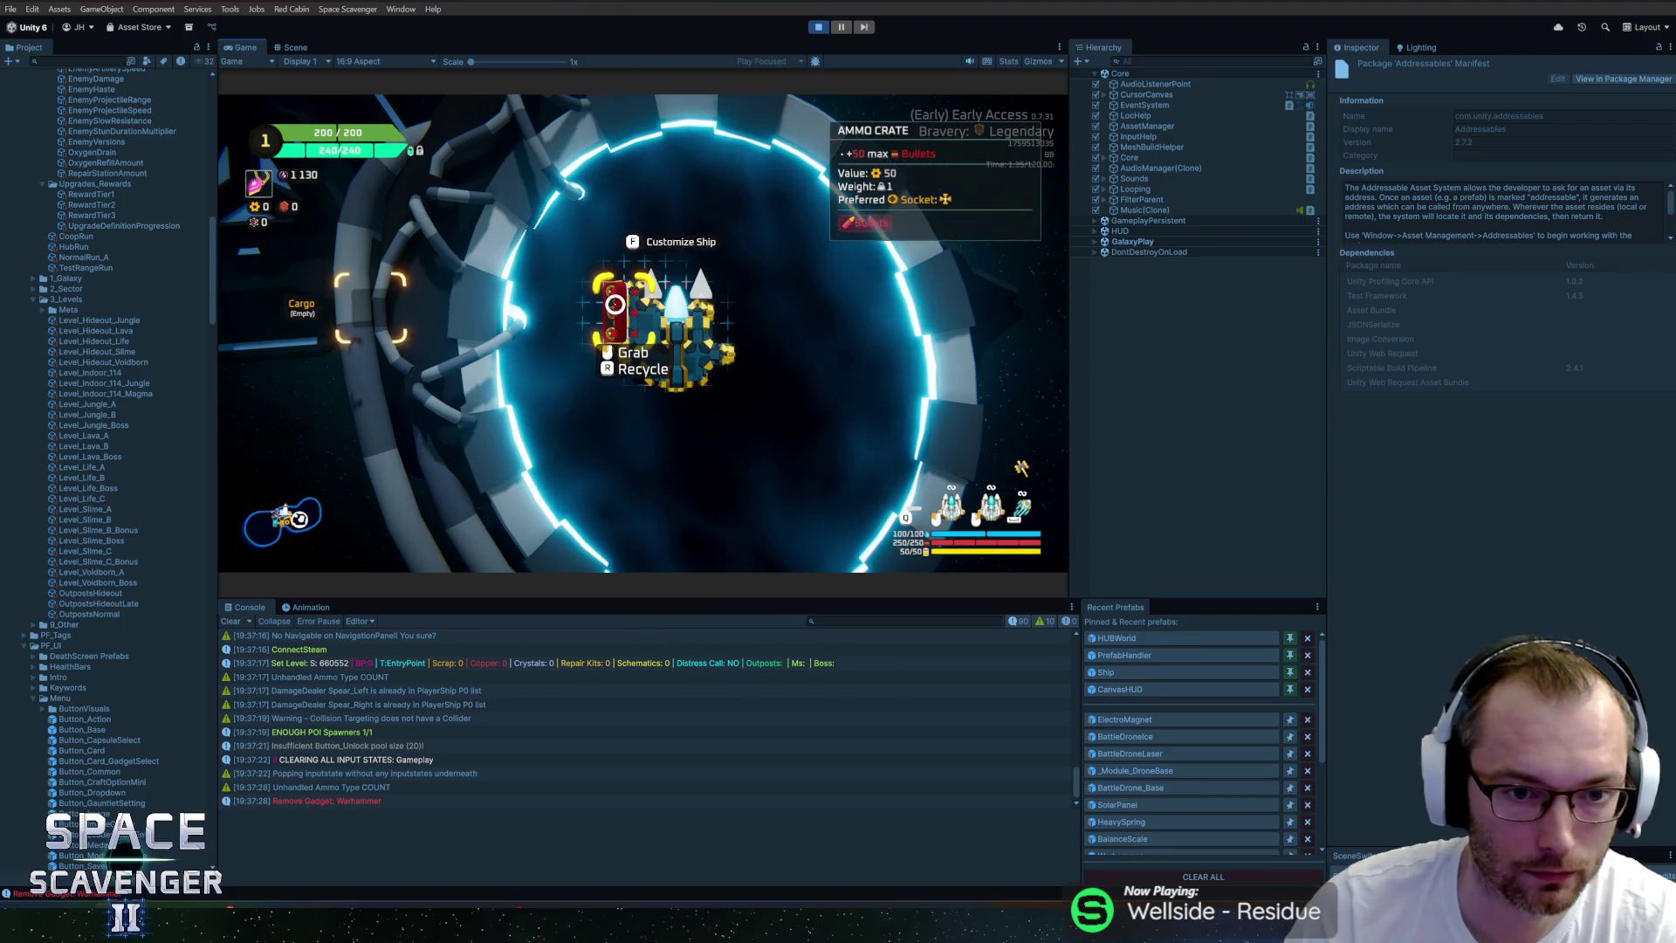
pyautogui.click(617, 302)
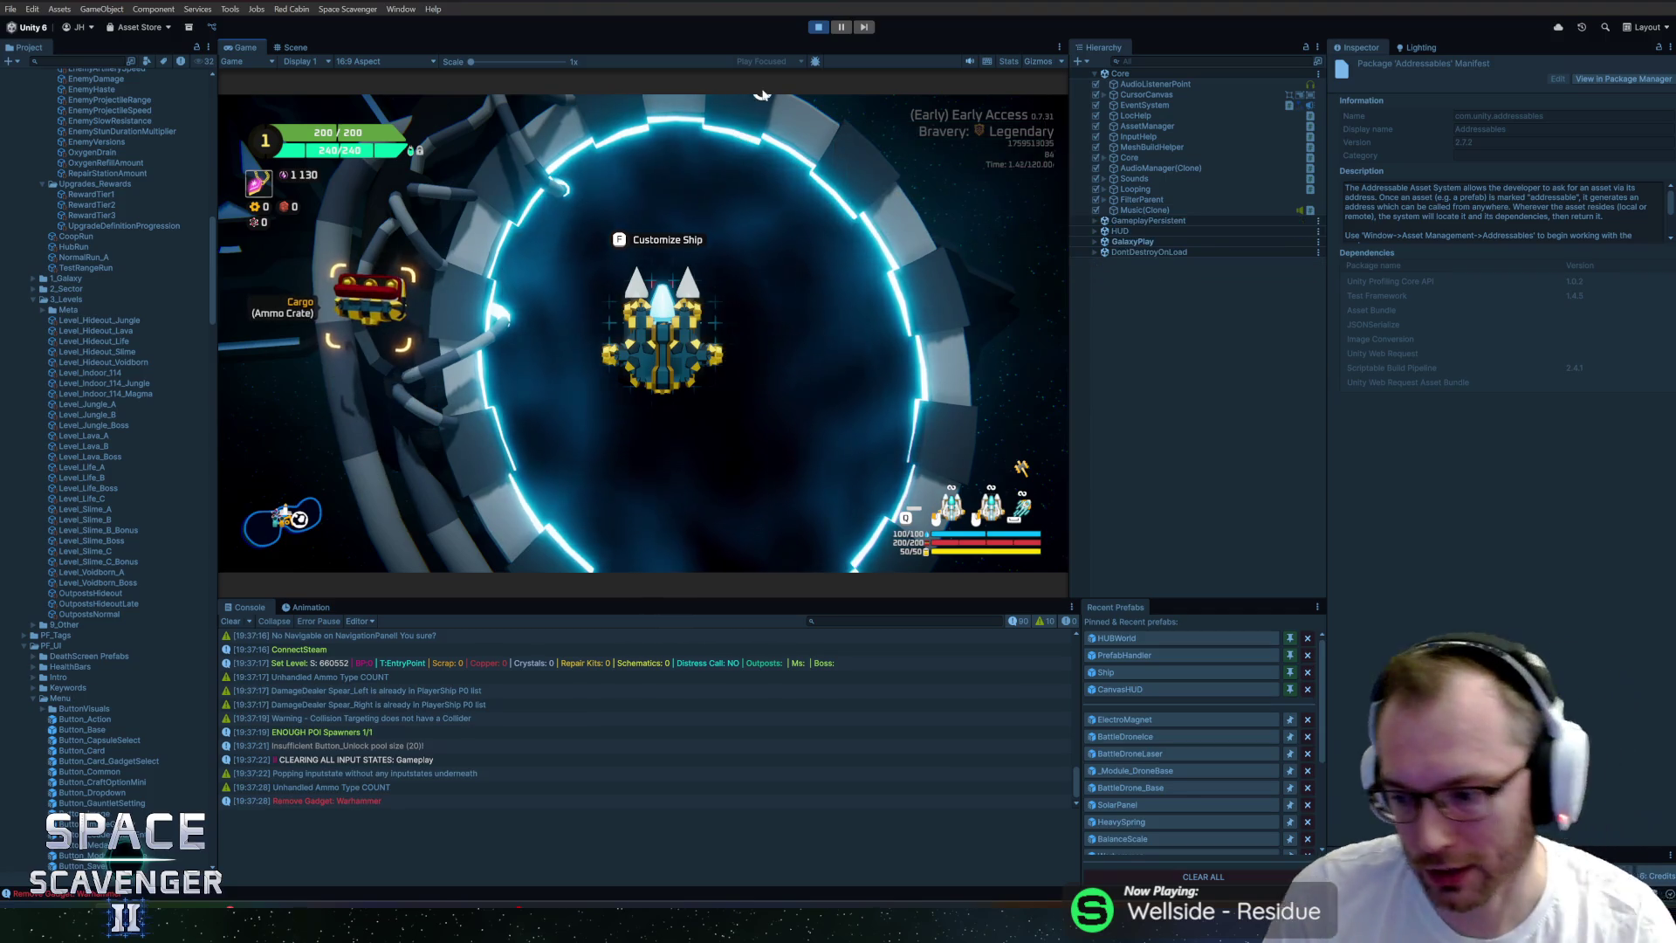
pyautogui.press('w')
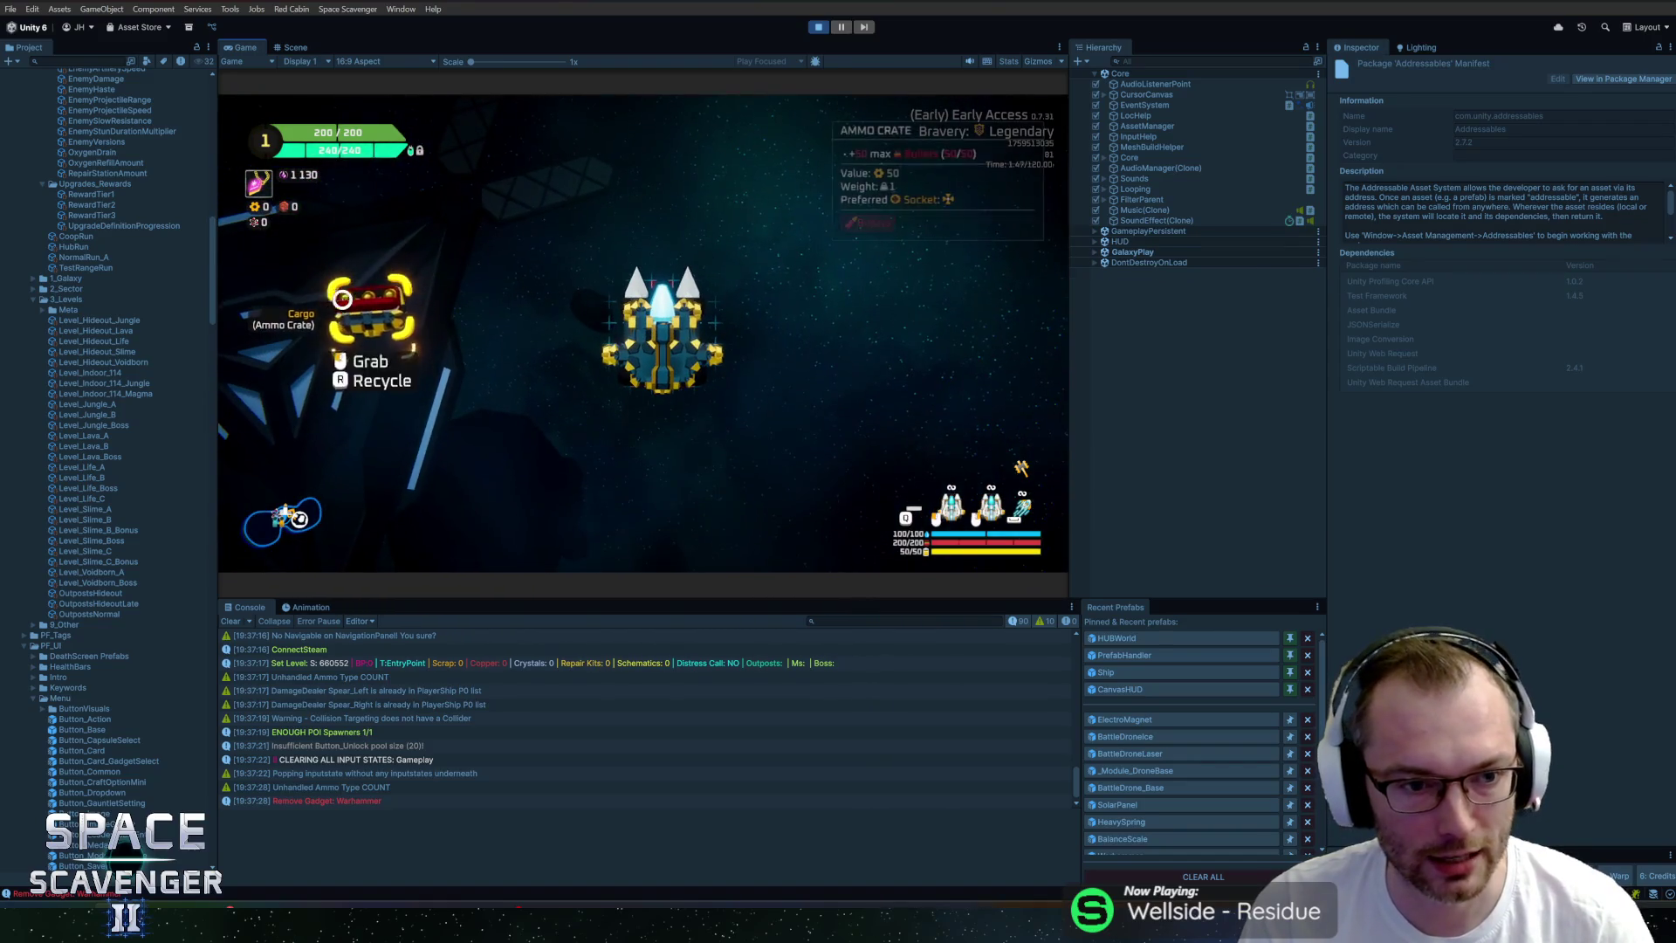
pyautogui.click(541, 286)
# Spawn a Circle Transformer via 'spawn transform', pick it up, and recall the last console command.
pyautogui.press('`')
pyautogui.write('spawn transform')
pyautogui.press('Down')
pyautogui.press('Return')
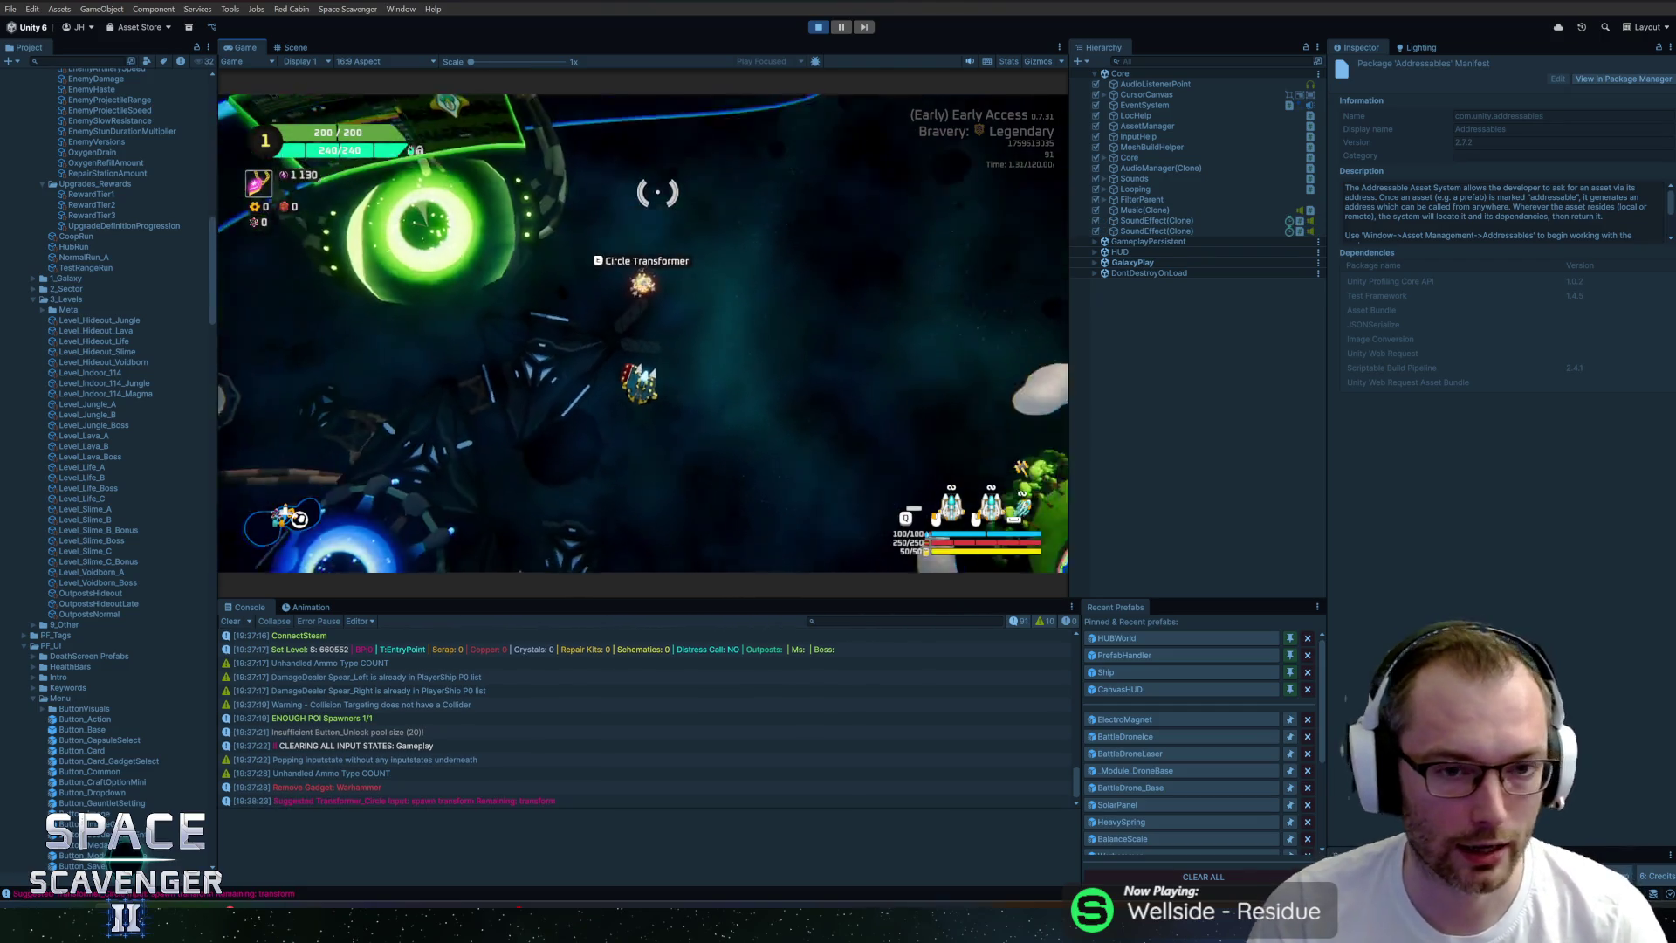
pyautogui.press('e')
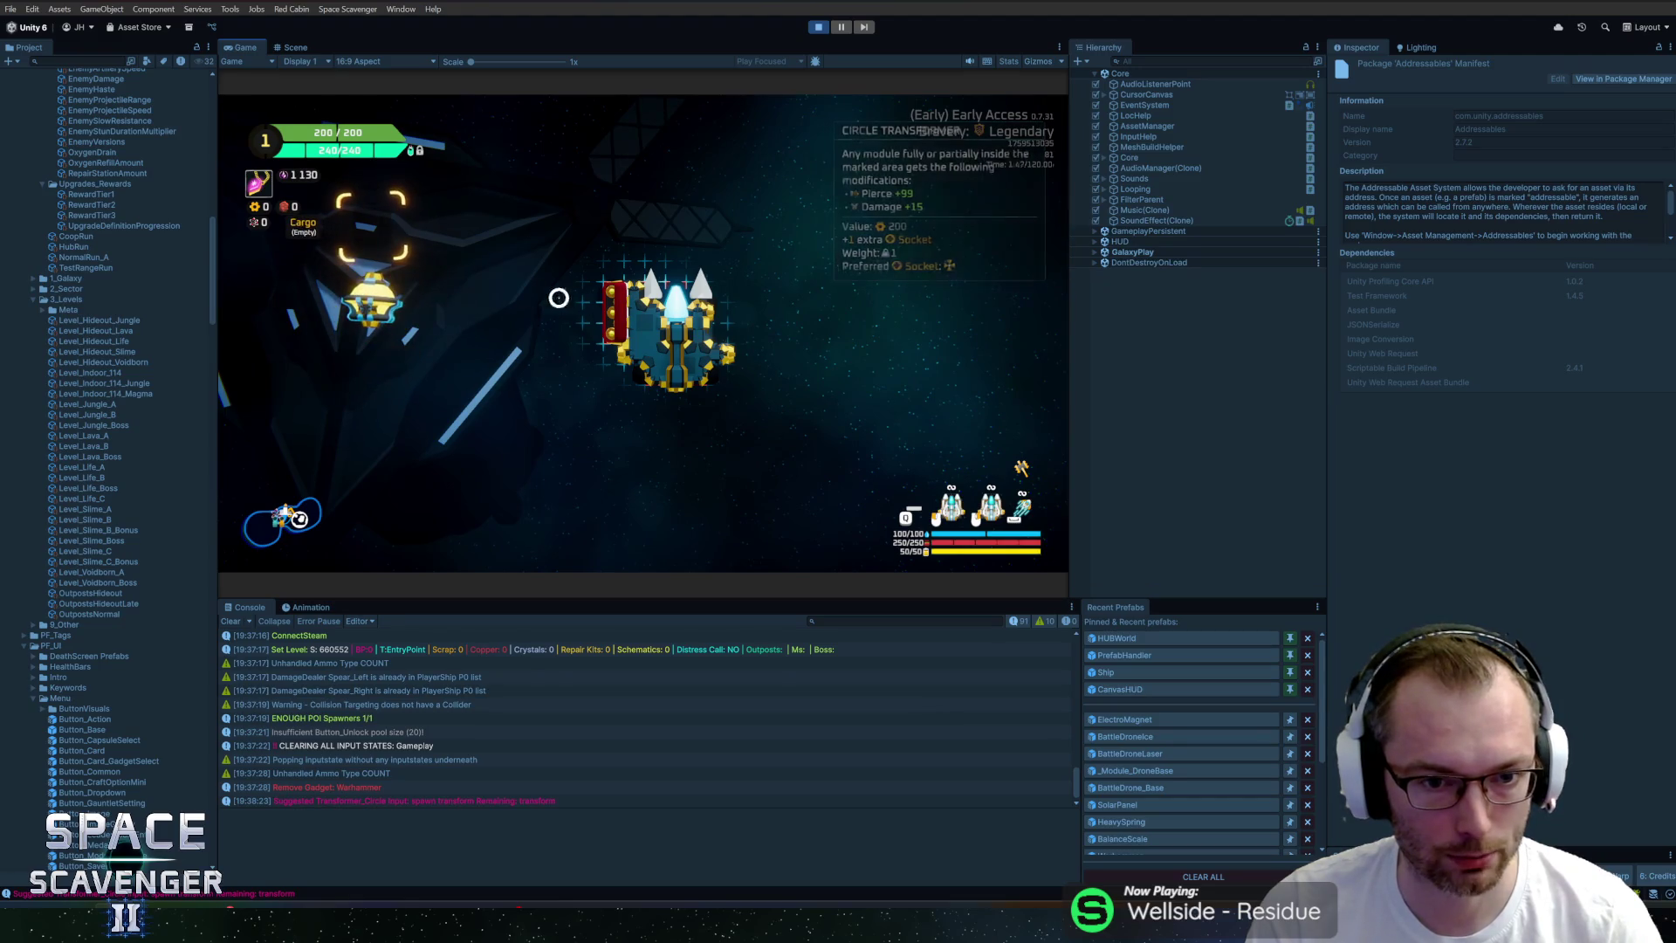
pyautogui.press('`')
pyautogui.press('Up')
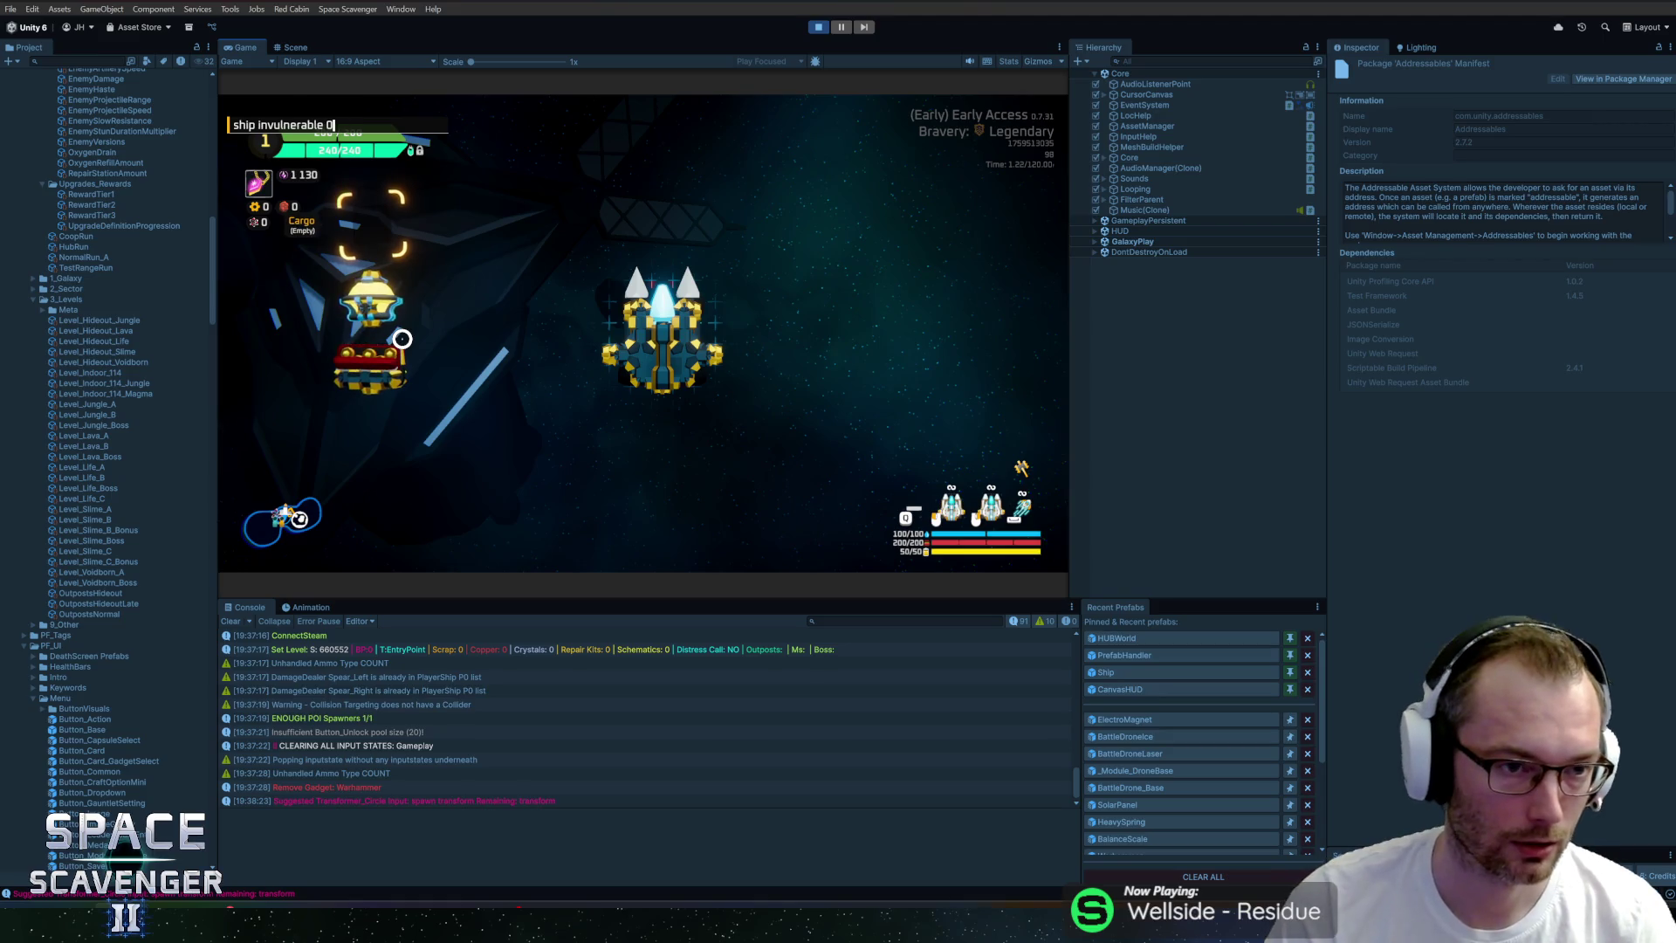
# Run 'spawn BodyStandard' in the game console.
pyautogui.hotkey('ctrl', 'BackSpace')
pyautogui.write('bodys')
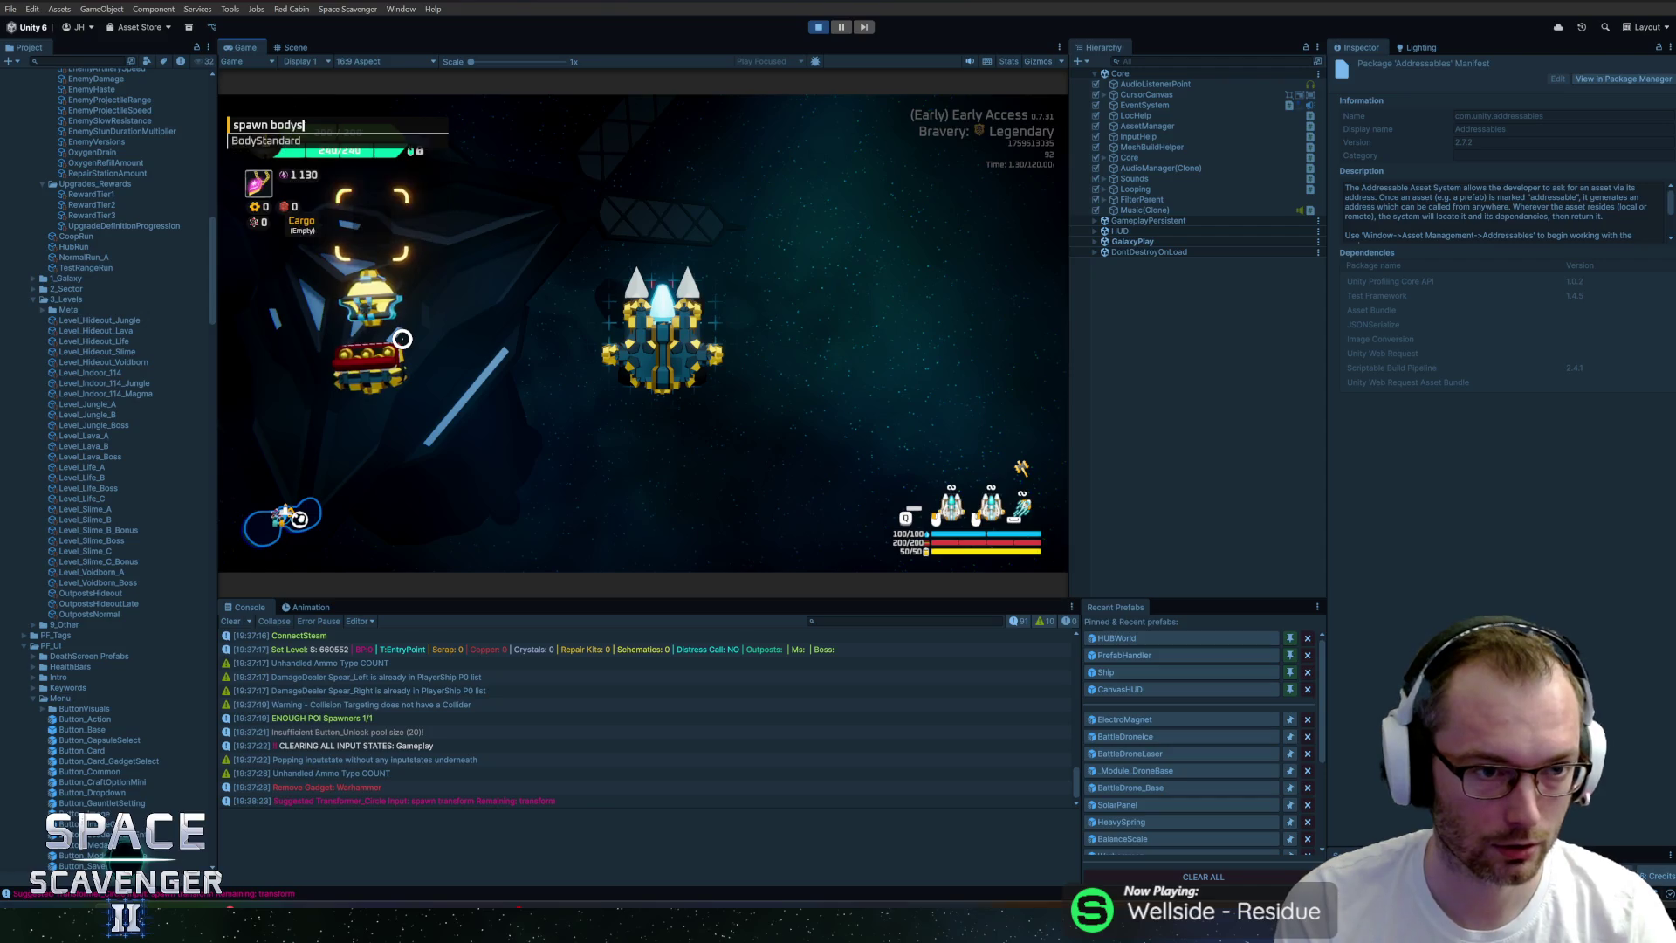
pyautogui.press('Return')
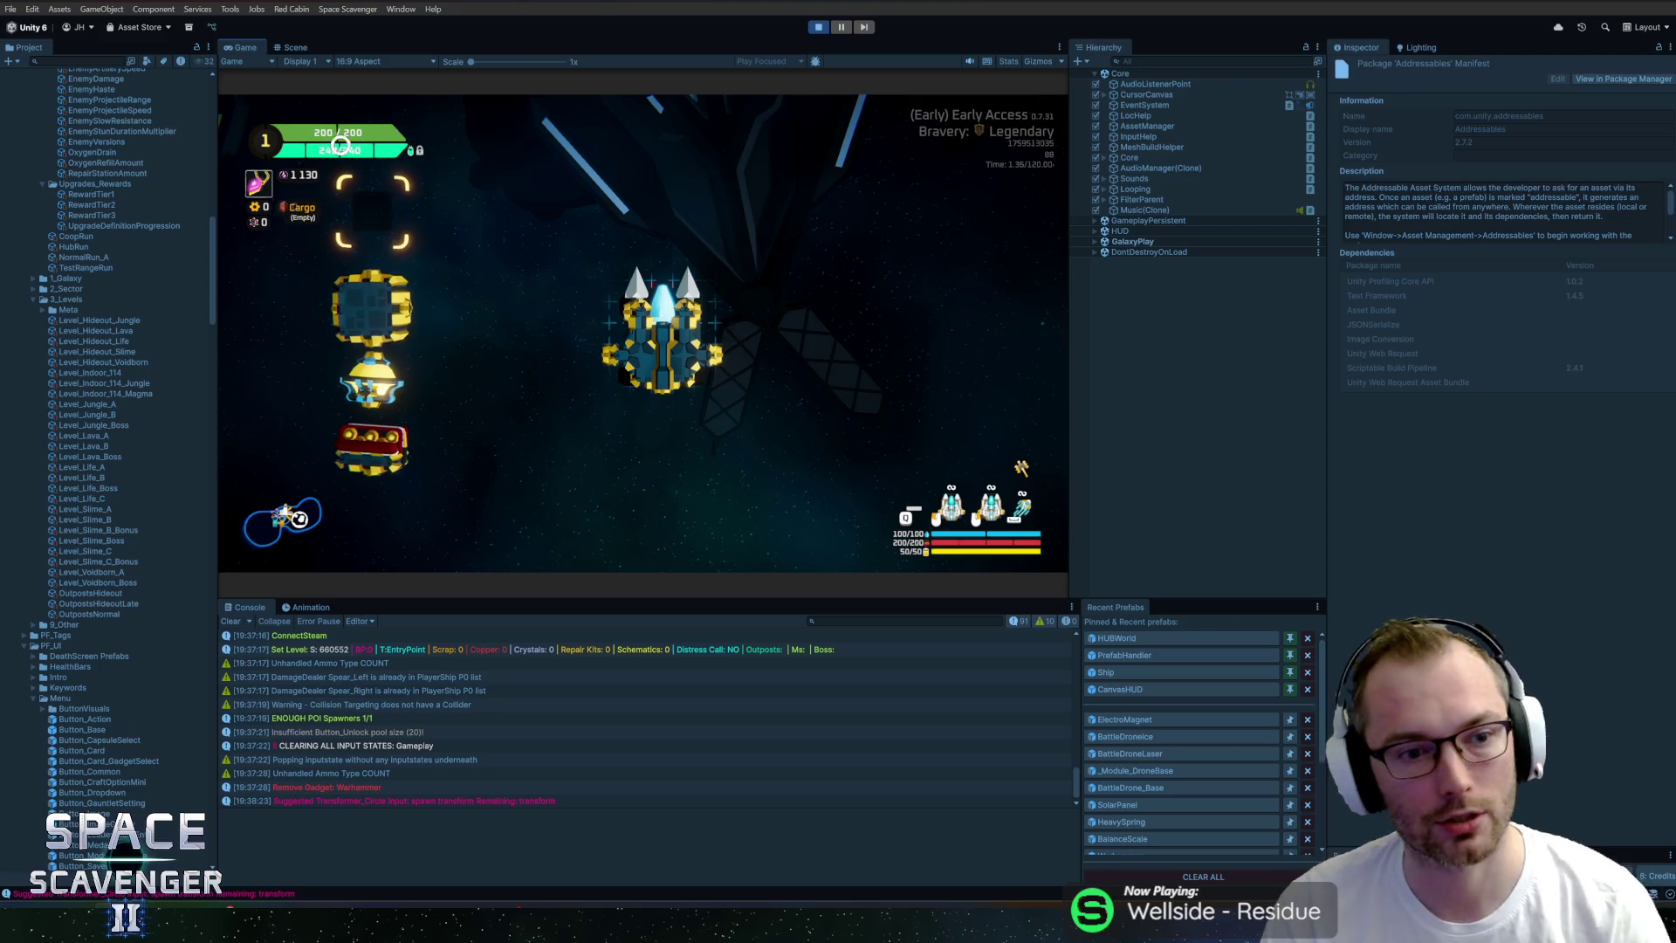
# Drag the body module and the Circle Transformer onto the ship to attach them.
pyautogui.moveTo(371, 306)
pyautogui.mouseDown()
pyautogui.moveTo(515, 280)
pyautogui.moveTo(508, 300)
pyautogui.moveTo(528, 299)
pyautogui.moveTo(306, 332)
pyautogui.moveTo(712, 331)
pyautogui.moveTo(492, 442)
pyautogui.mouseUp()
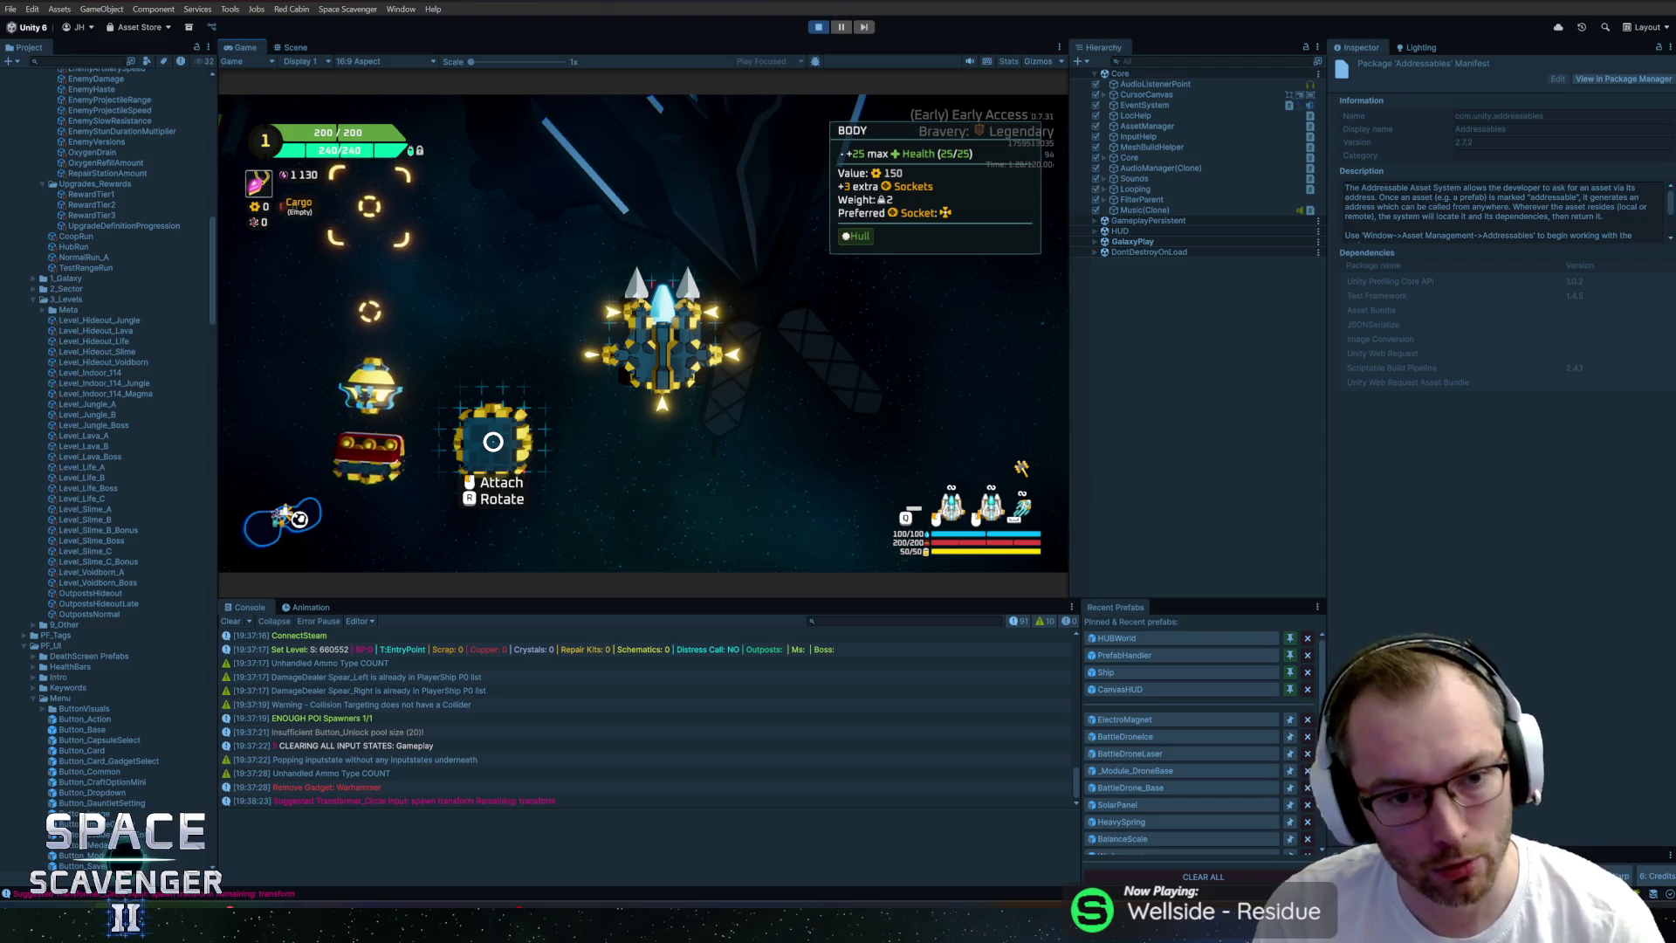
pyautogui.moveTo(492, 442); pyautogui.dragTo(590, 303)
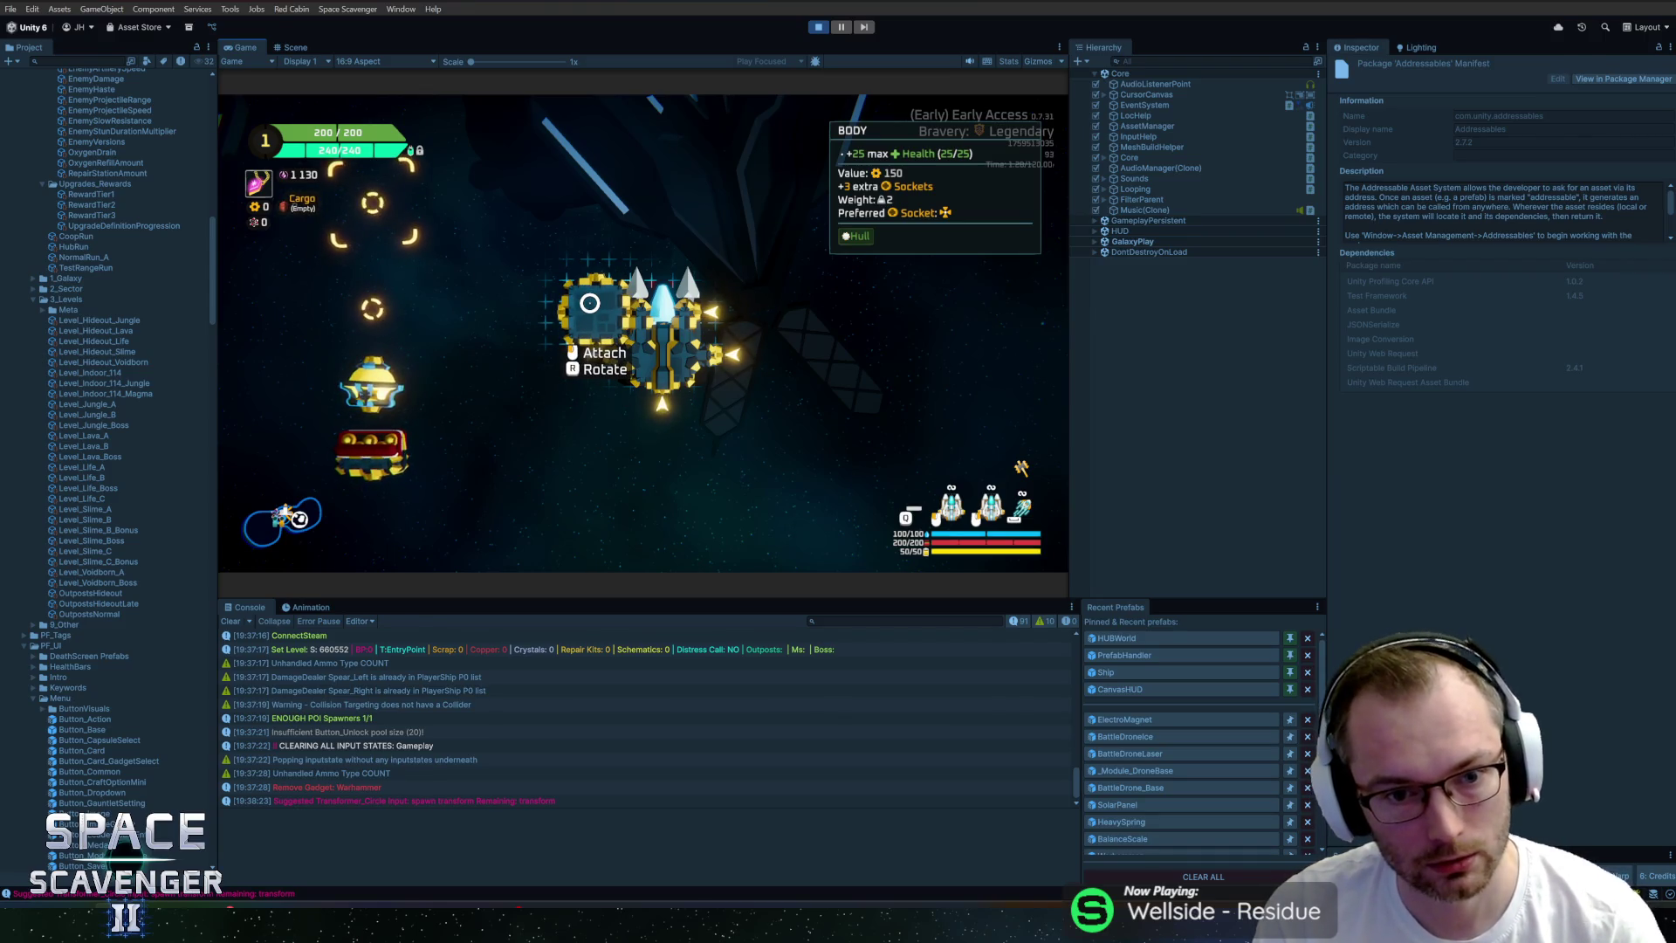
pyautogui.moveTo(590, 303)
pyautogui.mouseDown()
pyautogui.moveTo(751, 348)
pyautogui.moveTo(647, 361)
pyautogui.moveTo(603, 342)
pyautogui.mouseUp()
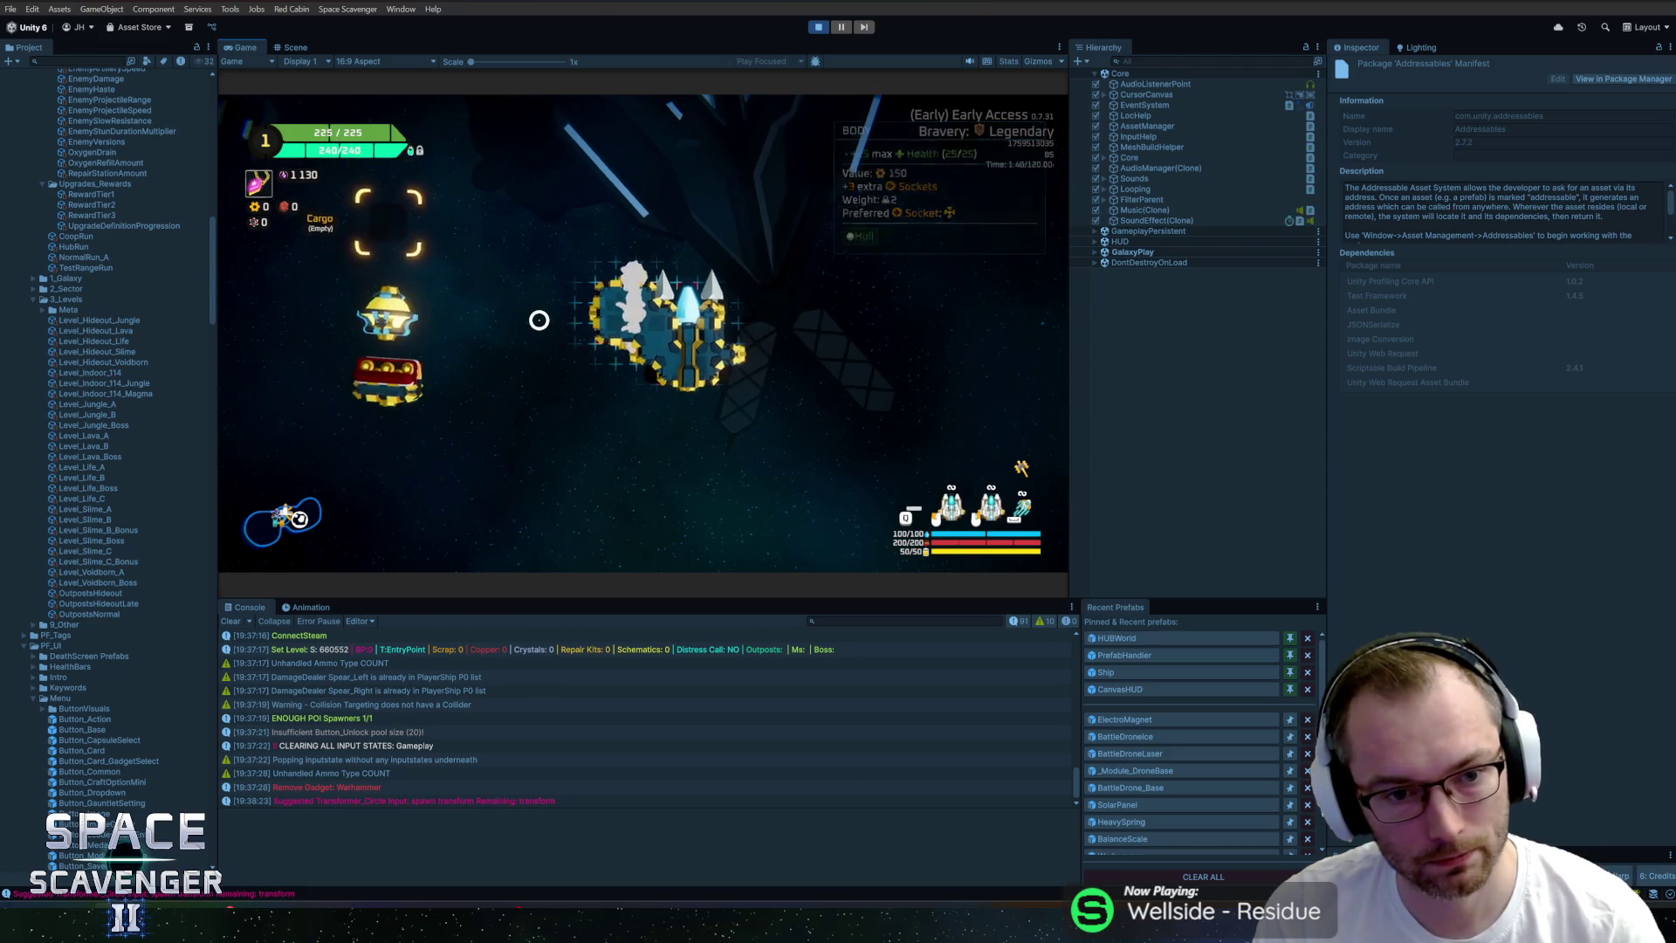
pyautogui.moveTo(366, 301); pyautogui.dragTo(627, 270)
pyautogui.moveTo(369, 376)
pyautogui.mouseDown()
pyautogui.moveTo(363, 337)
pyautogui.moveTo(498, 265)
pyautogui.moveTo(543, 348)
pyautogui.moveTo(393, 349)
pyautogui.mouseUp()
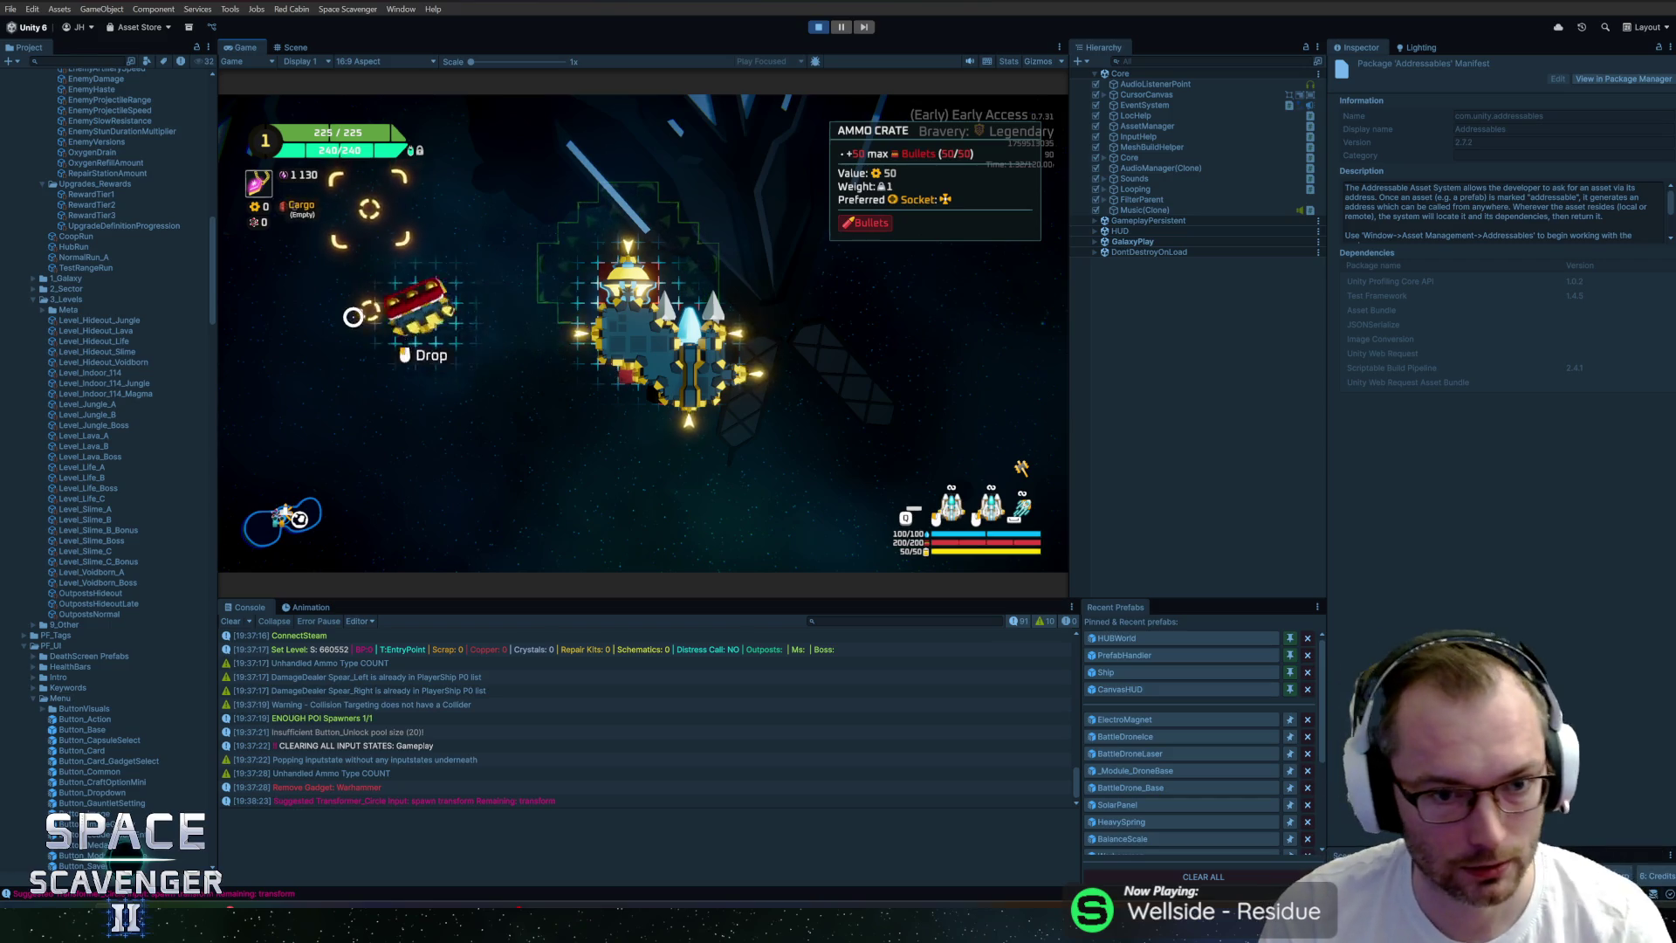
# Pause the game and exit Play mode.
pyautogui.click(842, 28)
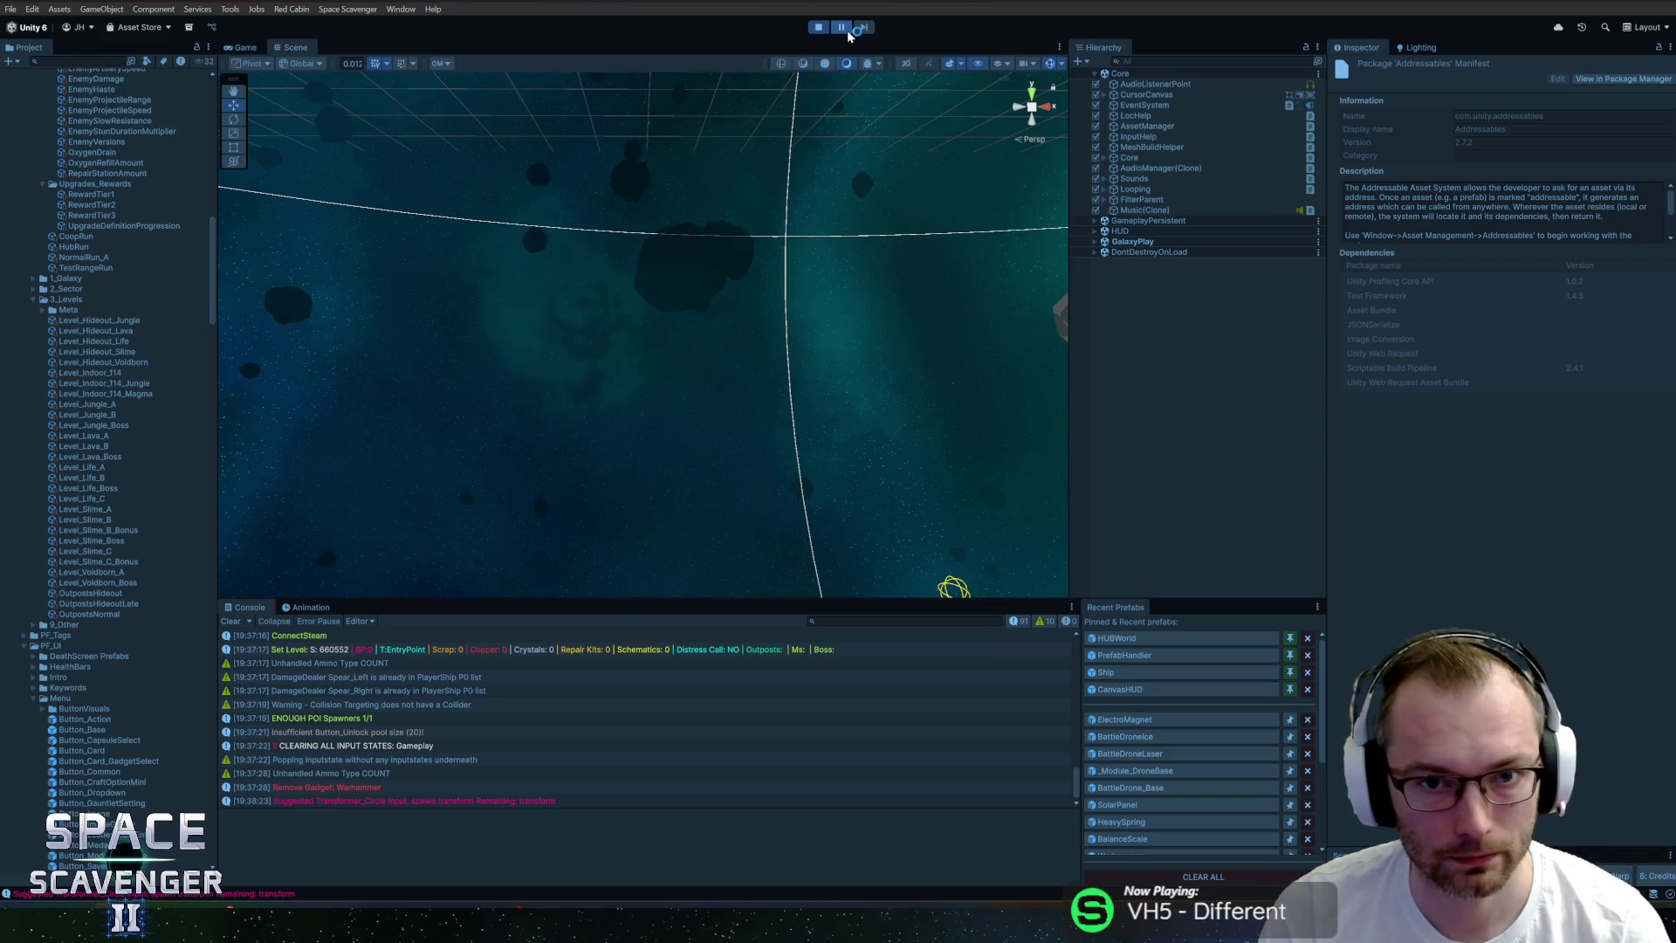
pyautogui.click(819, 29)
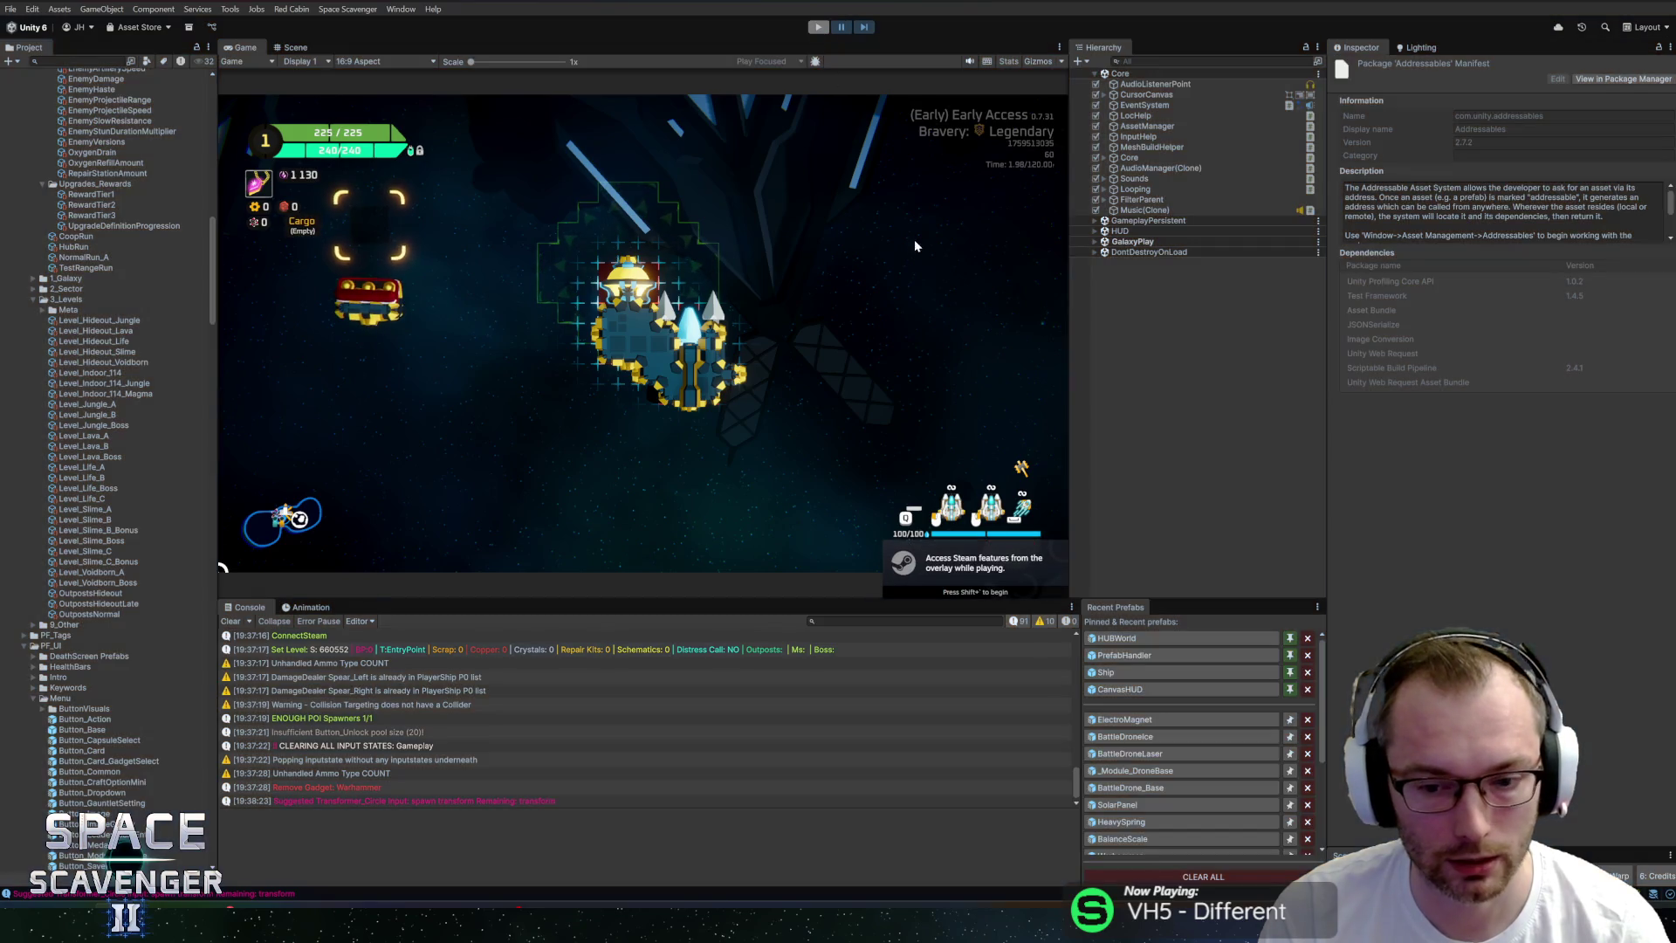
pyautogui.click(63, 62)
pyautogui.write('socket')
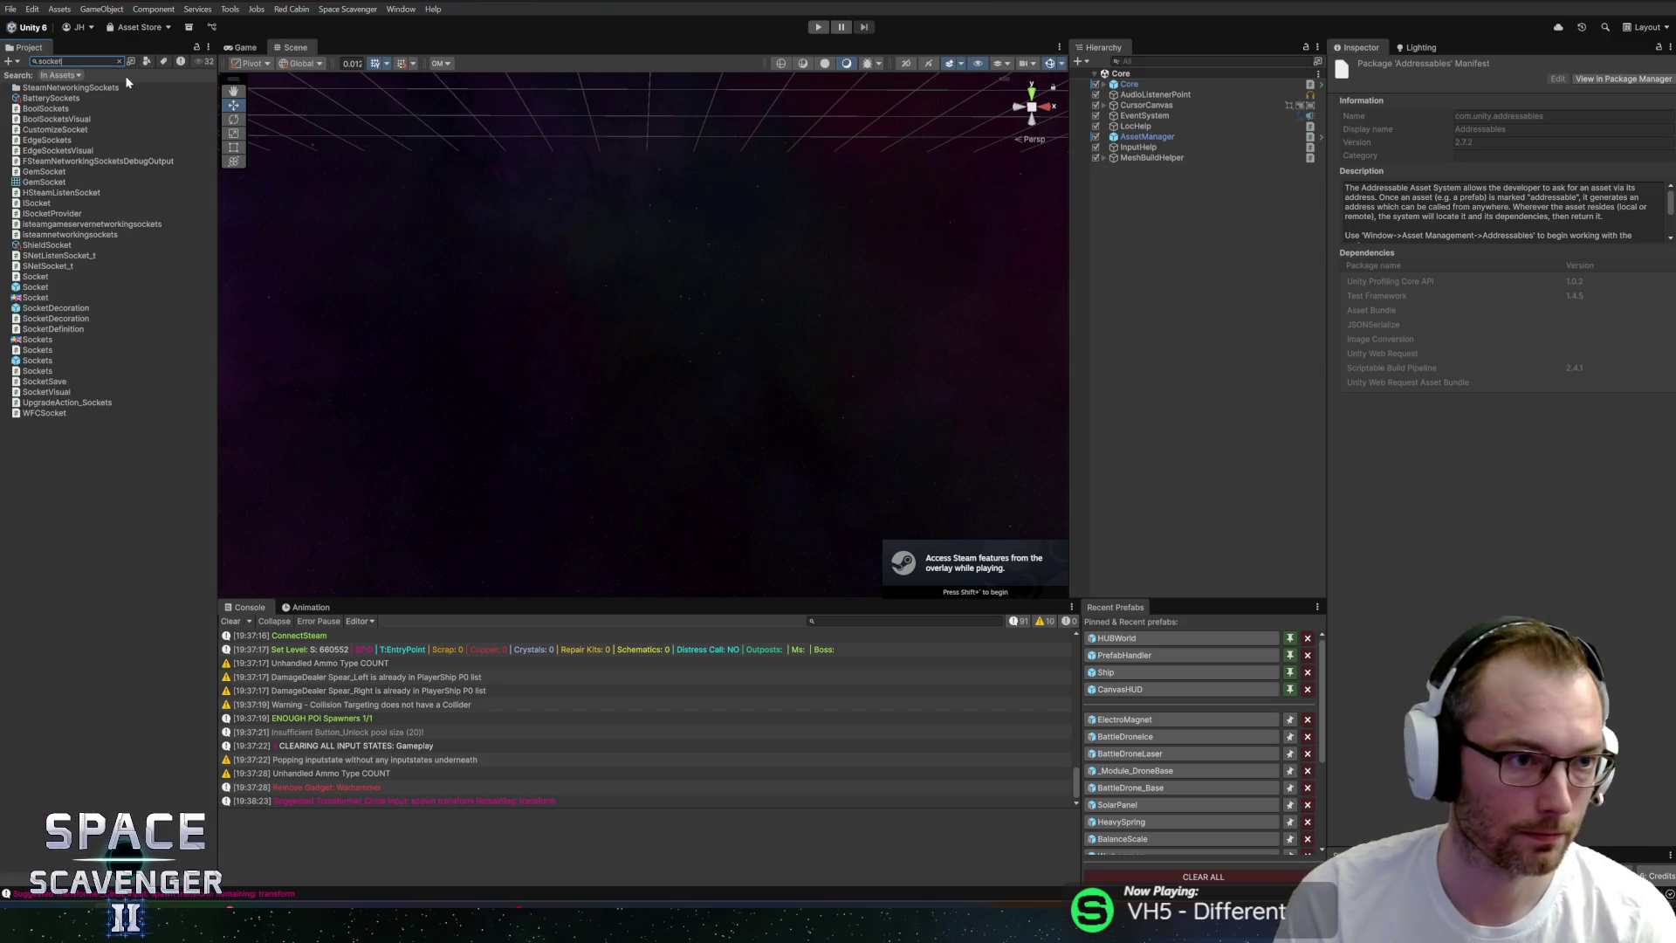
# In the Socket prefab, edit the Arrow's Breathing Movement values (entering .11), save, and return to the scene.
pyautogui.doubleClick(38, 292)
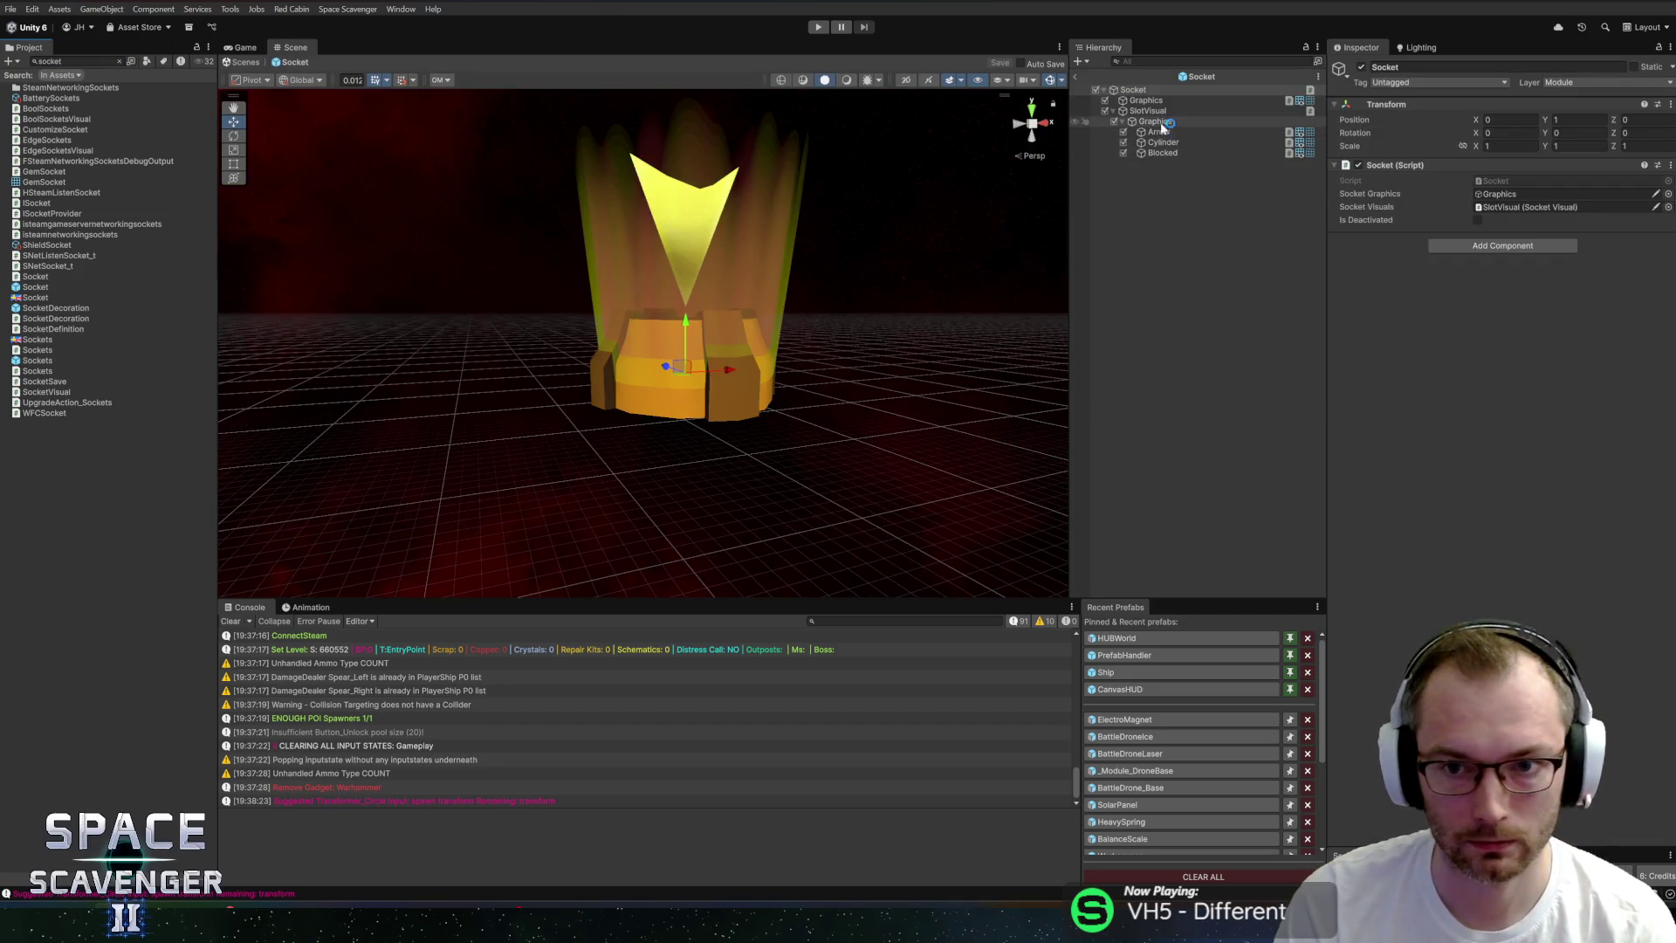
pyautogui.click(1159, 132)
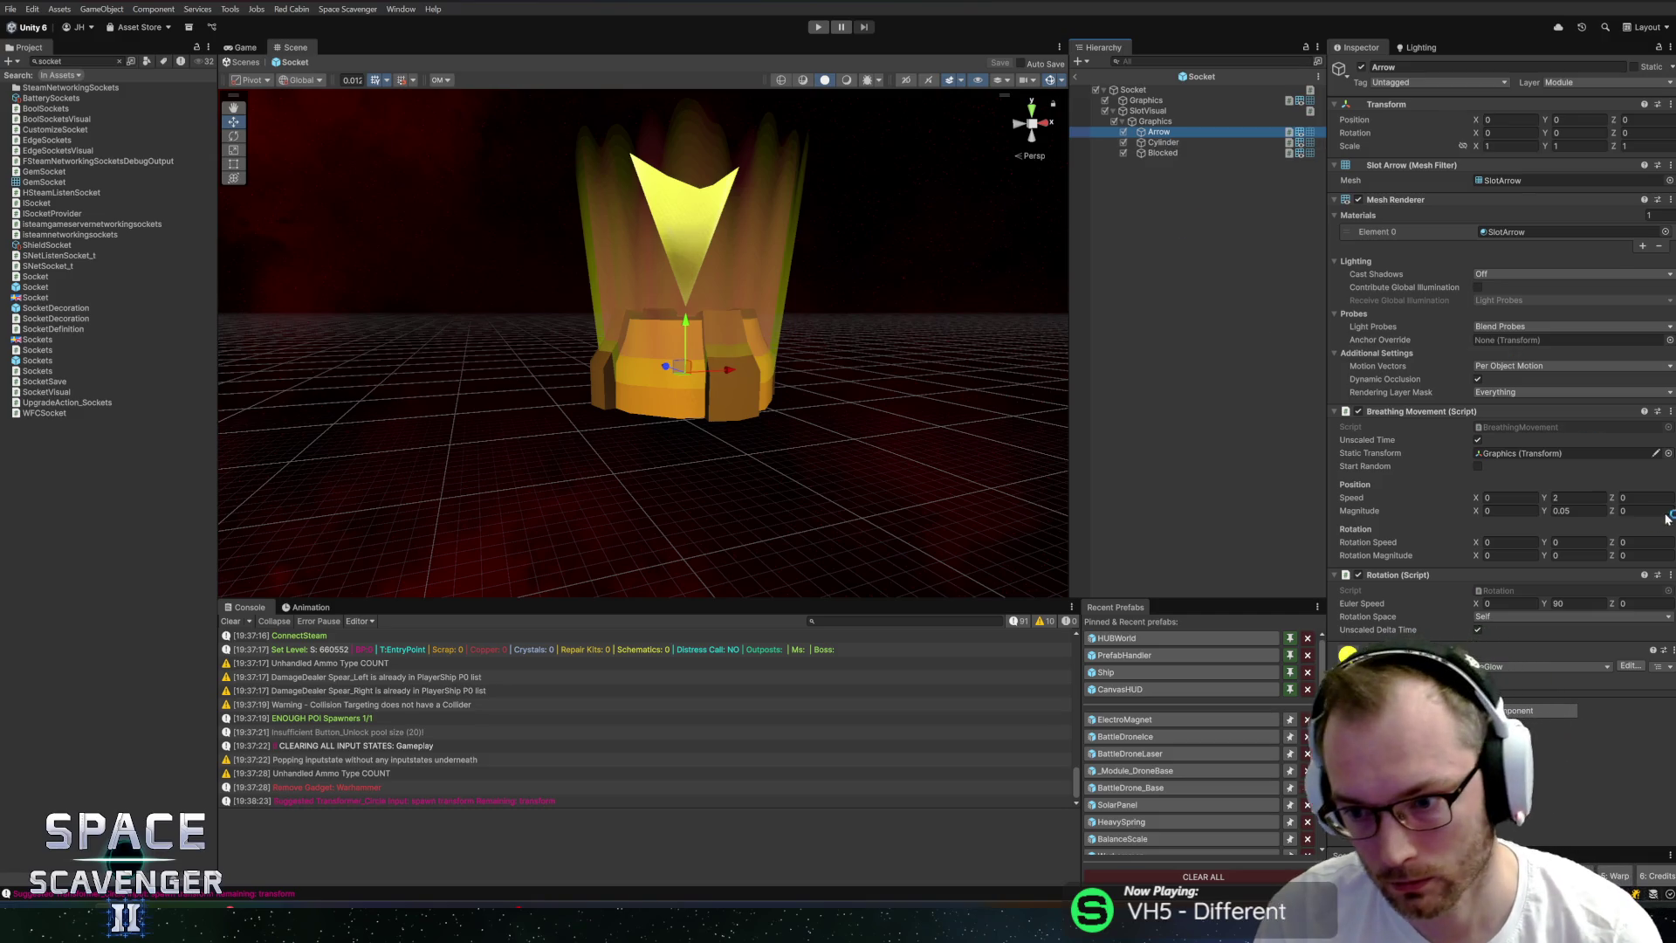
pyautogui.click(1601, 498)
pyautogui.write('0.075')
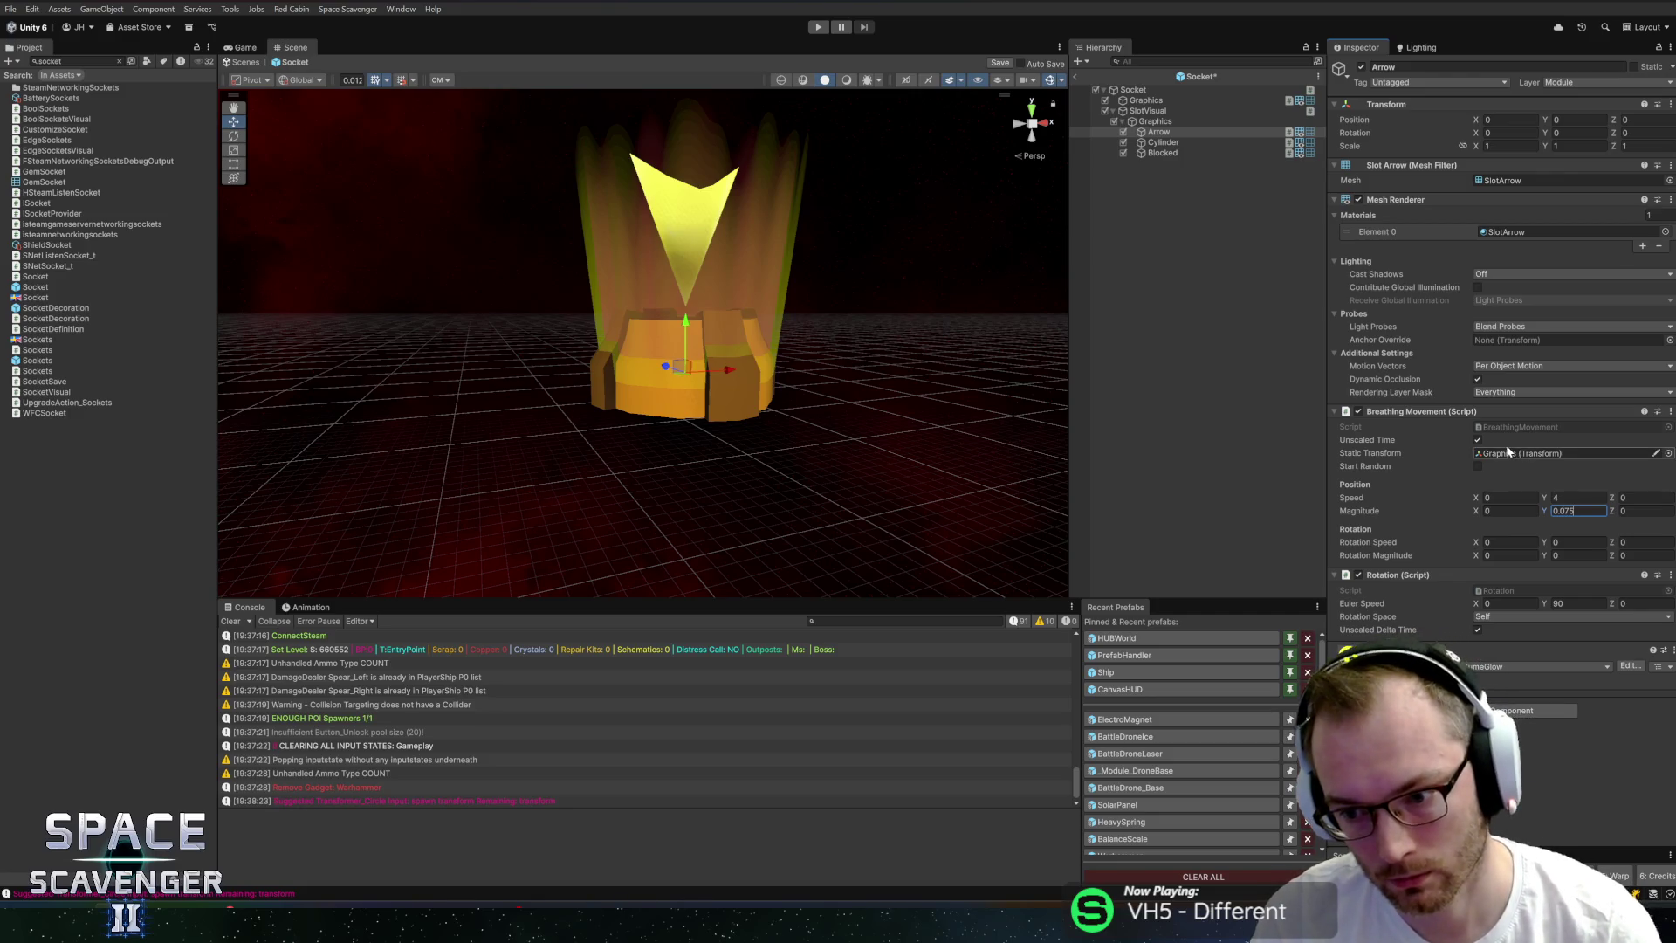
pyautogui.hotkey('ctrl', 's')
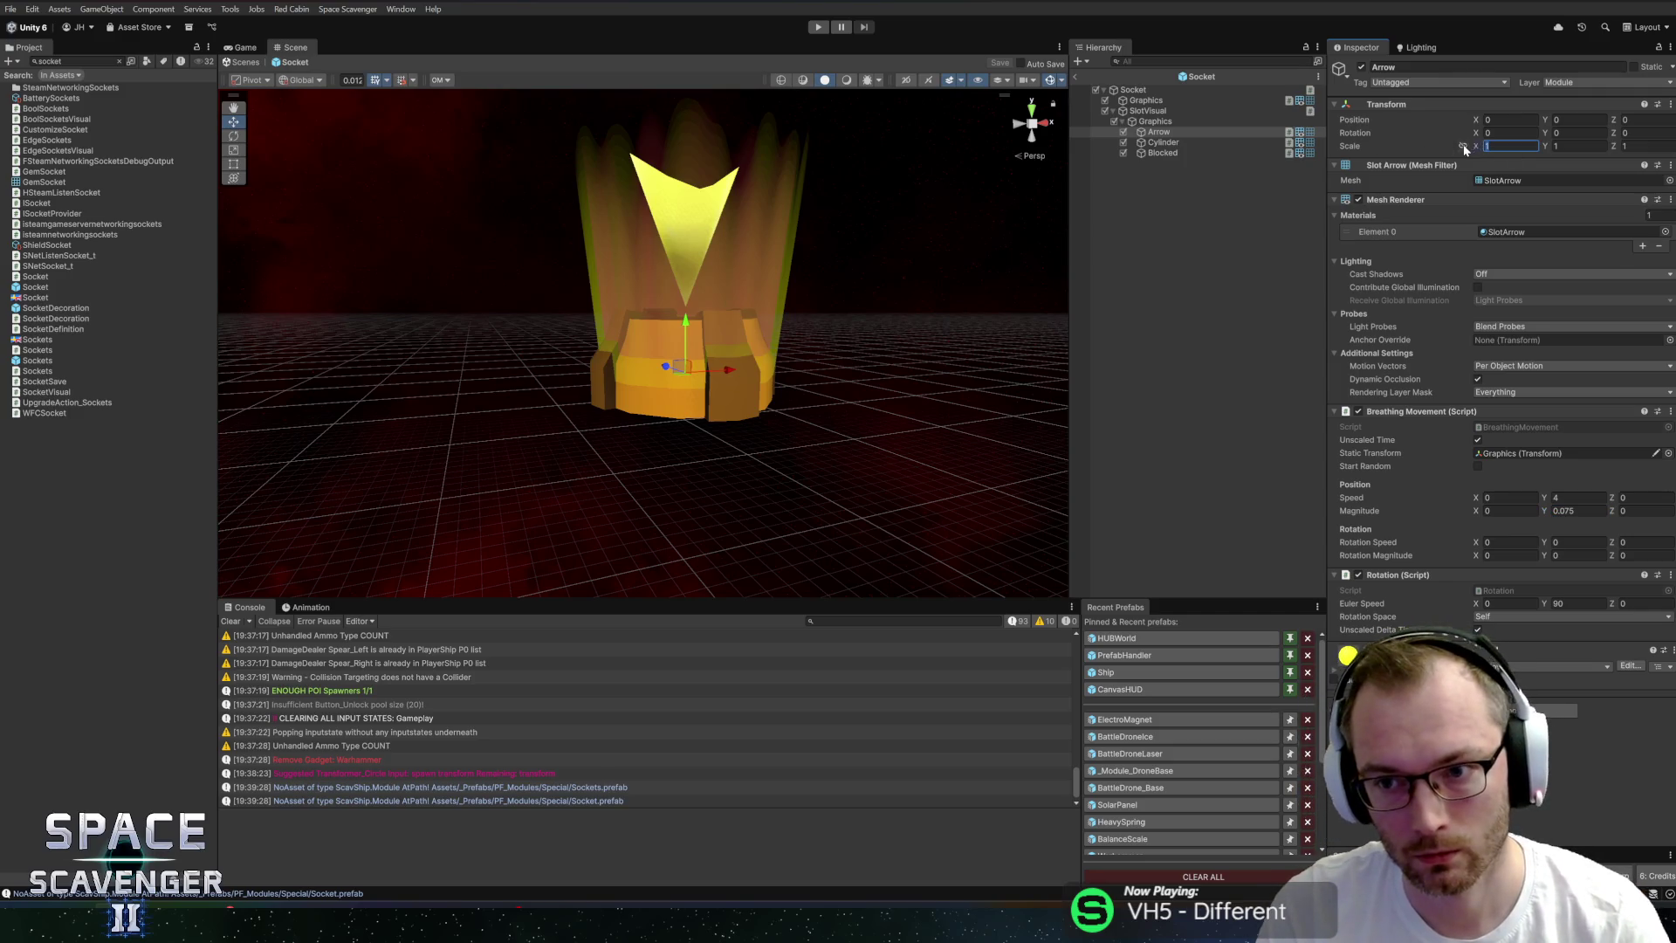
pyautogui.write('.1')
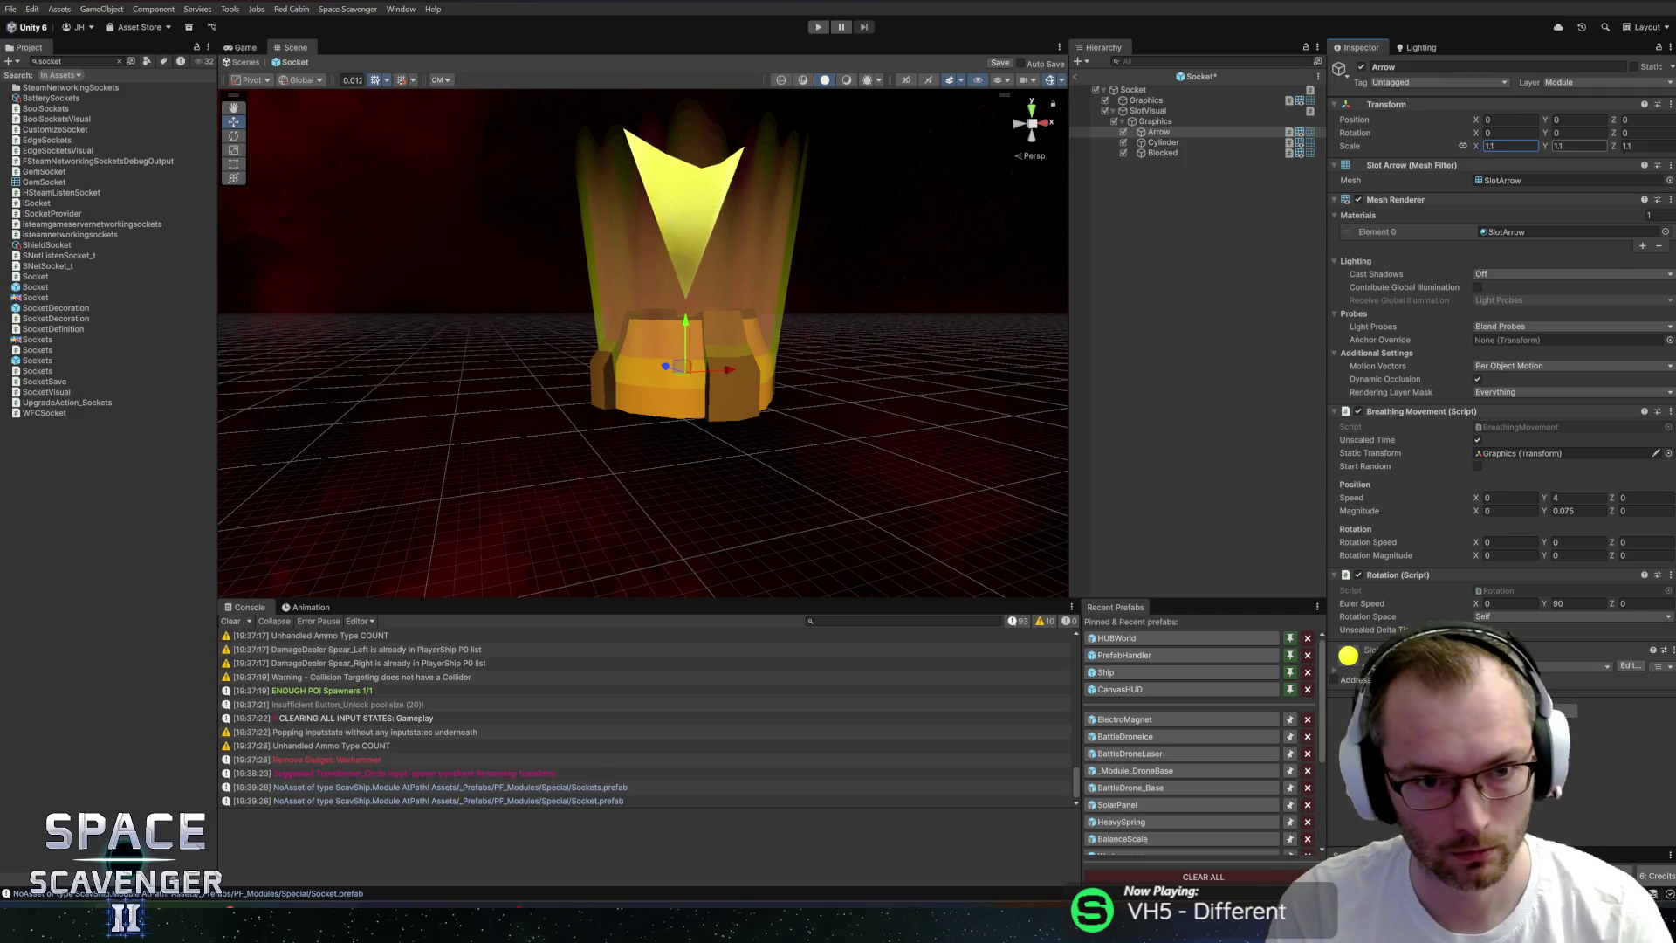
pyautogui.write('1')
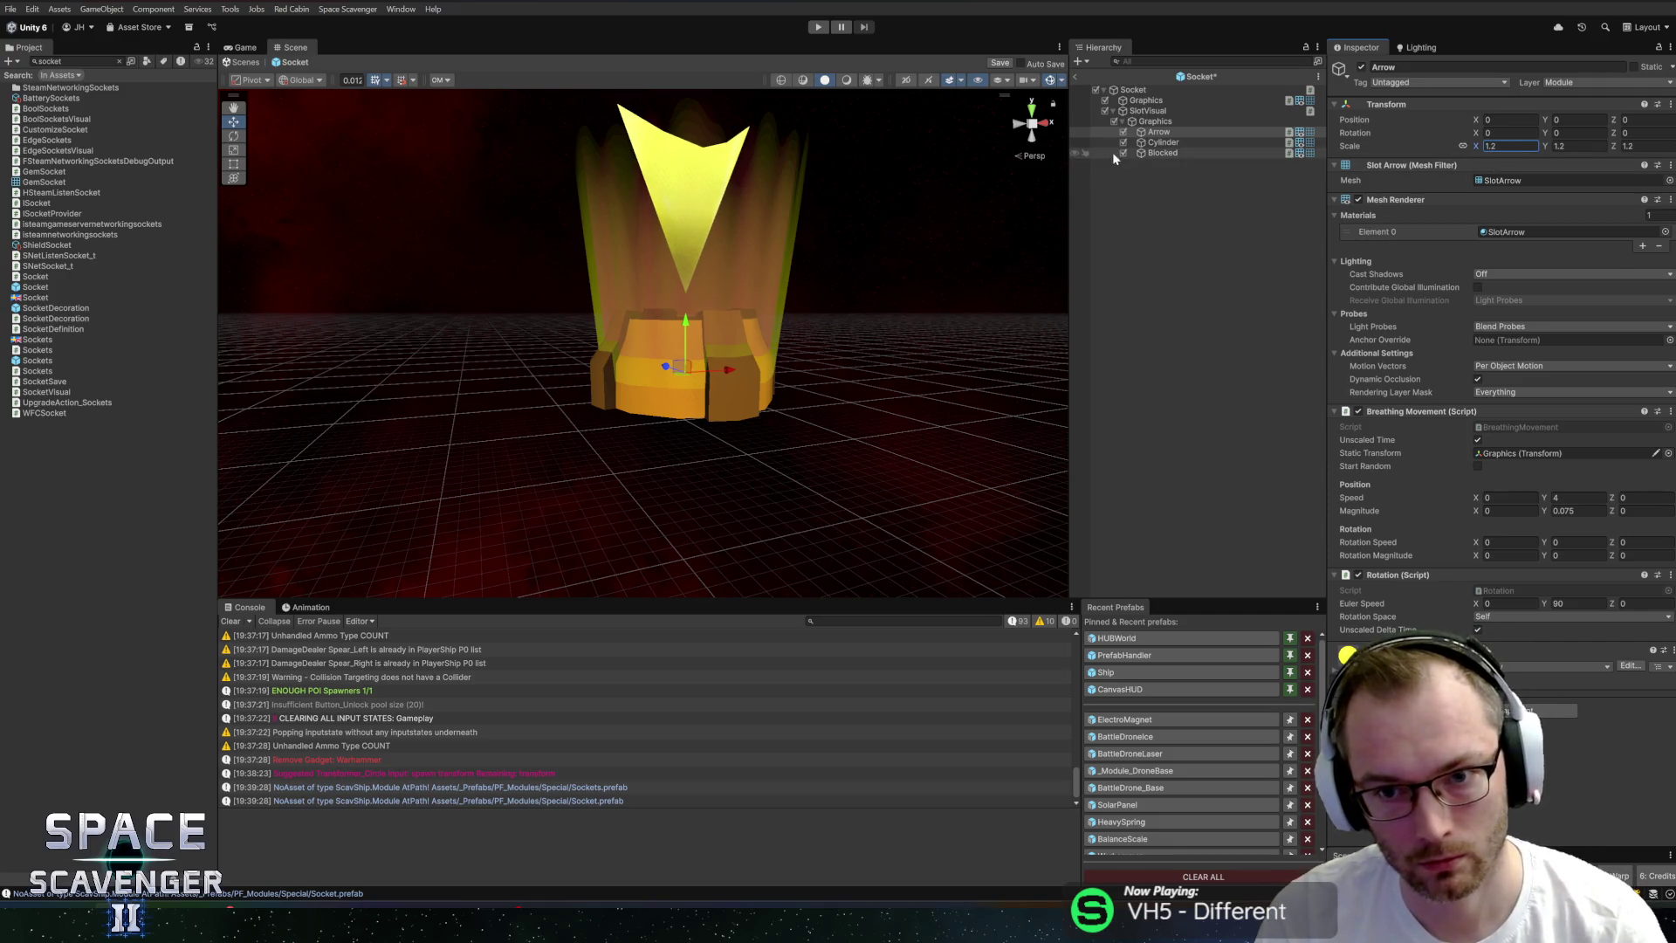
pyautogui.click(1501, 453)
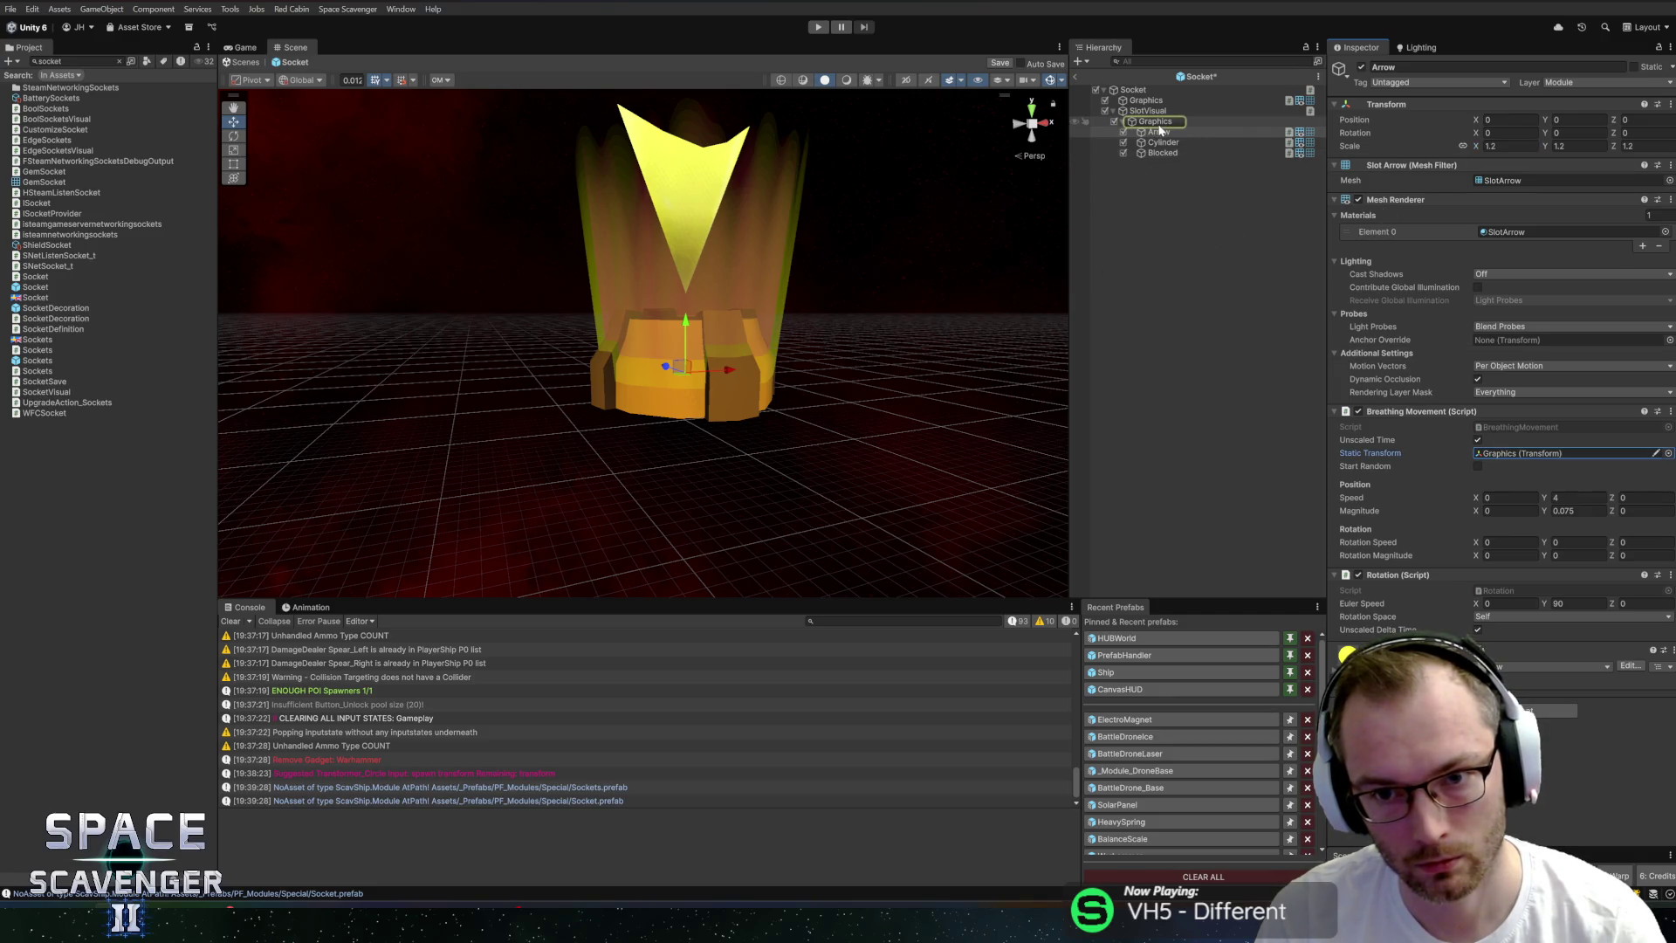
pyautogui.hotkey('ctrl', 's')
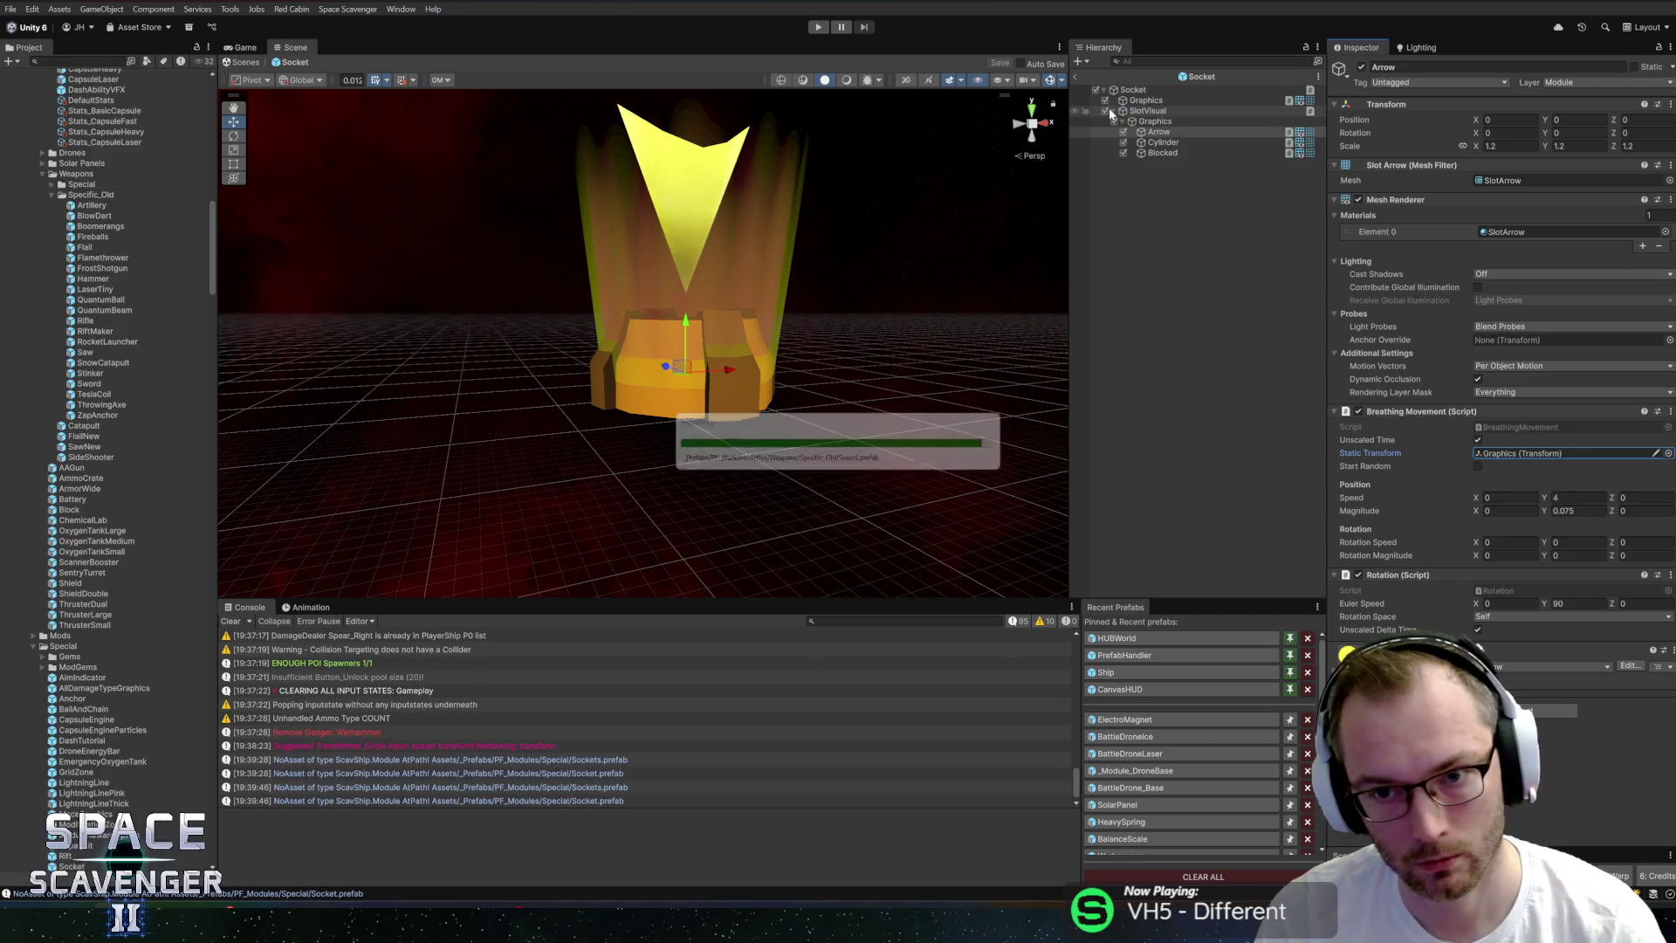
pyautogui.click(1076, 78)
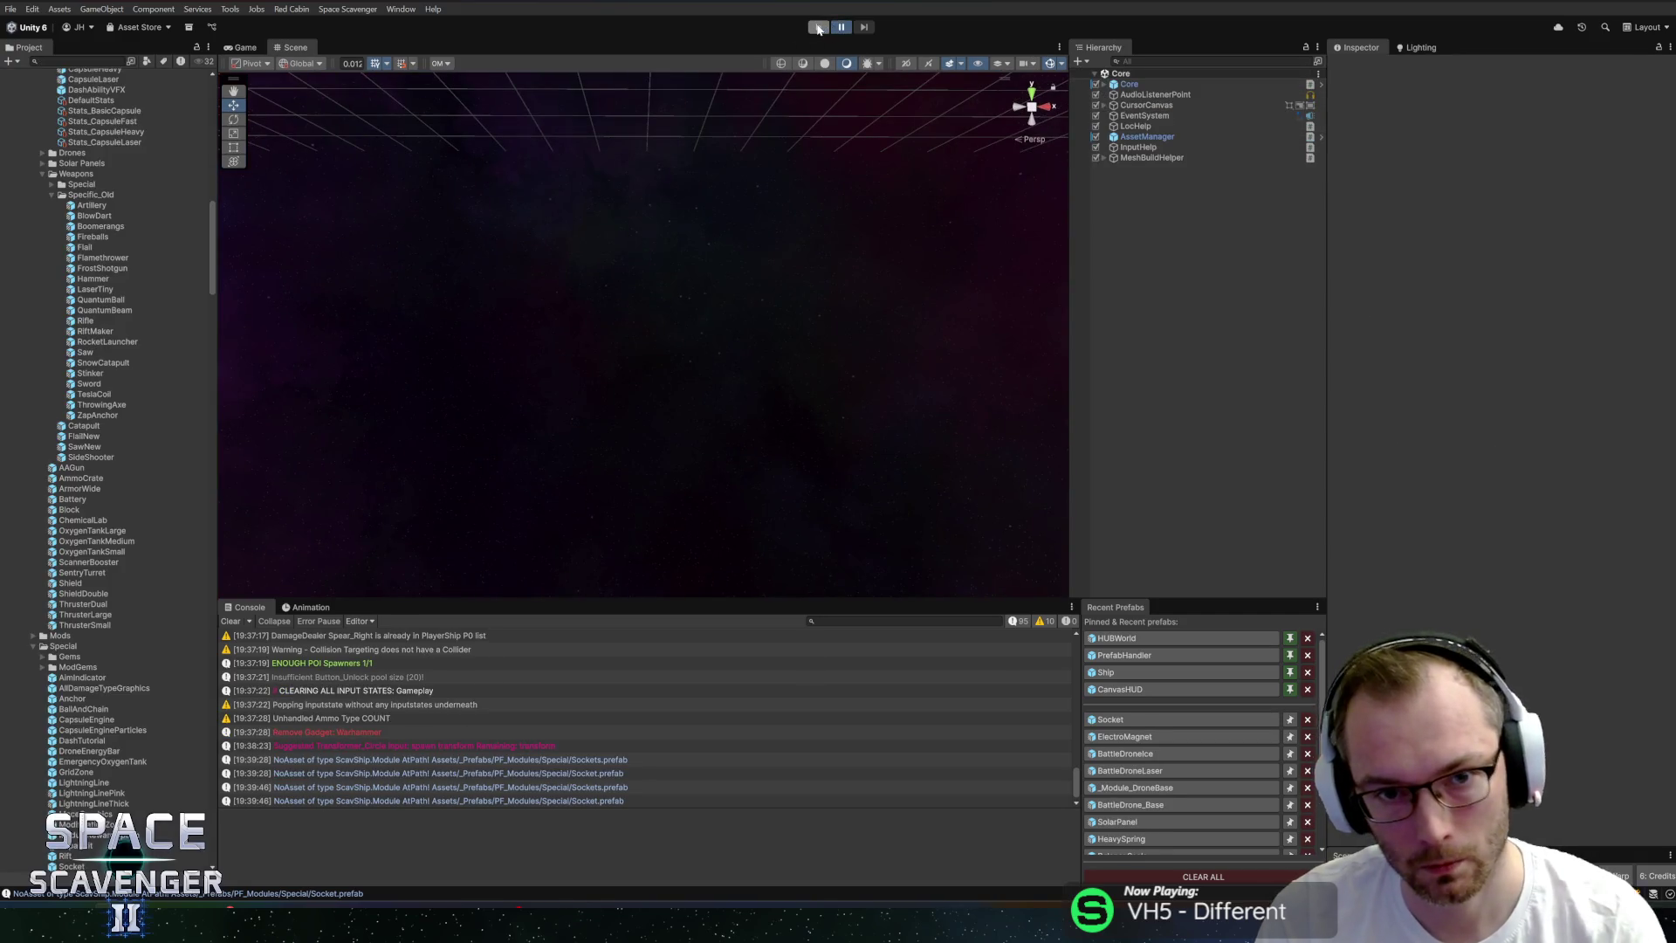
# Start the game and run 'spawn AmmoCrate 2' in the console.
pyautogui.click(818, 29)
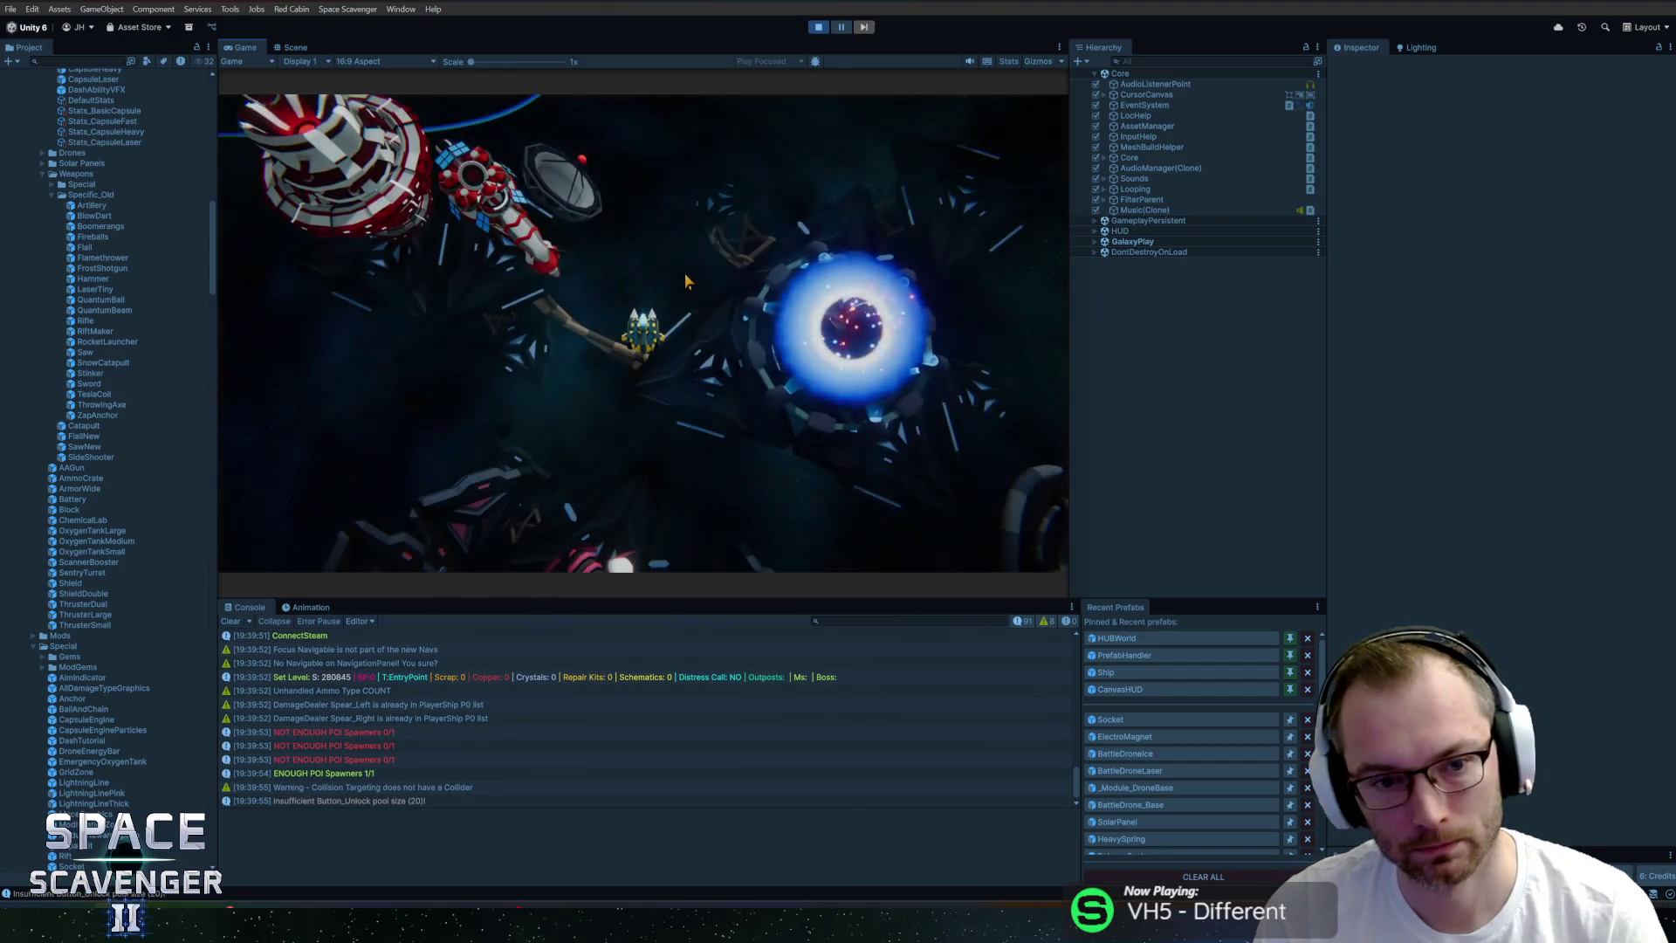
pyautogui.press('`')
pyautogui.write('spawn')
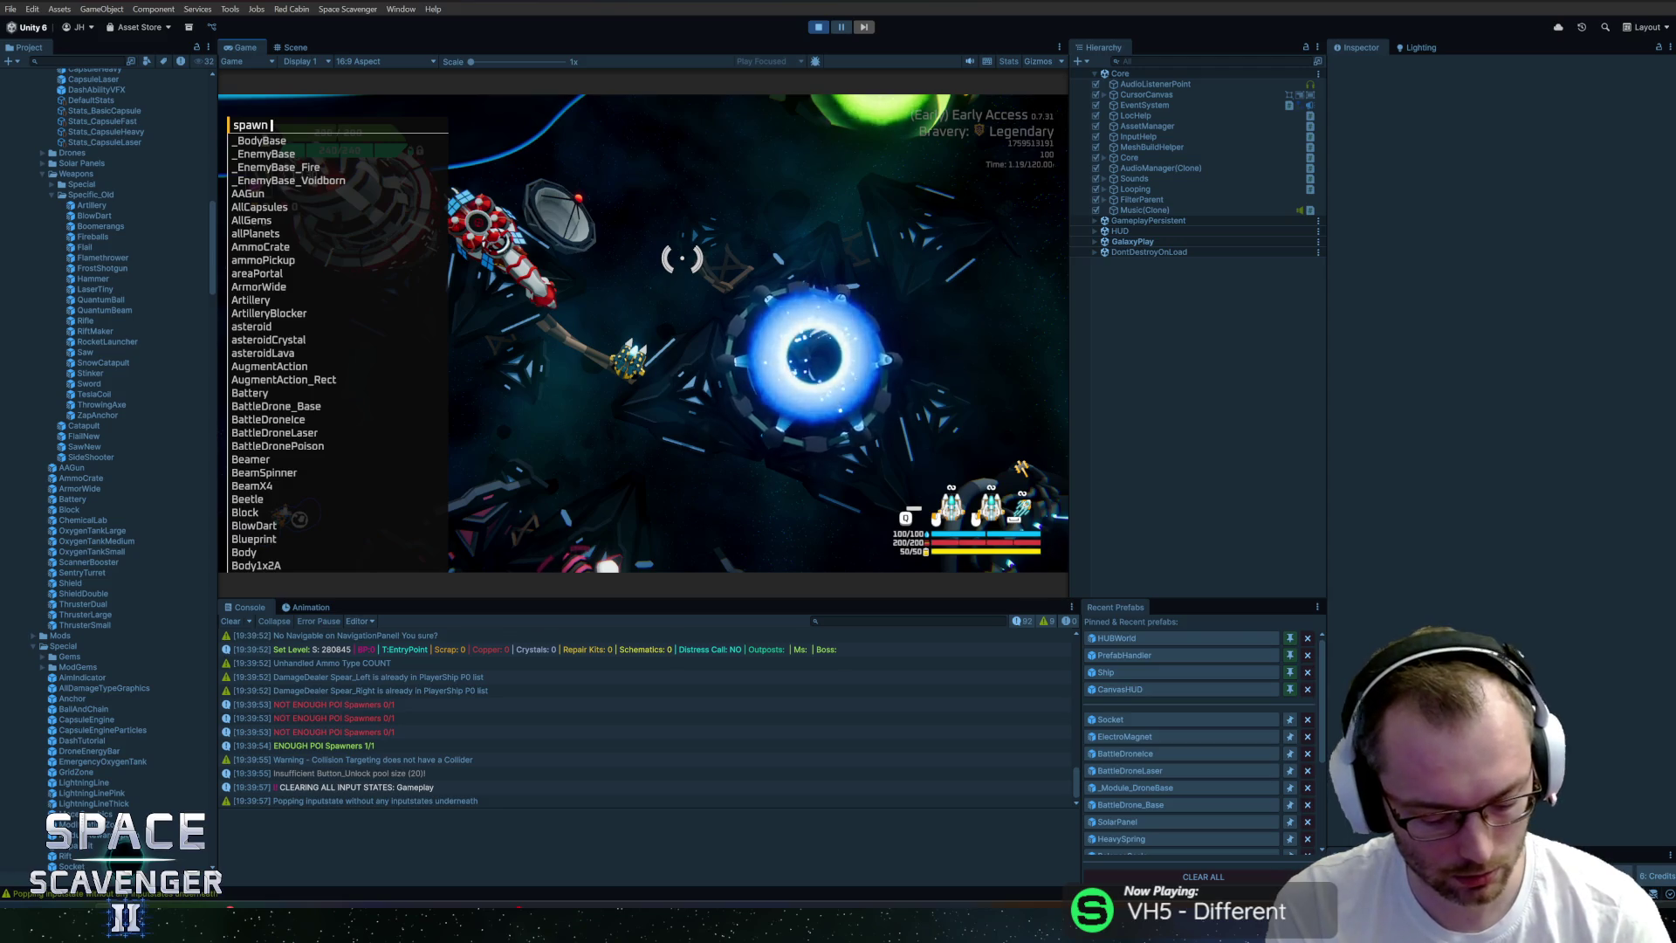
pyautogui.write('Amm')
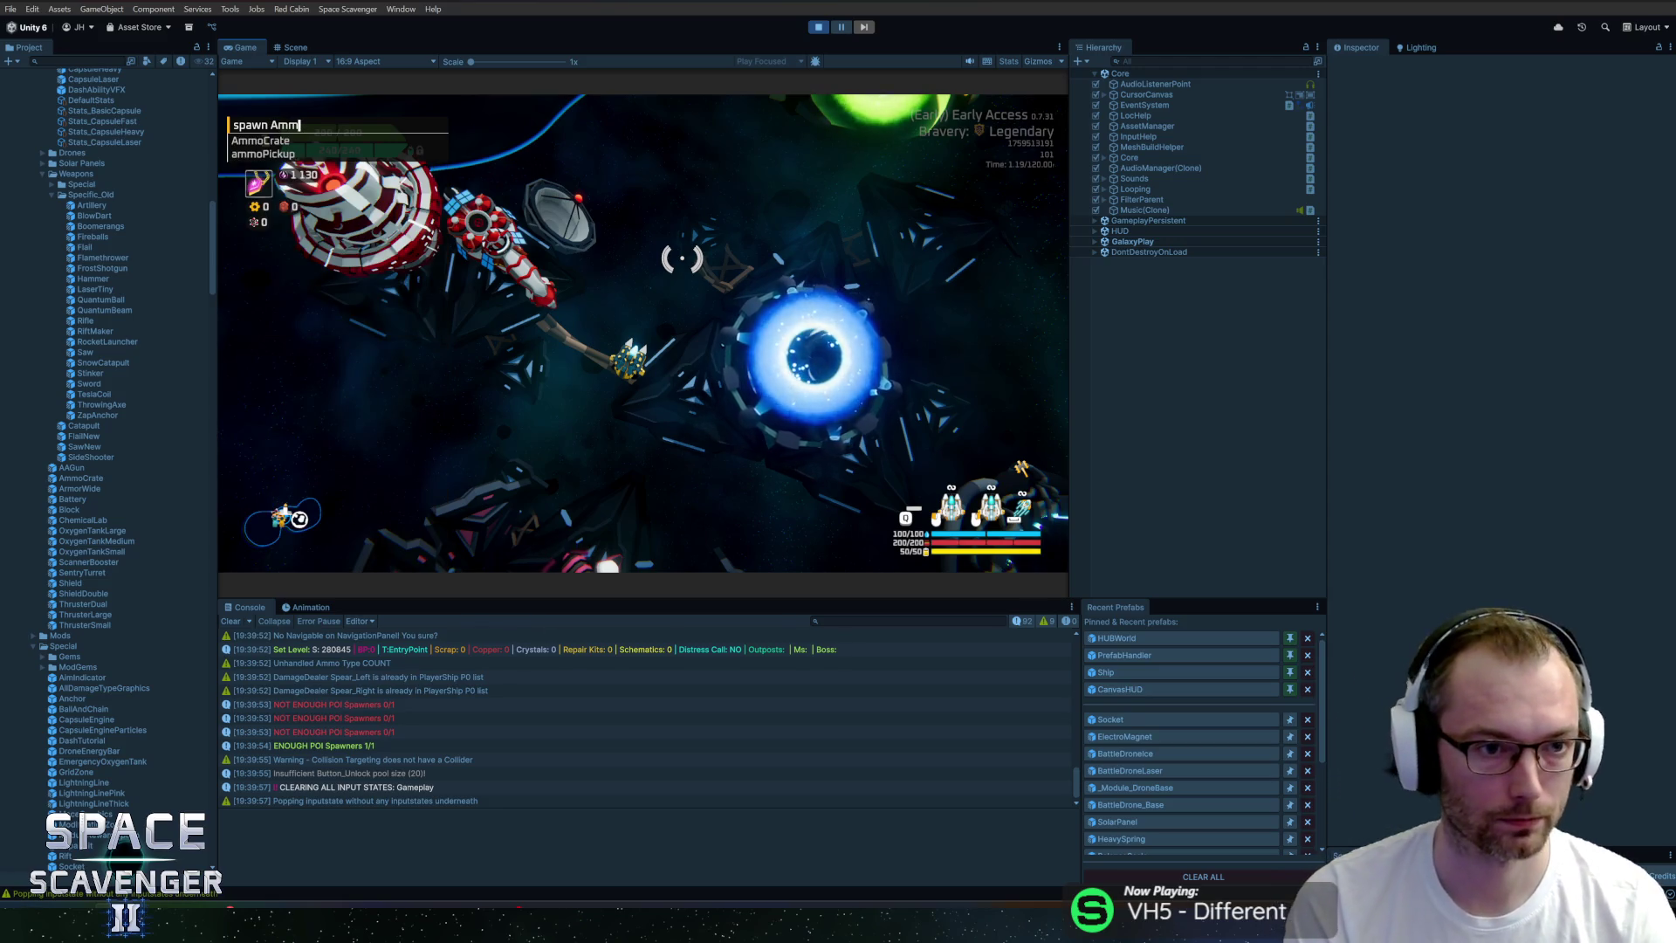
pyautogui.write('oCrate 2')
pyautogui.press('Return')
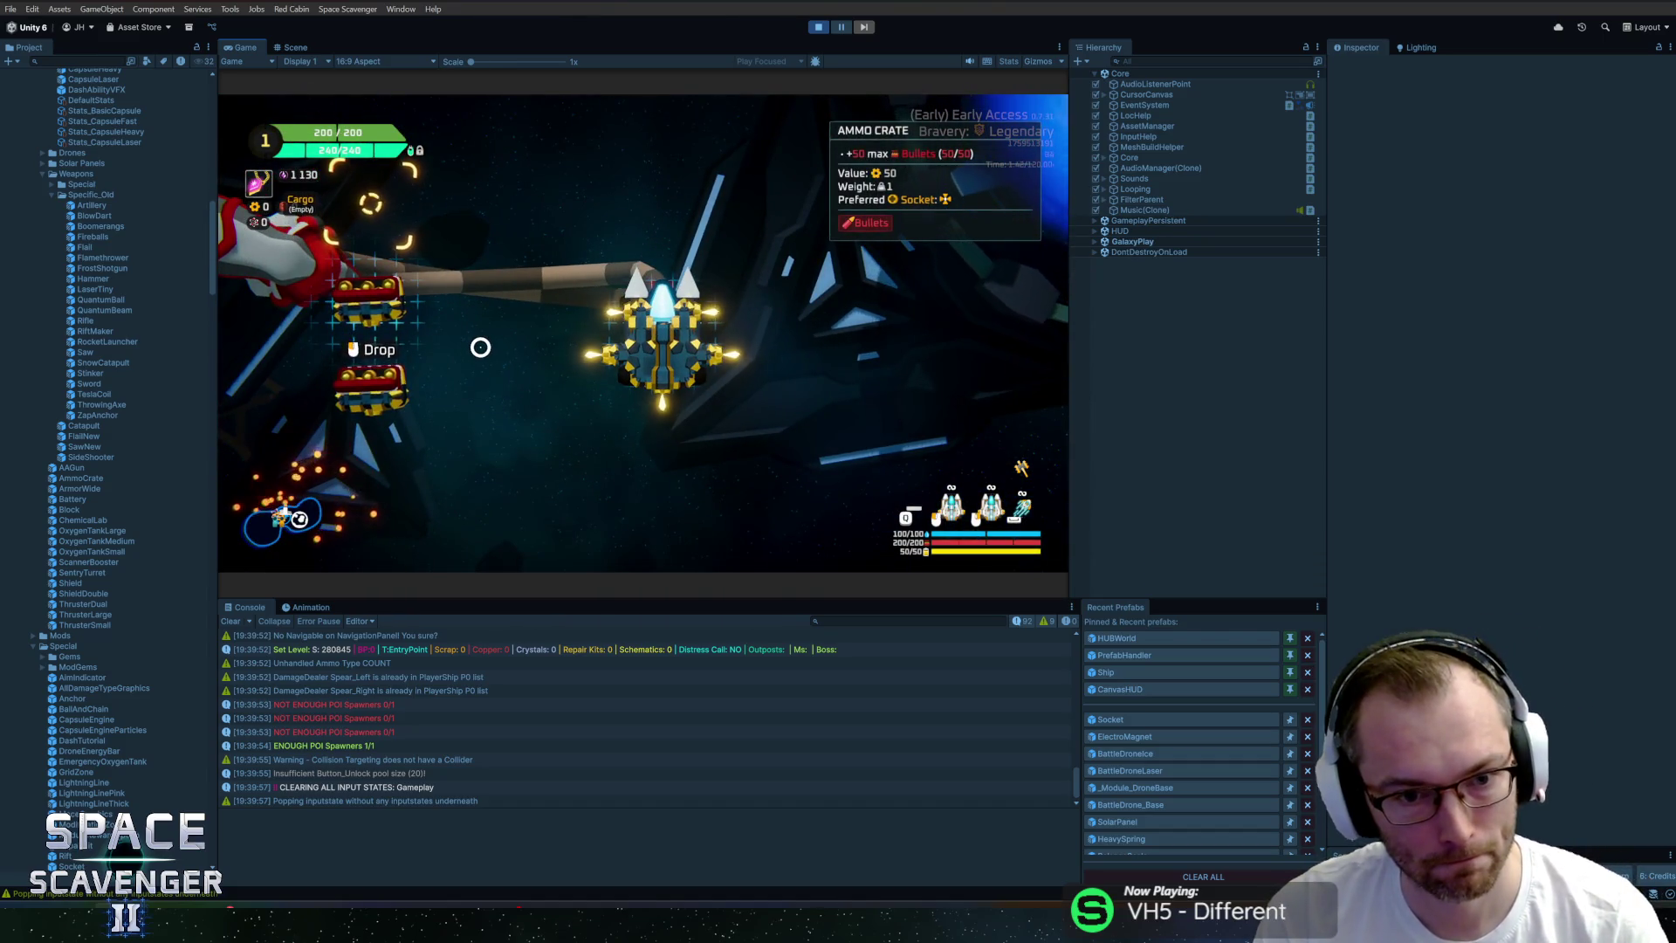
# Attach both ammo crates to the ship, moving one to its left side.
pyautogui.click(625, 434)
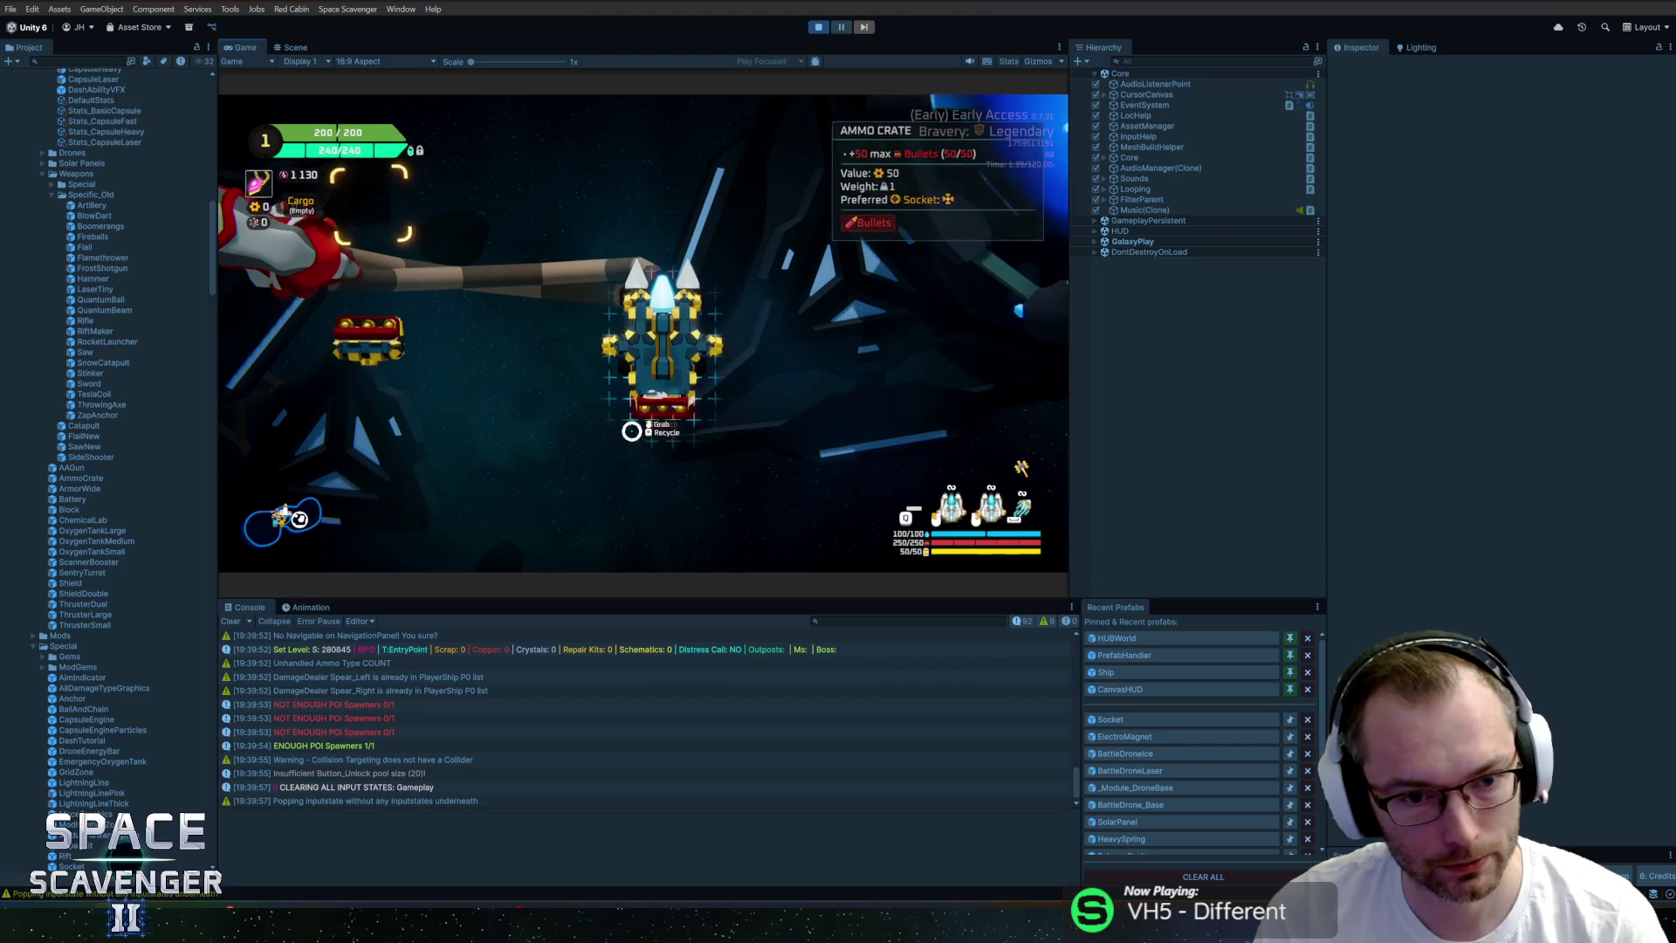
pyautogui.click(369, 384)
pyautogui.click(732, 287)
pyautogui.click(731, 287)
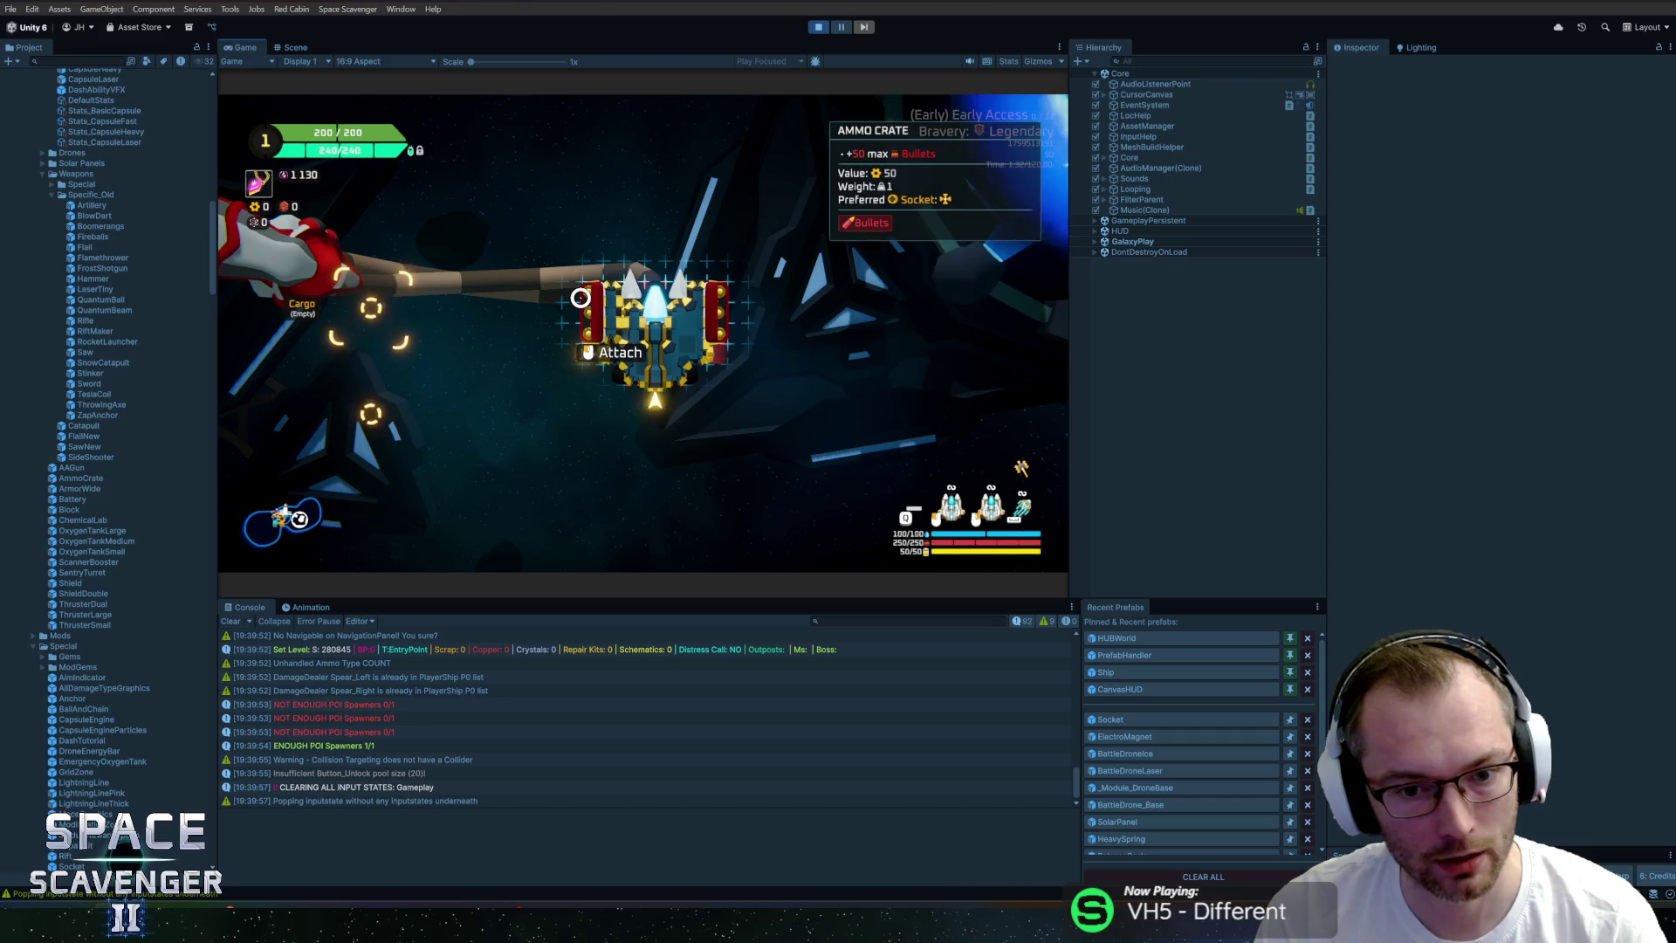
pyautogui.click(580, 297)
# Pause the game with Ctrl+Shift+P and stop Play mode with Ctrl+P.
pyautogui.hotkey('ctrl', 'f')
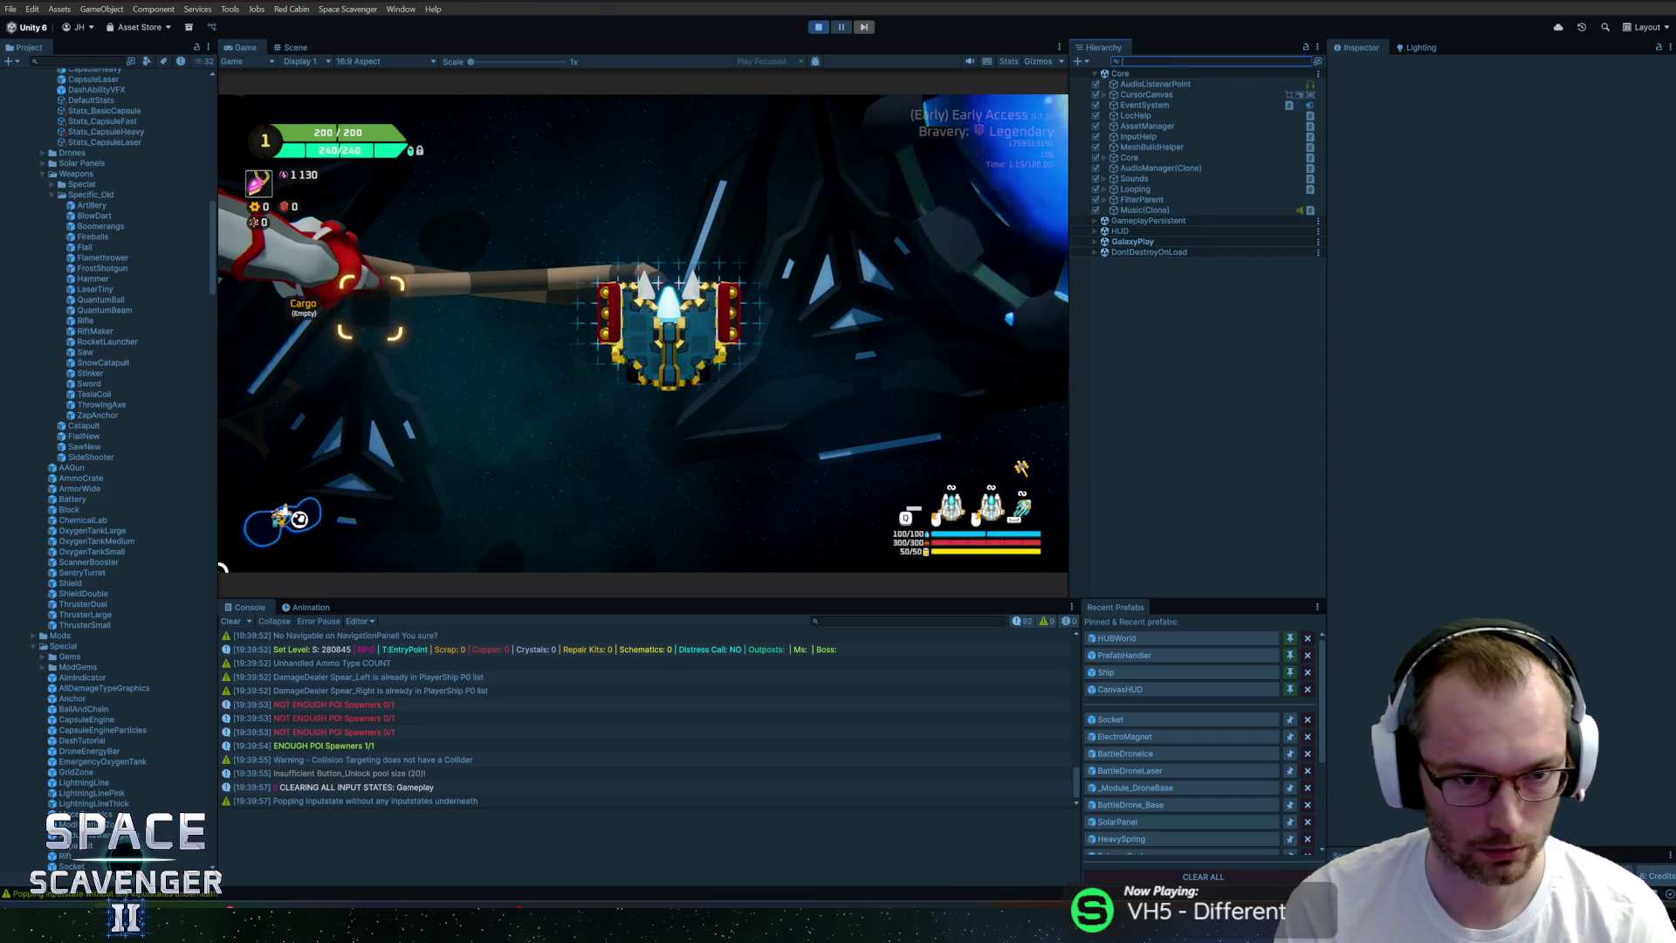
pyautogui.hotkey('ctrl', 'shift', 'p')
pyautogui.hotkey('ctrl', 'p')
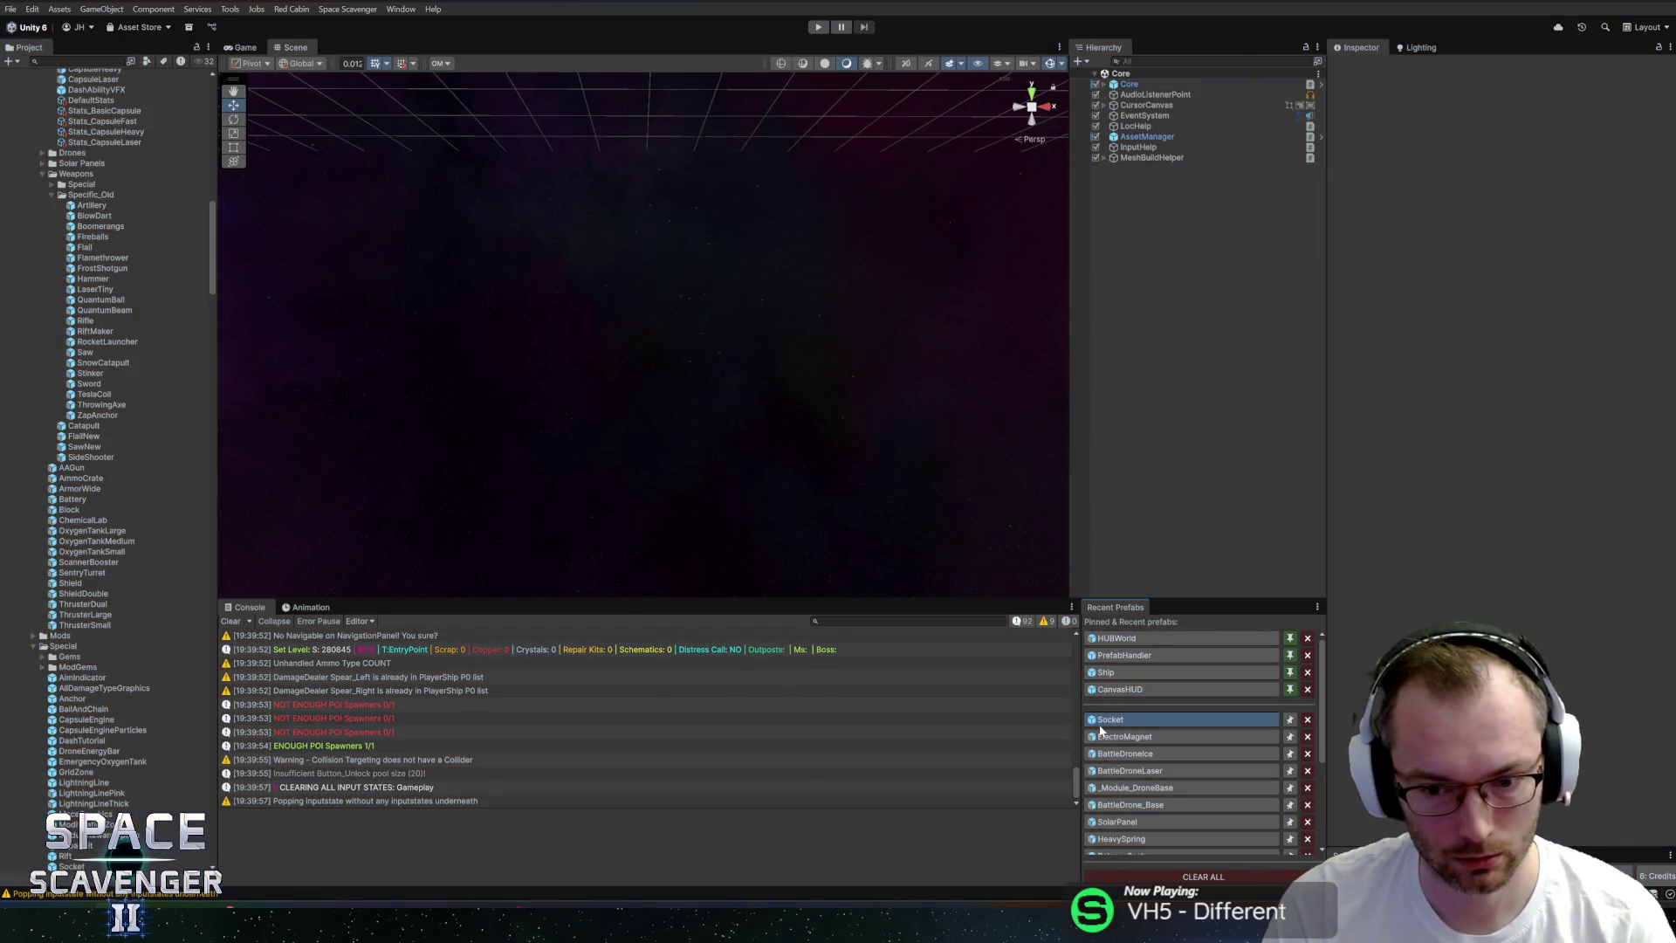
# Set the Socket Arrow's Y rotation speed to 180, save the prefab, and start the game.
pyautogui.doubleClick(1101, 721)
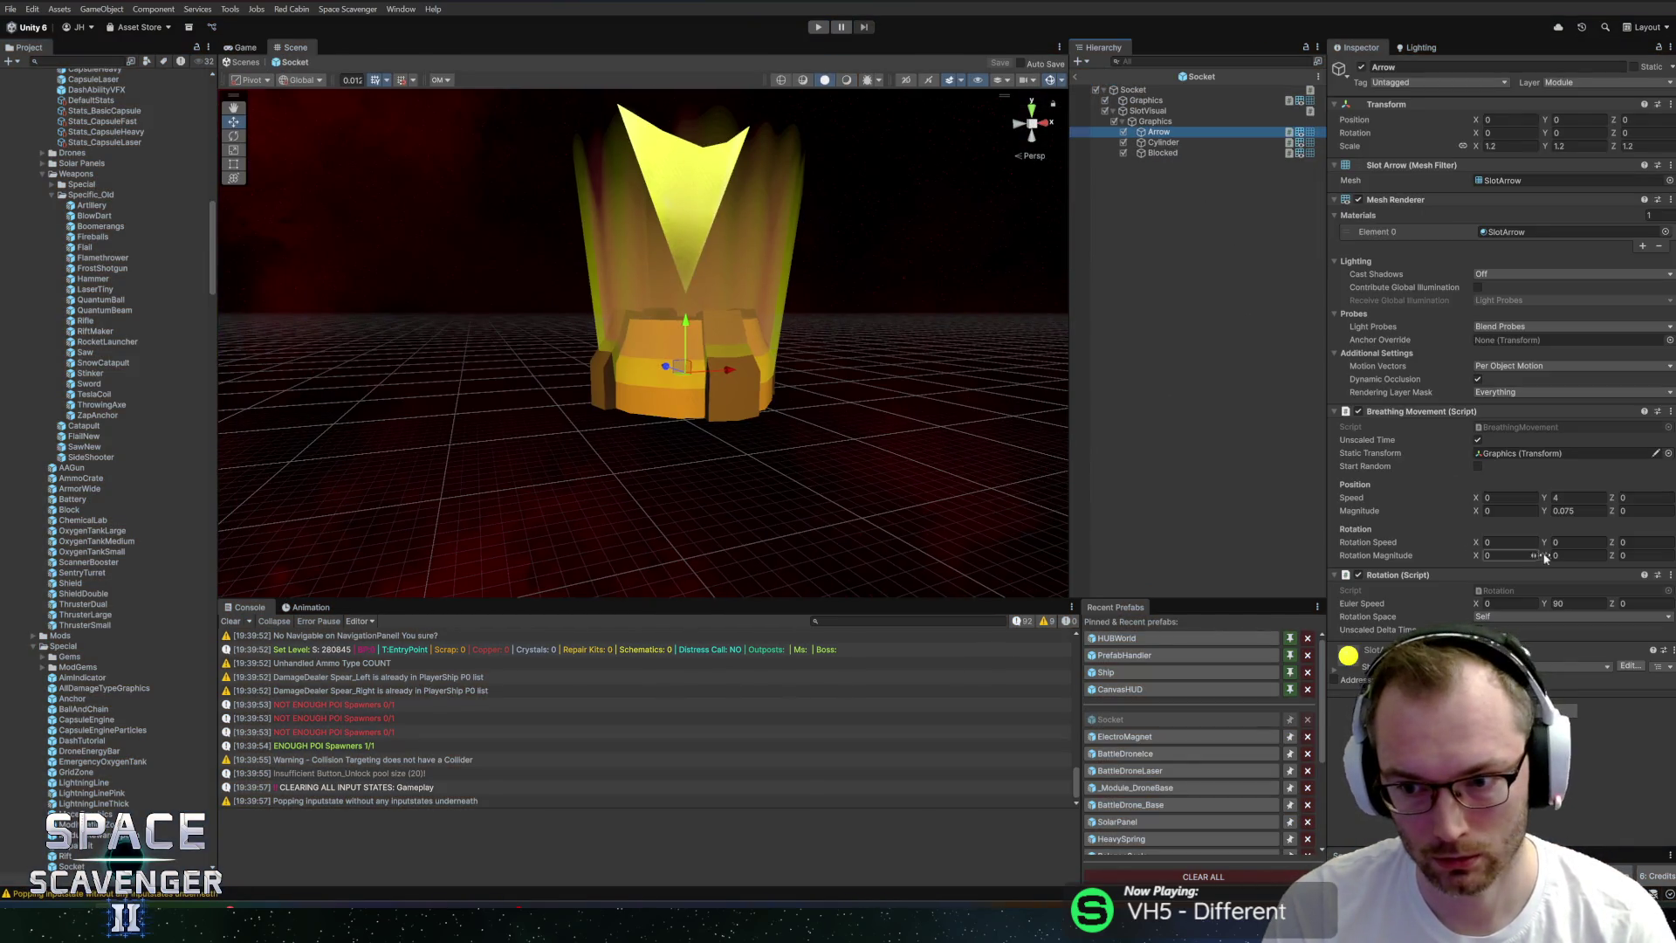
pyautogui.click(1576, 604)
pyautogui.write('180')
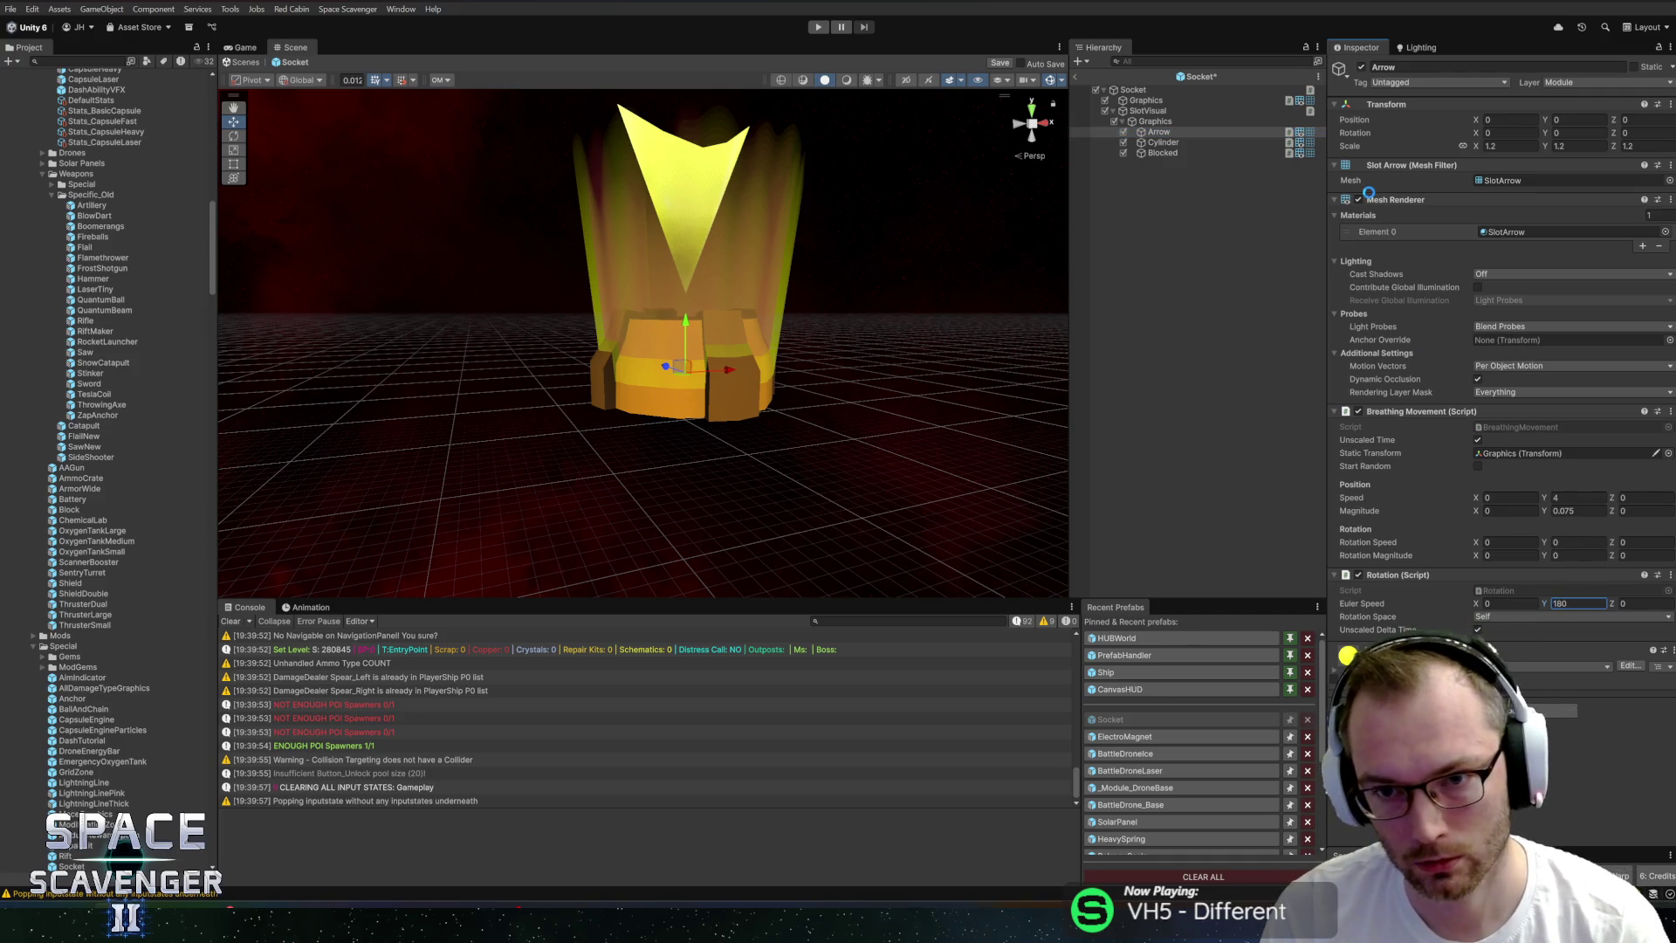
pyautogui.hotkey('ctrl', 's')
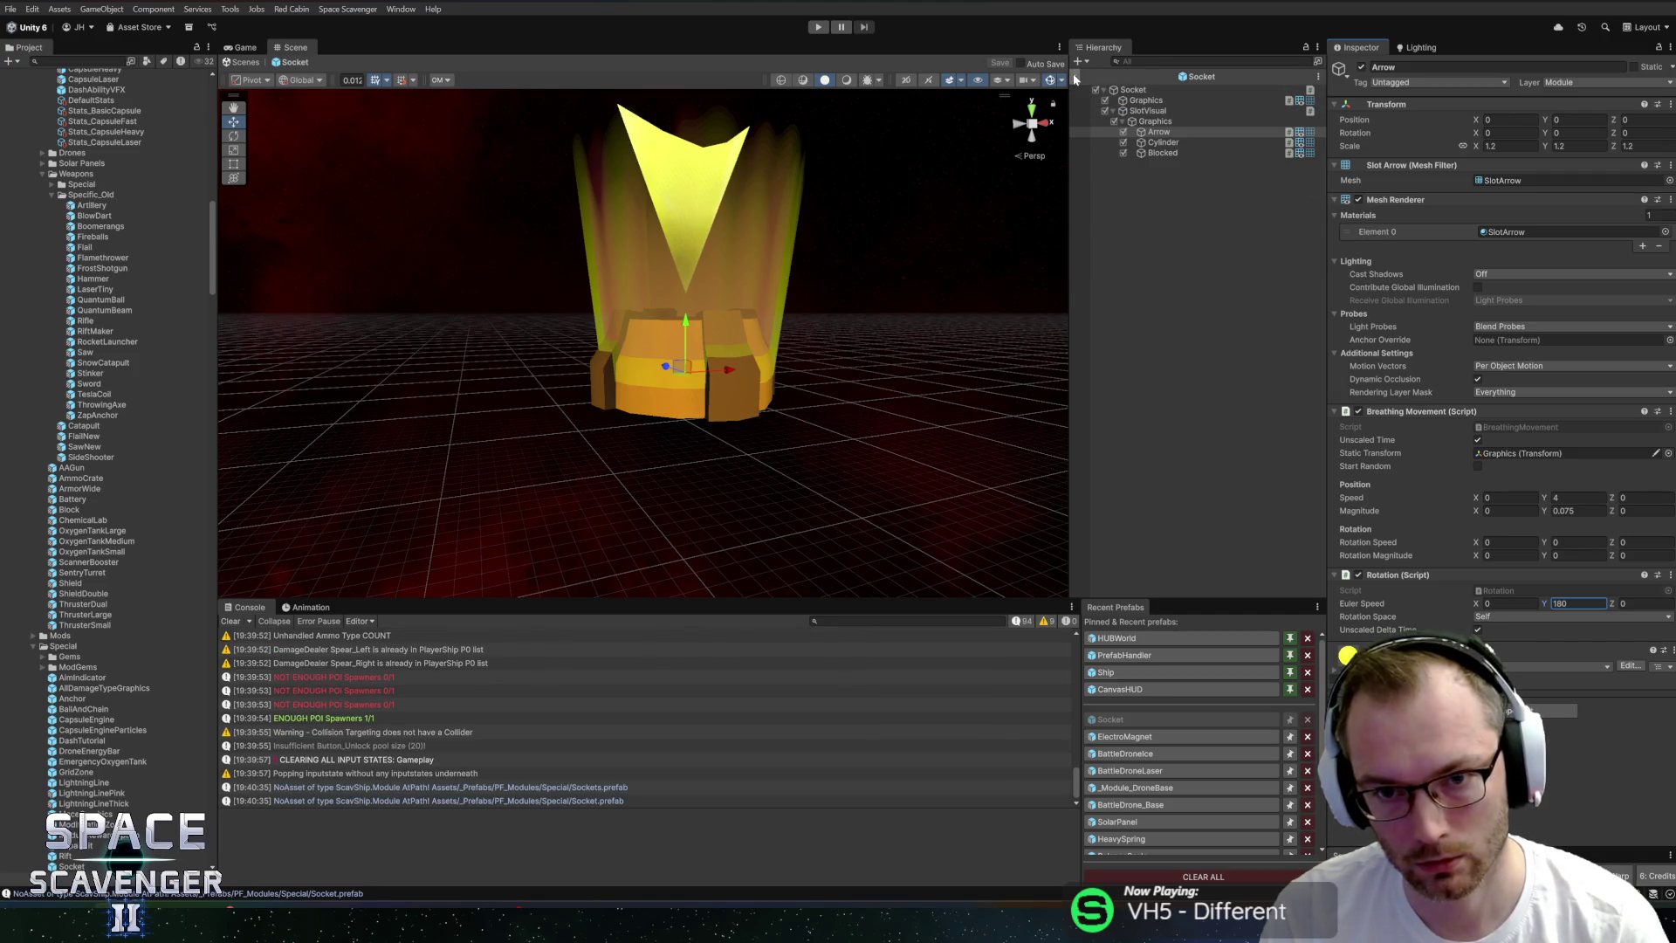
pyautogui.click(818, 27)
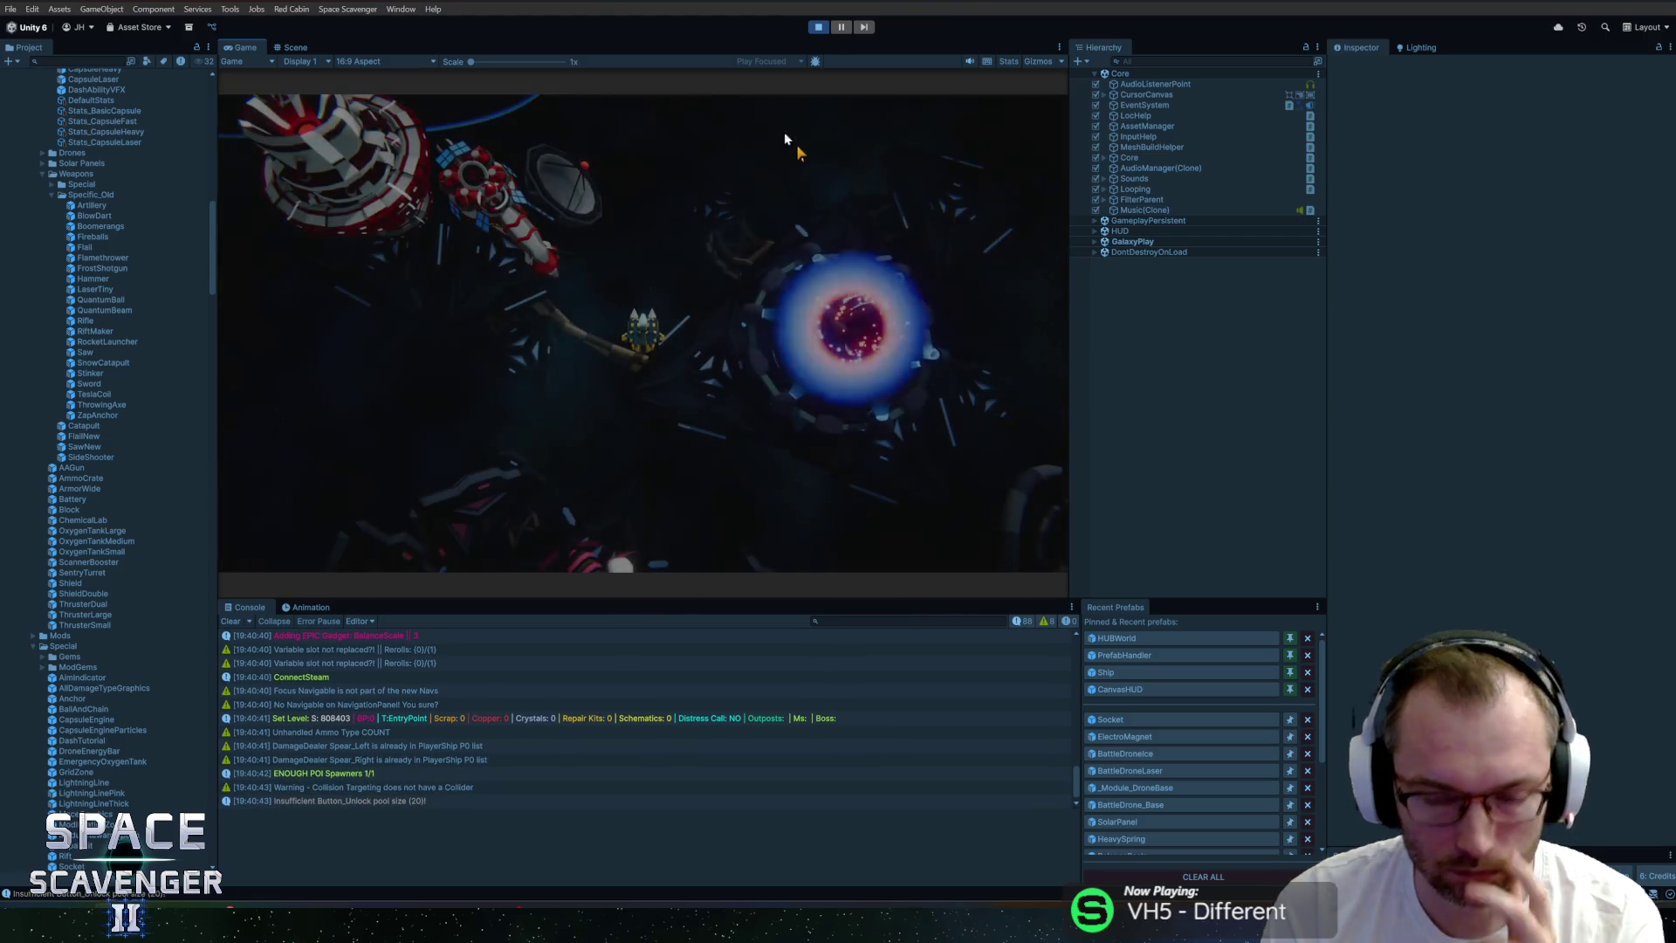
# Run 'spawn body', attach the body to the ship for 225 health, then stop Play mode.
pyautogui.write('spanw')
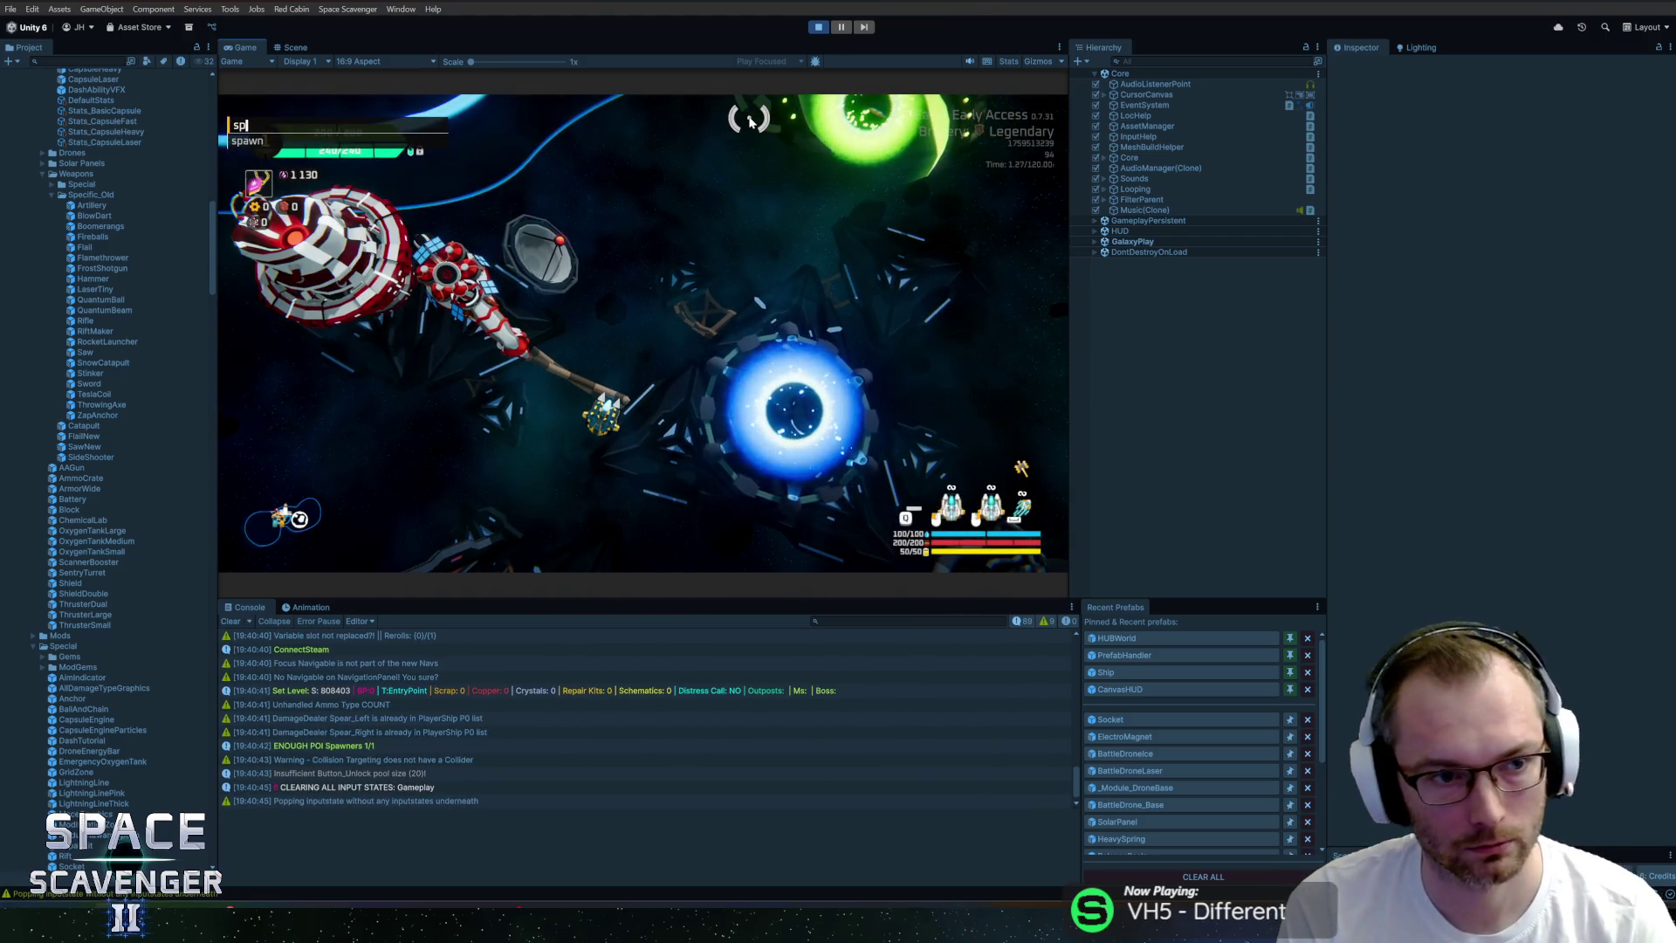
pyautogui.press('BackSpace')
pyautogui.press('BackSpace')
pyautogui.write('wn bodyStandard')
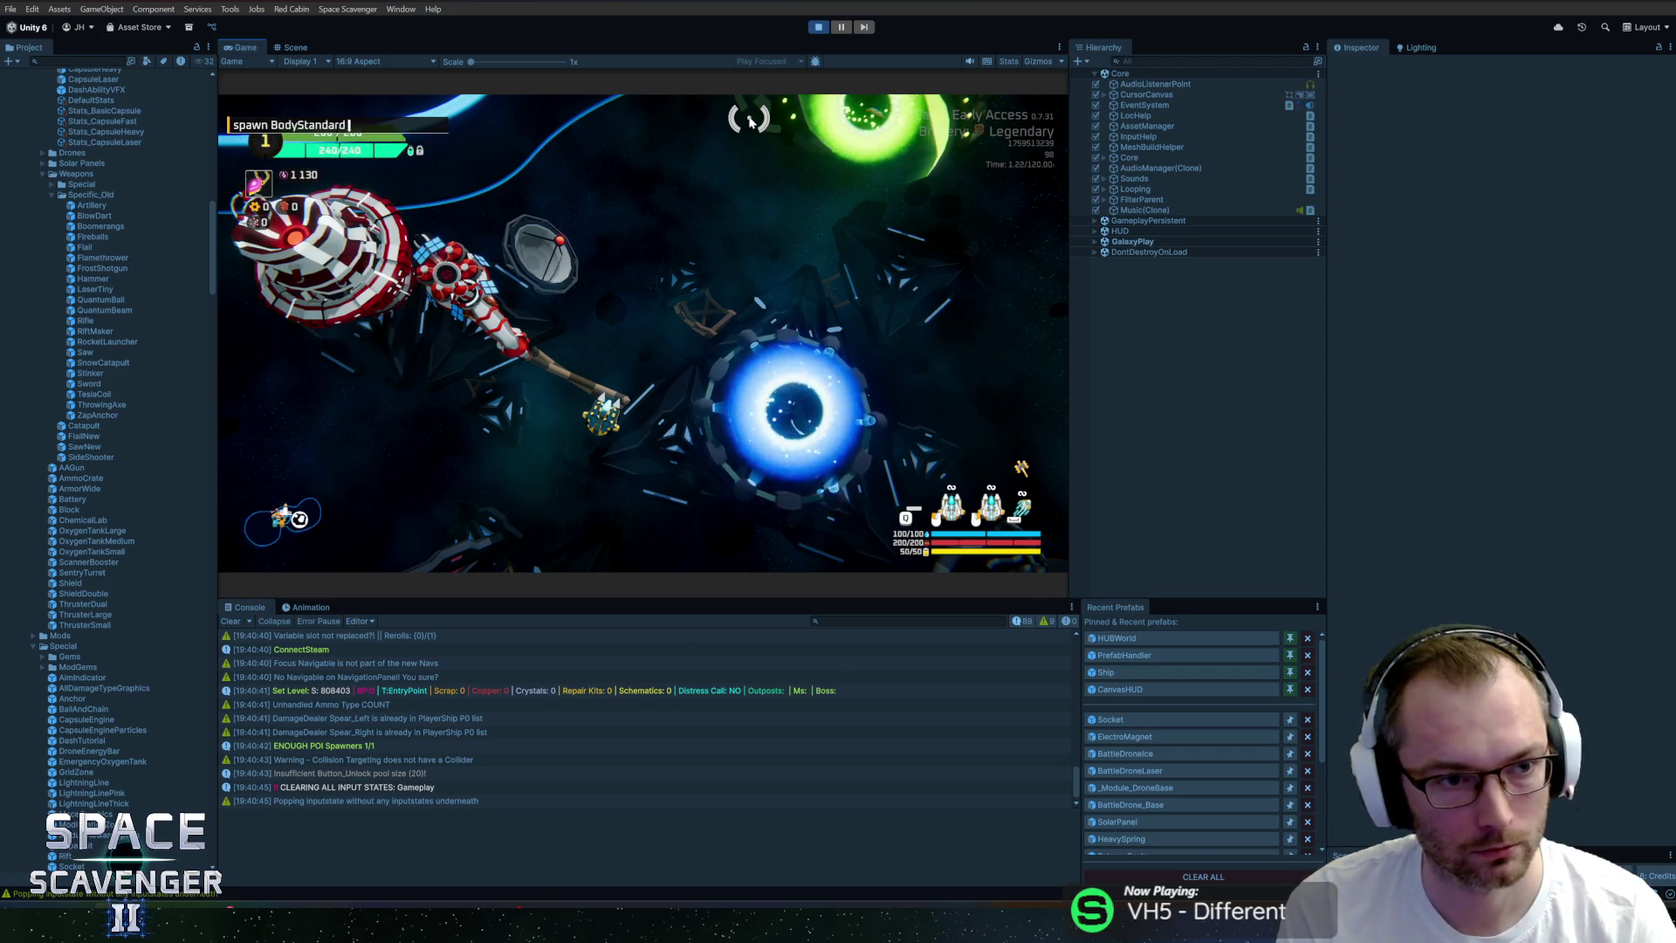
pyautogui.press('Return')
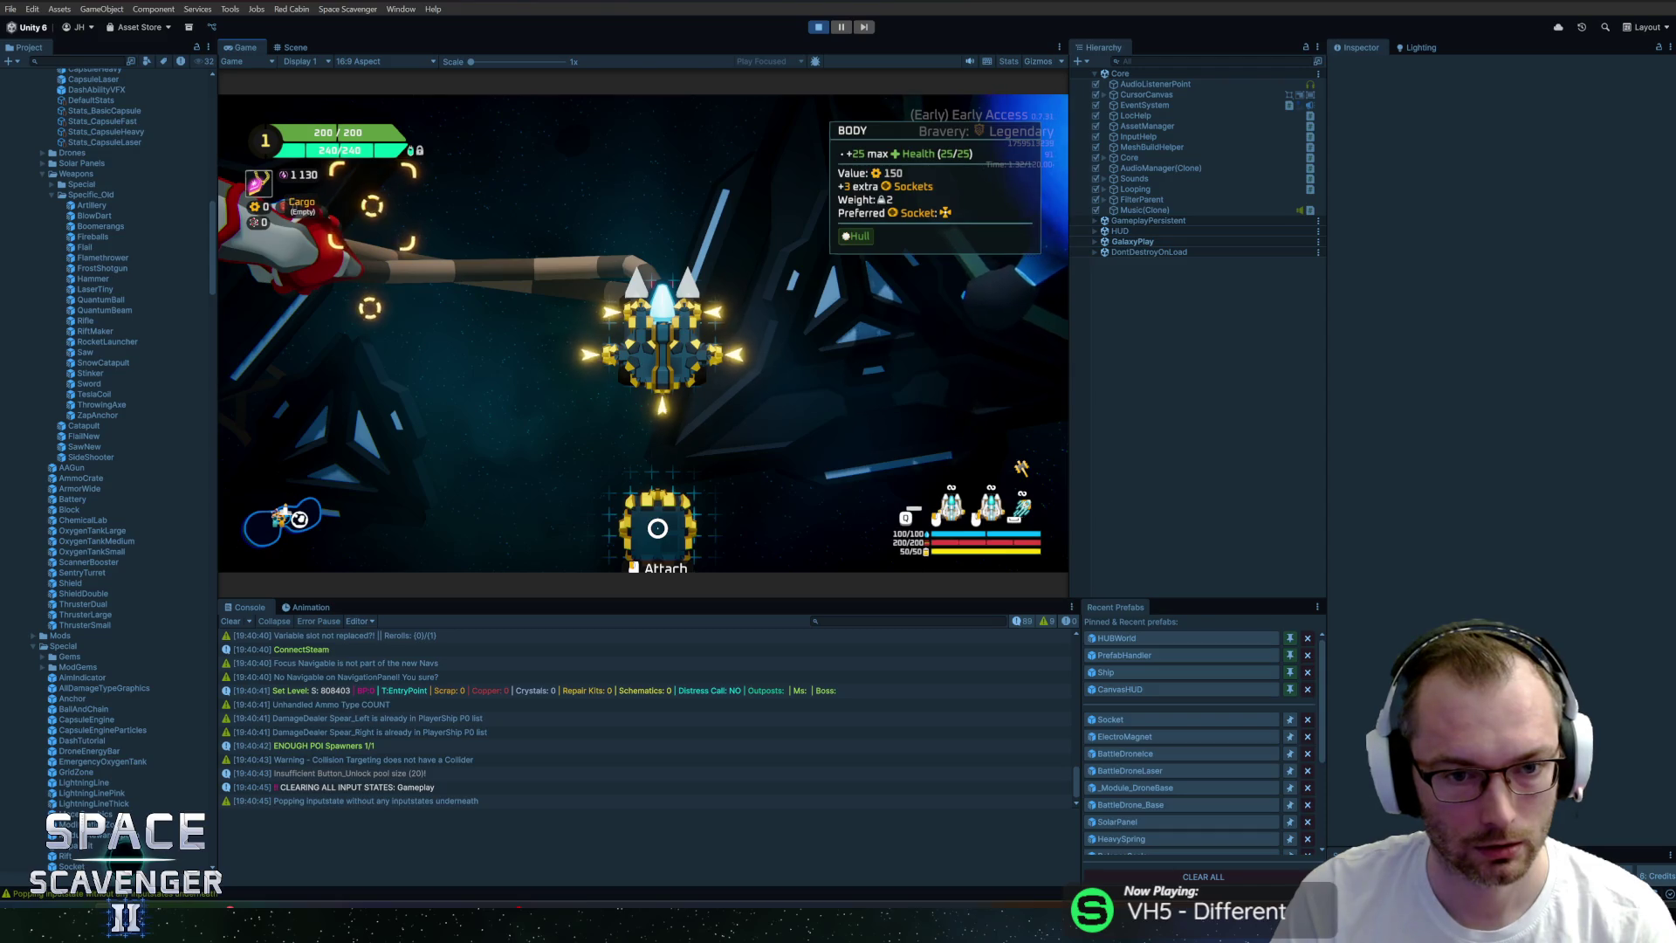
pyautogui.click(657, 528)
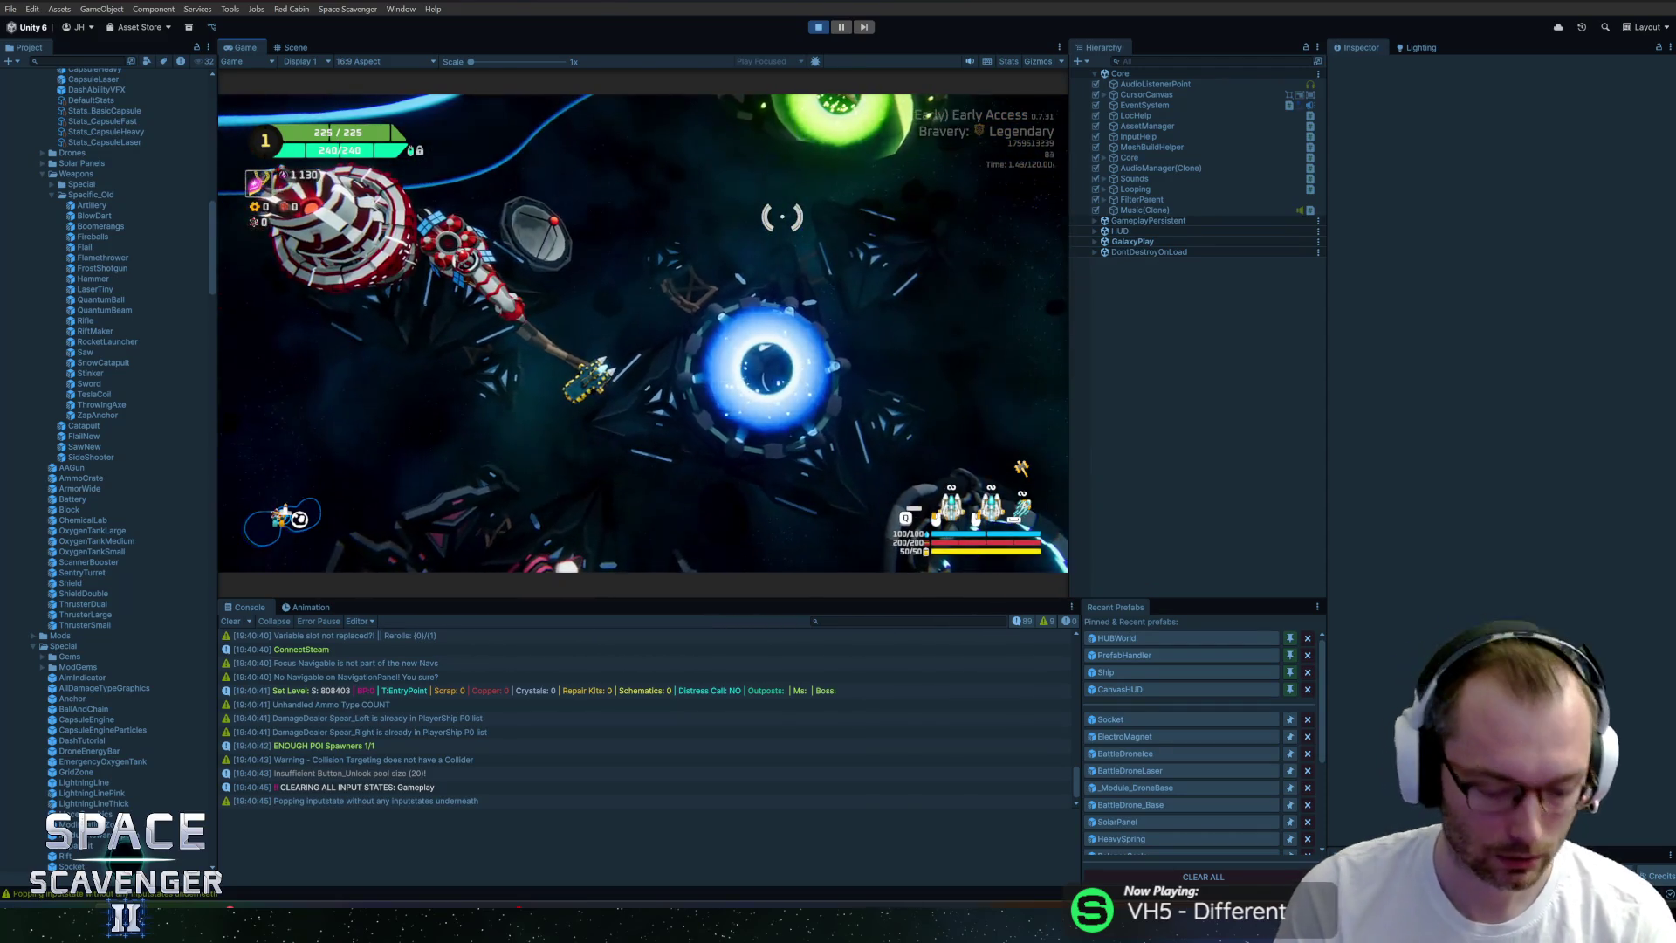
pyautogui.hotkey('ctrl', 'p')
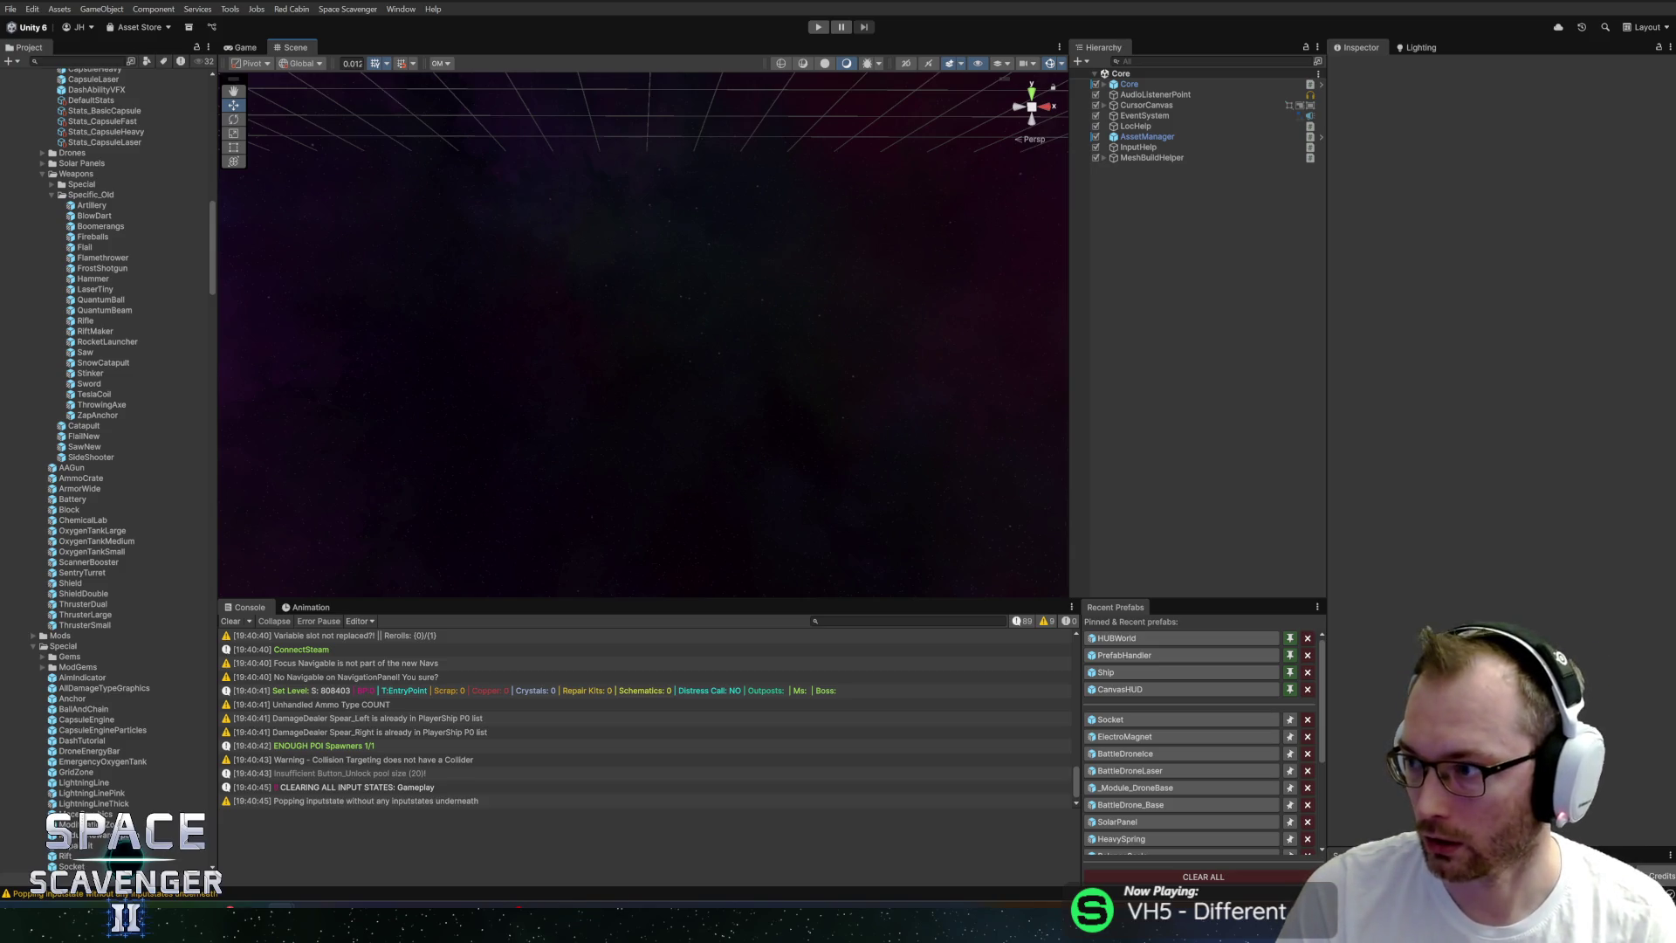
# Preview several magnet icons in the 'electromagnet icon' image results.
pyautogui.hotkey('alt', 'Tab')
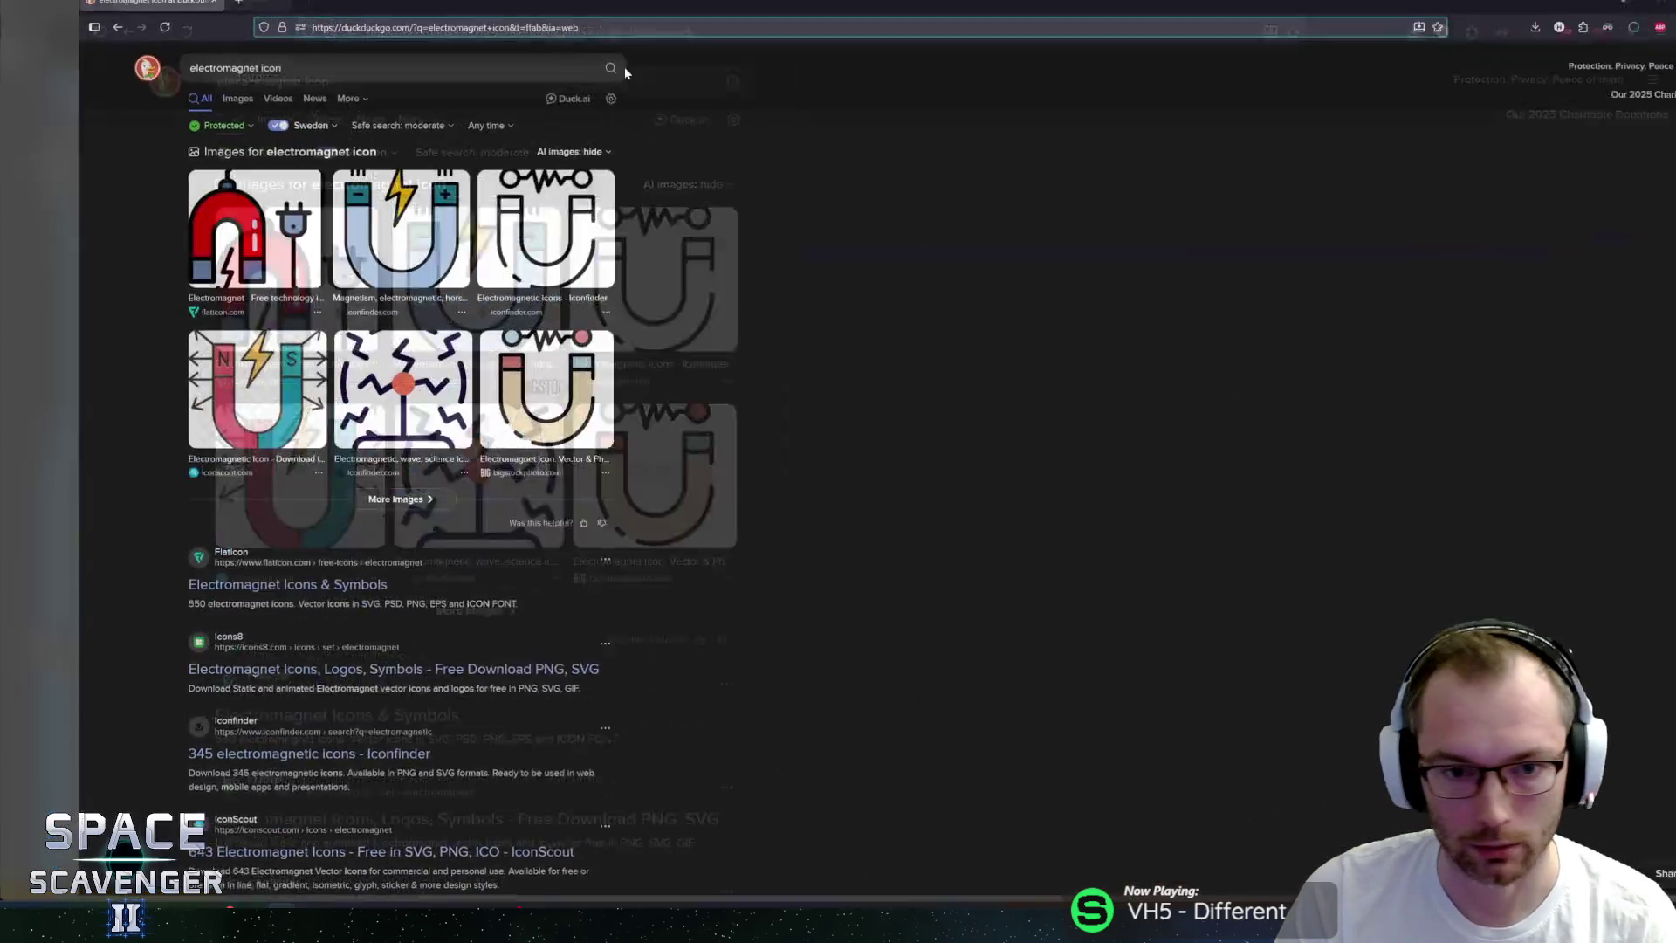
pyautogui.click(176, 396)
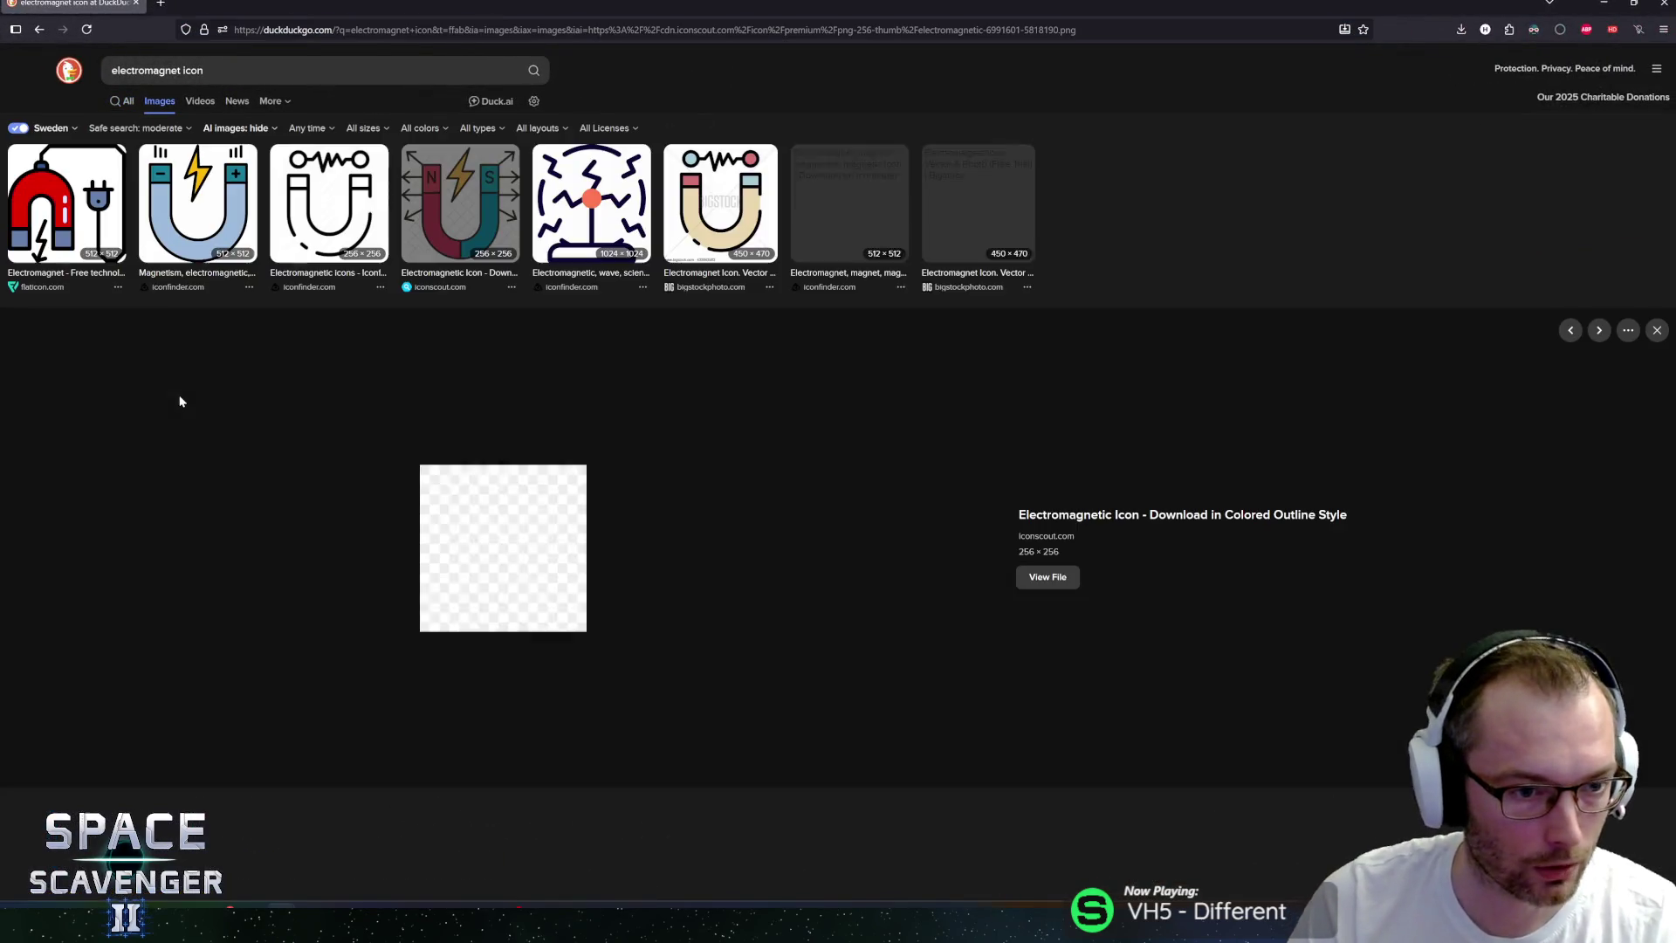
pyautogui.click(266, 255)
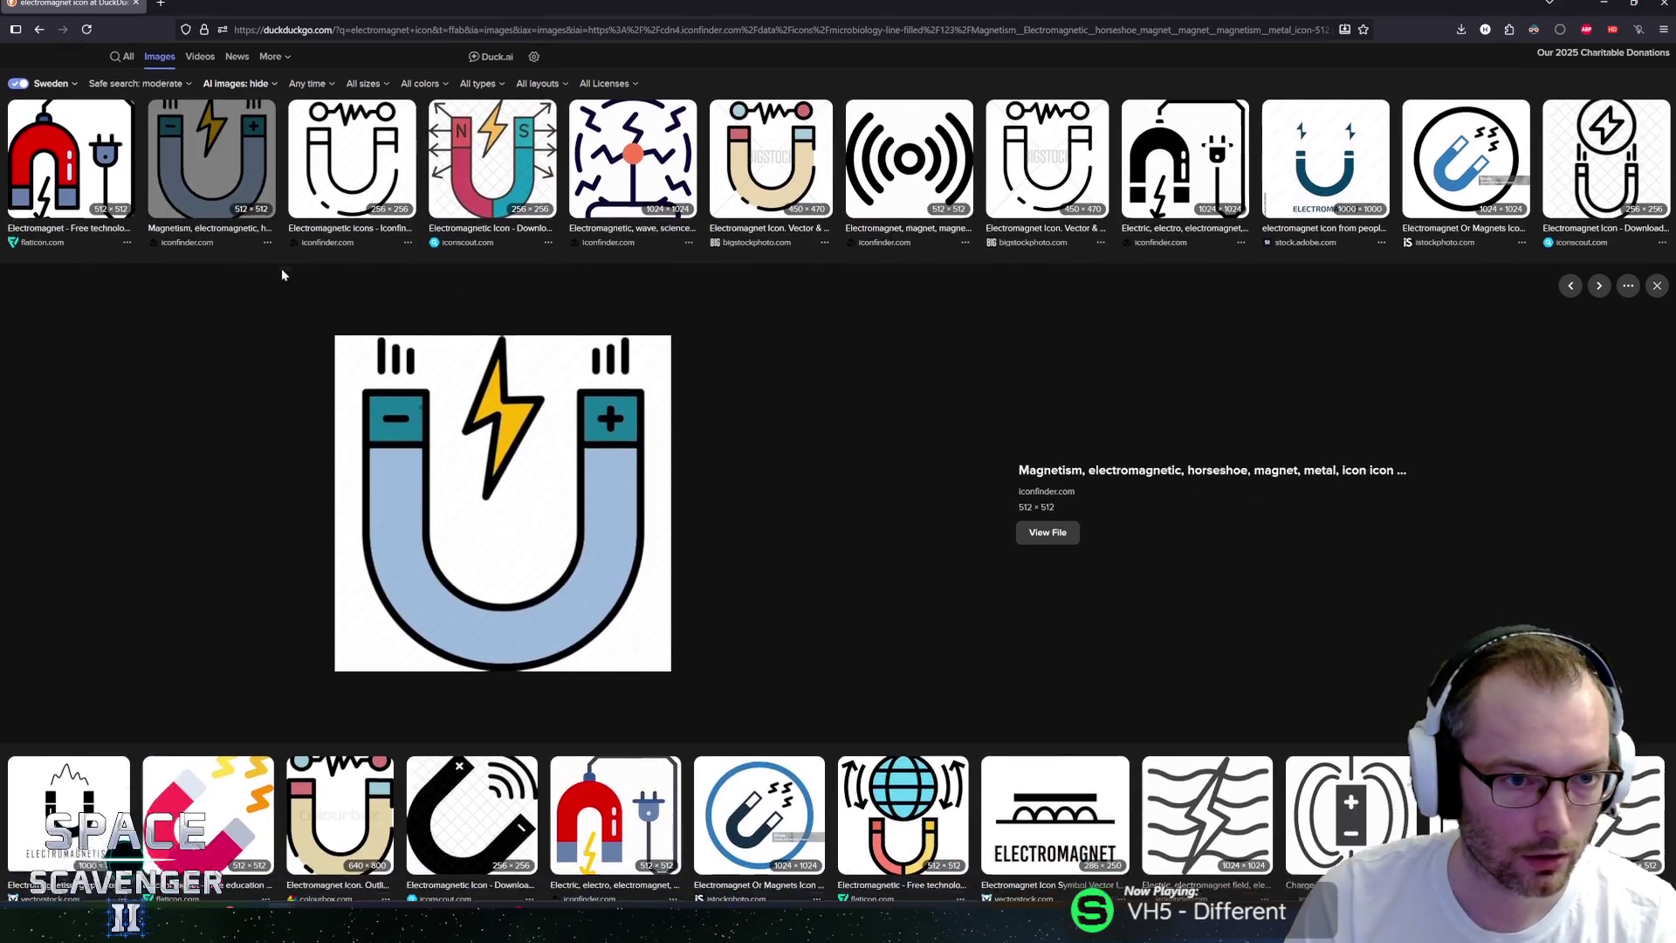
pyautogui.press('Escape')
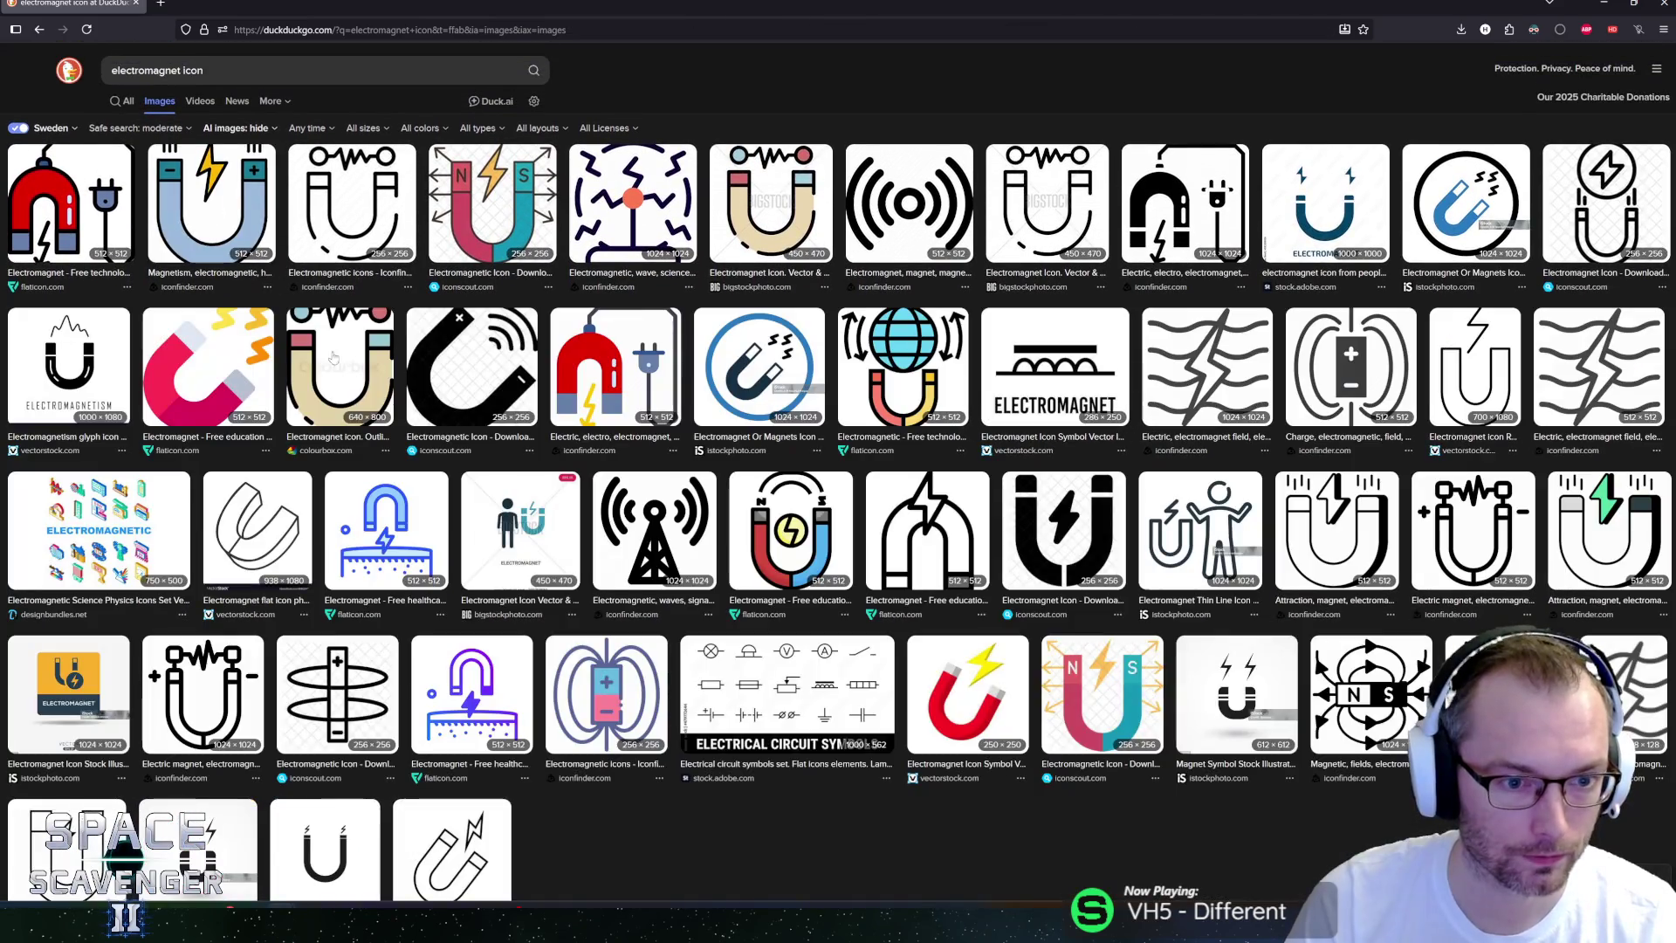
pyautogui.click(210, 366)
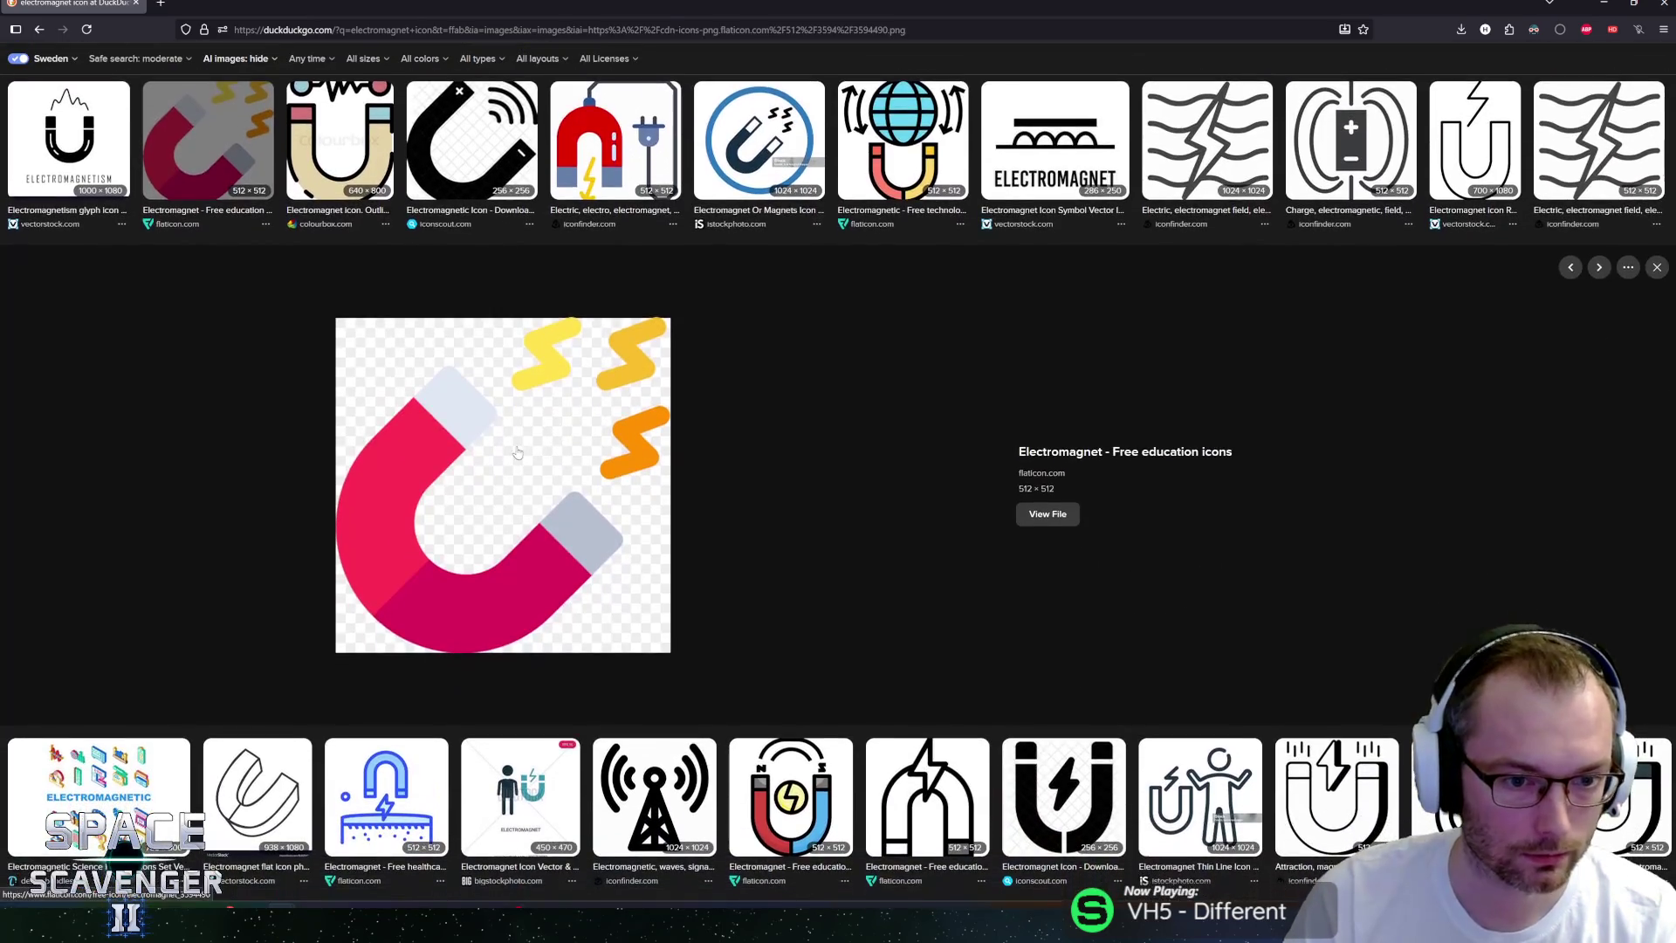
pyautogui.click(611, 140)
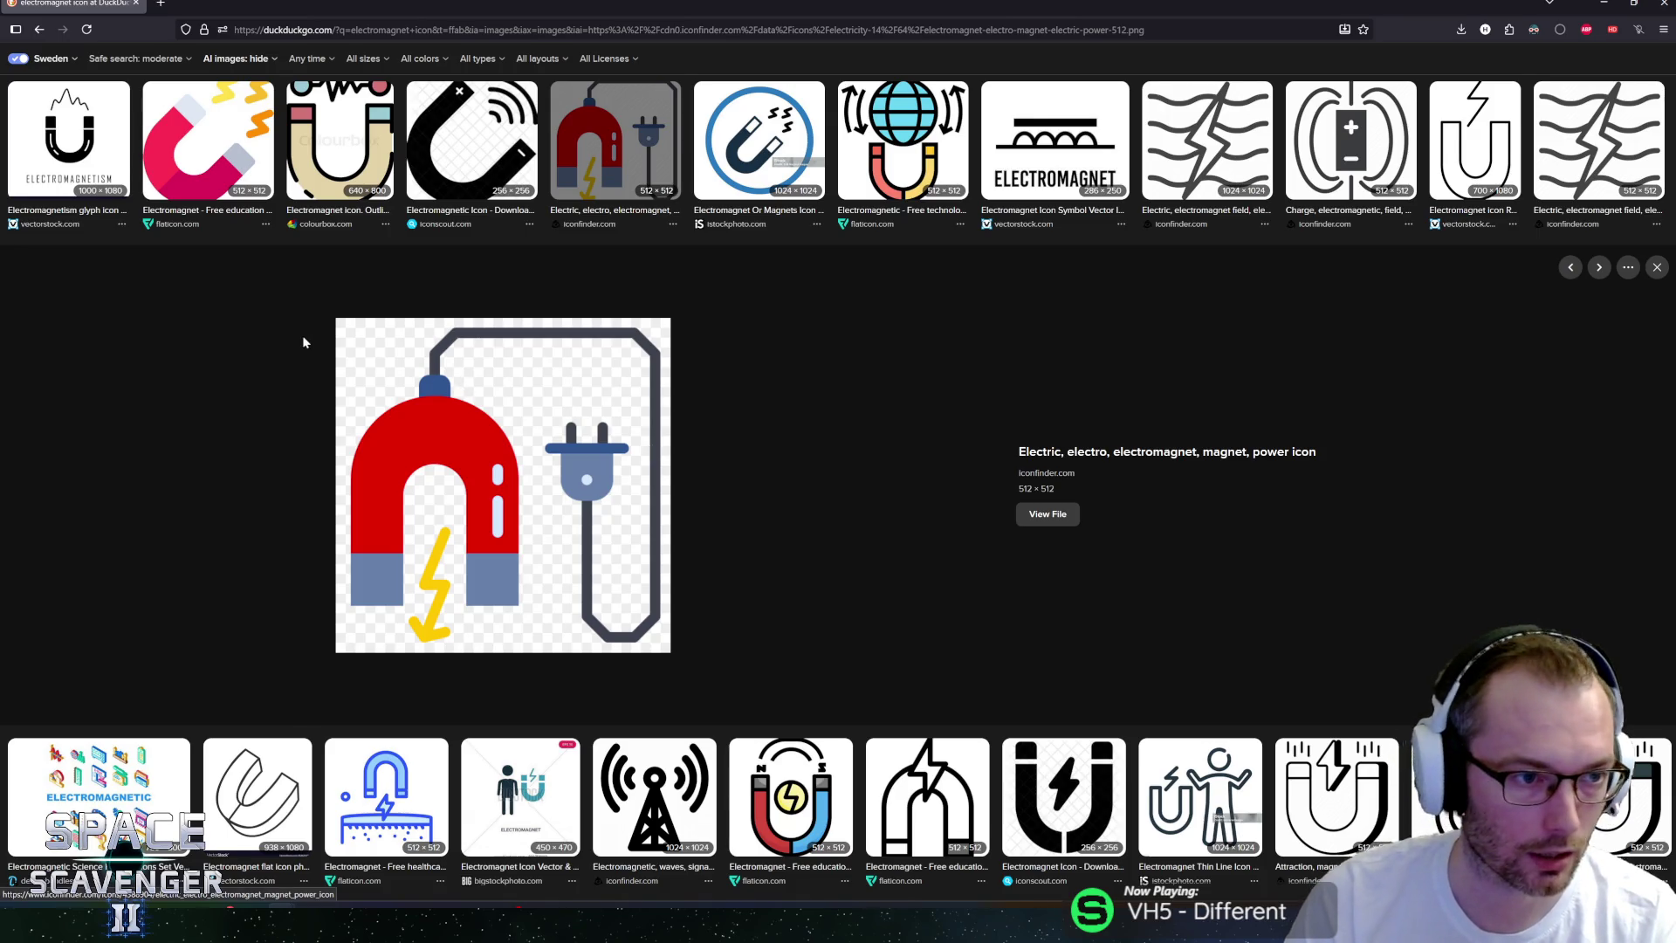
pyautogui.scroll(2, 303, 339)
pyautogui.click(70, 184)
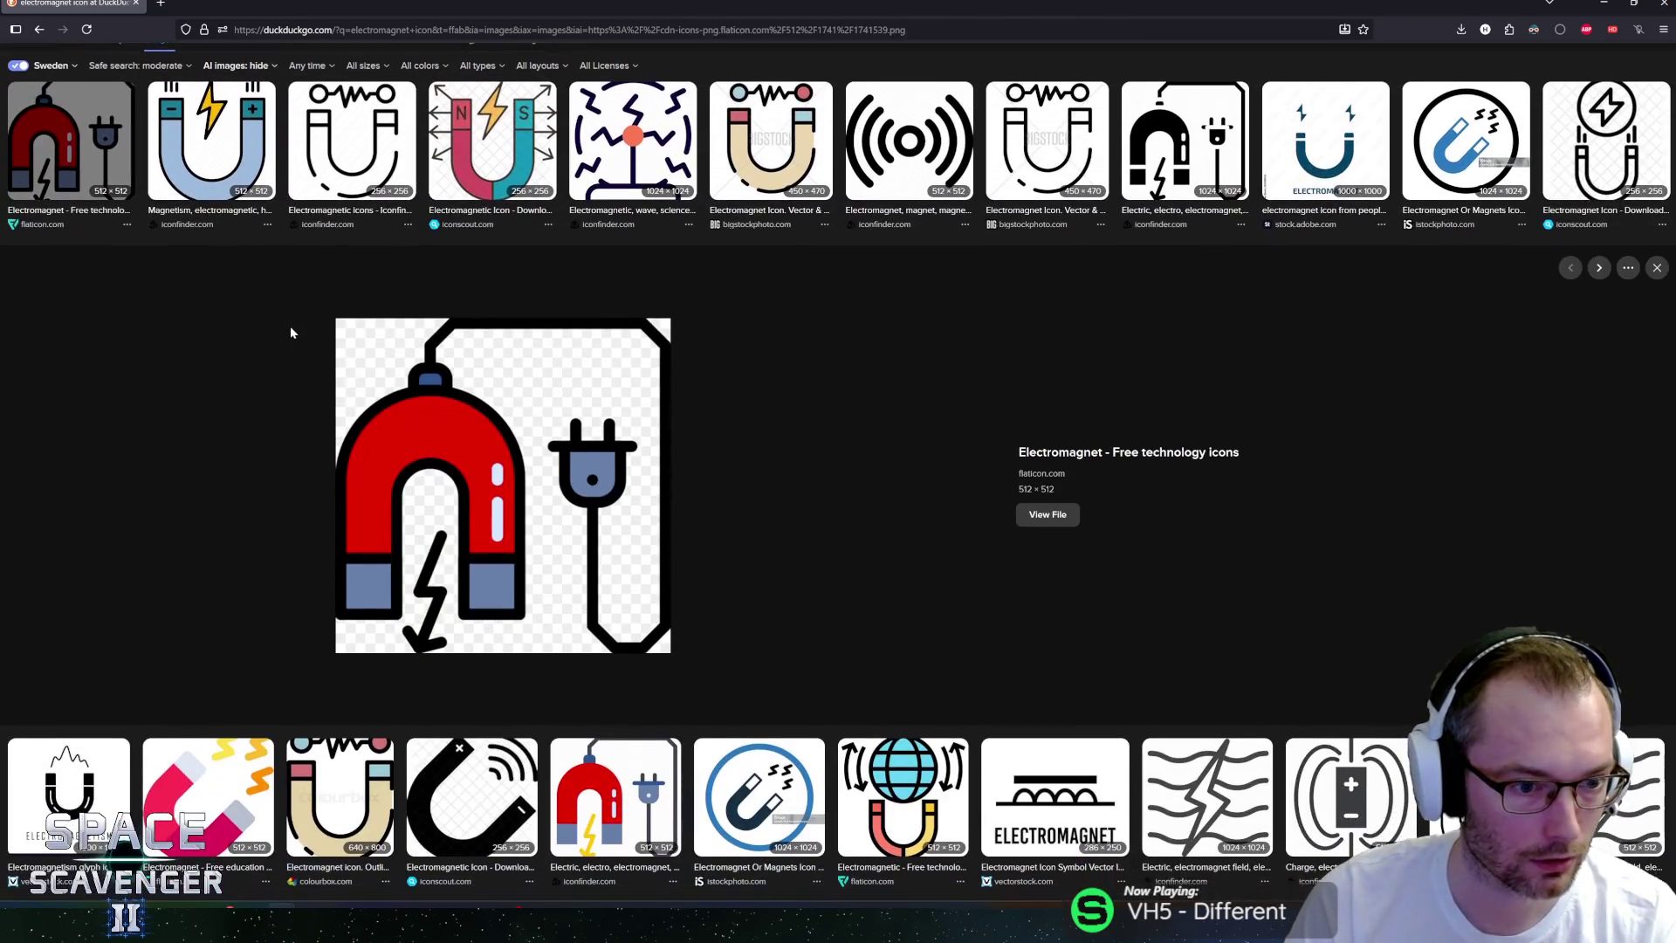
pyautogui.scroll(2, 290, 327)
# Search images for just 'electromagnet'.
pyautogui.click(203, 70)
pyautogui.press('BackSpace')
pyautogui.press('BackSpace')
pyautogui.press('BackSpace')
pyautogui.press('Return')
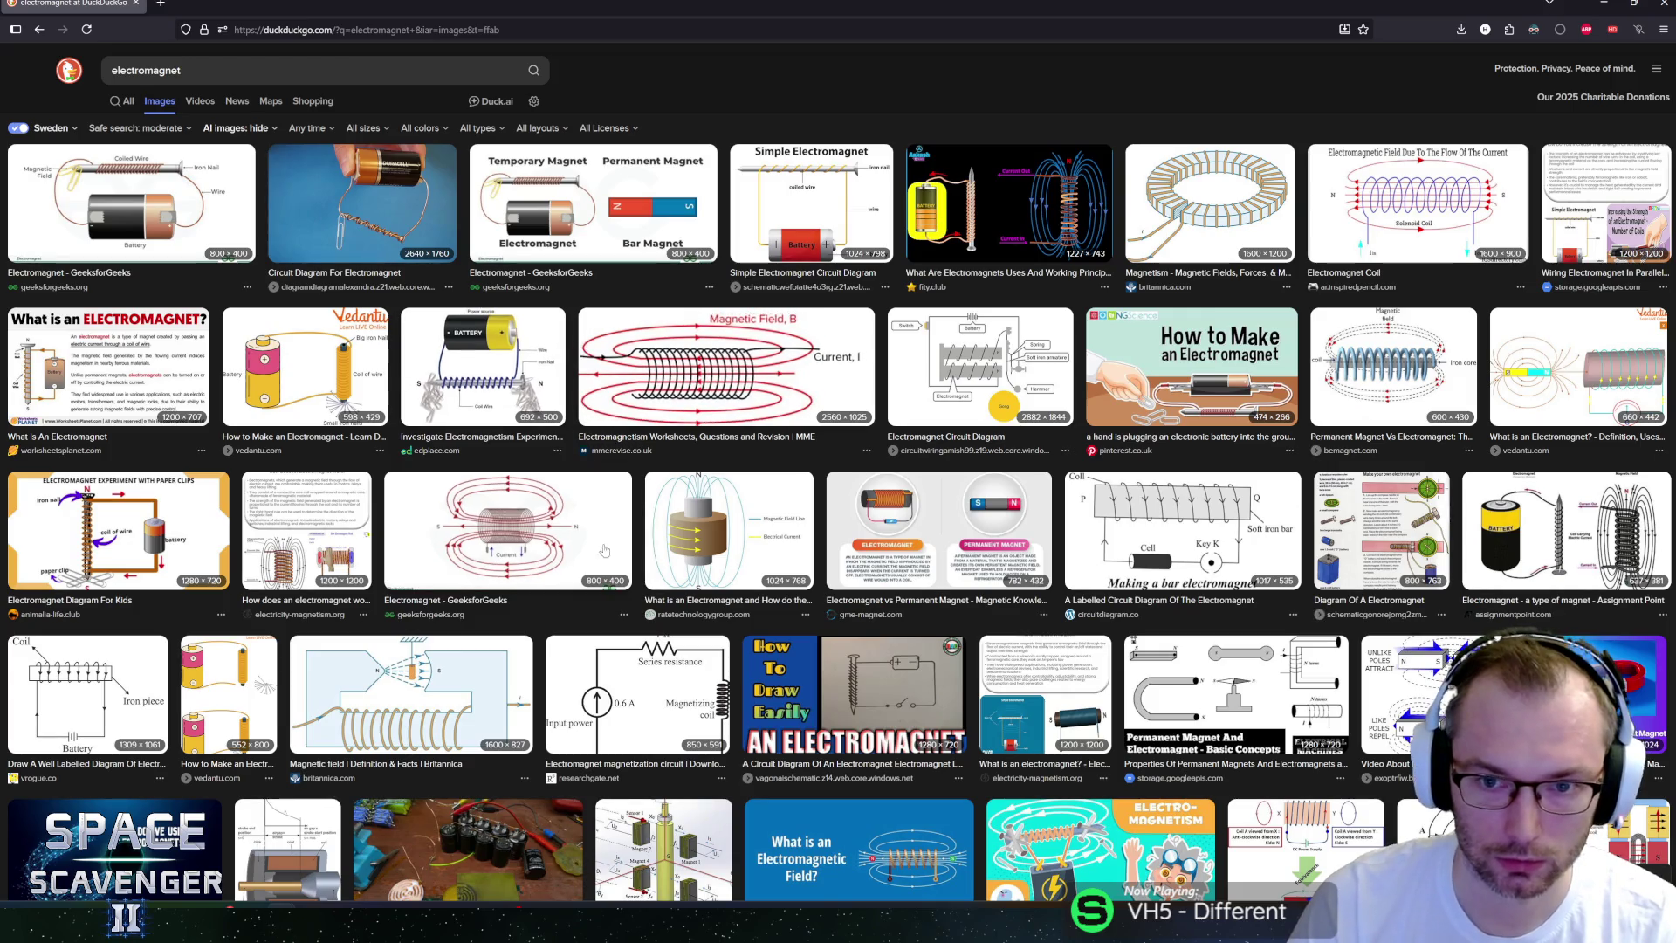
# Scroll the electromagnet photos, preview the Scrap Yard Electromagnet, then switch back to Figma.
pyautogui.scroll(-5, 617, 560)
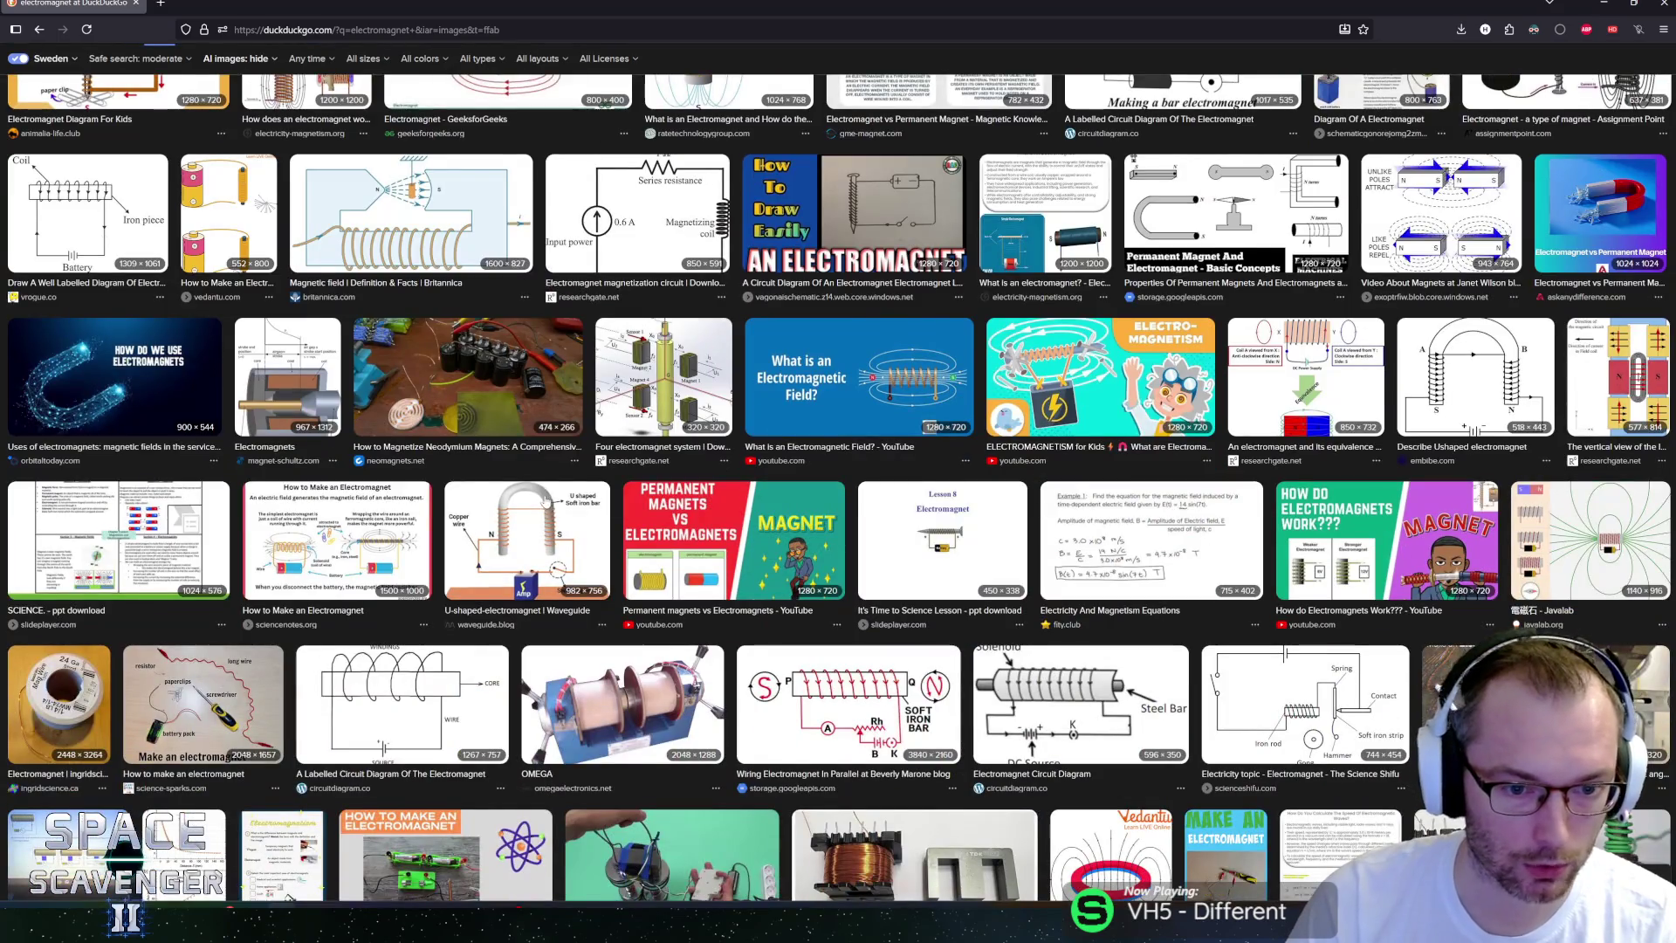
pyautogui.scroll(-3, 545, 500)
pyautogui.scroll(-8, 514, 559)
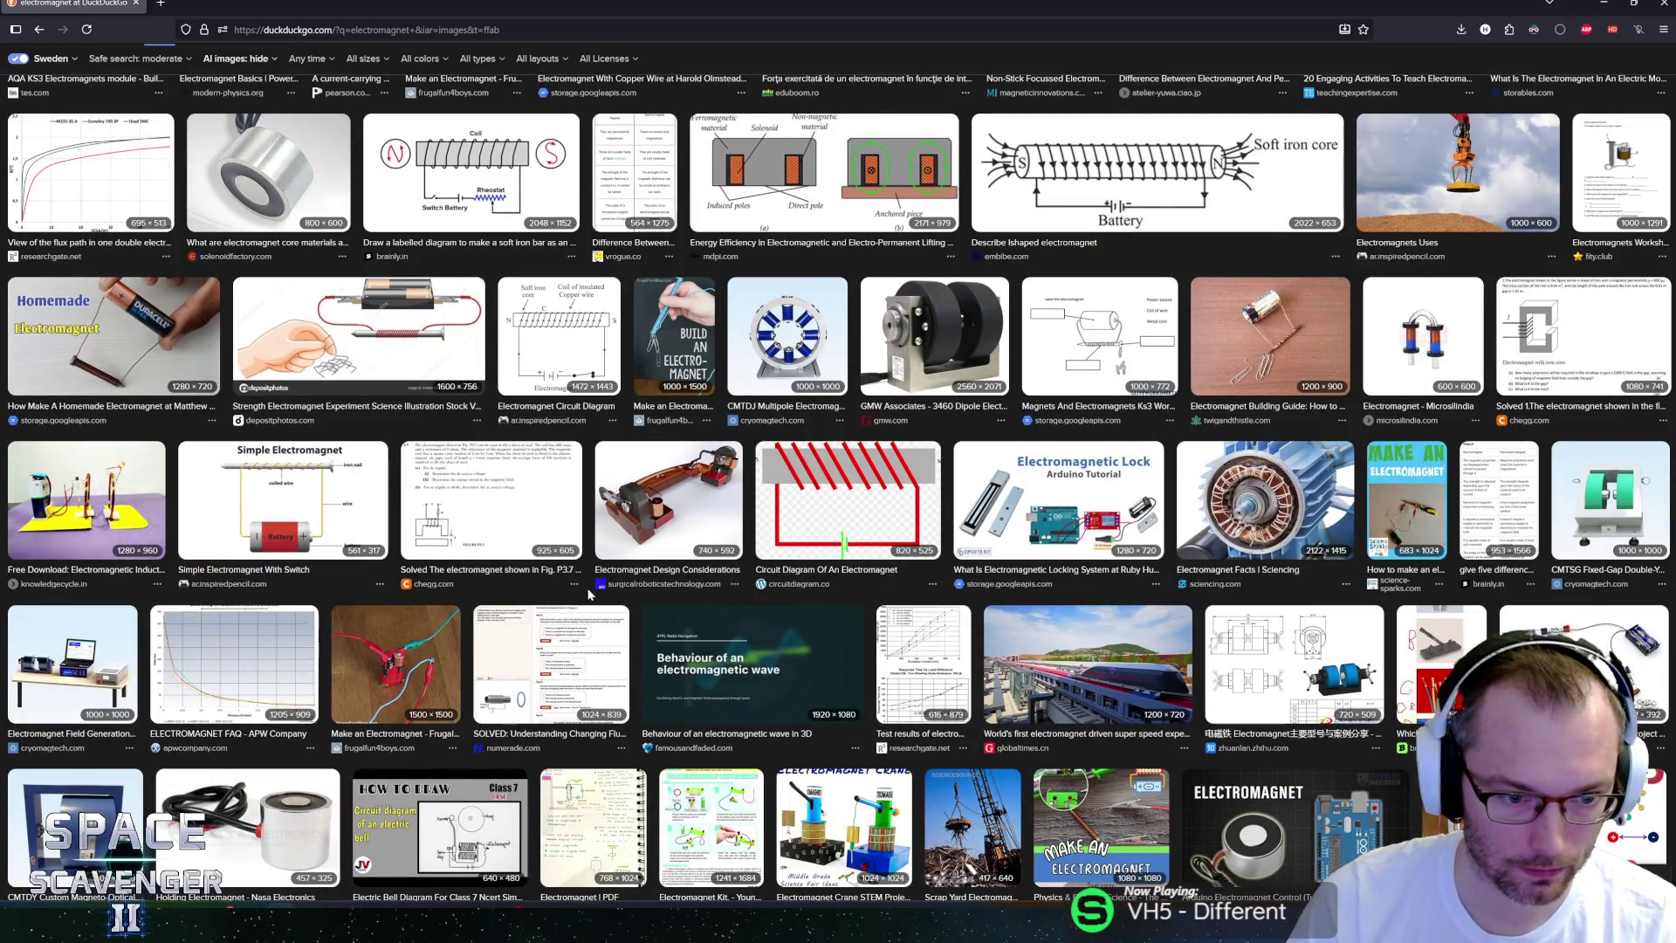
pyautogui.scroll(-2, 588, 595)
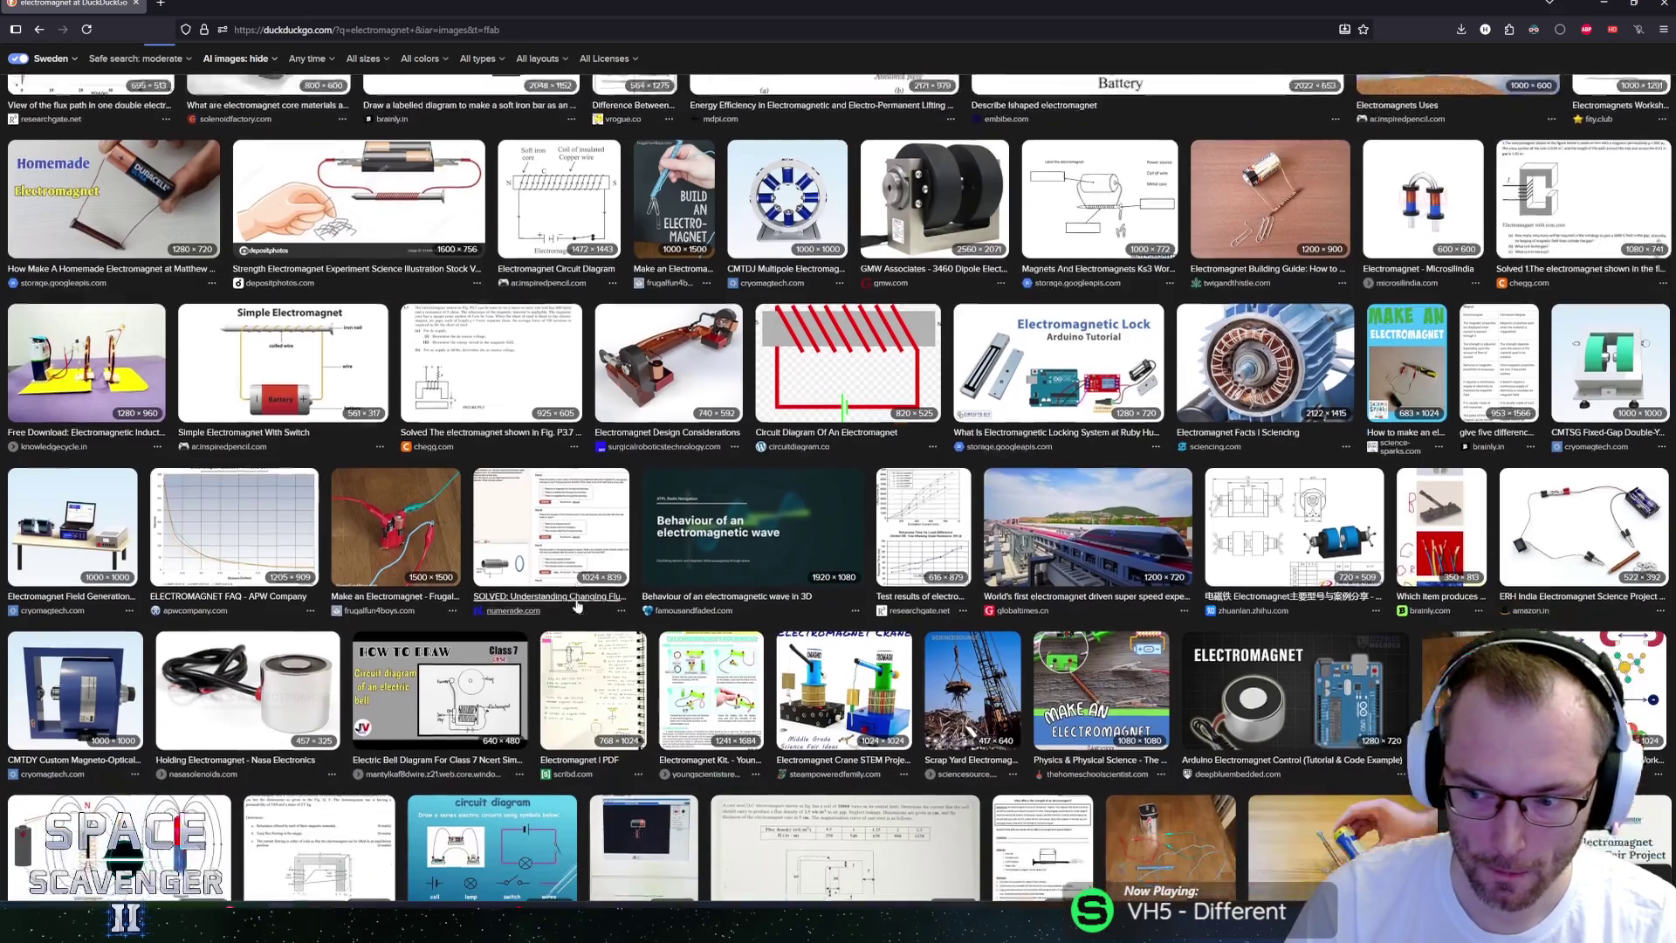
pyautogui.click(971, 621)
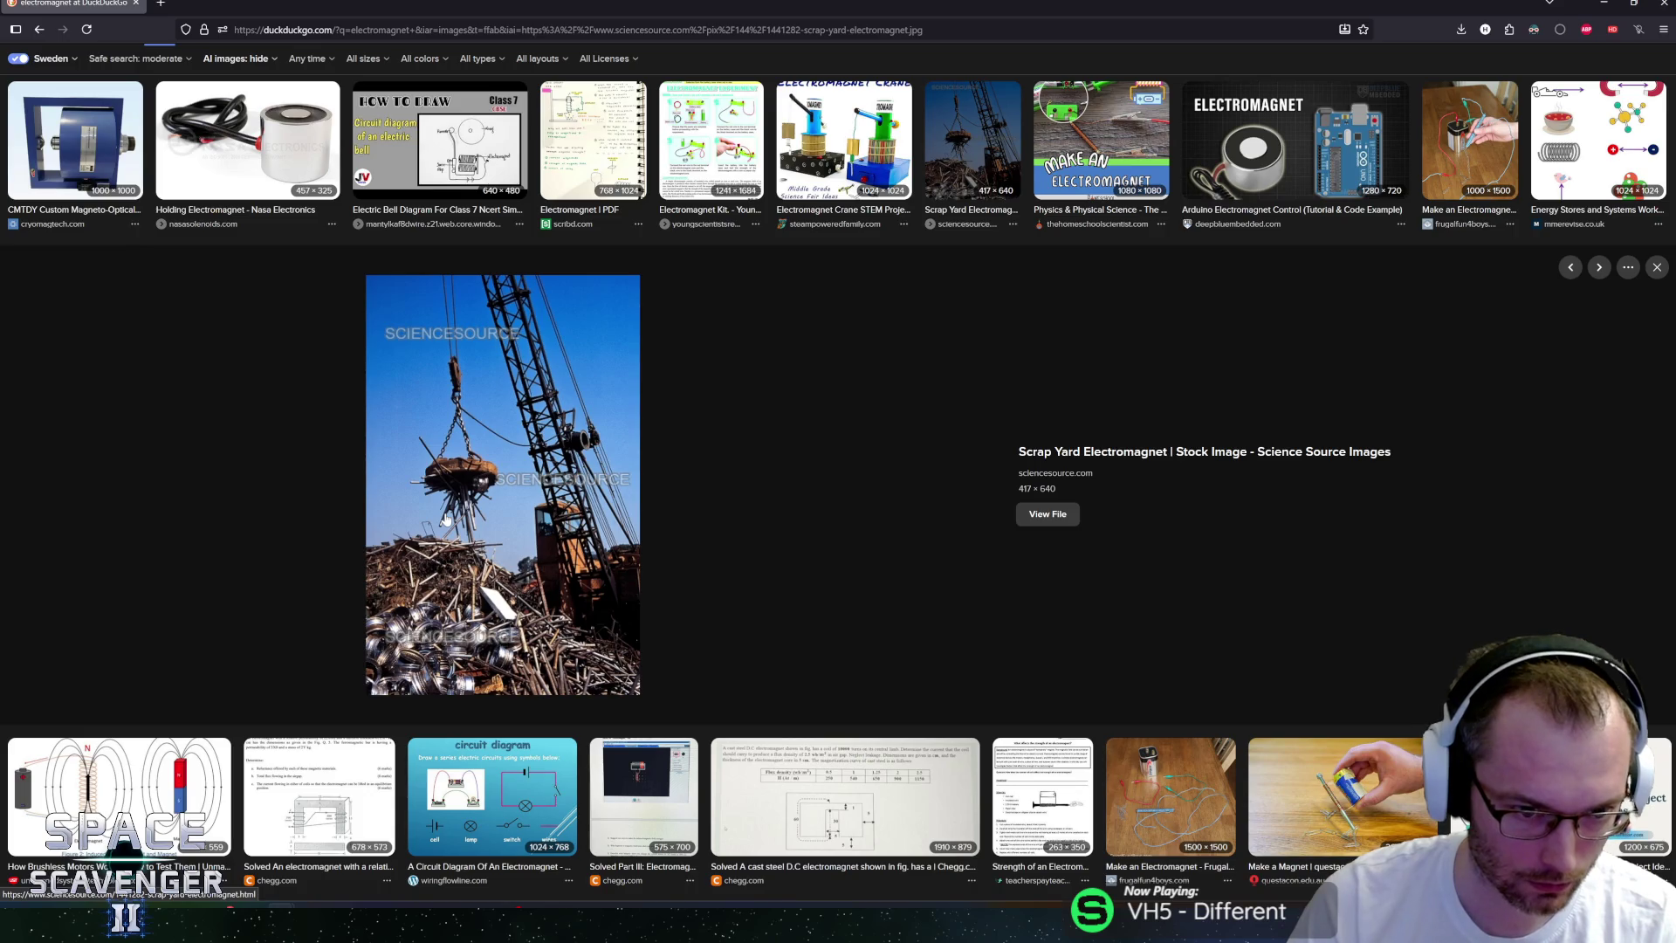
pyautogui.scroll(2, 491, 519)
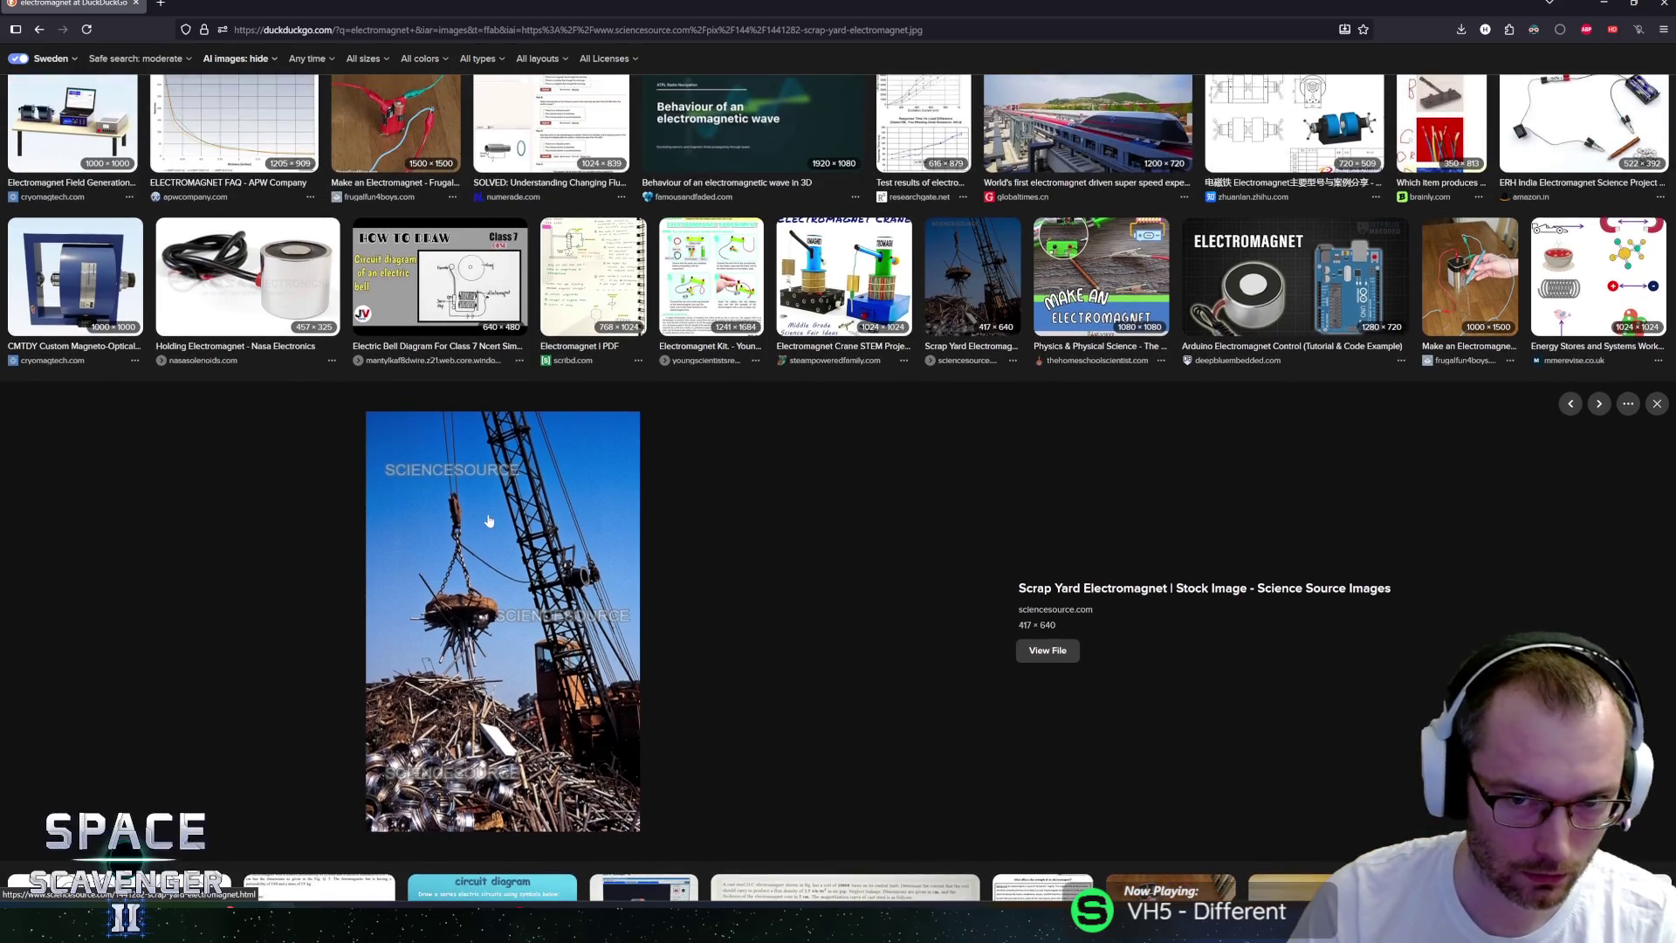
pyautogui.scroll(-6, 479, 527)
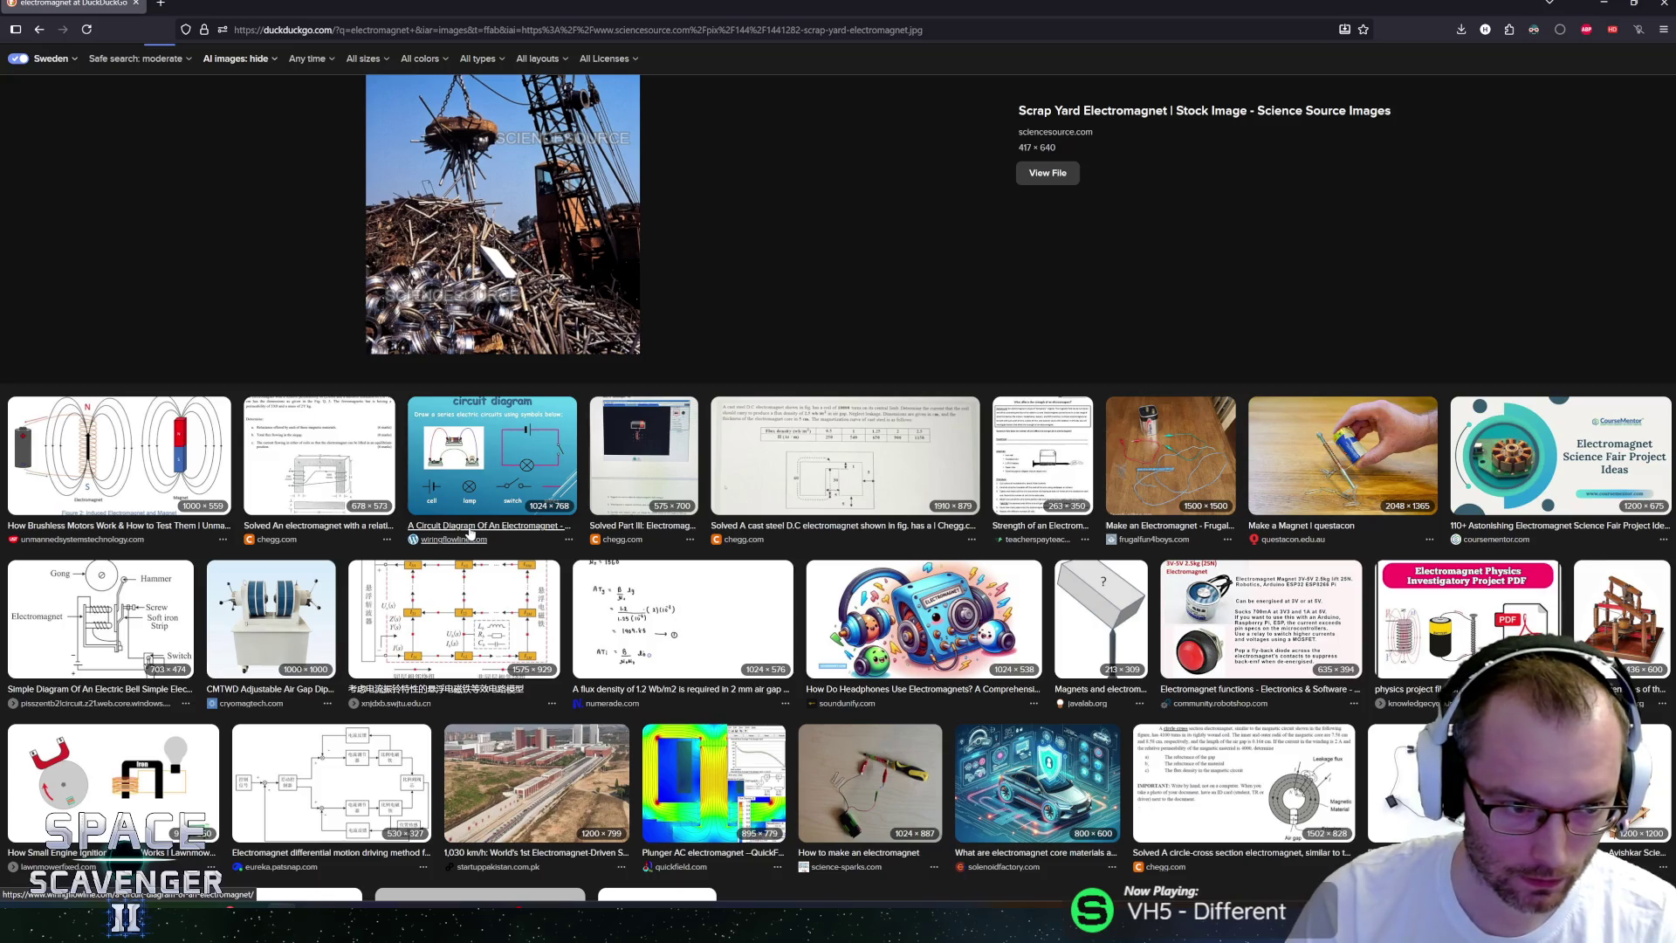
pyautogui.scroll(3, 470, 534)
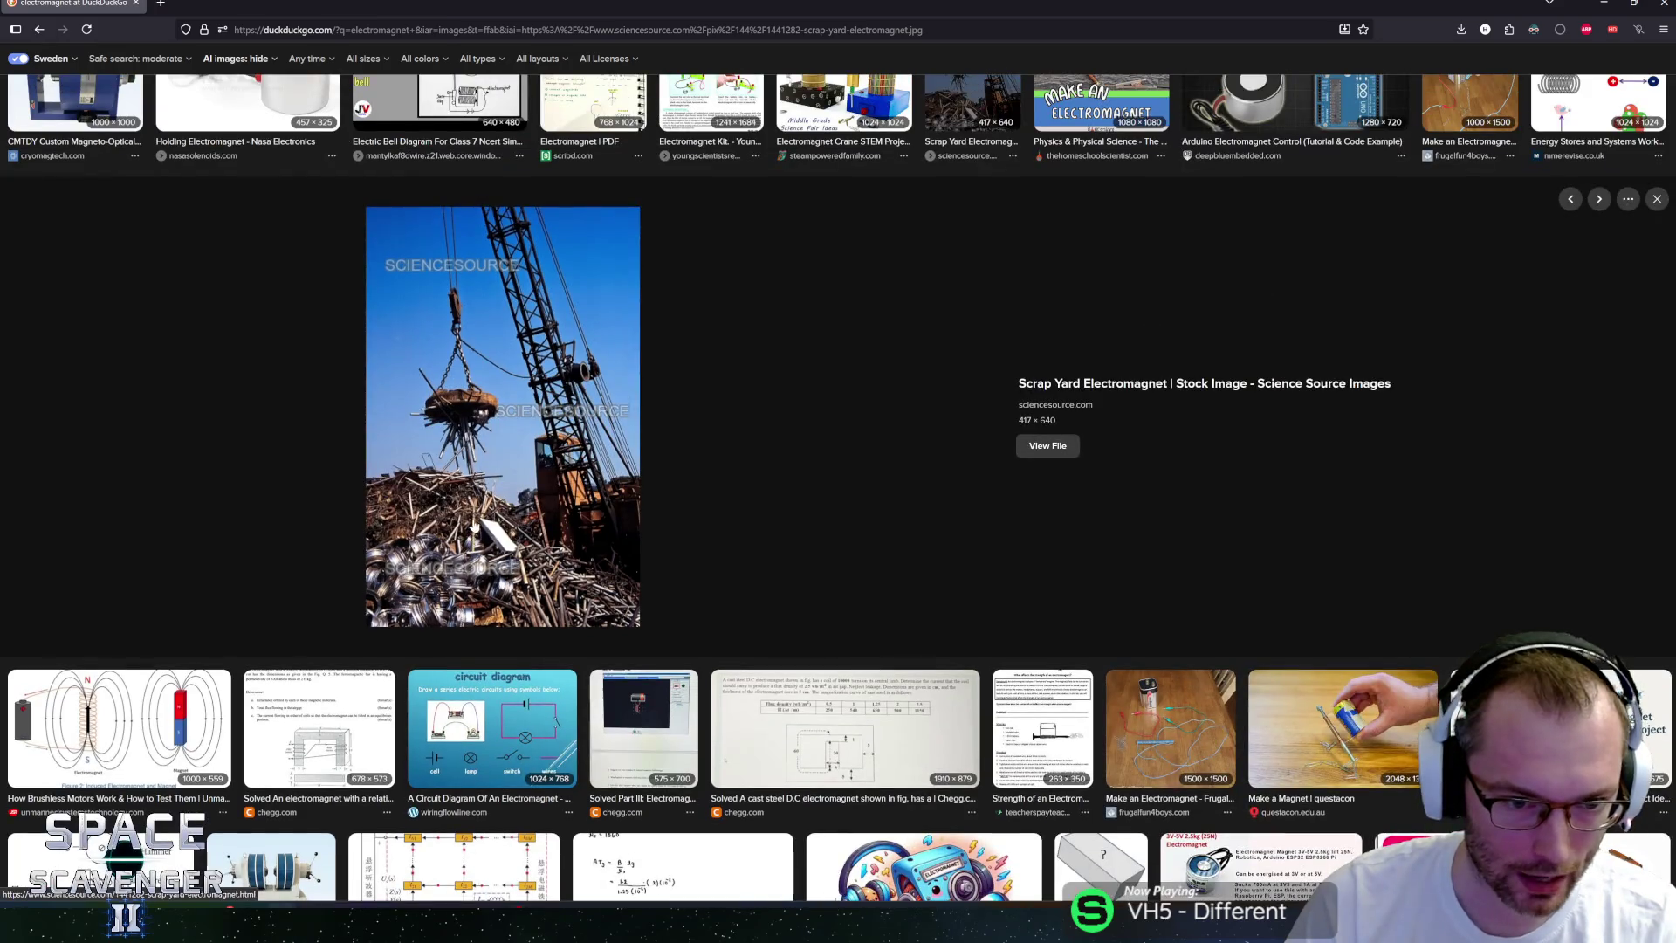
pyautogui.hotkey('alt', 'Tab')
pyautogui.press('Tab')
pyautogui.press('Tab')
pyautogui.press('Tab')
pyautogui.press('Tab')
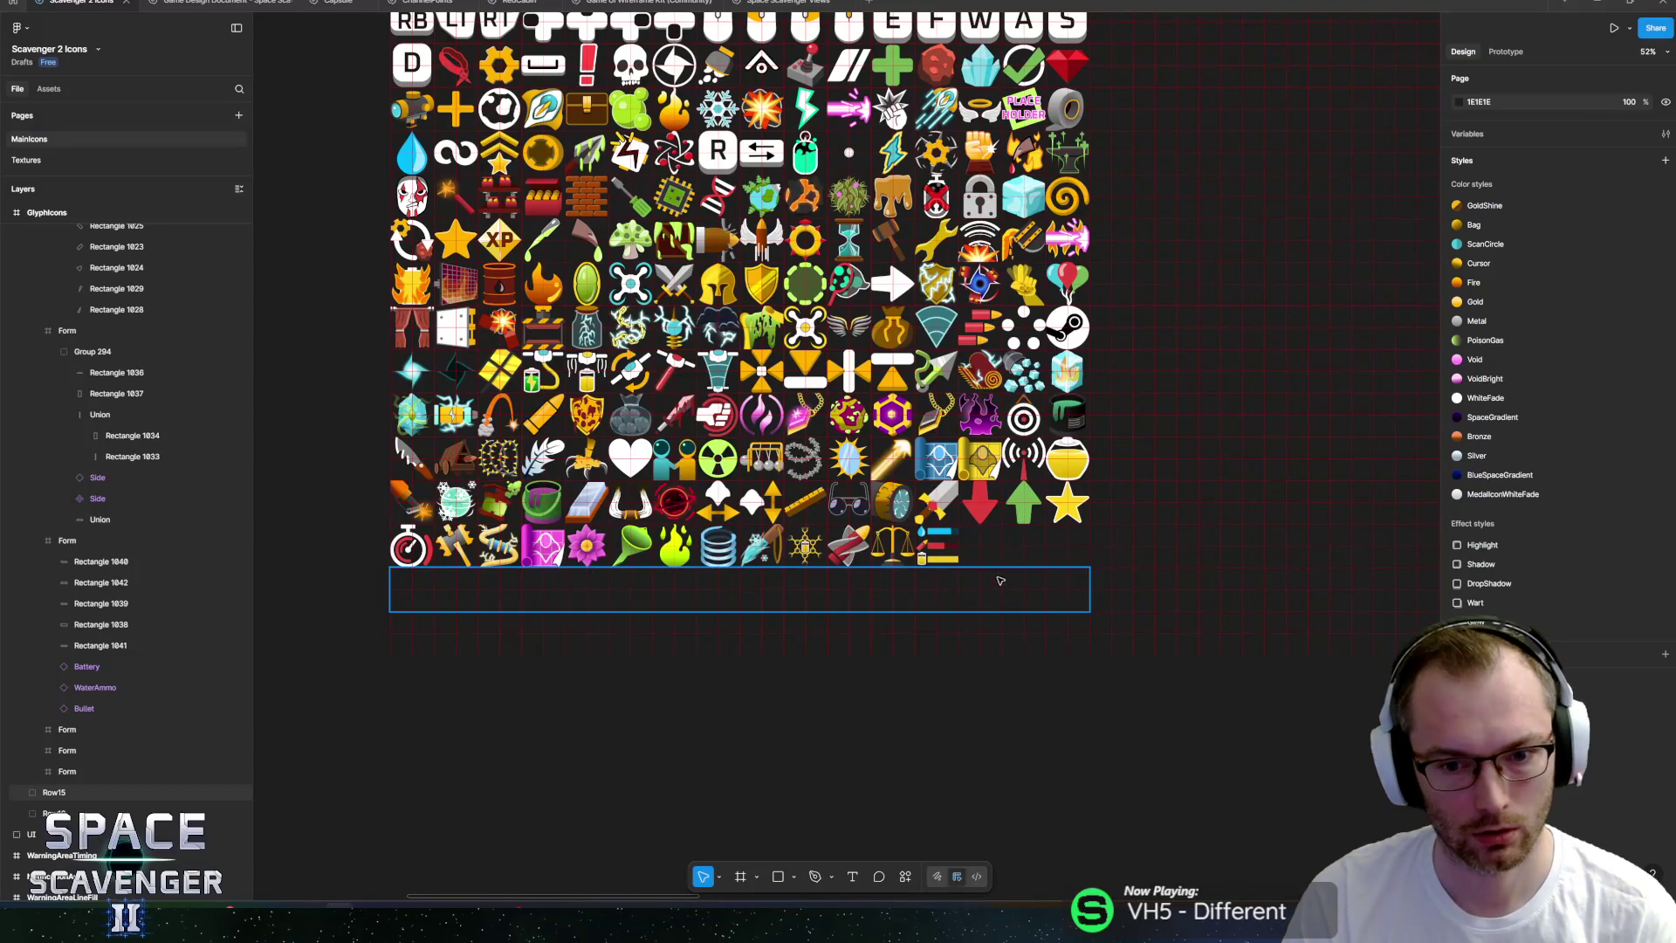
# Drag a copy of the Battery component into the last row of the icon grid.
pyautogui.scroll(5, 845, 702)
pyautogui.hscroll(-5, 844, 702)
pyautogui.scroll(5, 844, 703)
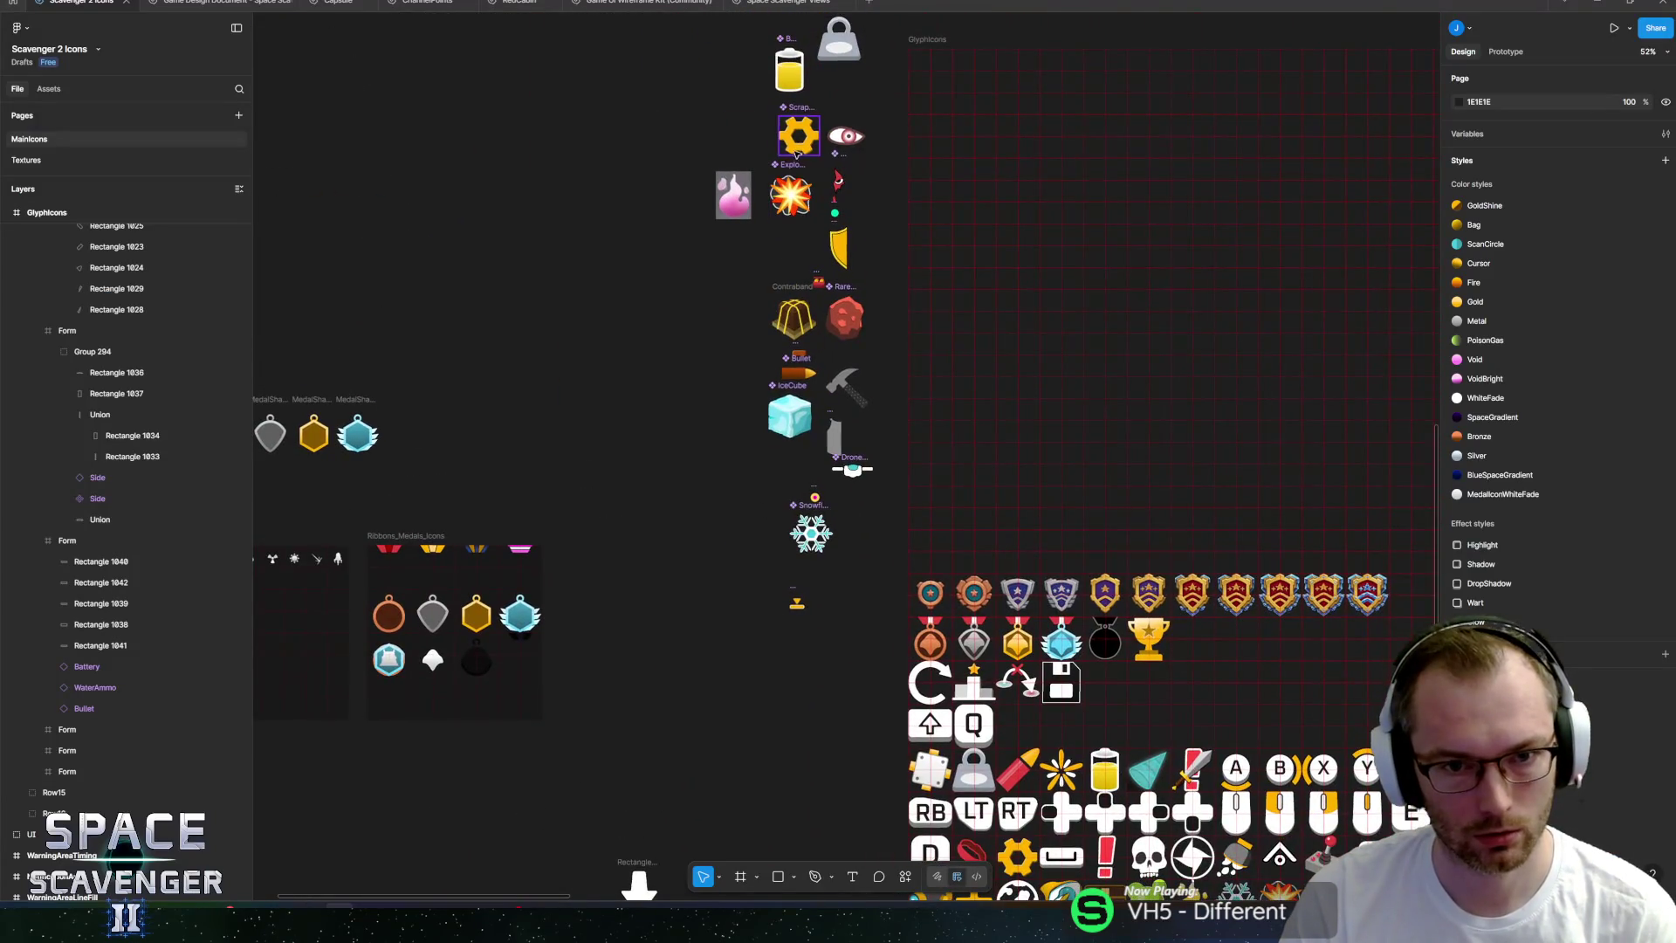
pyautogui.click(790, 91)
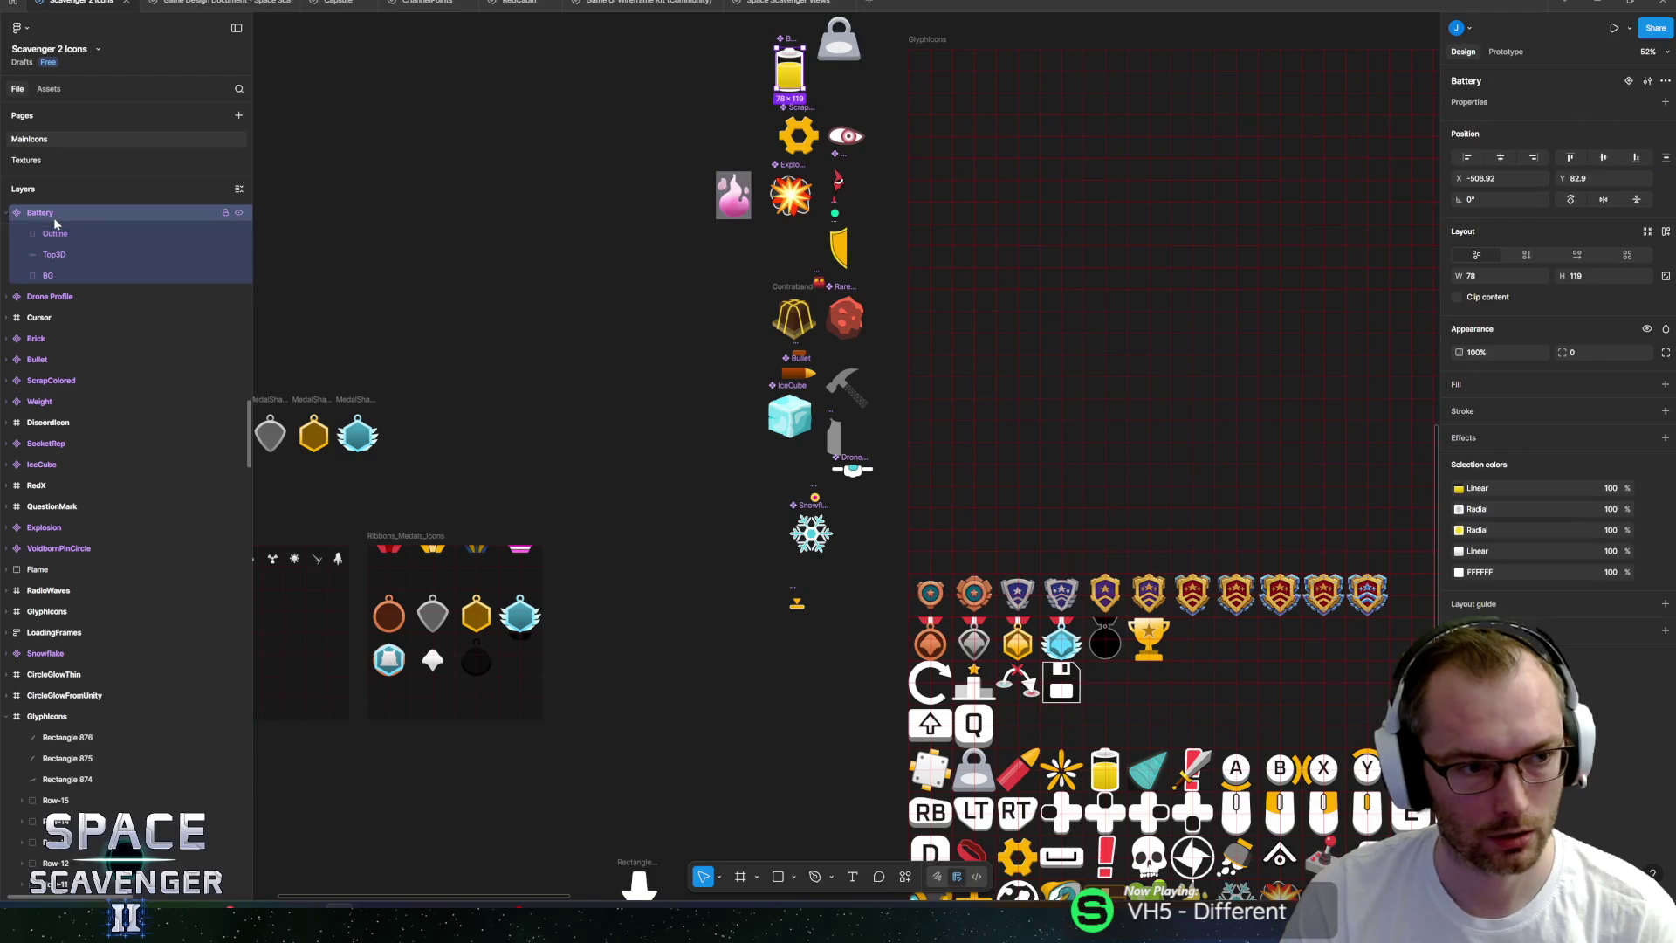
pyautogui.moveTo(790, 74)
pyautogui.keyDown('alt'); pyautogui.mouseDown()
pyautogui.moveTo(755, 312)
pyautogui.moveTo(823, 815)
pyautogui.moveTo(842, 799)
pyautogui.mouseUp(); pyautogui.keyUp('alt')
pyautogui.scroll(-3, 611, 427)
pyautogui.hscroll(2, 610, 427)
pyautogui.scroll(-3, 610, 426)
pyautogui.moveTo(468, 300); pyautogui.dragTo(494, 673)
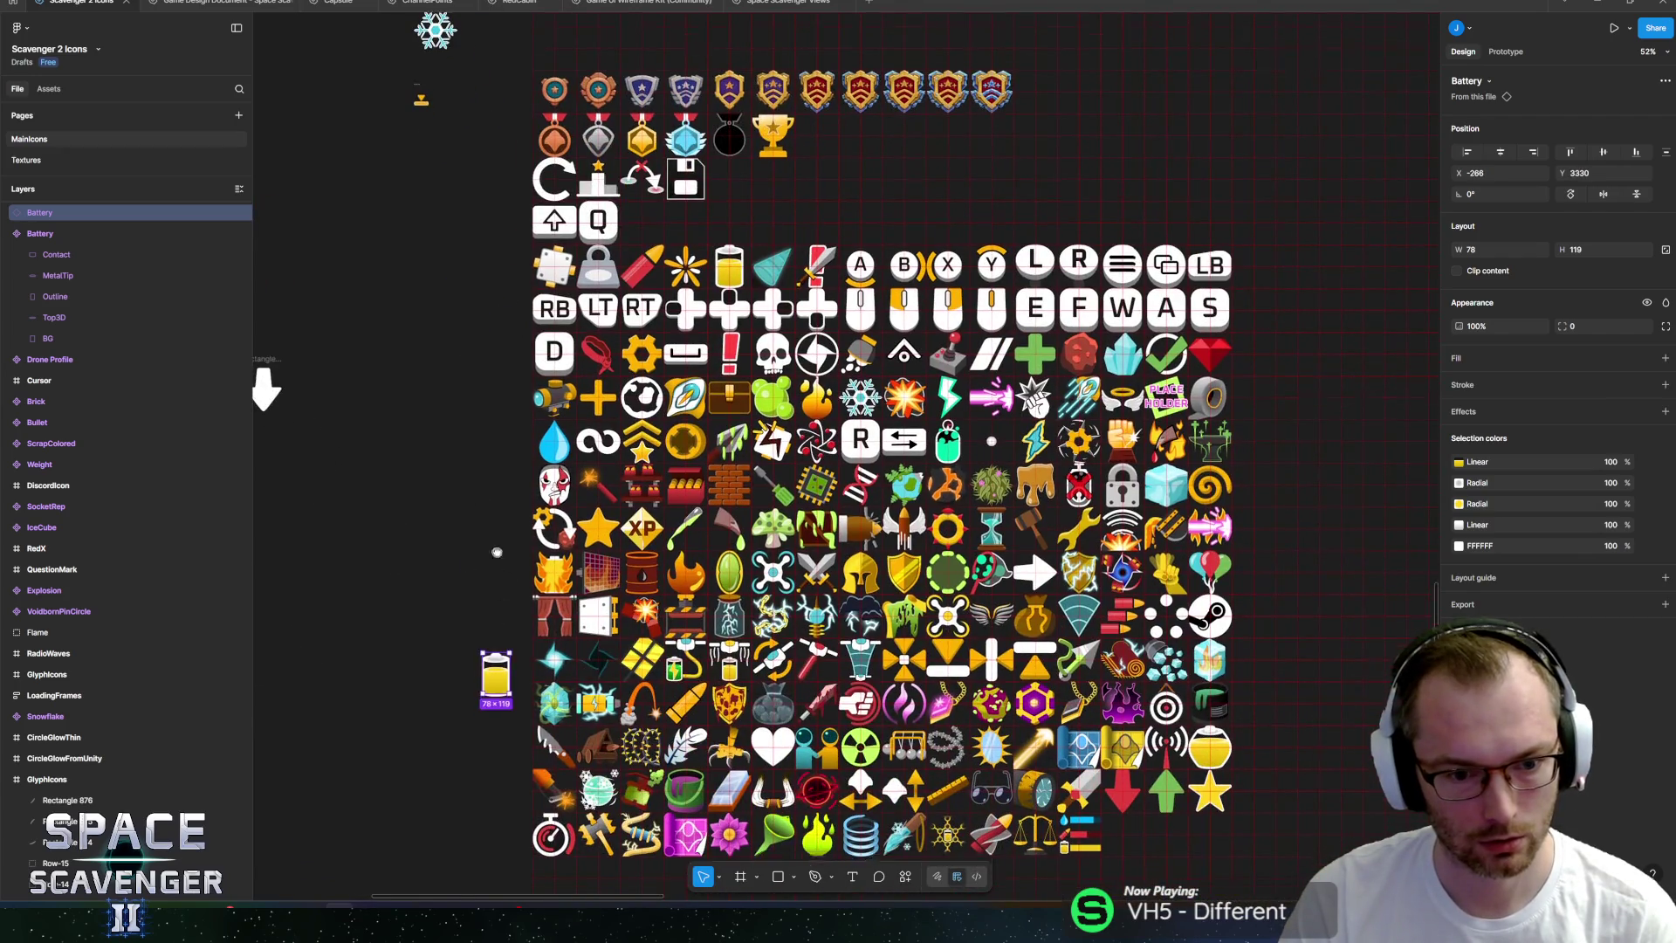
pyautogui.scroll(-4, 494, 674)
pyautogui.moveTo(404, 373)
pyautogui.mouseDown()
pyautogui.moveTo(1074, 574)
pyautogui.moveTo(1028, 530)
pyautogui.mouseUp()
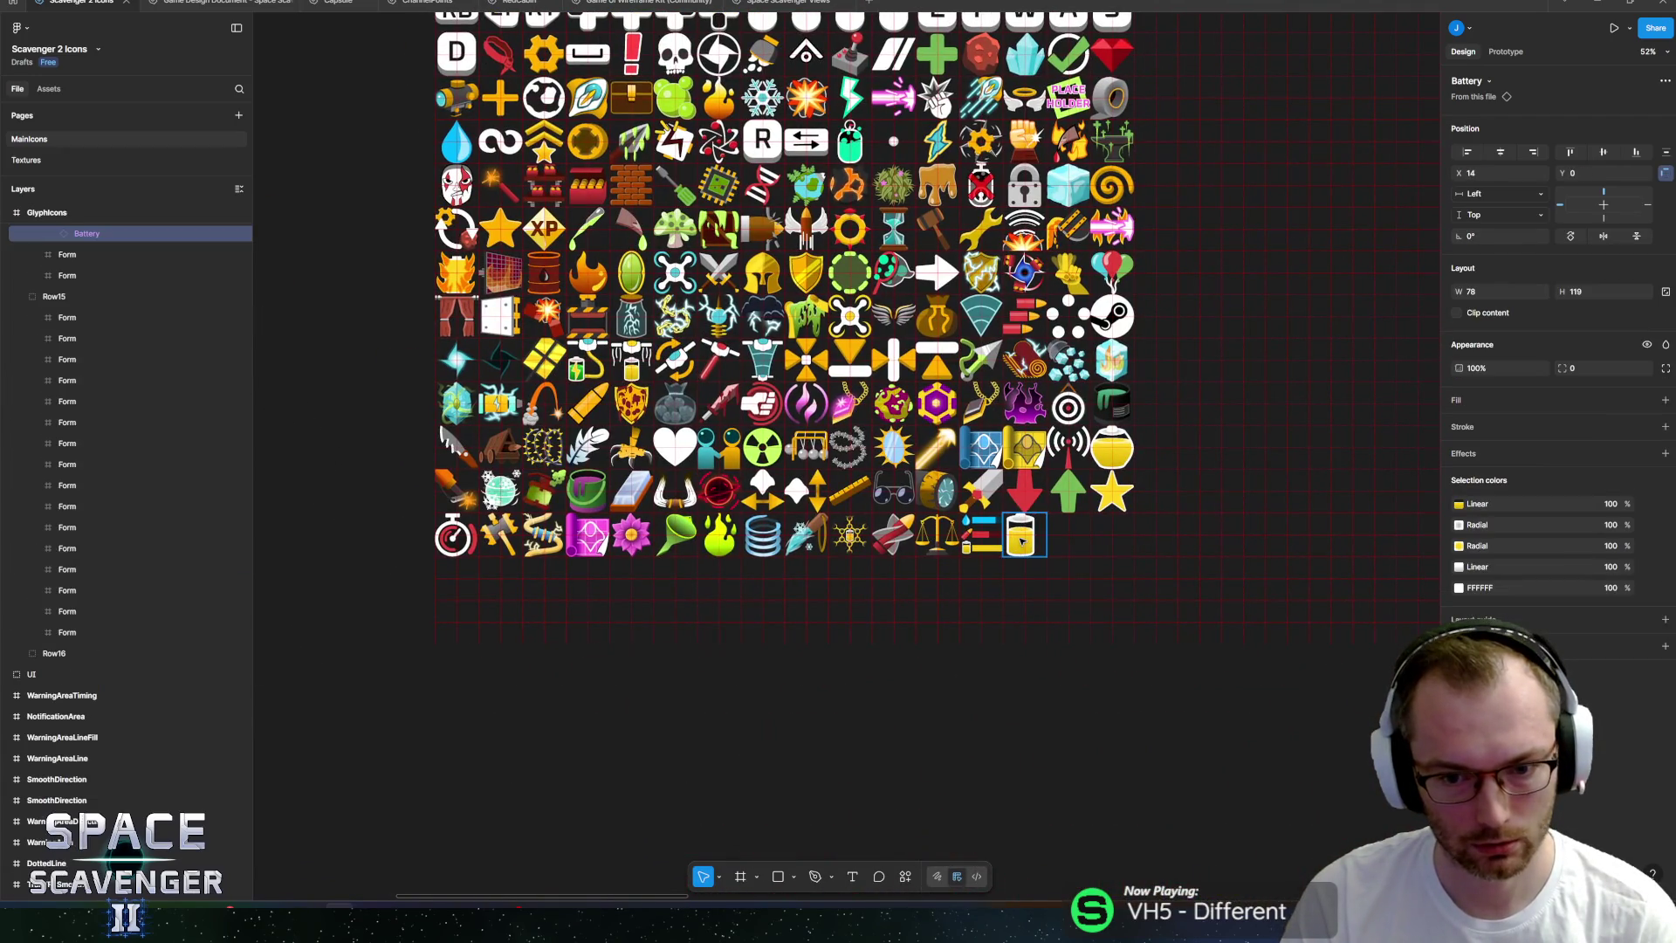
pyautogui.scroll(5, 1028, 532)
pyautogui.scroll(5, 1039, 536)
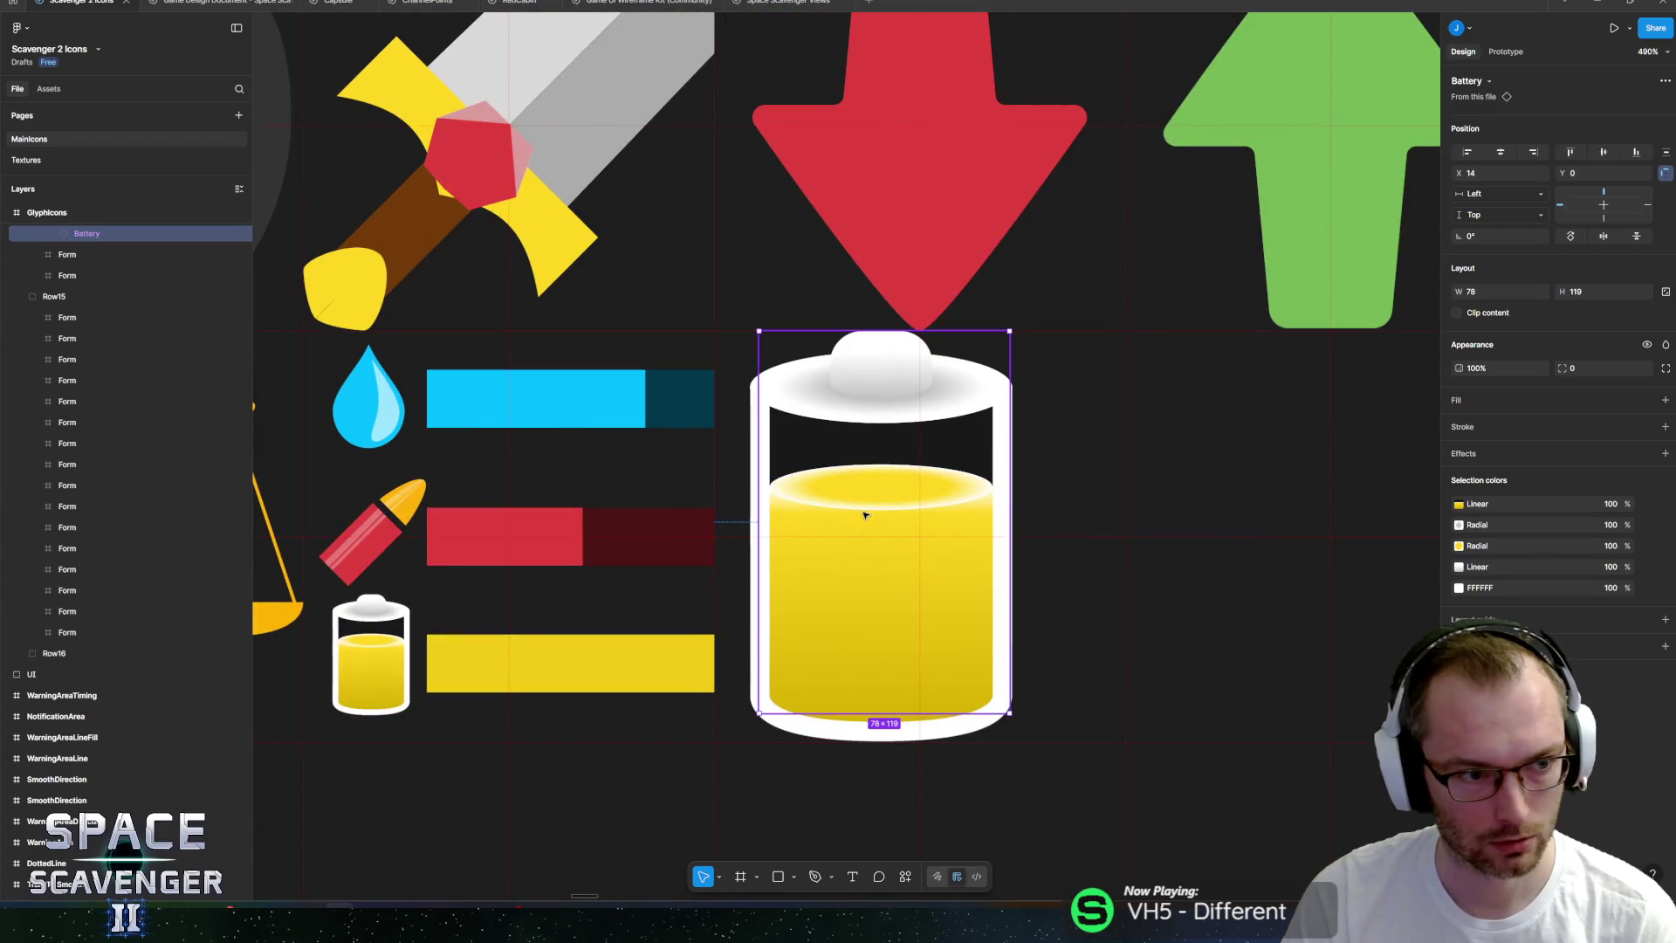
# Scale the battery down to about 18×27 and move it to the bottom of the cell.
pyautogui.press('k')
pyautogui.moveTo(1010, 332); pyautogui.dragTo(867, 577)
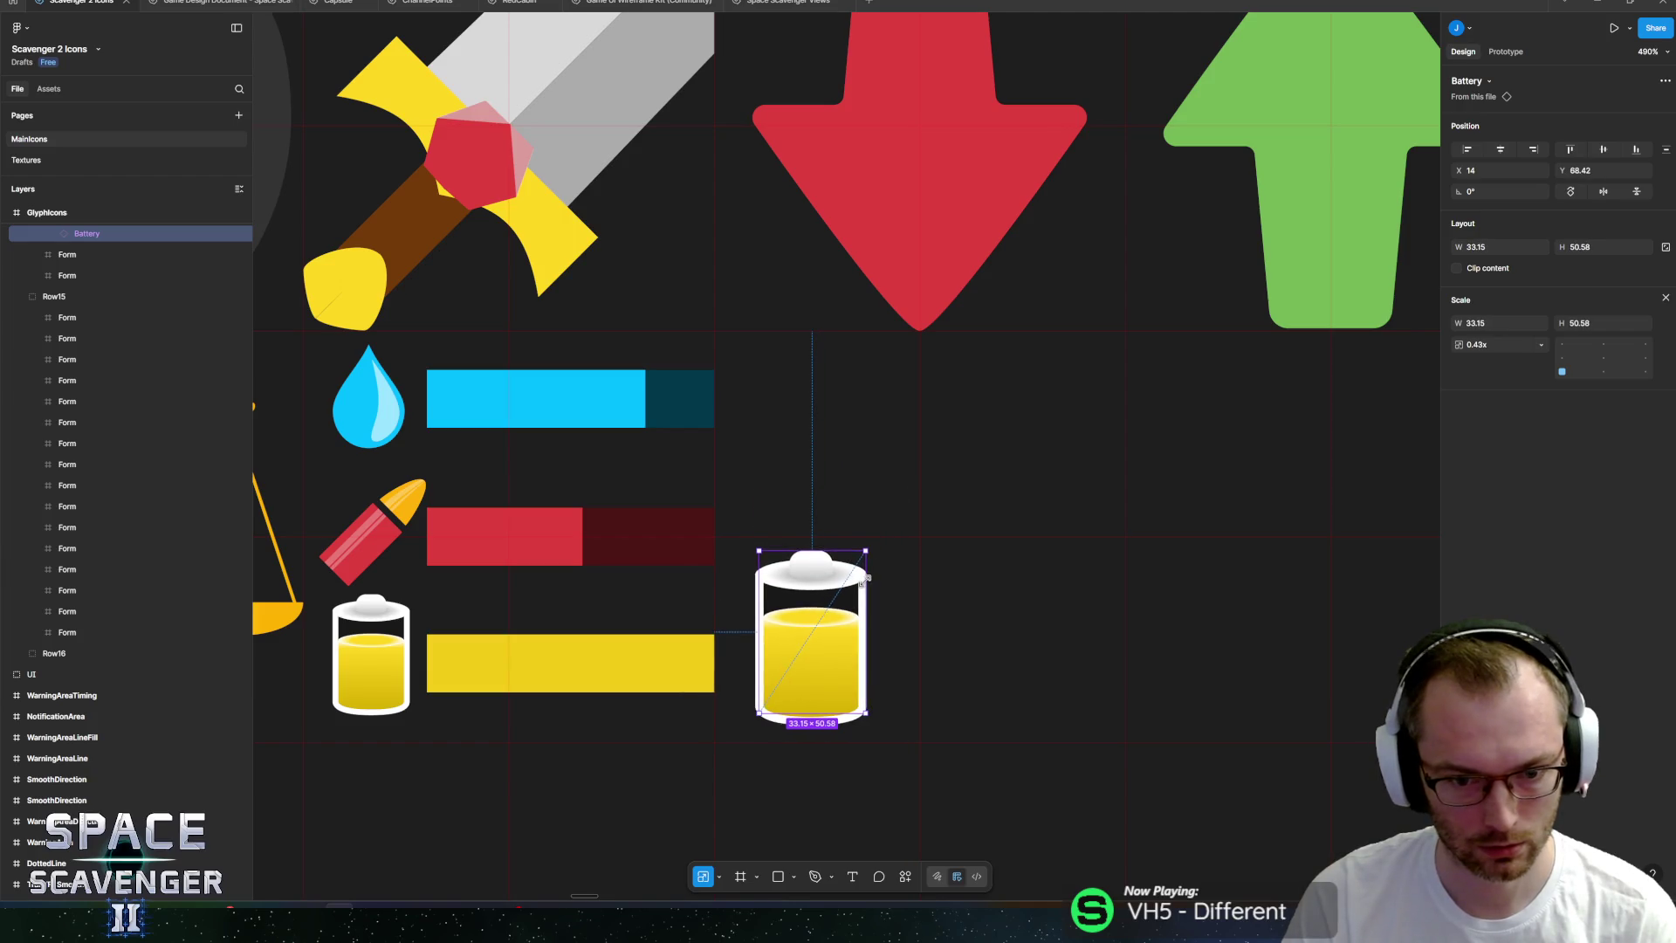
pyautogui.moveTo(797, 667)
pyautogui.mouseDown()
pyautogui.moveTo(797, 572)
pyautogui.moveTo(928, 687)
pyautogui.mouseUp()
pyautogui.moveTo(871, 454); pyautogui.dragTo(775, 464)
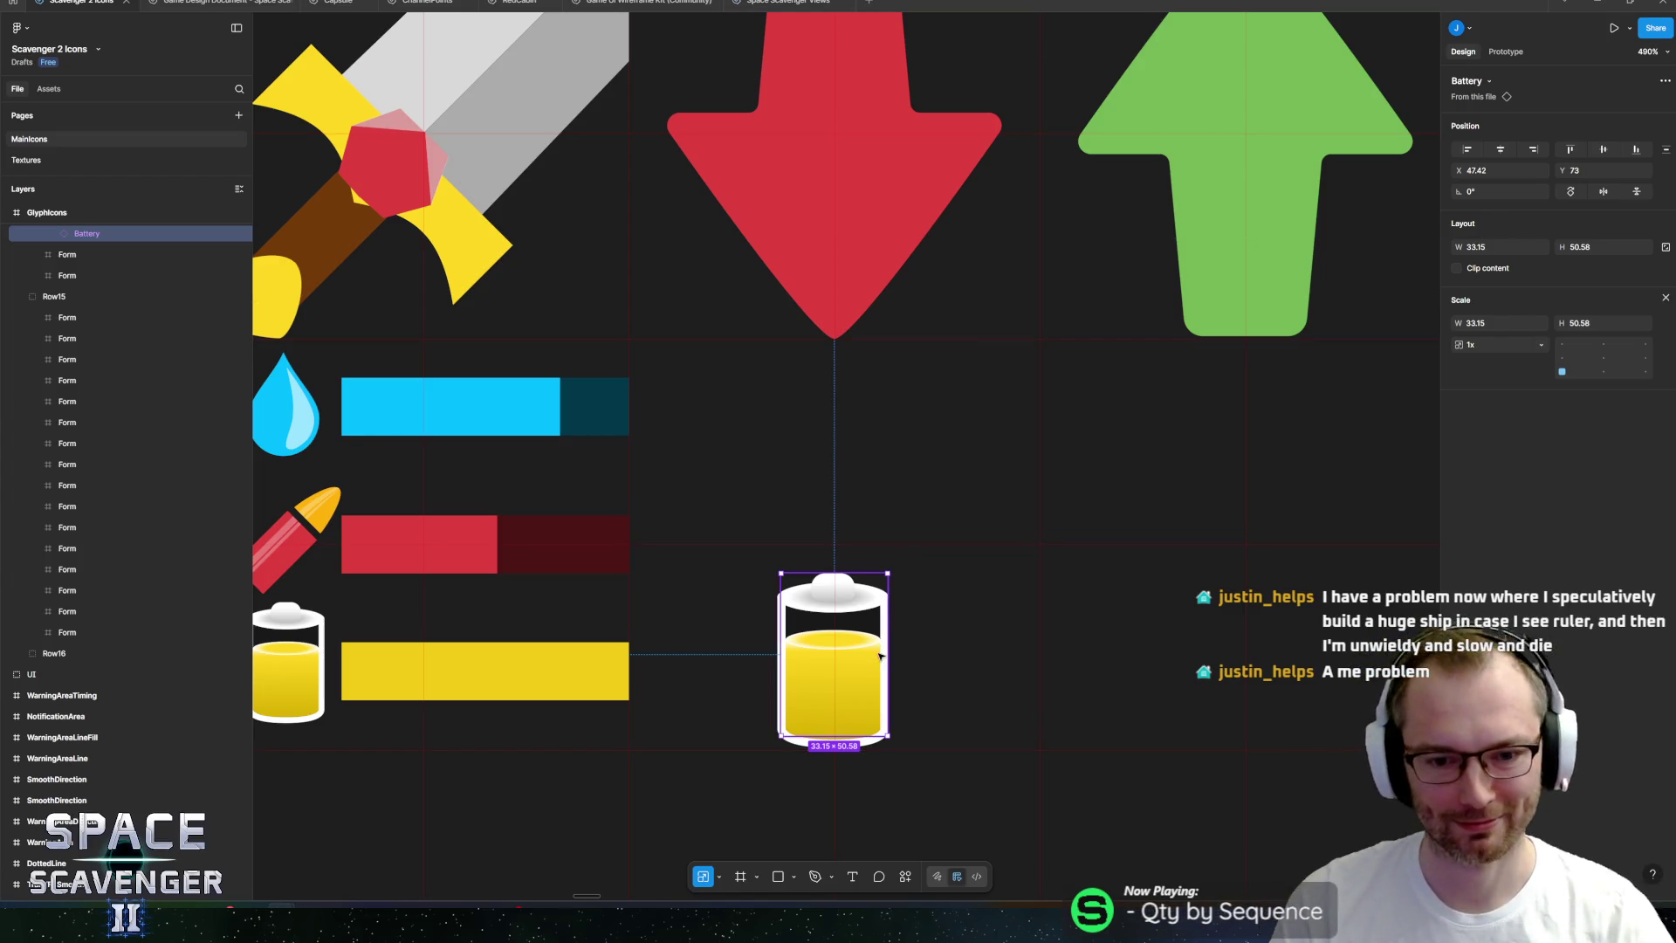
pyautogui.moveTo(891, 572)
pyautogui.mouseDown()
pyautogui.moveTo(860, 609)
pyautogui.moveTo(882, 587)
pyautogui.moveTo(912, 611)
pyautogui.moveTo(927, 726)
pyautogui.mouseUp()
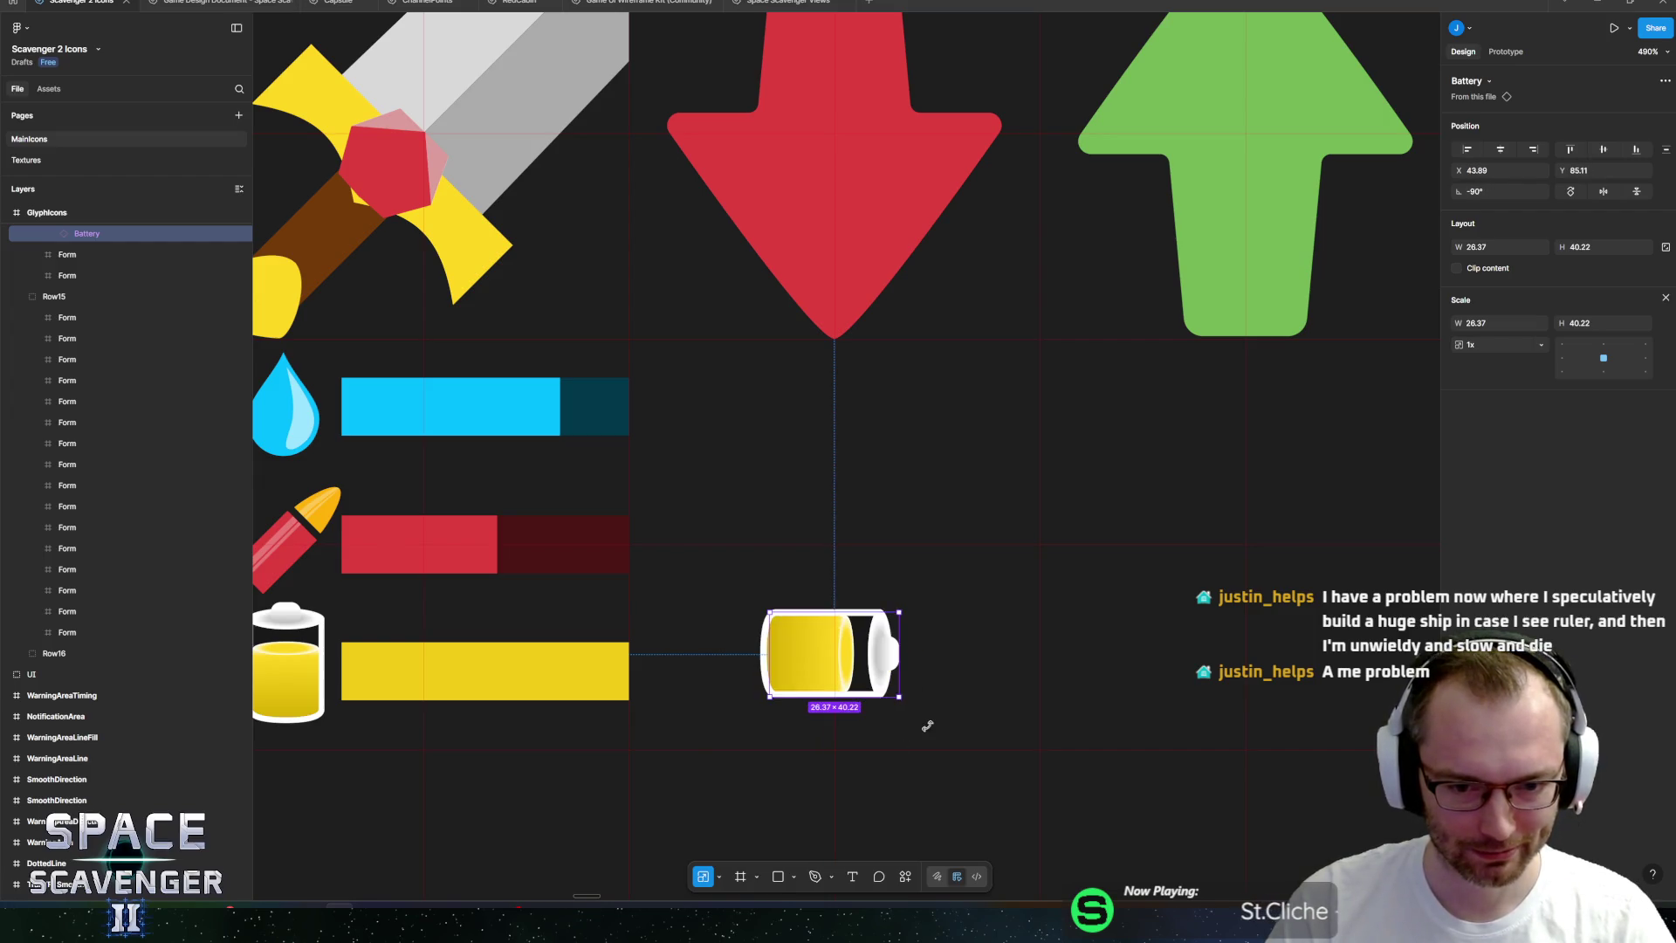
pyautogui.moveTo(841, 682); pyautogui.dragTo(827, 699)
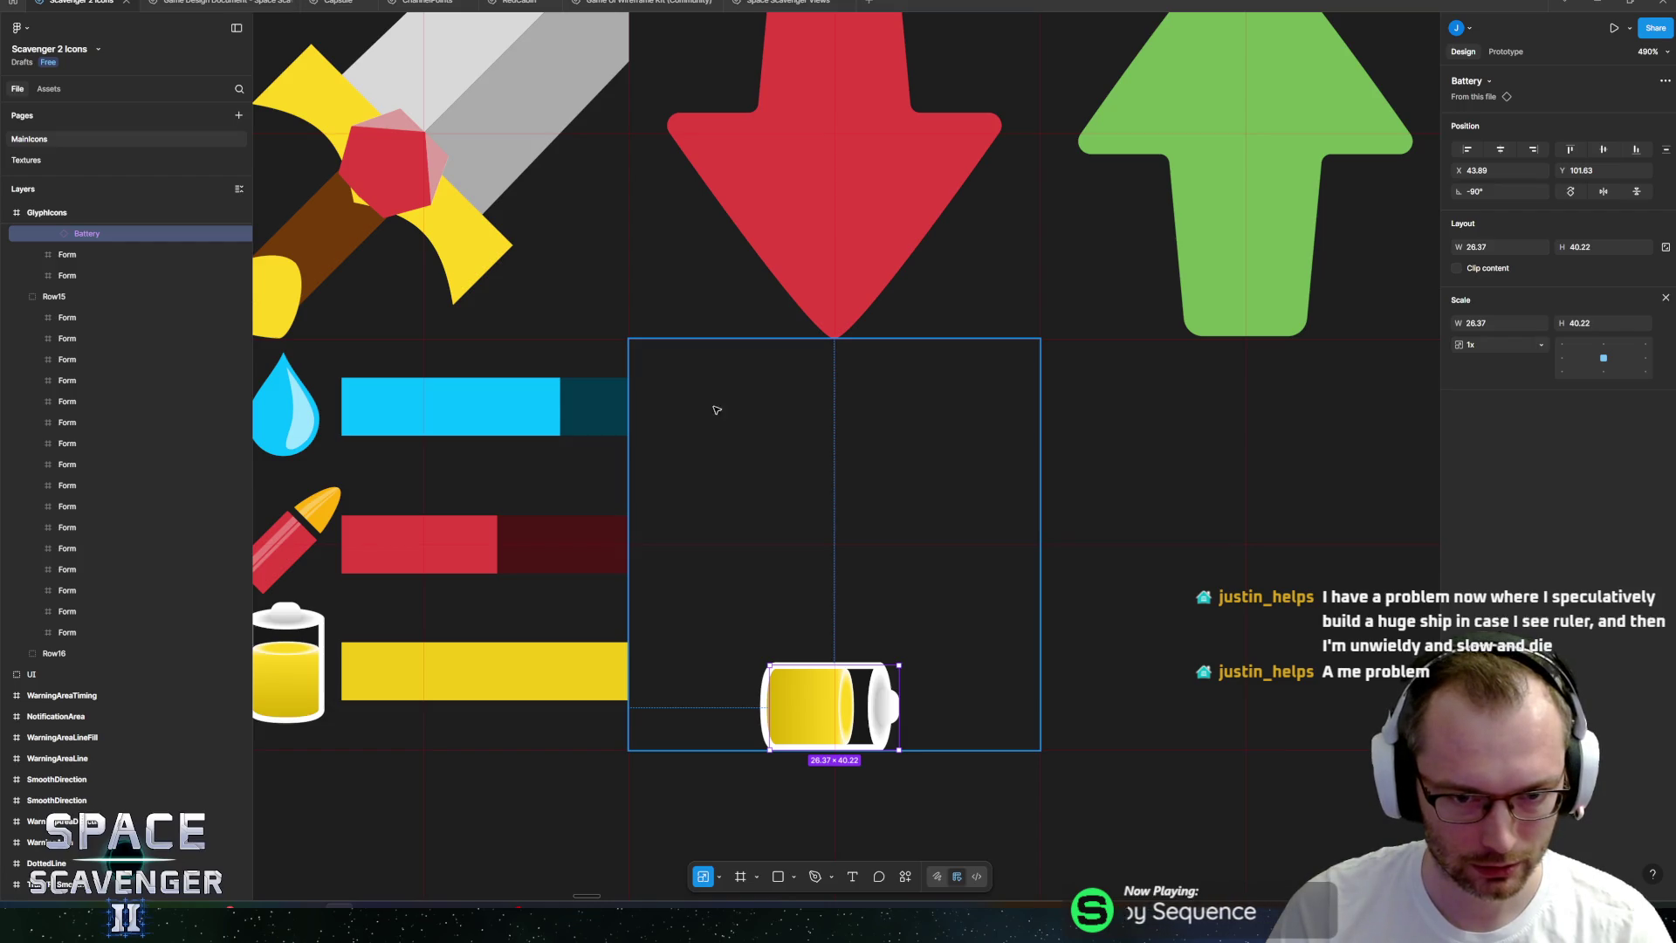
# Draw a tall grey rectangle above the battery and pull its points into an L shape.
pyautogui.press('r')
pyautogui.moveTo(678, 364)
pyautogui.mouseDown()
pyautogui.moveTo(722, 617)
pyautogui.moveTo(745, 655)
pyautogui.mouseUp()
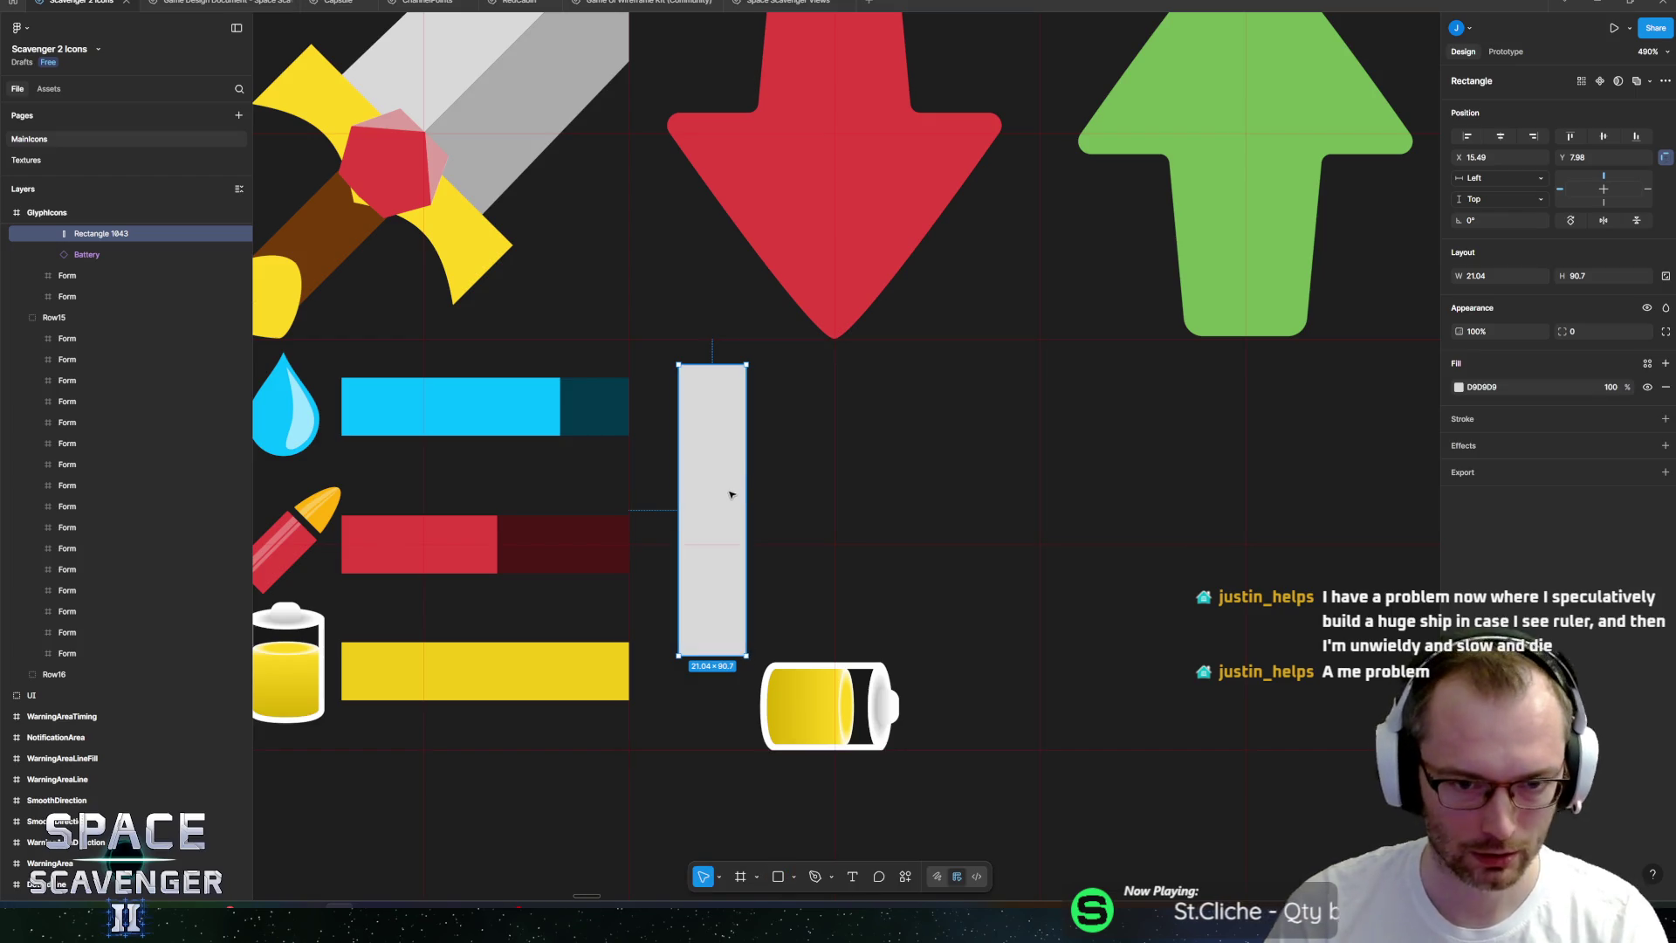
pyautogui.moveTo(711, 364); pyautogui.dragTo(709, 346)
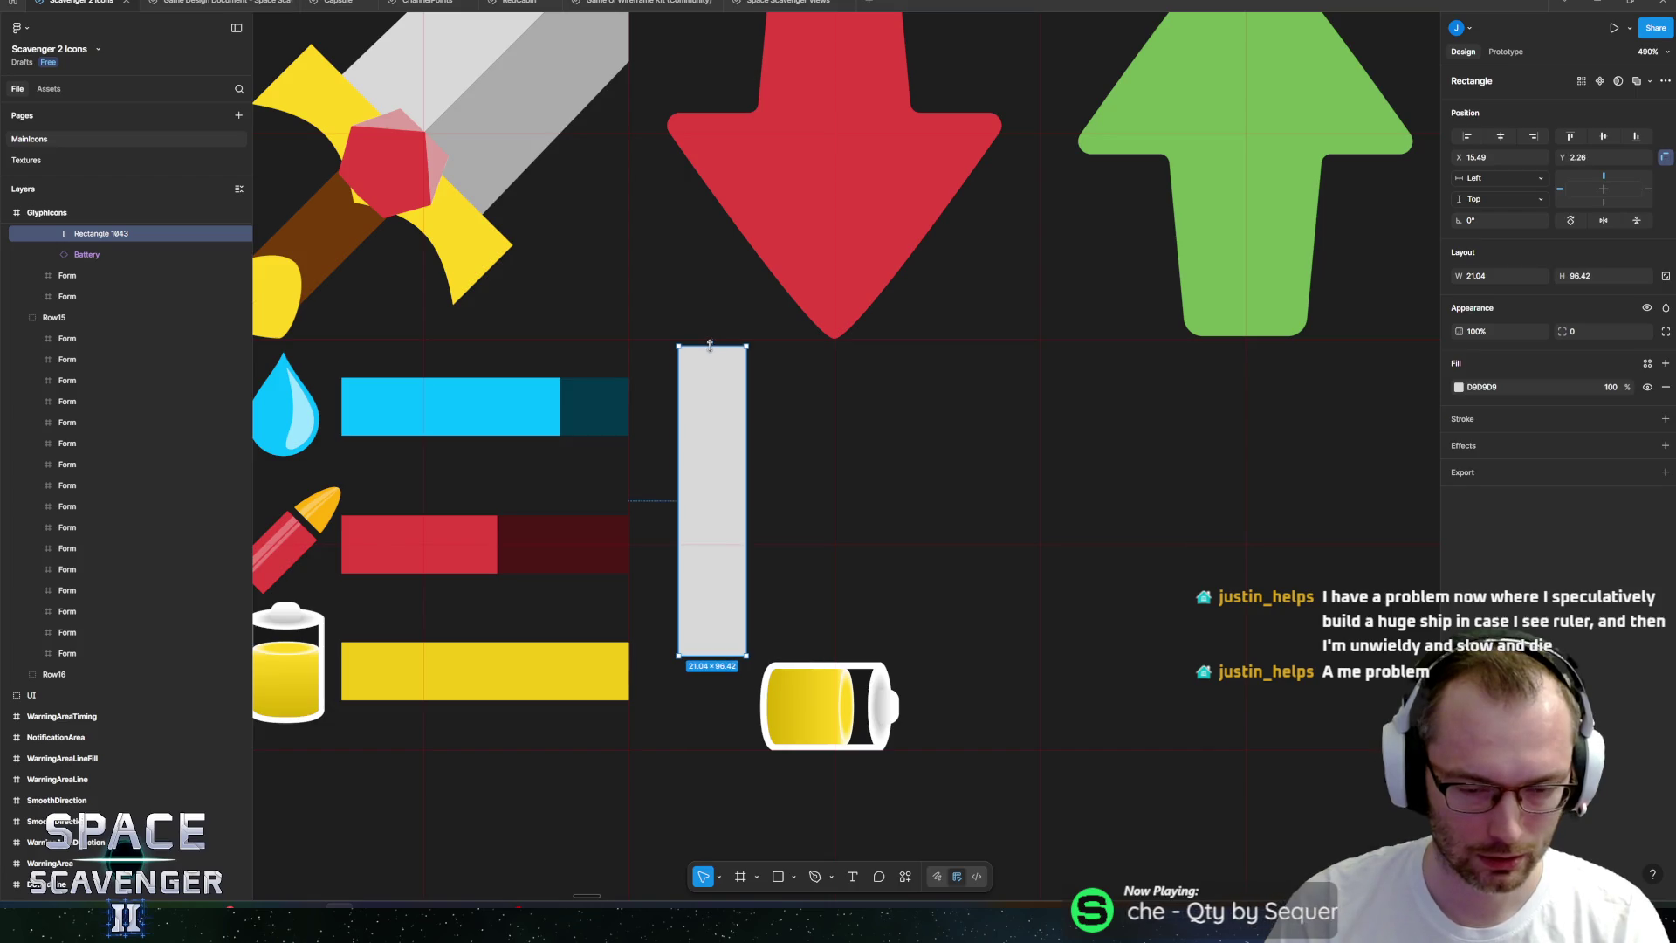
pyautogui.doubleClick(734, 524)
pyautogui.click(746, 501)
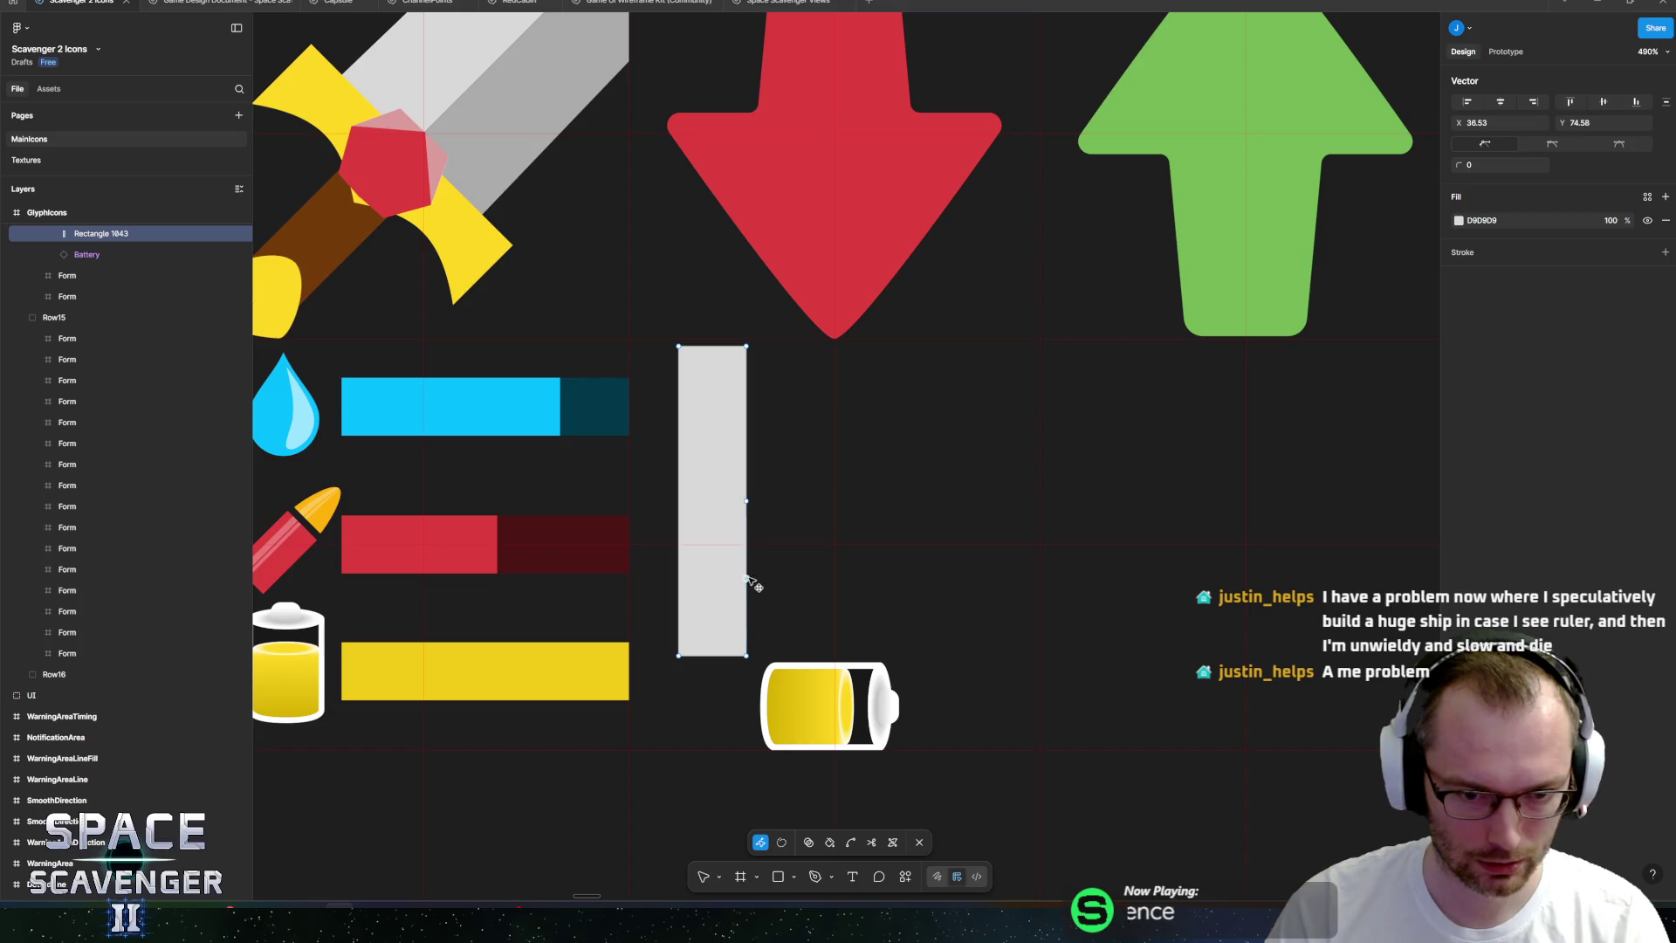
pyautogui.moveTo(748, 579); pyautogui.dragTo(836, 580)
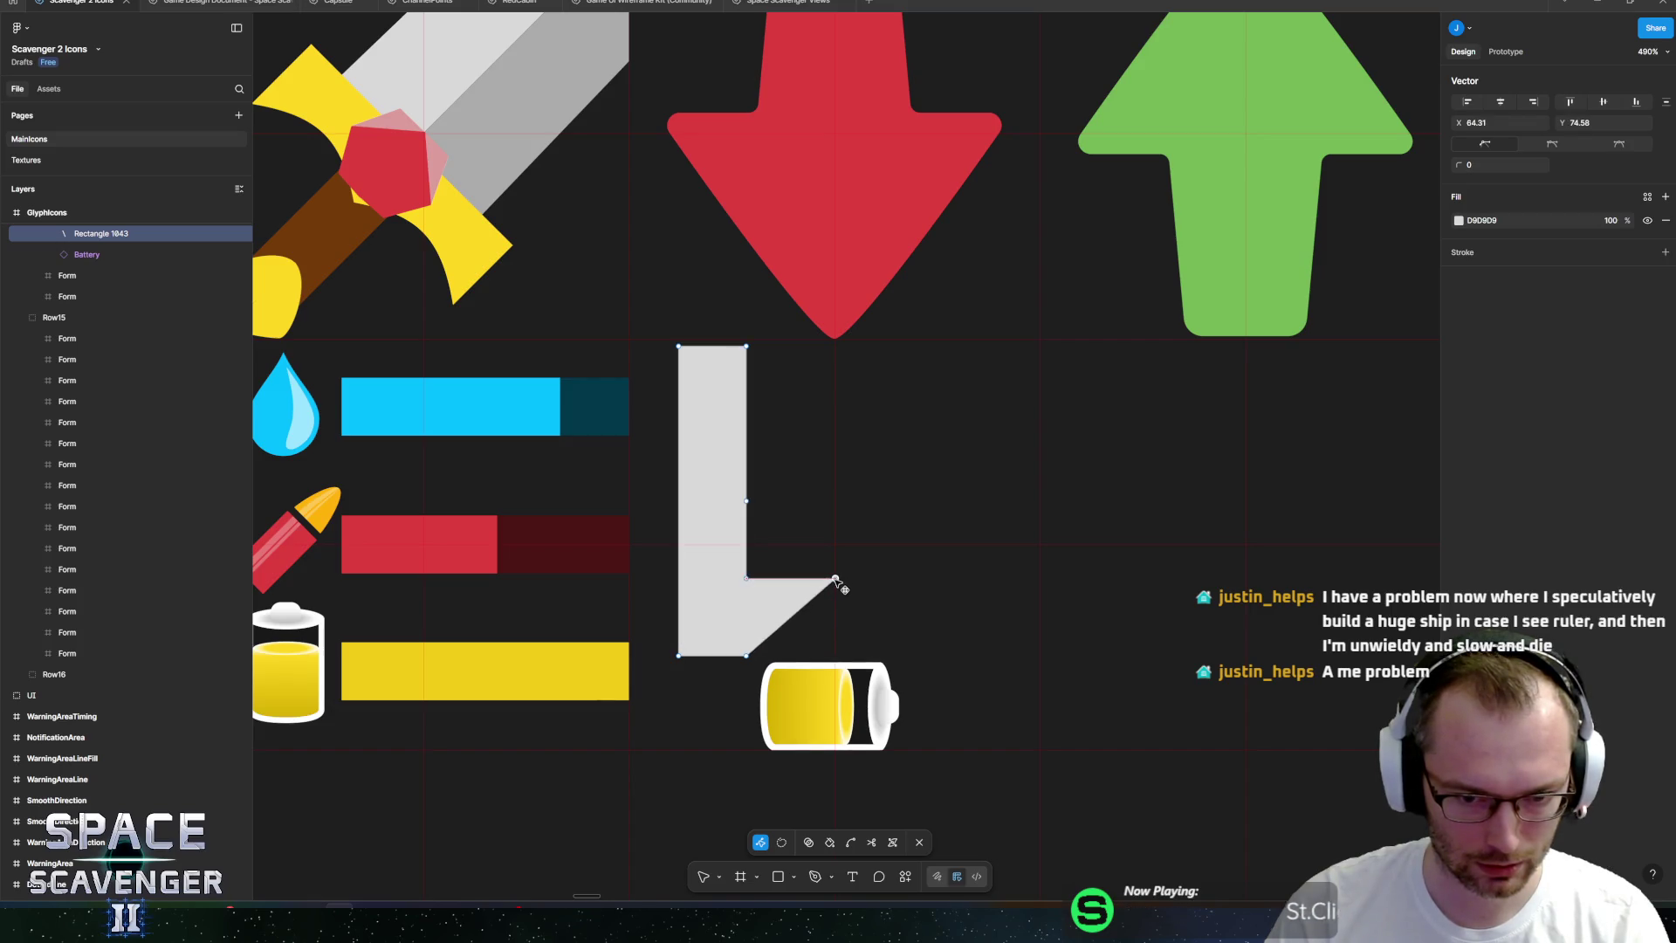
pyautogui.moveTo(748, 660); pyautogui.dragTo(840, 660)
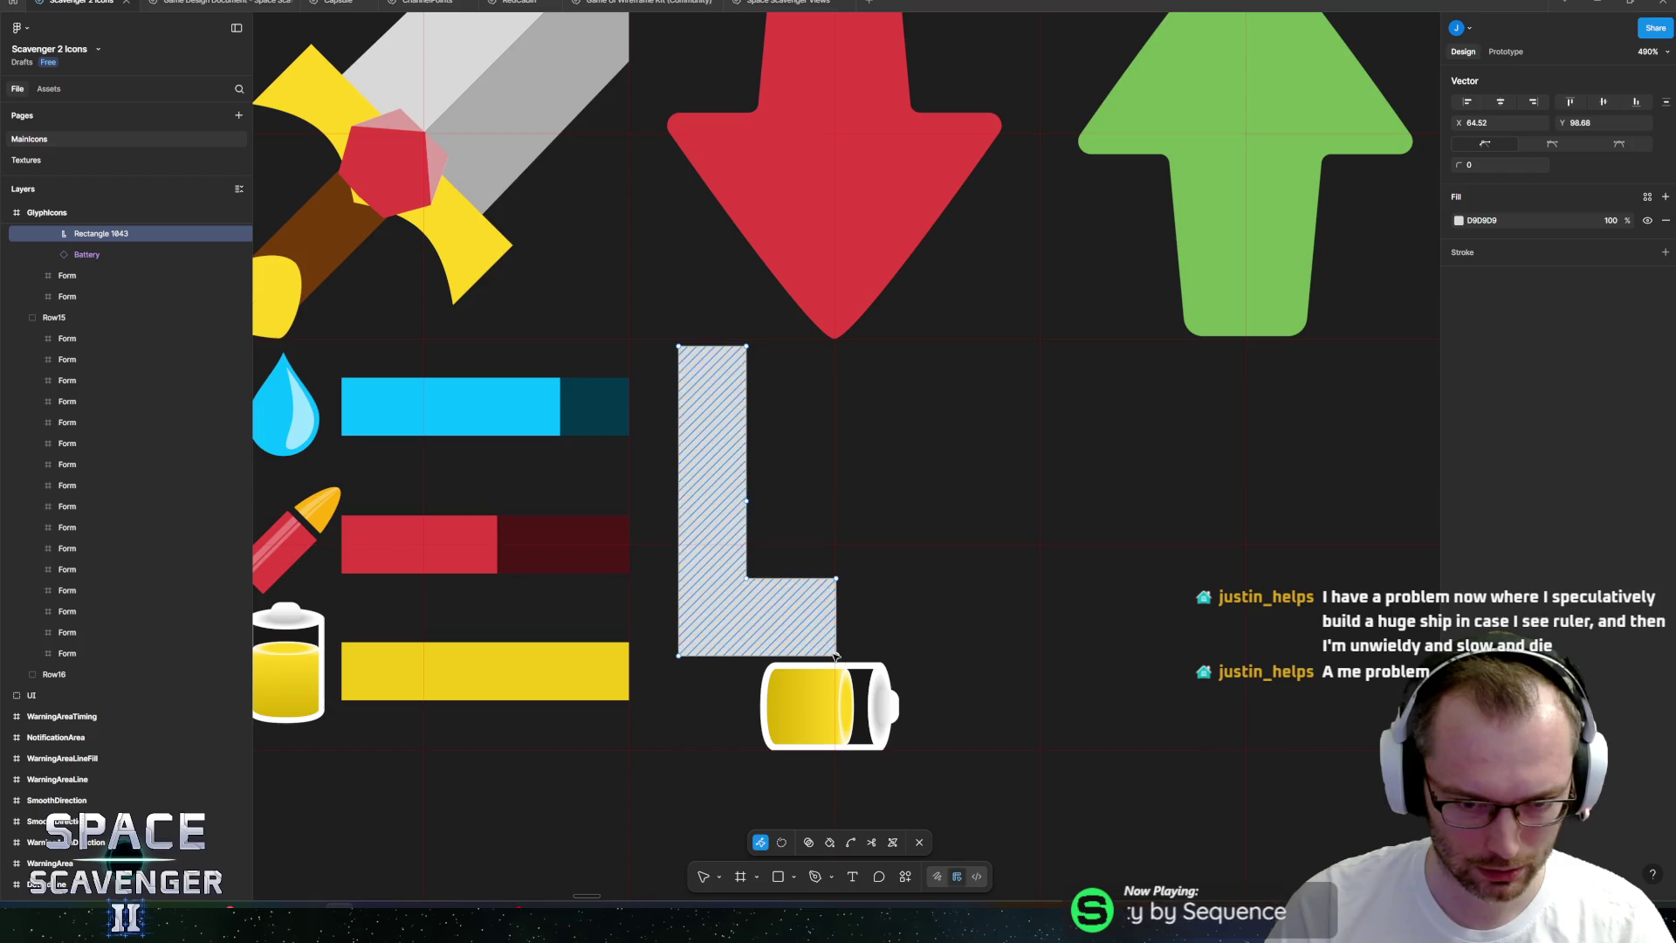
# Nudge the L's right edge, delete its inner corner, and bend the diagonal into a curve.
pyautogui.scroll(10, 831, 628)
pyautogui.moveTo(934, 125)
pyautogui.mouseDown()
pyautogui.moveTo(759, 899)
pyautogui.moveTo(770, 888)
pyautogui.mouseUp()
pyautogui.press('Left')
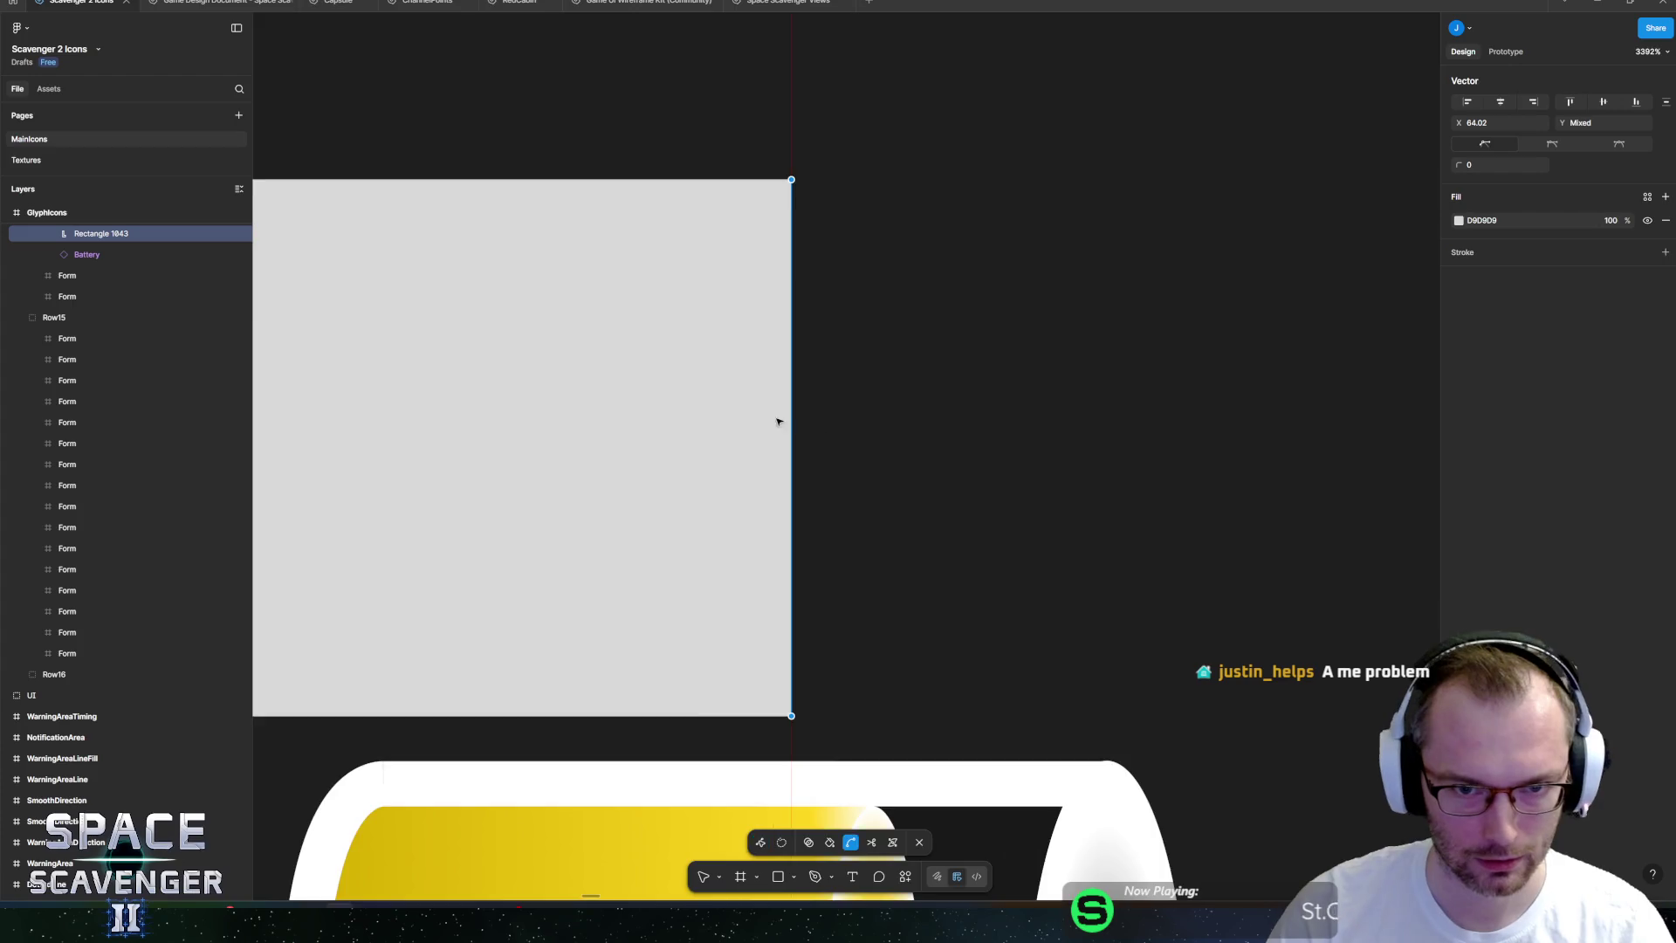
pyautogui.scroll(-10, 778, 423)
pyautogui.moveTo(801, 523); pyautogui.dragTo(711, 601)
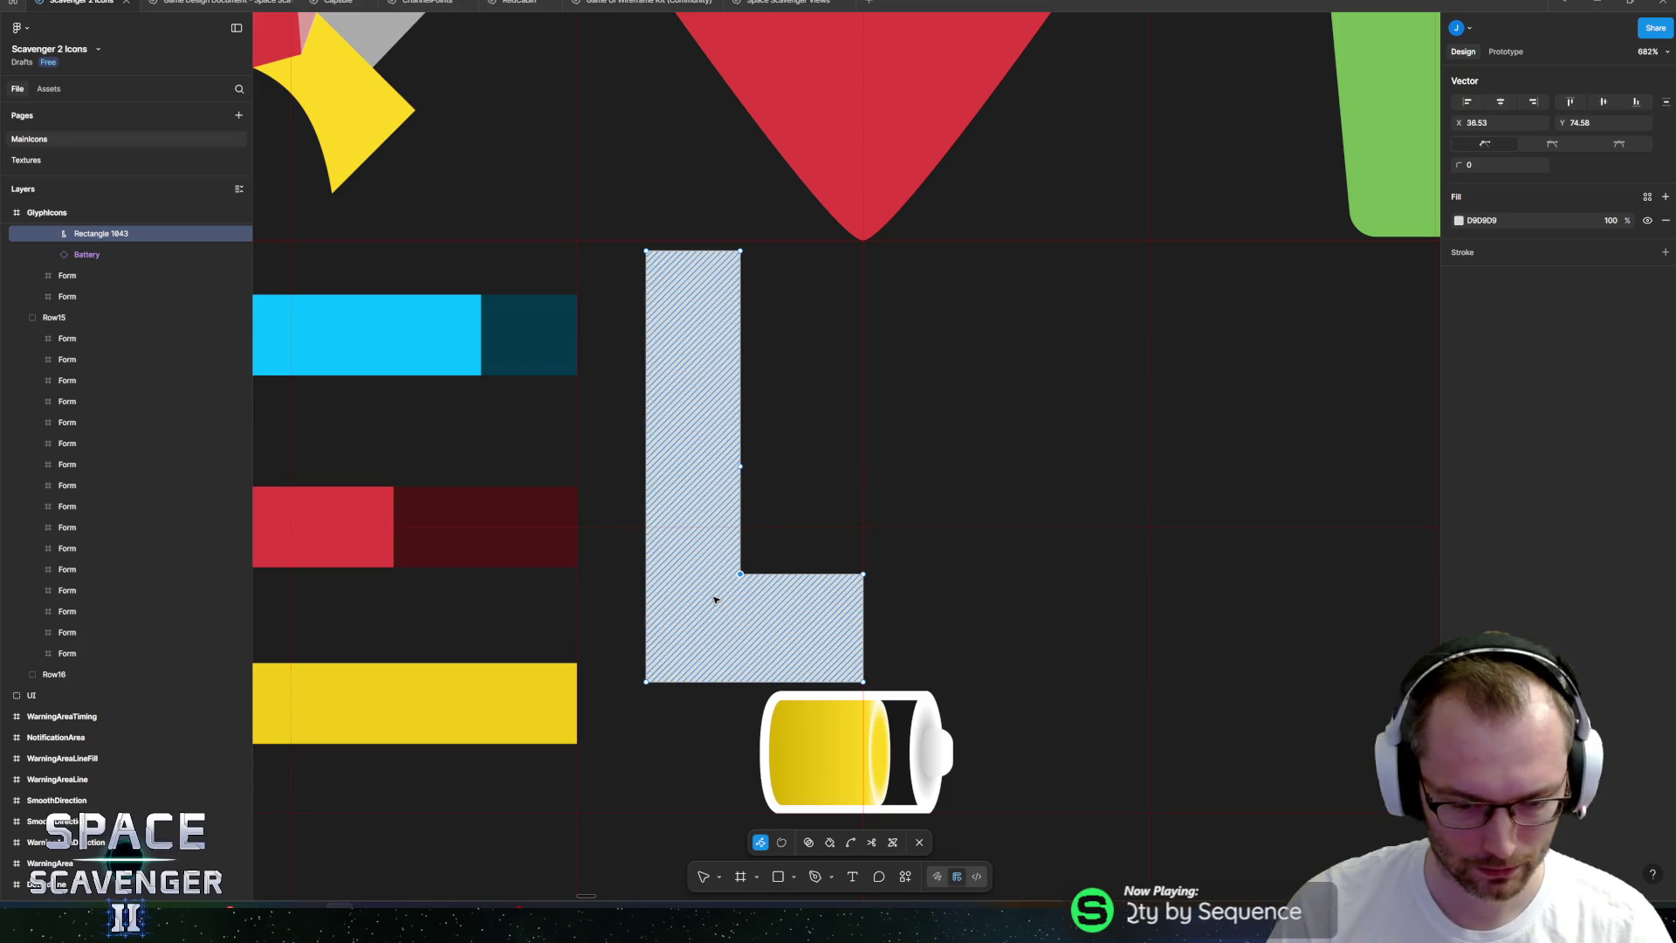
pyautogui.press('Delete')
pyautogui.press('ctrl')
pyautogui.moveTo(805, 525); pyautogui.dragTo(770, 550)
# Shift the top corners right, curve the inner vertex and bottom-left corner, and finish editing.
pyautogui.moveTo(737, 214); pyautogui.dragTo(782, 280)
pyautogui.press('Right')
pyautogui.press('Right')
pyautogui.press('Right')
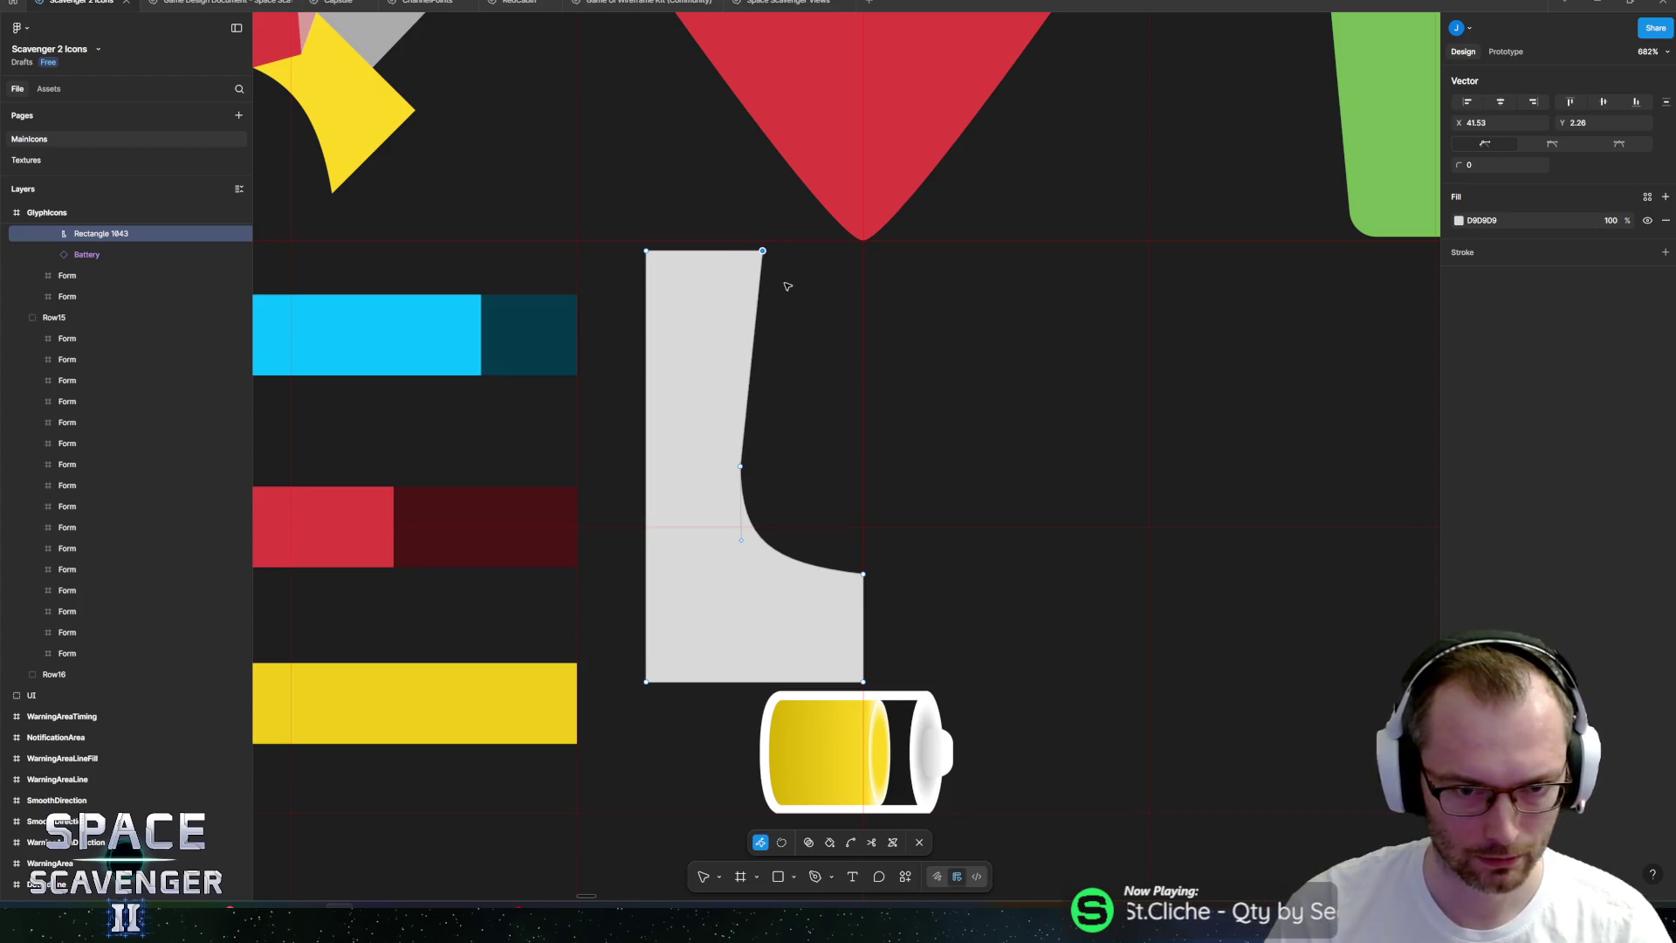
pyautogui.press('ctrl')
pyautogui.moveTo(741, 466); pyautogui.dragTo(743, 402)
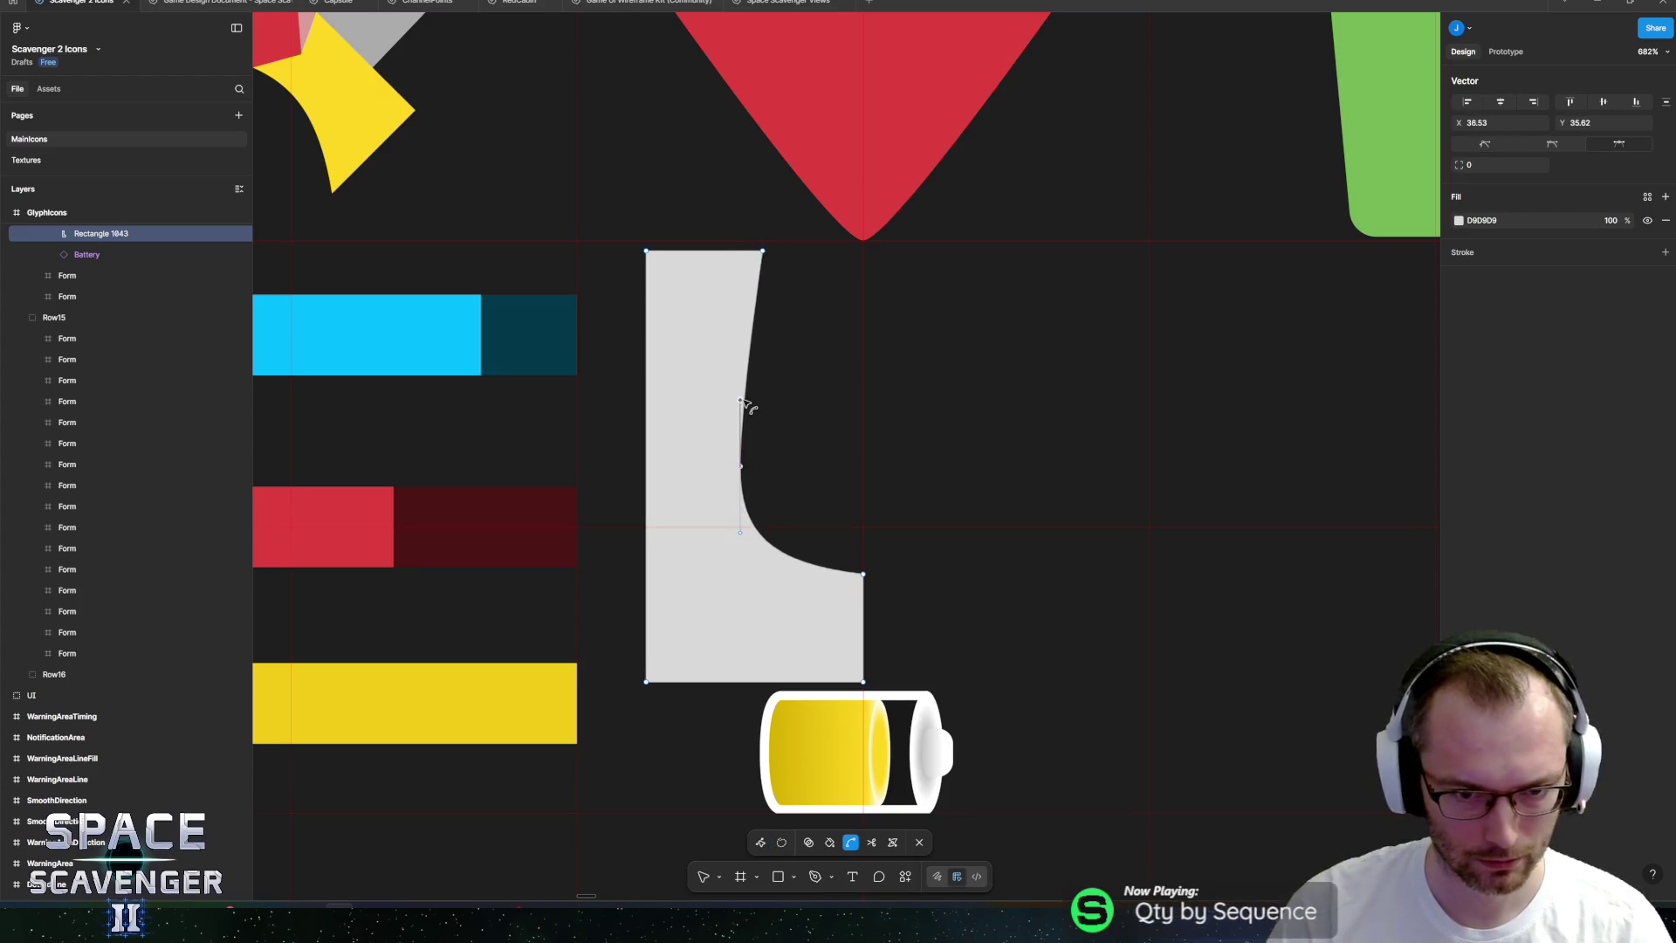
pyautogui.moveTo(594, 189); pyautogui.dragTo(655, 265)
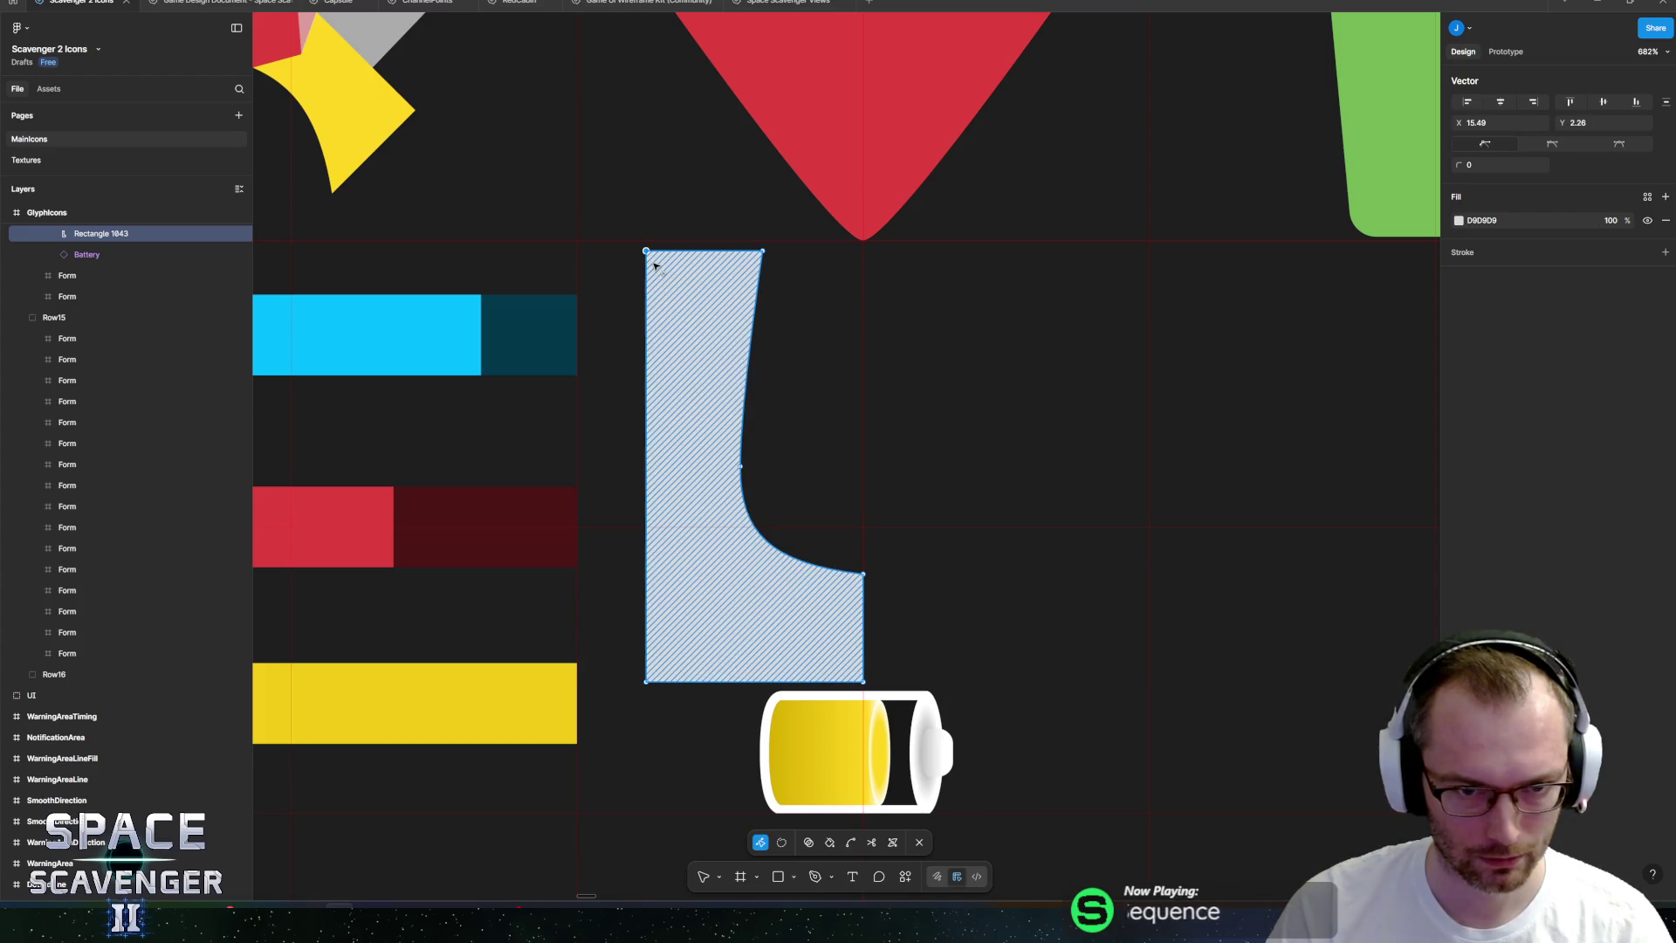
pyautogui.press('Right')
pyautogui.press('Right')
pyautogui.press('Right')
pyautogui.press('Right')
pyautogui.click(662, 470)
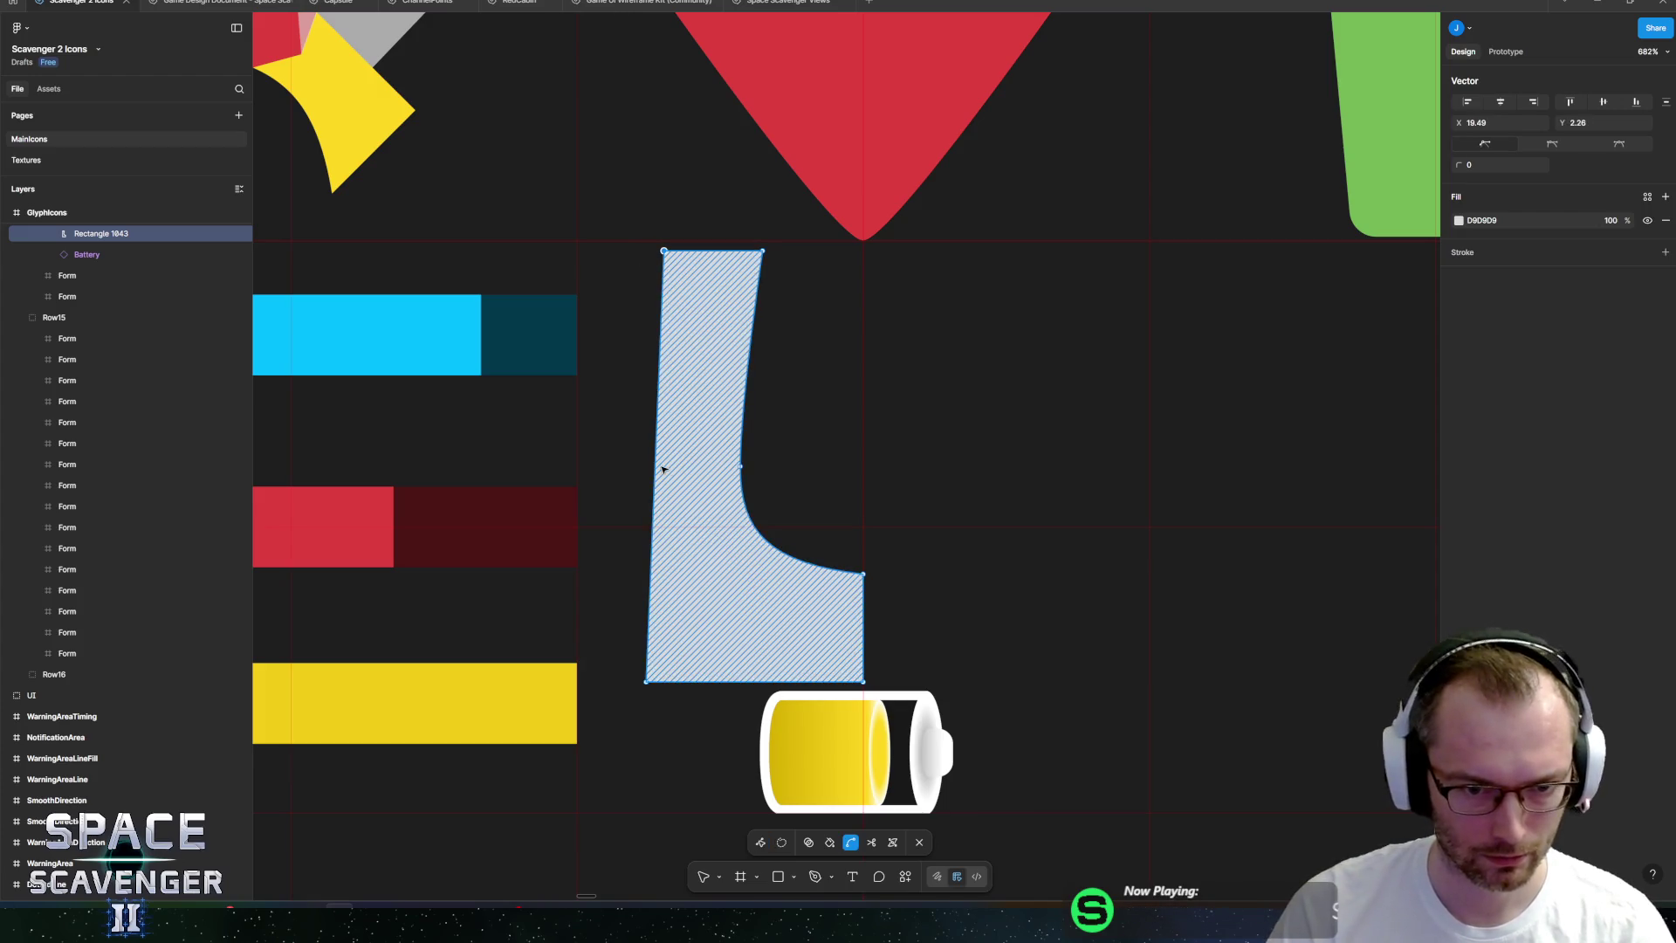
pyautogui.press('v')
pyautogui.moveTo(647, 686)
pyautogui.mouseDown()
pyautogui.moveTo(694, 618)
pyautogui.moveTo(783, 691)
pyautogui.mouseUp()
pyautogui.press('ctrl')
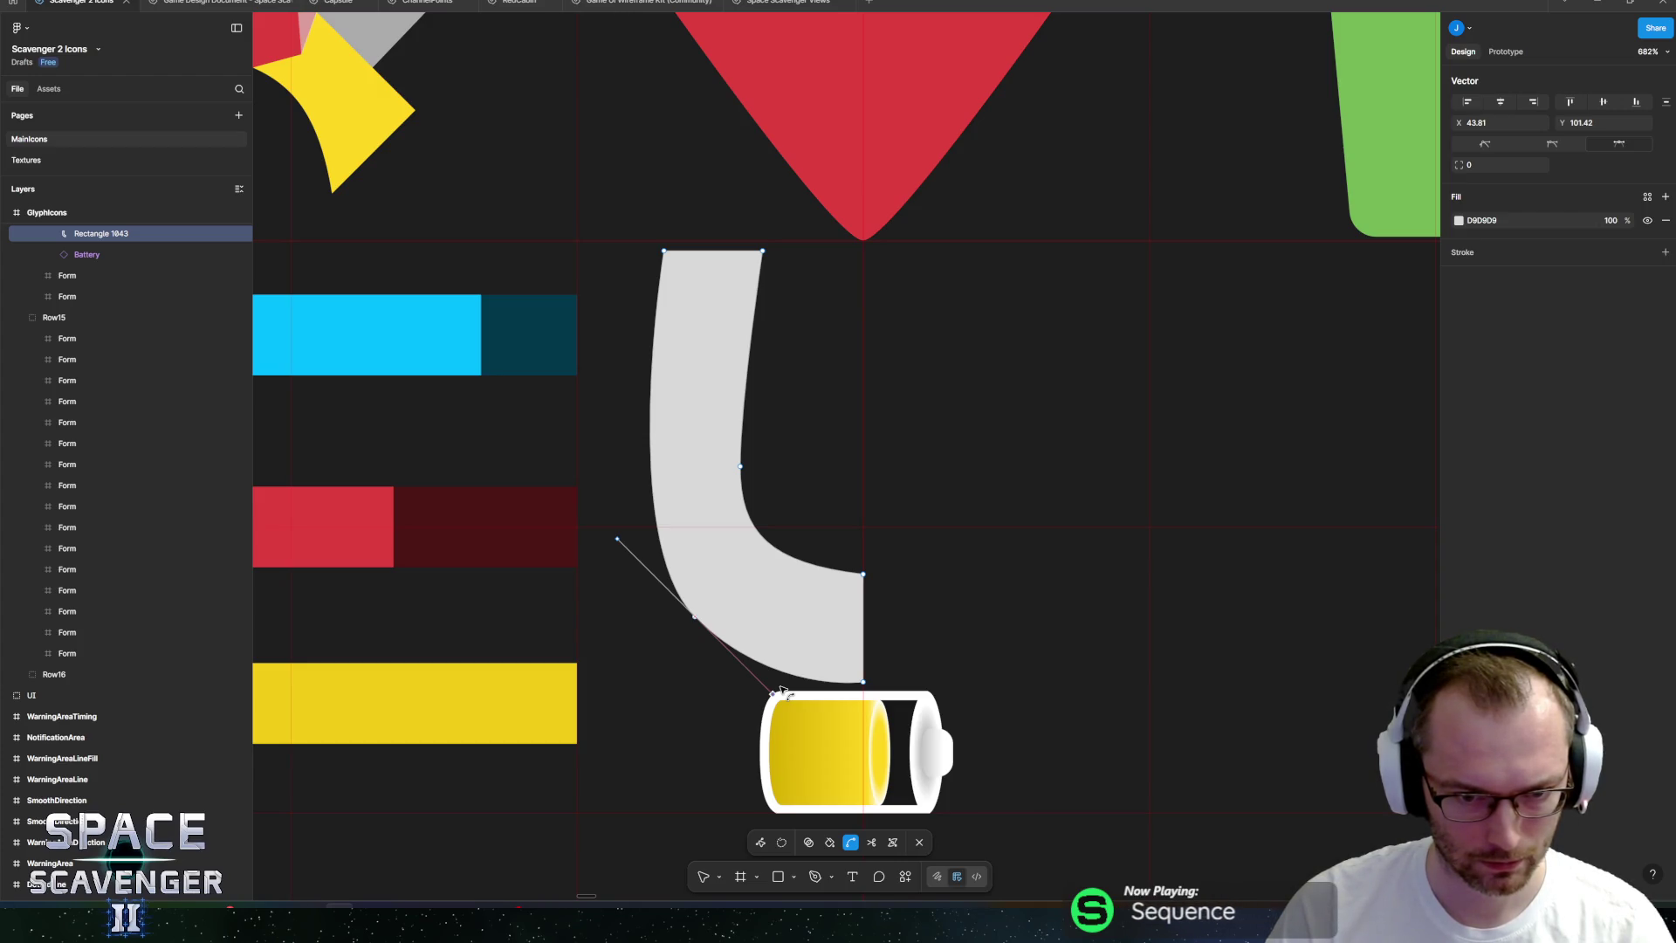
pyautogui.press('v')
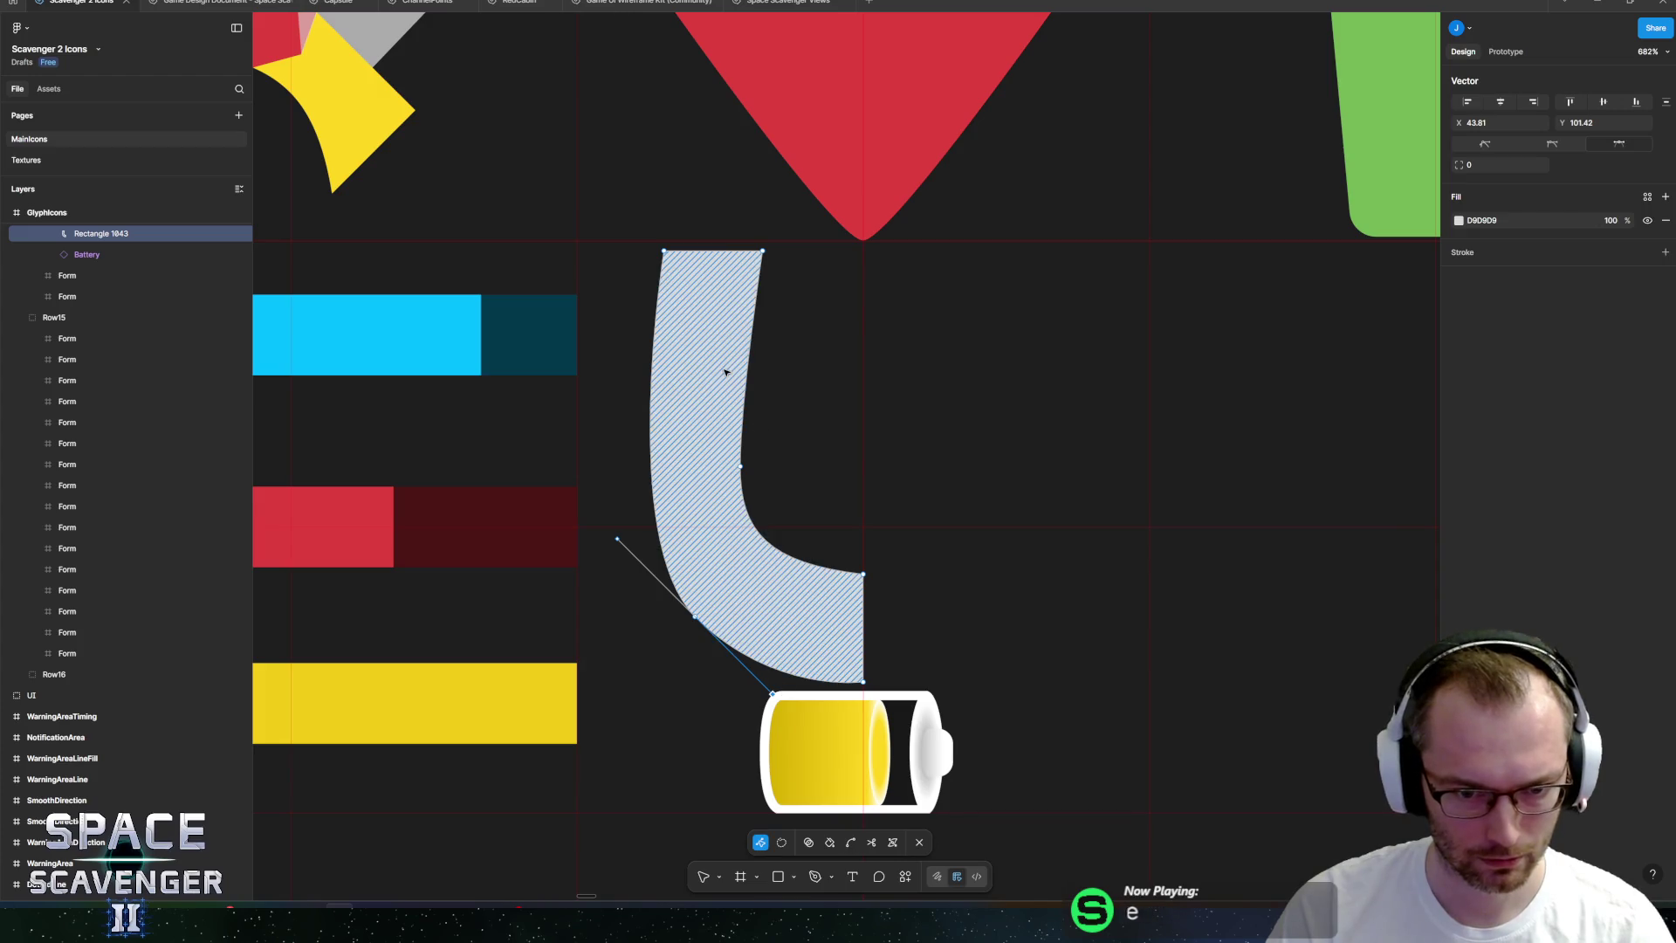
pyautogui.press('Escape')
pyautogui.scroll(-5, 894, 434)
pyautogui.scroll(5, 894, 434)
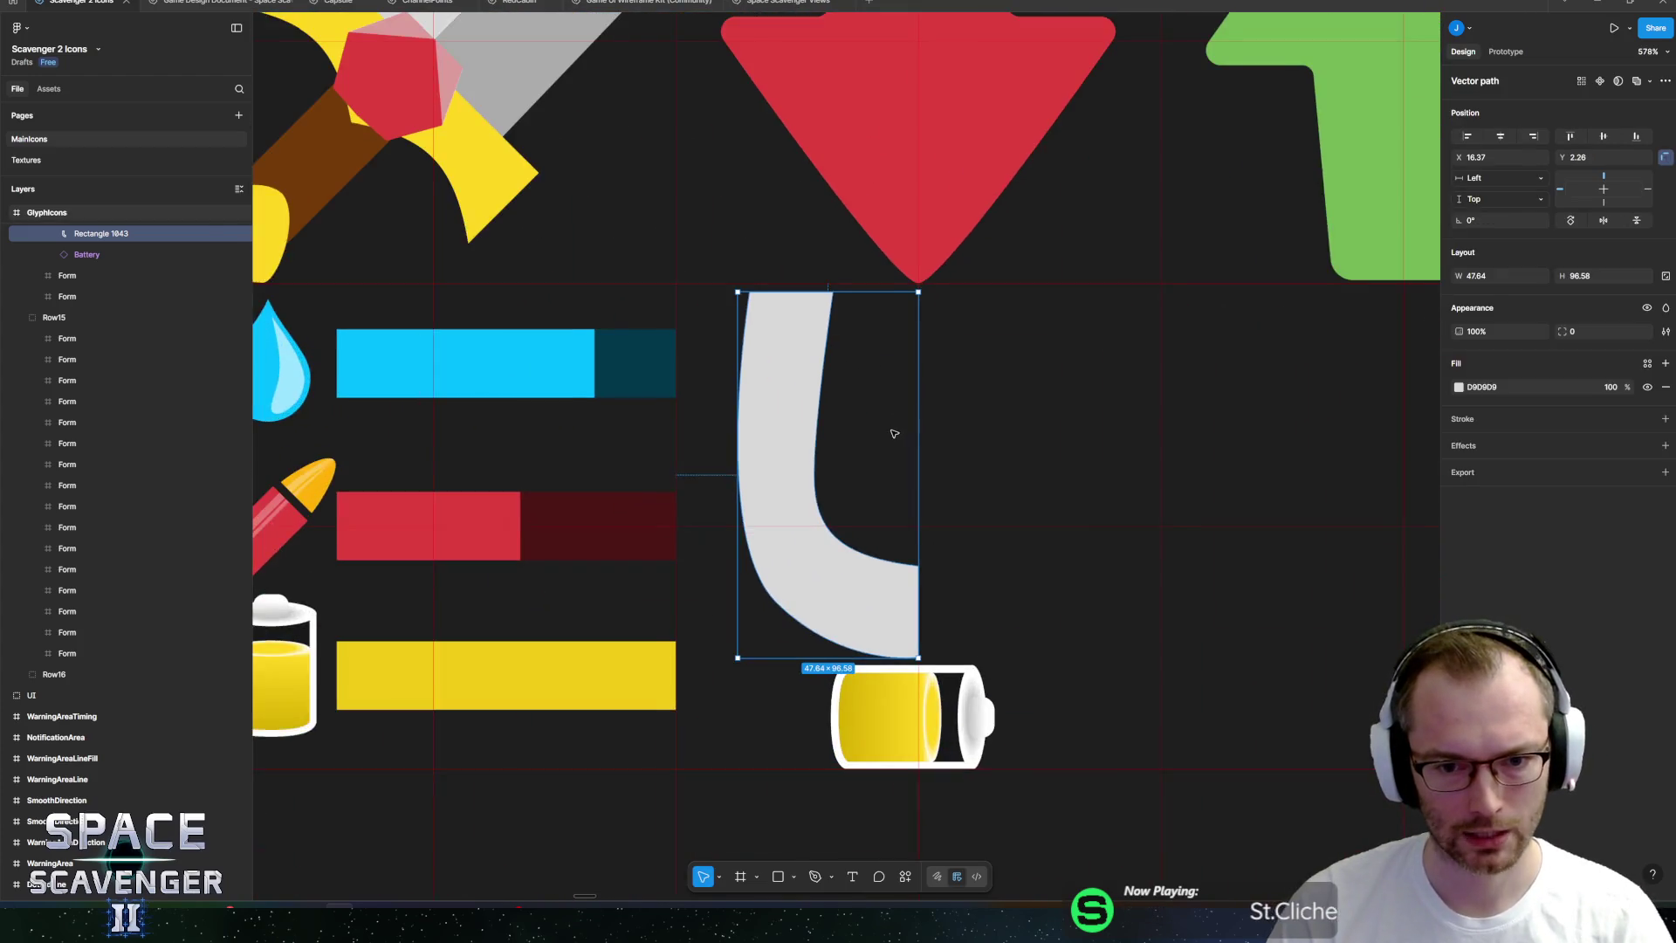
# Widen the curved half slightly and turn it into a component.
pyautogui.scroll(1, 894, 434)
pyautogui.moveTo(722, 494)
pyautogui.mouseDown()
pyautogui.moveTo(705, 495)
pyautogui.moveTo(721, 491)
pyautogui.mouseUp()
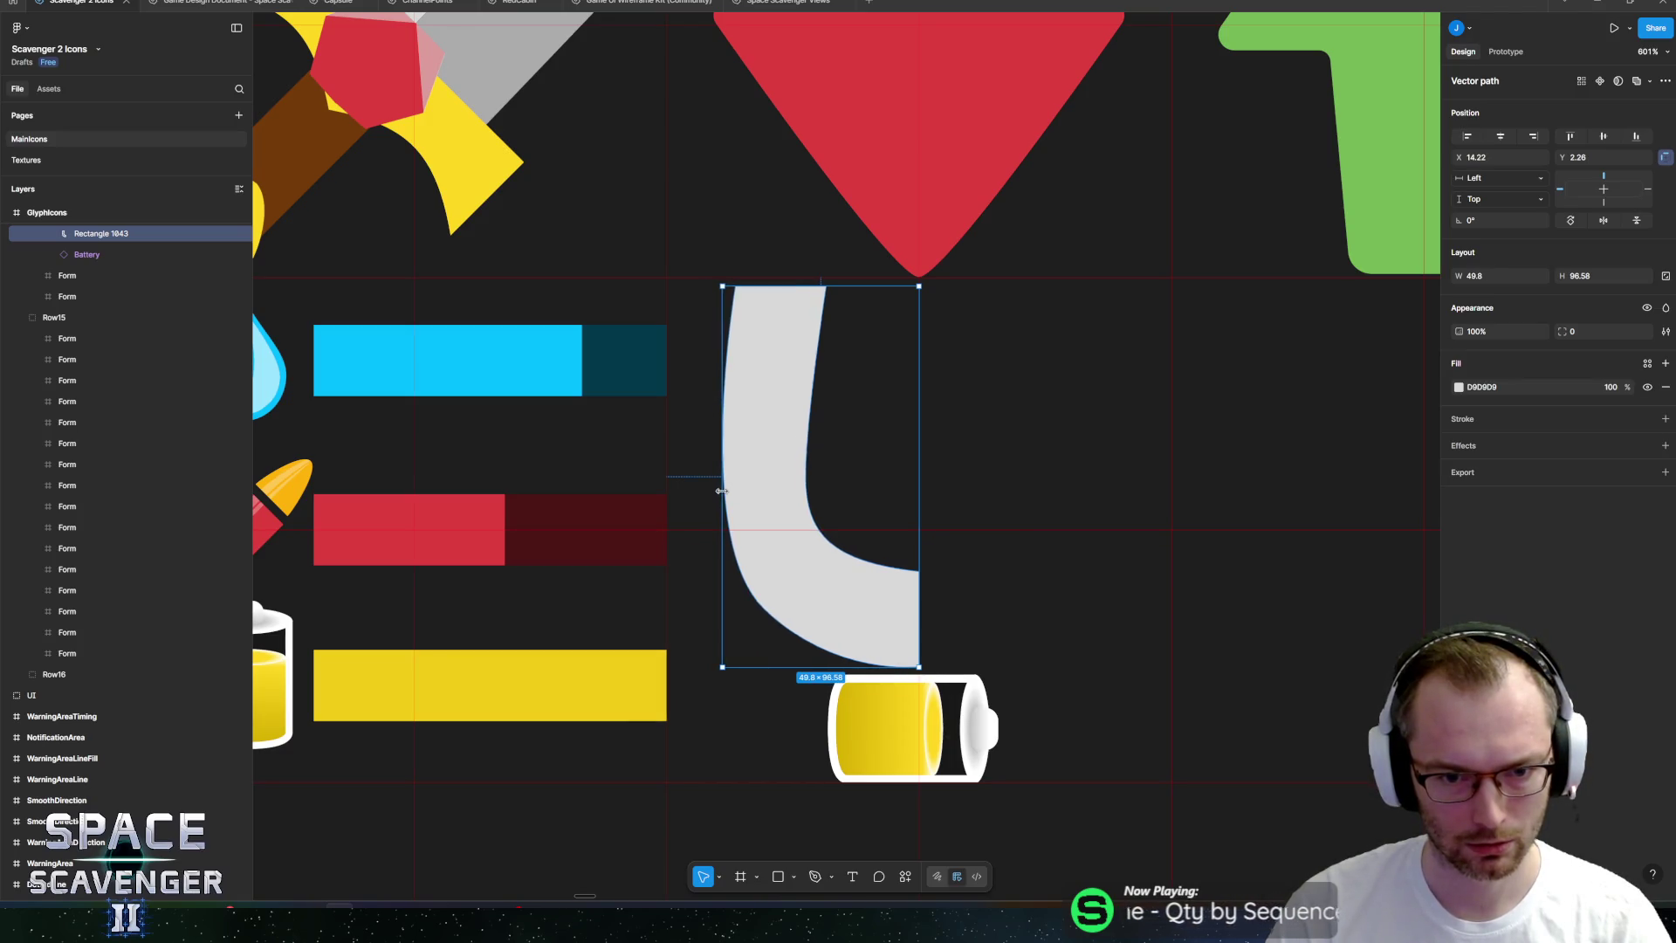
pyautogui.rightClick(794, 421)
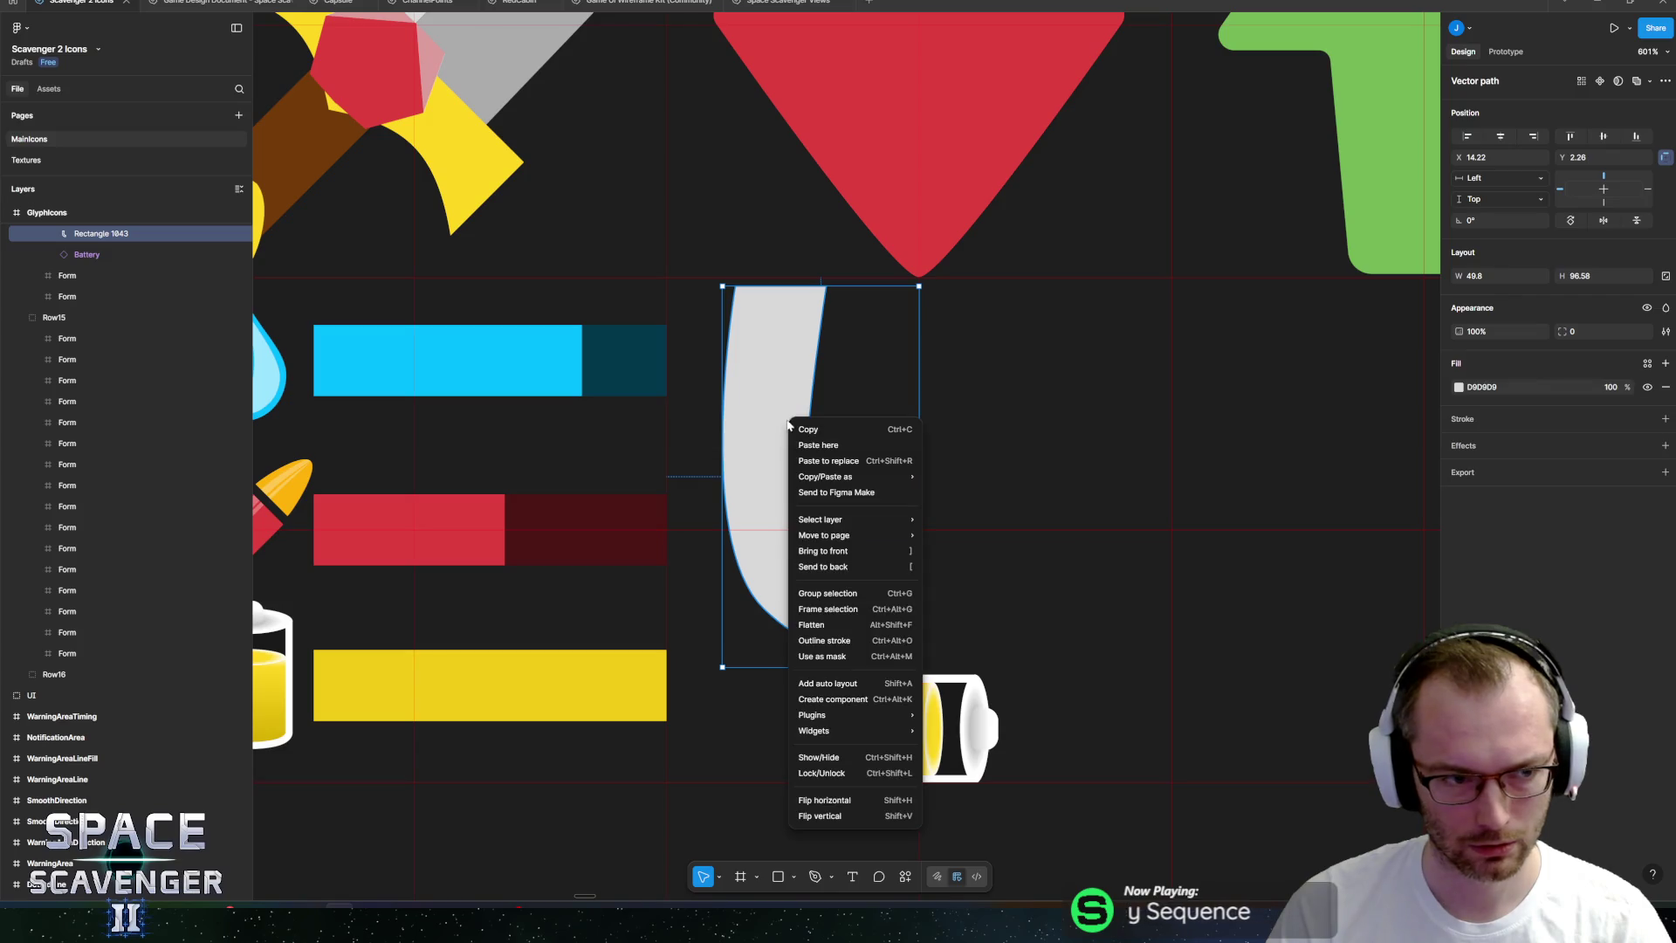
pyautogui.click(858, 699)
# Flip a copy of the curved half and place it beside the original to form the U.
pyautogui.rightClick(786, 486)
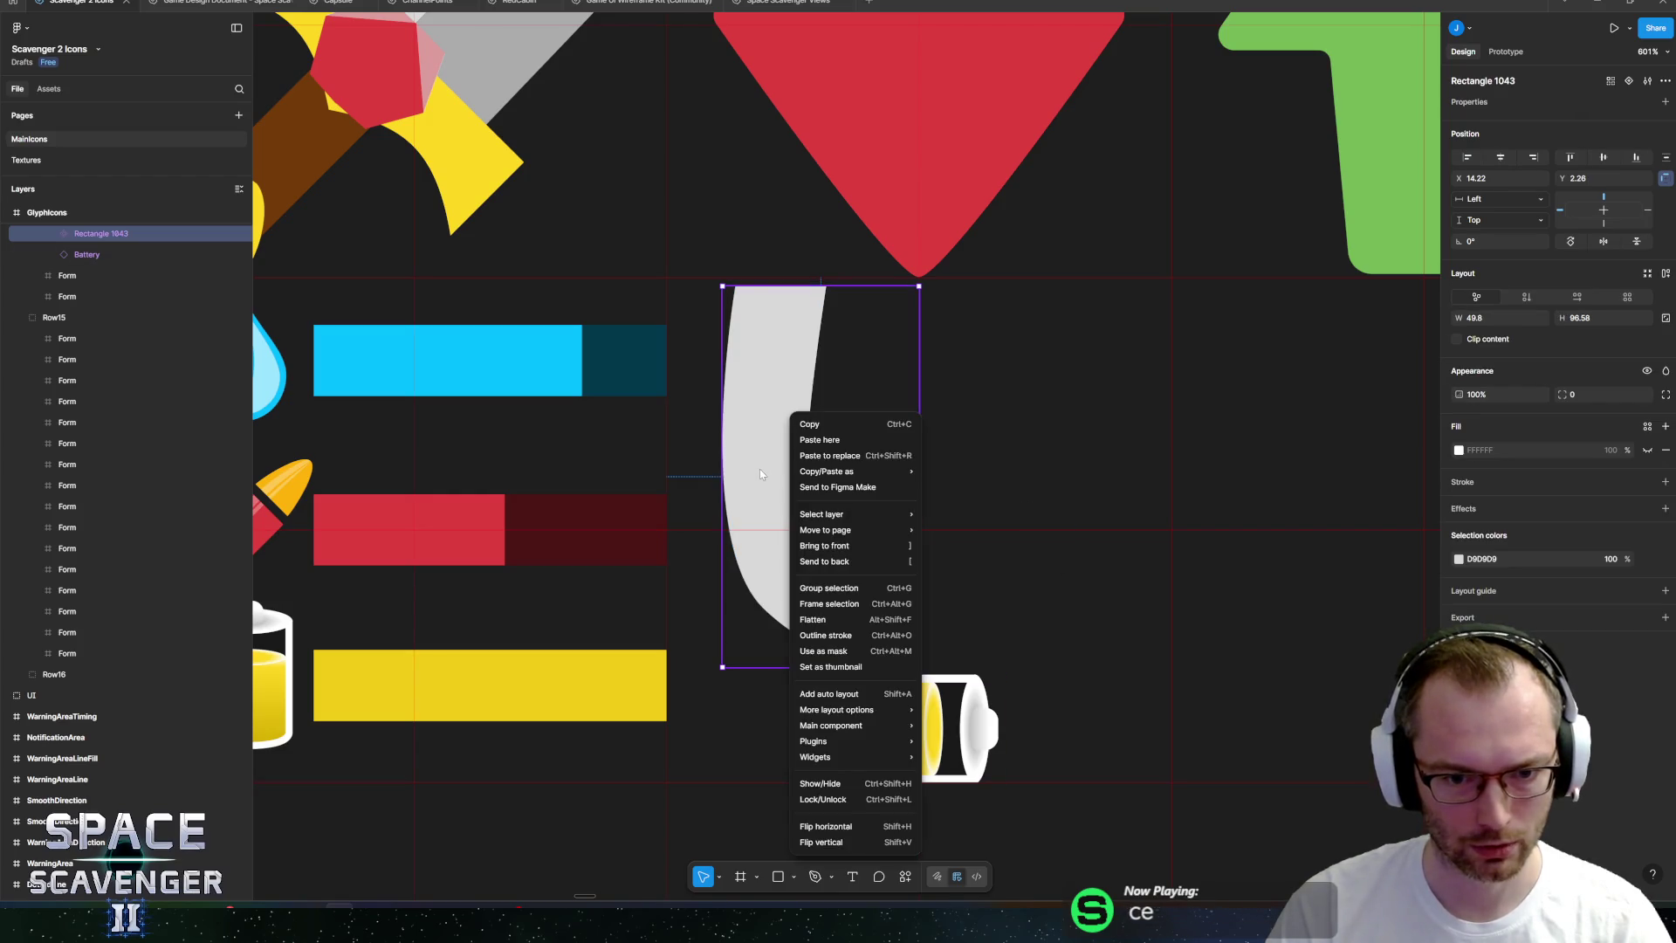
pyautogui.click(759, 472)
pyautogui.rightClick(756, 475)
pyautogui.moveTo(806, 740)
pyautogui.click(777, 842)
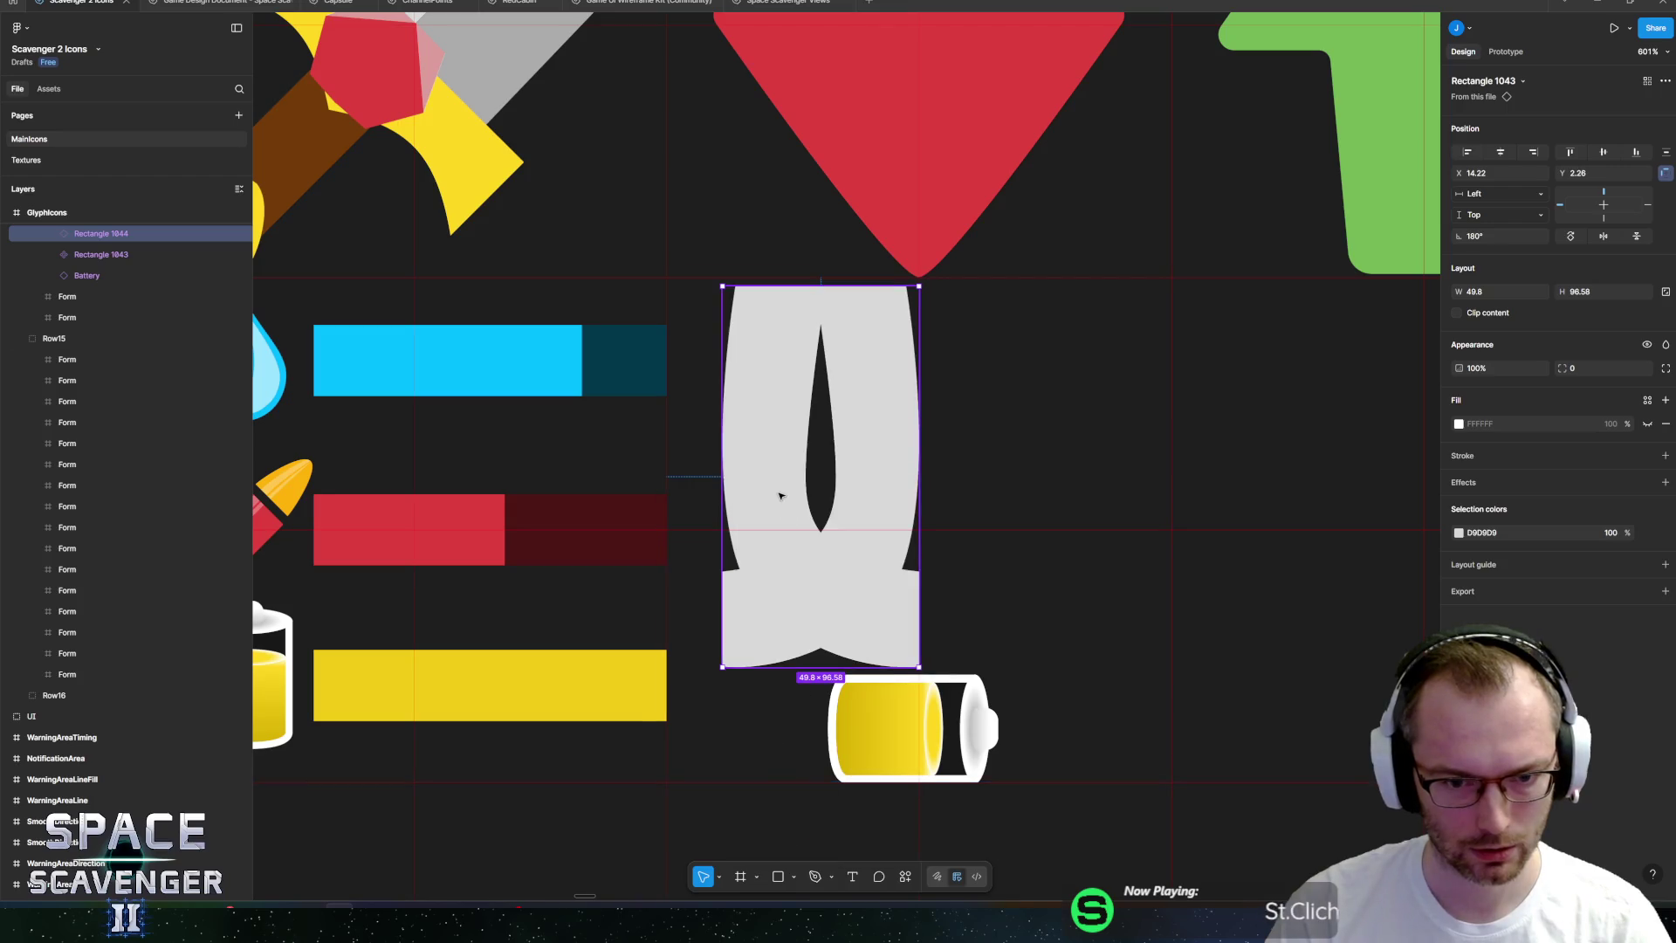
pyautogui.moveTo(875, 542)
pyautogui.mouseDown()
pyautogui.moveTo(1108, 546)
pyautogui.moveTo(1072, 548)
pyautogui.mouseUp()
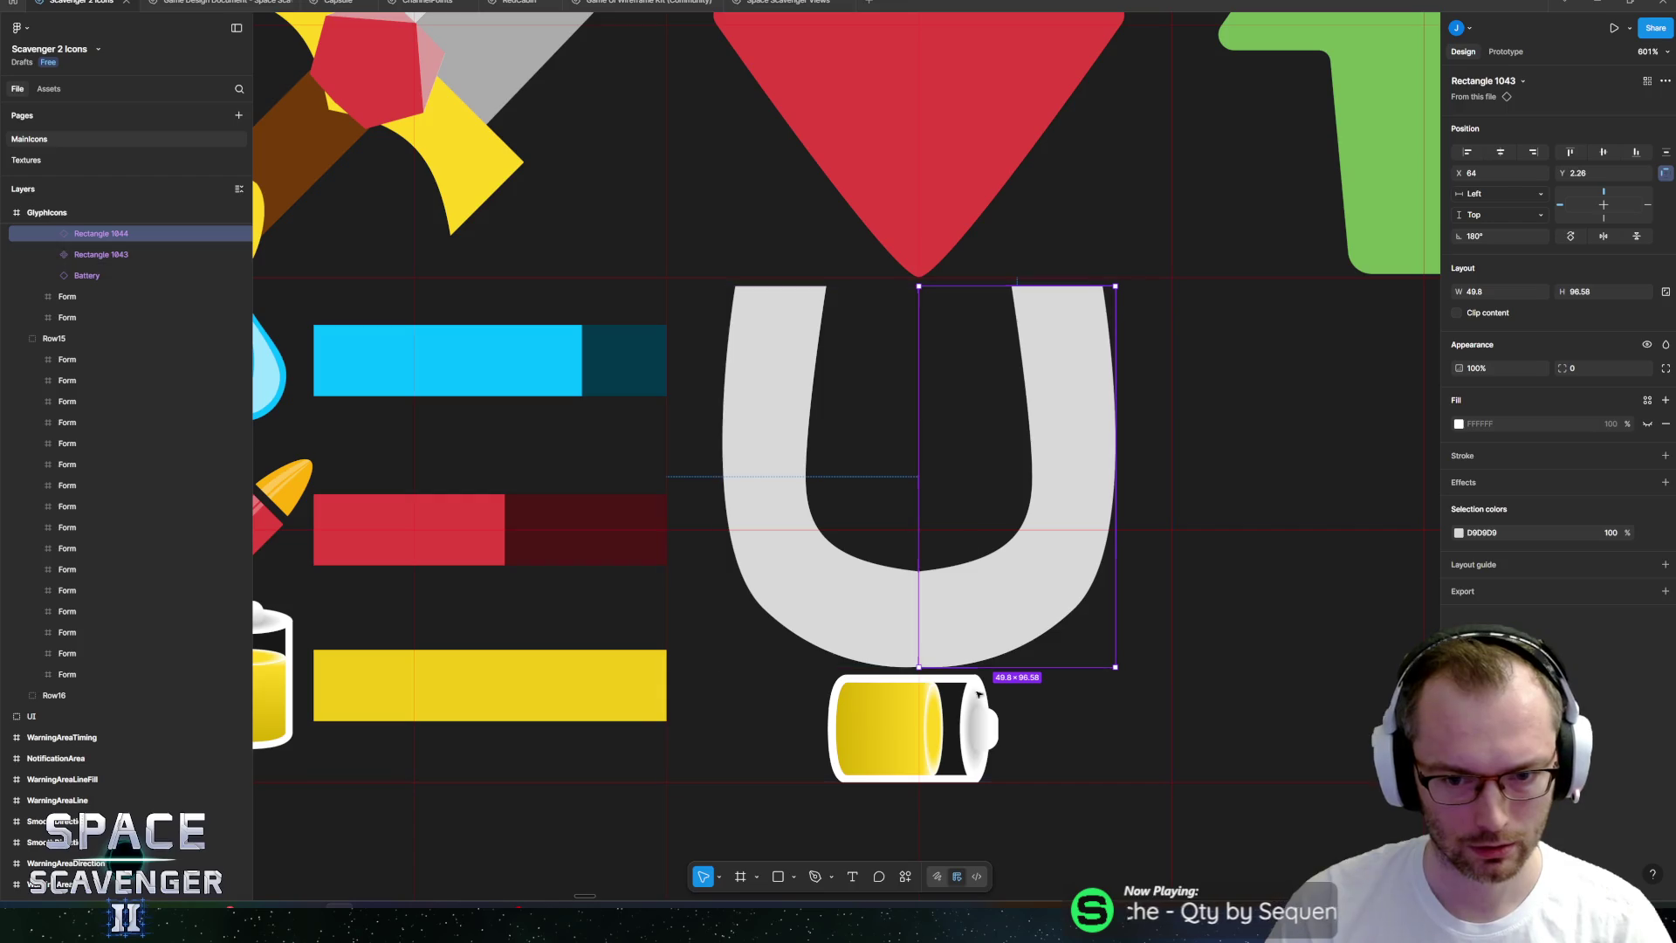
# Fill the horseshoe red with E0403F.
pyautogui.click(952, 725)
pyautogui.hscroll(2, 1028, 687)
pyautogui.click(1028, 690)
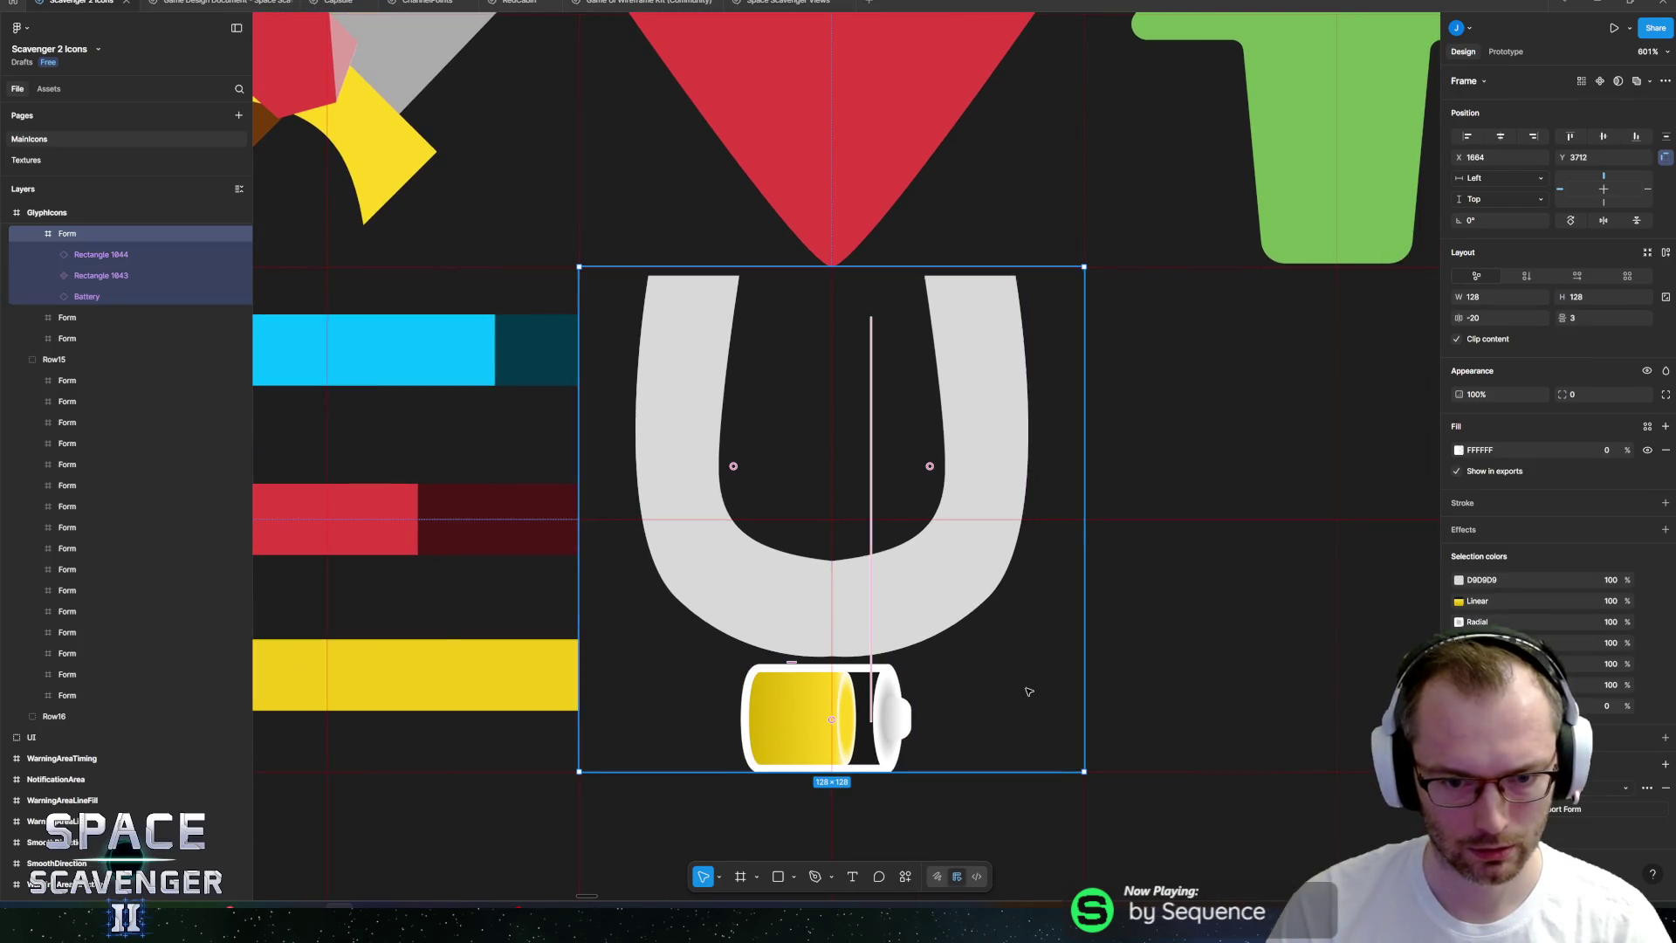
pyautogui.doubleClick(769, 587)
pyautogui.click(1458, 387)
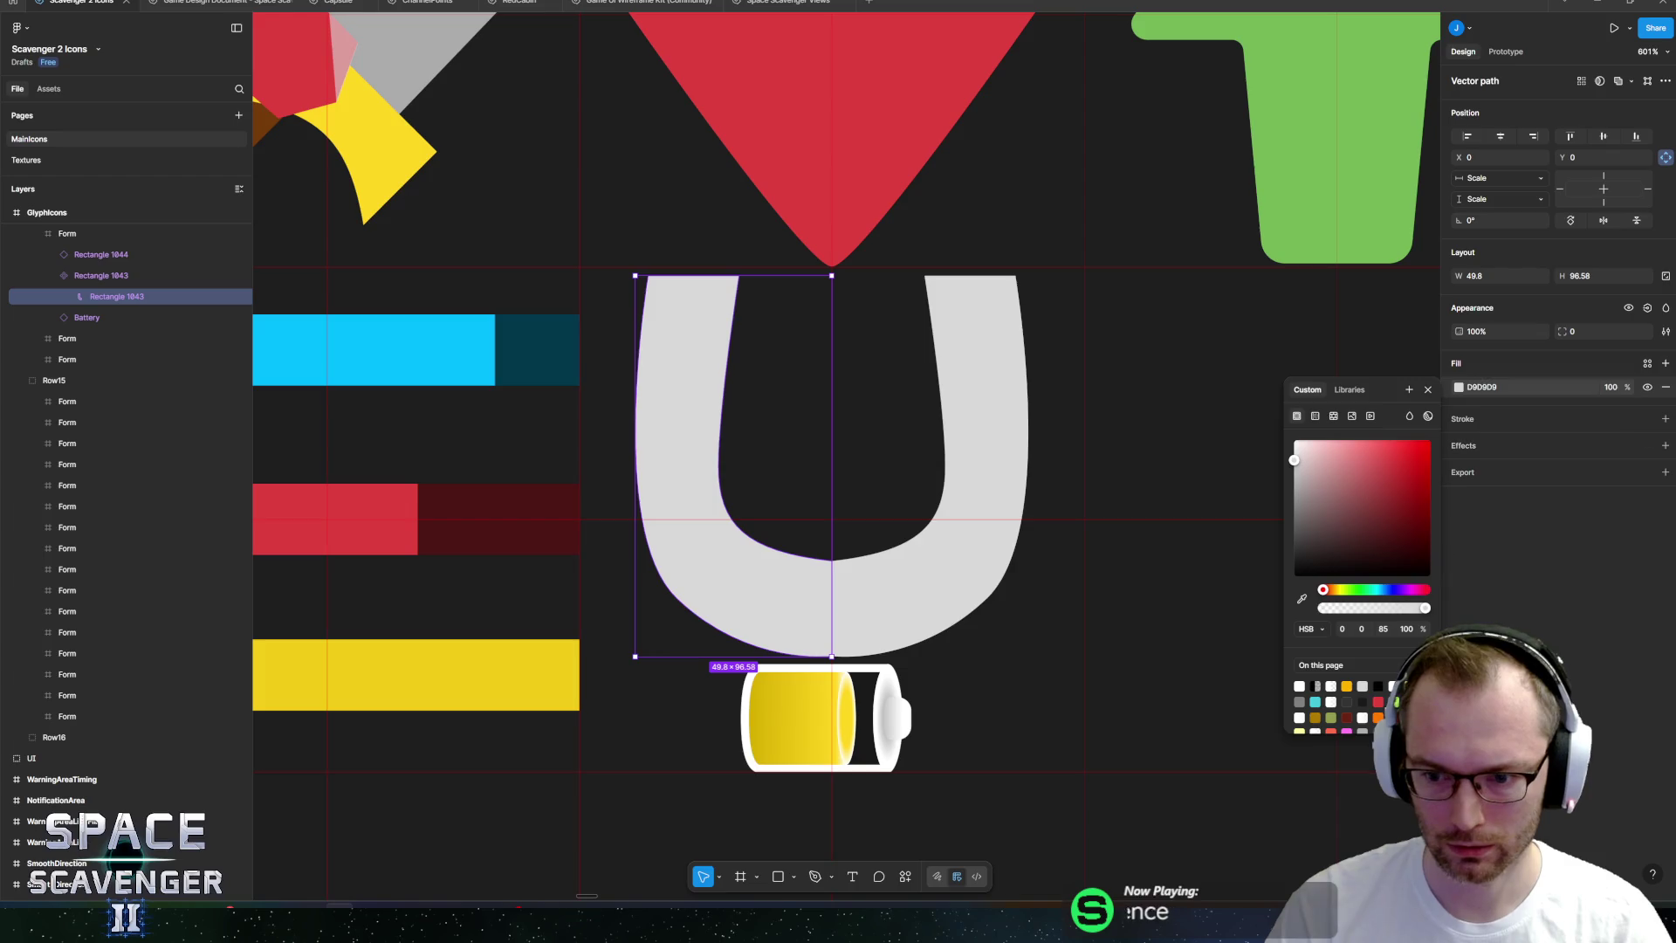
pyautogui.click(1392, 456)
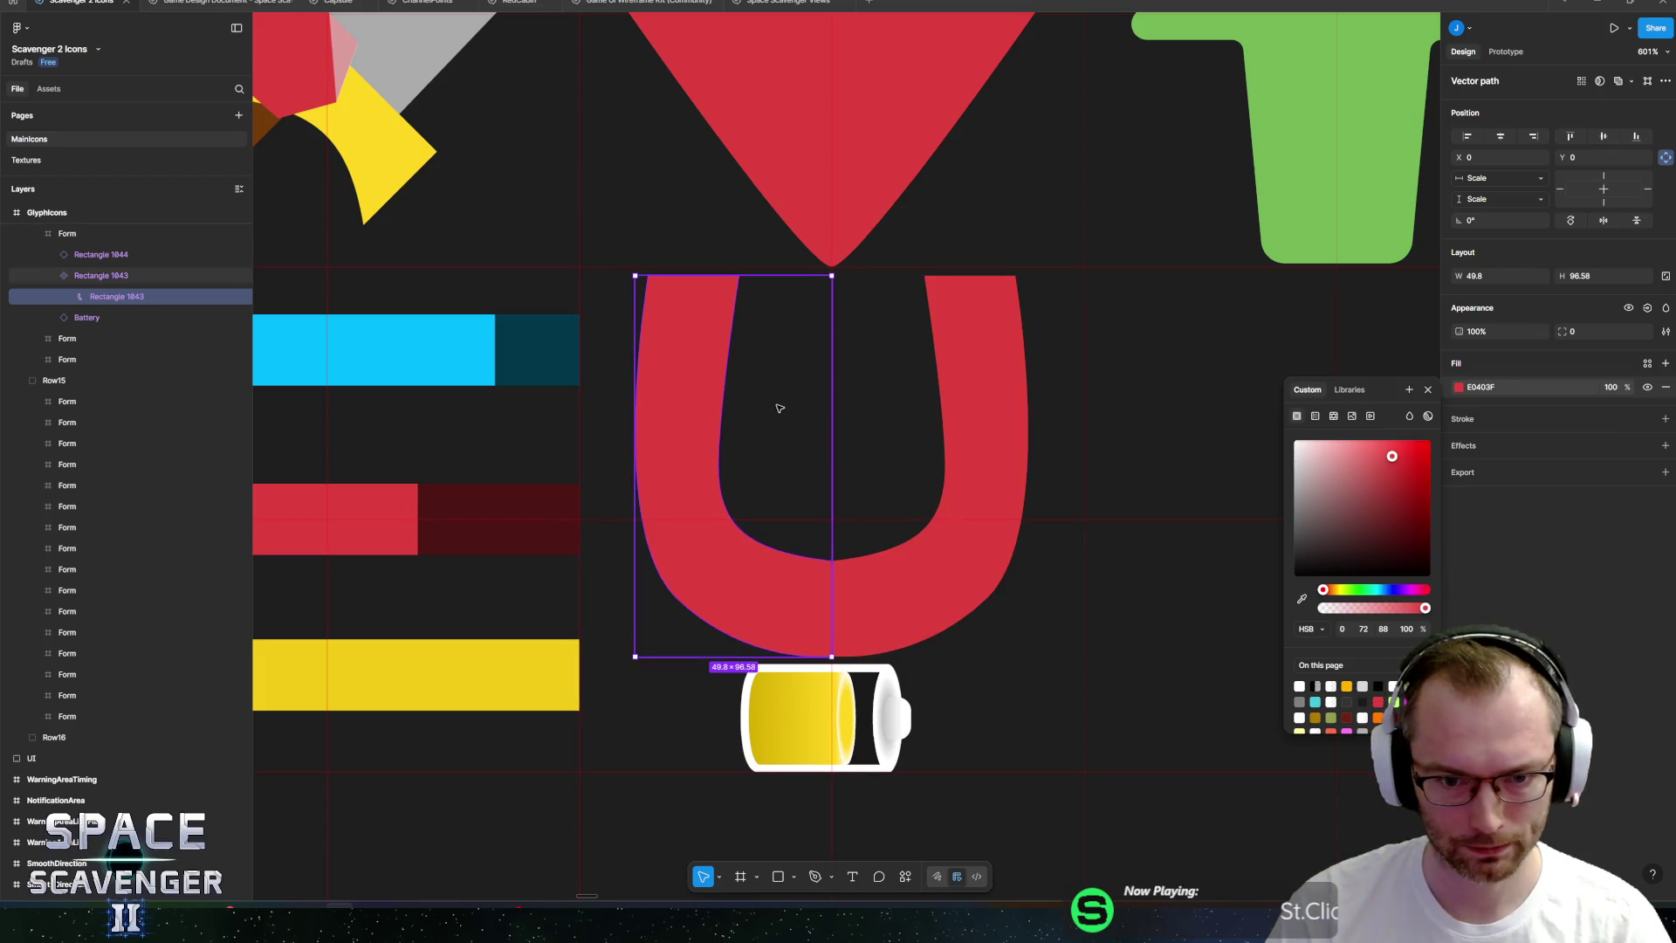
pyautogui.scroll(2, 778, 404)
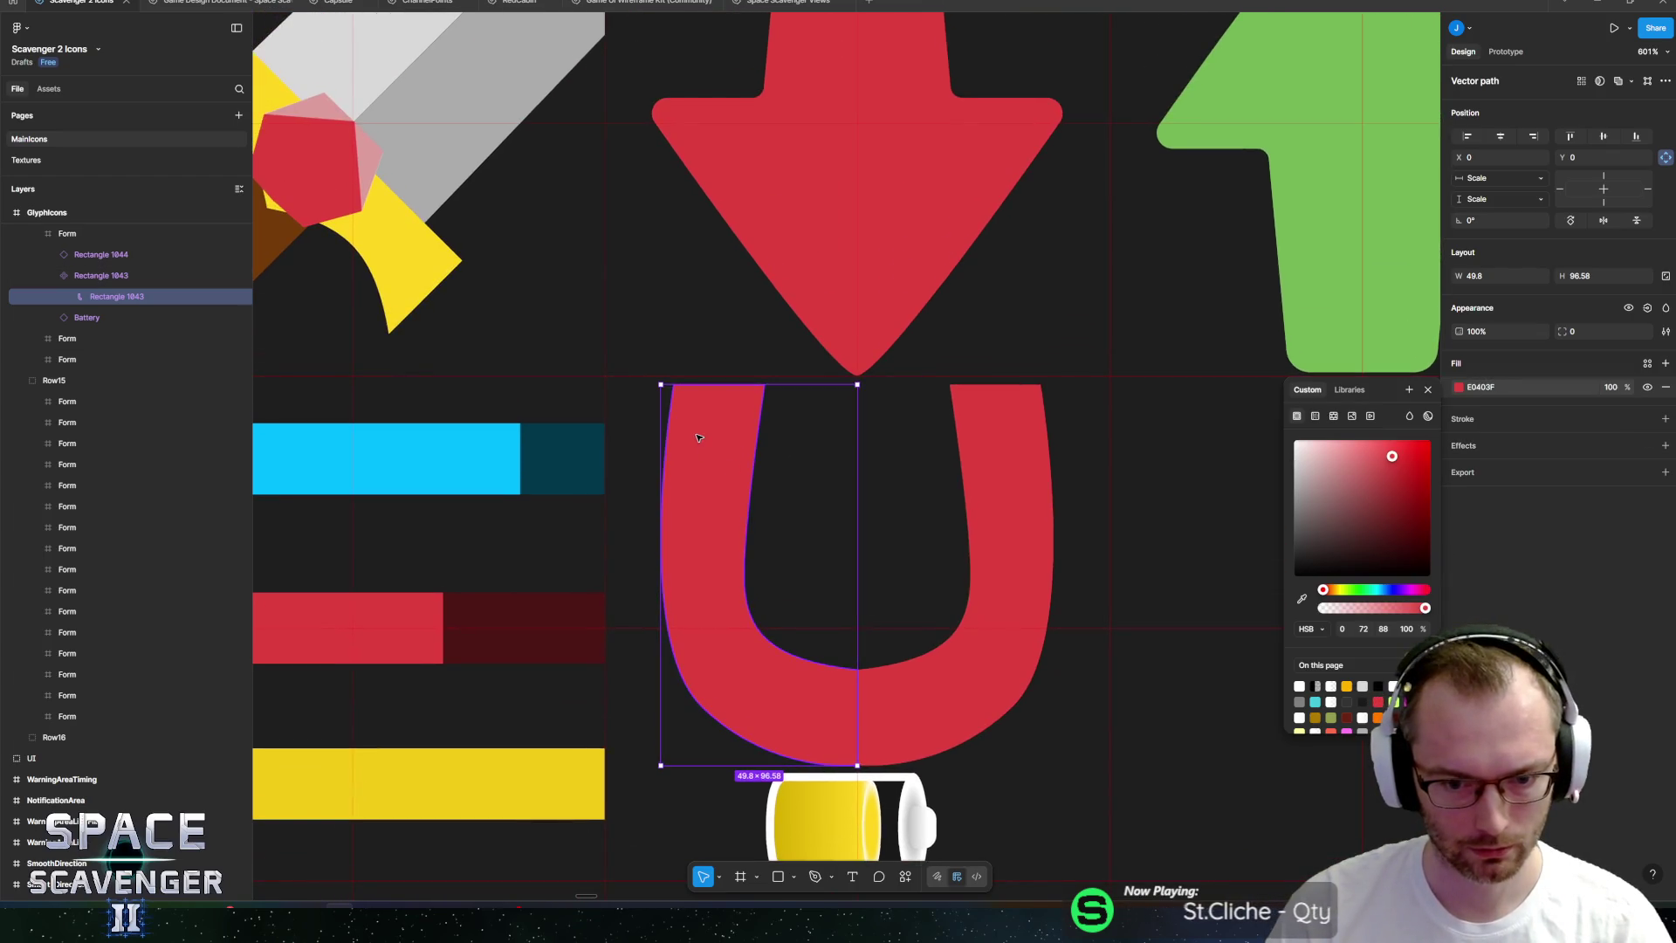
pyautogui.scroll(5, 705, 426)
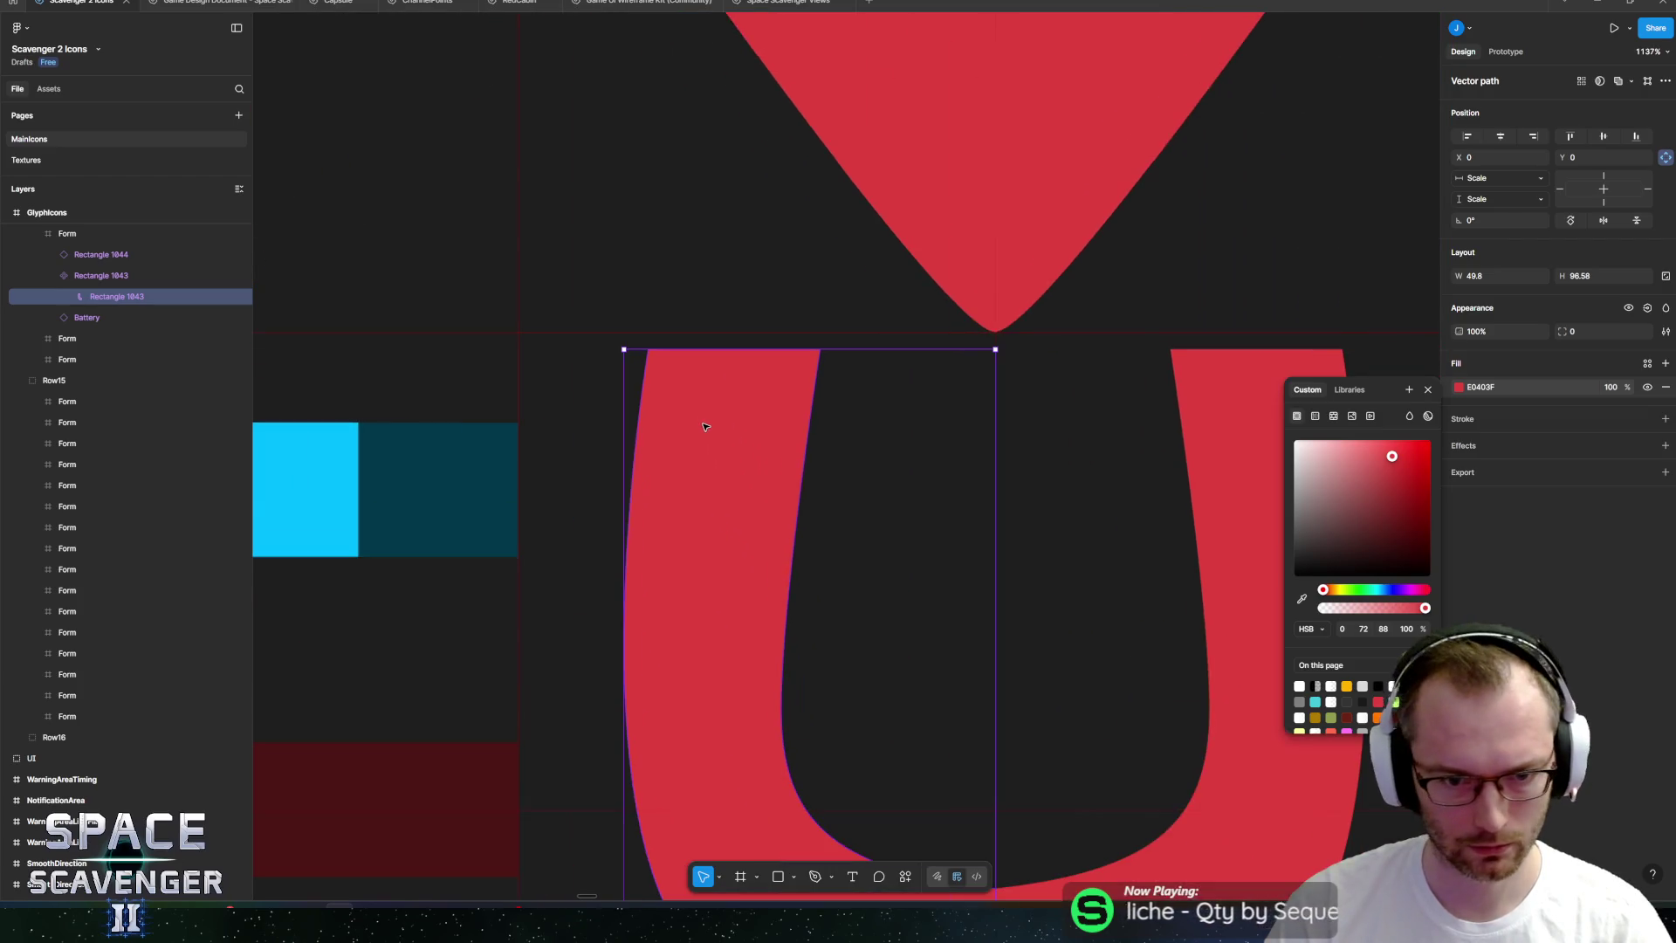
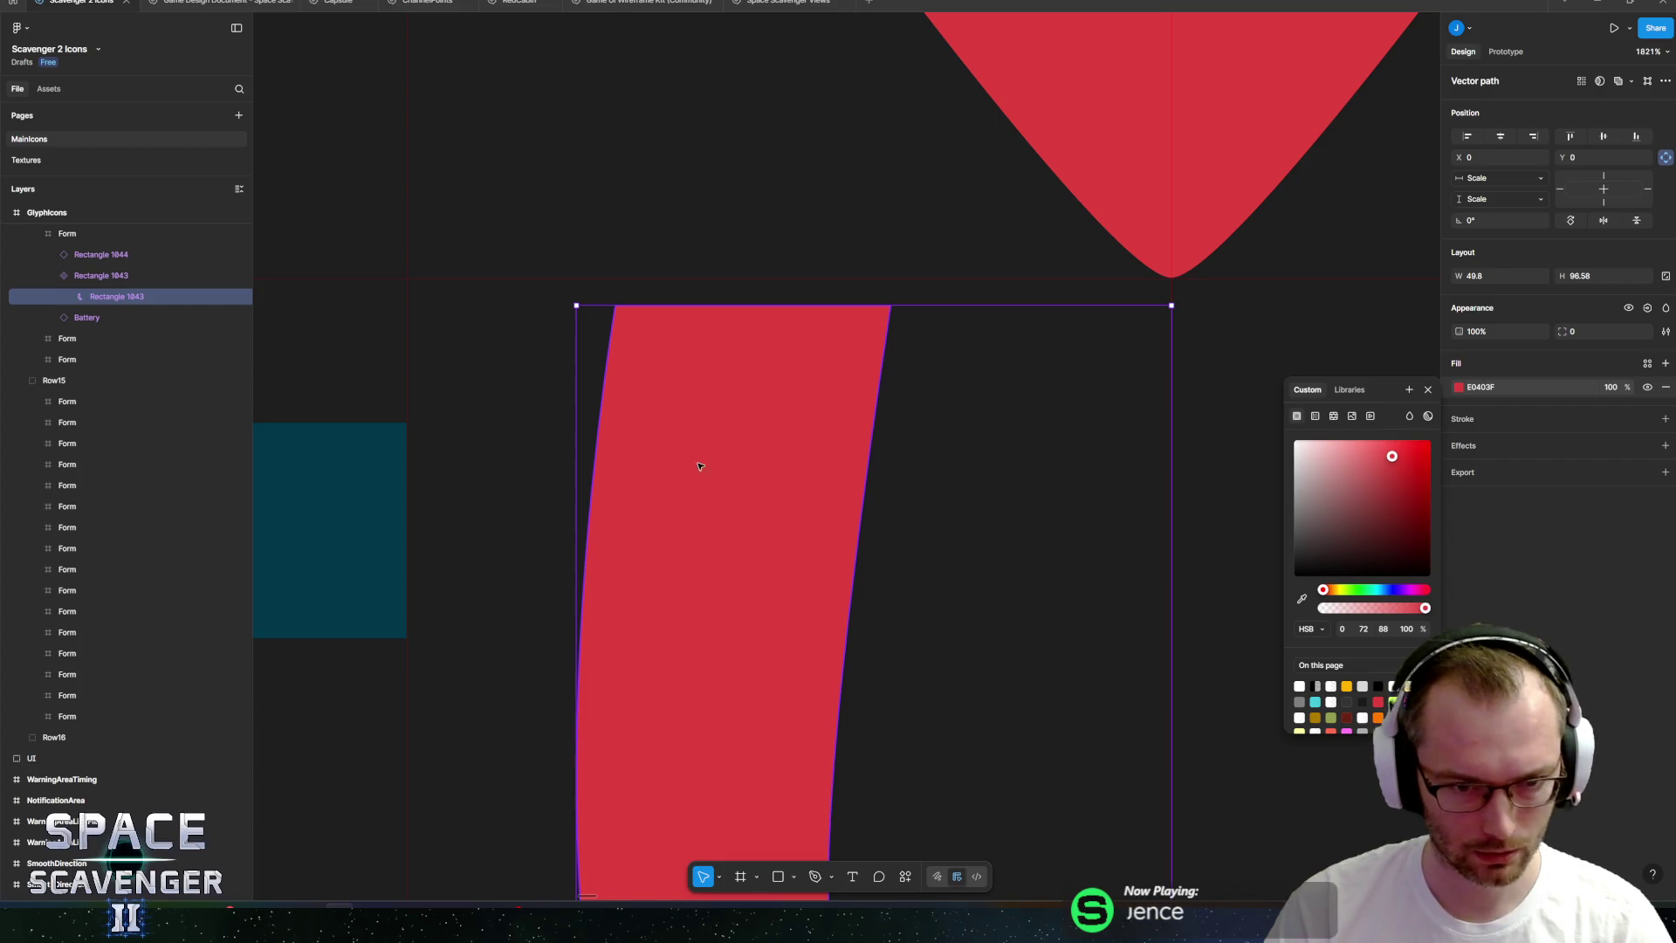
# Draw a grey rectangle over the left arm's top, snapped to the top and widened to span the arm.
pyautogui.press('r')
pyautogui.moveTo(612, 320)
pyautogui.mouseDown()
pyautogui.moveTo(692, 456)
pyautogui.moveTo(835, 487)
pyautogui.moveTo(878, 453)
pyautogui.mouseUp()
pyautogui.moveTo(728, 398)
pyautogui.mouseDown()
pyautogui.moveTo(748, 385)
pyautogui.moveTo(730, 385)
pyautogui.mouseUp()
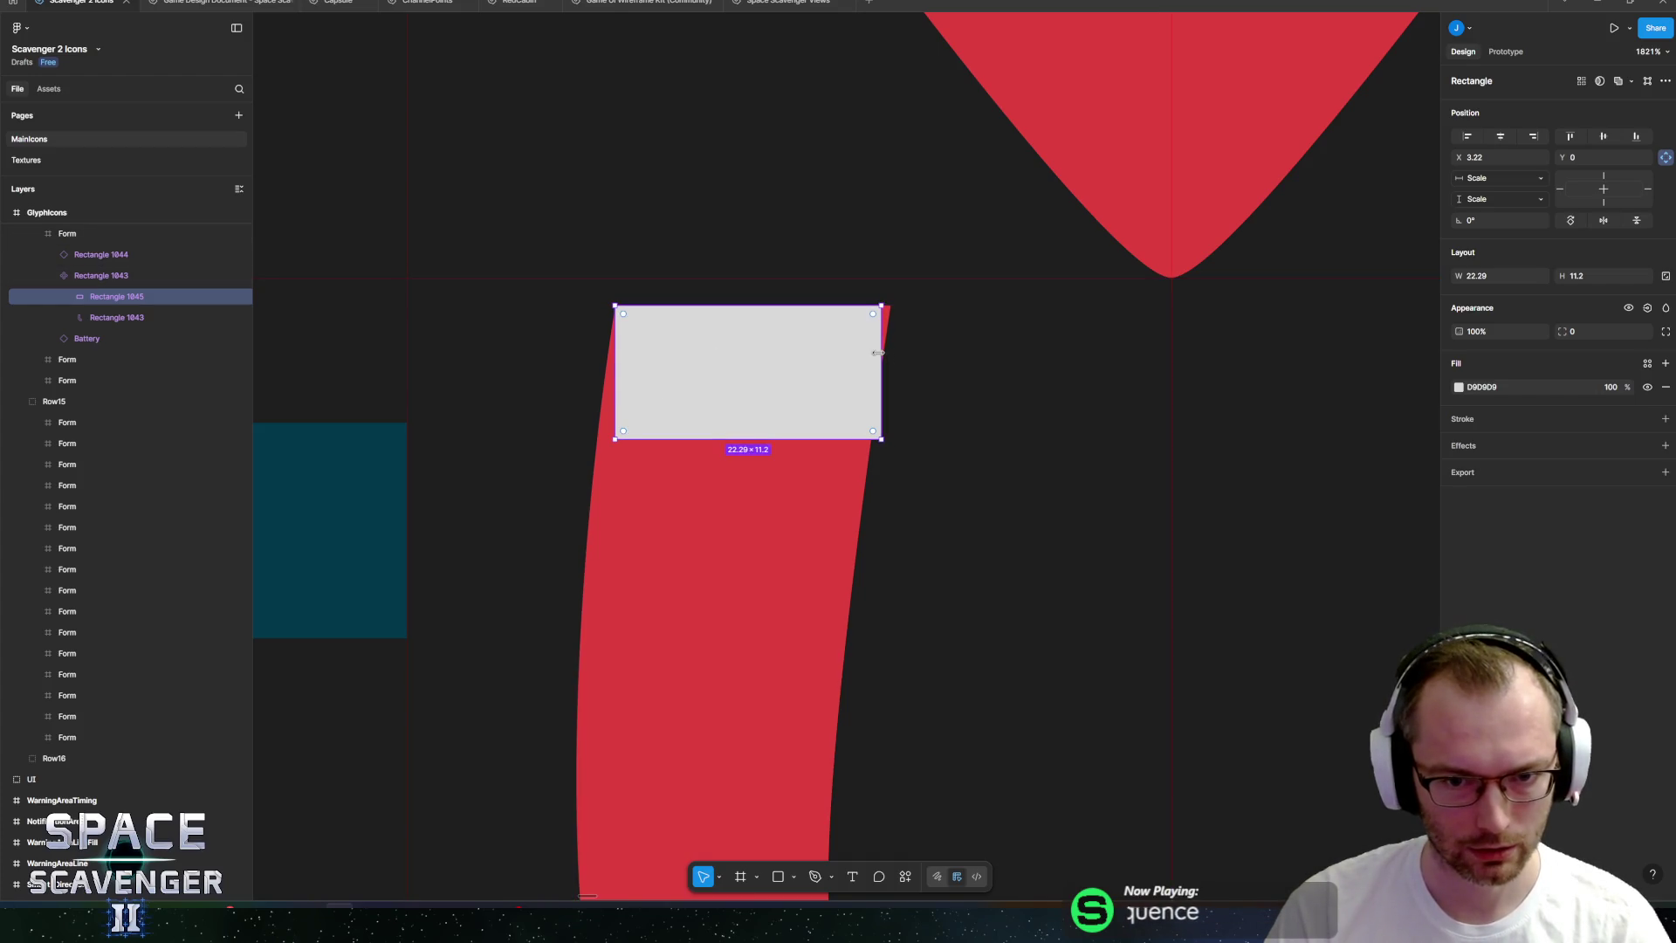
pyautogui.moveTo(882, 352); pyautogui.dragTo(897, 352)
pyautogui.scroll(-3, 1153, 378)
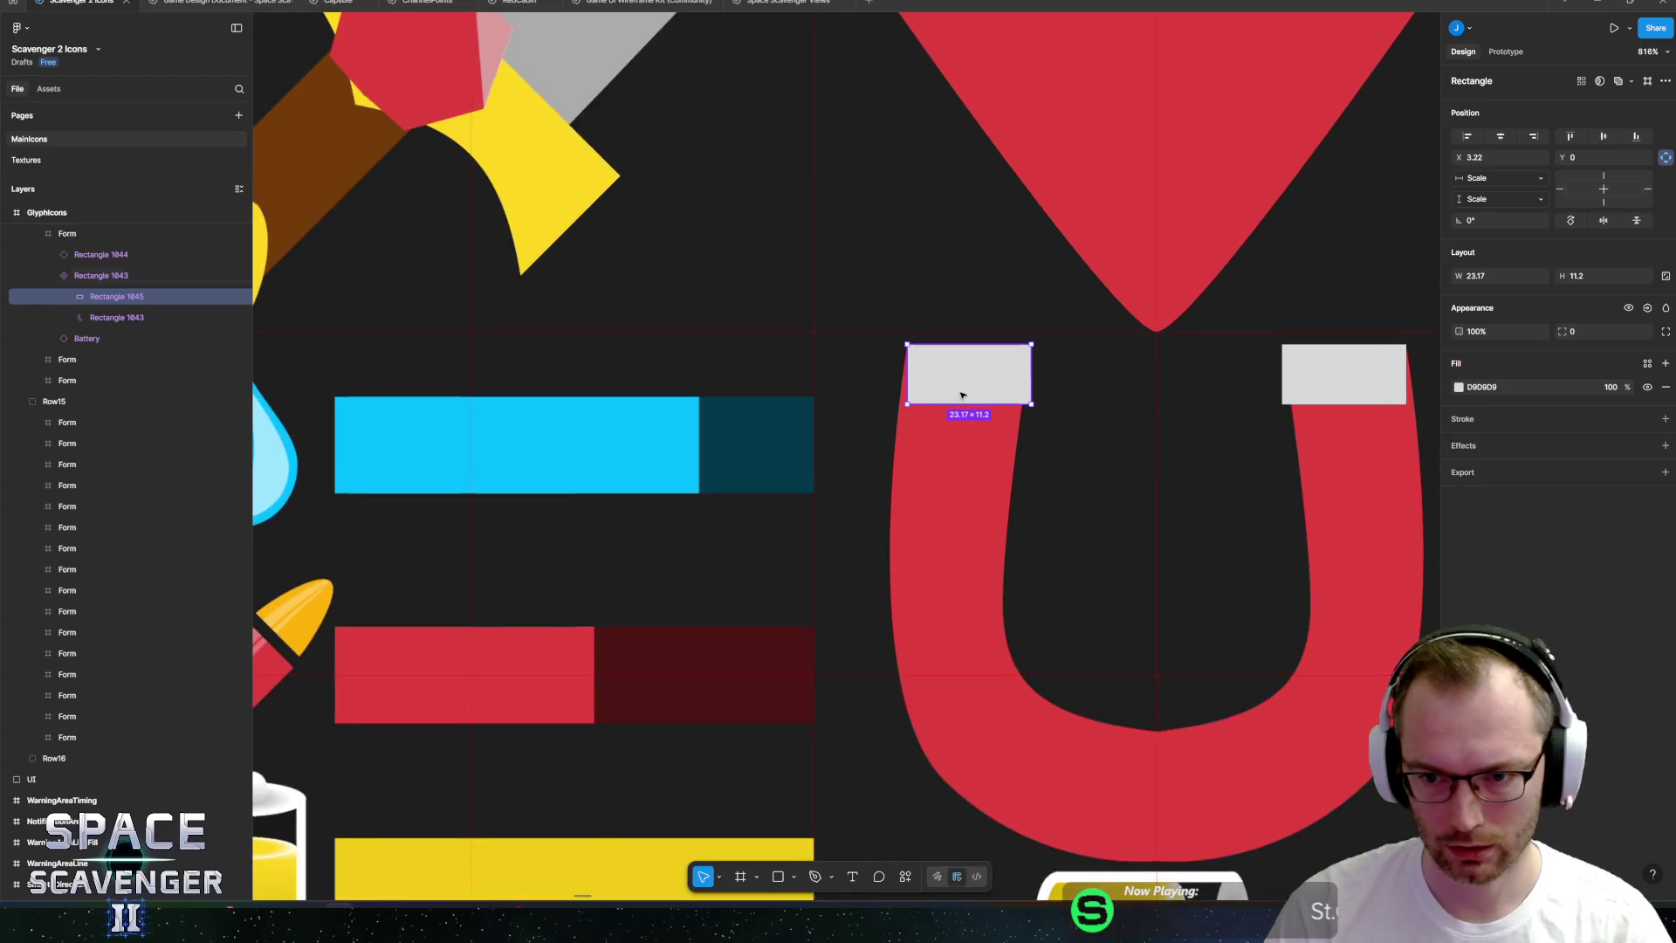
pyautogui.scroll(4, 982, 358)
# Shift the rectangle's two bottom corners sideways so its bottom edge slants with the red arm.
pyautogui.press('Return')
pyautogui.moveTo(702, 573); pyautogui.dragTo(1277, 408)
pyautogui.press('Left')
pyautogui.press('Left')
pyautogui.press('Right')
pyautogui.press('Right')
pyautogui.press('Left')
pyautogui.press('Left')
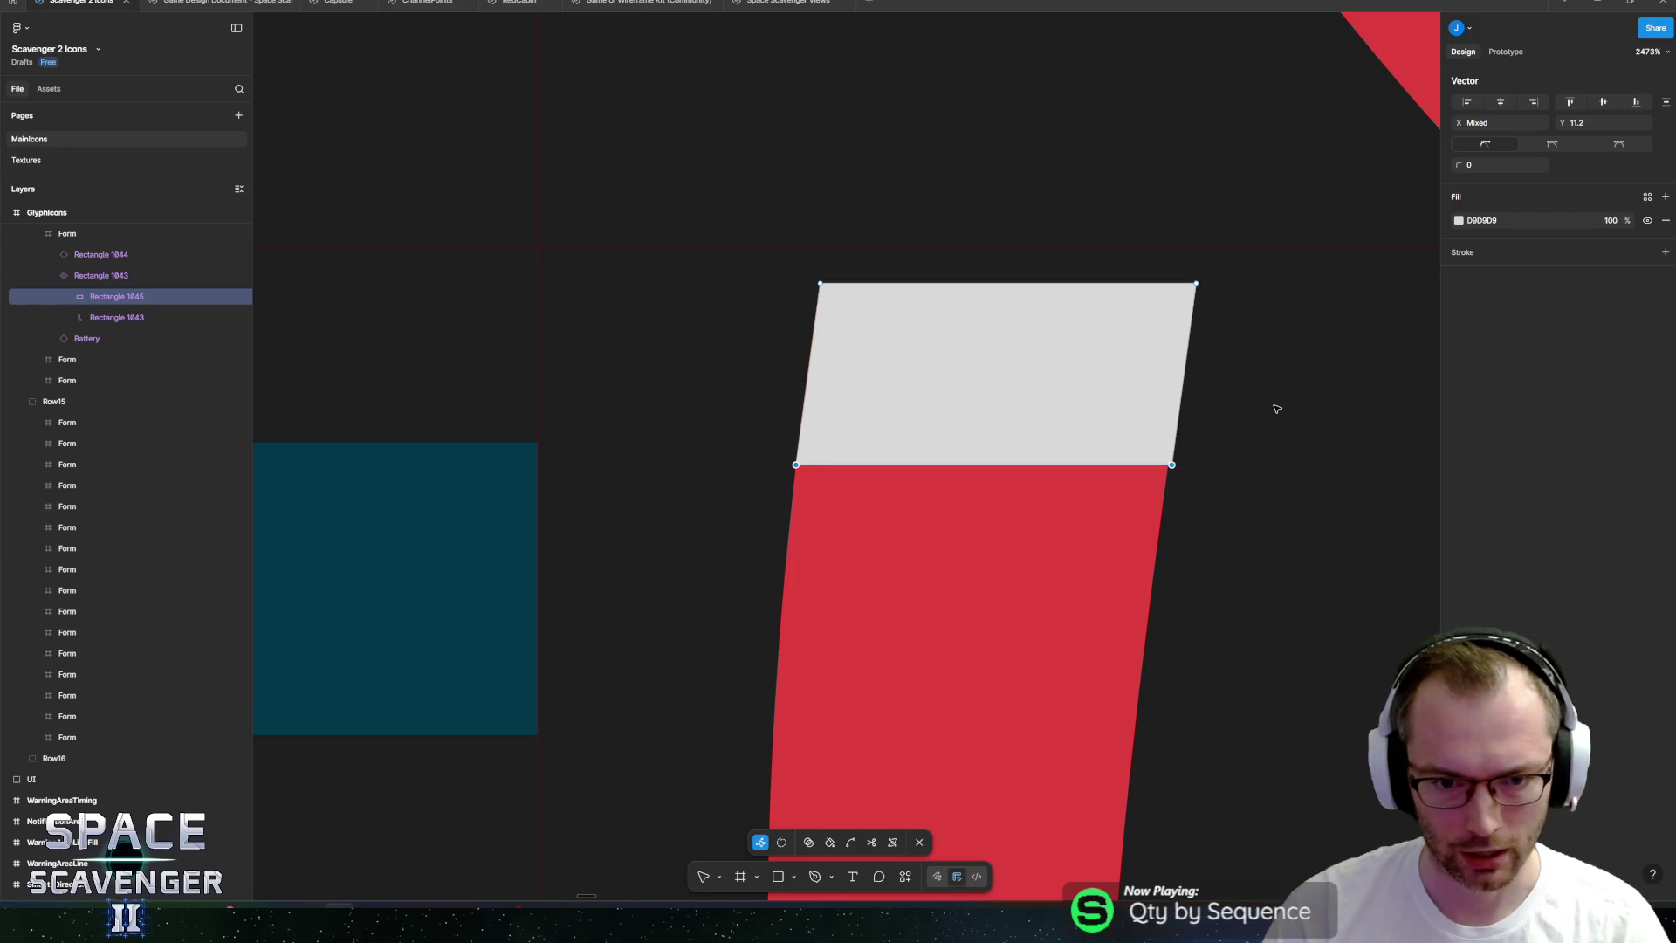
# Bend the tip's left edge and move its bottom-left and top-left corners onto the arm's edge.
pyautogui.keyDown('ctrl'); pyautogui.scroll(5, 1091, 375); pyautogui.keyUp('ctrl')
pyautogui.keyDown('ctrl'); pyautogui.scroll(-3, 588, 370); pyautogui.keyUp('ctrl')
pyautogui.keyDown('ctrl'); pyautogui.scroll(3, 787, 513); pyautogui.keyUp('ctrl')
pyautogui.click(828, 506)
pyautogui.moveTo(822, 506); pyautogui.dragTo(816, 502)
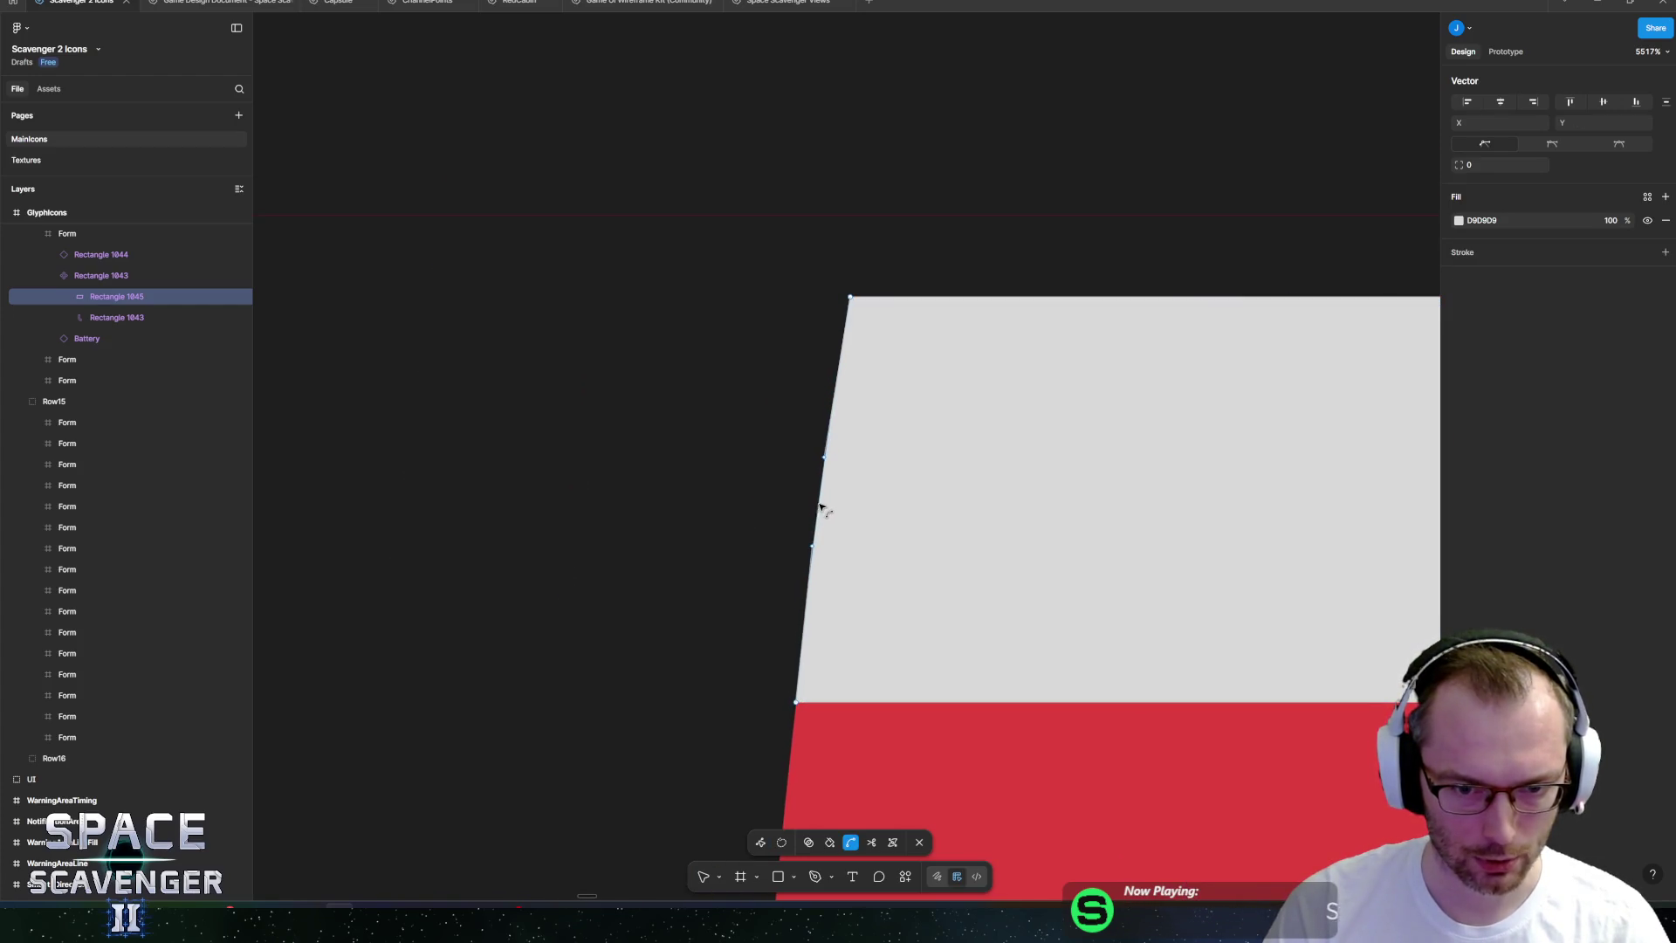
pyautogui.moveTo(824, 692); pyautogui.dragTo(761, 745)
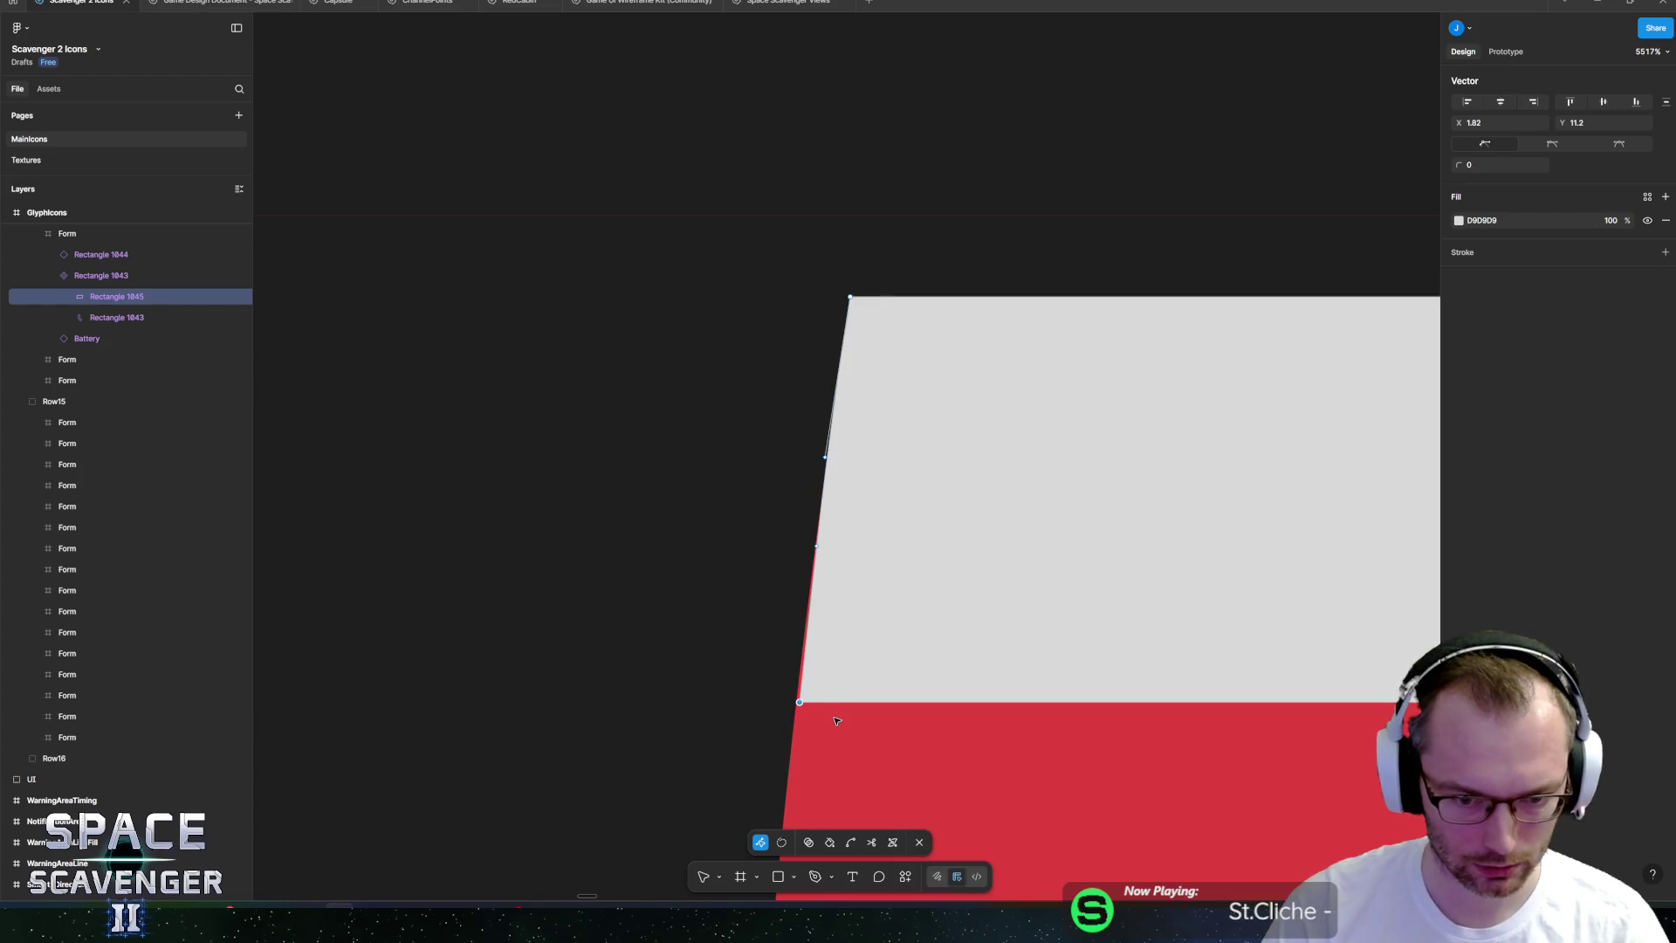
pyautogui.keyDown('ctrl'); pyautogui.scroll(5, 792, 715); pyautogui.keyUp('ctrl')
pyautogui.click(750, 646)
pyautogui.keyDown('ctrl'); pyautogui.scroll(1, 745, 643); pyautogui.keyUp('ctrl')
pyautogui.moveTo(745, 643); pyautogui.dragTo(736, 644)
pyautogui.keyDown('ctrl'); pyautogui.scroll(-5, 898, 582); pyautogui.keyUp('ctrl')
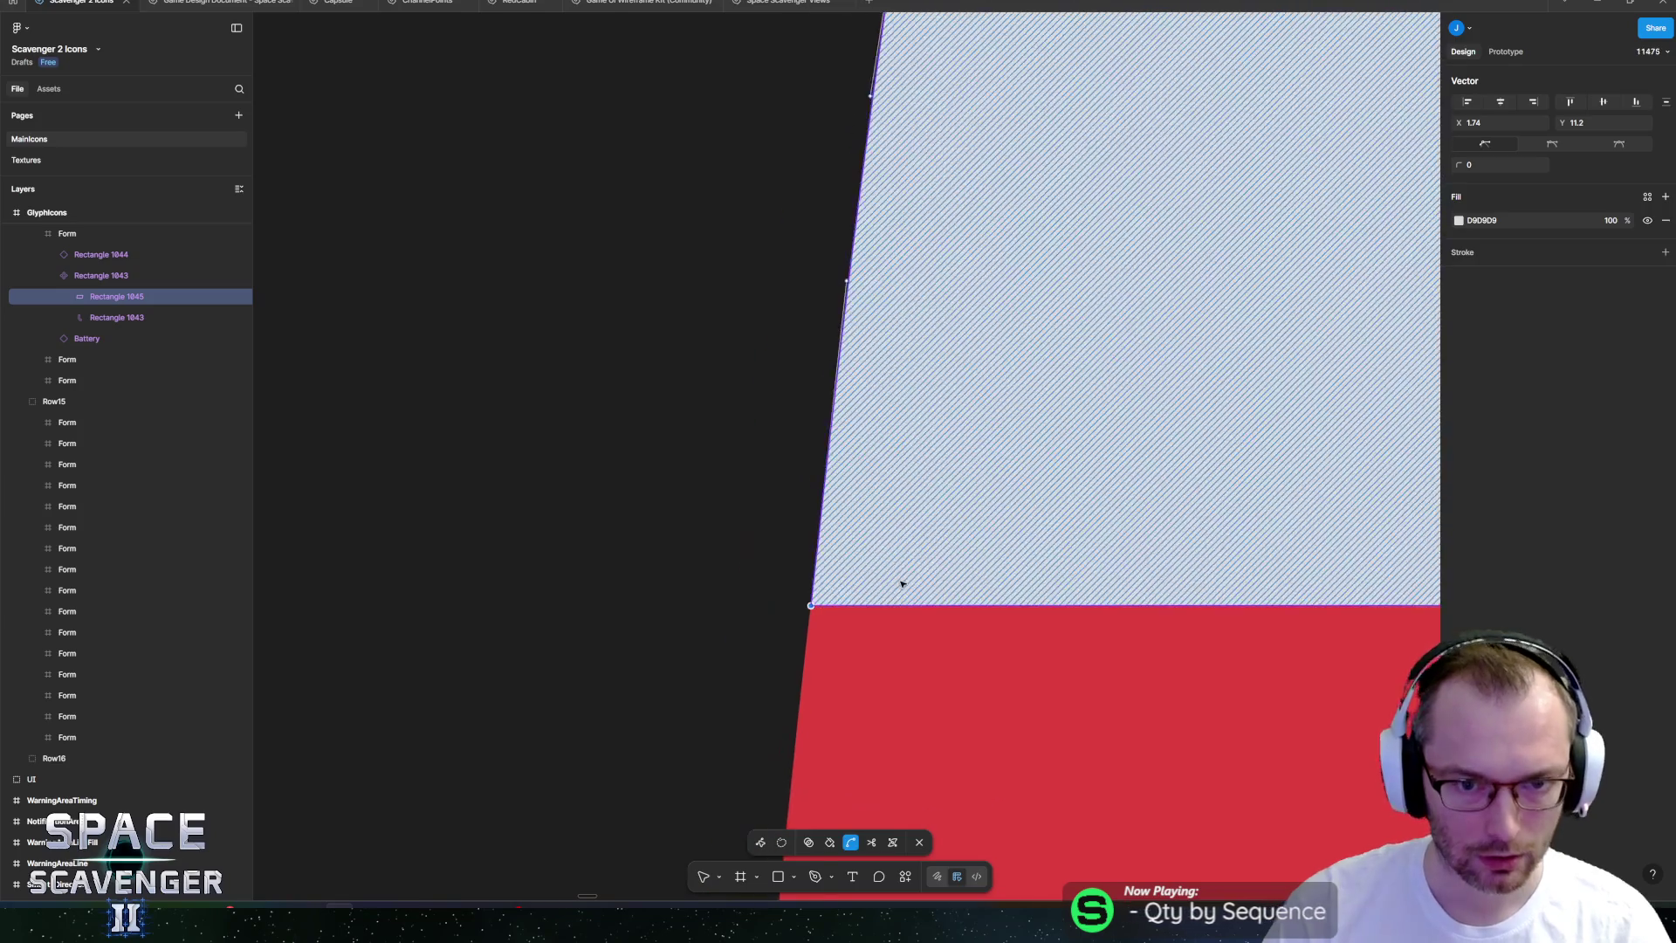
pyautogui.keyDown('ctrl'); pyautogui.scroll(5, 957, 304); pyautogui.keyUp('ctrl')
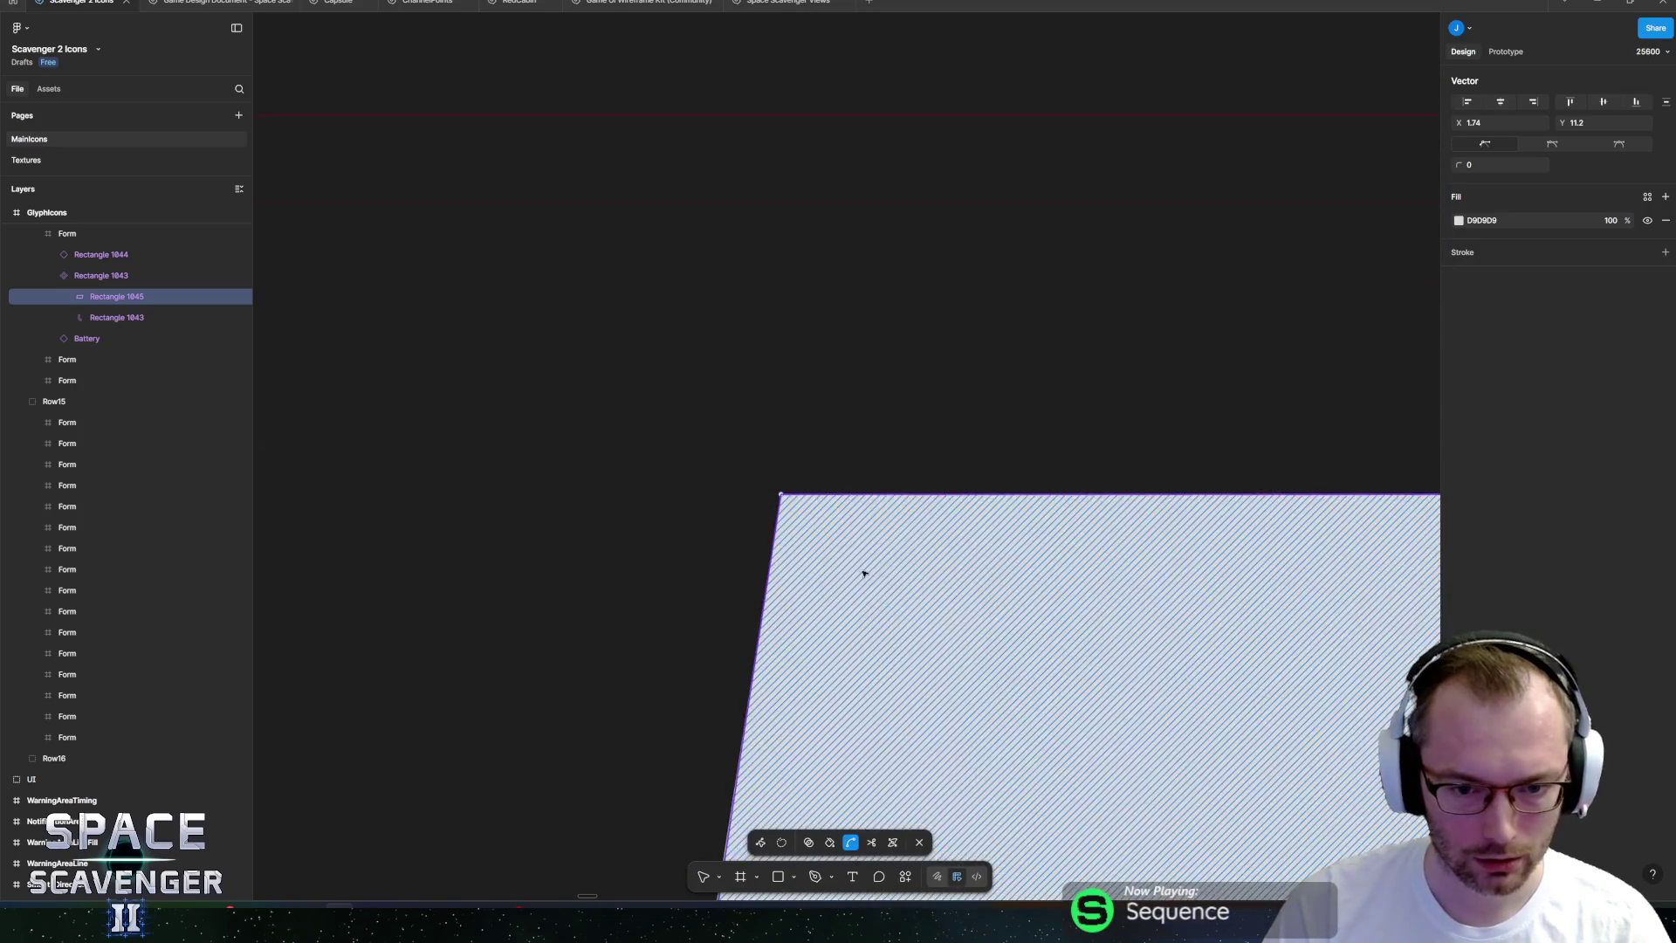
pyautogui.moveTo(782, 496); pyautogui.dragTo(779, 492)
pyautogui.keyDown('ctrl'); pyautogui.scroll(-5, 950, 549); pyautogui.keyUp('ctrl')
pyautogui.keyDown('ctrl'); pyautogui.scroll(-3, 950, 548); pyautogui.keyUp('ctrl')
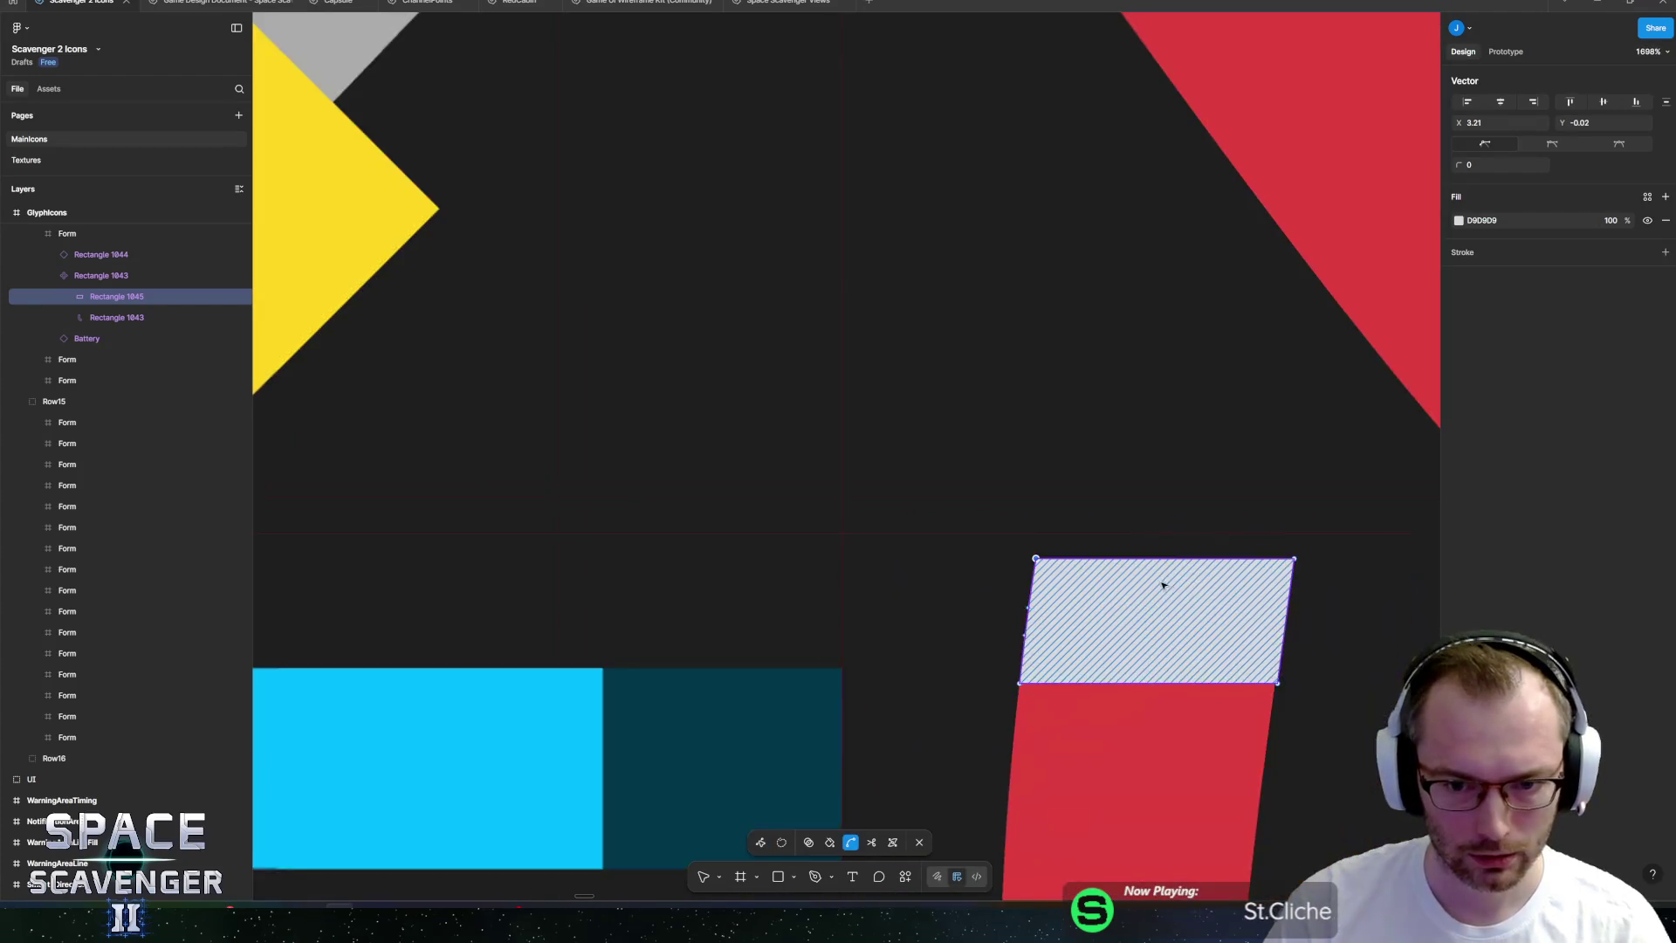
pyautogui.keyDown('ctrl'); pyautogui.scroll(6, 1160, 580); pyautogui.keyUp('ctrl')
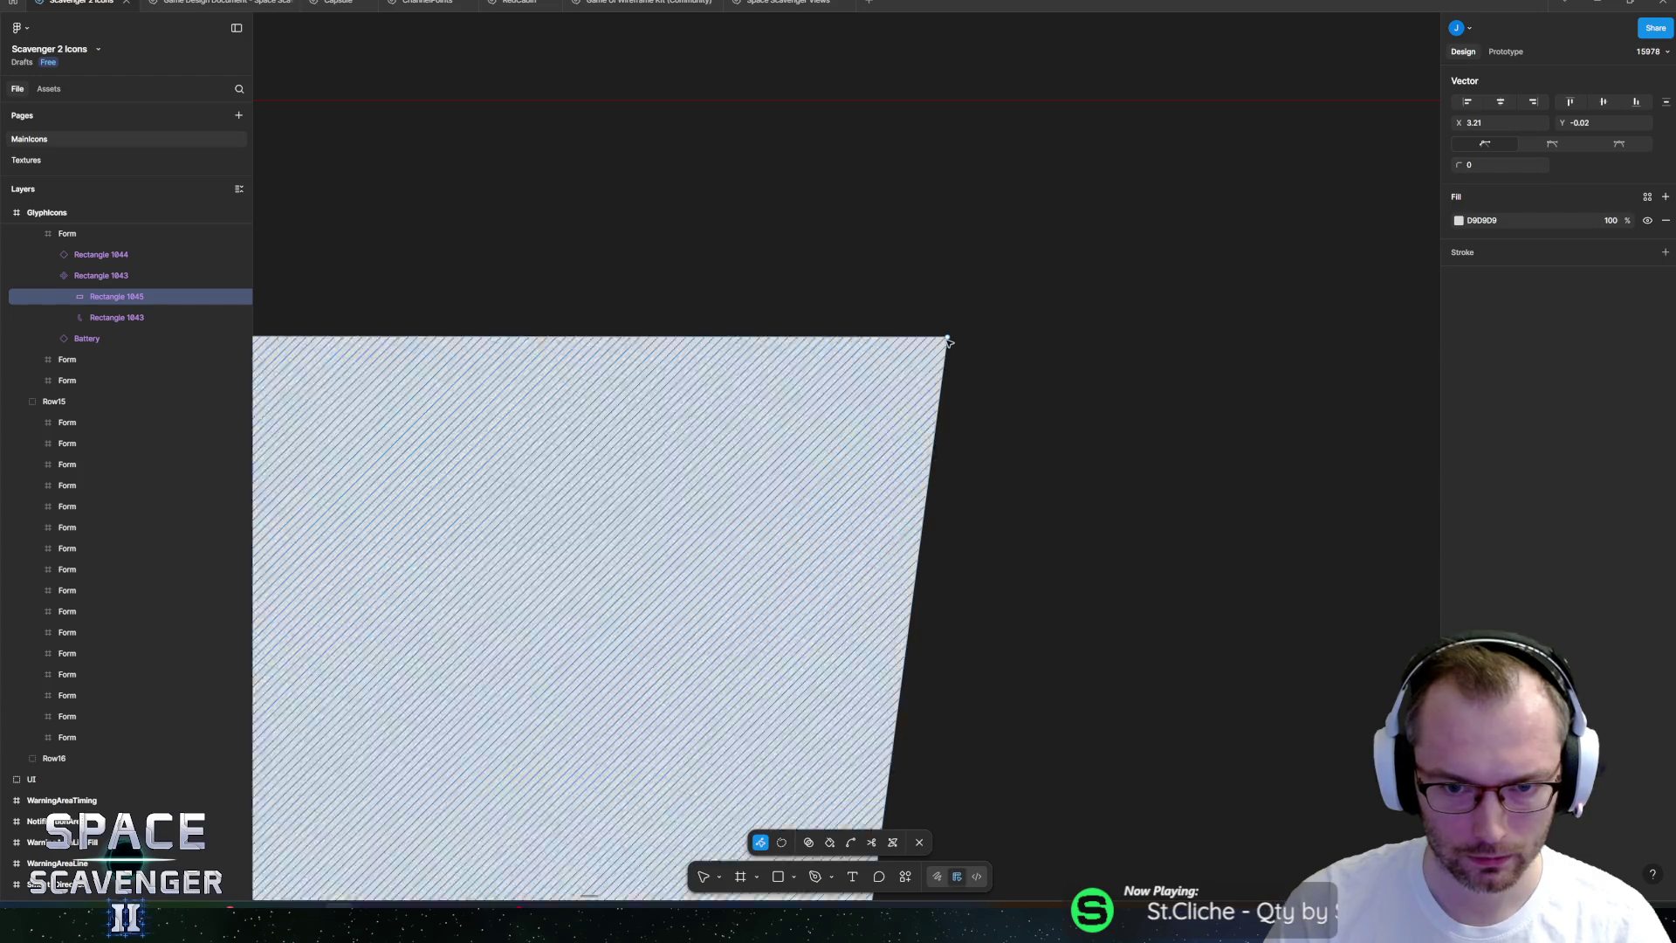
# Align the tip's bottom-right corner with the arm and curve its right edge to follow the arm.
pyautogui.click(948, 336)
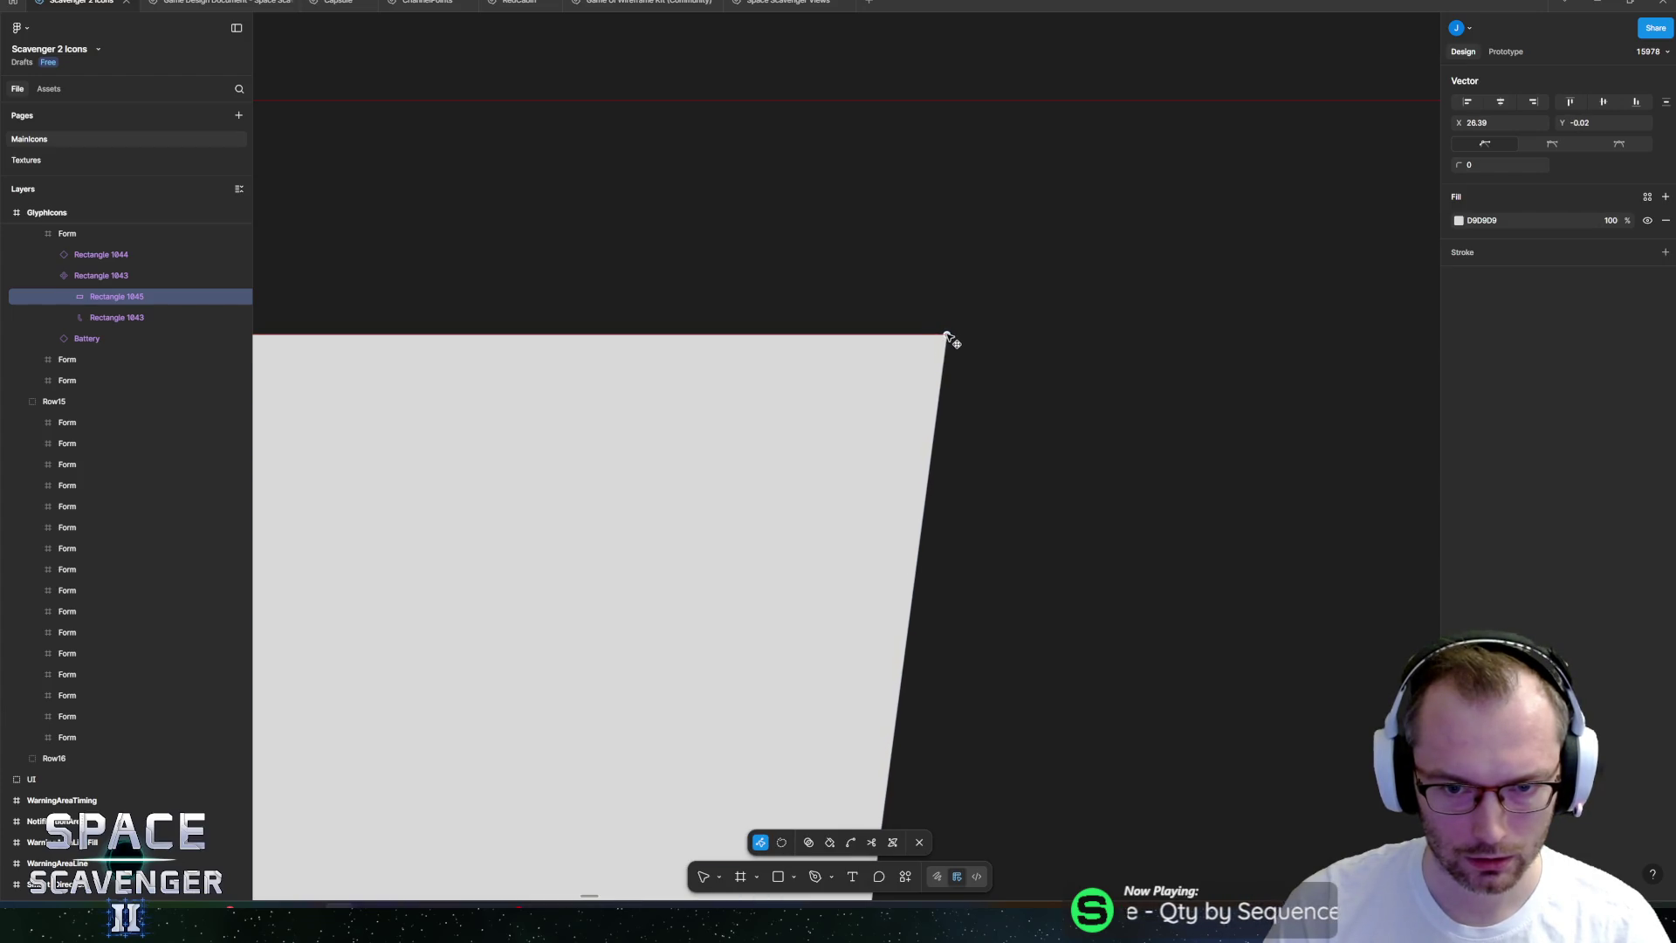
pyautogui.keyDown('ctrl'); pyautogui.scroll(-3, 946, 572); pyautogui.keyUp('ctrl')
pyautogui.scroll(-4, 1002, 321)
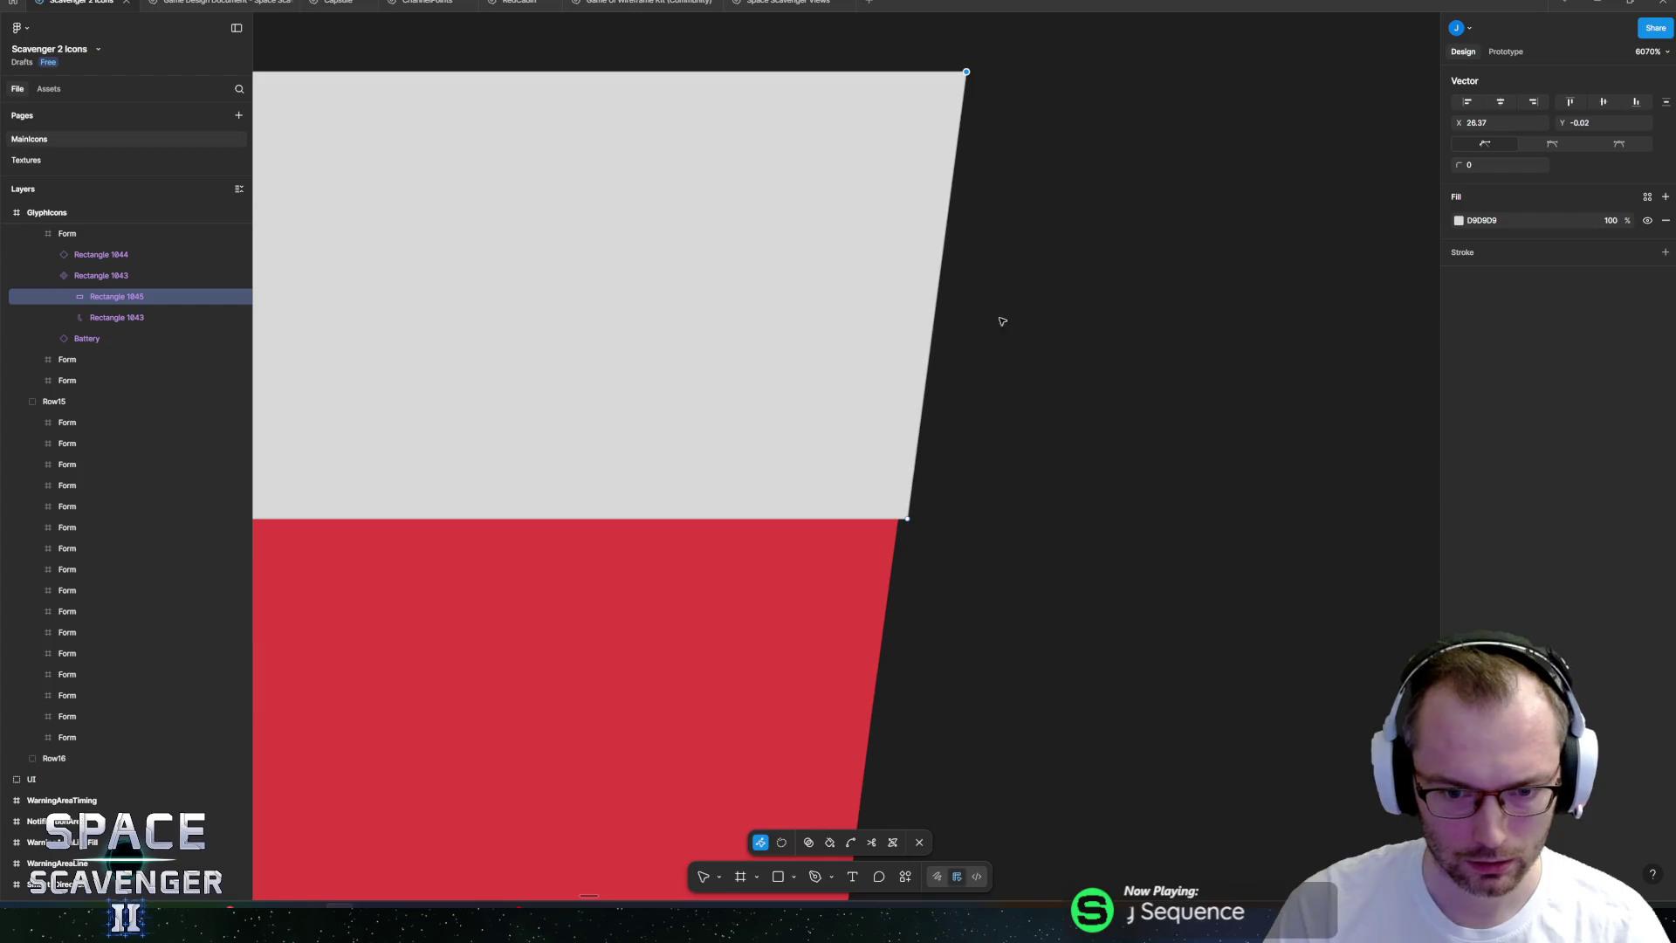
pyautogui.click(909, 518)
pyautogui.keyDown('ctrl'); pyautogui.scroll(4, 913, 515); pyautogui.keyUp('ctrl')
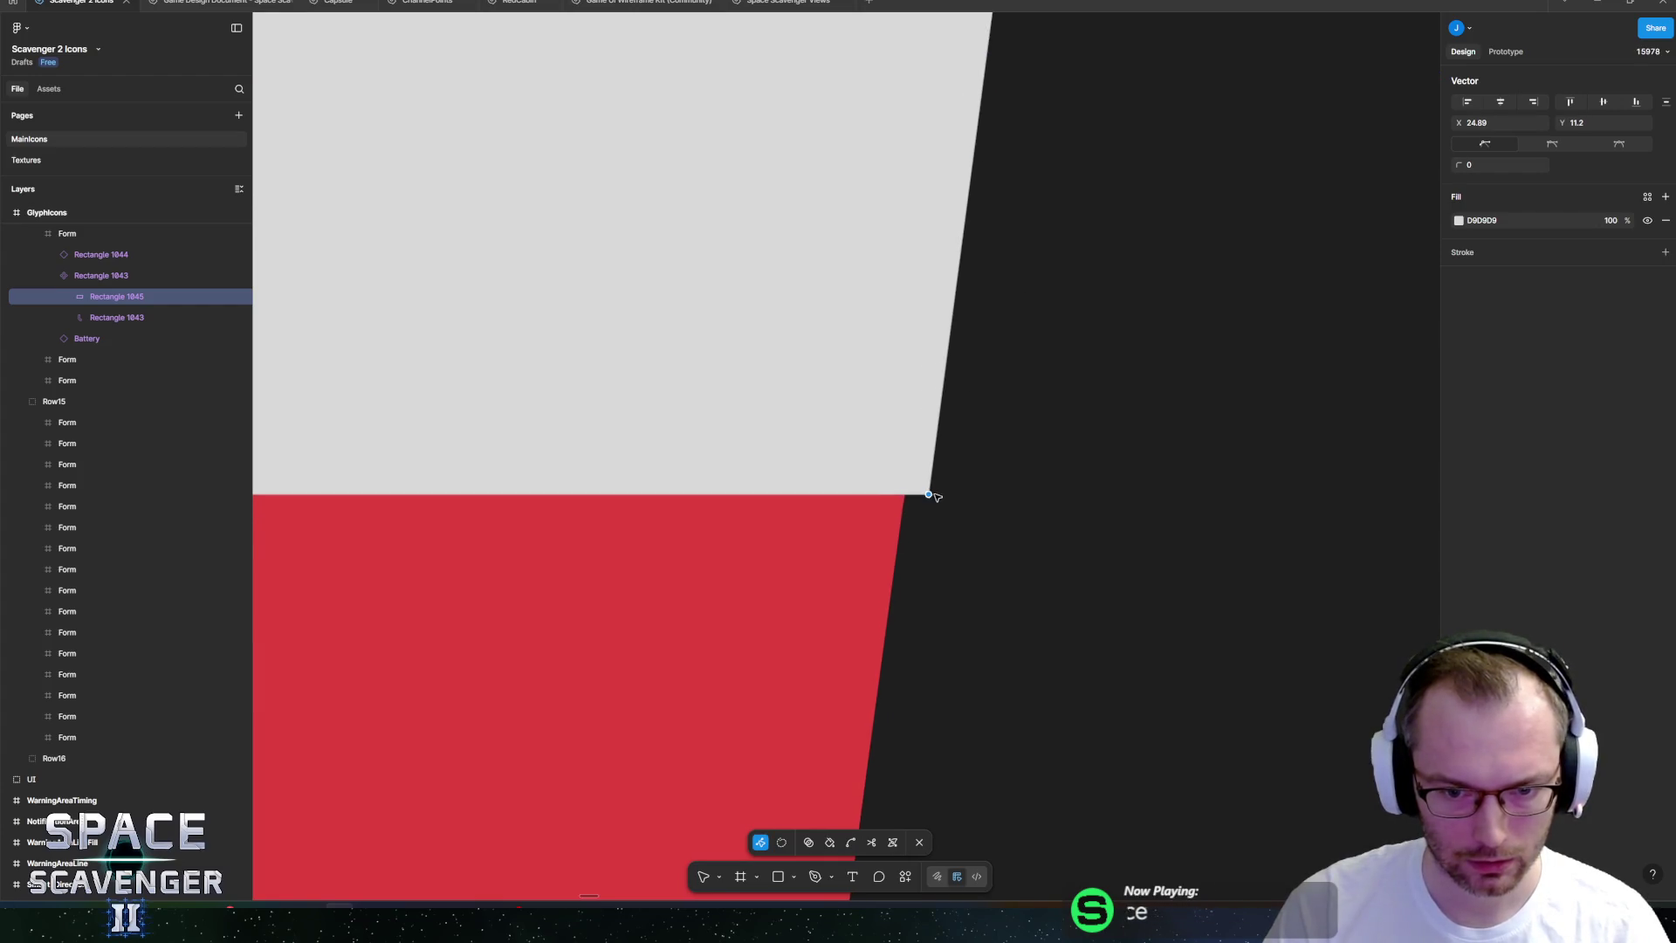
pyautogui.moveTo(917, 495); pyautogui.dragTo(907, 494)
pyautogui.scroll(3, 1011, 370)
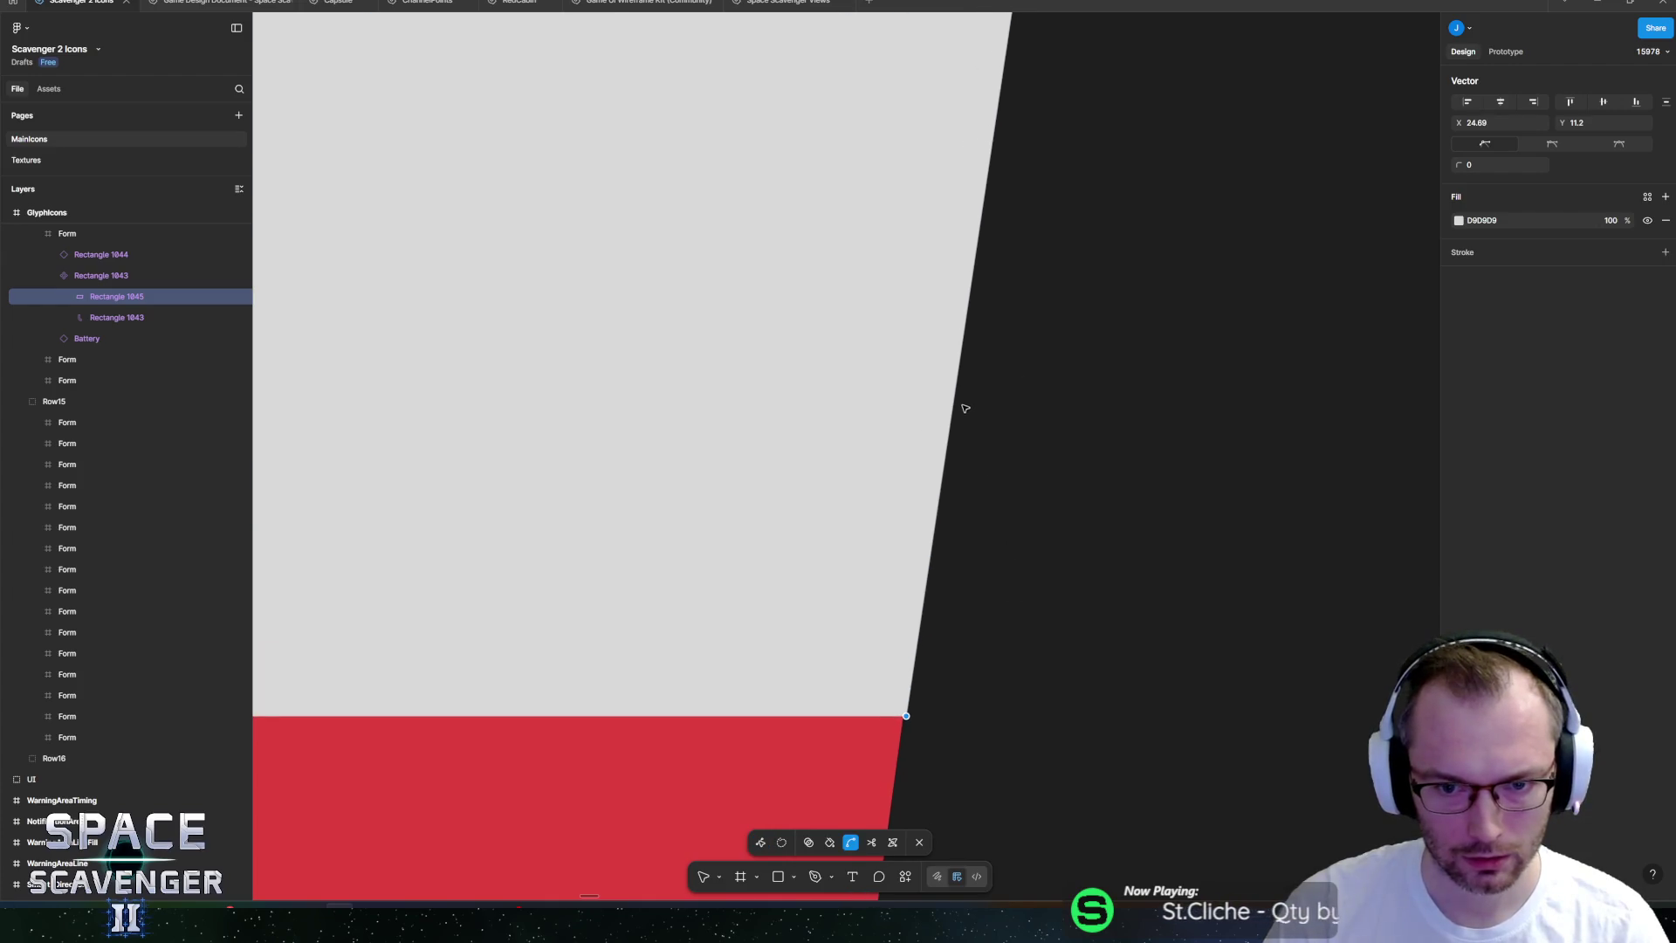
pyautogui.moveTo(958, 408)
pyautogui.mouseDown()
pyautogui.moveTo(921, 404)
pyautogui.moveTo(951, 404)
pyautogui.mouseUp()
pyautogui.scroll(-5, 977, 397)
pyautogui.press('Escape')
pyautogui.scroll(-10, 903, 438)
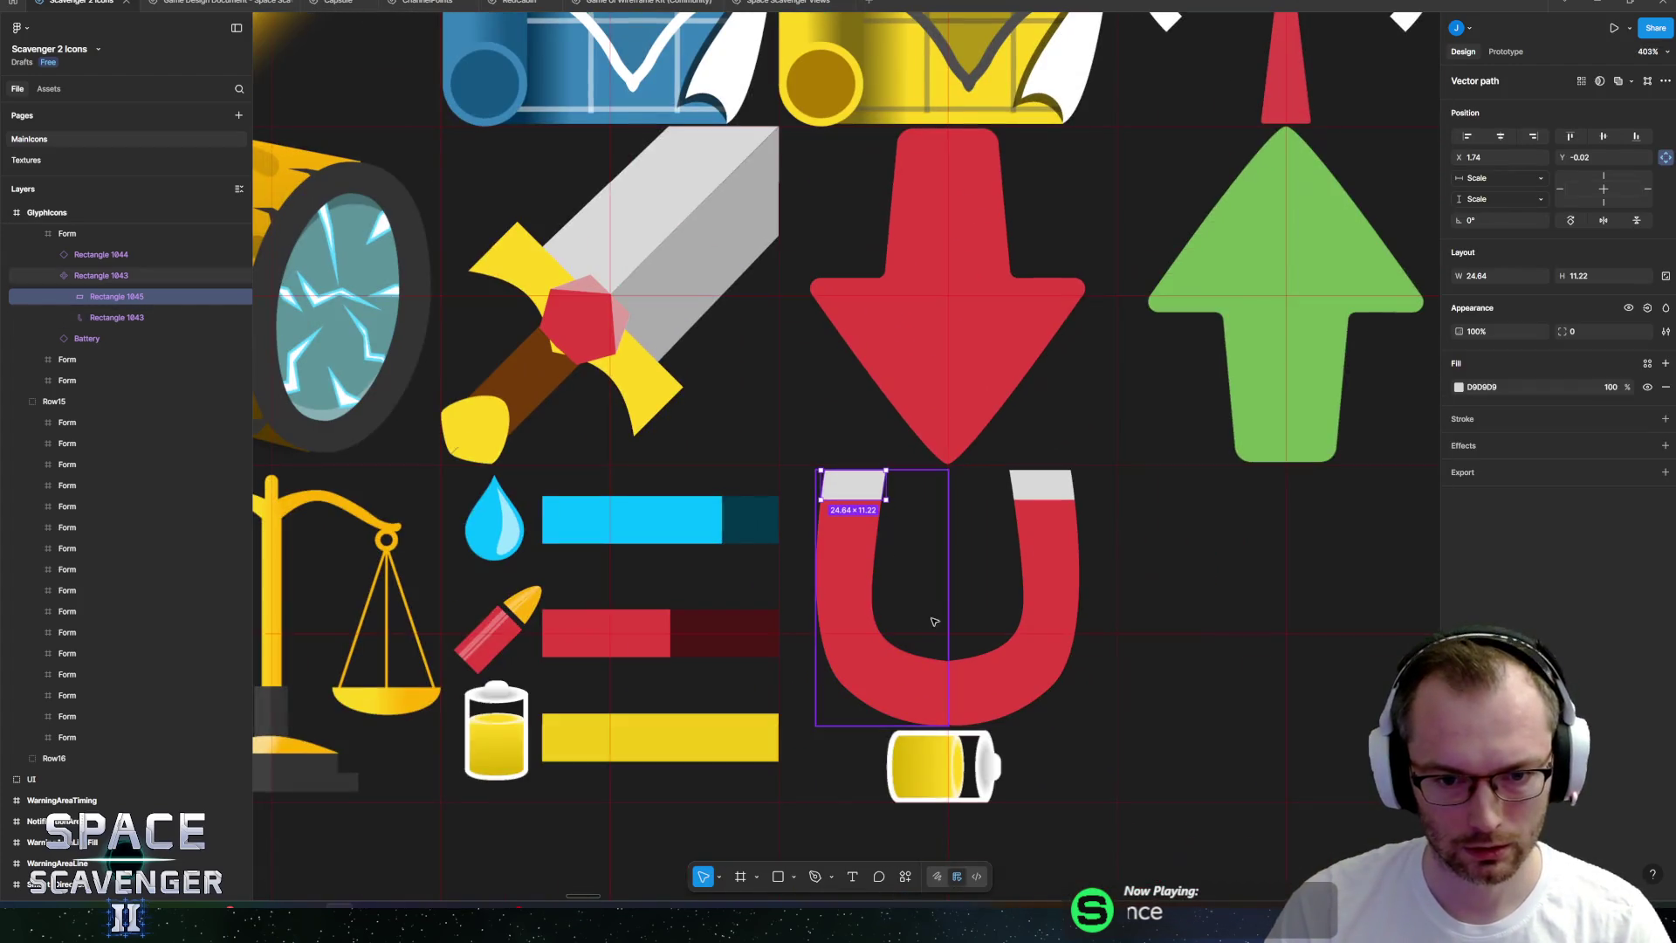
# Extend the grey tip down the arm to height 17.11 and realign its bottom corners.
pyautogui.scroll(2, 773, 466)
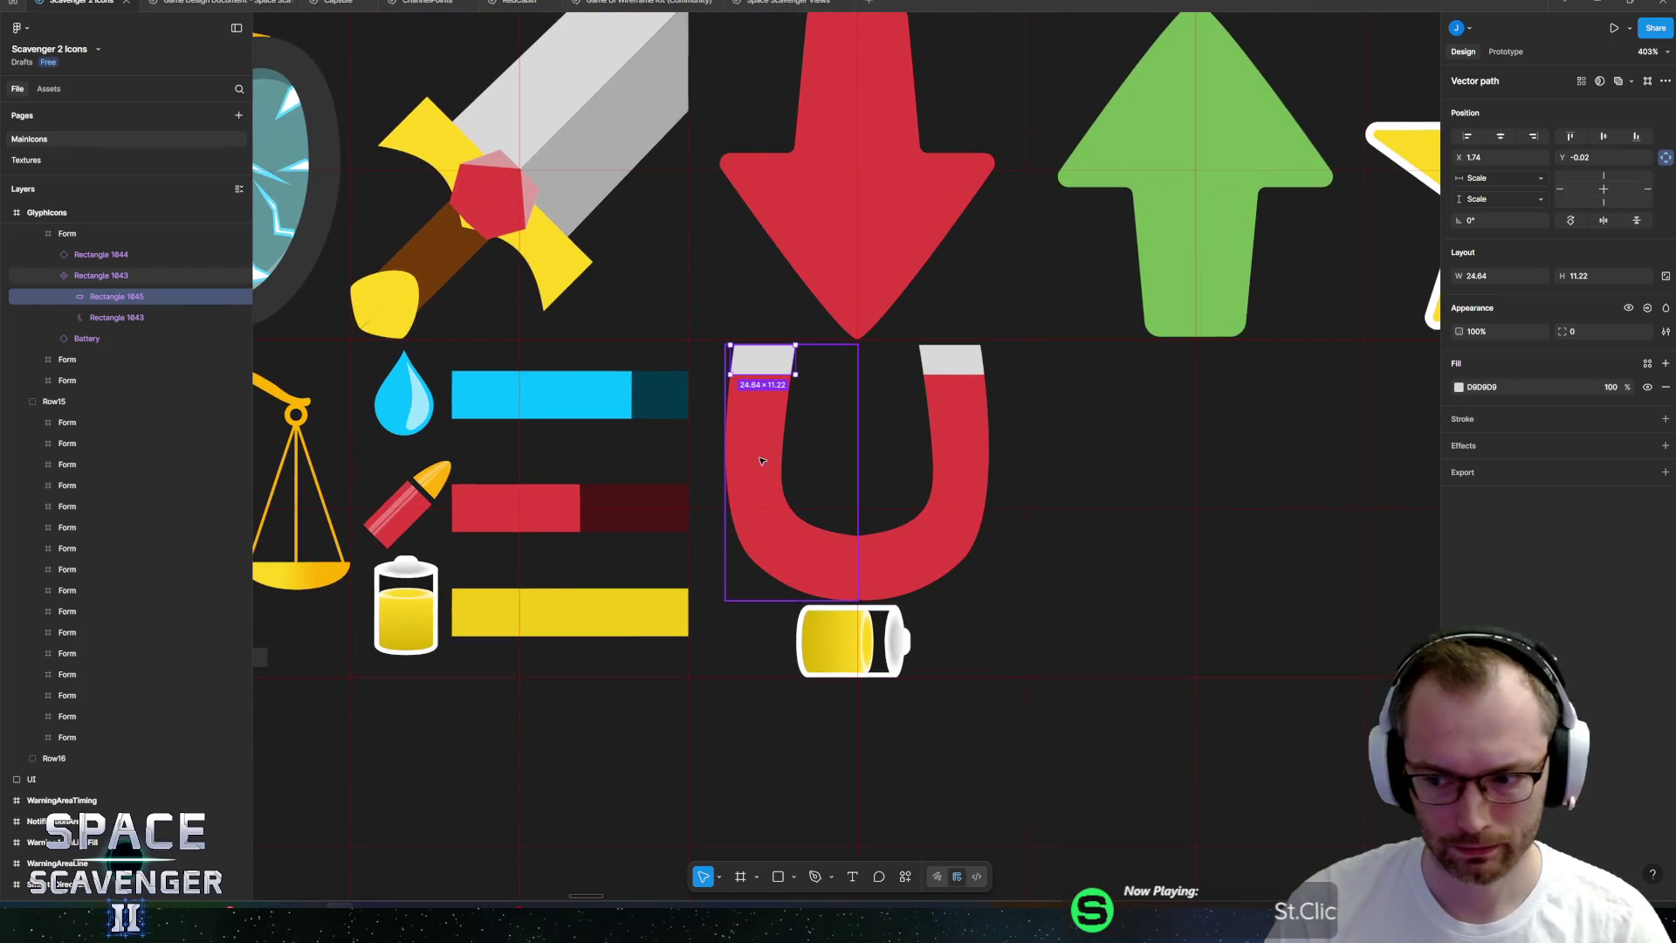
pyautogui.scroll(4, 752, 455)
pyautogui.scroll(3, 794, 279)
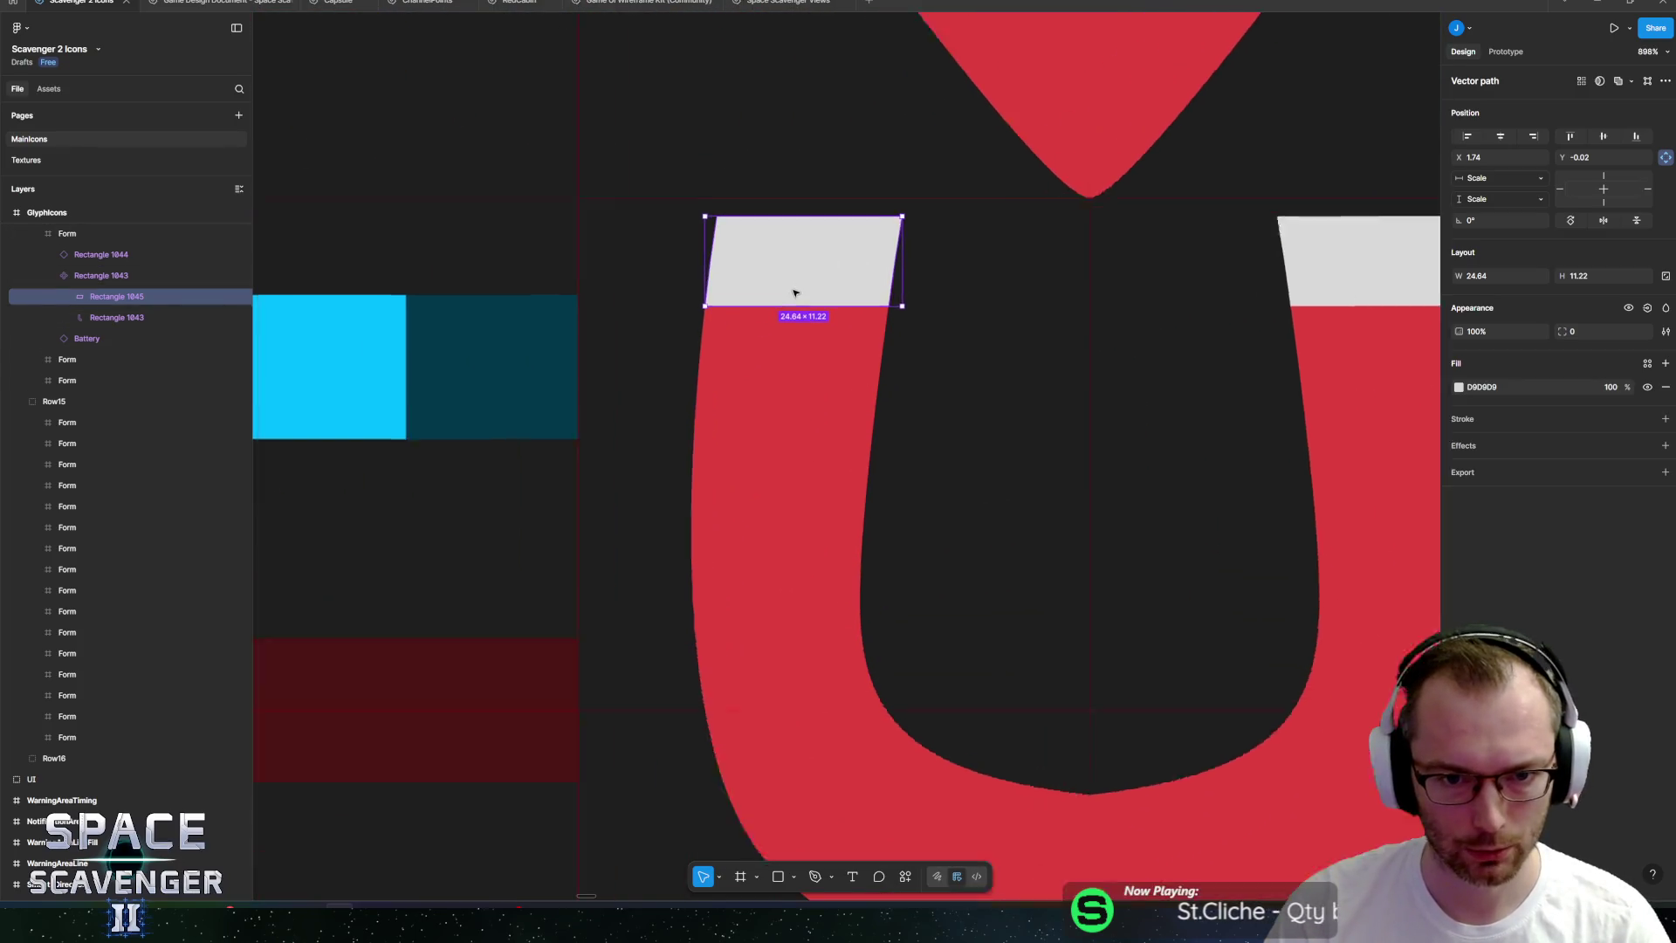
pyautogui.moveTo(786, 308); pyautogui.dragTo(786, 378)
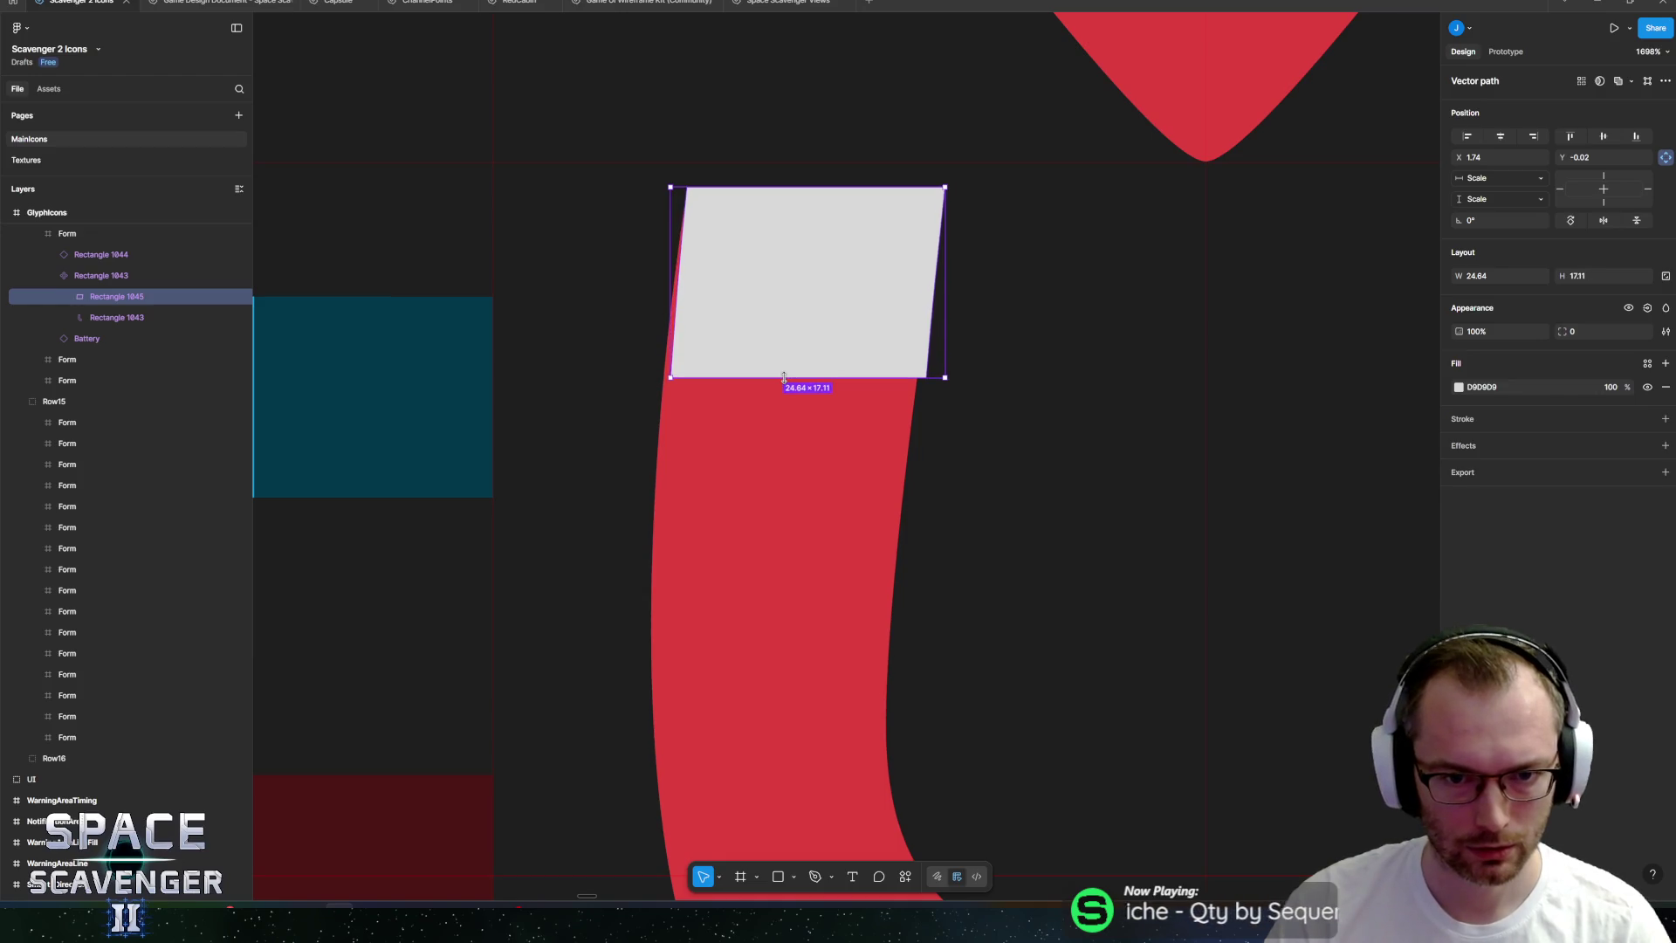
pyautogui.scroll(4, 690, 328)
pyautogui.press('Return')
pyautogui.moveTo(562, 567); pyautogui.dragTo(1322, 337)
pyautogui.press('Left')
pyautogui.press('Right')
pyautogui.press('Right')
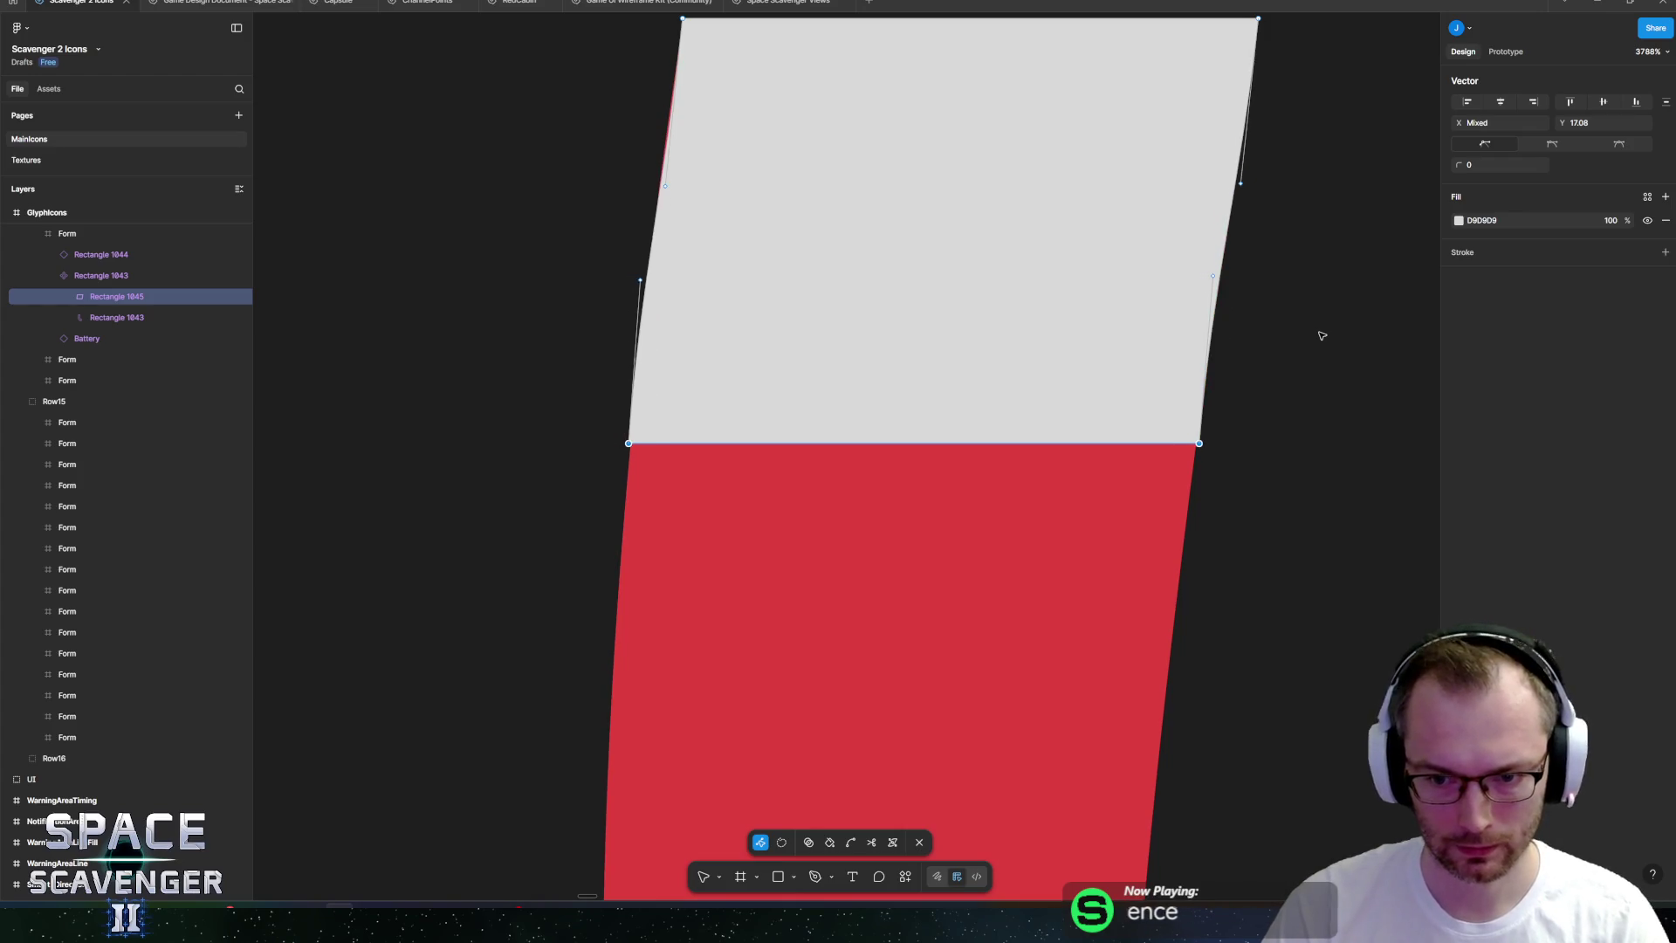
pyautogui.scroll(-3, 995, 326)
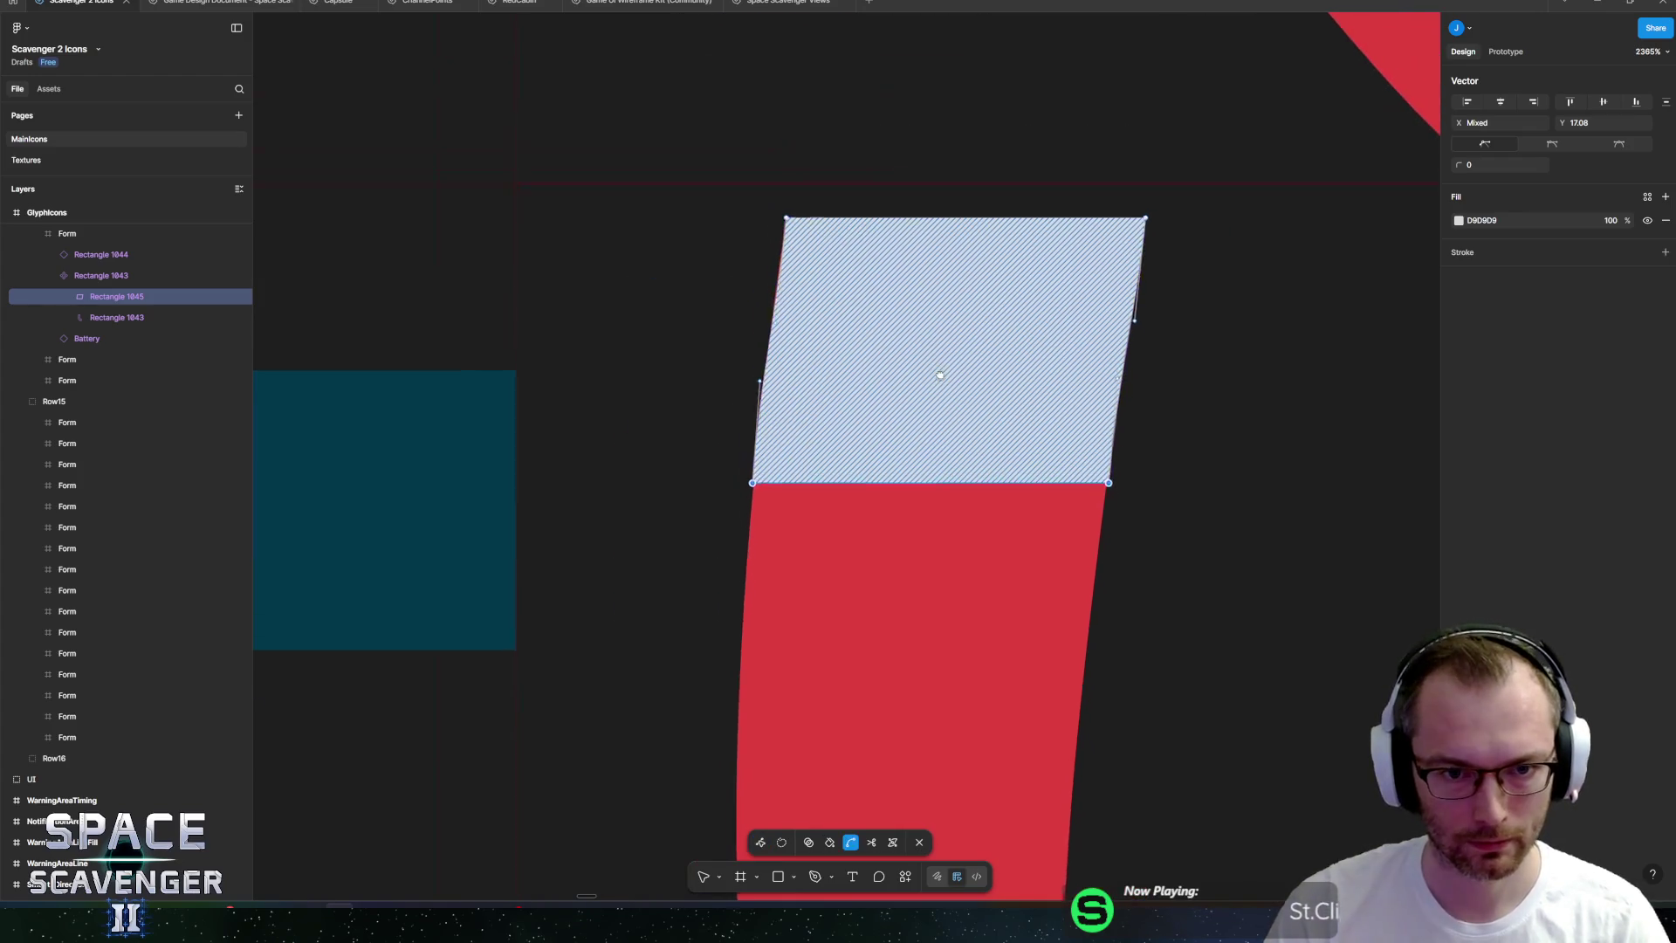
pyautogui.scroll(5, 812, 364)
# Adjust the tip's right-edge vertices so the edge curves flush into the red arm.
pyautogui.click(795, 360)
pyautogui.scroll(-3, 708, 374)
pyautogui.scroll(3, 1026, 655)
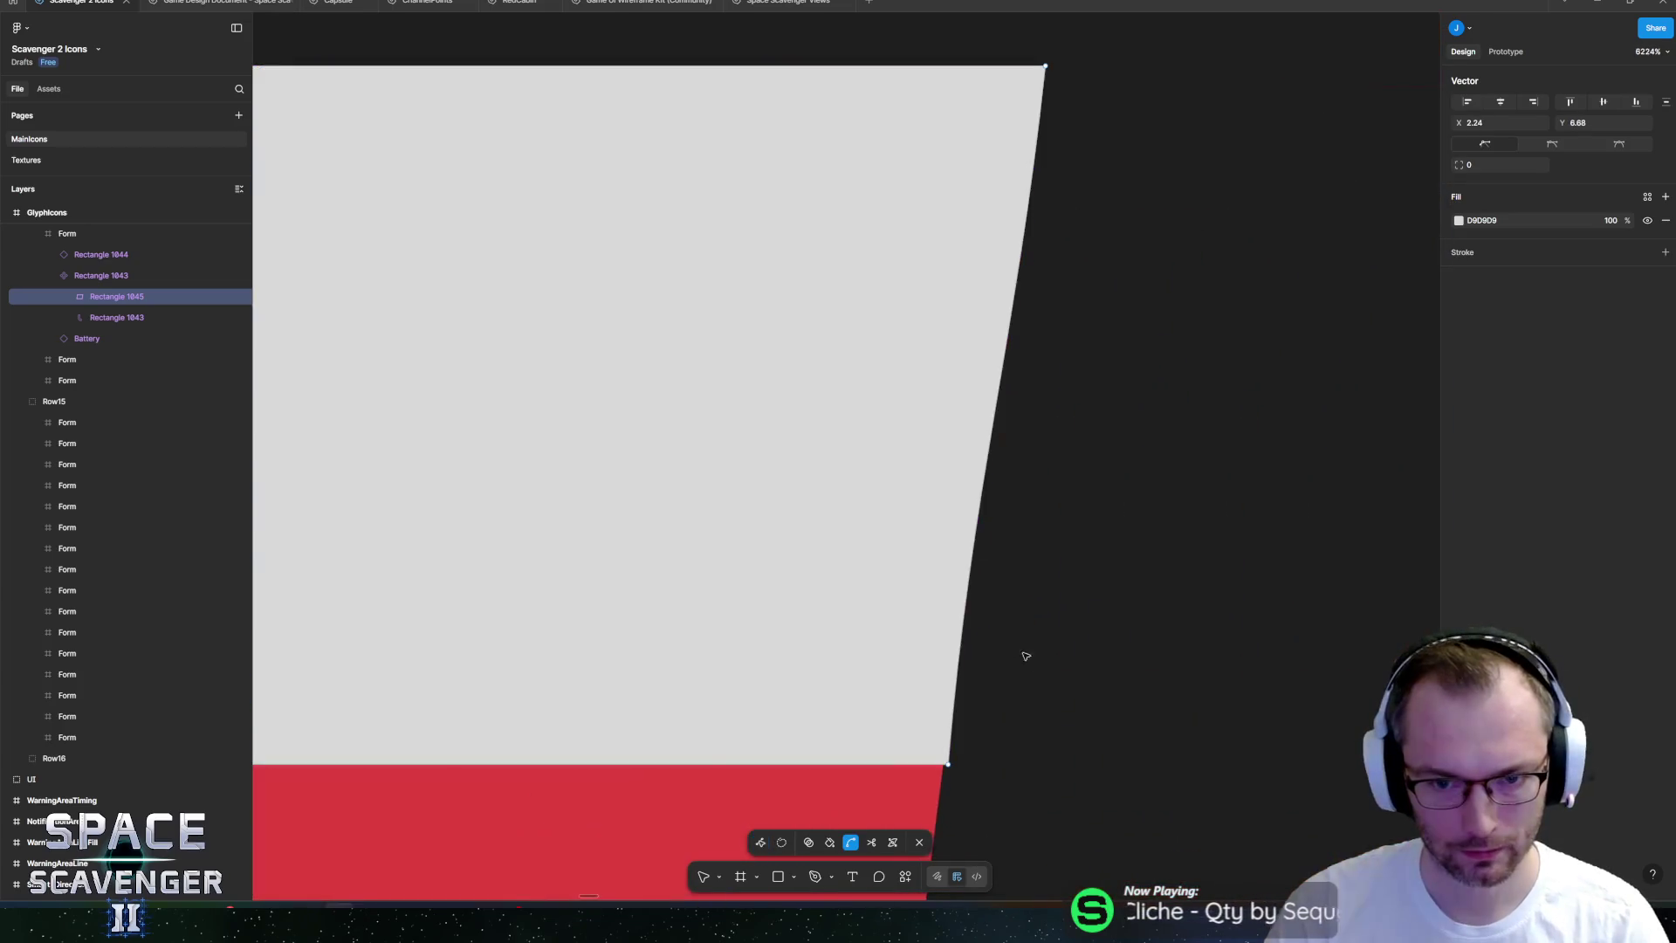
pyautogui.click(949, 764)
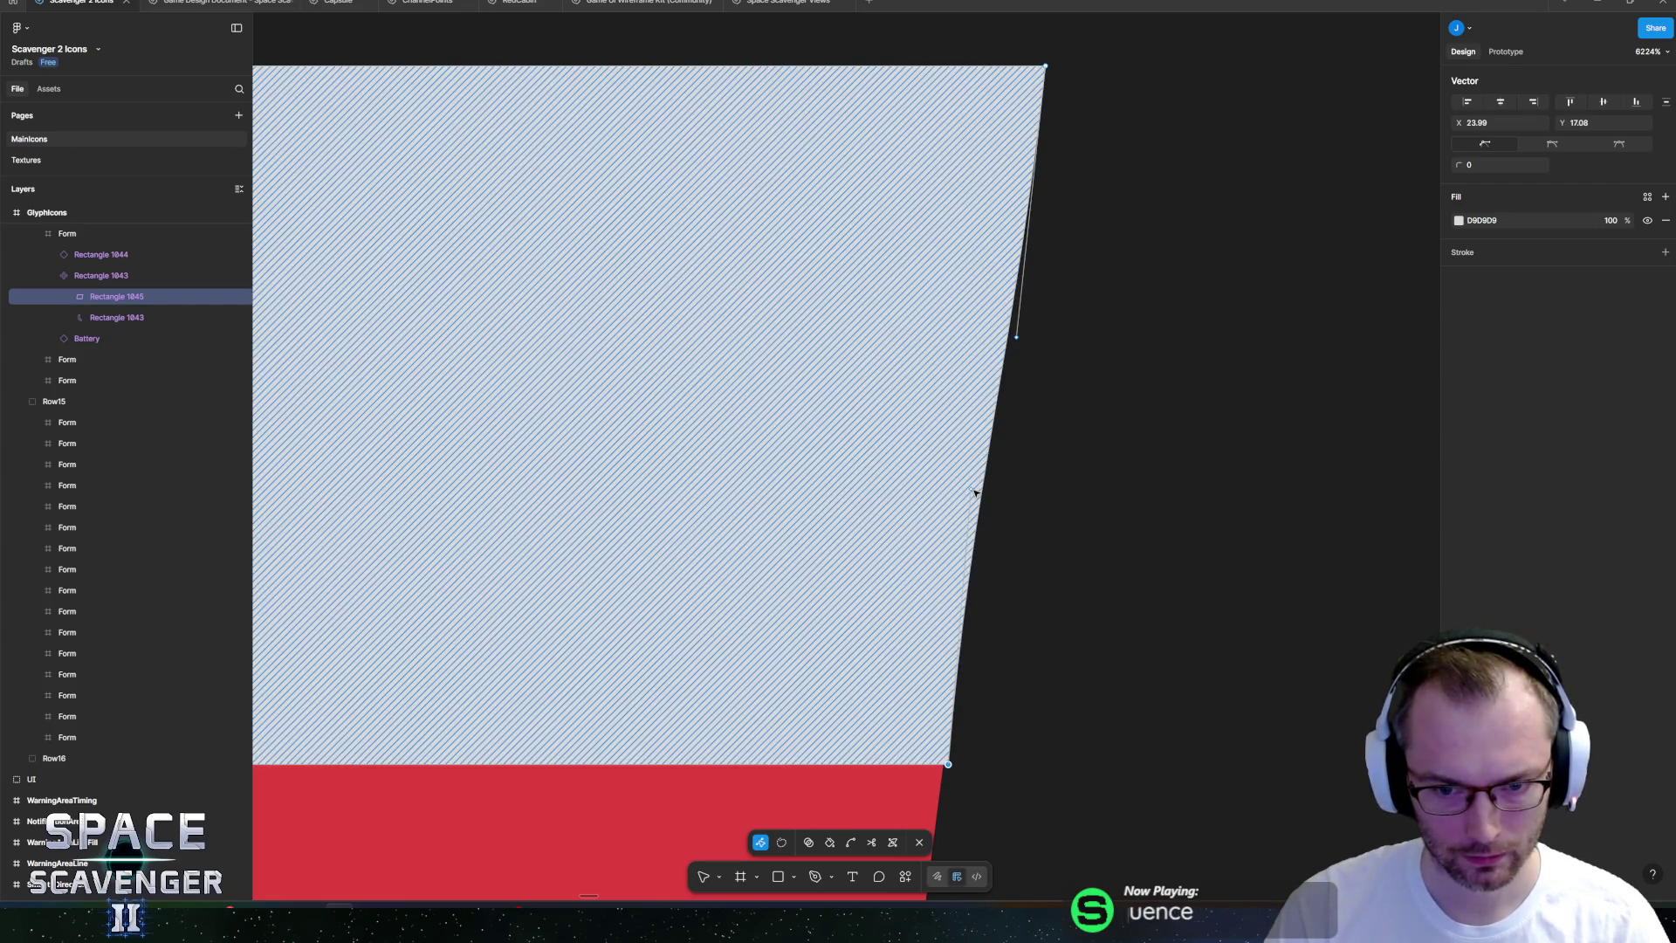
pyautogui.moveTo(972, 488)
pyautogui.mouseDown()
pyautogui.moveTo(997, 456)
pyautogui.moveTo(983, 460)
pyautogui.mouseUp()
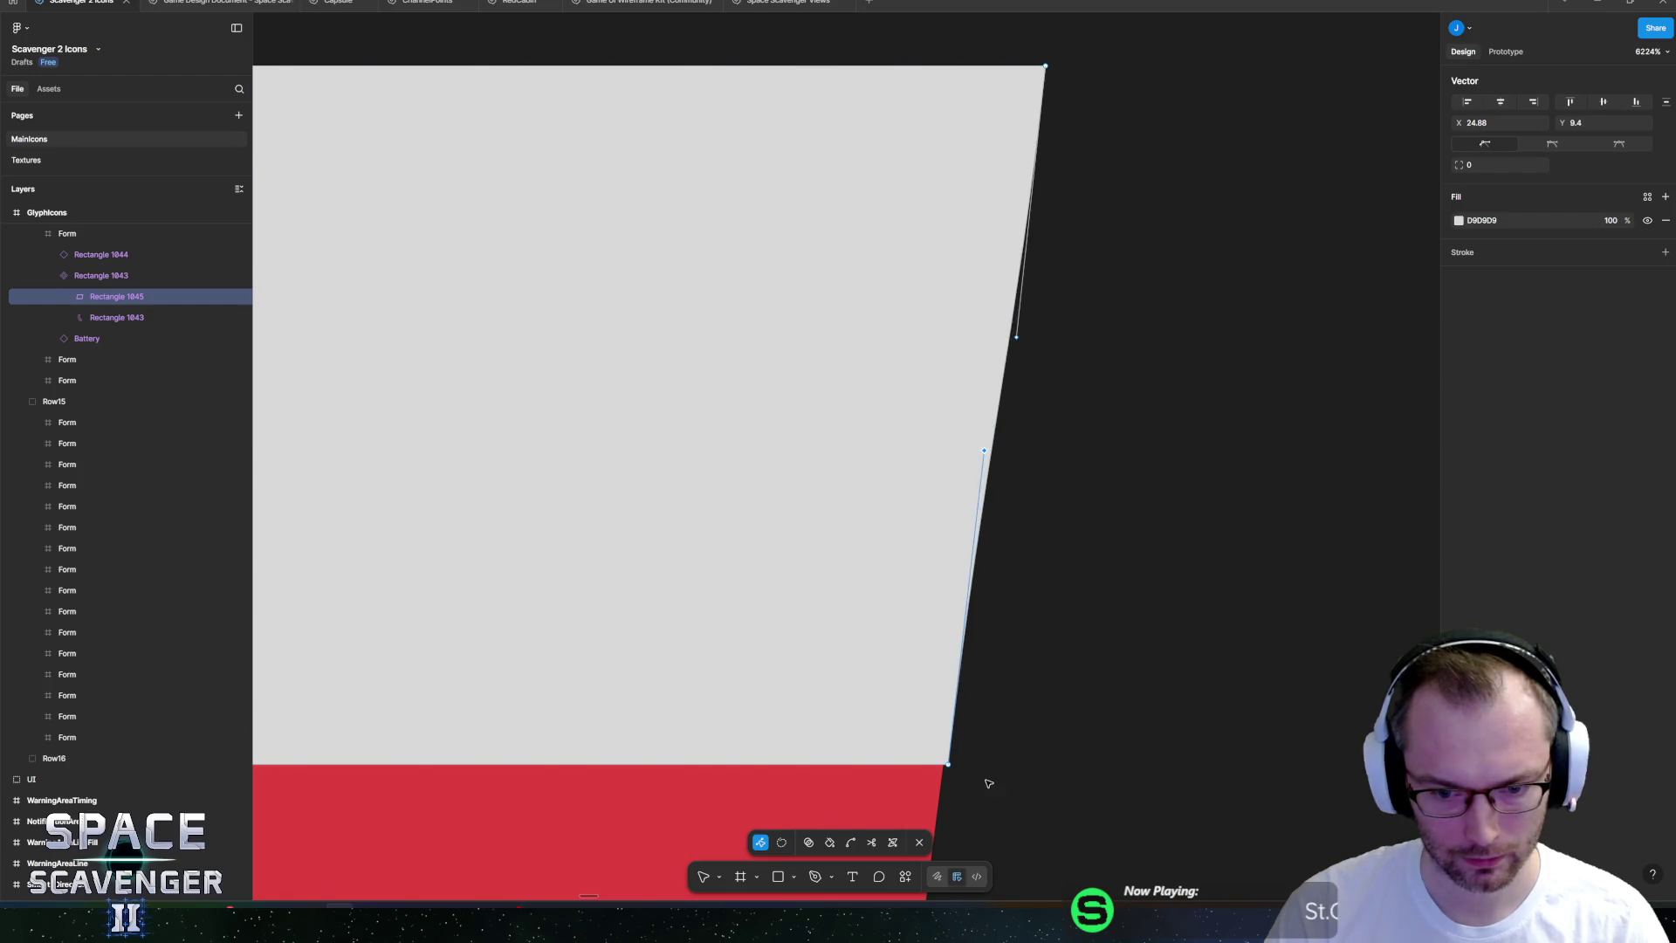
pyautogui.scroll(3, 969, 759)
pyautogui.moveTo(964, 715); pyautogui.dragTo(961, 717)
pyautogui.scroll(-5, 994, 691)
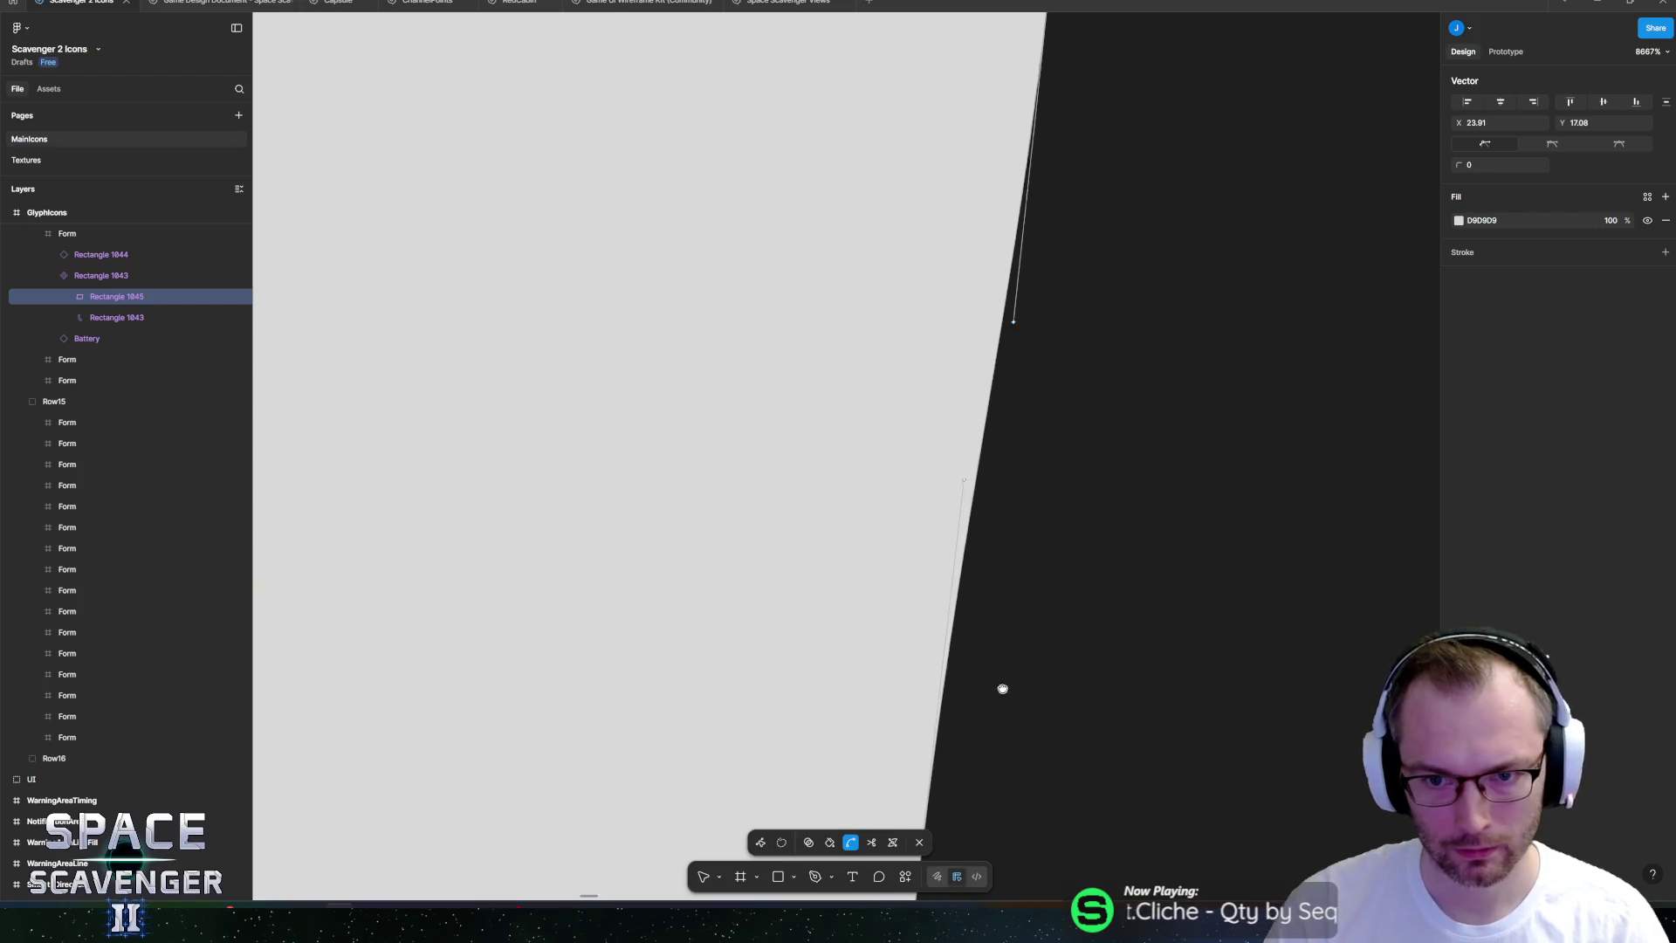
pyautogui.click(1026, 435)
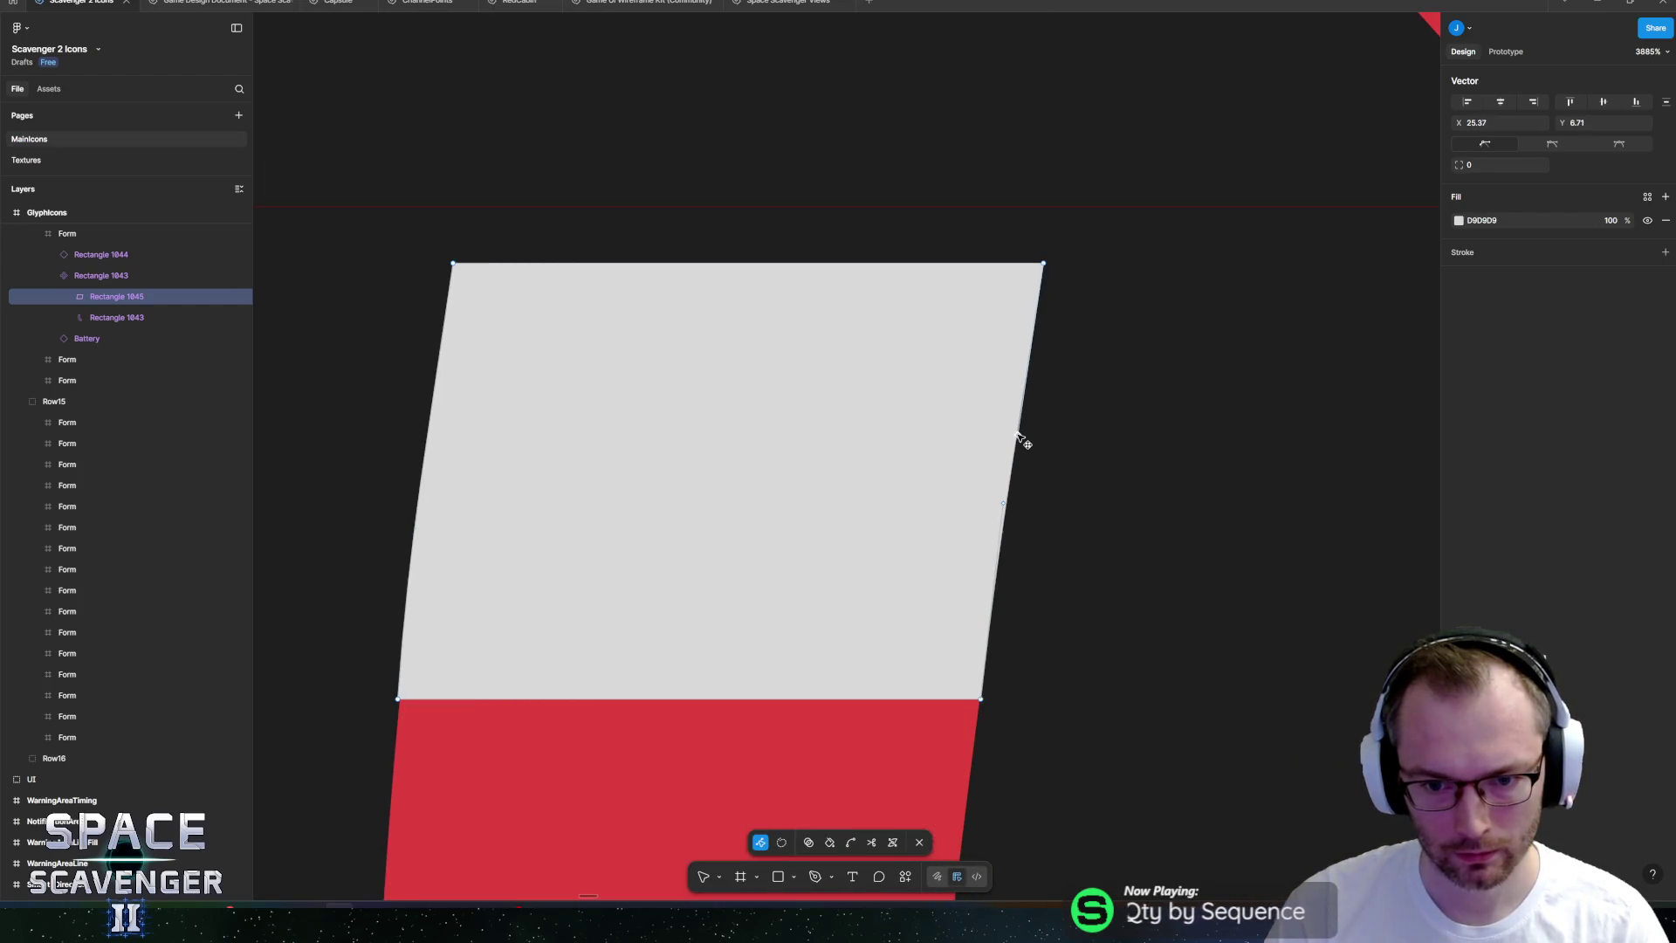
pyautogui.press('Escape')
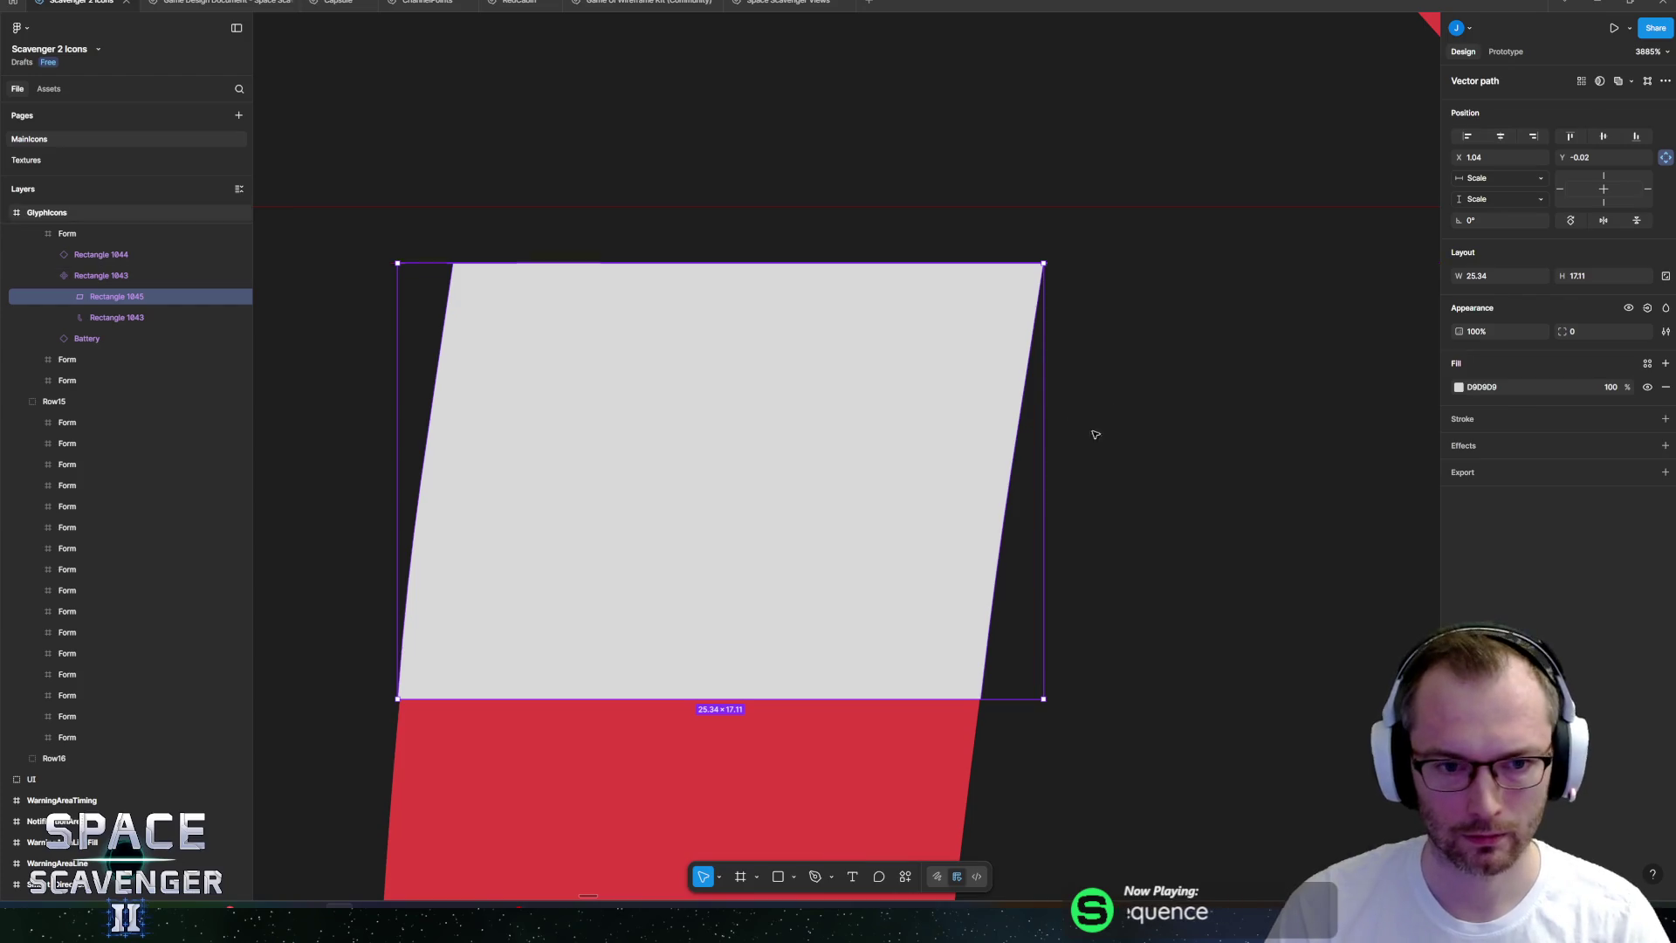
pyautogui.scroll(-10, 1092, 434)
pyautogui.scroll(4, 946, 367)
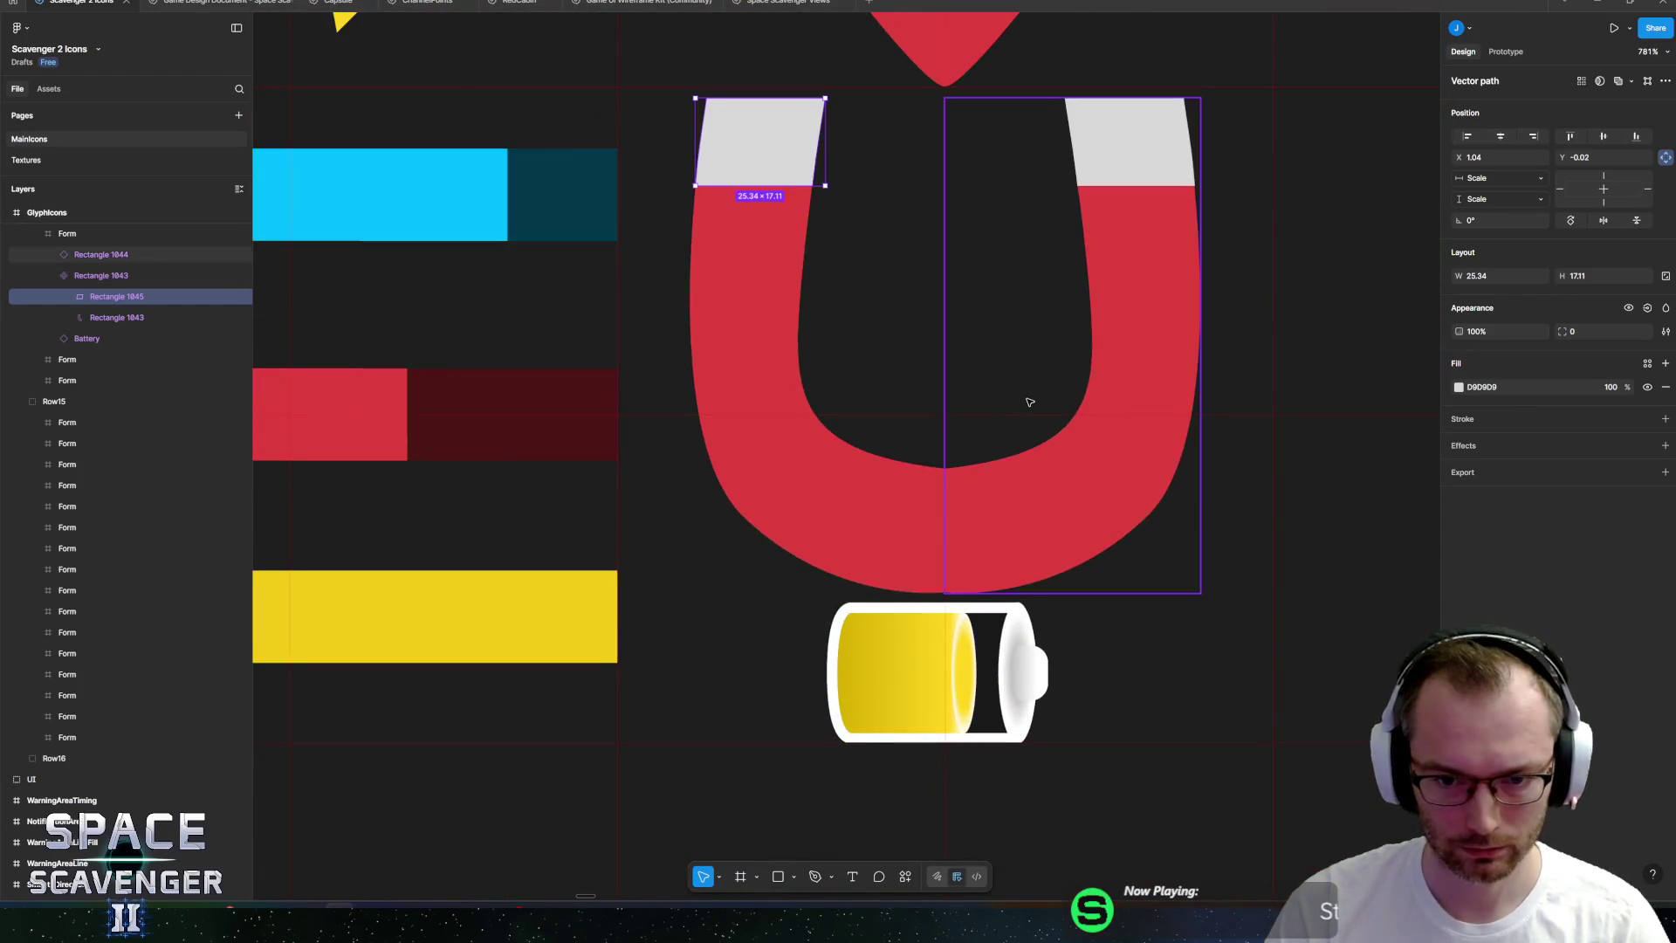
pyautogui.scroll(1, 1028, 401)
pyautogui.keyDown('shift'); pyautogui.click(994, 433); pyautogui.keyUp('shift')
pyautogui.scroll(5, 994, 433)
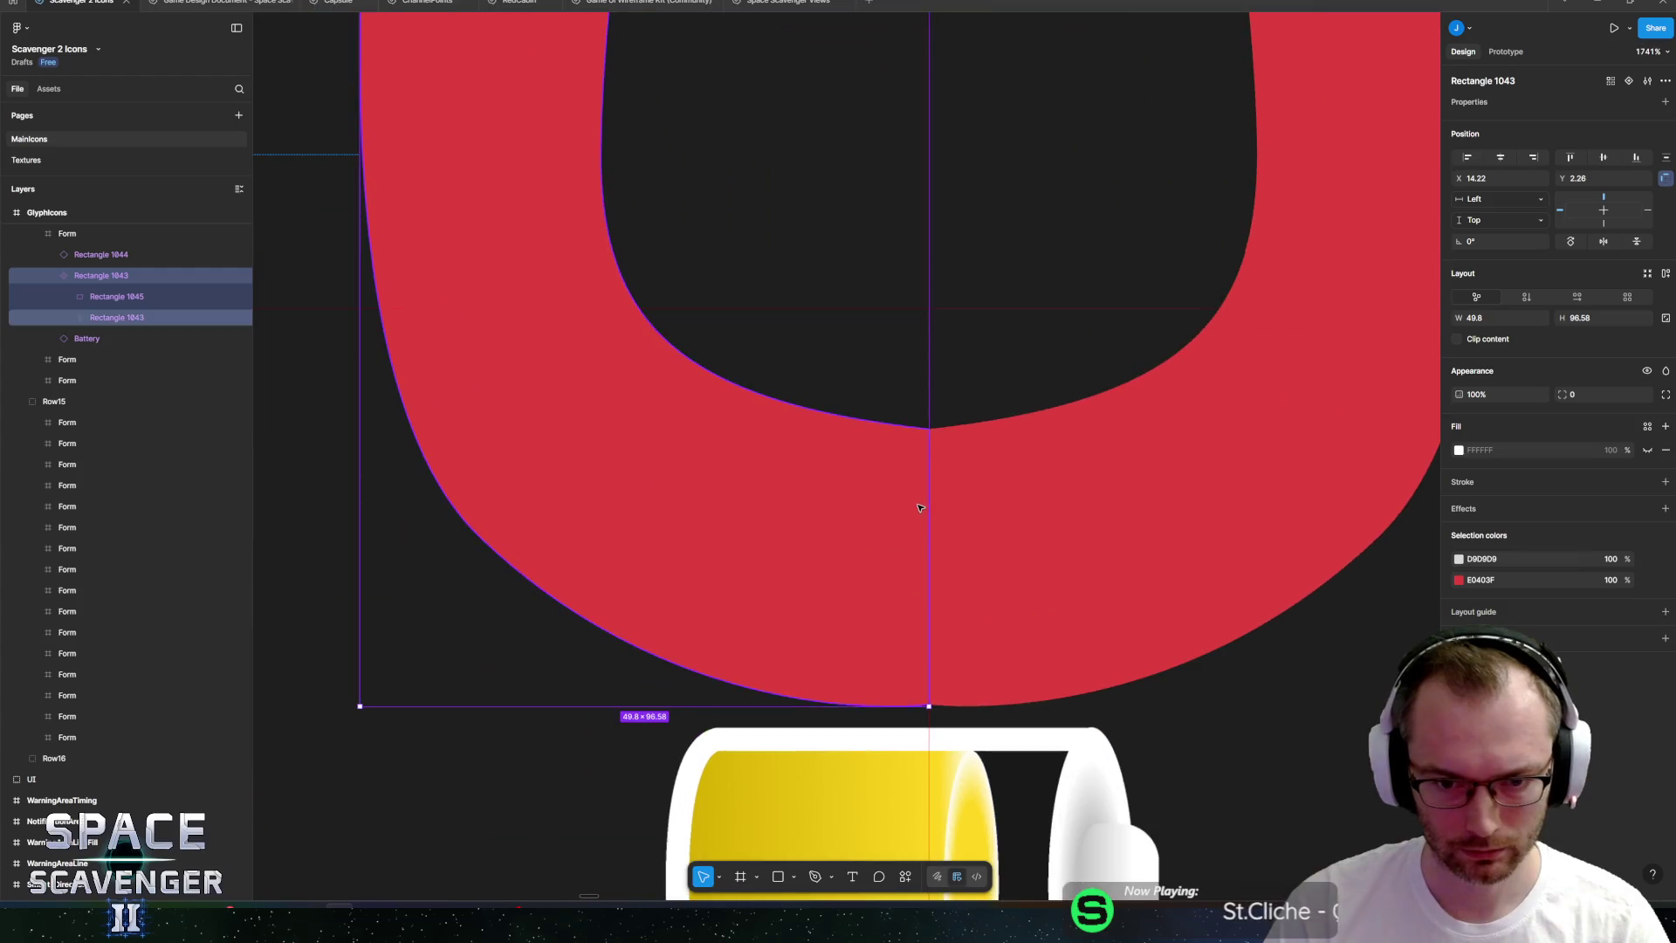
# Reshape the inner curve of the magnet's red half in point-editing mode.
pyautogui.click(842, 527)
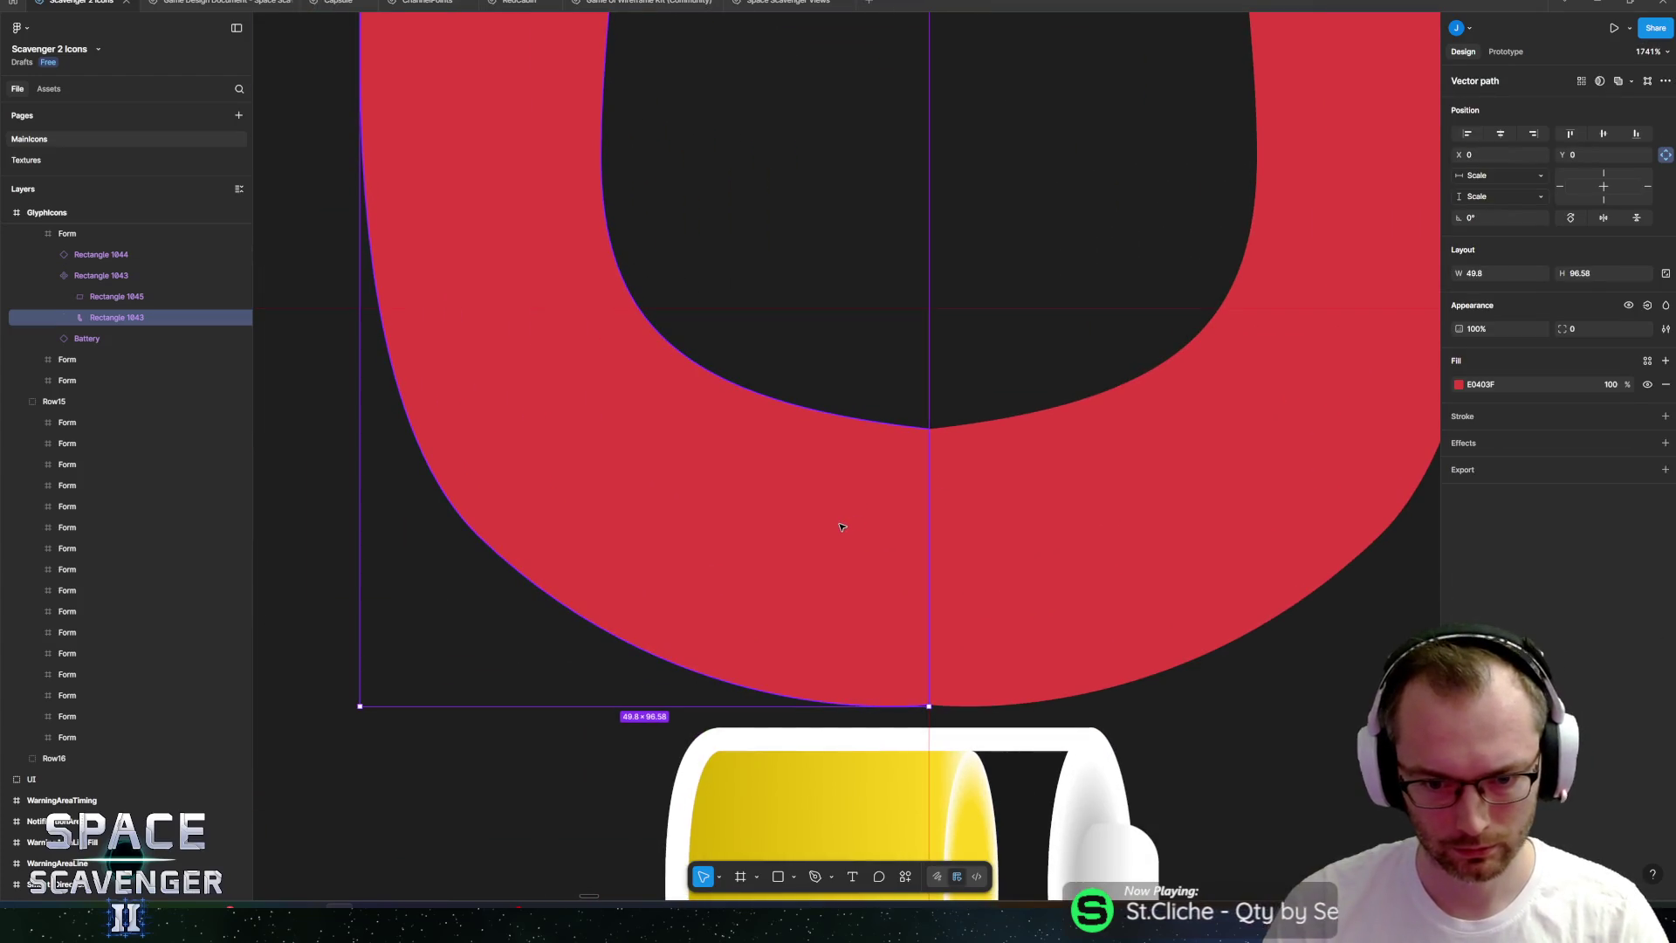
pyautogui.doubleClick(761, 508)
pyautogui.click(928, 428)
pyautogui.moveTo(678, 402)
pyautogui.mouseDown()
pyautogui.moveTo(846, 434)
pyautogui.moveTo(769, 431)
pyautogui.mouseUp()
# Undo a bad bottom bend and pull the lower-left Bézier handle up for a fuller outer curve.
pyautogui.click(929, 705)
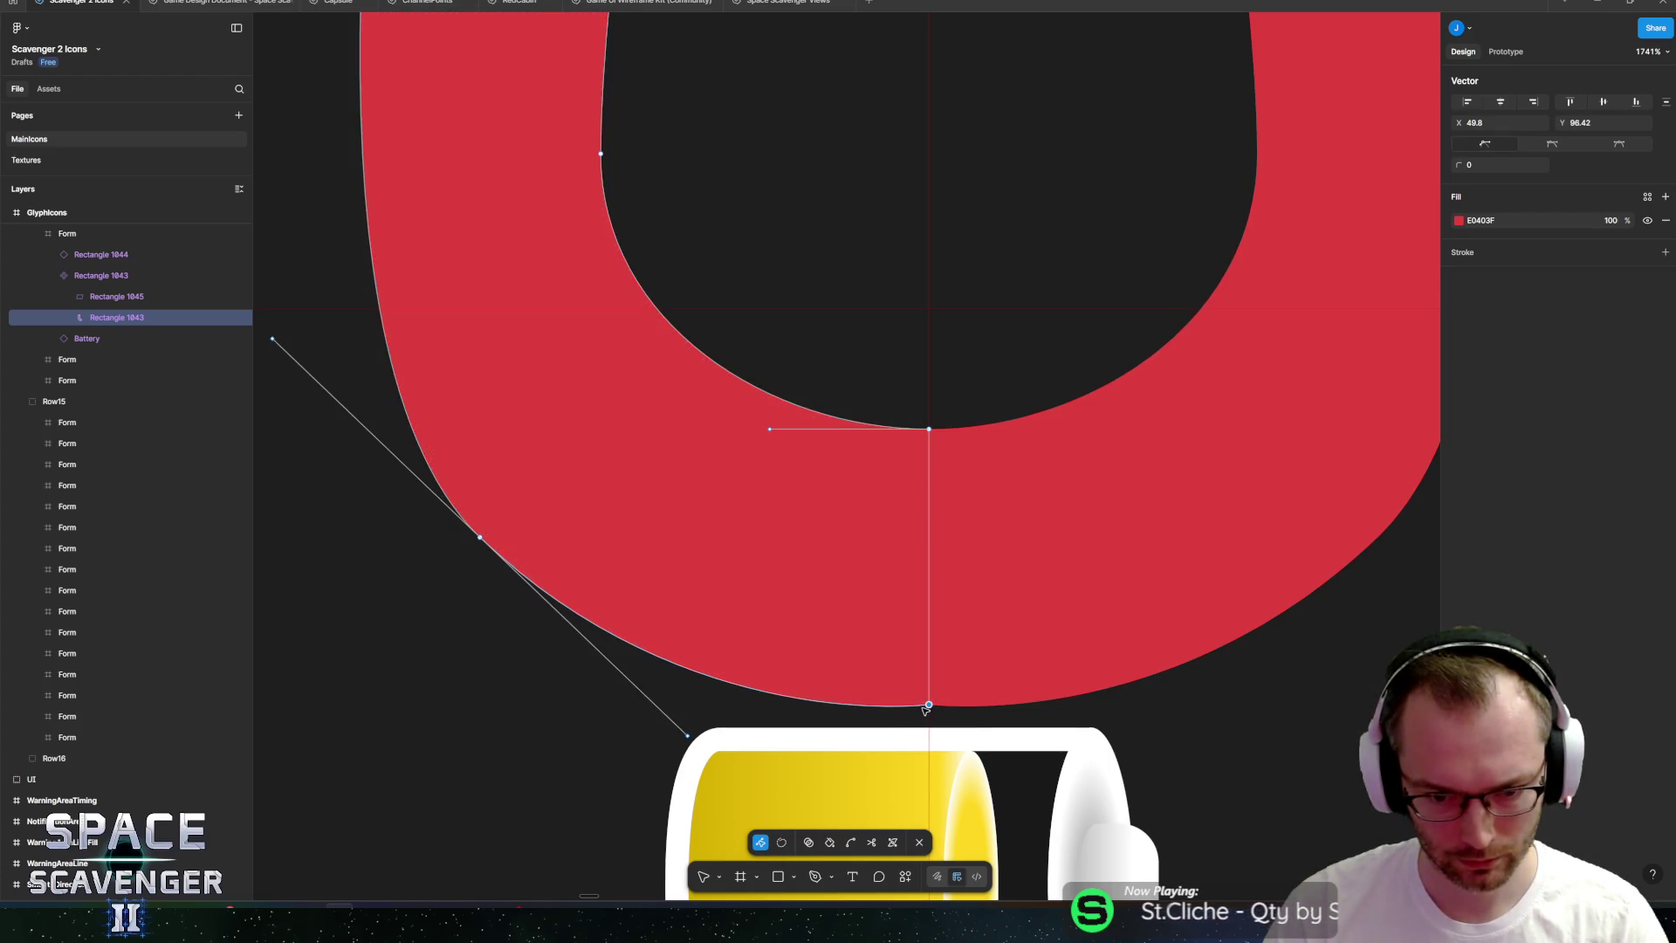
pyautogui.moveTo(929, 704); pyautogui.dragTo(822, 704)
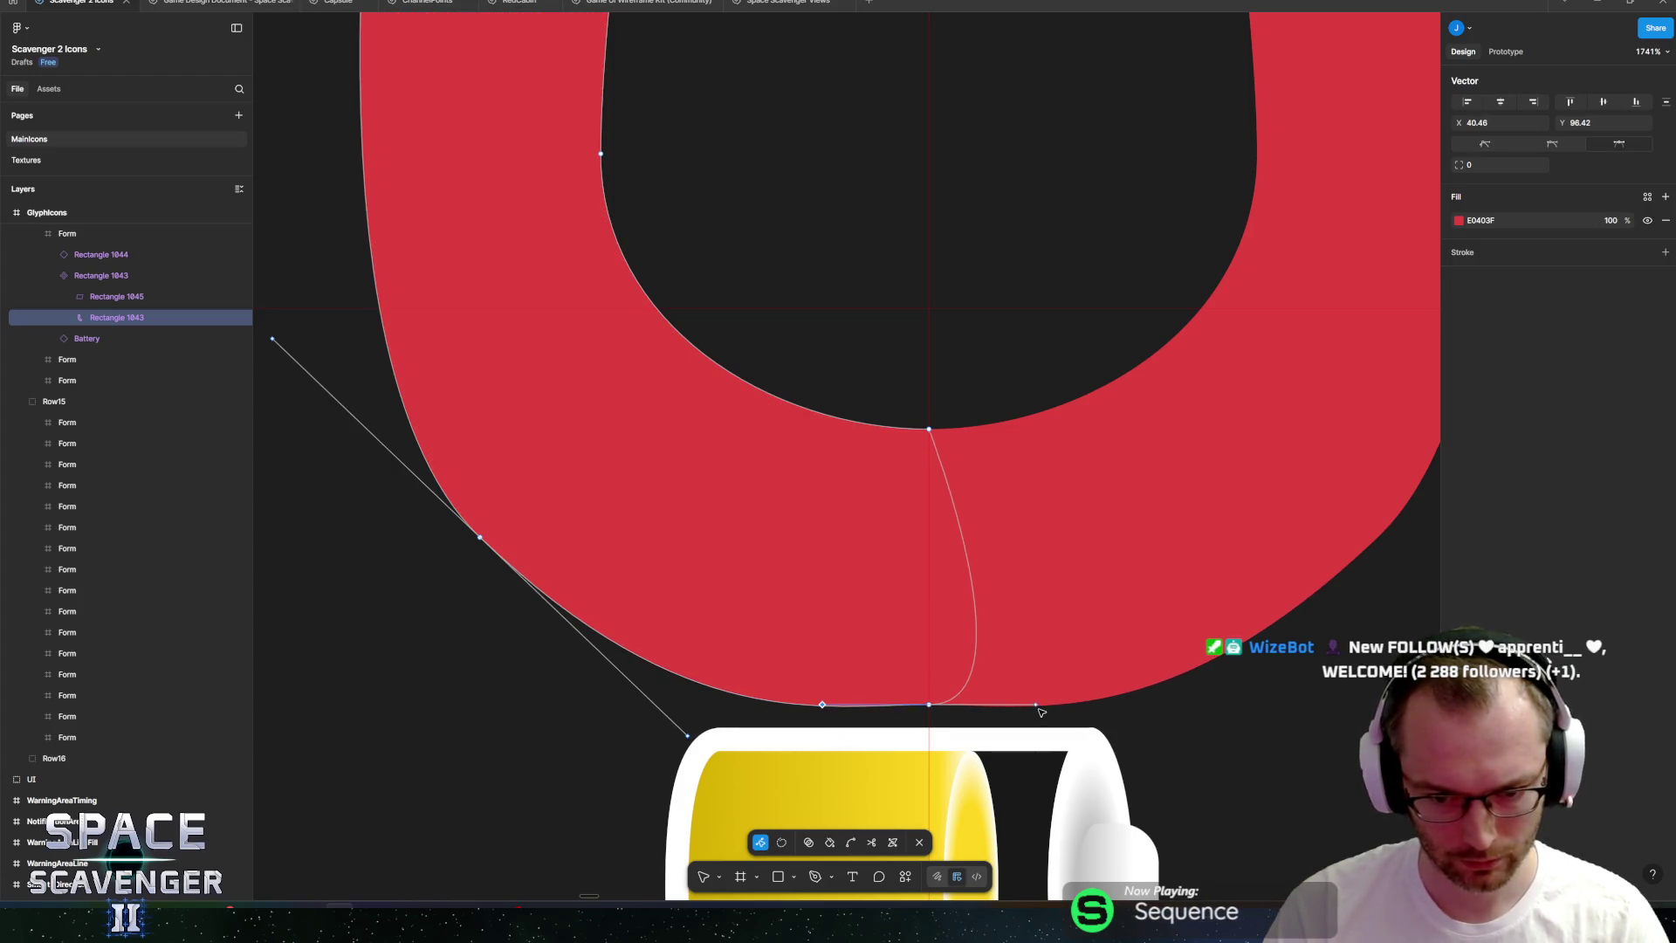
pyautogui.hotkey('ctrl', 'z')
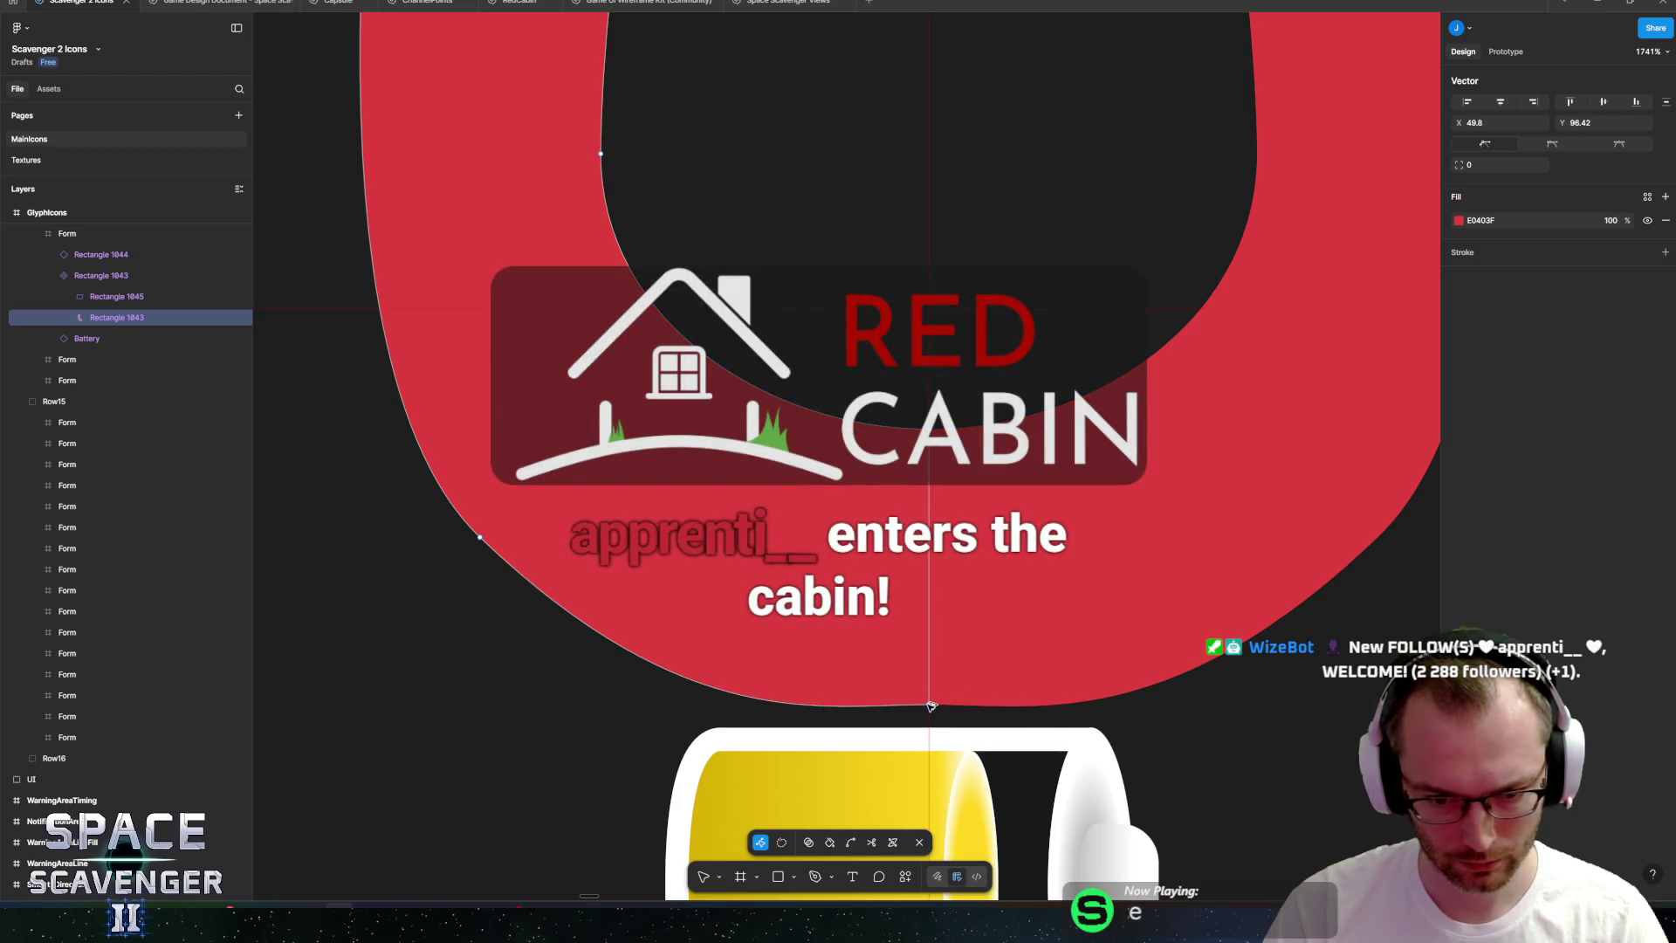
pyautogui.hotkey('ctrl', 'z')
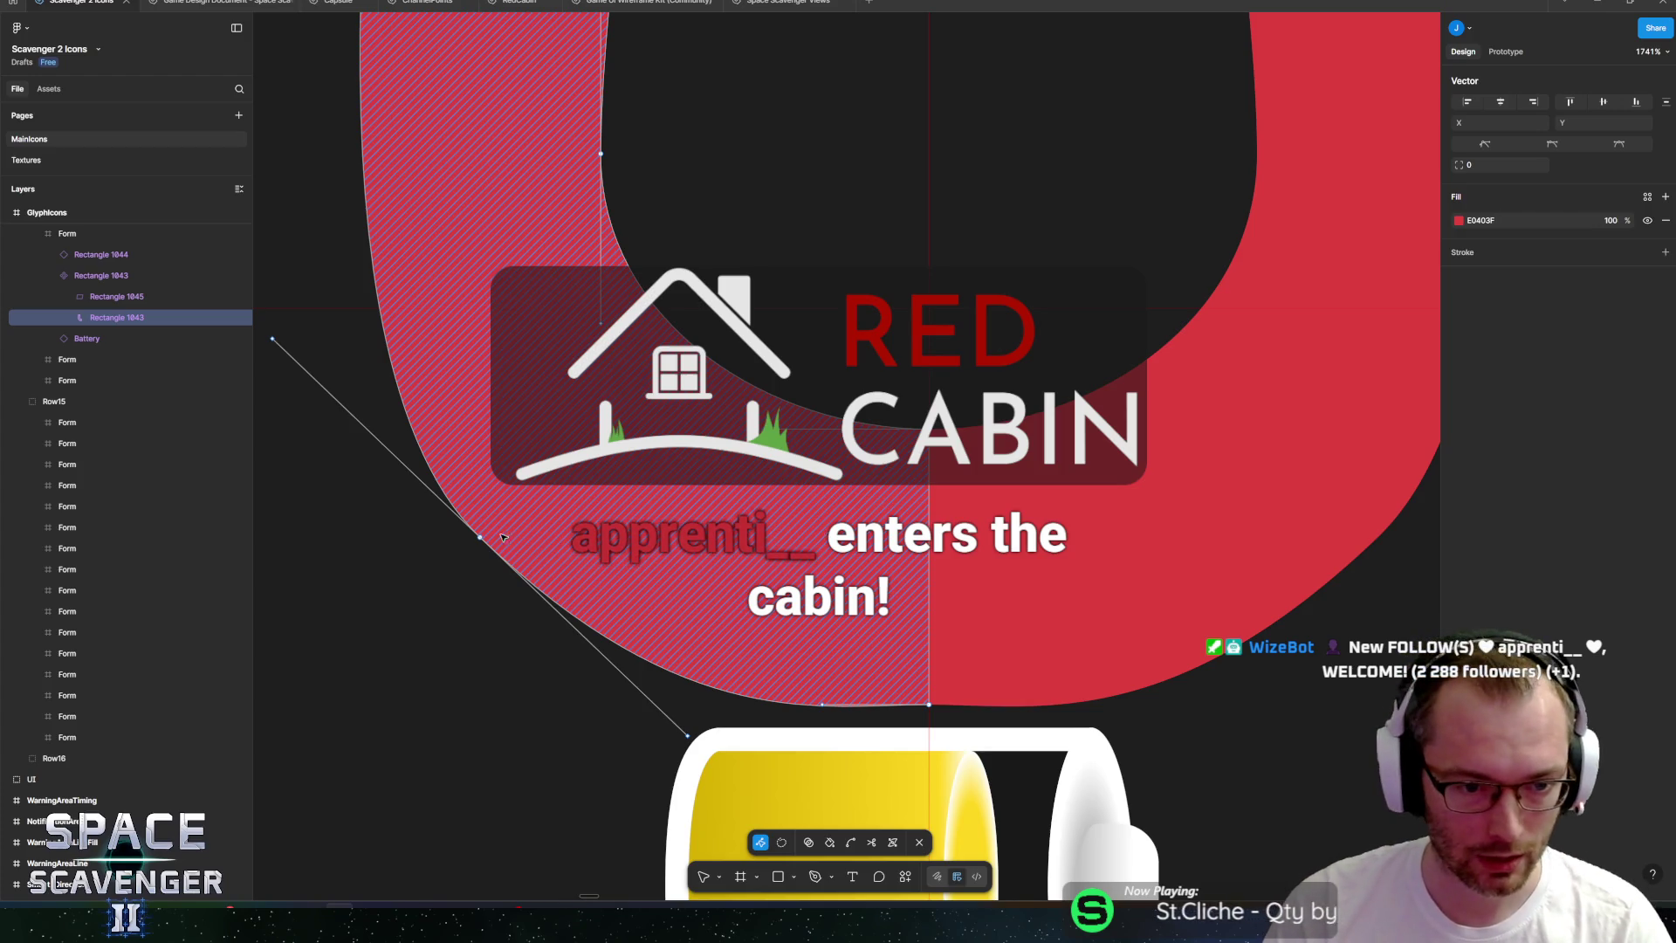
pyautogui.moveTo(688, 736)
pyautogui.mouseDown()
pyautogui.moveTo(612, 662)
pyautogui.moveTo(661, 704)
pyautogui.mouseUp()
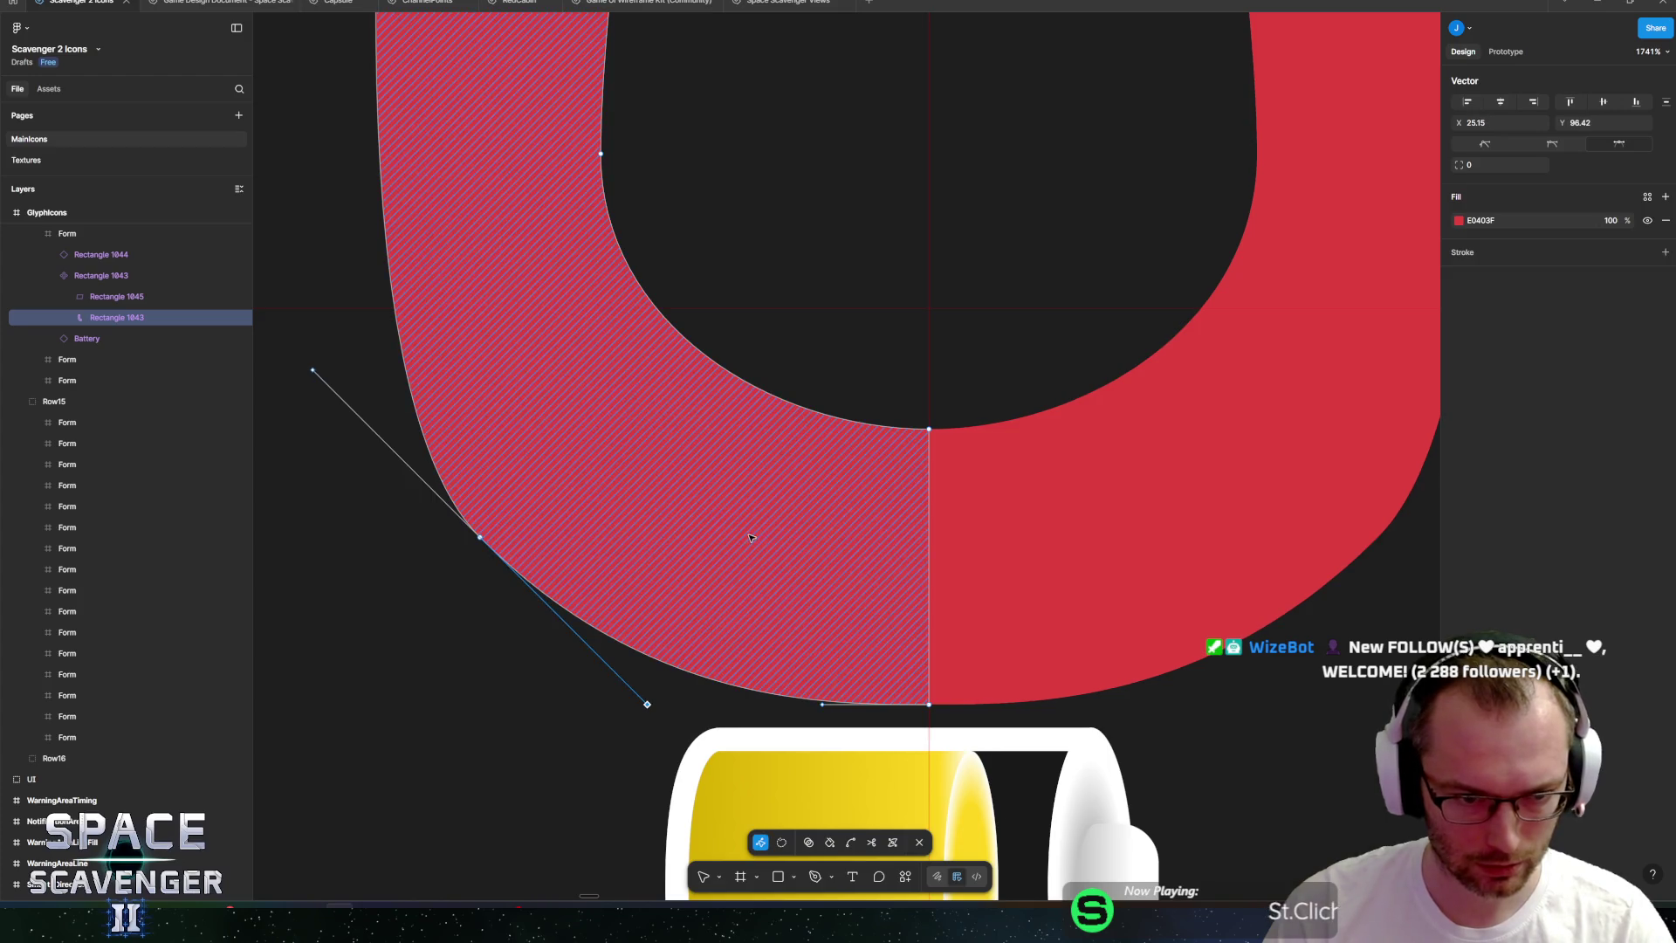
pyautogui.scroll(-3, 751, 527)
pyautogui.scroll(-5, 750, 526)
pyautogui.scroll(8, 621, 428)
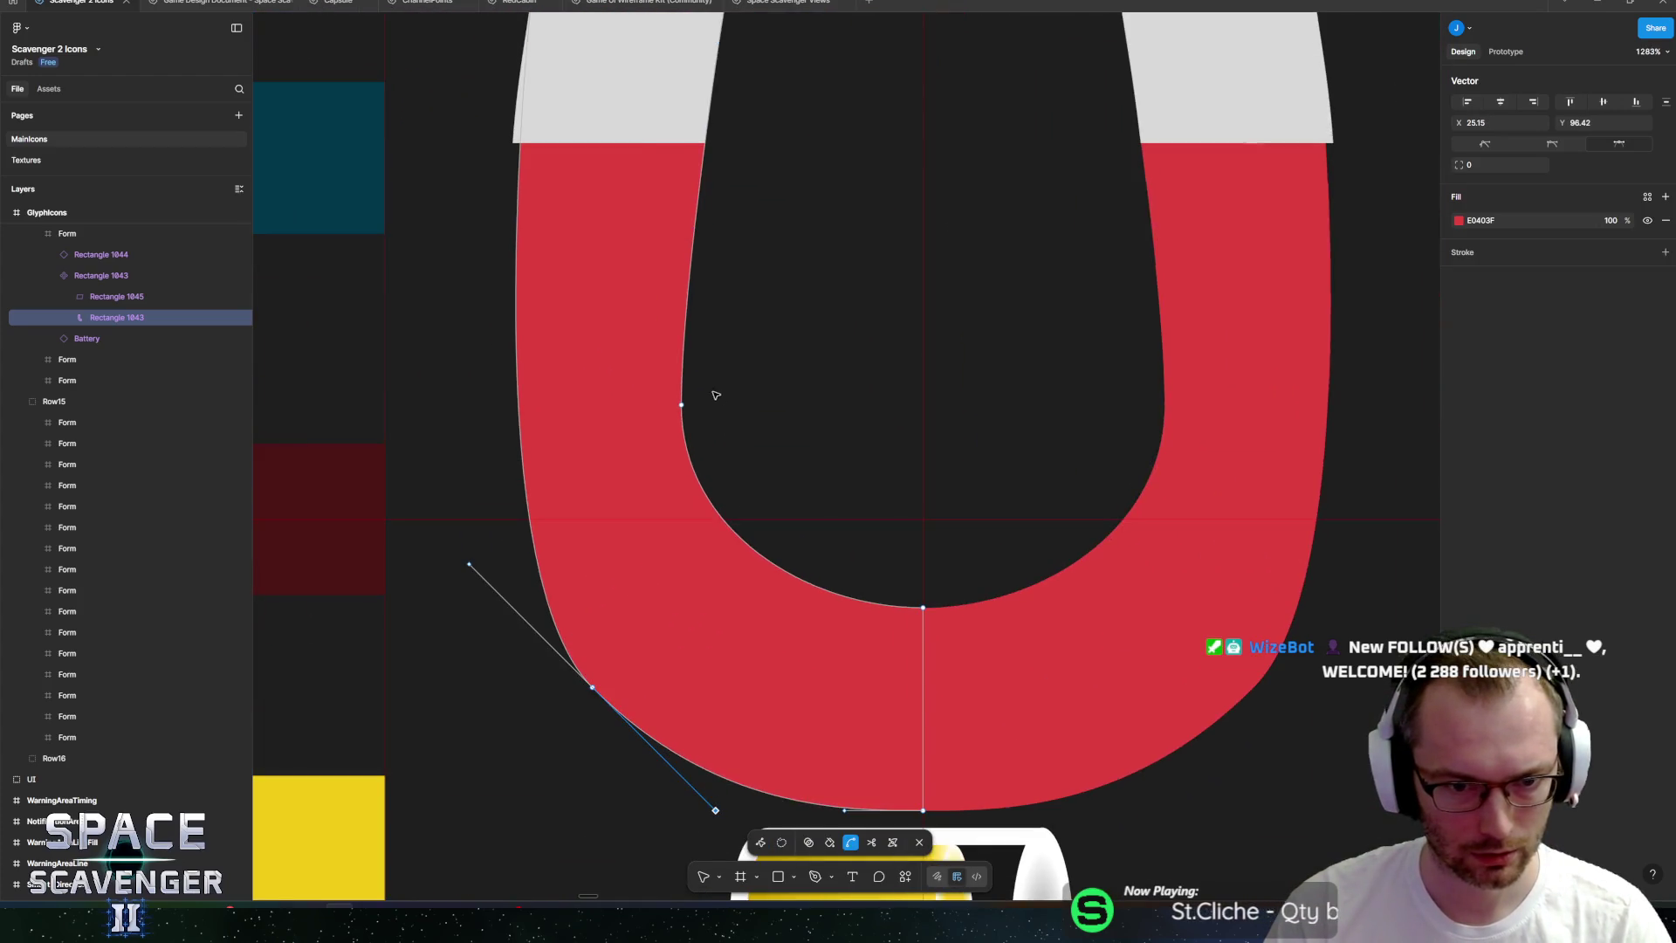
# Try curving the left half's top-left corner, then flatten it back to straight.
pyautogui.hscroll(-2, 621, 428)
pyautogui.scroll(1, 620, 428)
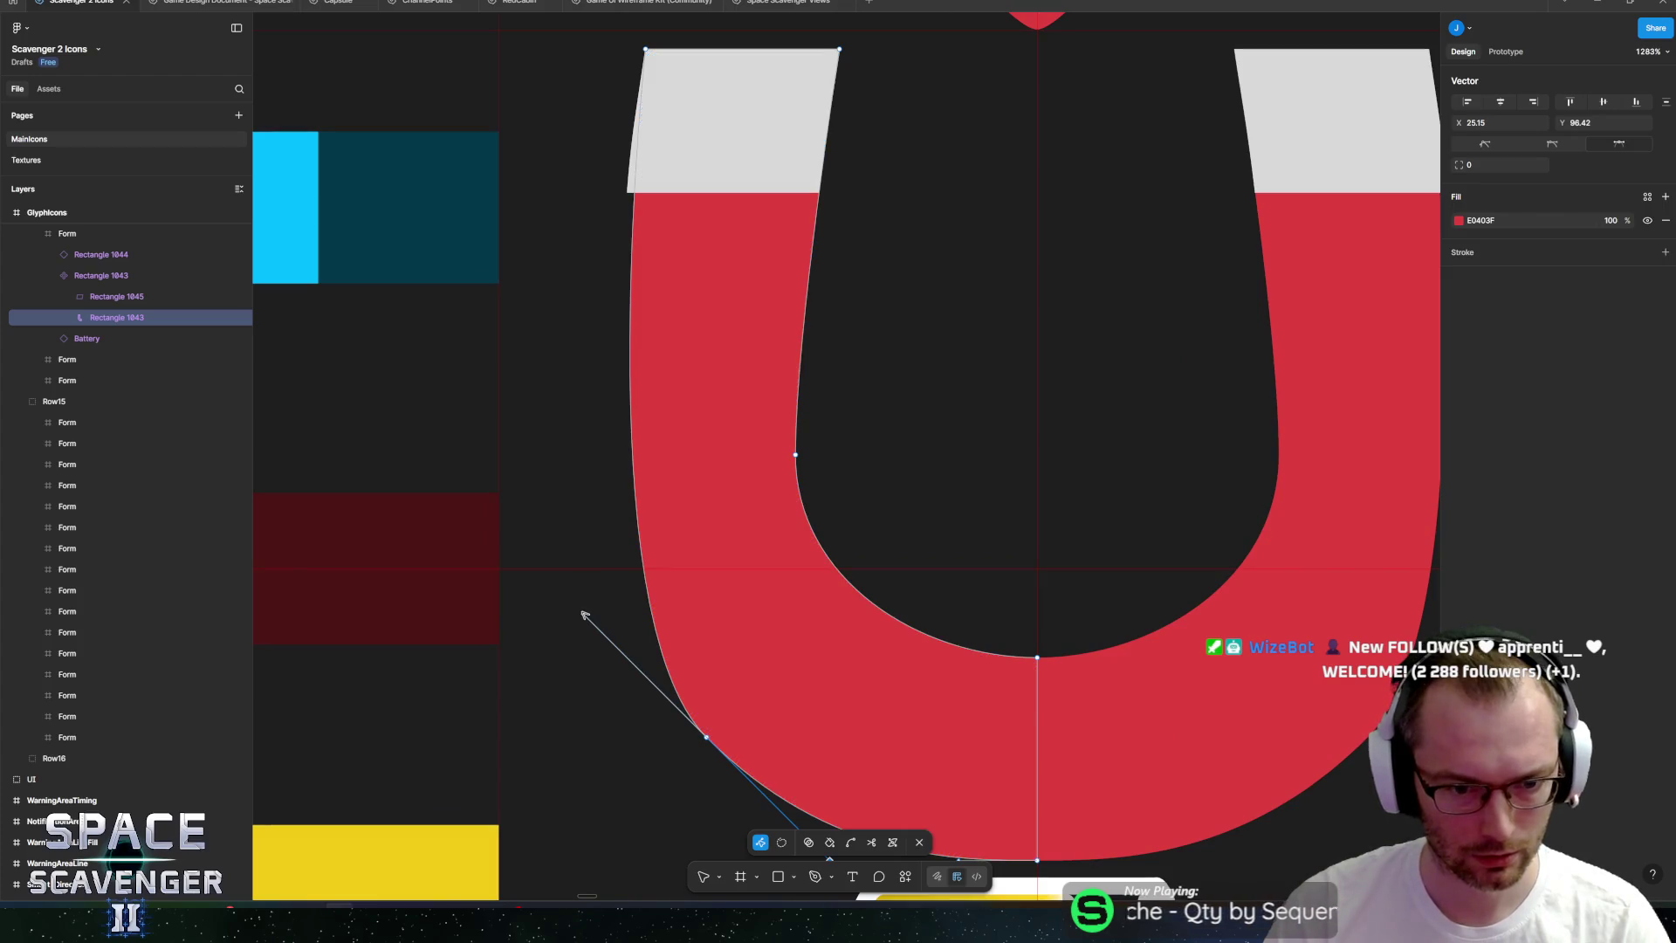
pyautogui.click(646, 50)
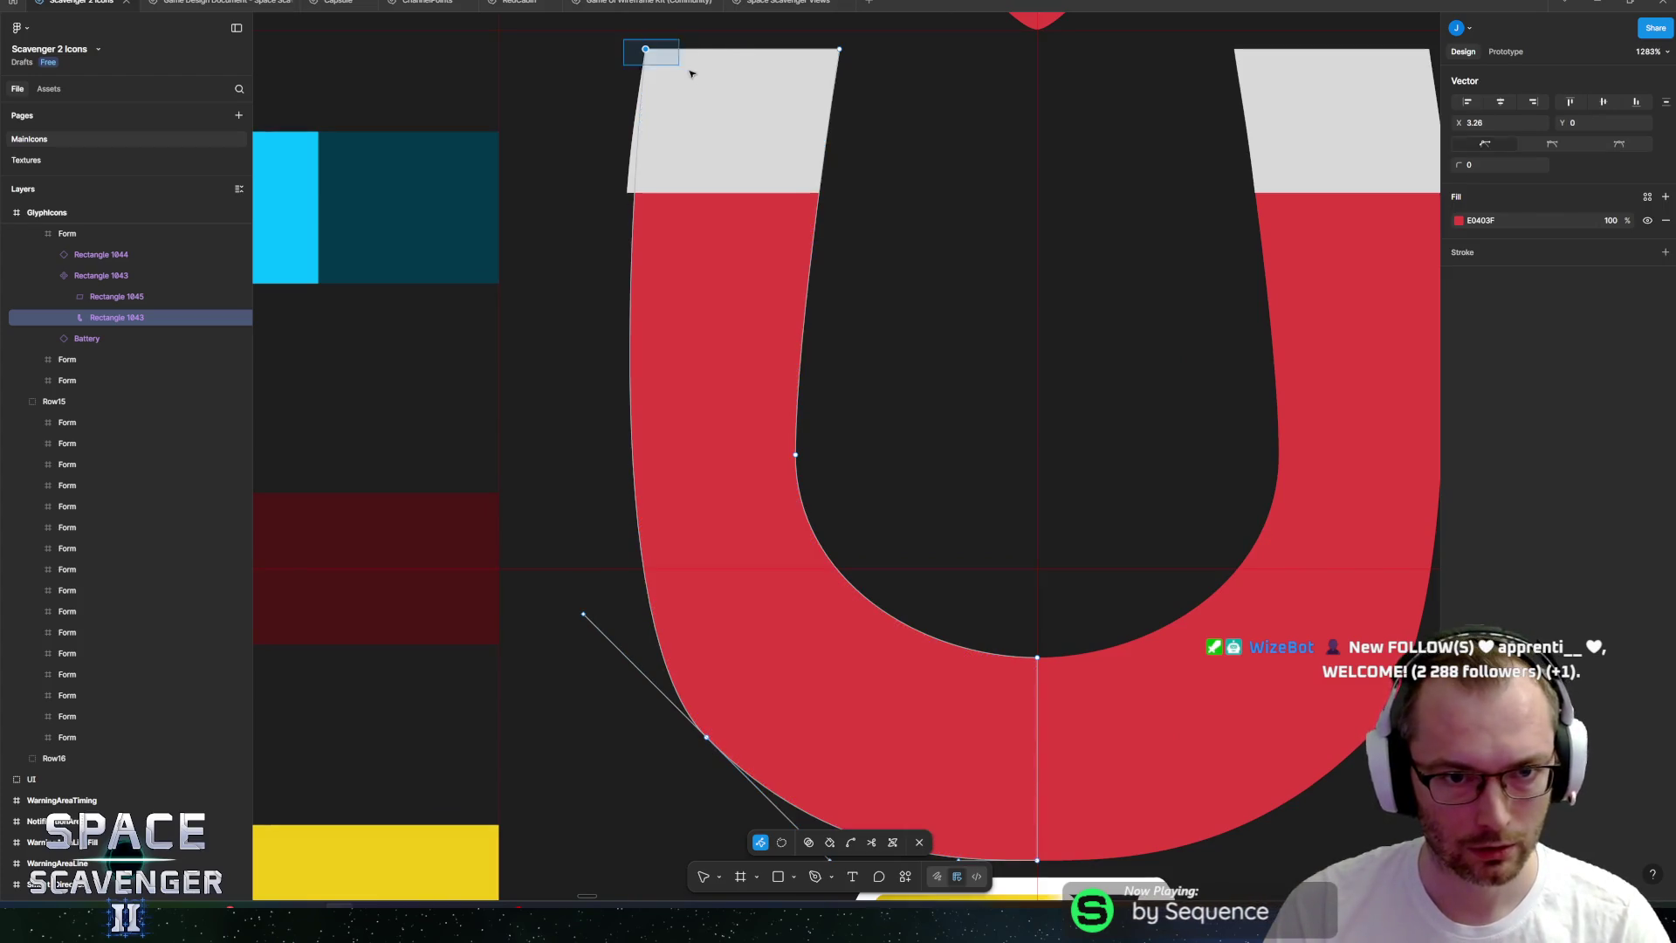
pyautogui.hotkey('ctrl', 'a')
pyautogui.click(647, 50)
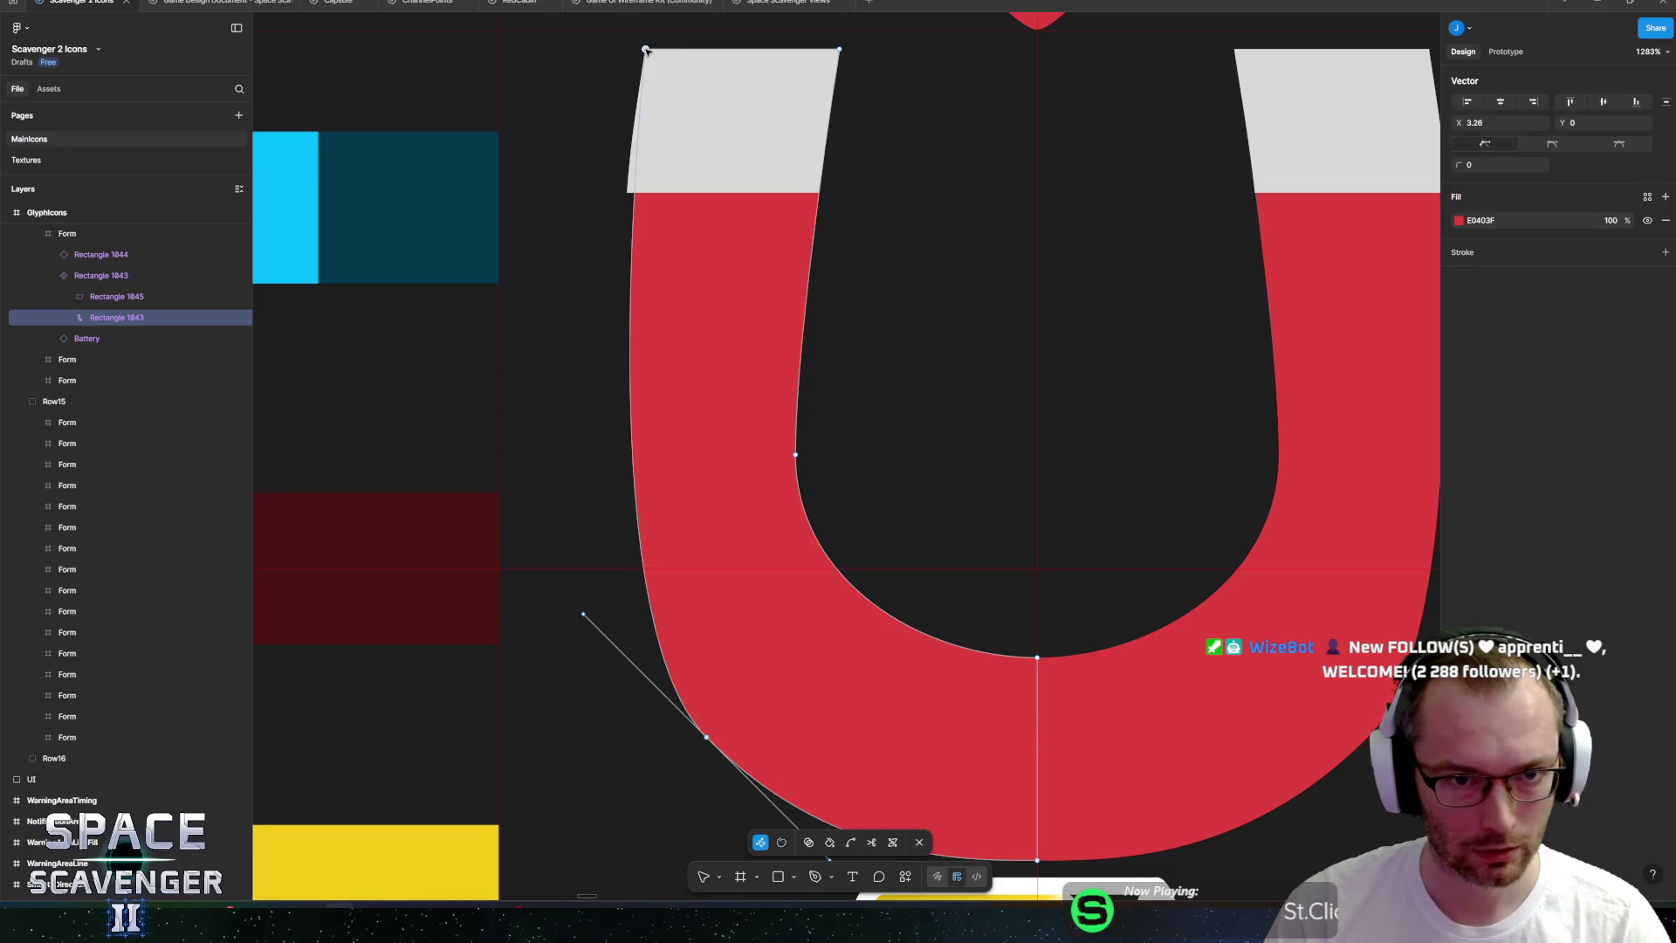
pyautogui.moveTo(645, 50)
pyautogui.mouseDown()
pyautogui.moveTo(627, 142)
pyautogui.moveTo(642, 147)
pyautogui.moveTo(619, 189)
pyautogui.mouseUp()
pyautogui.scroll(3, 711, 188)
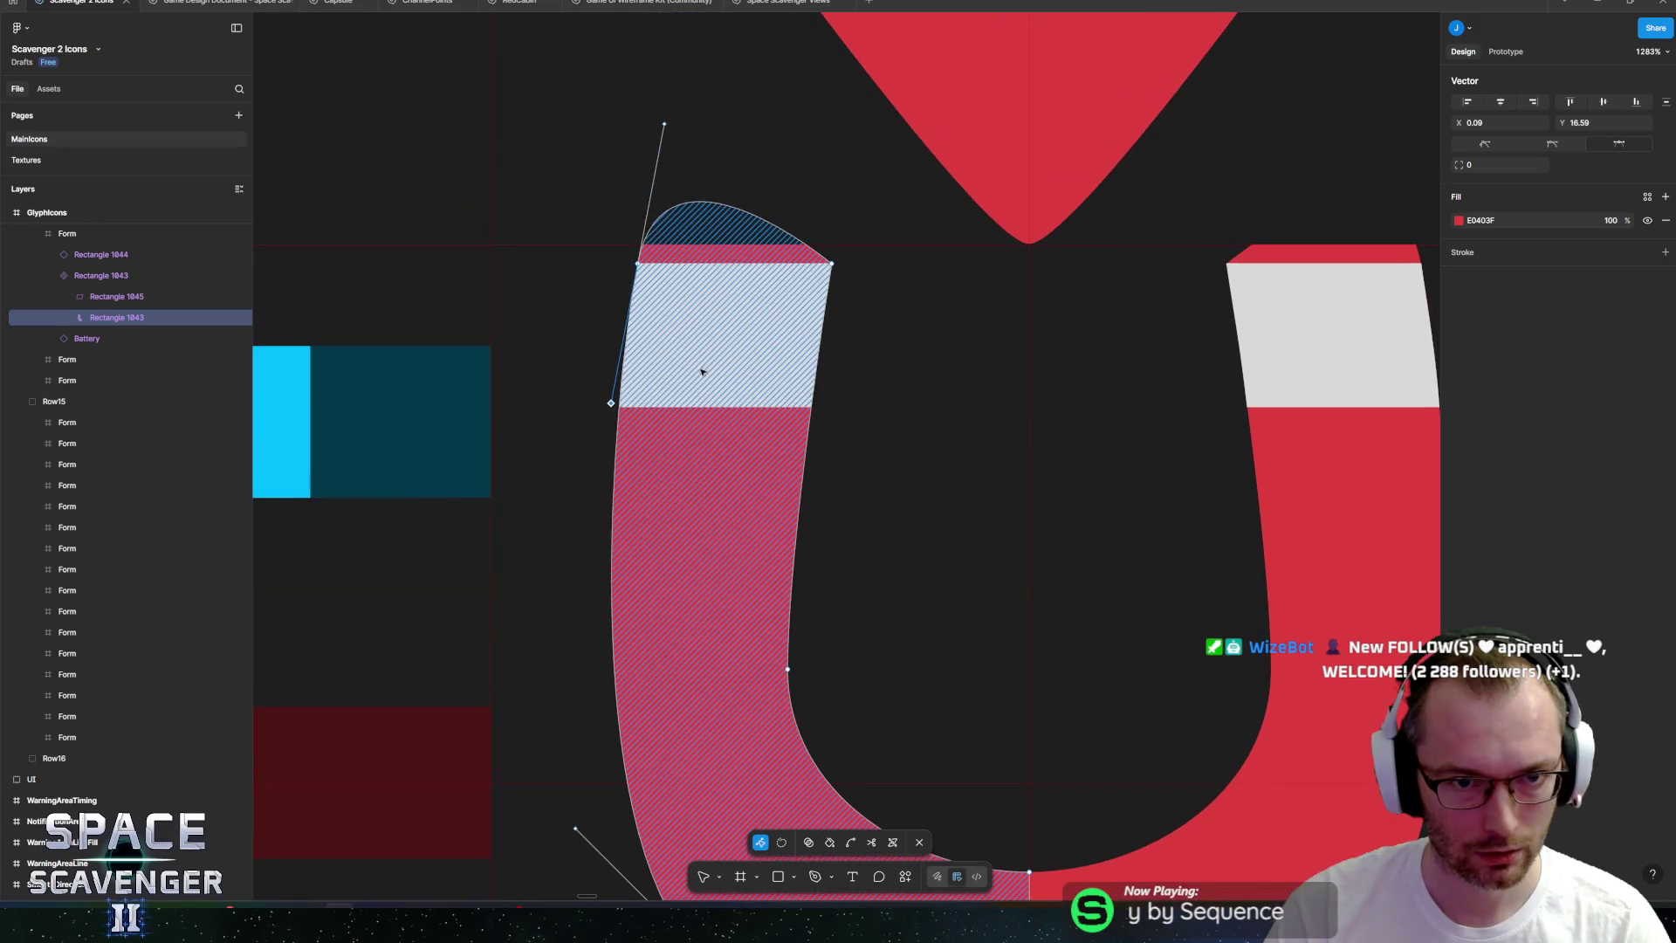
pyautogui.moveTo(667, 128); pyautogui.dragTo(642, 271)
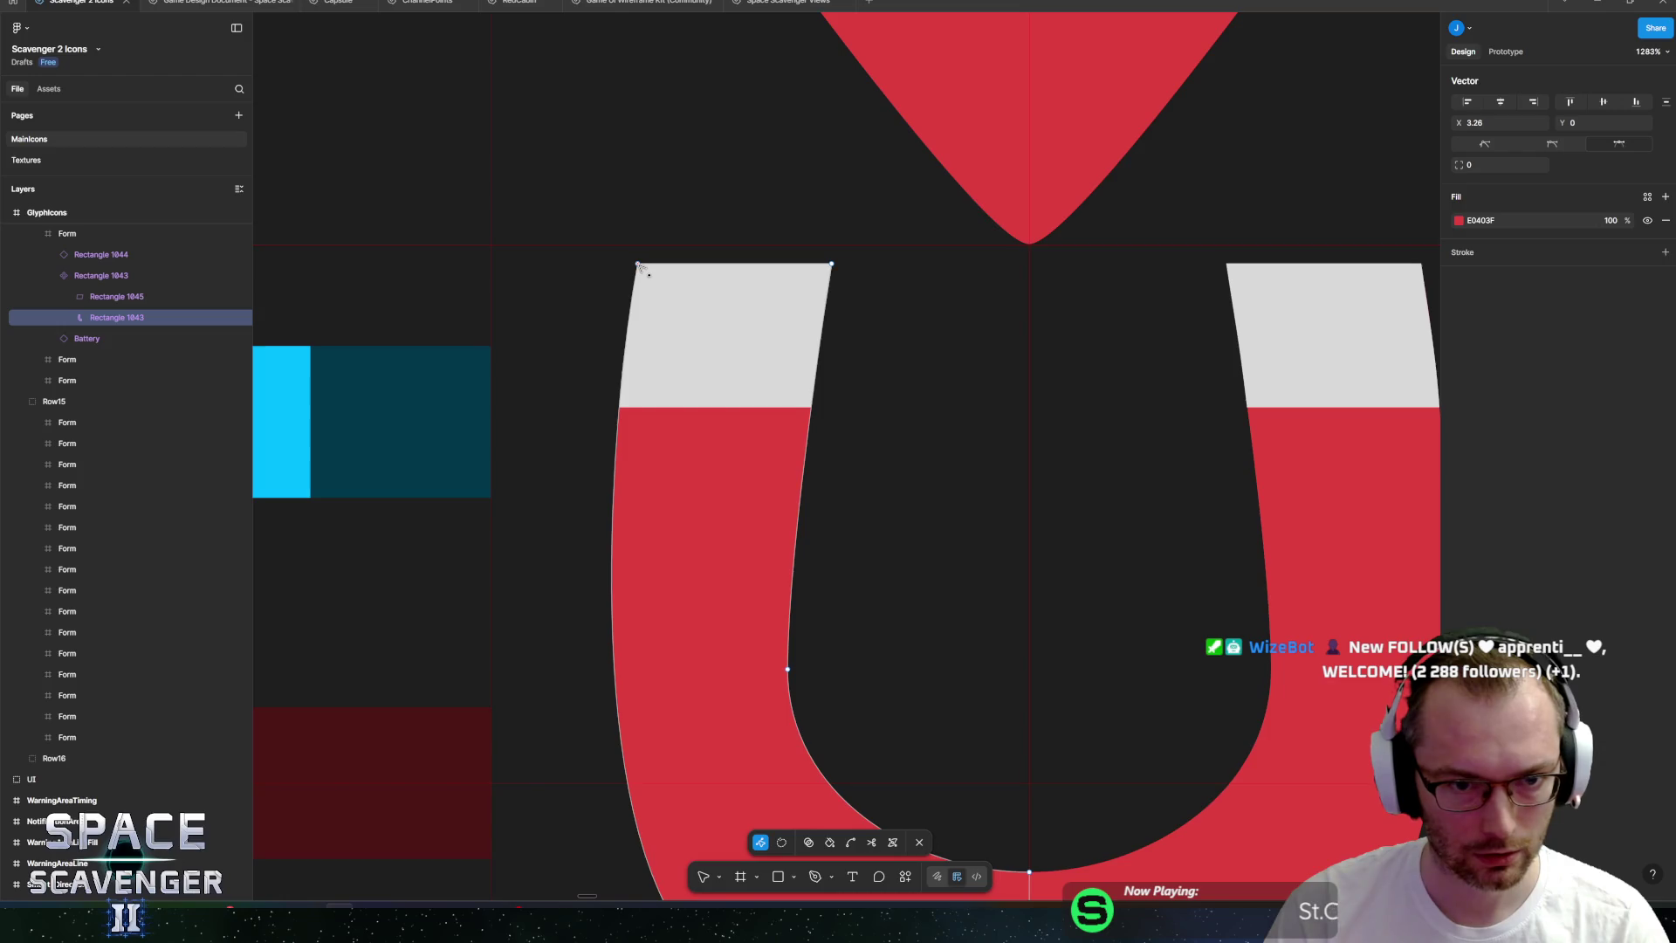
# Raise the inner curve point of the magnet's left half.
pyautogui.click(647, 378)
pyautogui.scroll(-3, 686, 323)
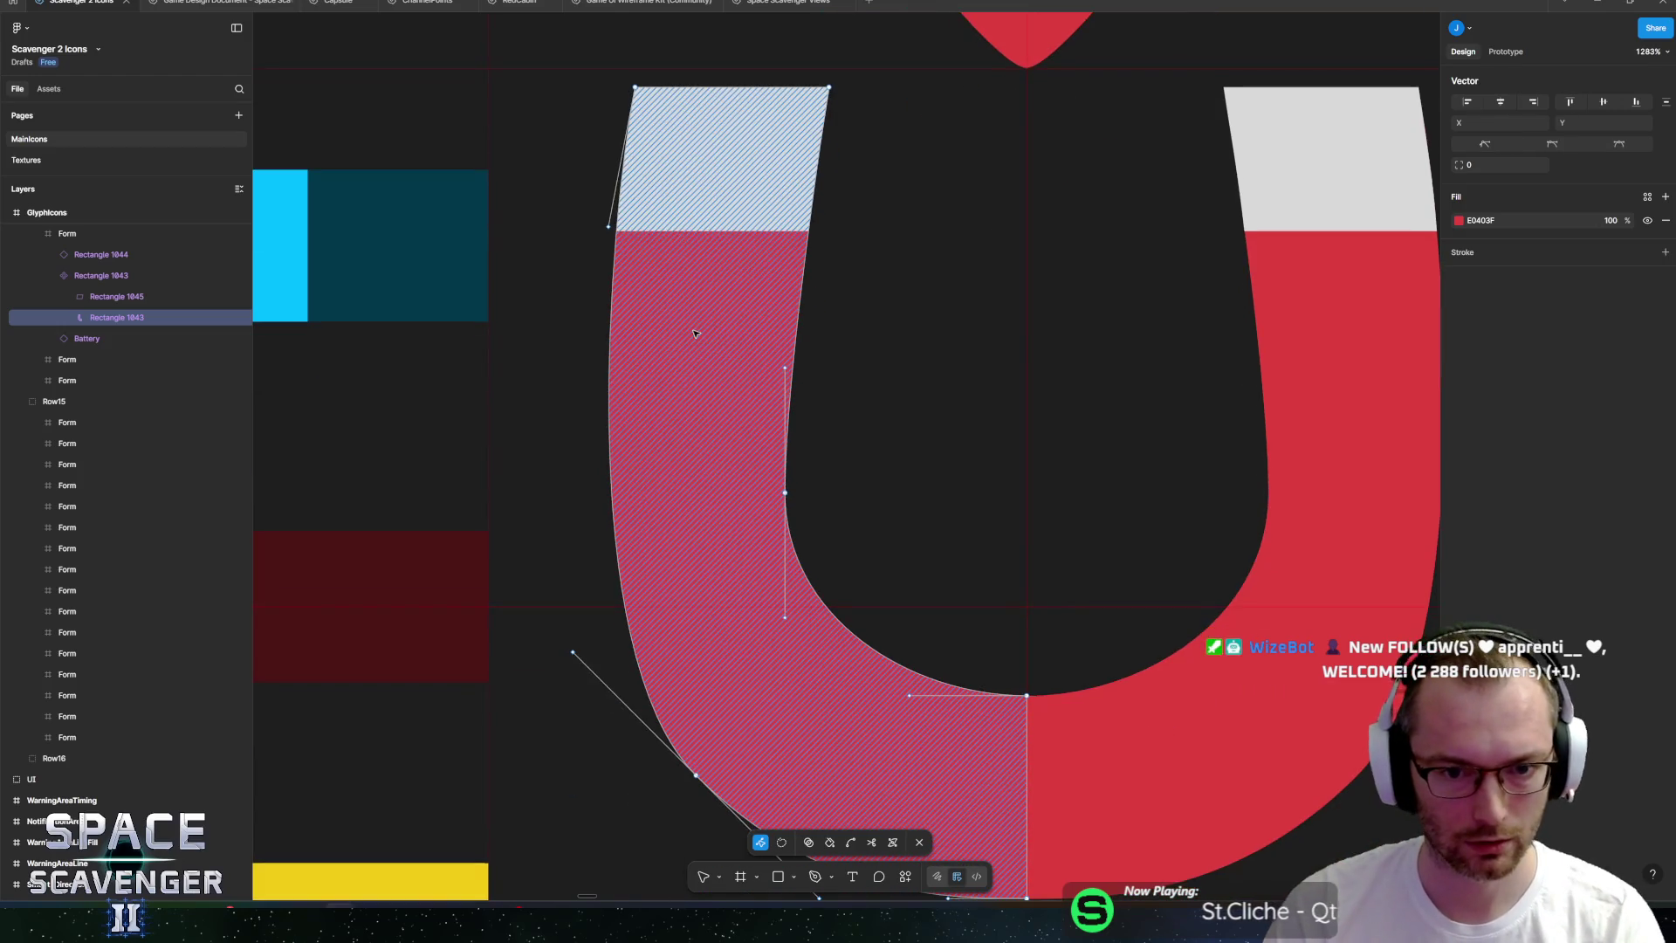
pyautogui.moveTo(785, 494); pyautogui.dragTo(797, 449)
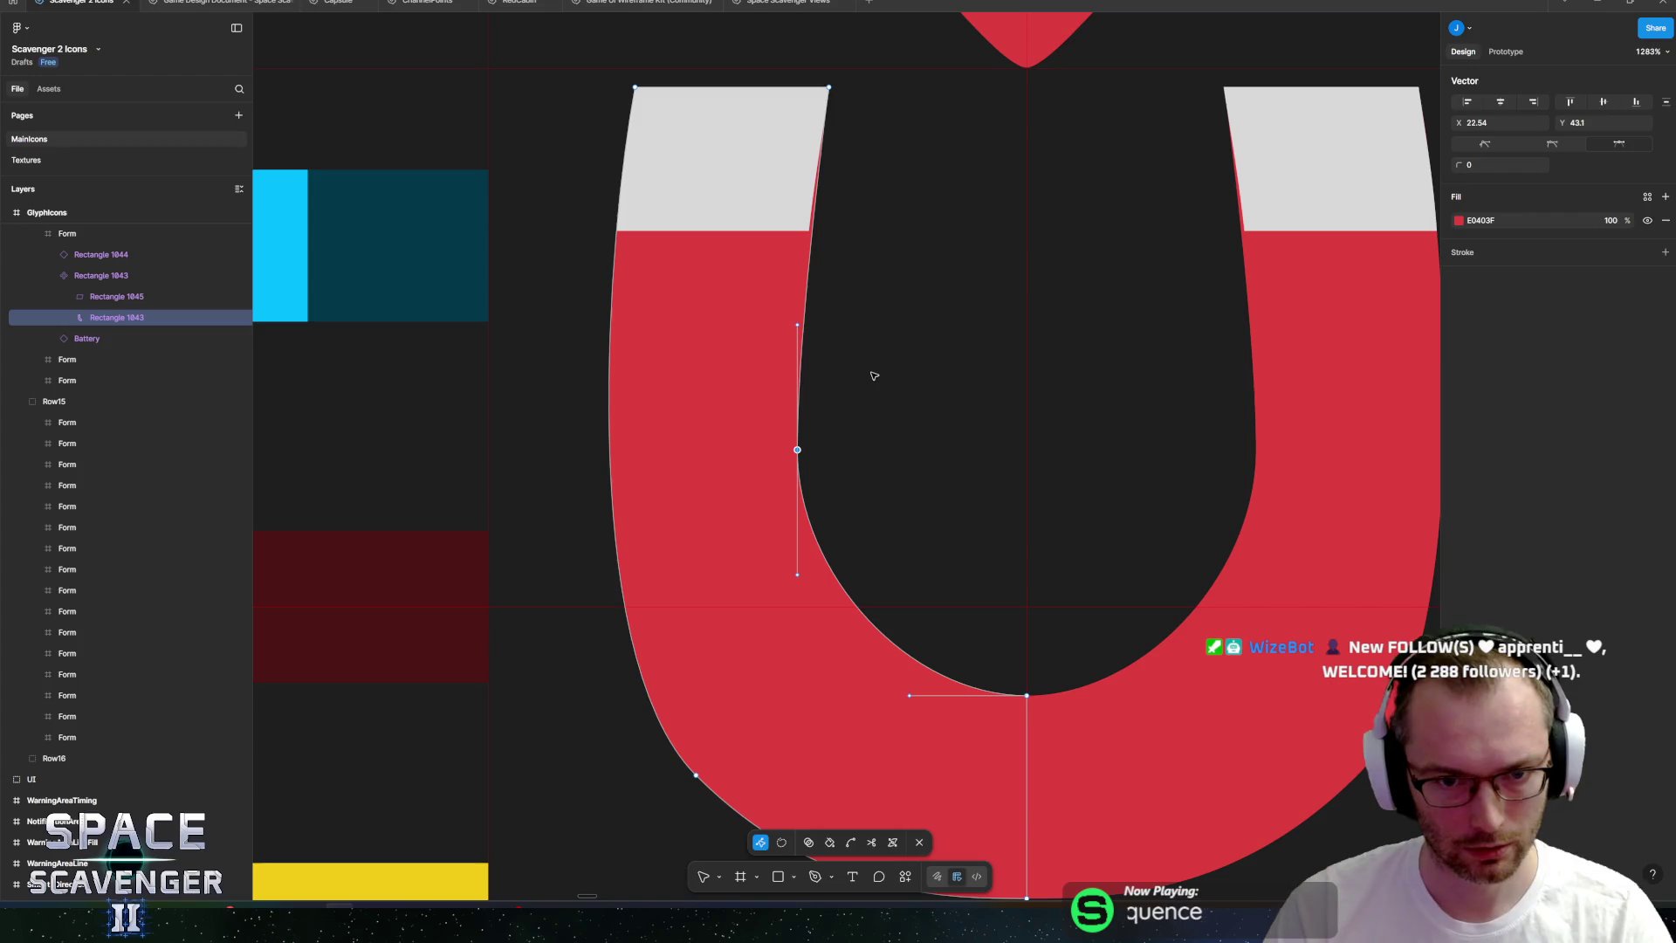
pyautogui.press('Escape')
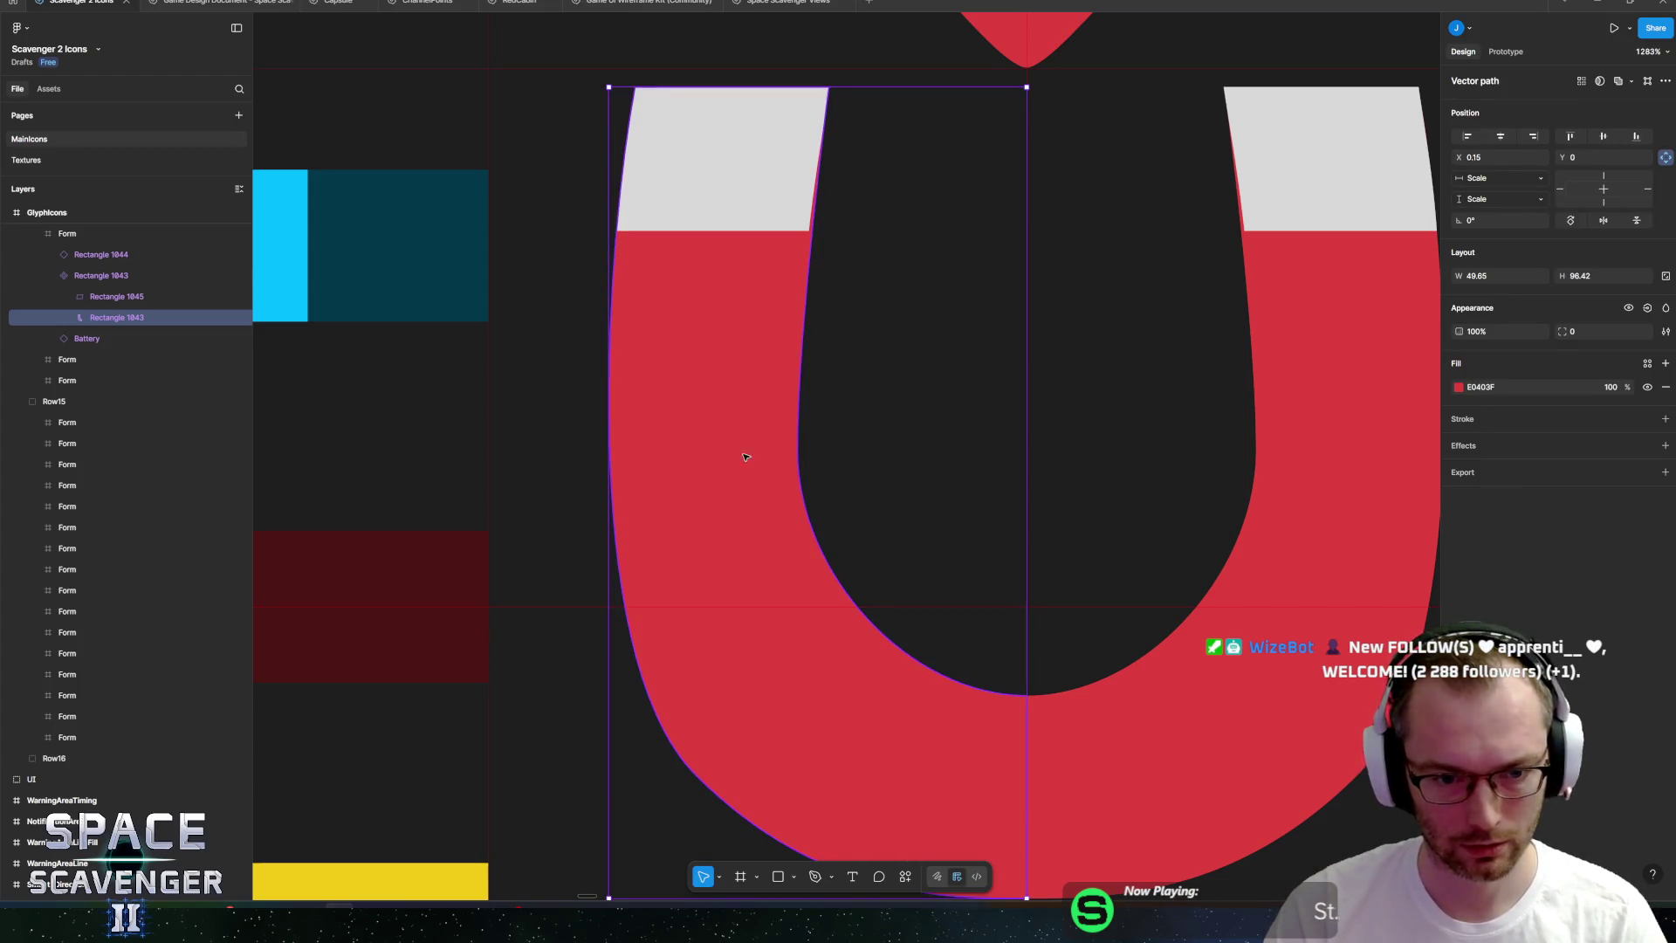
pyautogui.scroll(-3, 683, 635)
# Smooth the left half's outer left edge by adjusting a point's curve handle.
pyautogui.press('Return')
pyautogui.click(724, 669)
pyautogui.moveTo(605, 550); pyautogui.dragTo(599, 544)
pyautogui.scroll(5, 786, 419)
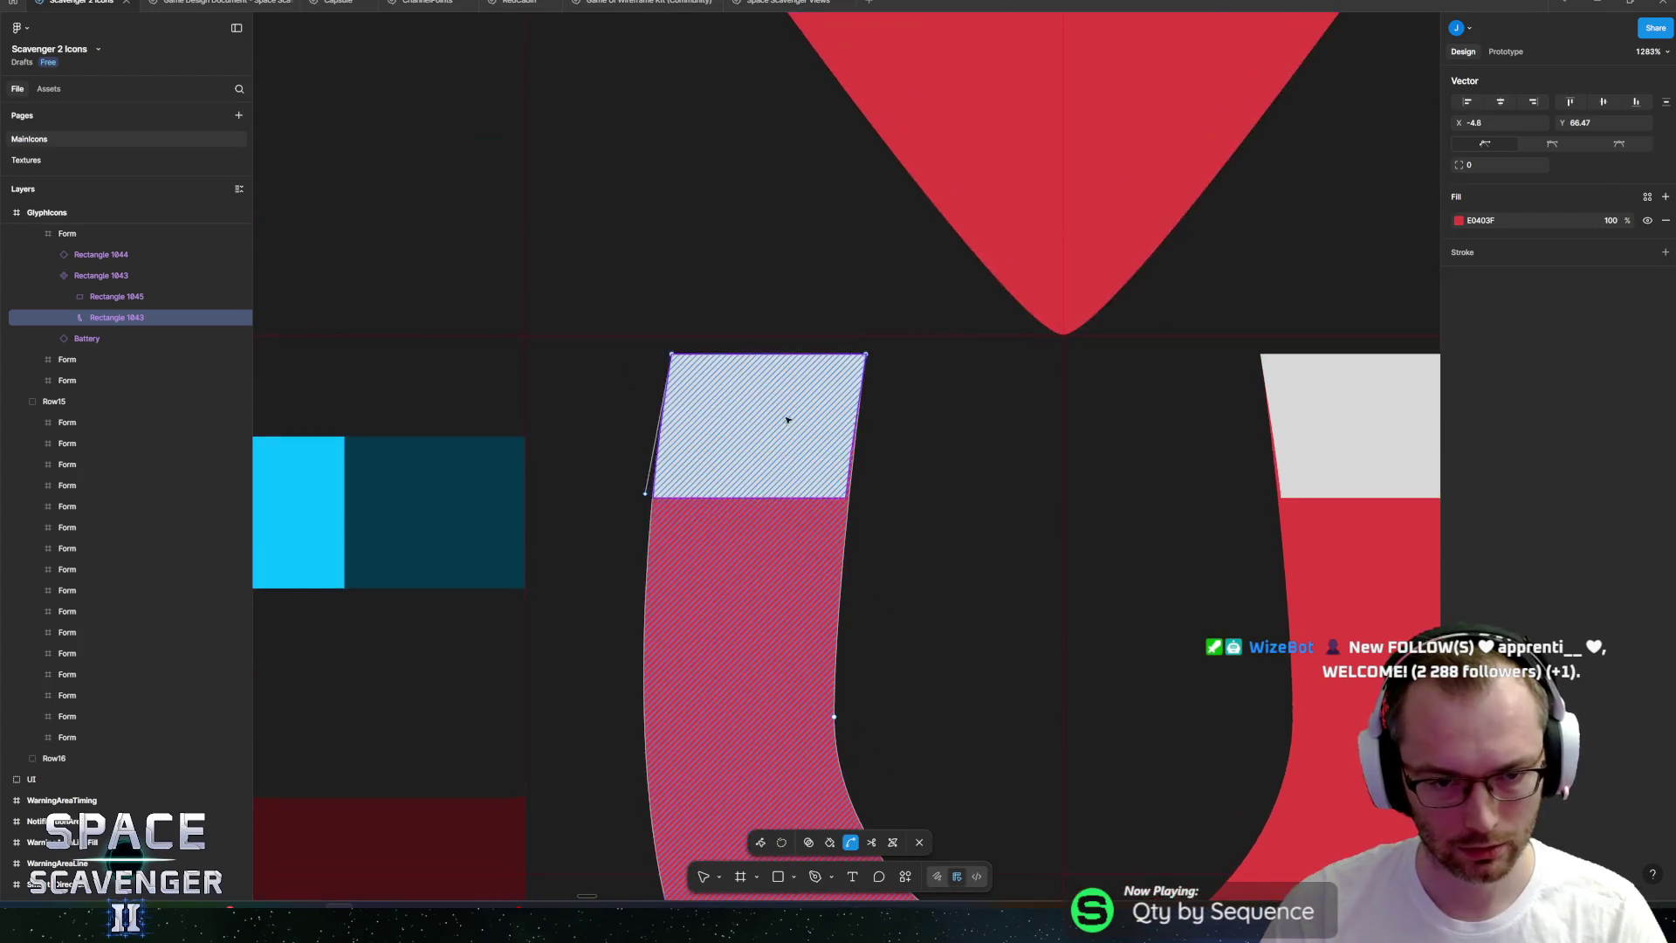
pyautogui.scroll(5, 815, 422)
pyautogui.press('Escape')
# Nudge the grey cap's bottom-right corner slightly right to widen it.
pyautogui.click(827, 519)
pyautogui.doubleClick(827, 518)
pyautogui.moveTo(1017, 587); pyautogui.dragTo(877, 672)
pyautogui.press('Right')
pyautogui.press('Right')
pyautogui.press('Right')
pyautogui.press('Escape')
pyautogui.scroll(-10, 876, 672)
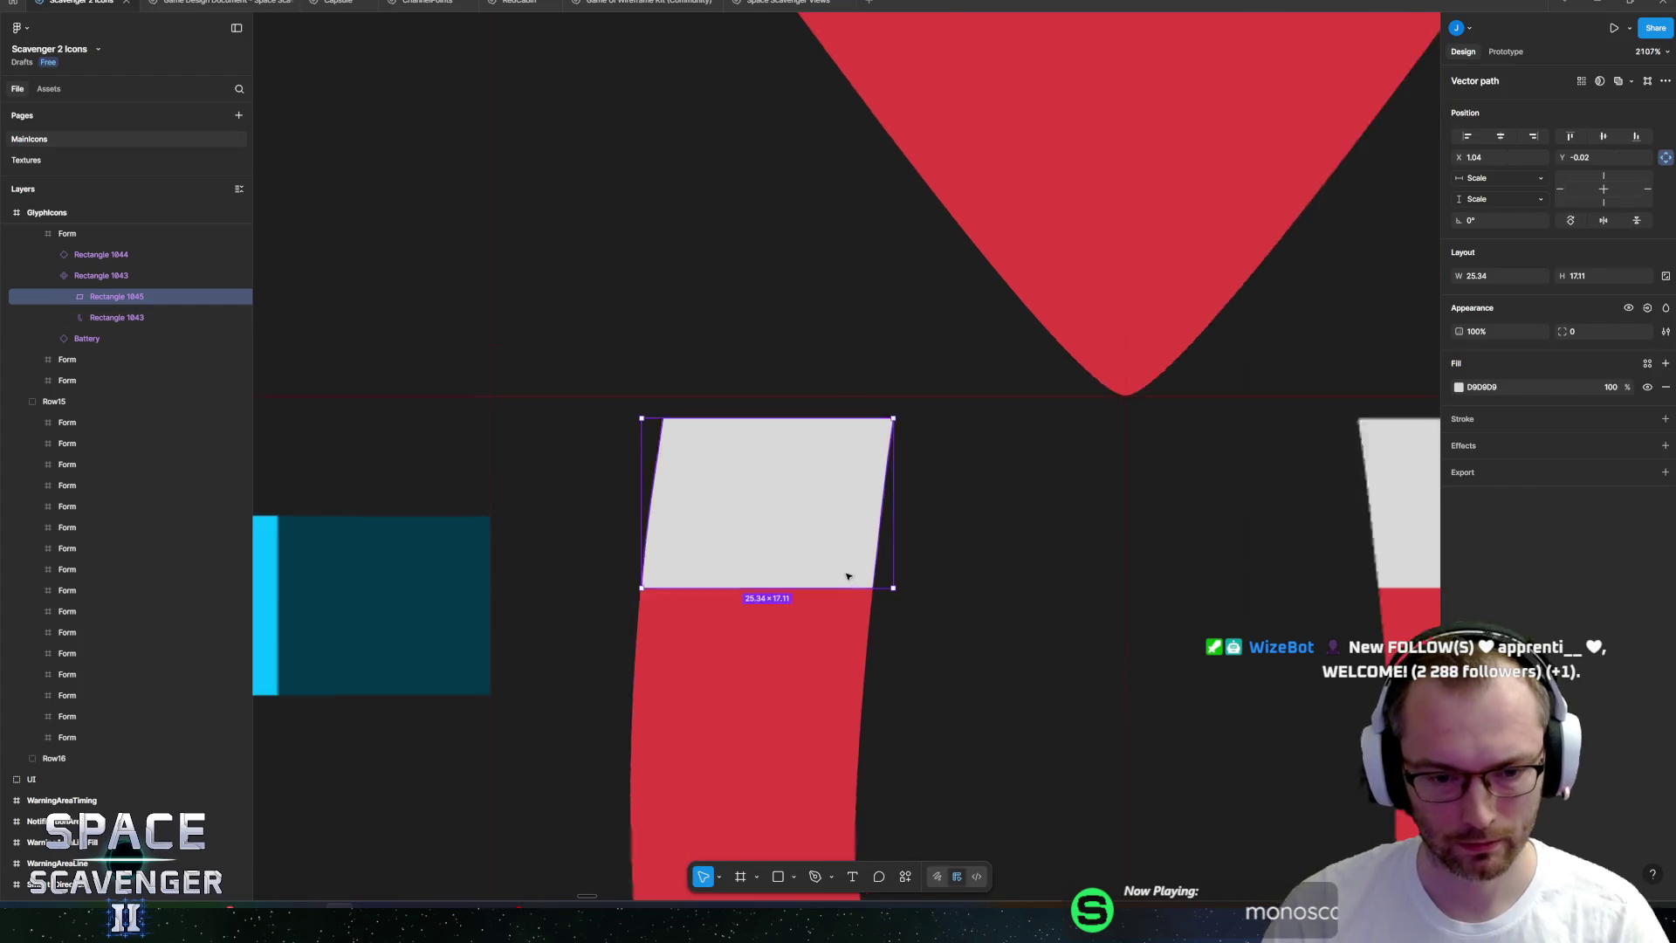
pyautogui.scroll(-1, 787, 387)
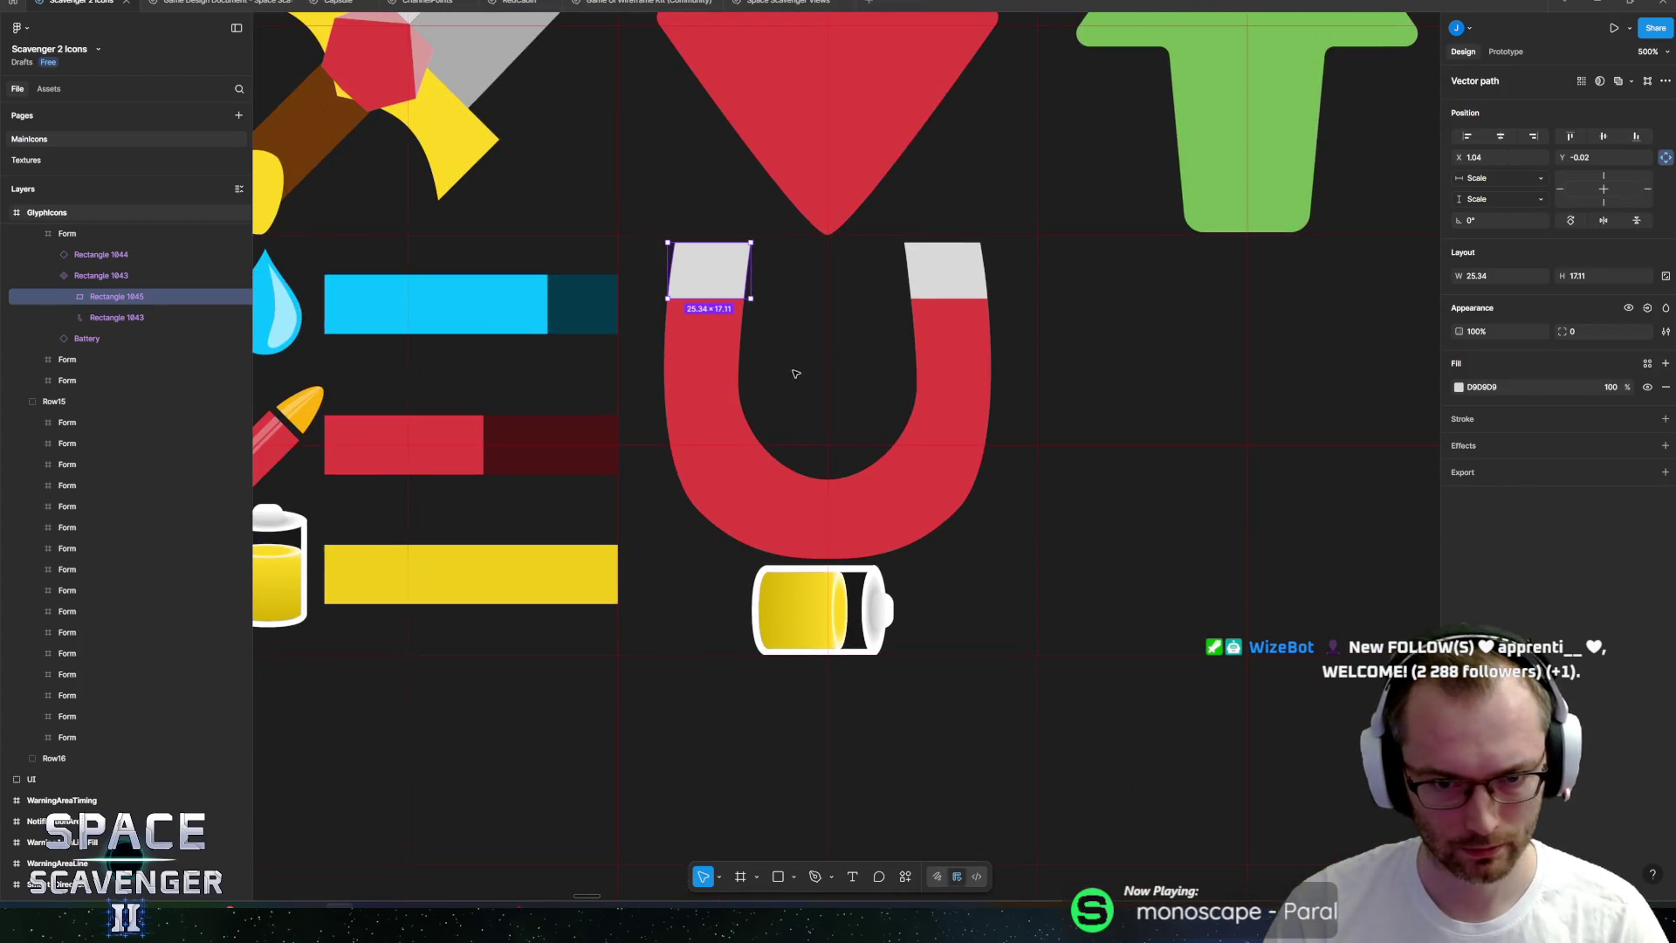
pyautogui.scroll(-6, 795, 374)
pyautogui.click(778, 711)
pyautogui.scroll(4, 771, 505)
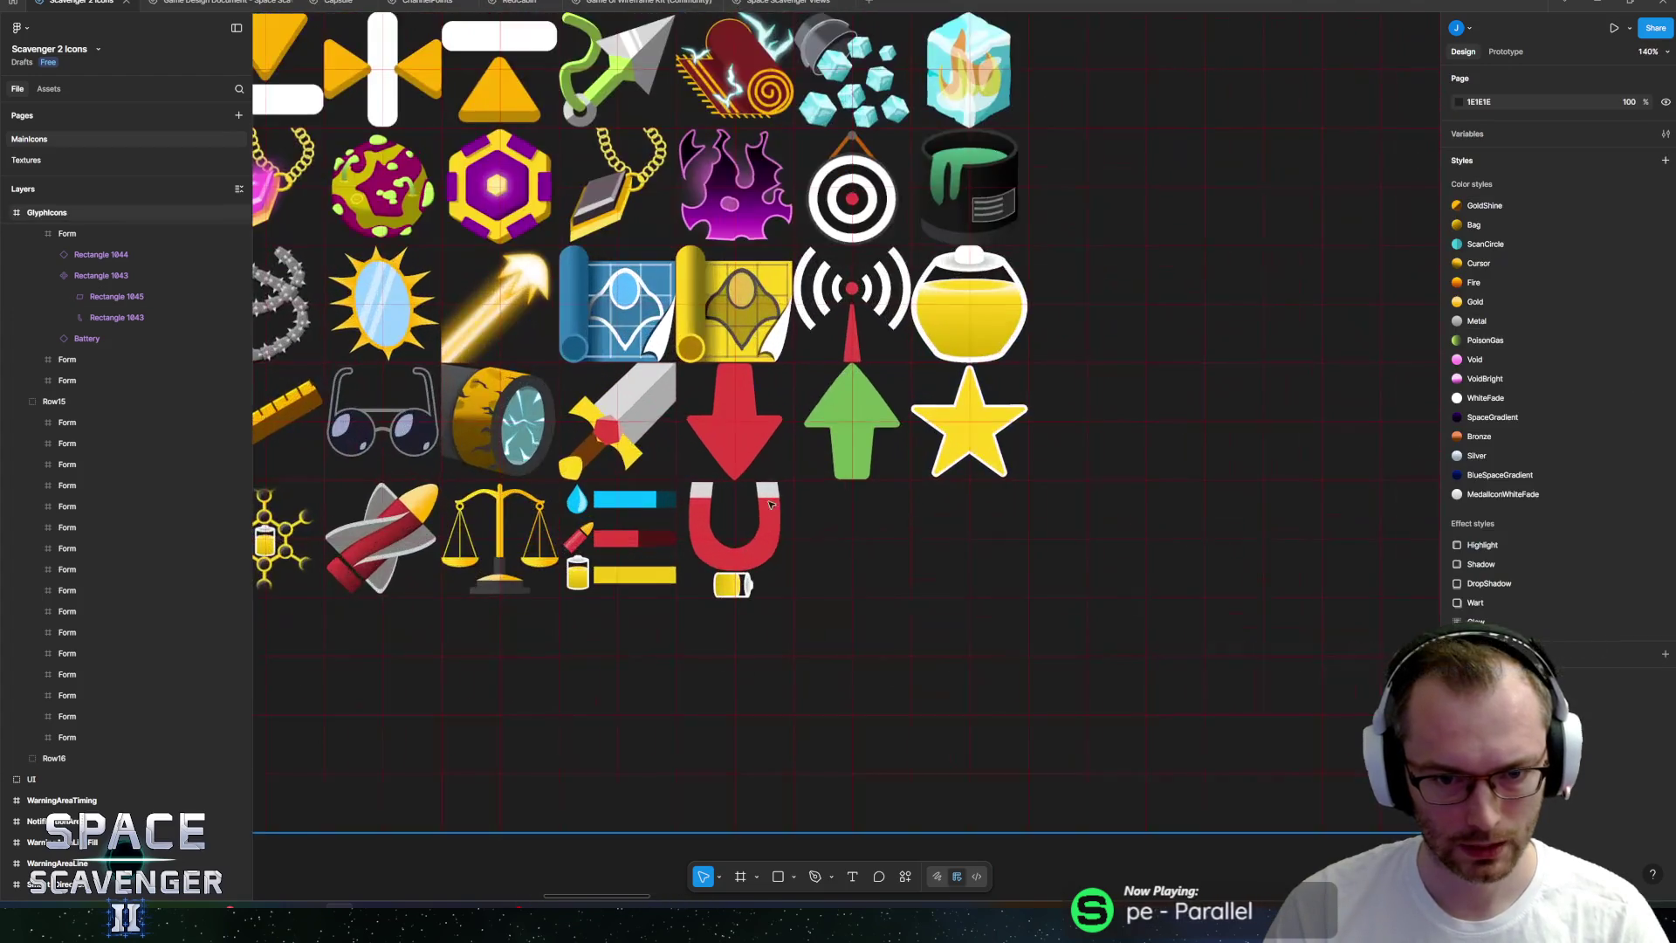
pyautogui.scroll(8, 770, 505)
pyautogui.click(457, 654)
pyautogui.hscroll(-3, 456, 654)
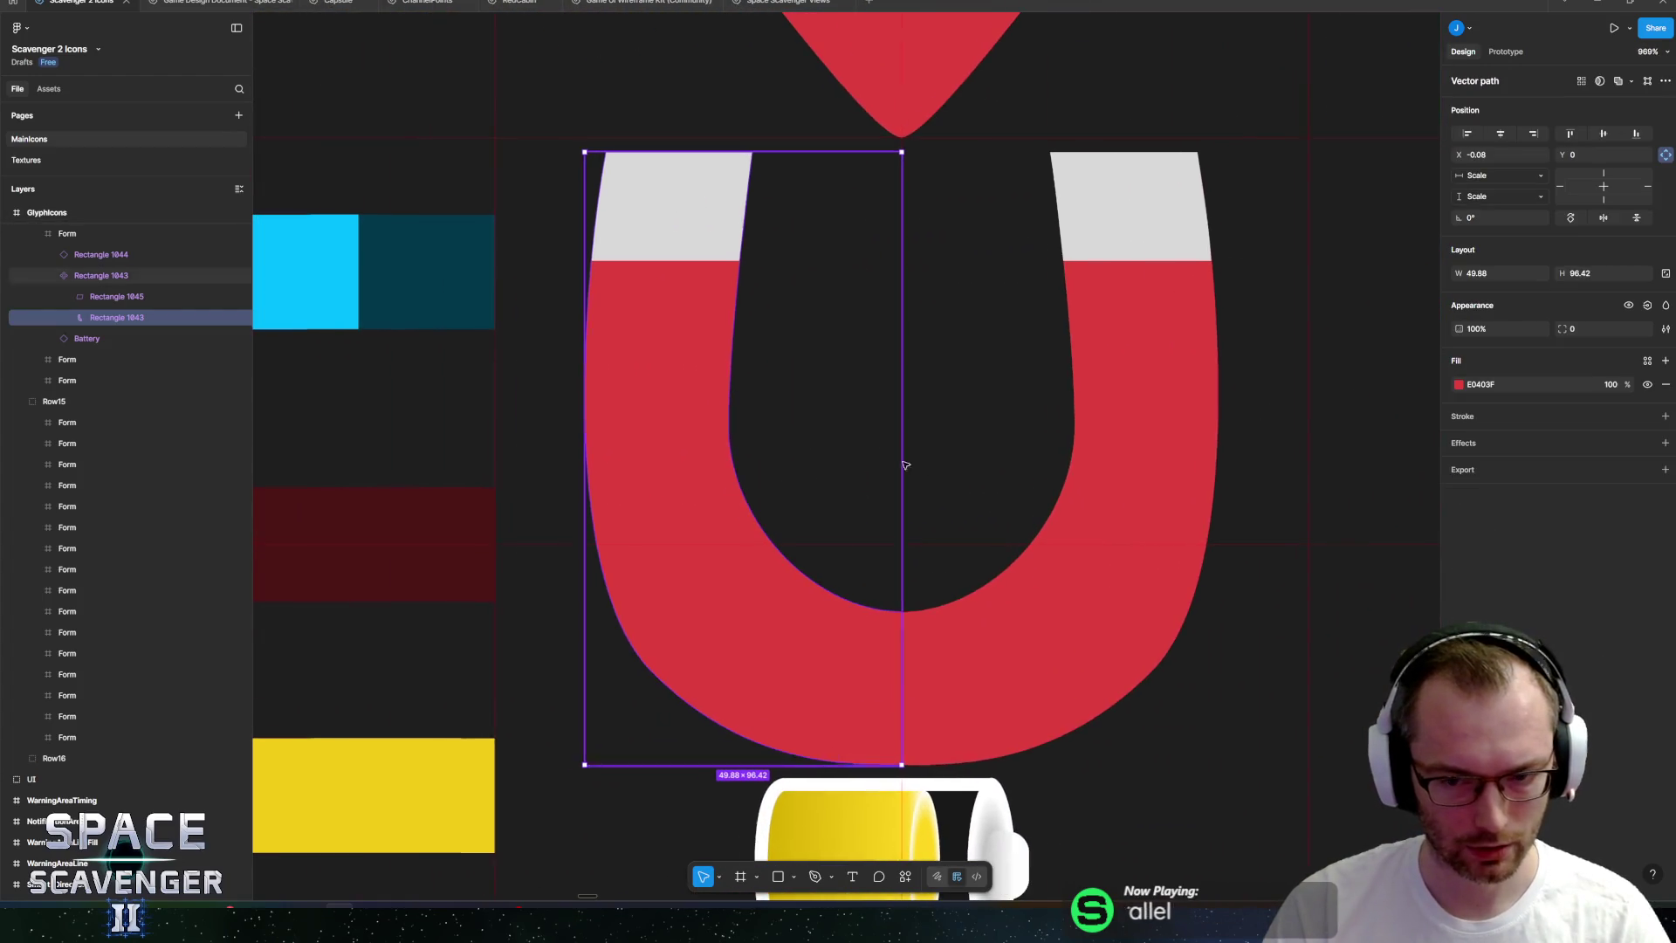
# Switch the magnet fill to a linear gradient with bottom colour 992B2B, moving the top stop down.
pyautogui.click(1459, 385)
pyautogui.click(1316, 414)
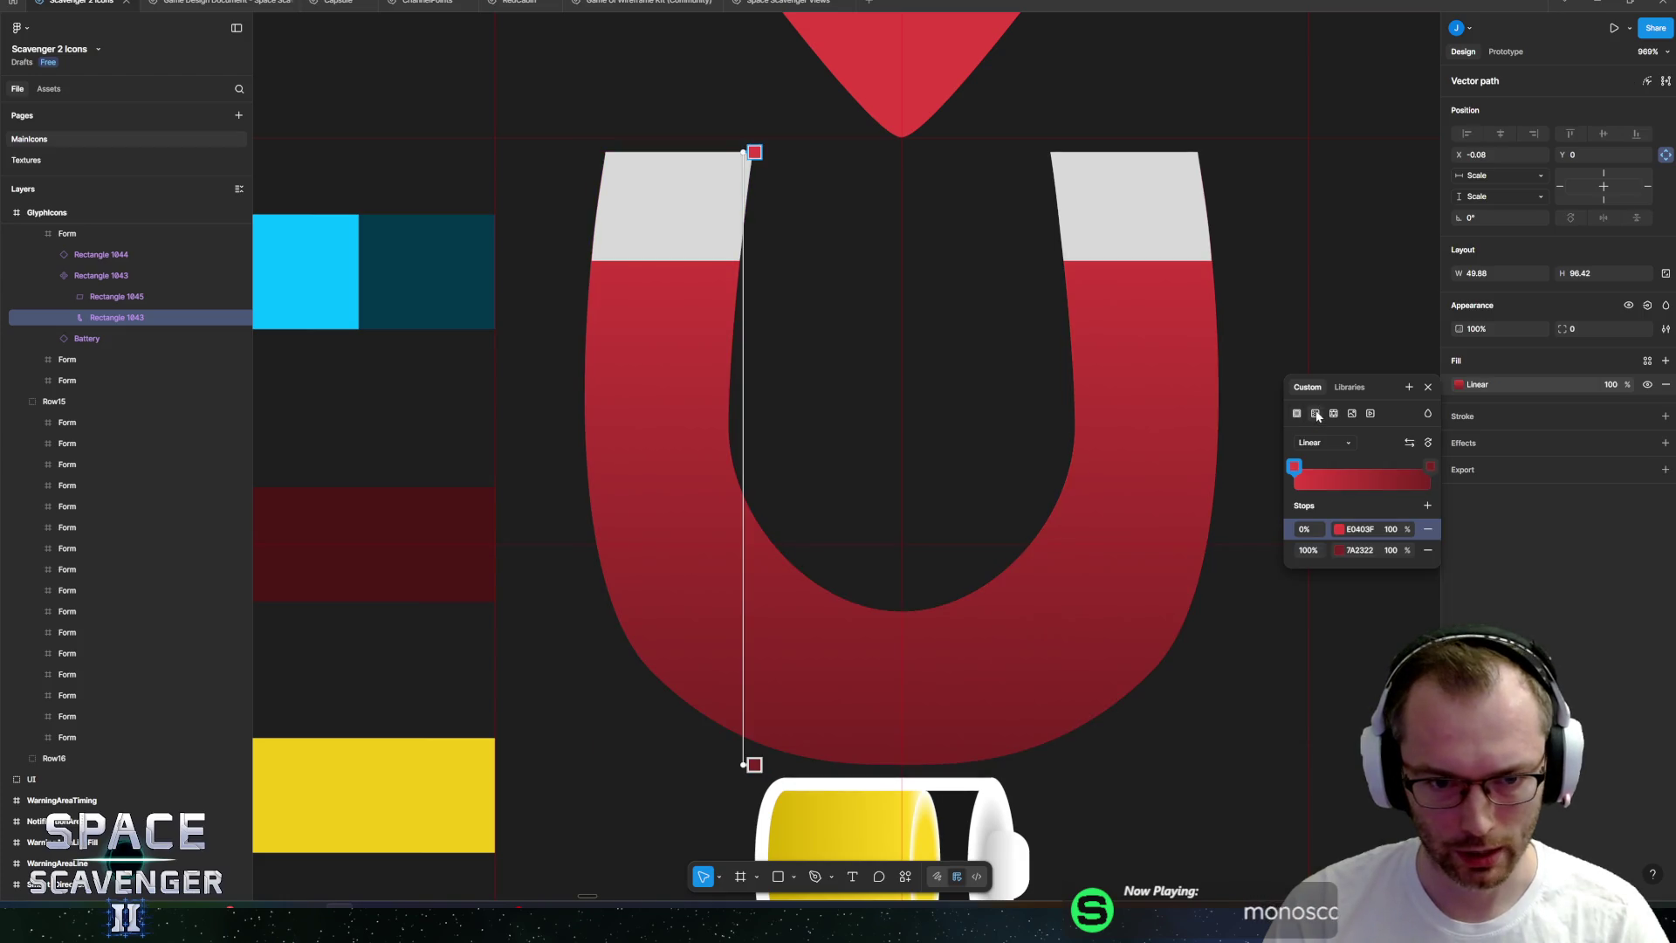
pyautogui.click(1341, 551)
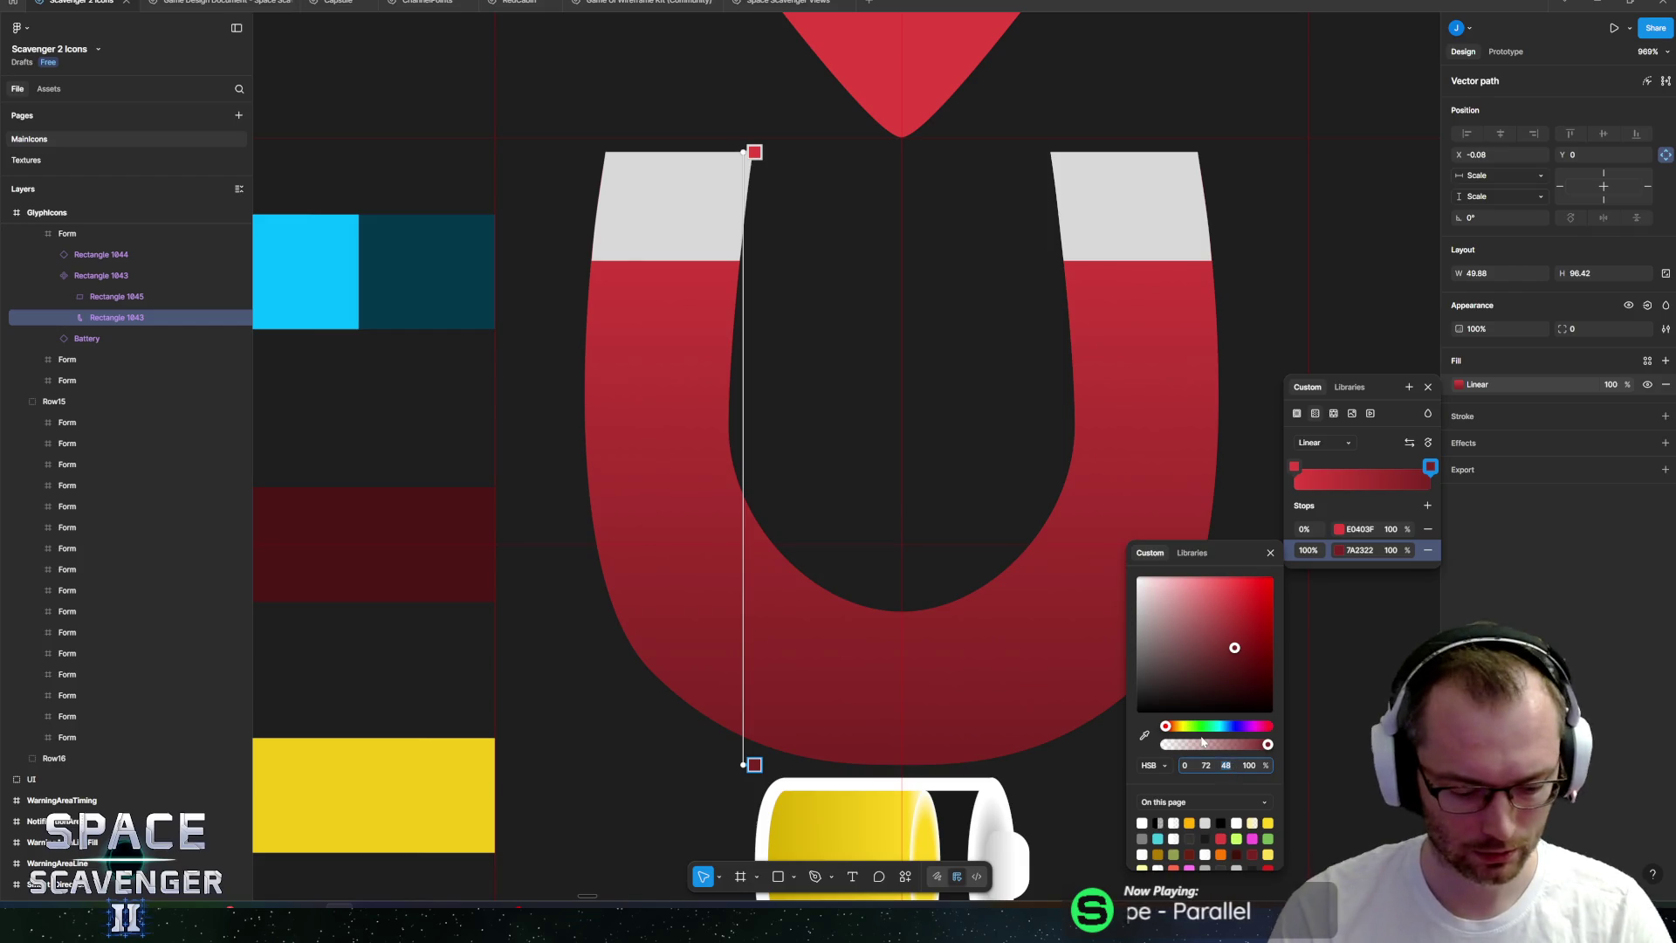
pyautogui.click(1235, 631)
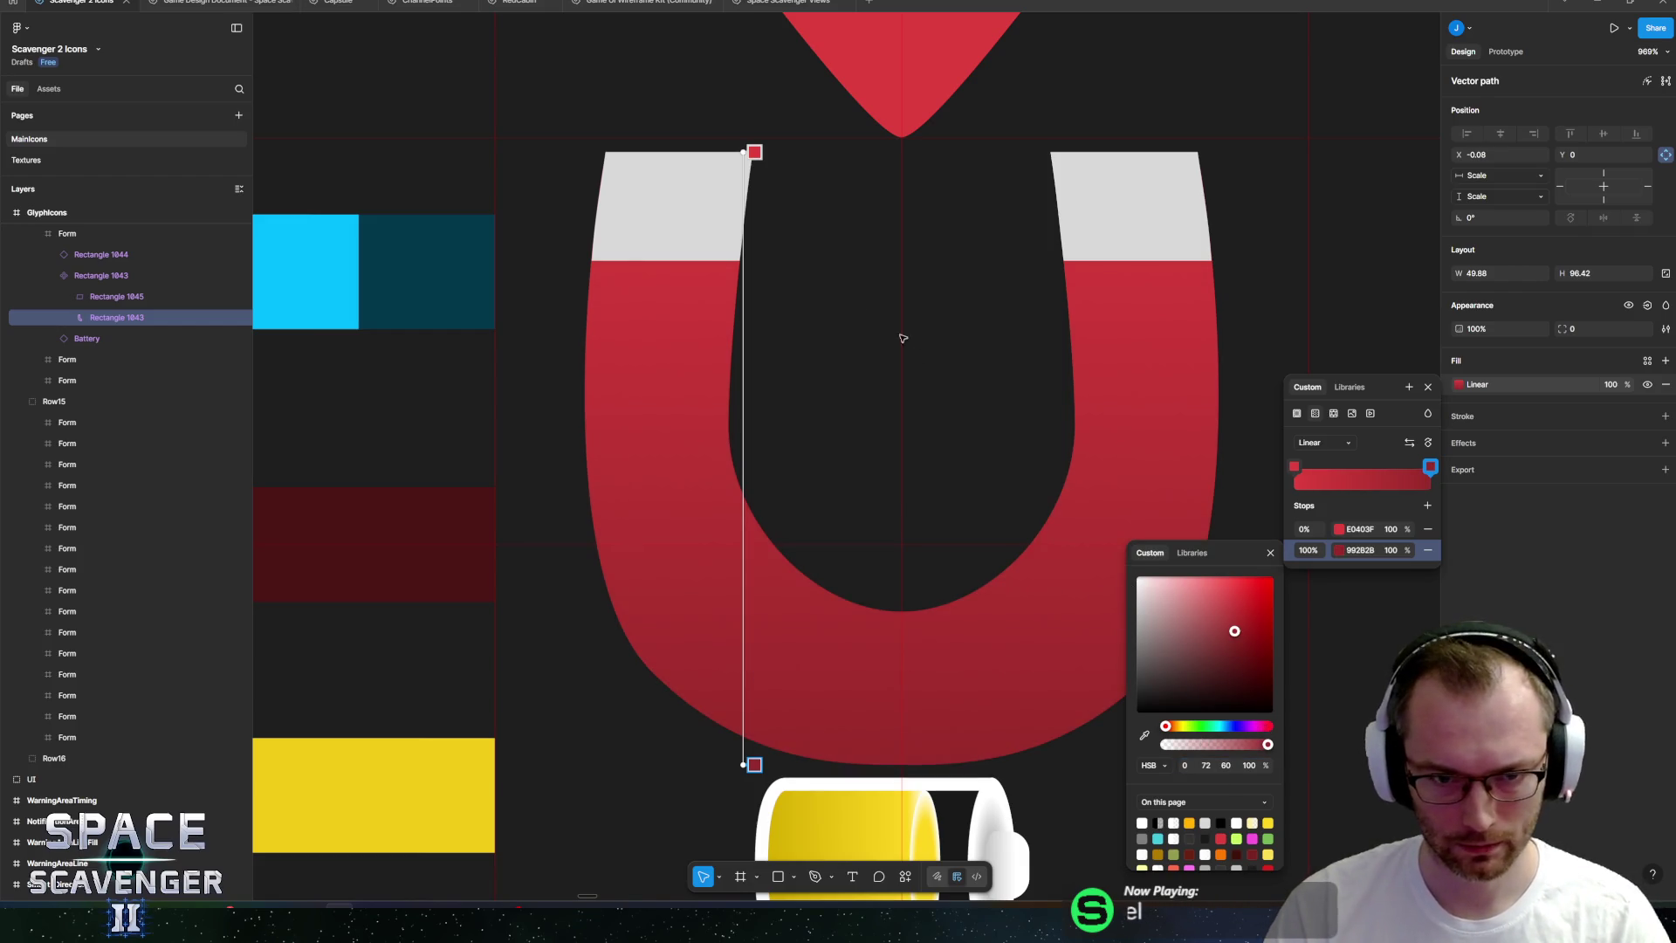
pyautogui.click(756, 150)
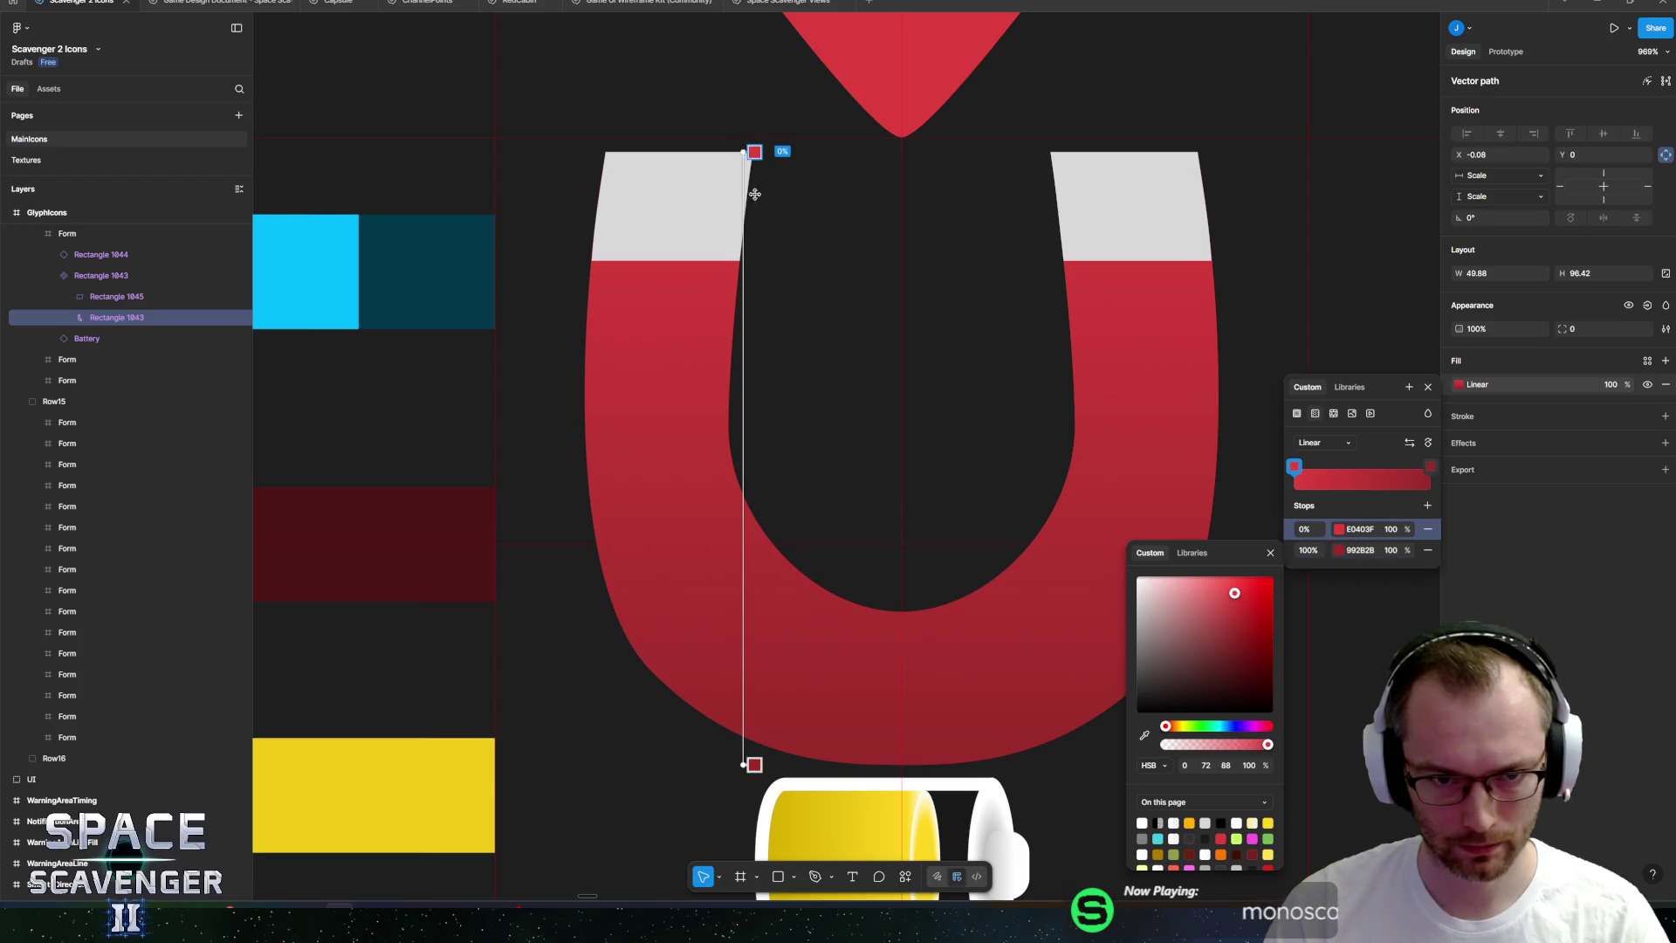
pyautogui.moveTo(757, 172); pyautogui.dragTo(769, 265)
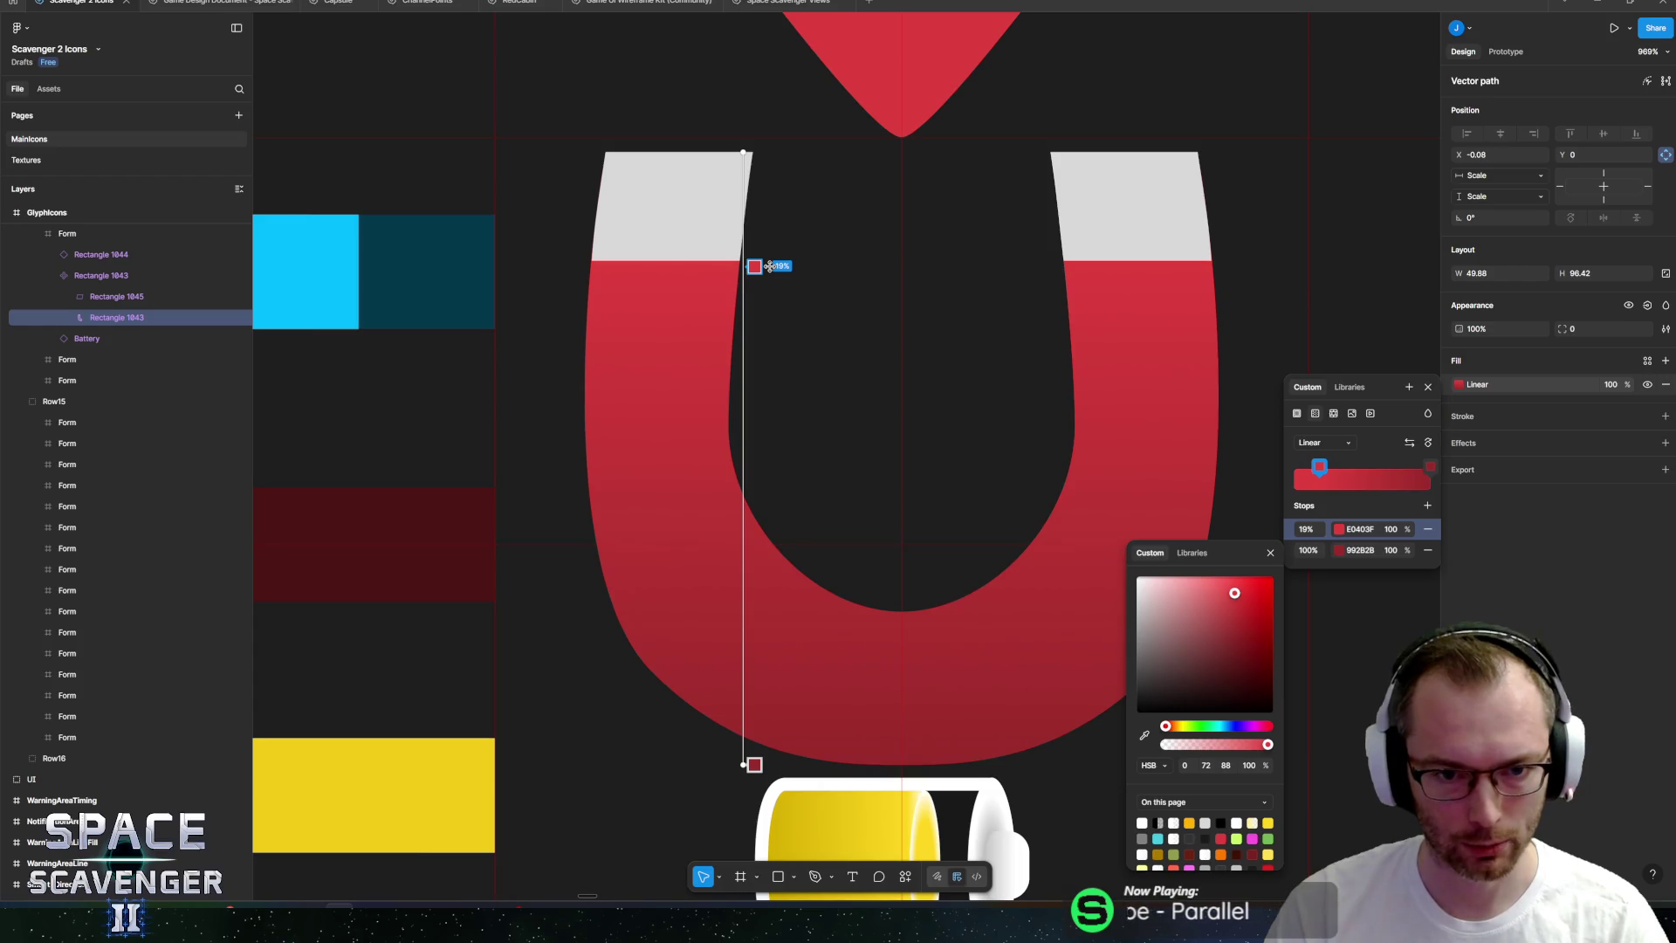
# Add a middle gradient stop at 18% and make it white.
pyautogui.click(1427, 506)
pyautogui.click(1341, 529)
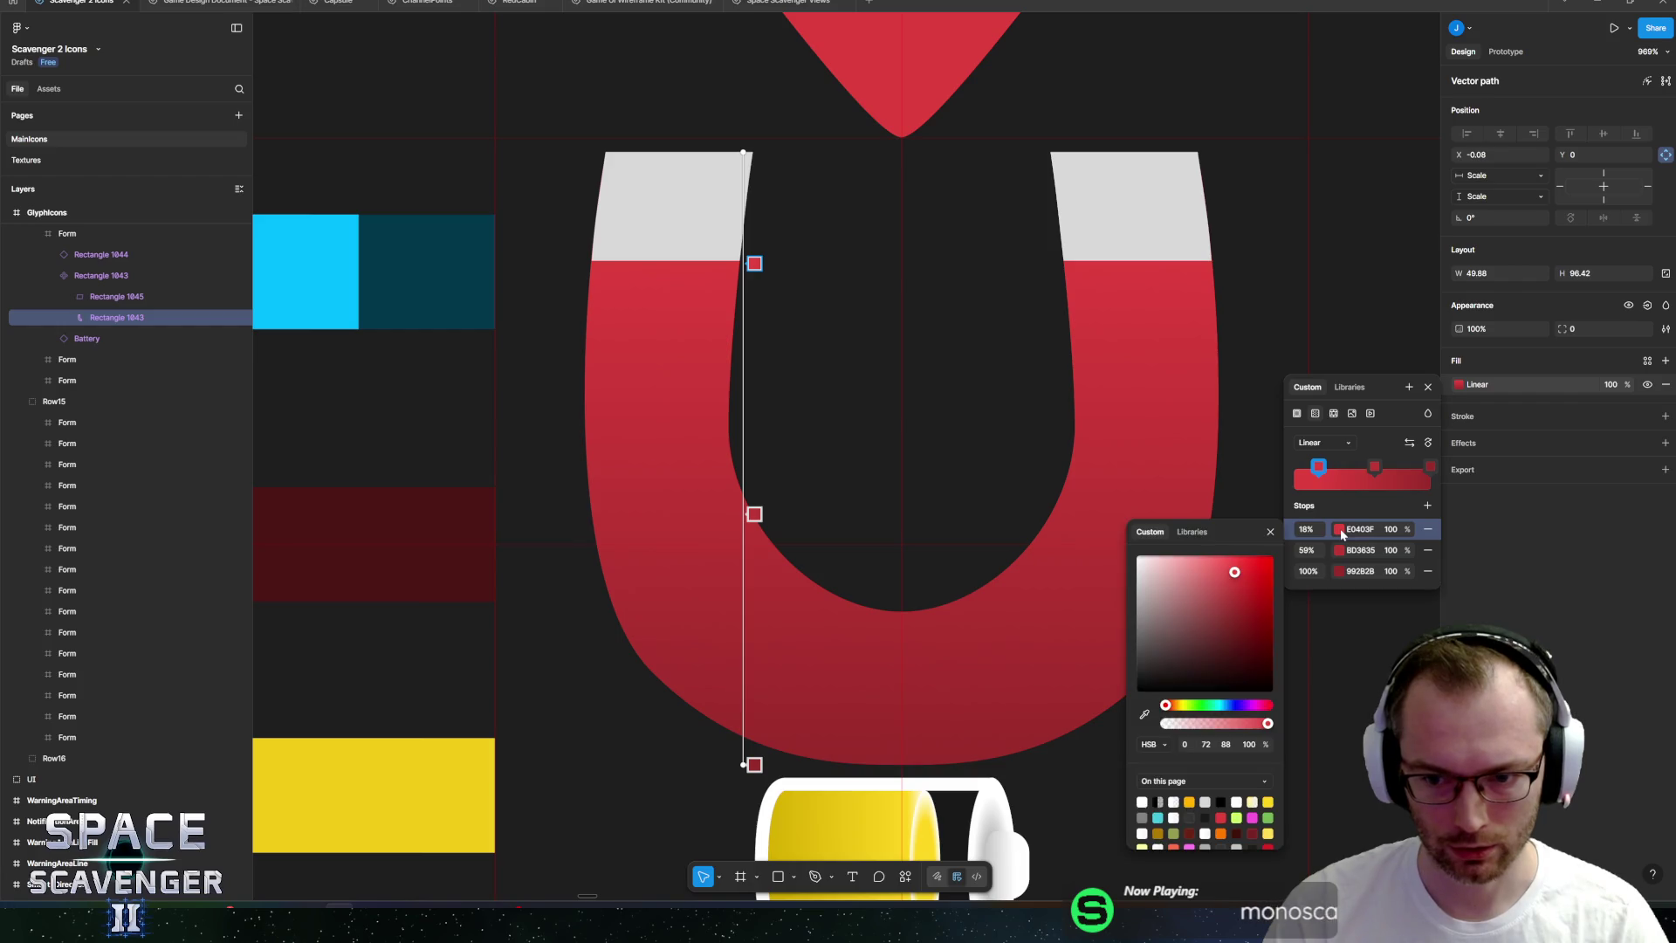
pyautogui.moveTo(1212, 585); pyautogui.dragTo(962, 462)
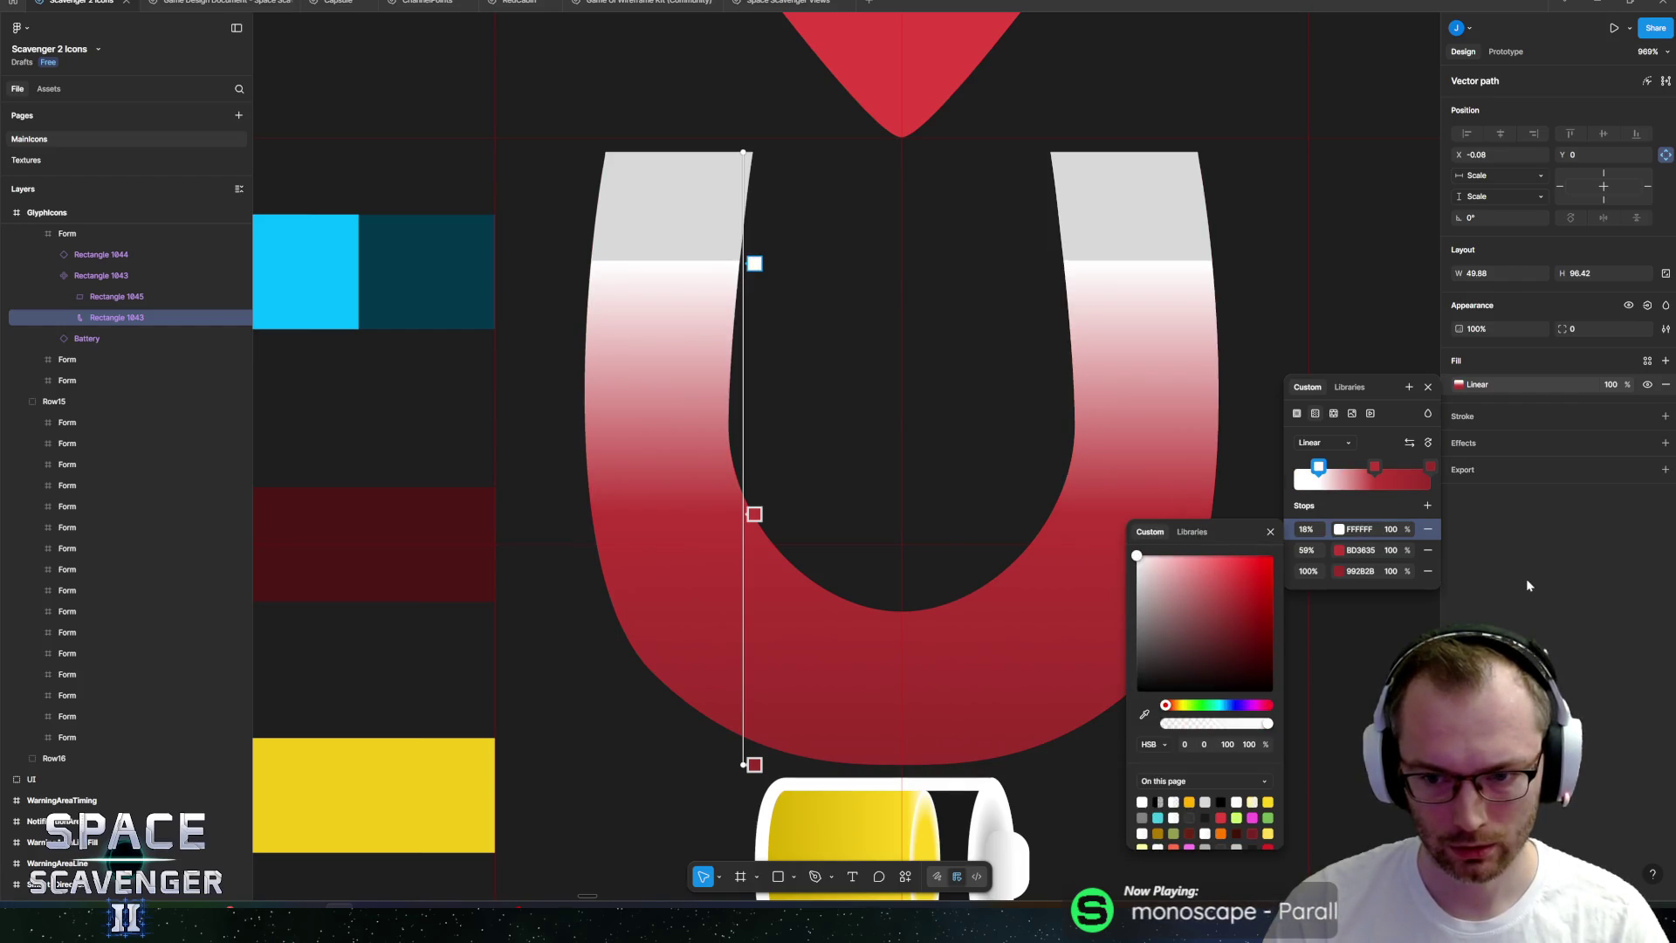
pyautogui.press('Escape')
pyautogui.press('Escape')
pyautogui.click(1460, 385)
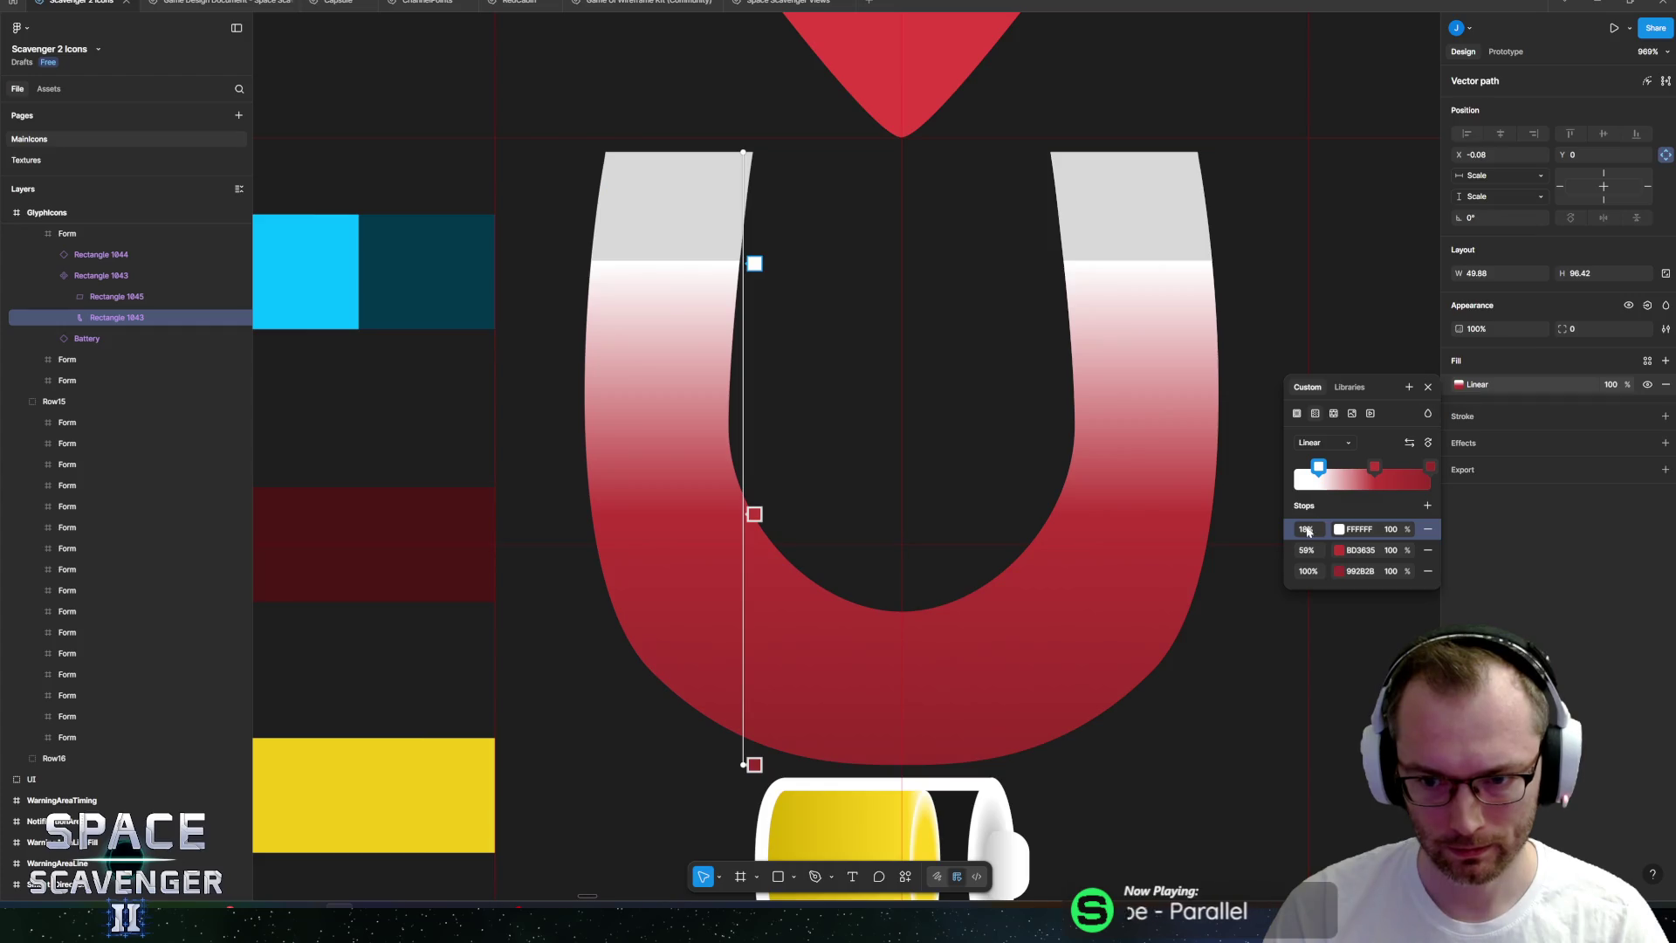
pyautogui.click(238, 297)
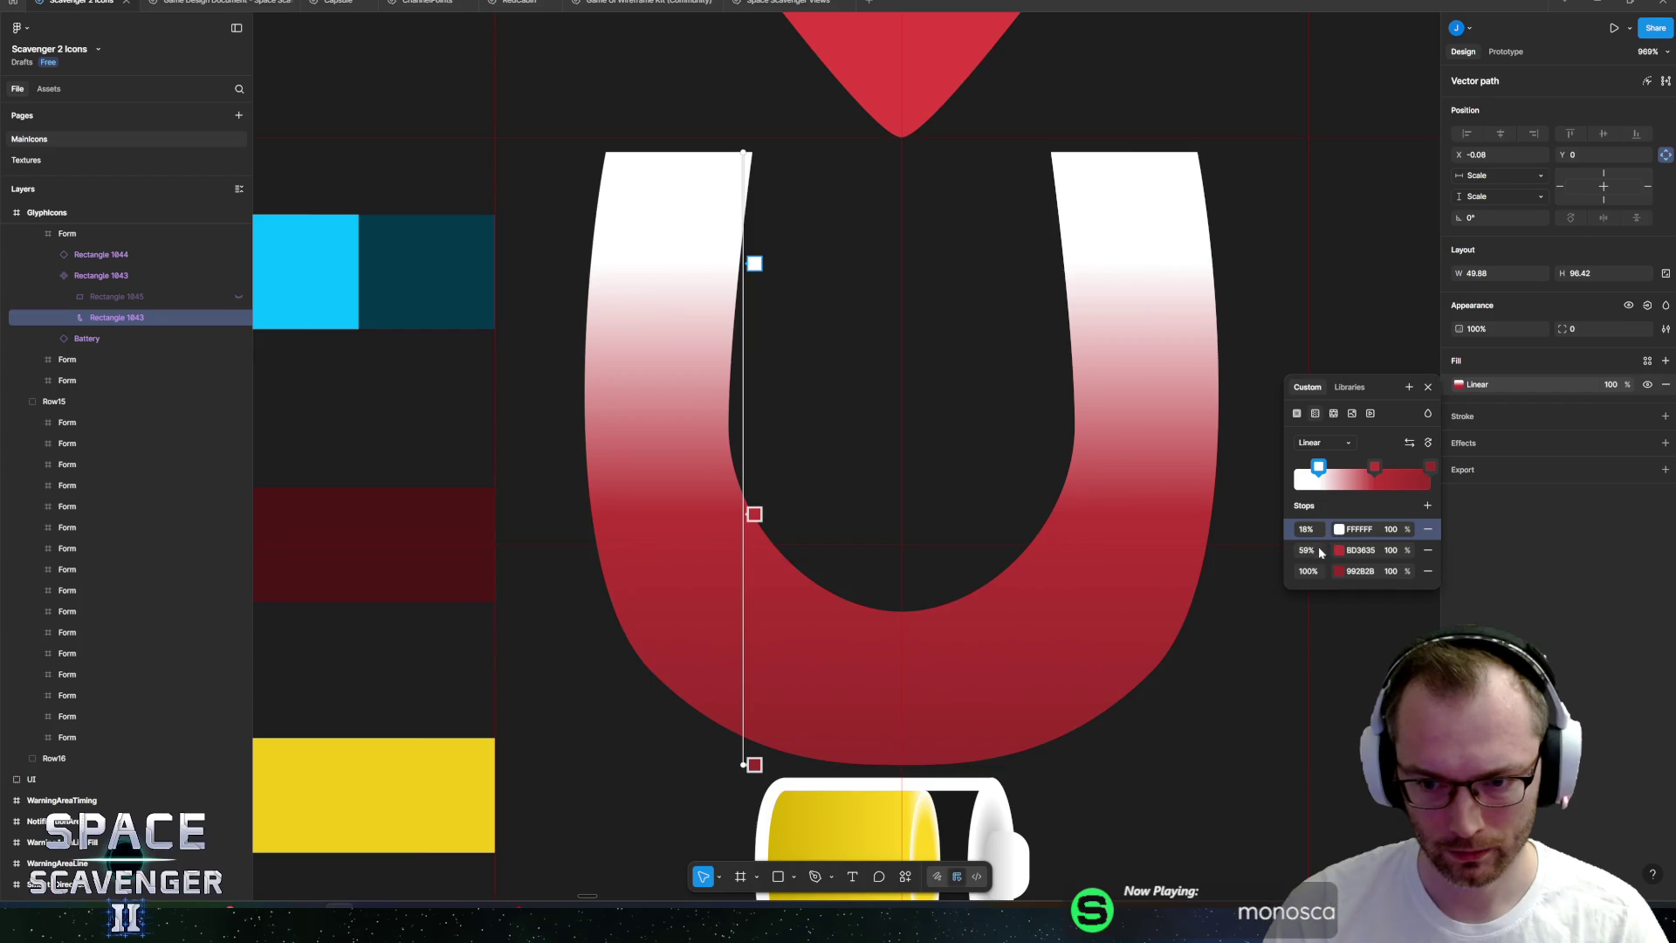
# Set the BD3635 stop and the white stop both to 19% for a hard white band.
pyautogui.moveTo(1375, 466); pyautogui.dragTo(1296, 466)
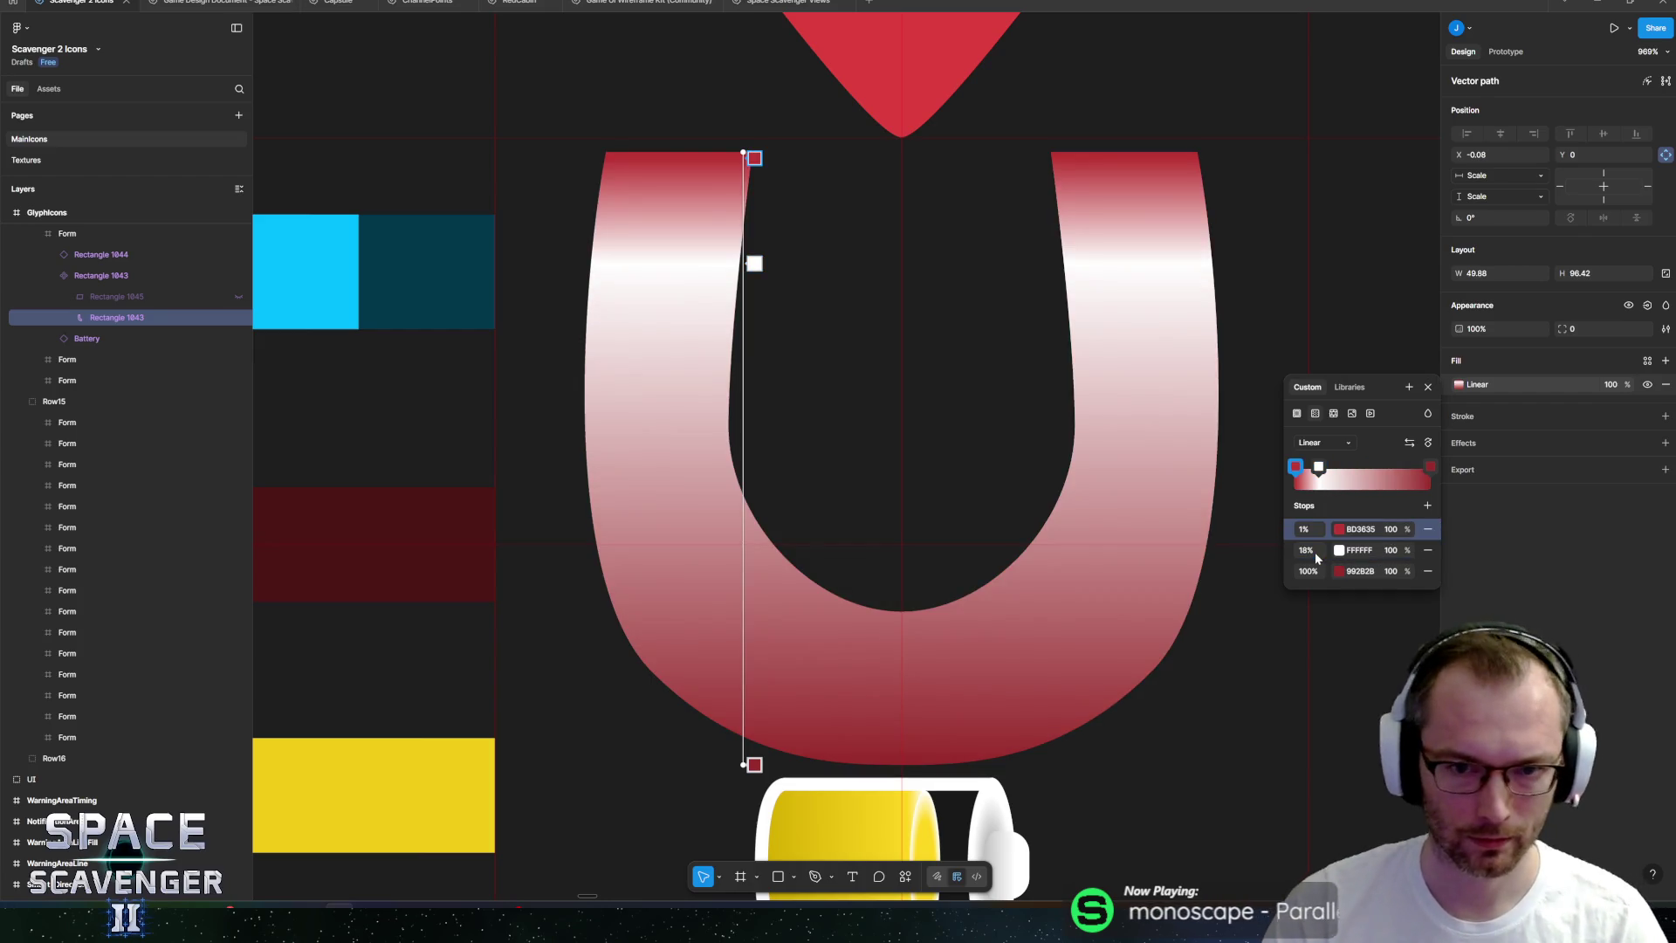
pyautogui.click(1319, 530)
pyautogui.write('19')
pyautogui.press('Return')
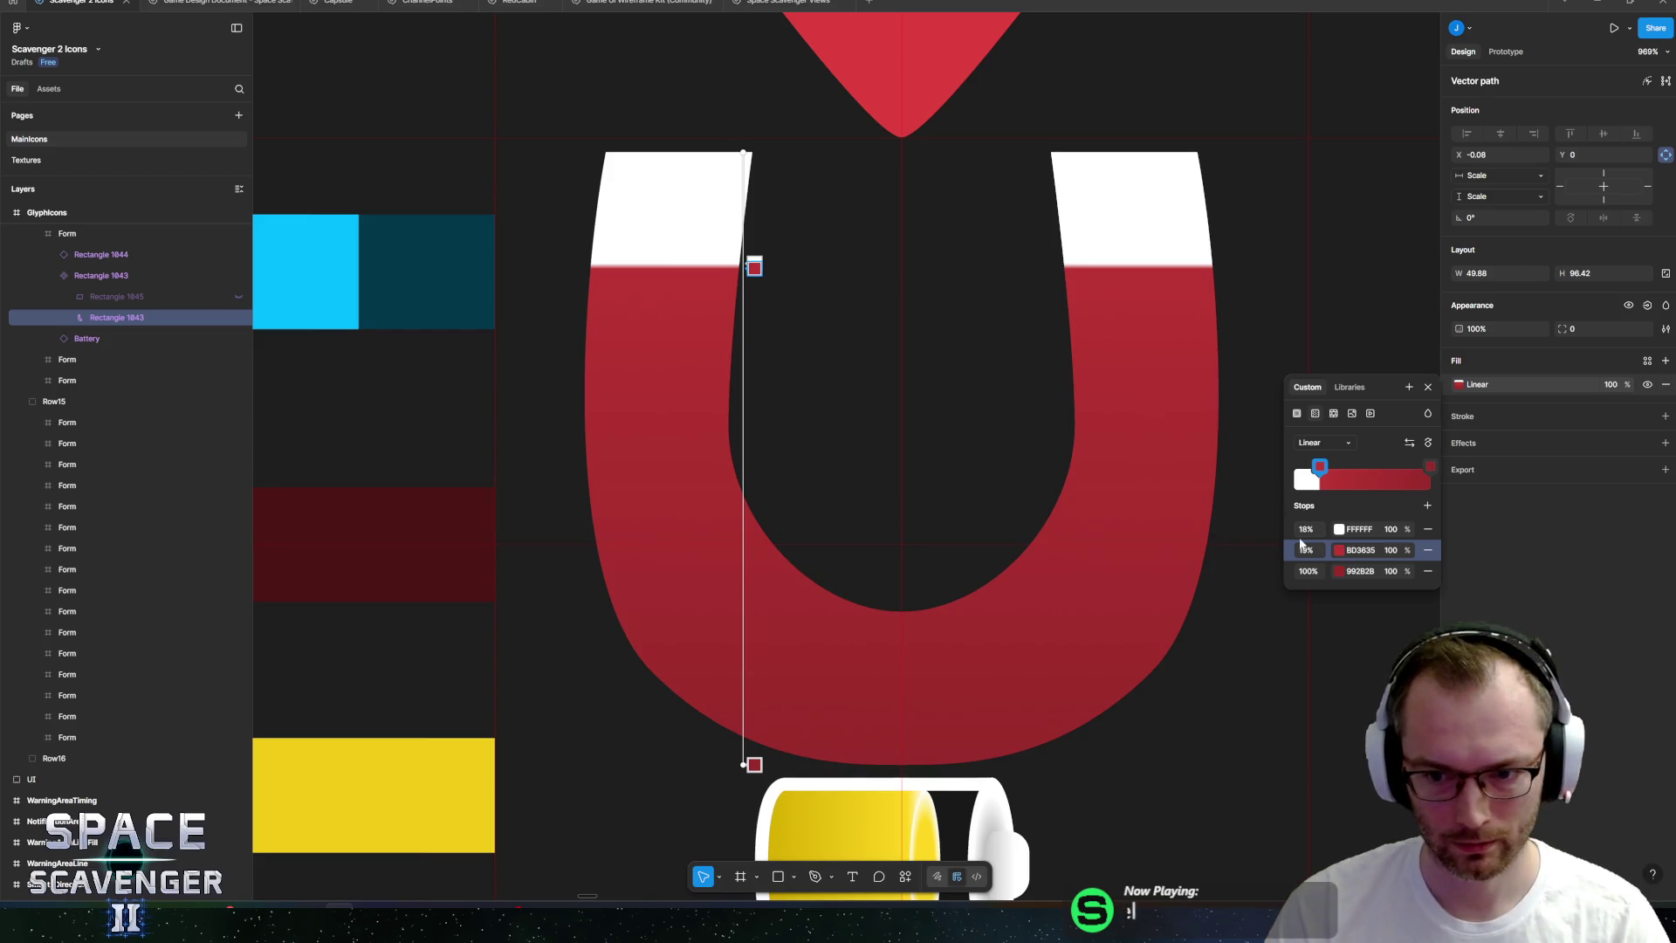
pyautogui.click(1313, 529)
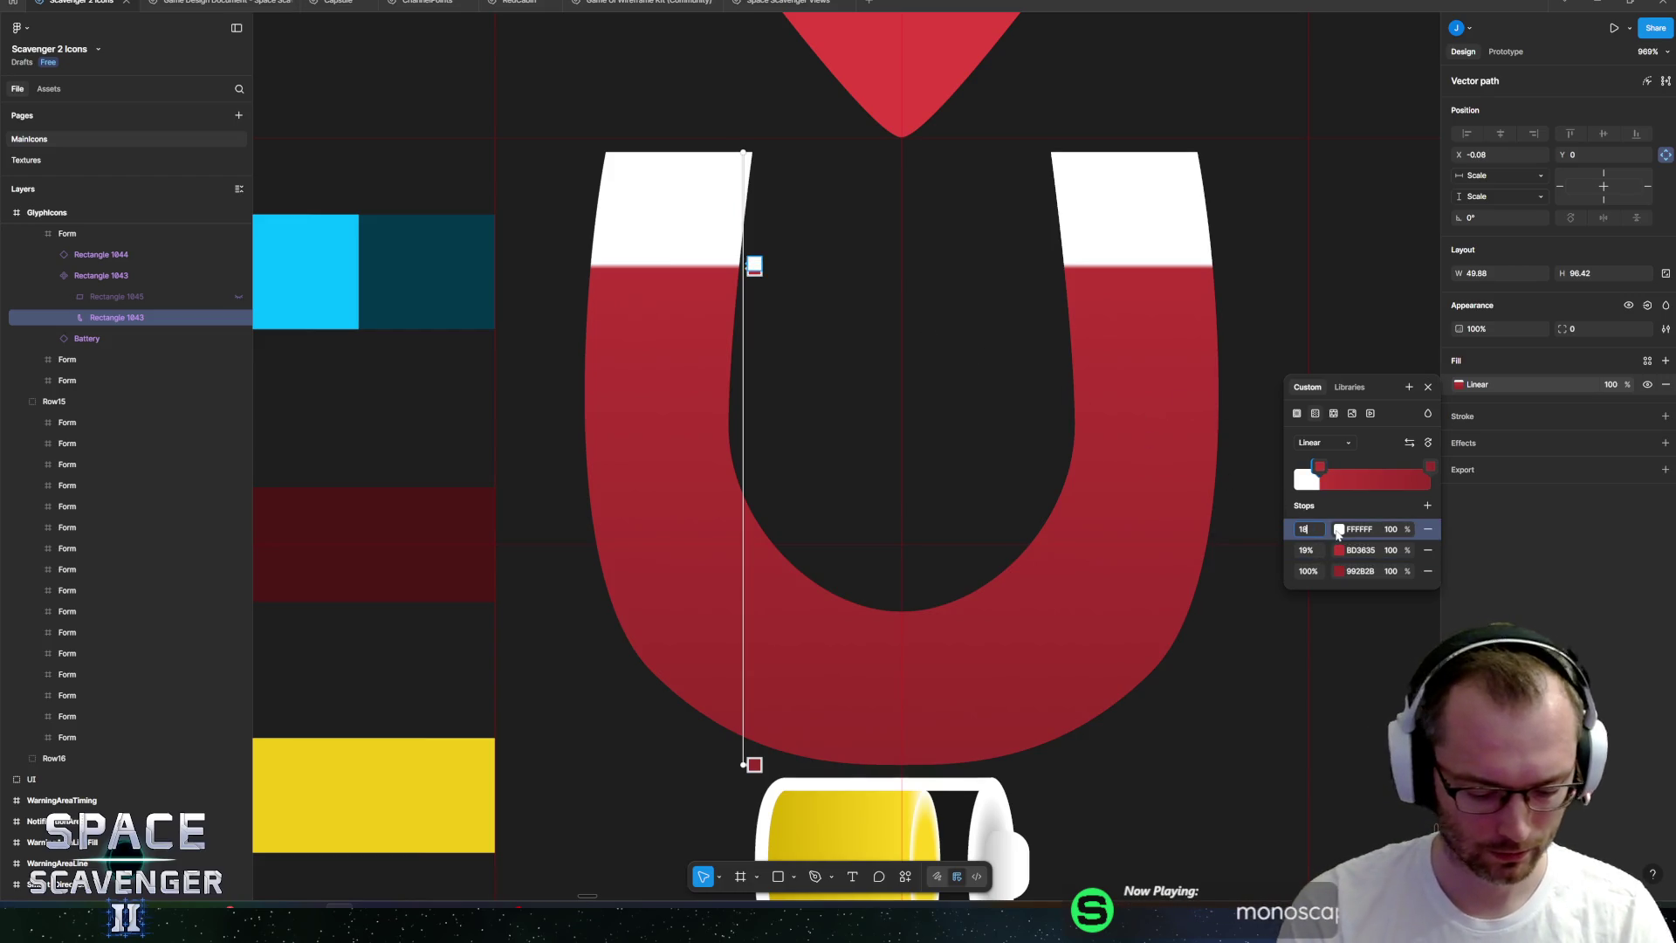
pyautogui.write('19')
pyautogui.press('Return')
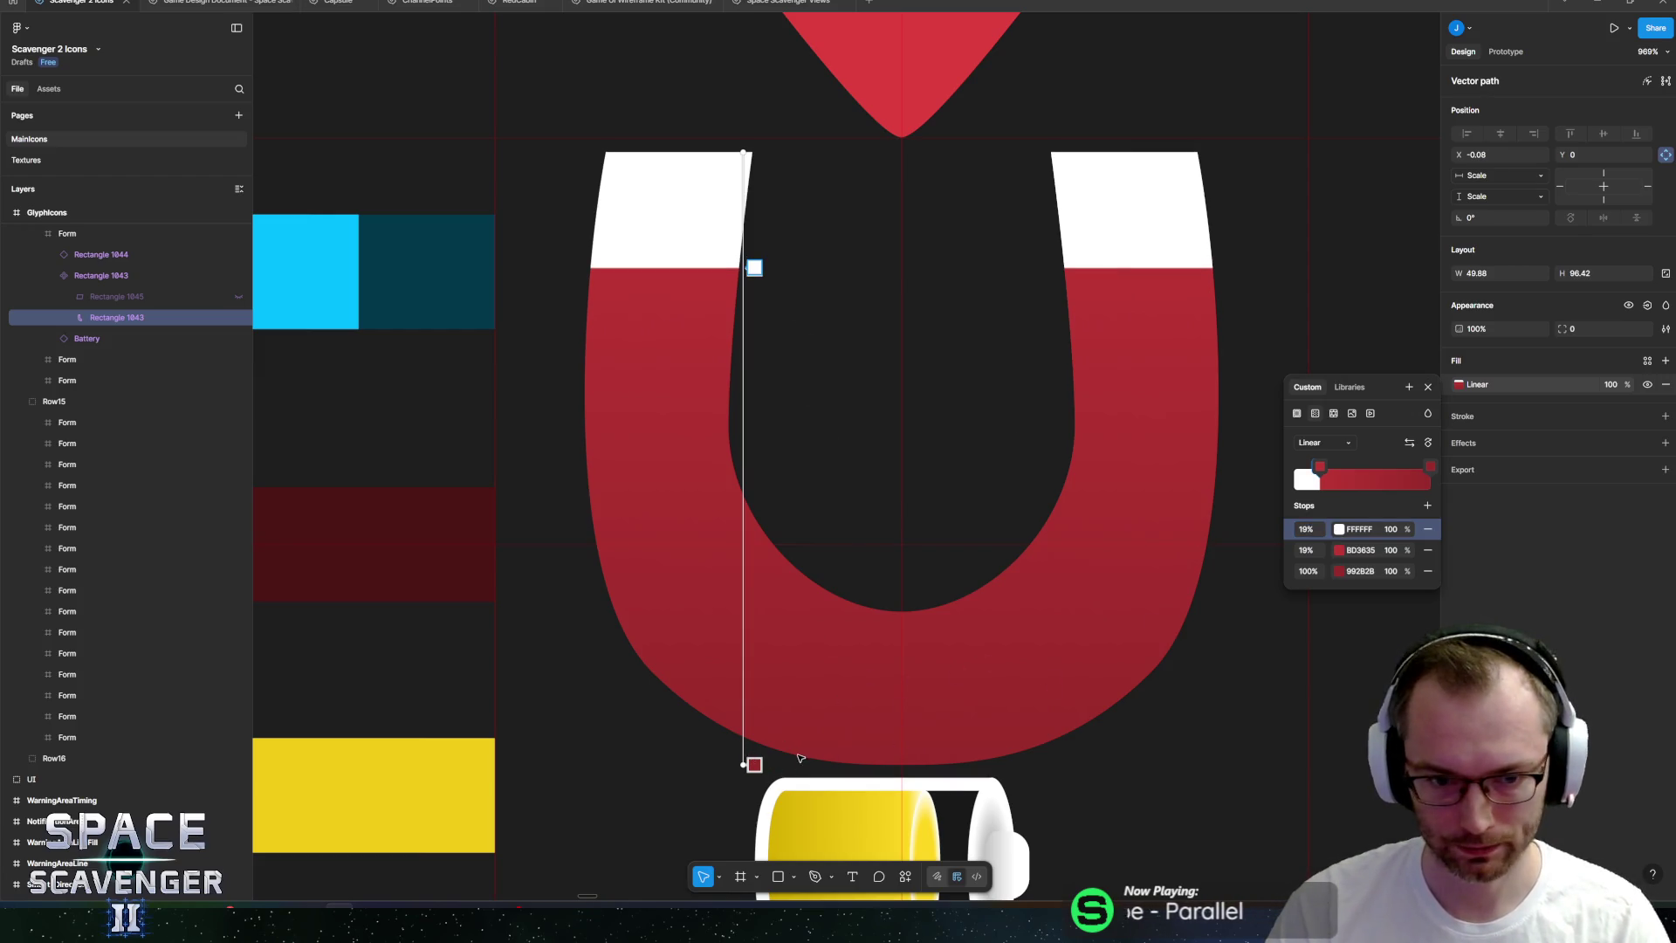
pyautogui.click(1561, 620)
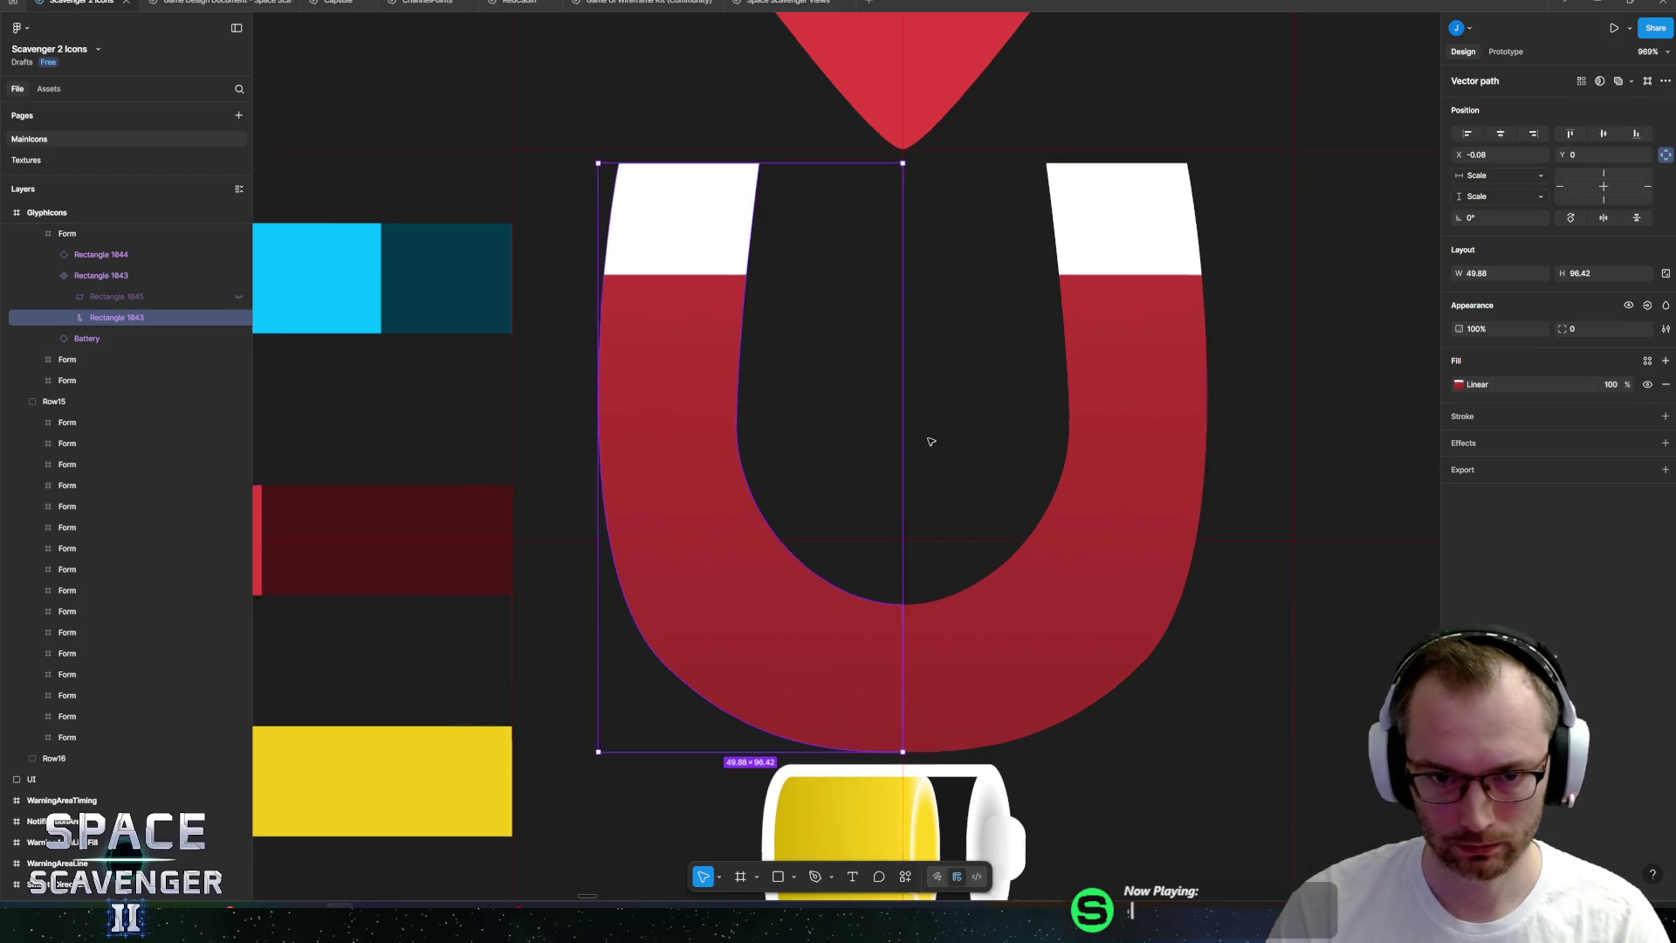
pyautogui.scroll(-10, 916, 441)
pyautogui.click(867, 747)
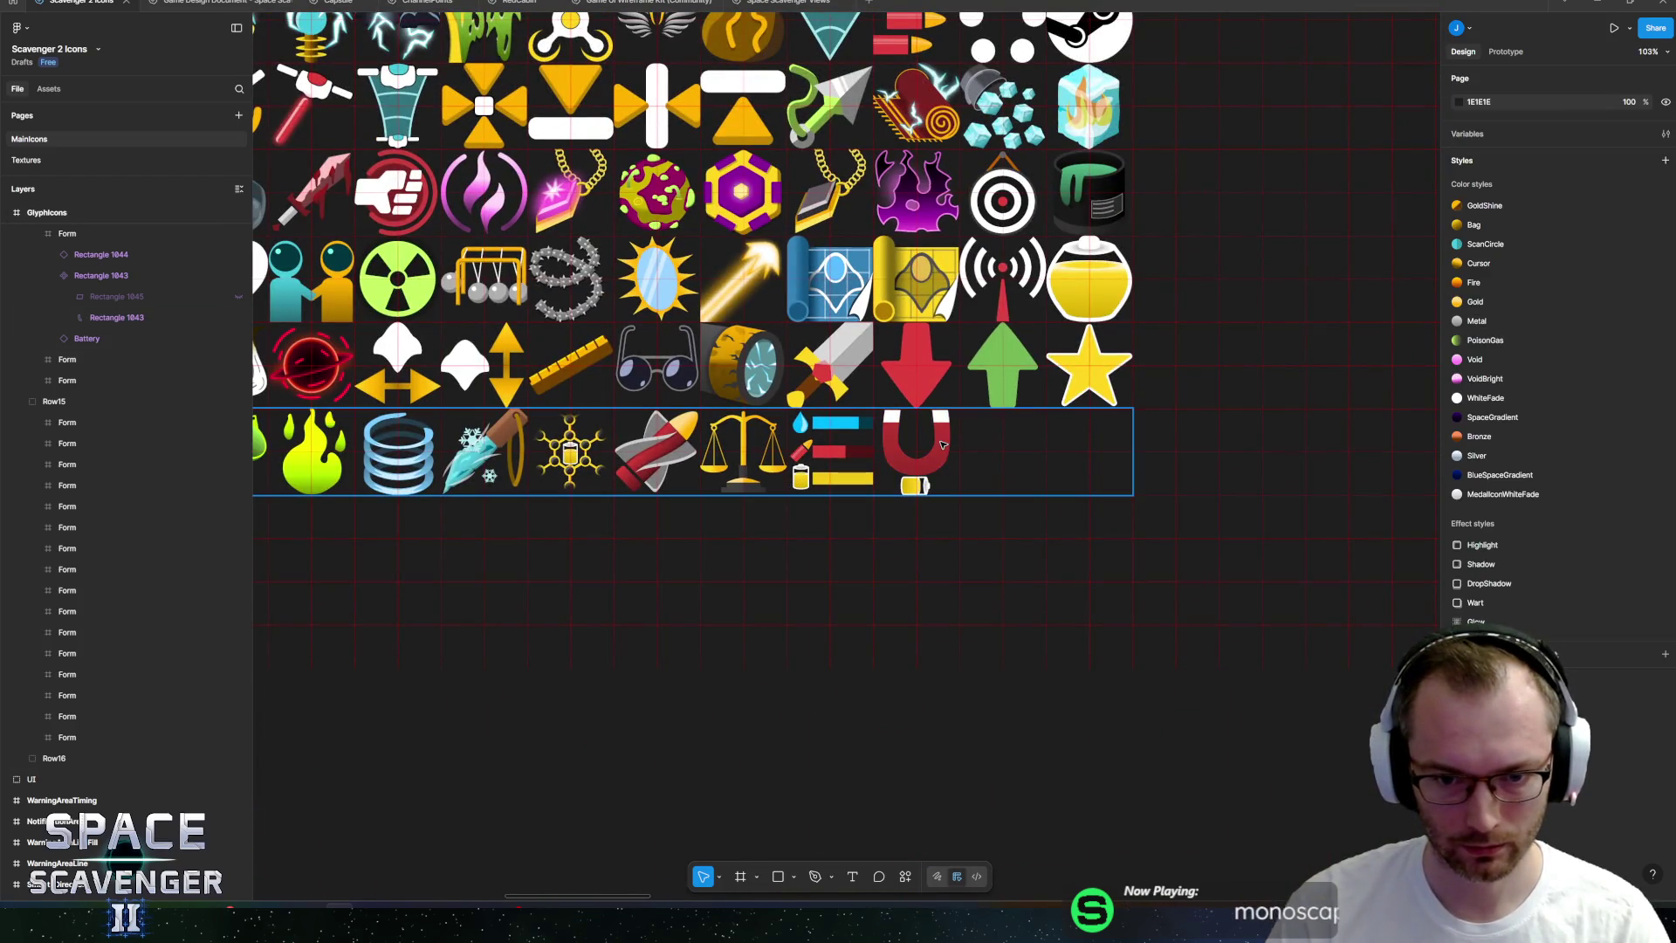
# Draw a rough curved cord path with the Pen tool from the battery's tip up into the magnet.
pyautogui.scroll(10, 941, 422)
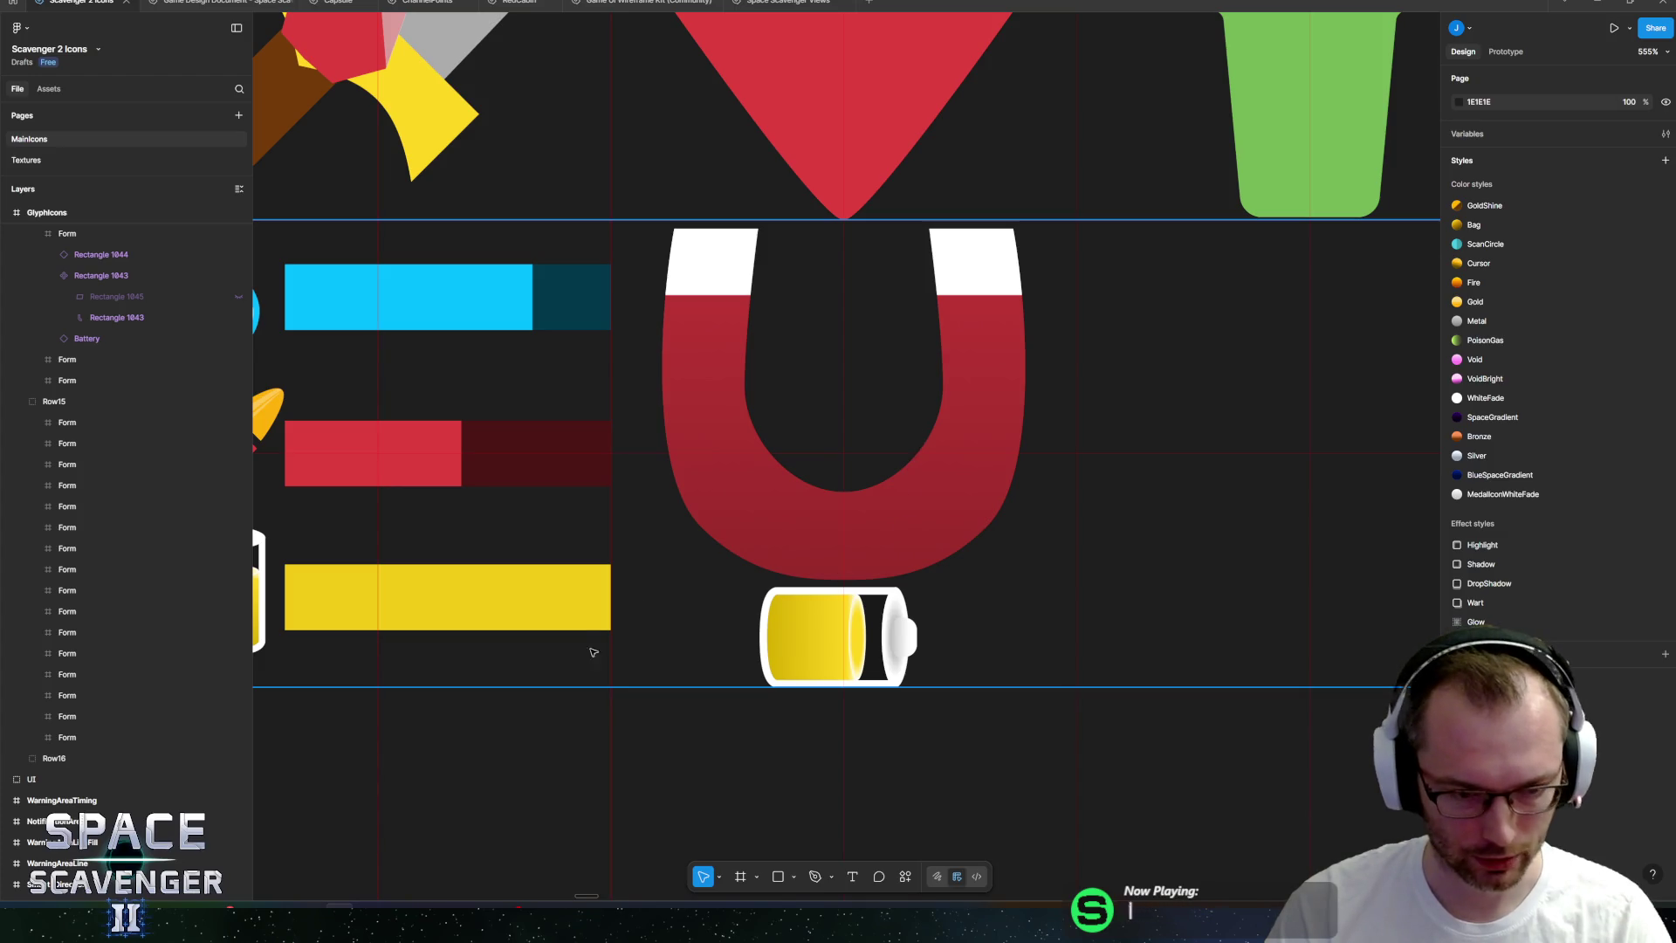
pyautogui.click(816, 878)
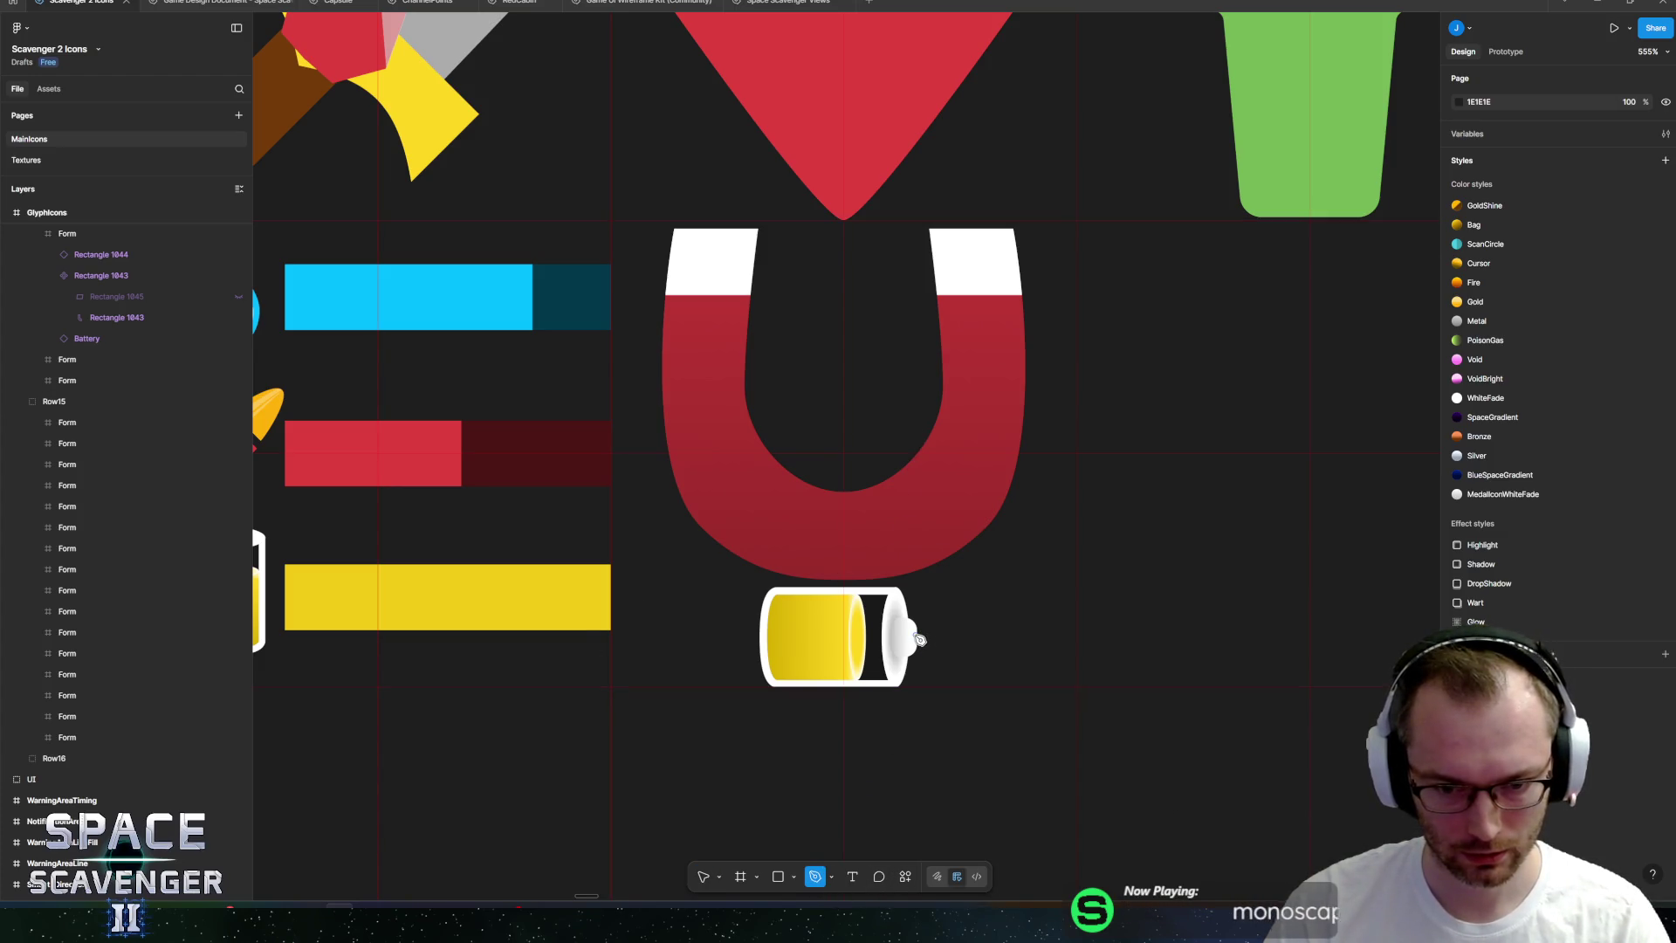
pyautogui.click(916, 640)
pyautogui.click(995, 486)
pyautogui.press('Escape')
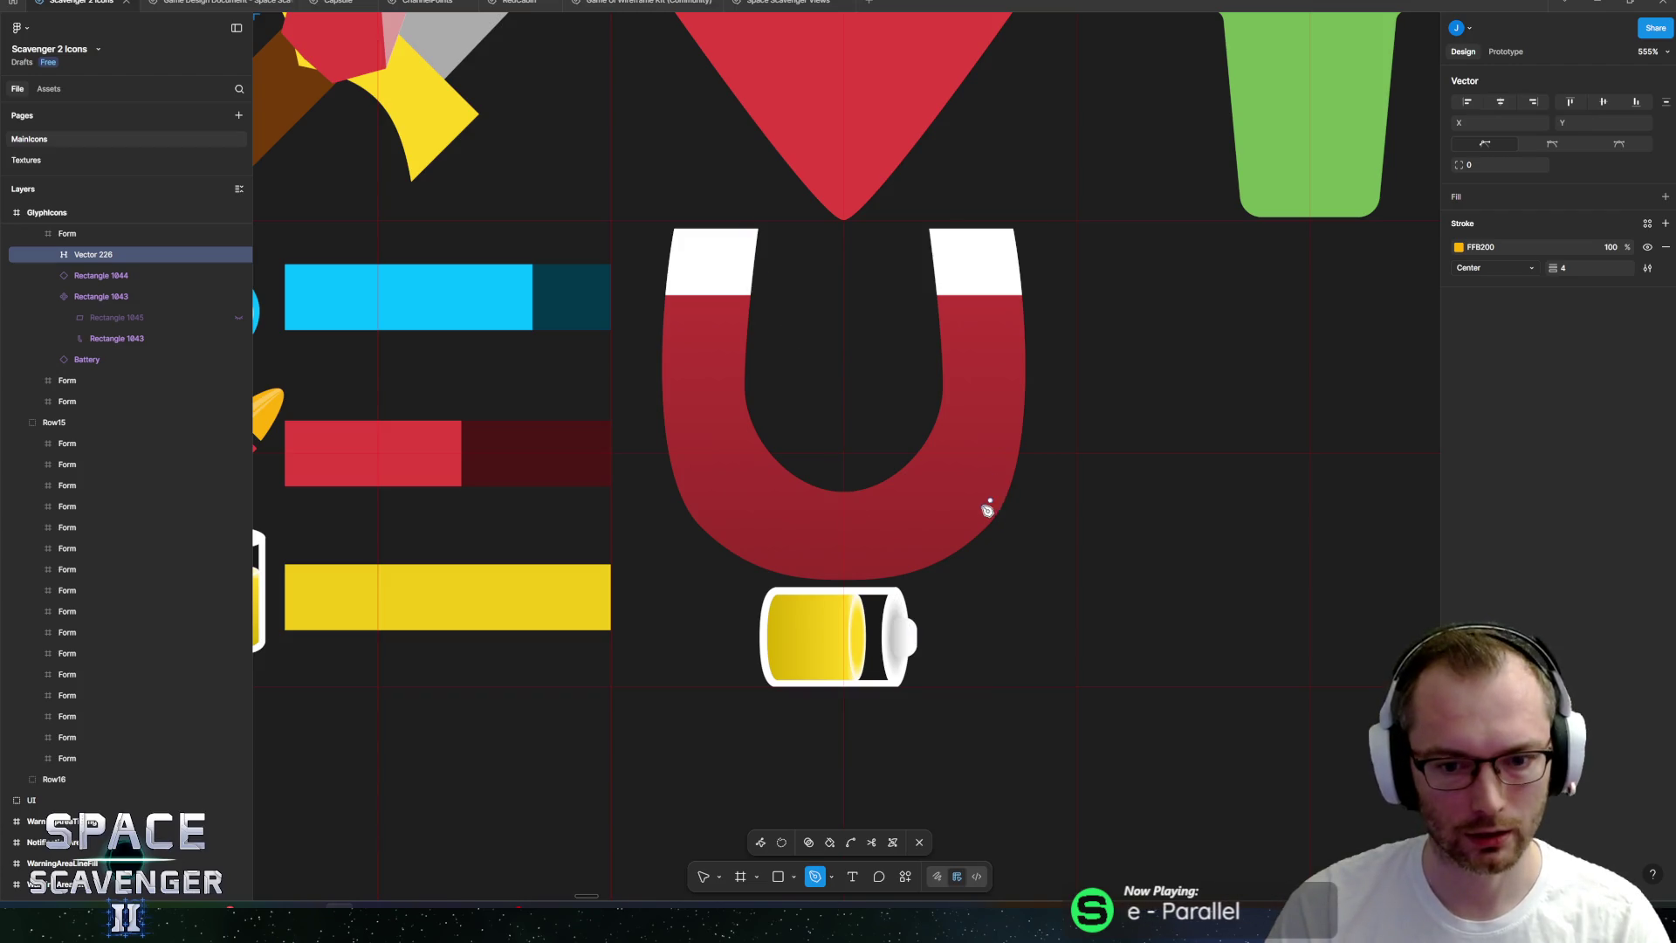
pyautogui.moveTo(1014, 537)
pyautogui.mouseDown()
pyautogui.moveTo(981, 457)
pyautogui.moveTo(955, 448)
pyautogui.mouseUp()
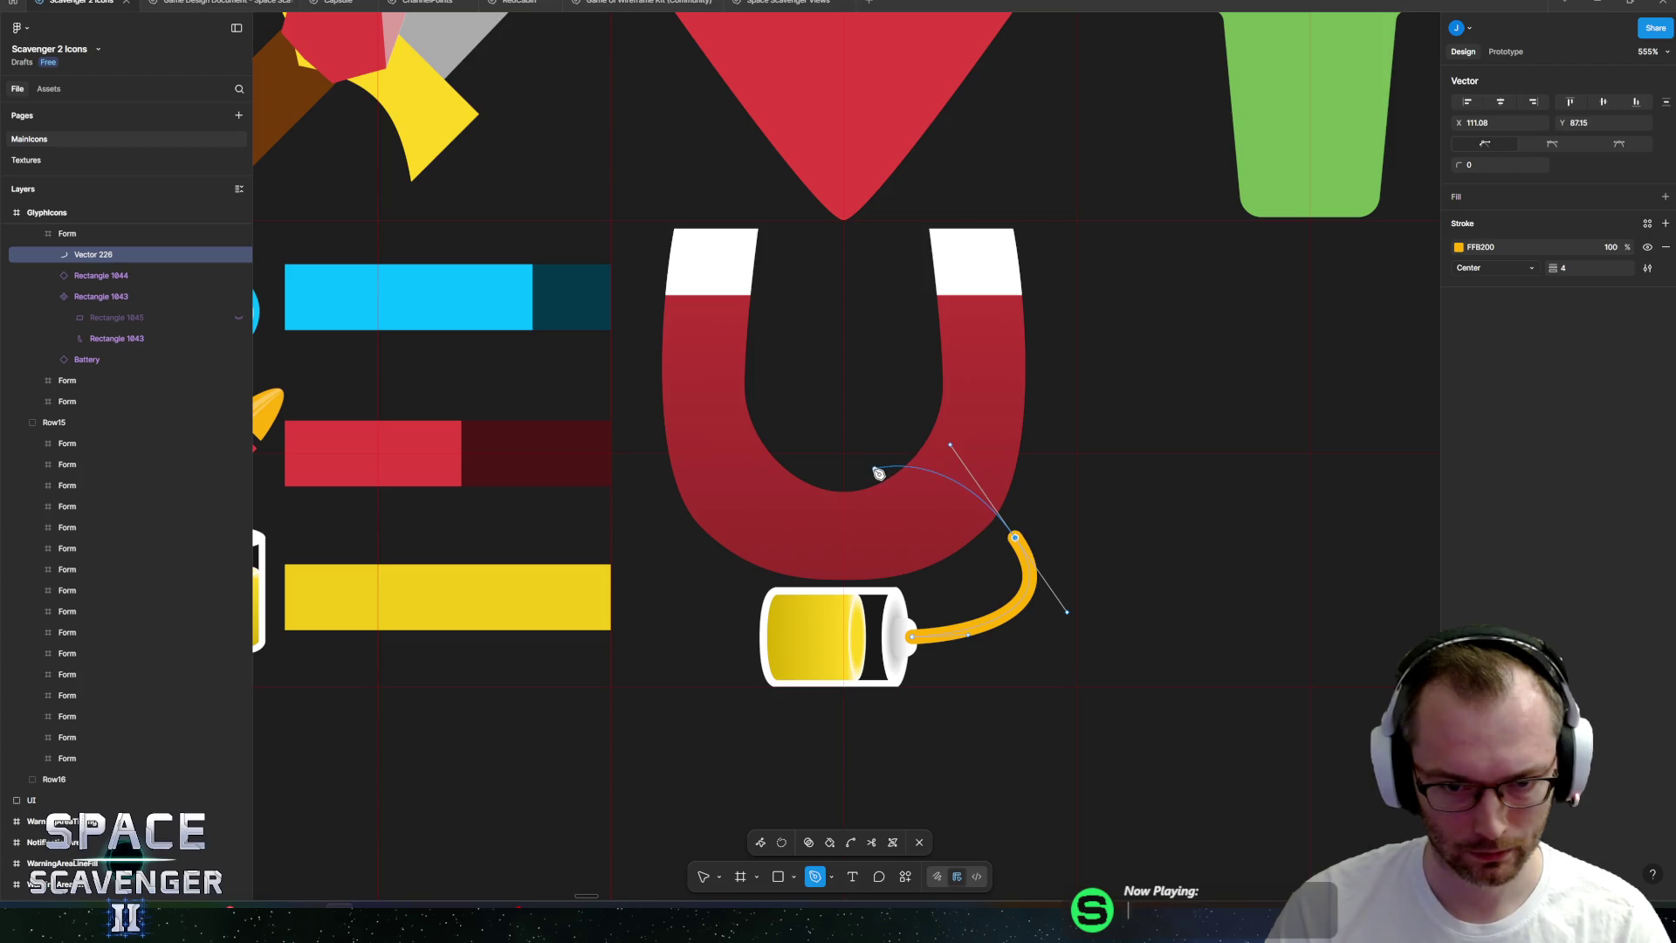
pyautogui.moveTo(843, 463); pyautogui.dragTo(833, 490)
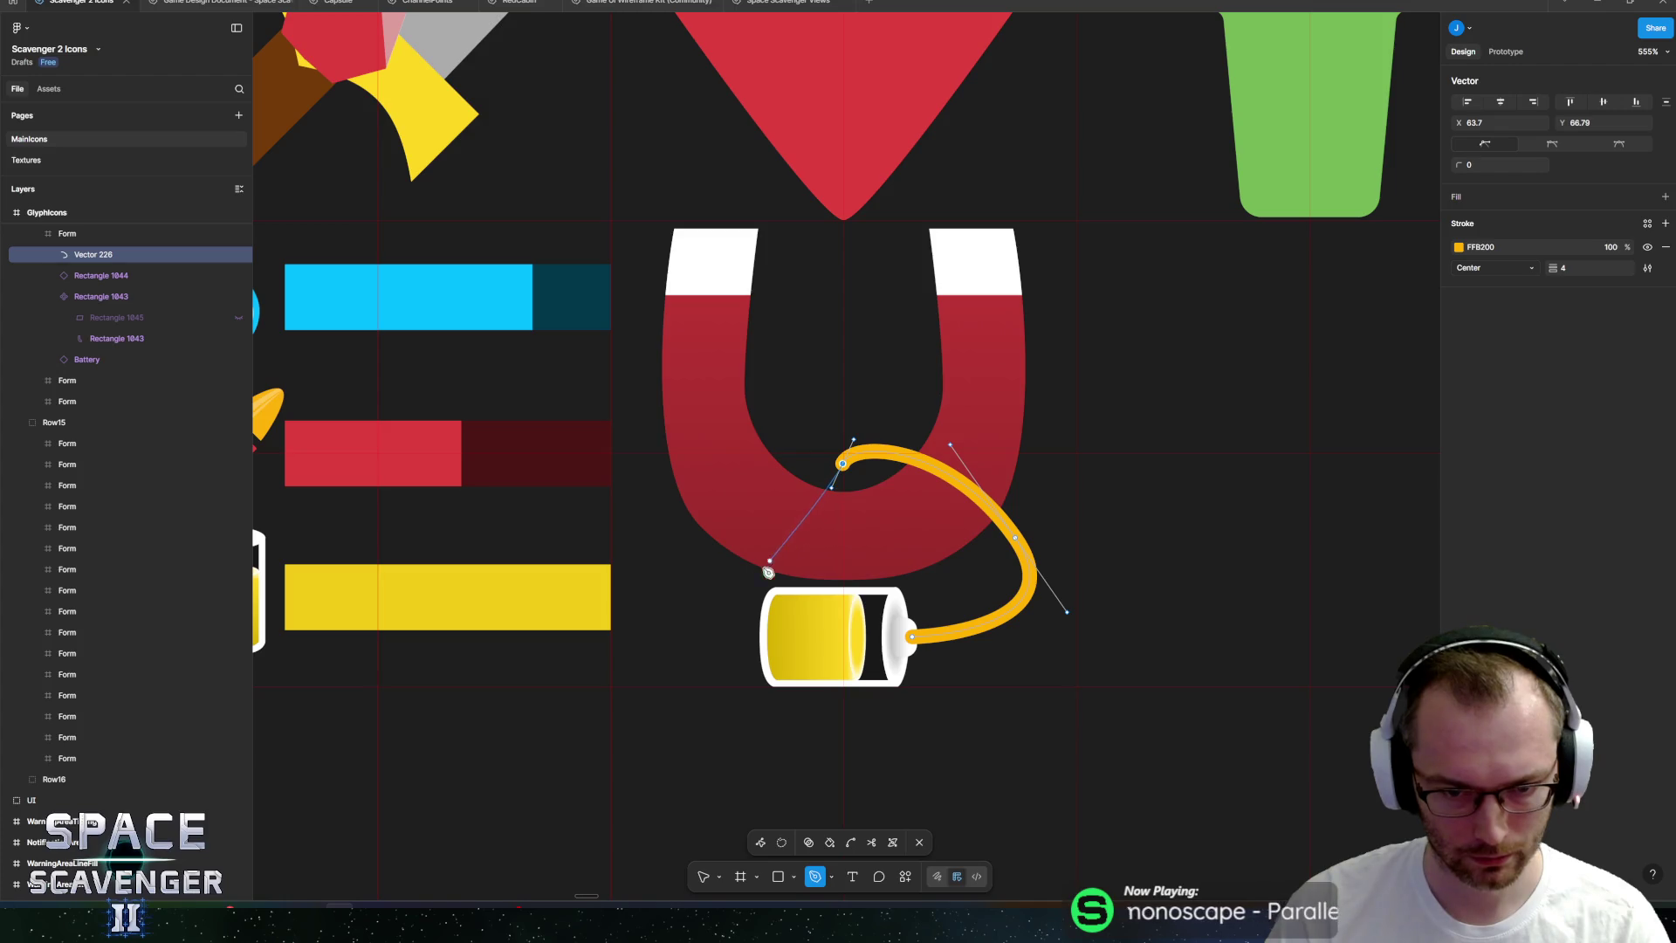
pyautogui.moveTo(717, 640); pyautogui.dragTo(827, 653)
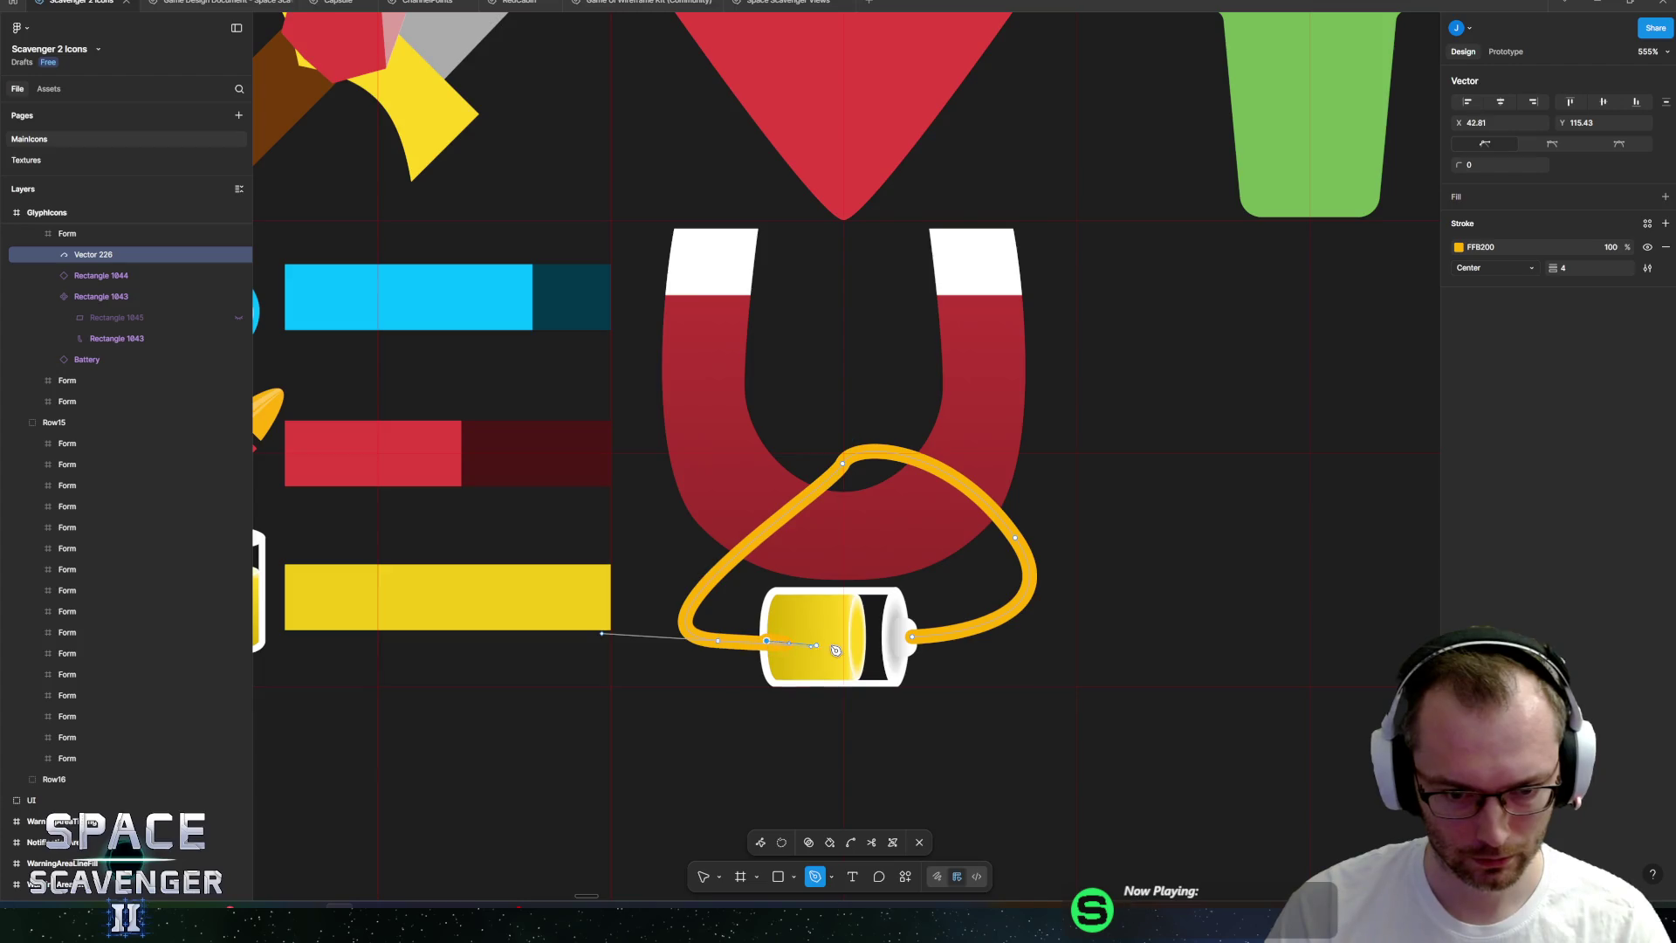
pyautogui.press('Escape')
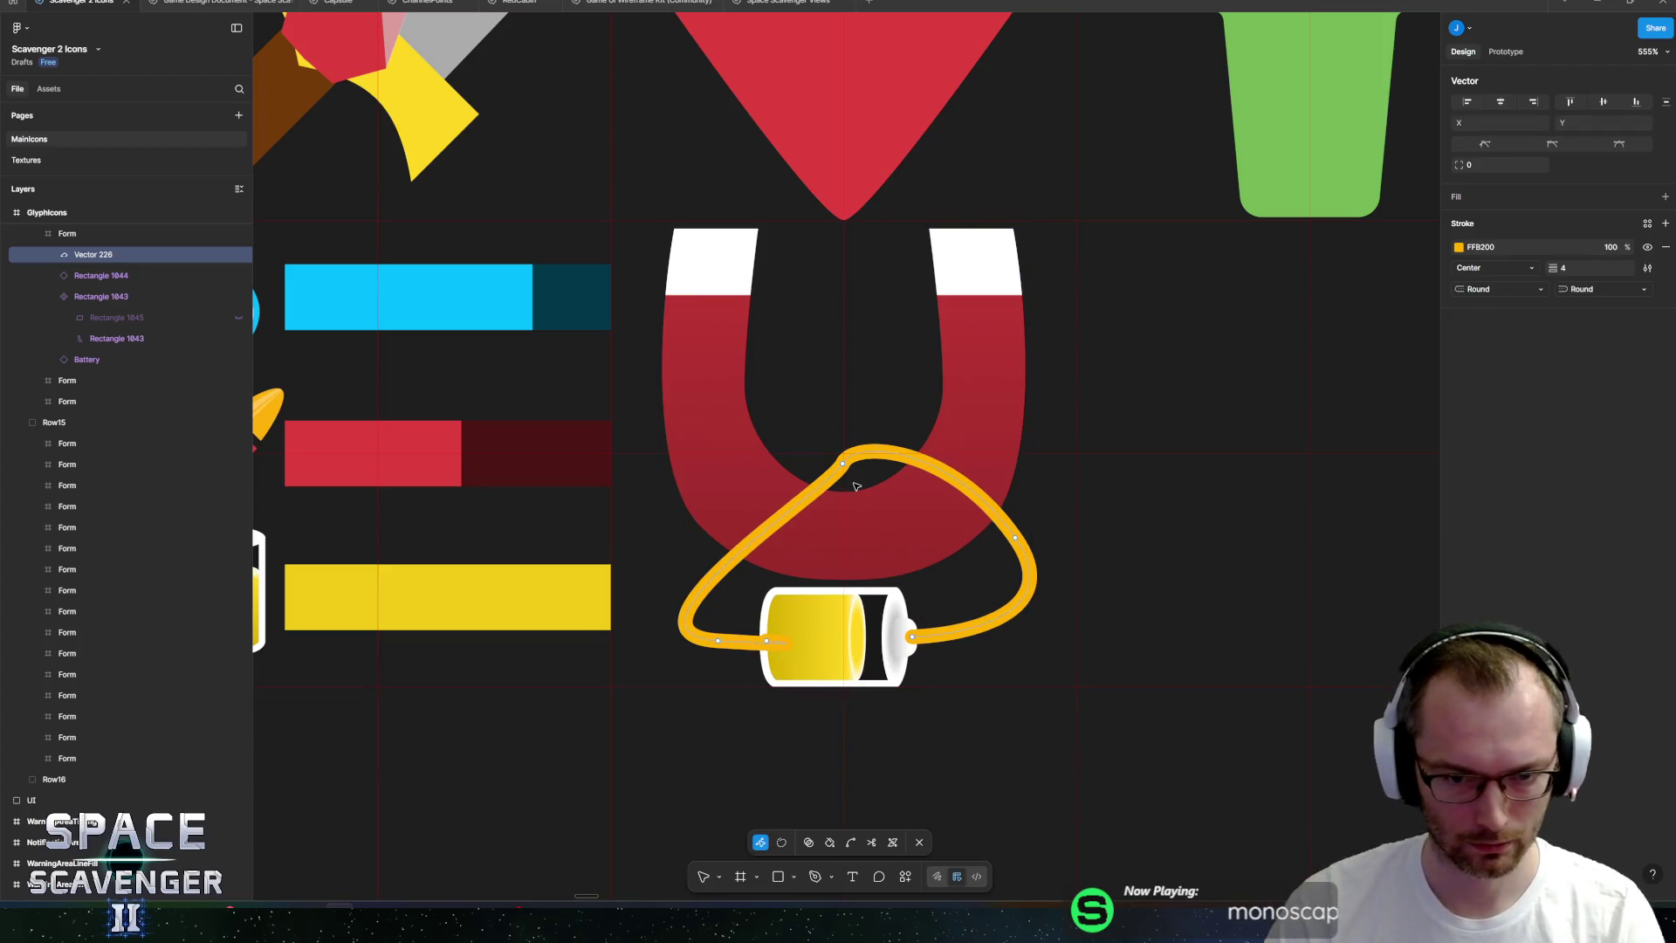
pyautogui.press('Escape')
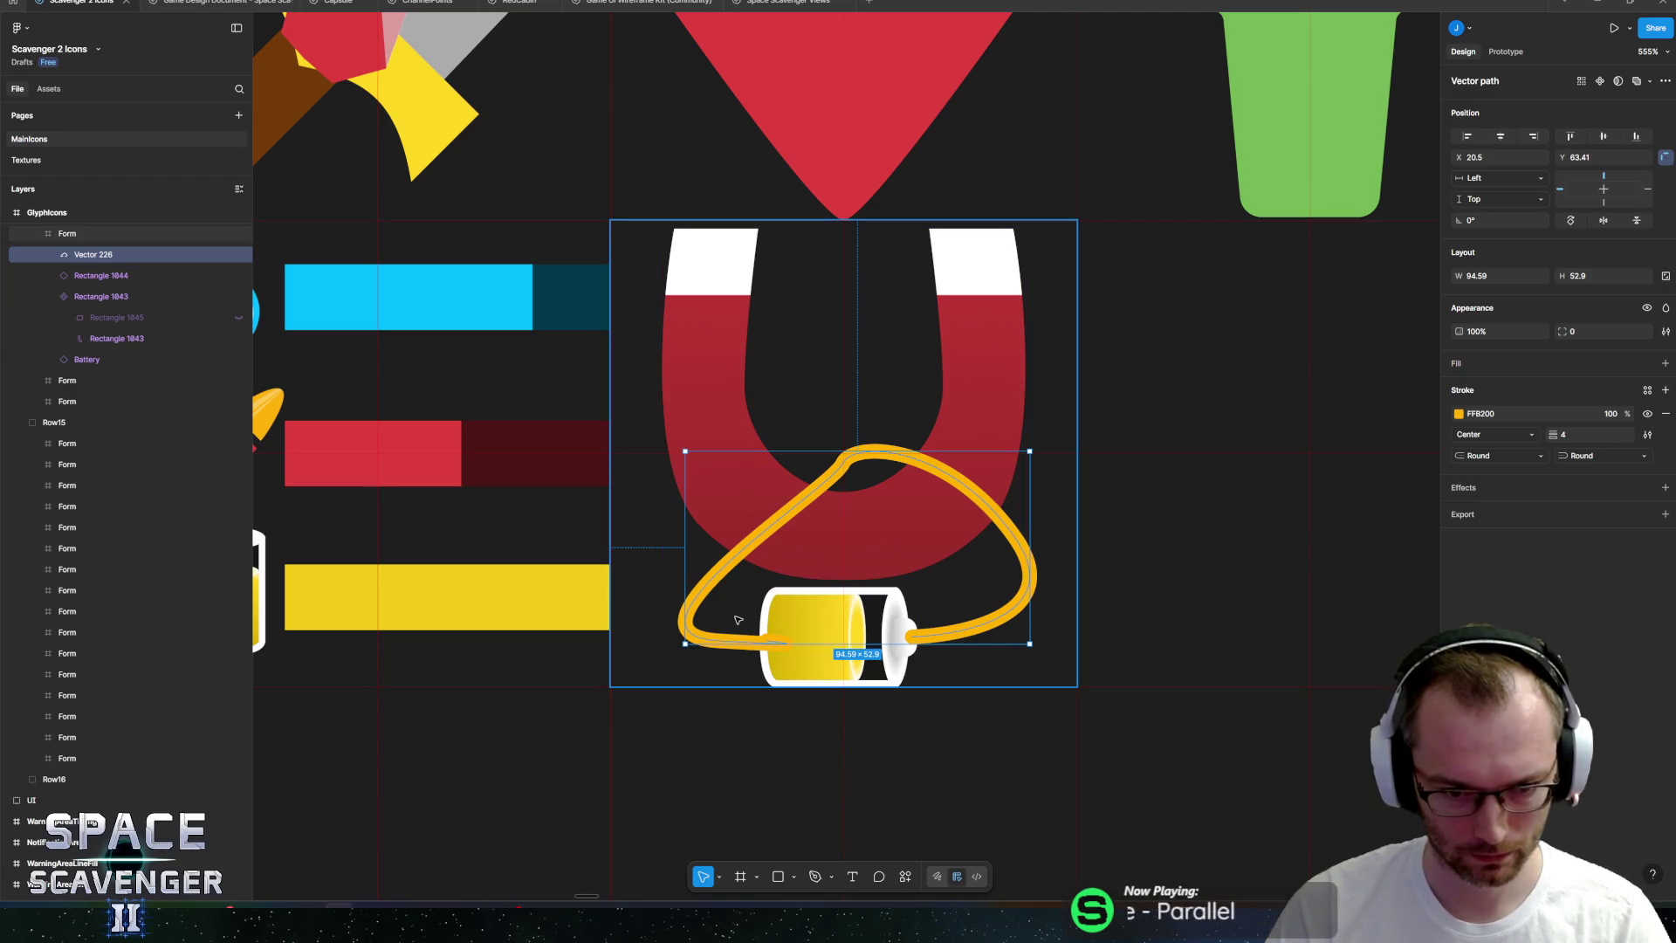
# Delete the cord's looping left points and reshape its curve up to the magnet's right arm.
pyautogui.press('Return')
pyautogui.moveTo(666, 588); pyautogui.dragTo(808, 695)
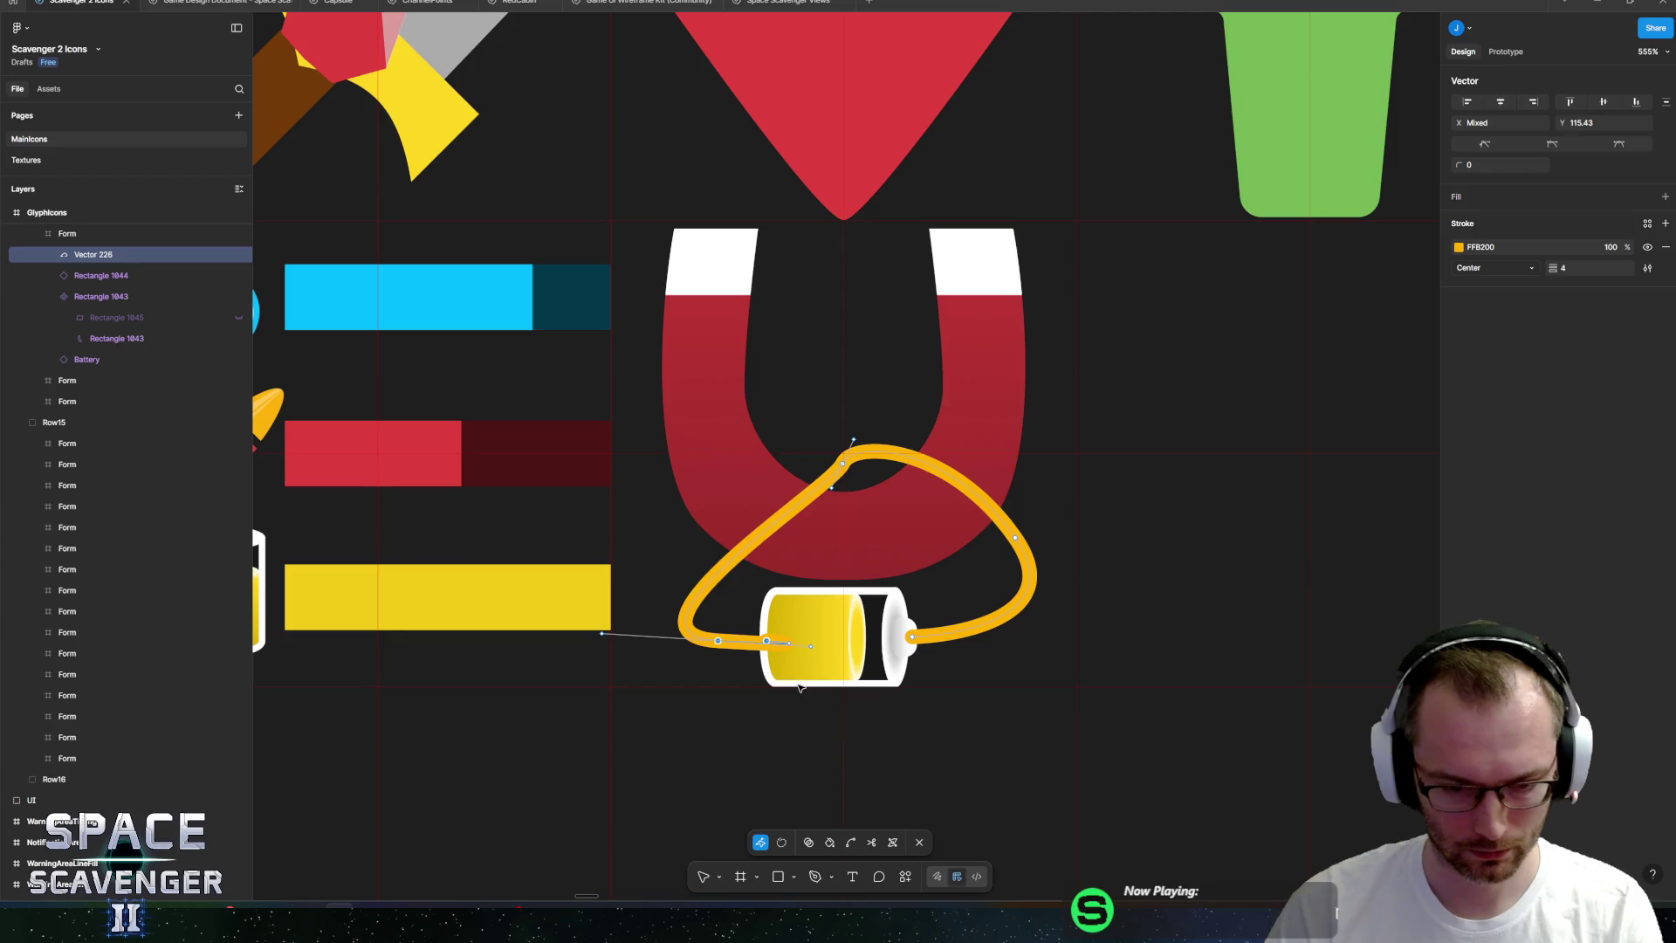
pyautogui.press('Delete')
pyautogui.moveTo(844, 466)
pyautogui.mouseDown()
pyautogui.moveTo(846, 506)
pyautogui.moveTo(829, 481)
pyautogui.moveTo(966, 456)
pyautogui.moveTo(980, 389)
pyautogui.moveTo(975, 433)
pyautogui.moveTo(998, 405)
pyautogui.moveTo(1015, 312)
pyautogui.mouseUp()
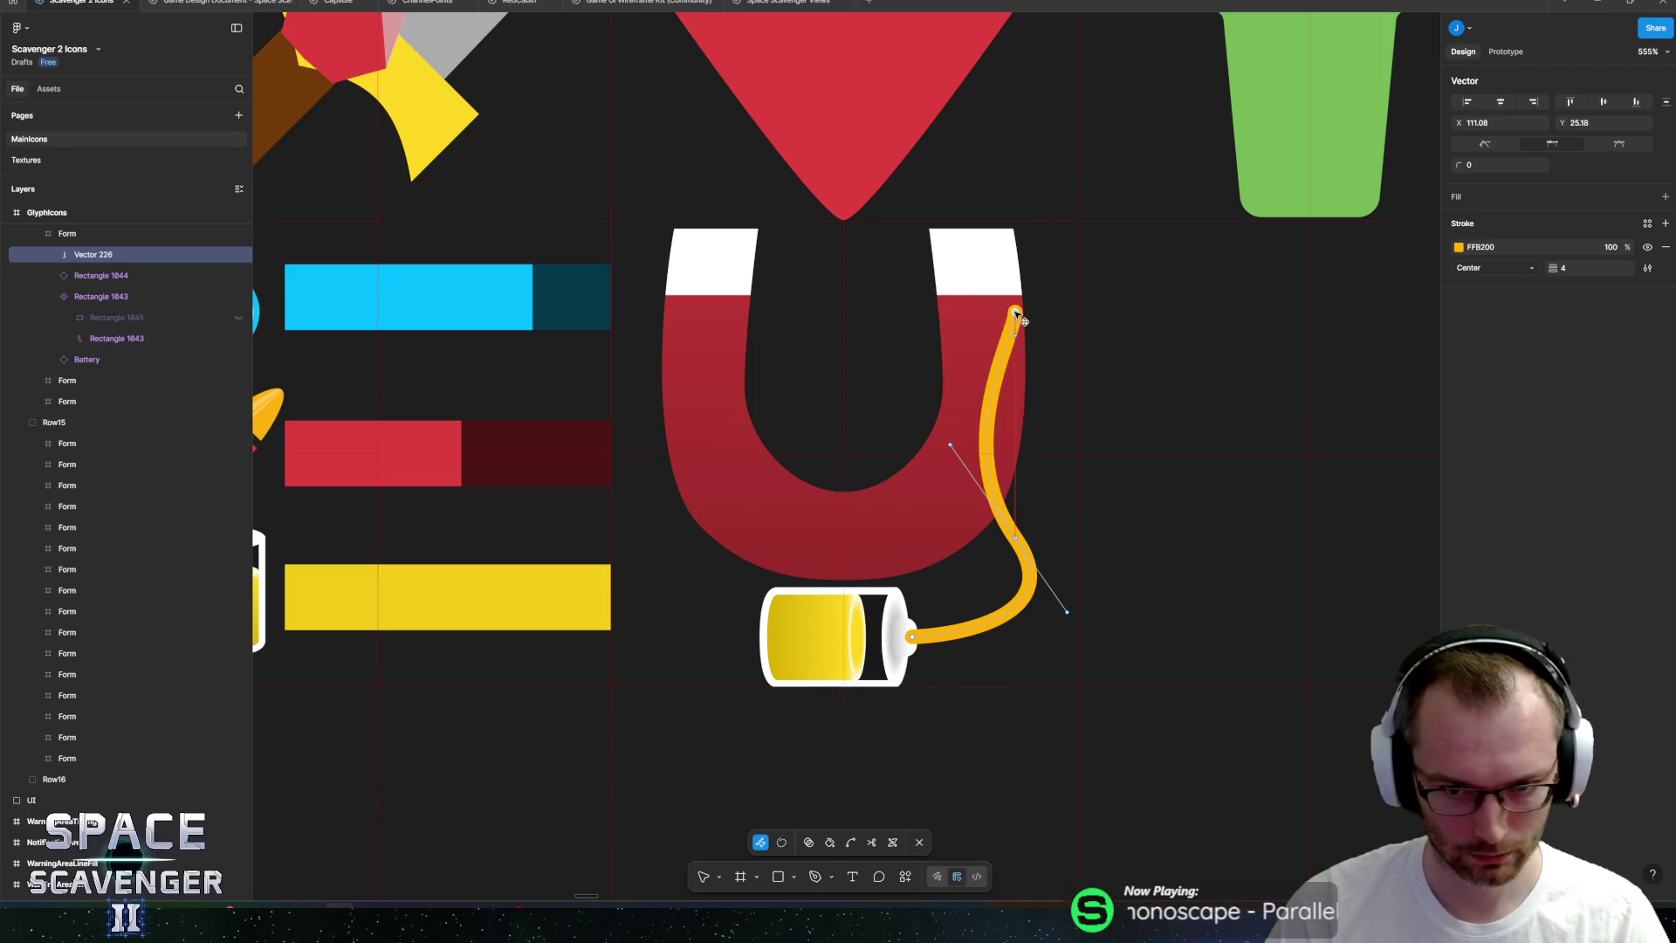
pyautogui.moveTo(953, 446)
pyautogui.mouseDown()
pyautogui.moveTo(980, 472)
pyautogui.moveTo(976, 453)
pyautogui.mouseUp()
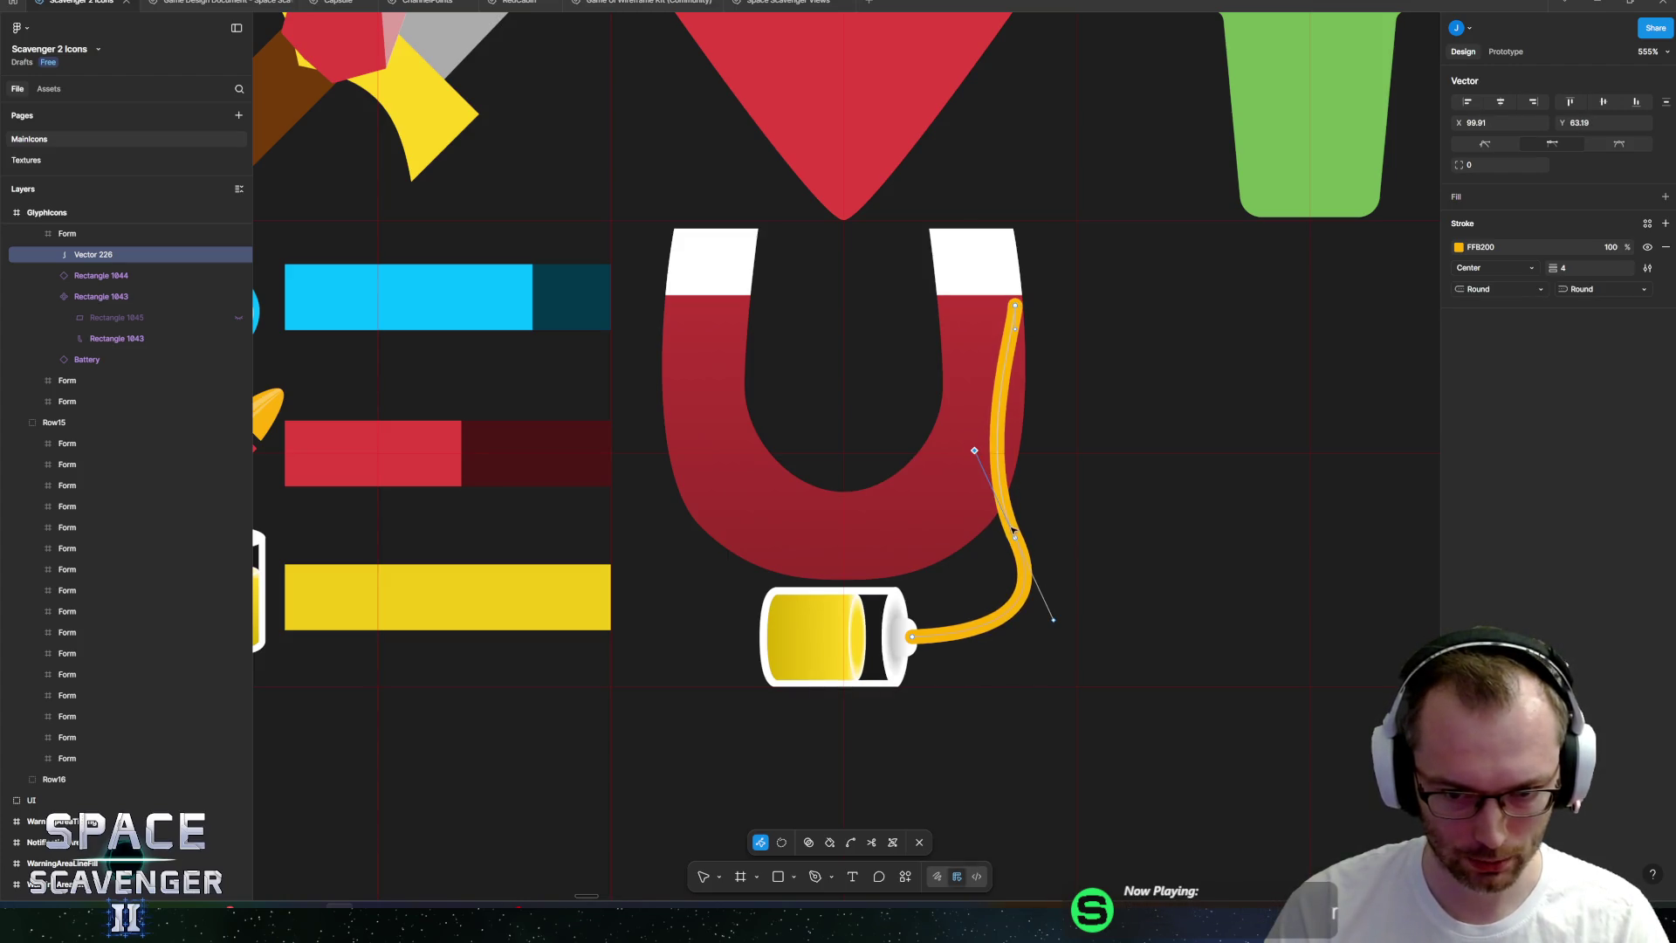
pyautogui.moveTo(1020, 539); pyautogui.dragTo(1045, 545)
pyautogui.moveTo(1061, 543); pyautogui.dragTo(1066, 542)
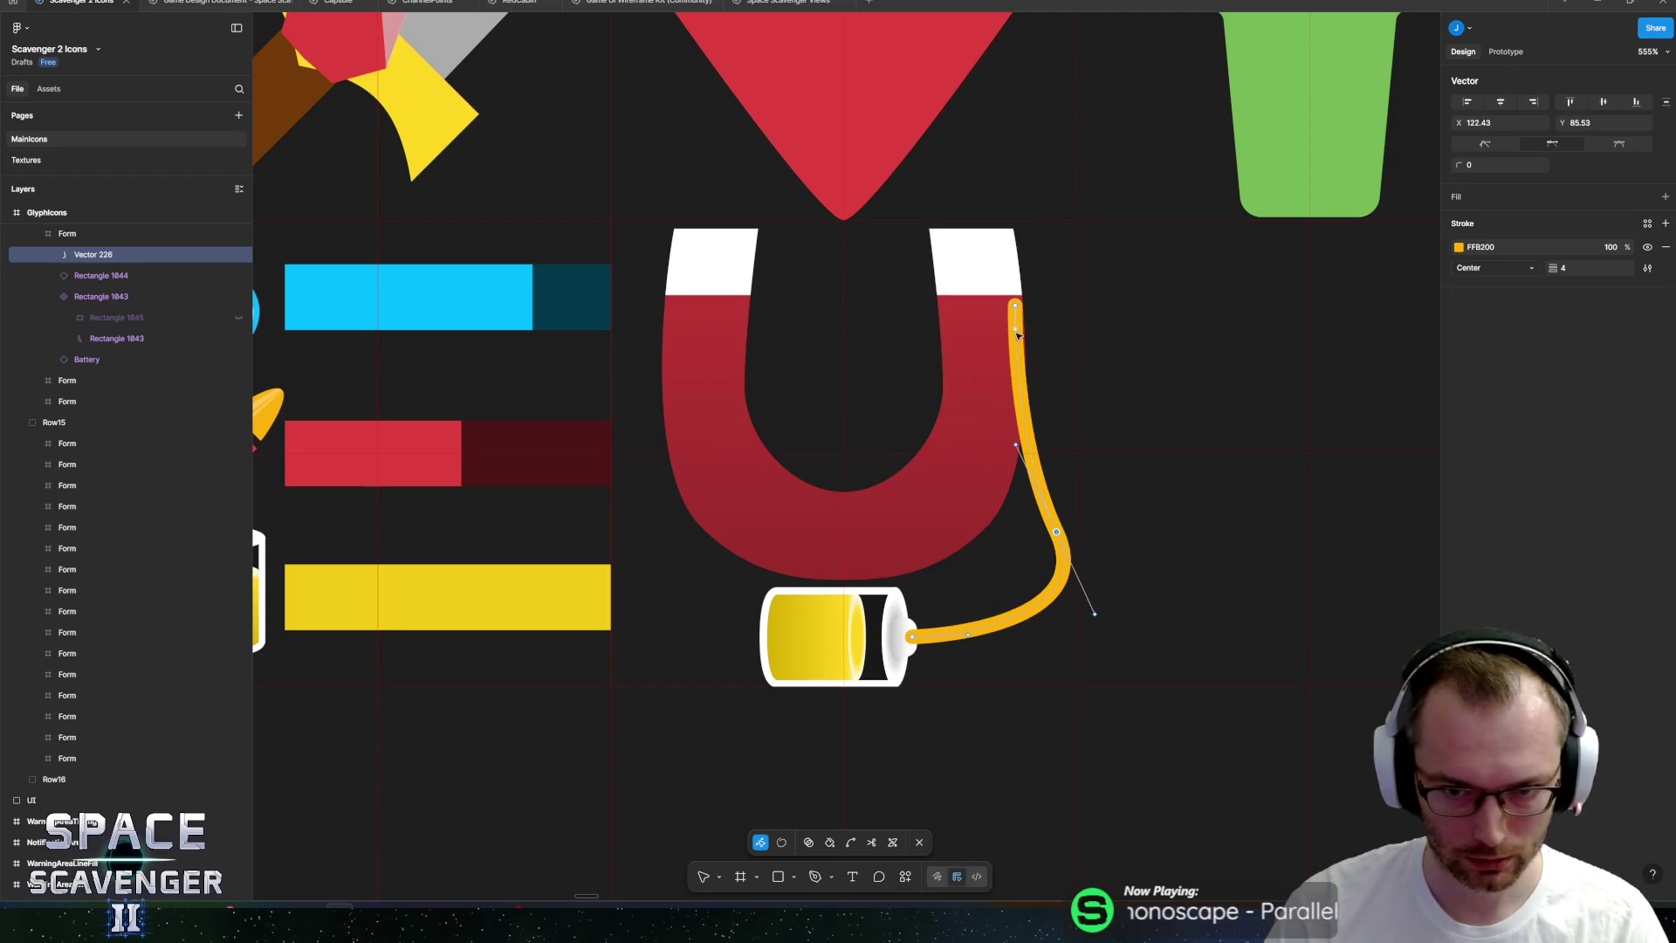
pyautogui.moveTo(1016, 332); pyautogui.dragTo(993, 349)
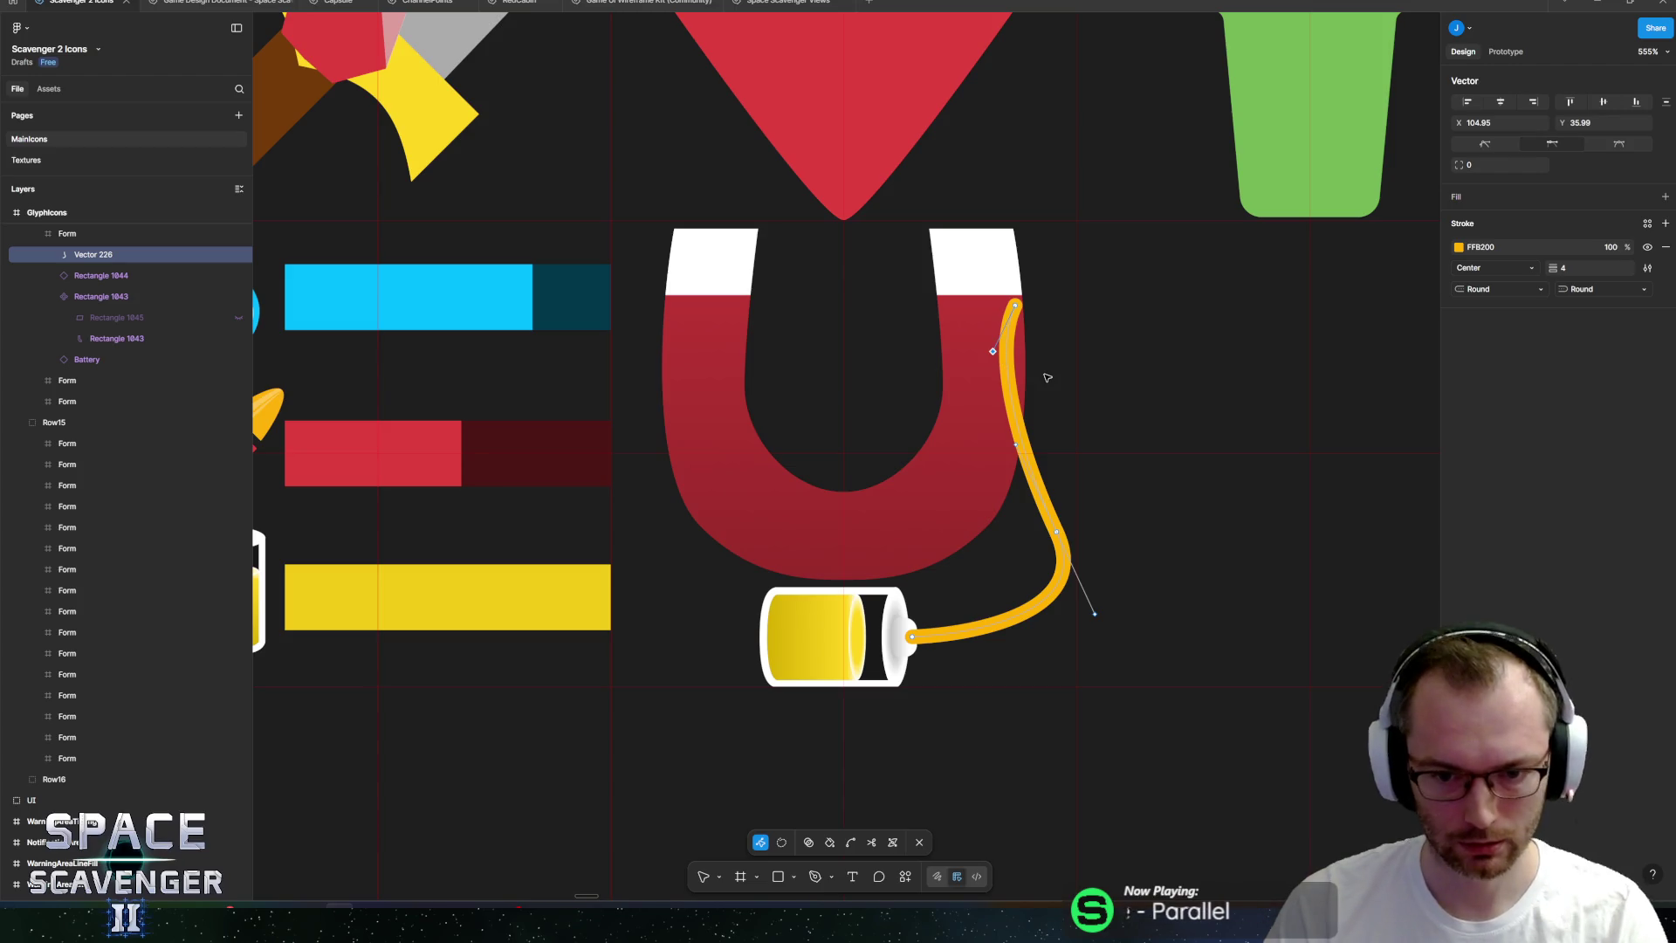
pyautogui.press('Escape')
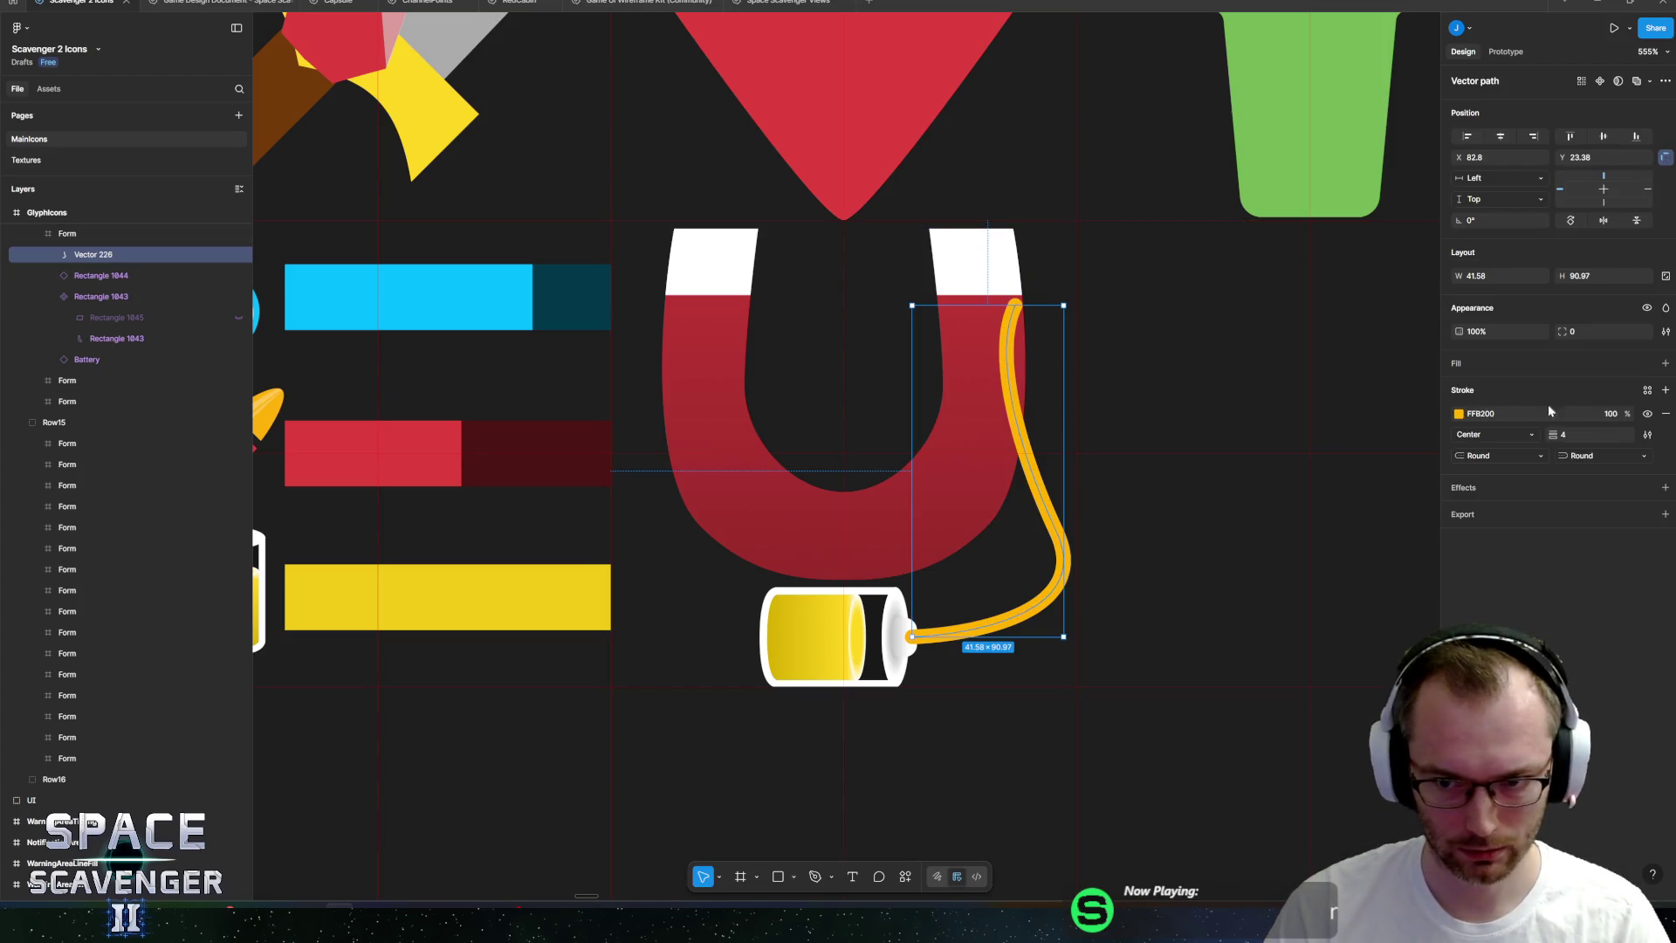
# Recolour the cord cyan 45CADC and place a horizontally mirrored copy on the battery's left side.
pyautogui.click(1459, 414)
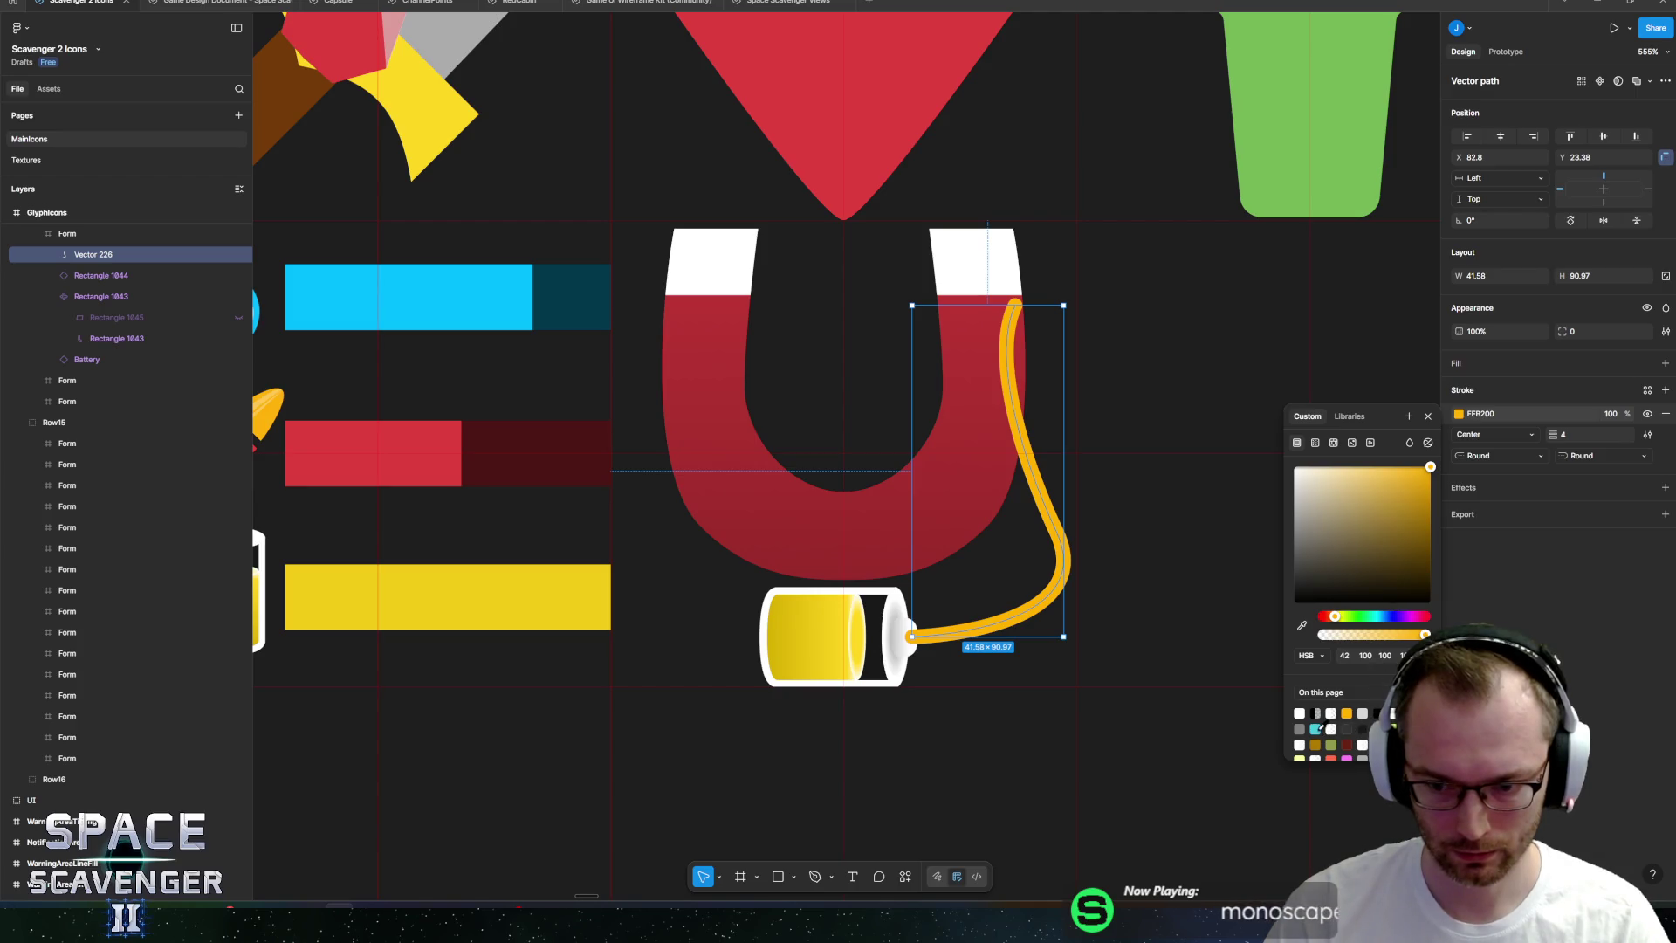
pyautogui.click(1317, 728)
pyautogui.press('Escape')
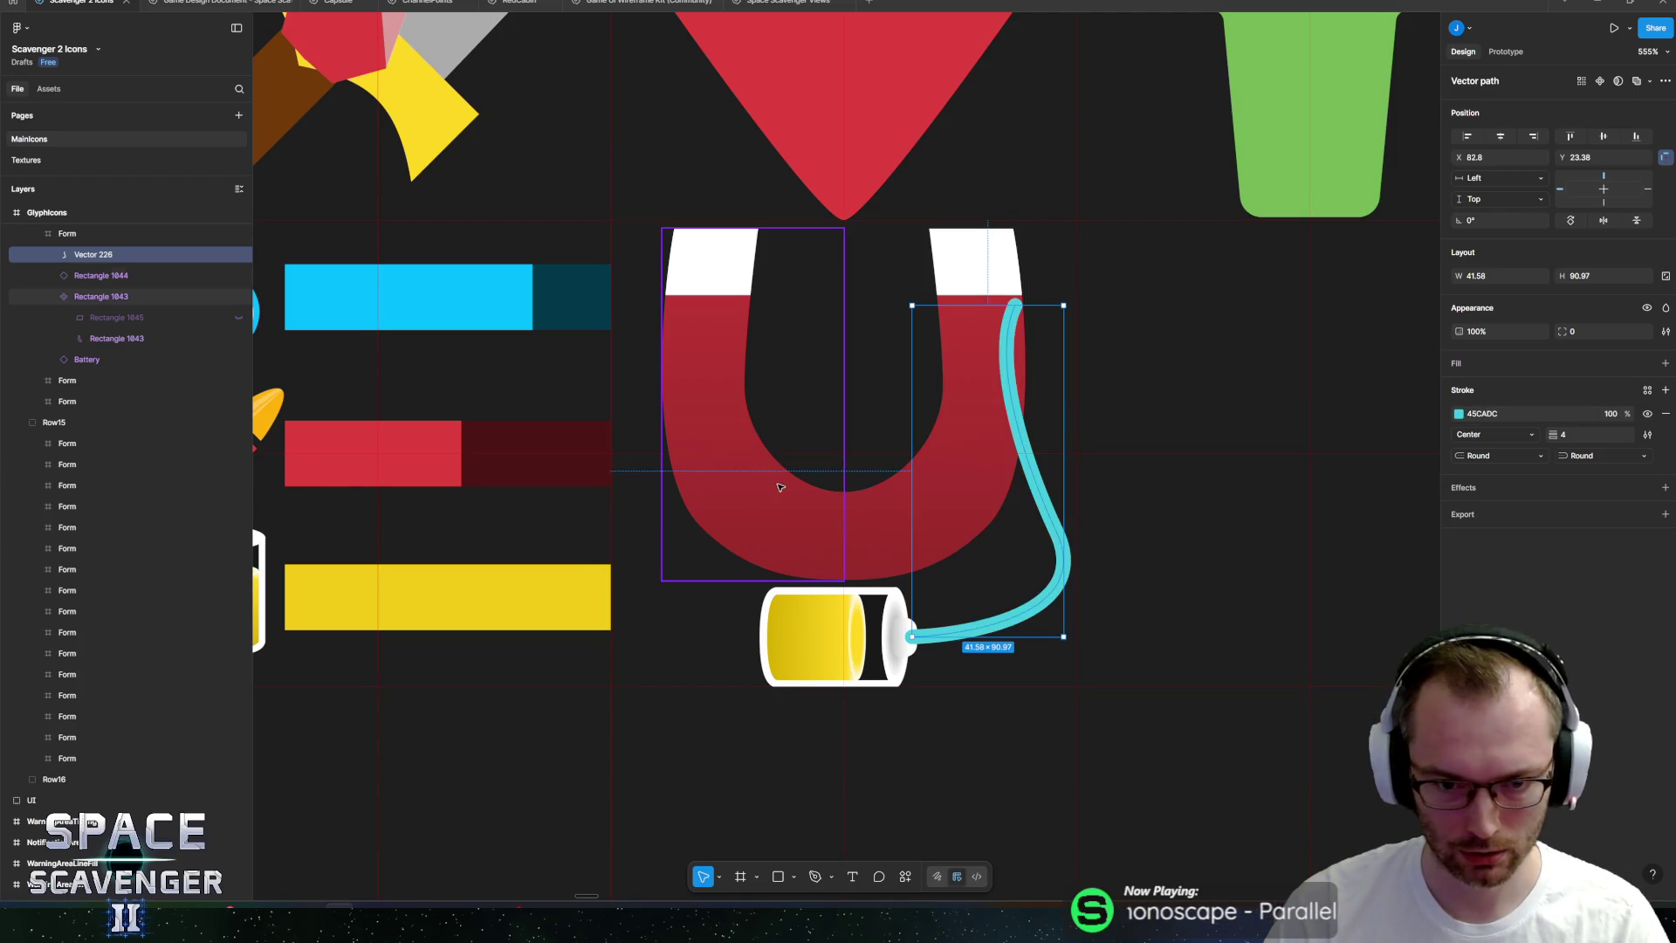
pyautogui.click(778, 486)
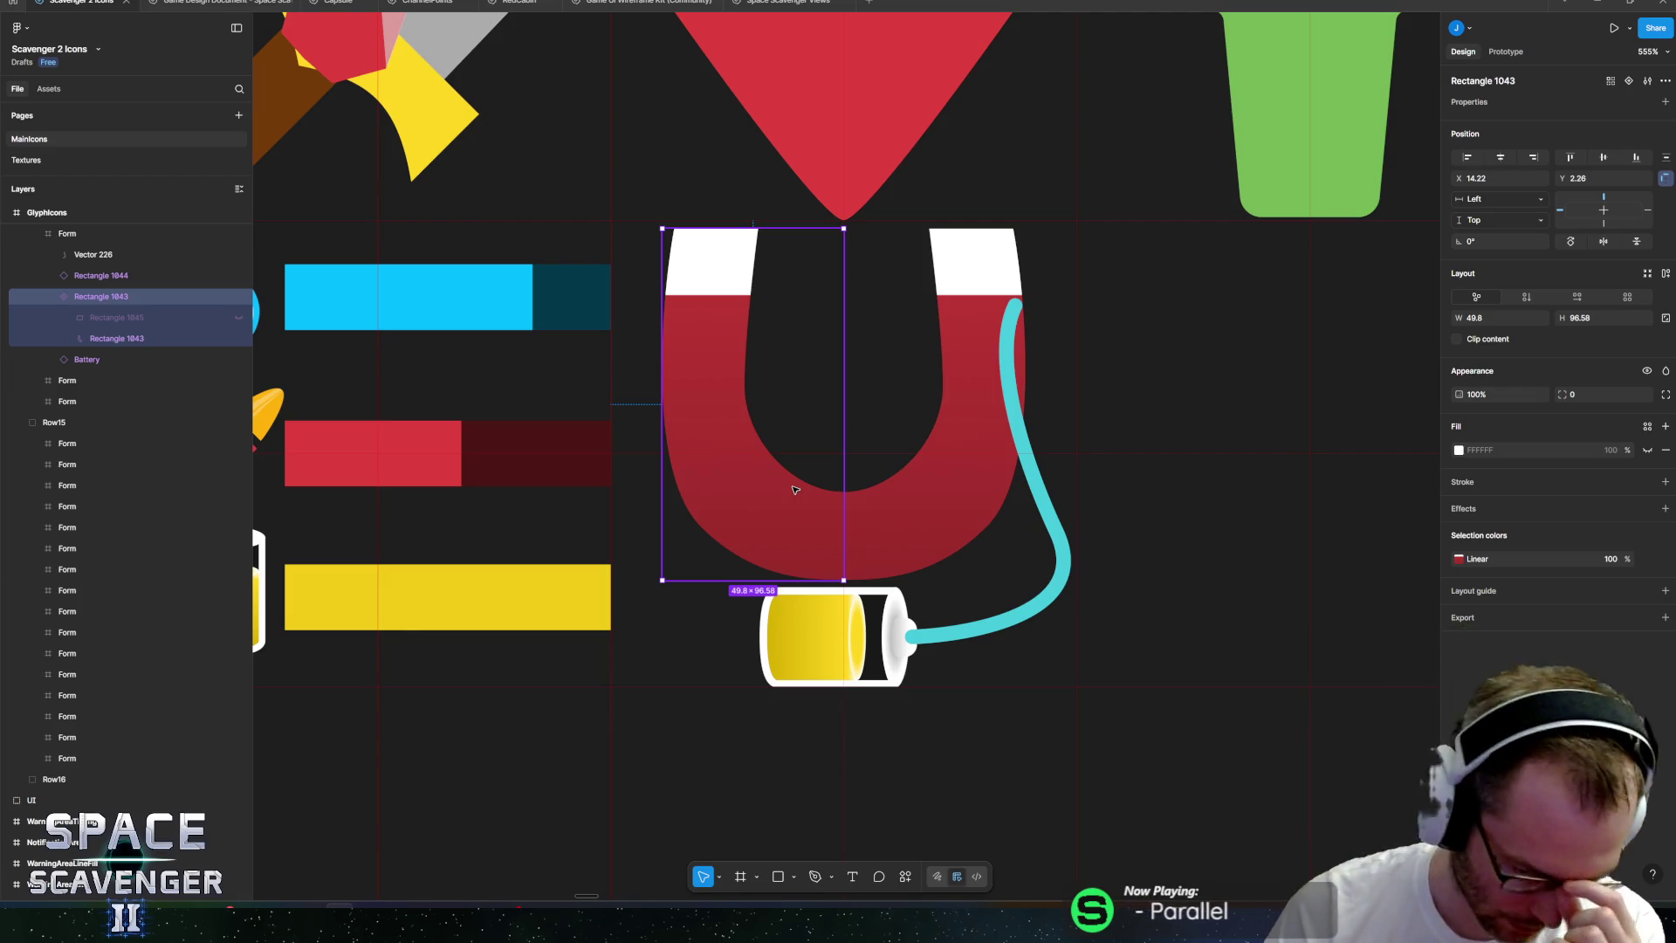
pyautogui.click(1009, 383)
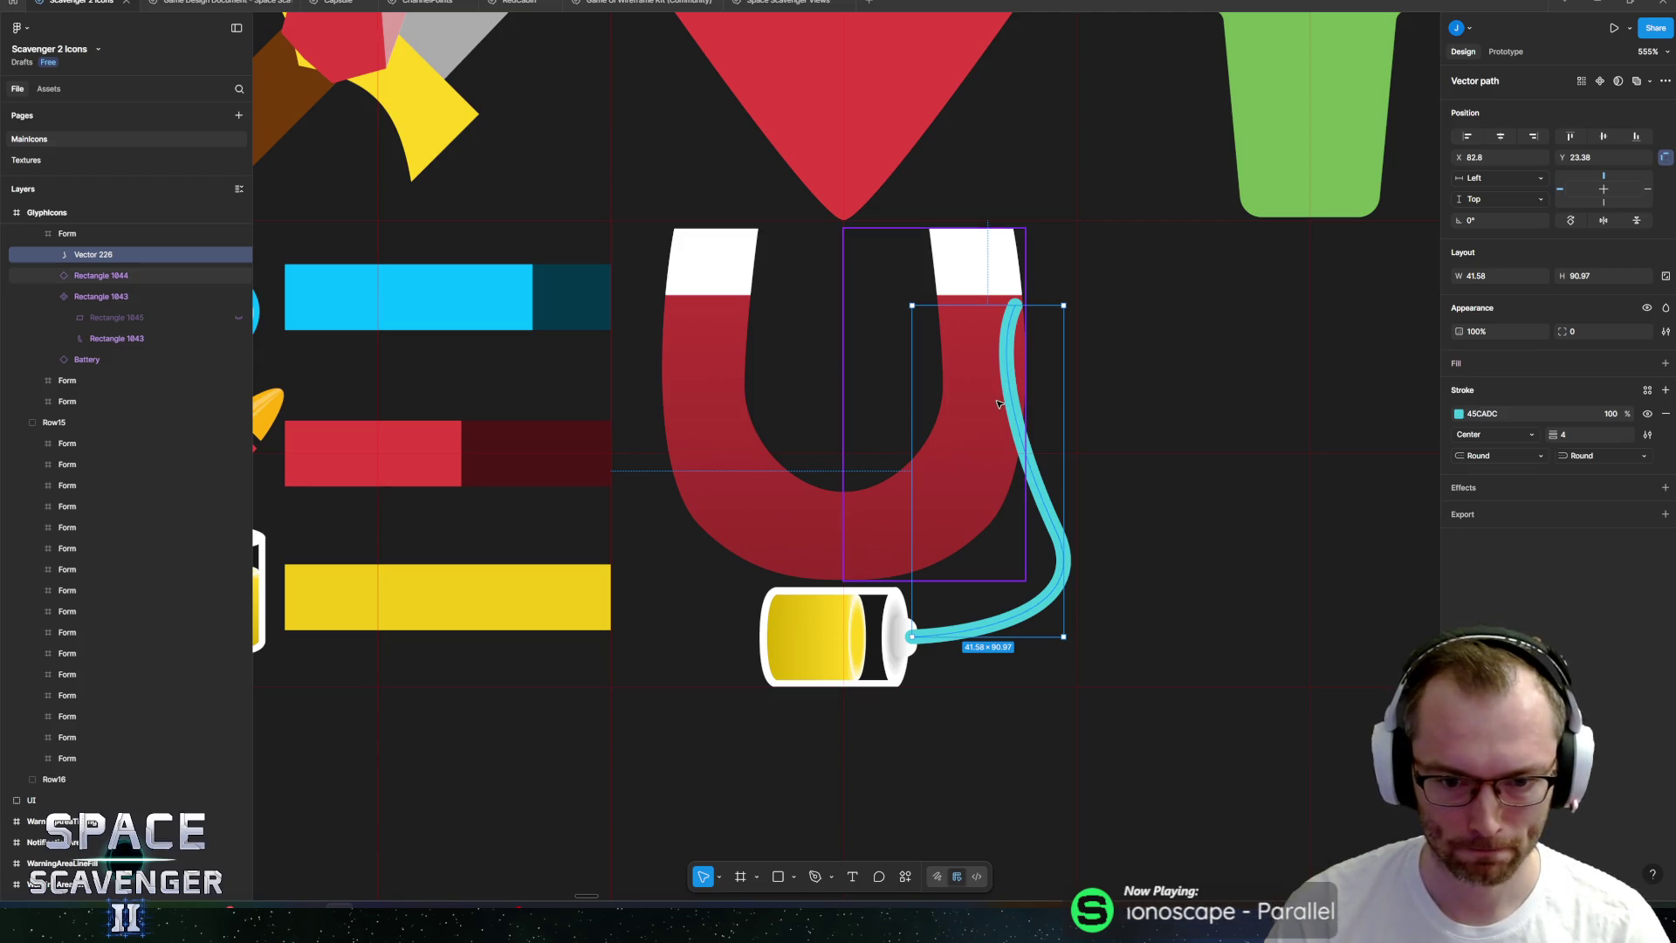
pyautogui.hotkey('ctrl', 'd')
pyautogui.rightClick(1027, 443)
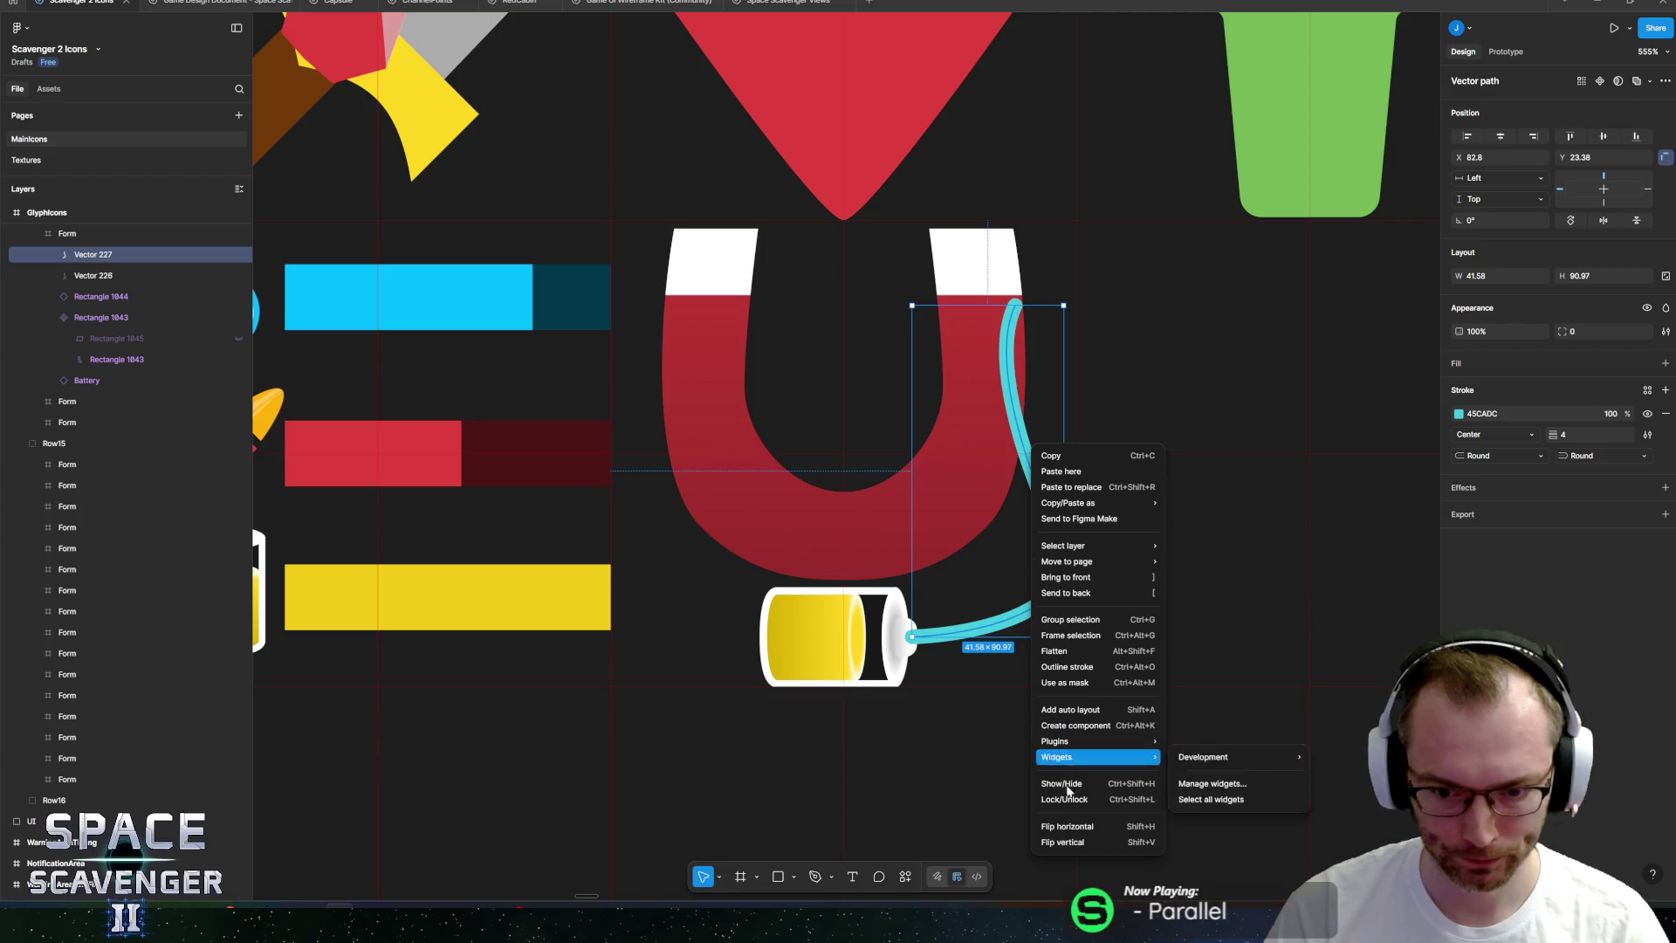
pyautogui.click(1068, 822)
pyautogui.click(911, 572)
pyautogui.moveTo(928, 598); pyautogui.dragTo(646, 611)
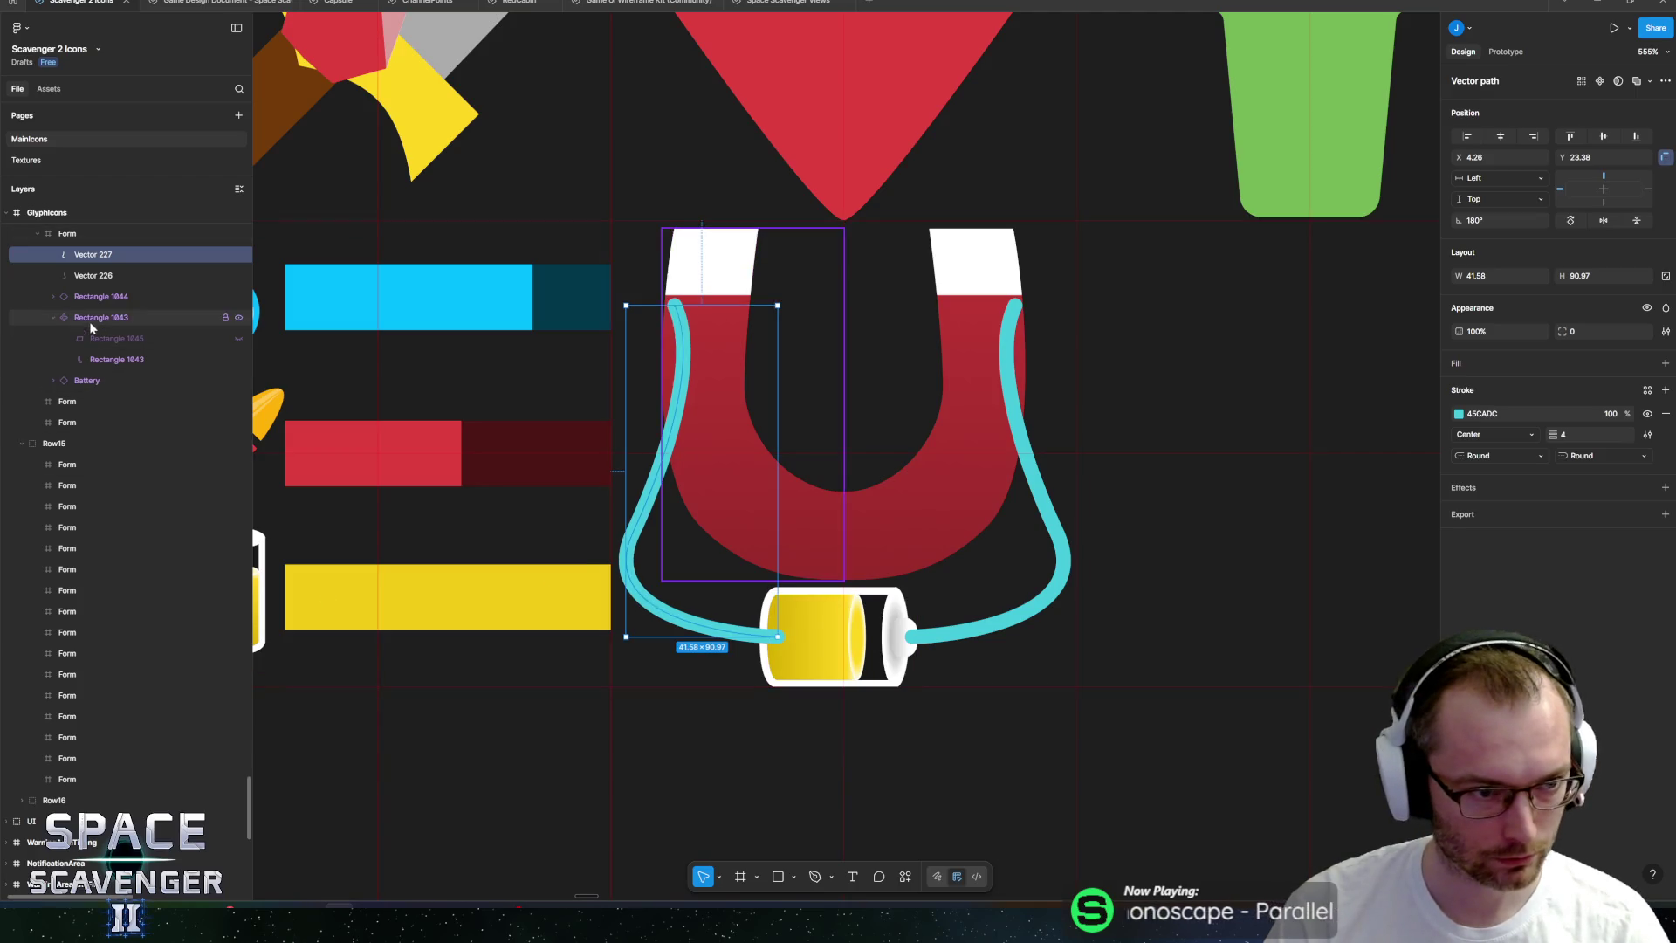
# Put the Battery layer above the left cord and reshape the left cord up onto the magnet.
pyautogui.click(55, 380)
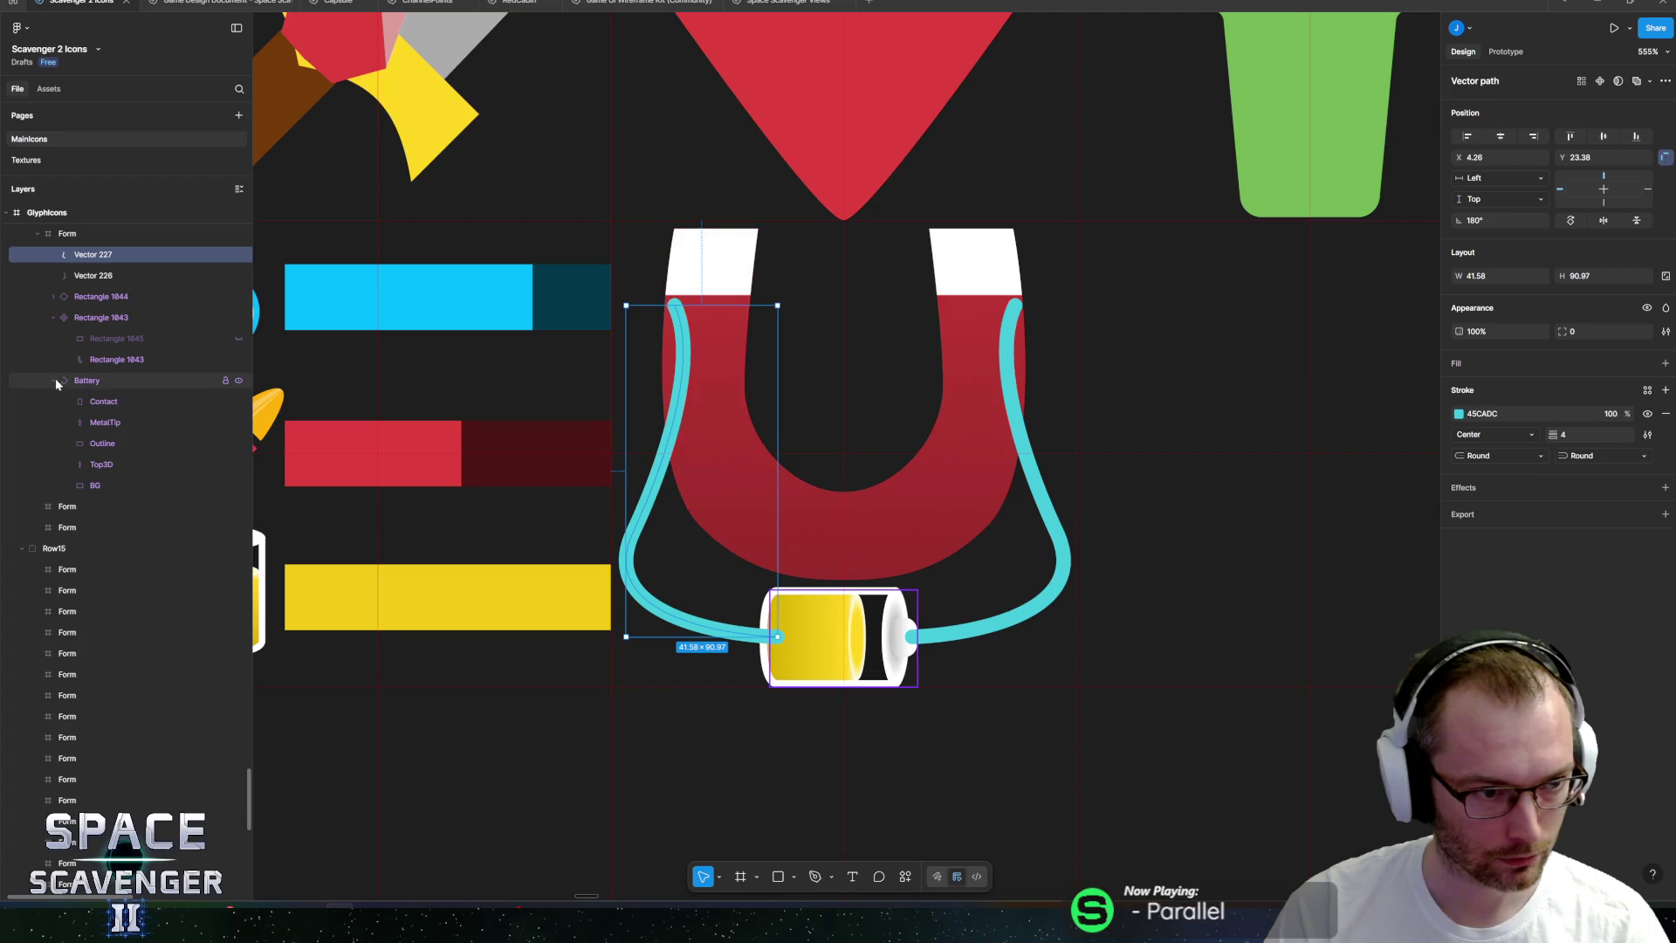
pyautogui.moveTo(79, 381)
pyautogui.mouseDown()
pyautogui.moveTo(93, 262)
pyautogui.moveTo(96, 307)
pyautogui.mouseUp()
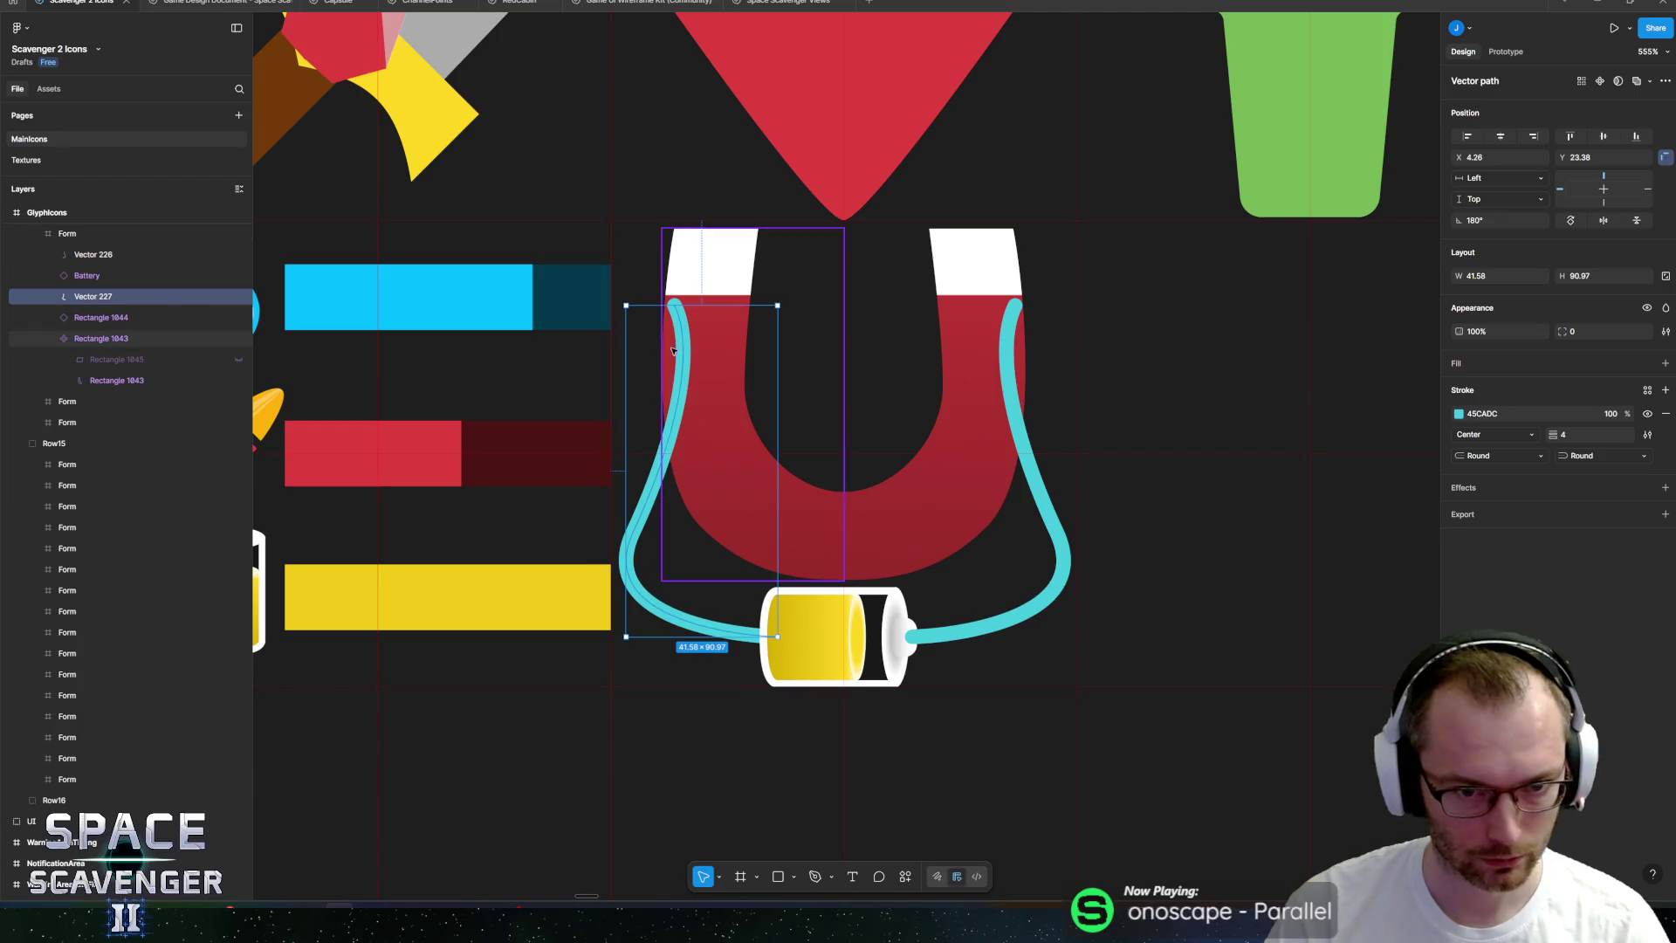
pyautogui.doubleClick(681, 299)
pyautogui.moveTo(674, 304)
pyautogui.mouseDown()
pyautogui.moveTo(725, 431)
pyautogui.moveTo(661, 407)
pyautogui.moveTo(718, 323)
pyautogui.mouseUp()
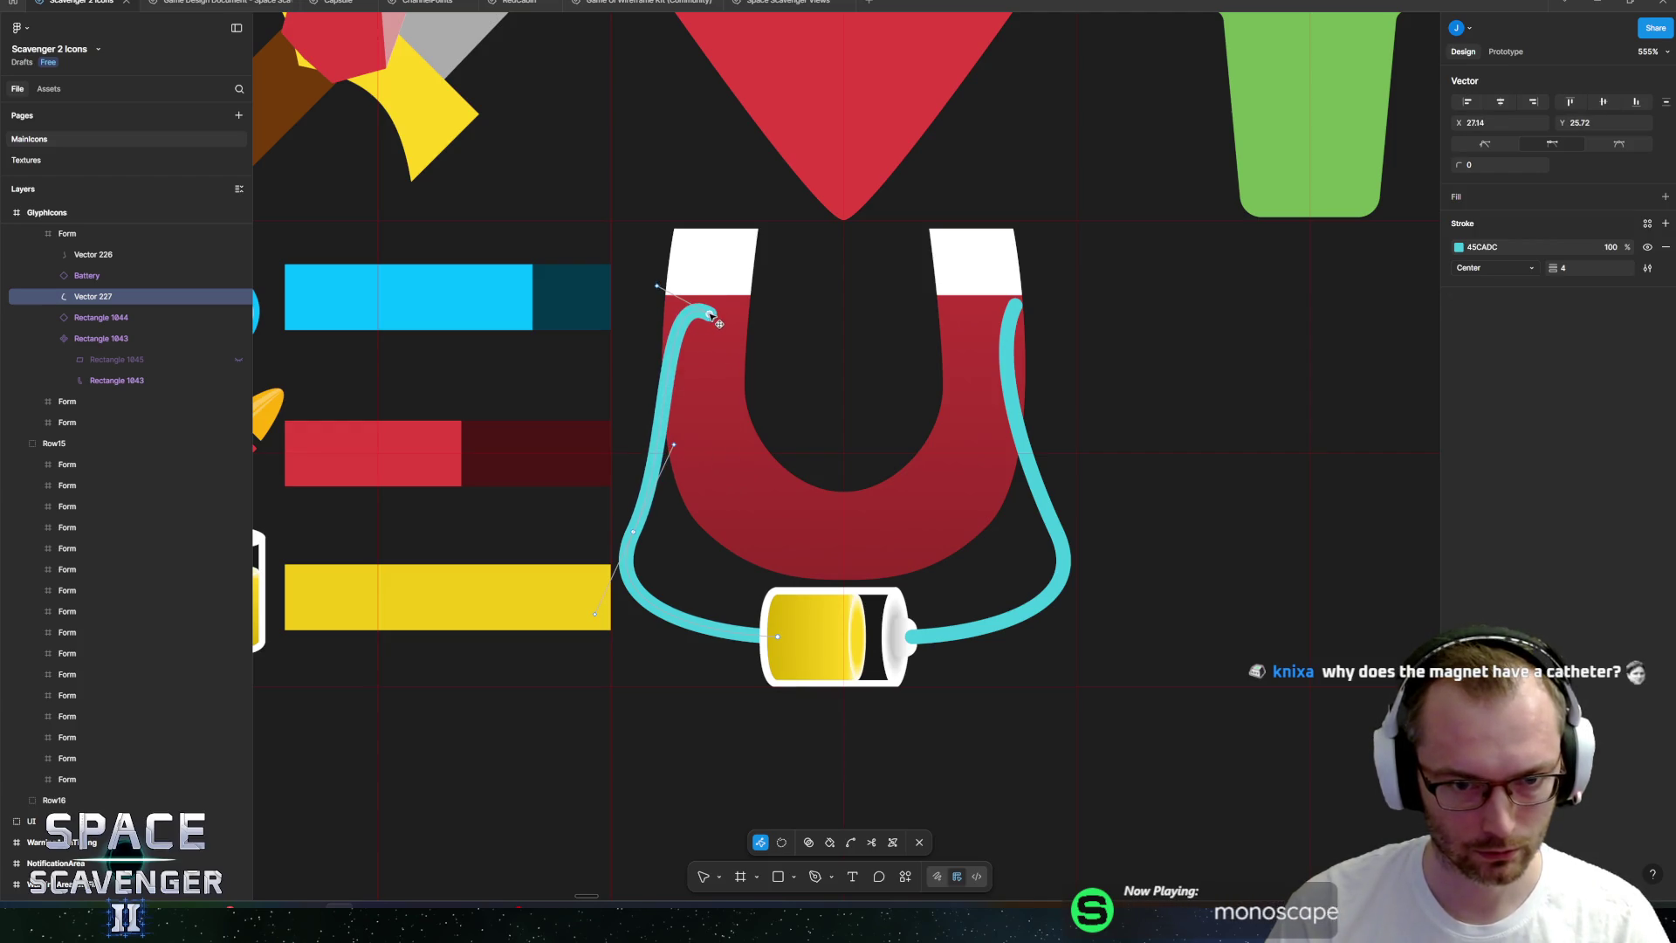
pyautogui.moveTo(632, 536)
pyautogui.mouseDown()
pyautogui.moveTo(694, 557)
pyautogui.moveTo(737, 486)
pyautogui.mouseUp()
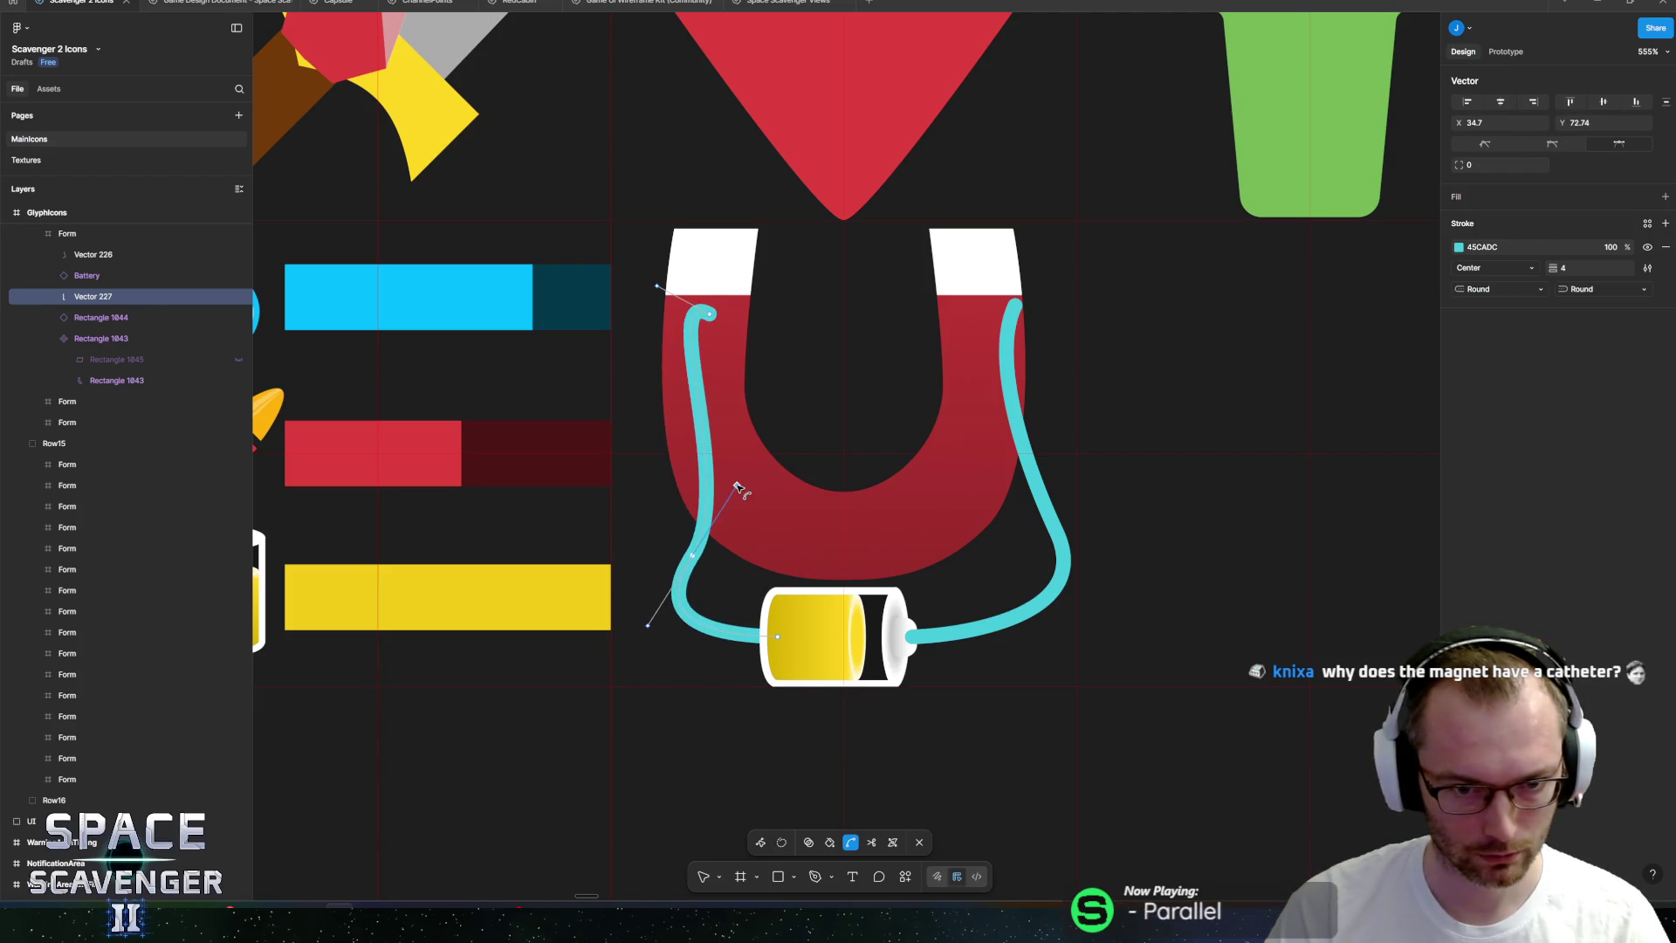
pyautogui.moveTo(658, 289)
pyautogui.mouseDown()
pyautogui.moveTo(677, 356)
pyautogui.moveTo(657, 385)
pyautogui.mouseUp()
pyautogui.moveTo(712, 313); pyautogui.dragTo(702, 306)
pyautogui.moveTo(695, 559)
pyautogui.mouseDown()
pyautogui.moveTo(594, 476)
pyautogui.moveTo(684, 557)
pyautogui.moveTo(699, 550)
pyautogui.mouseUp()
pyautogui.press('Escape')
# Enlarge and lower the battery, then reattach the left hose's end to the battery's left side.
pyautogui.click(822, 597)
pyautogui.press('k')
pyautogui.click(592, 560)
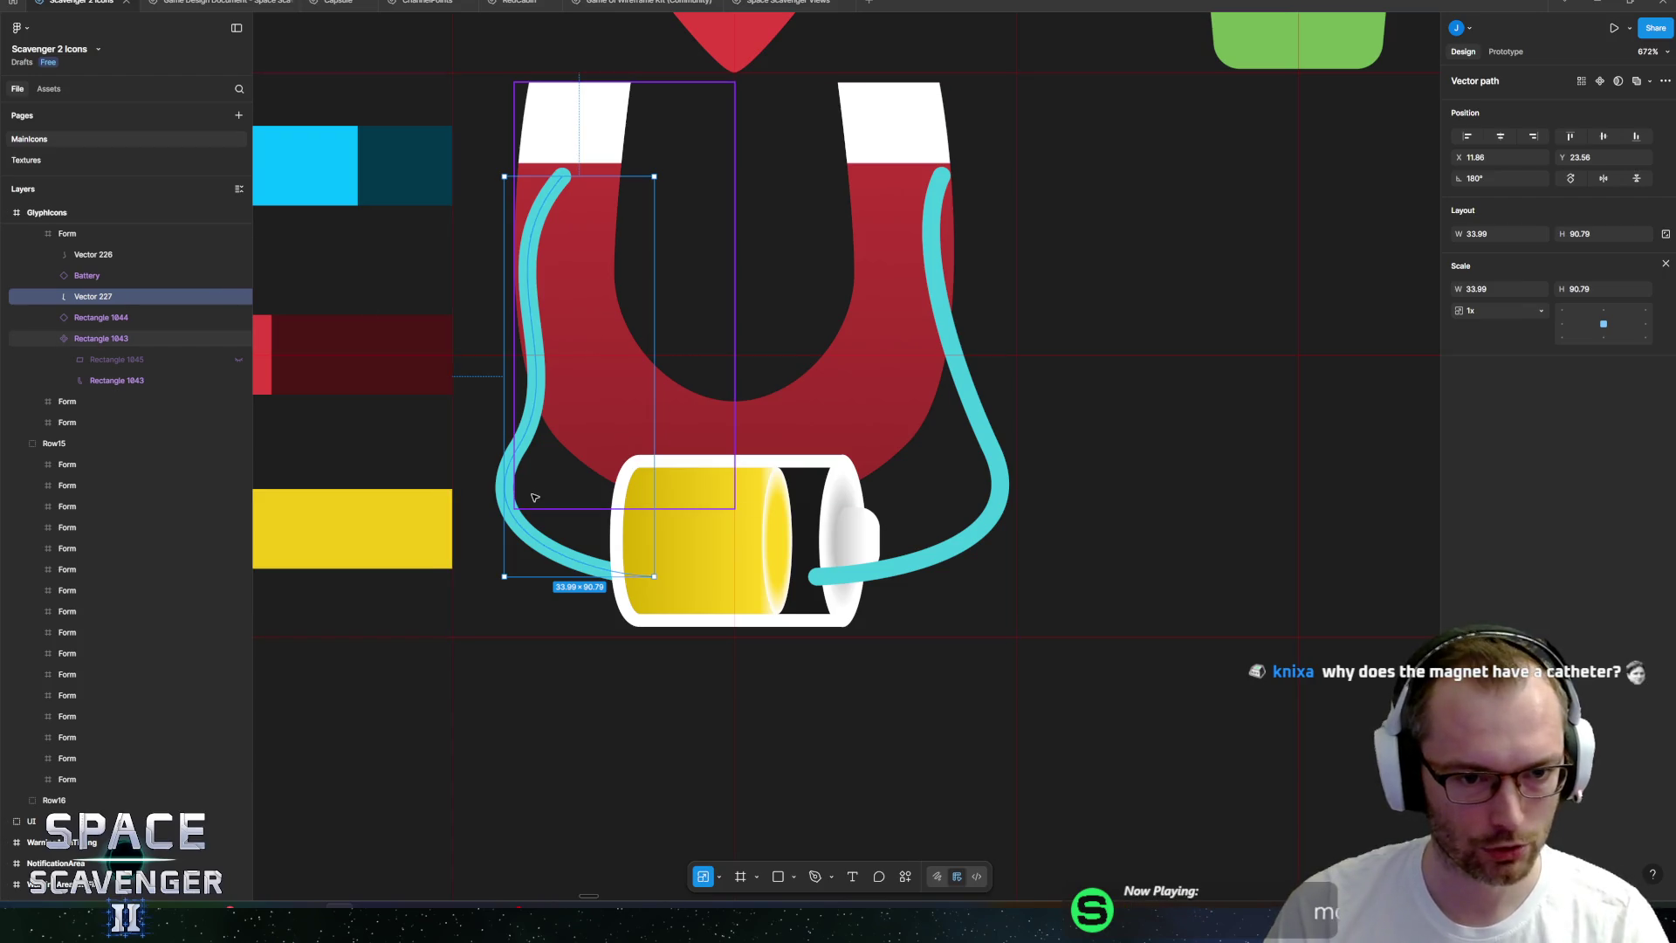
pyautogui.doubleClick(524, 537)
pyautogui.click(653, 577)
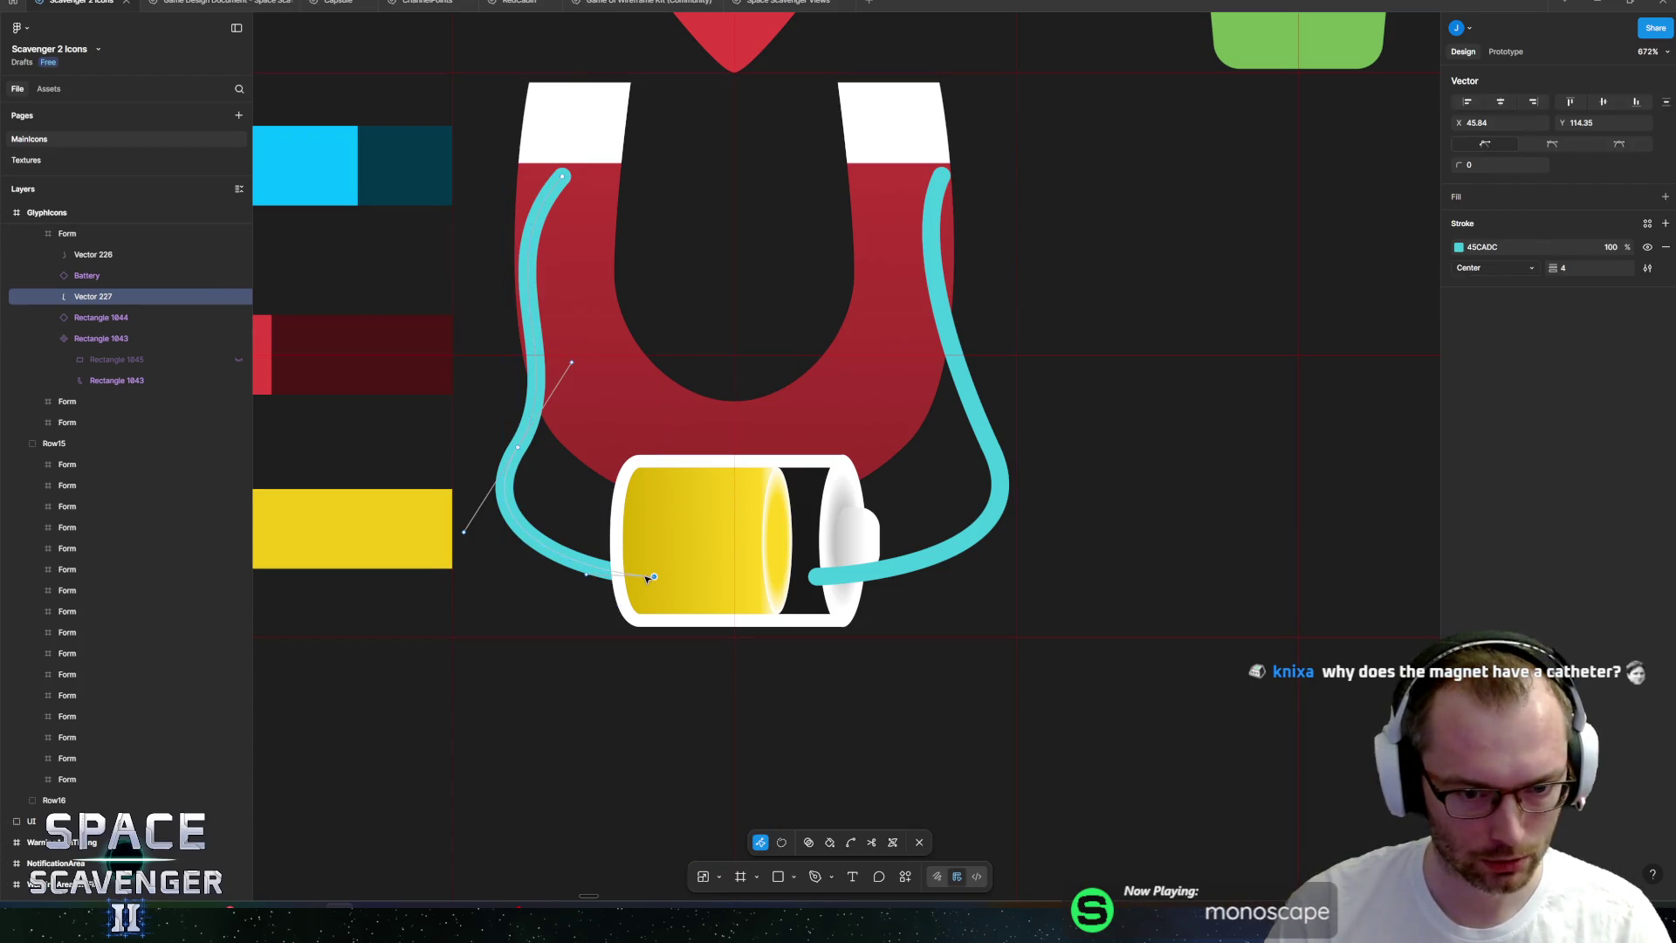
pyautogui.moveTo(654, 577); pyautogui.dragTo(630, 548)
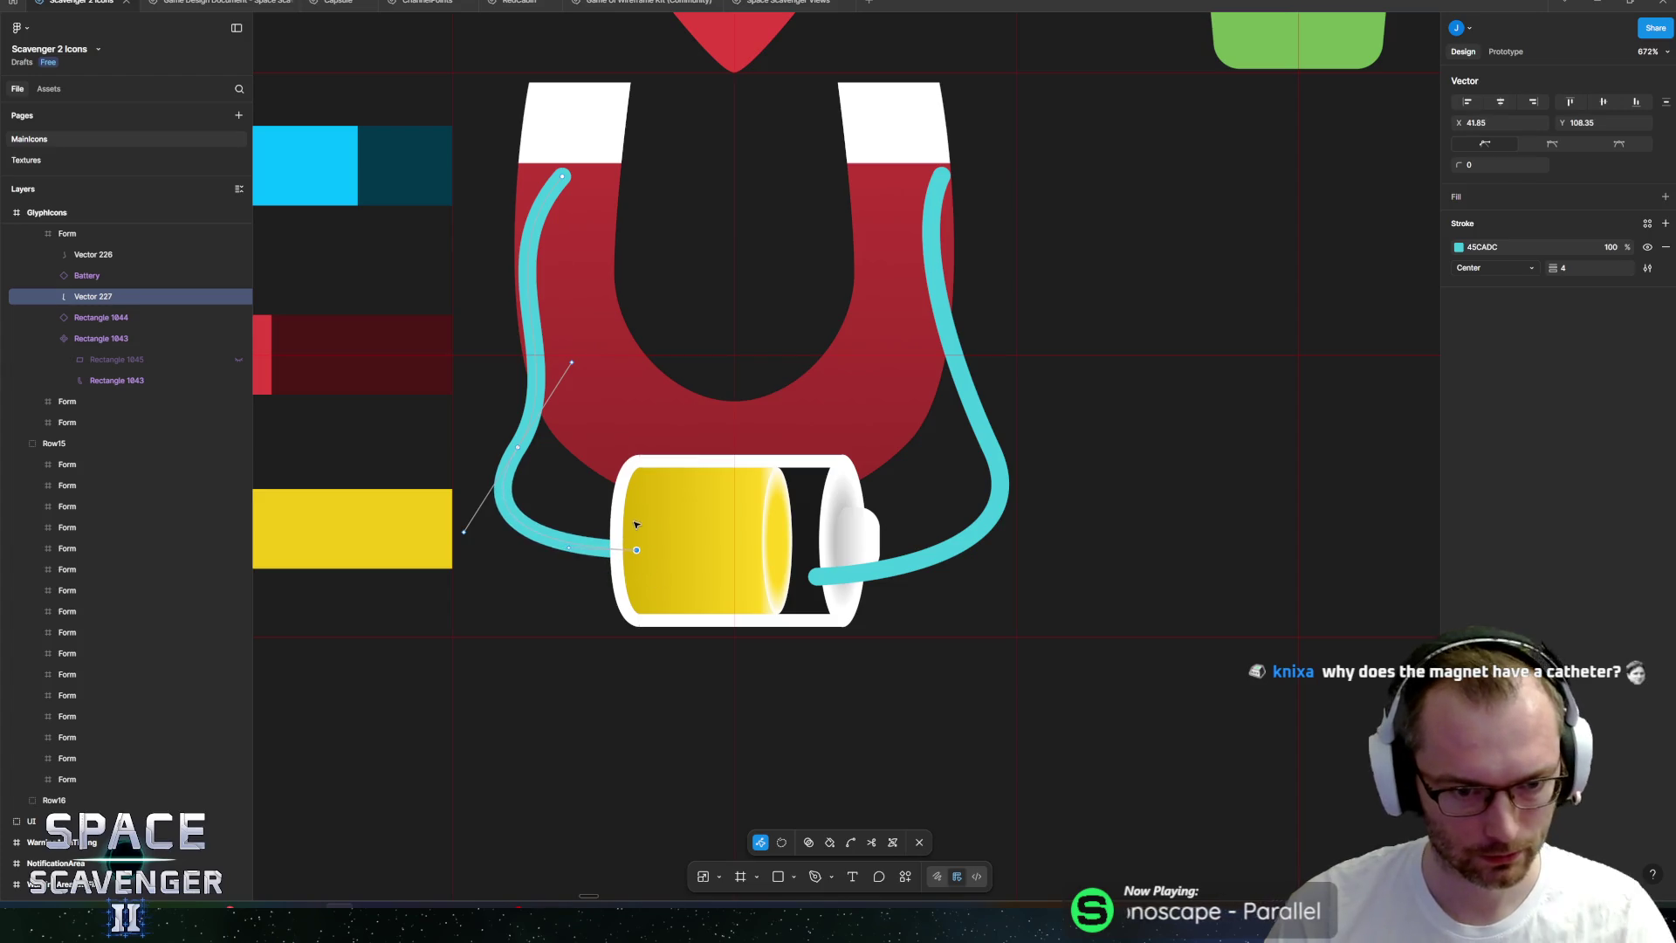
pyautogui.press('Escape')
# Bring the right hose's end to the battery terminal and move its top end inward on the pole.
pyautogui.click(909, 562)
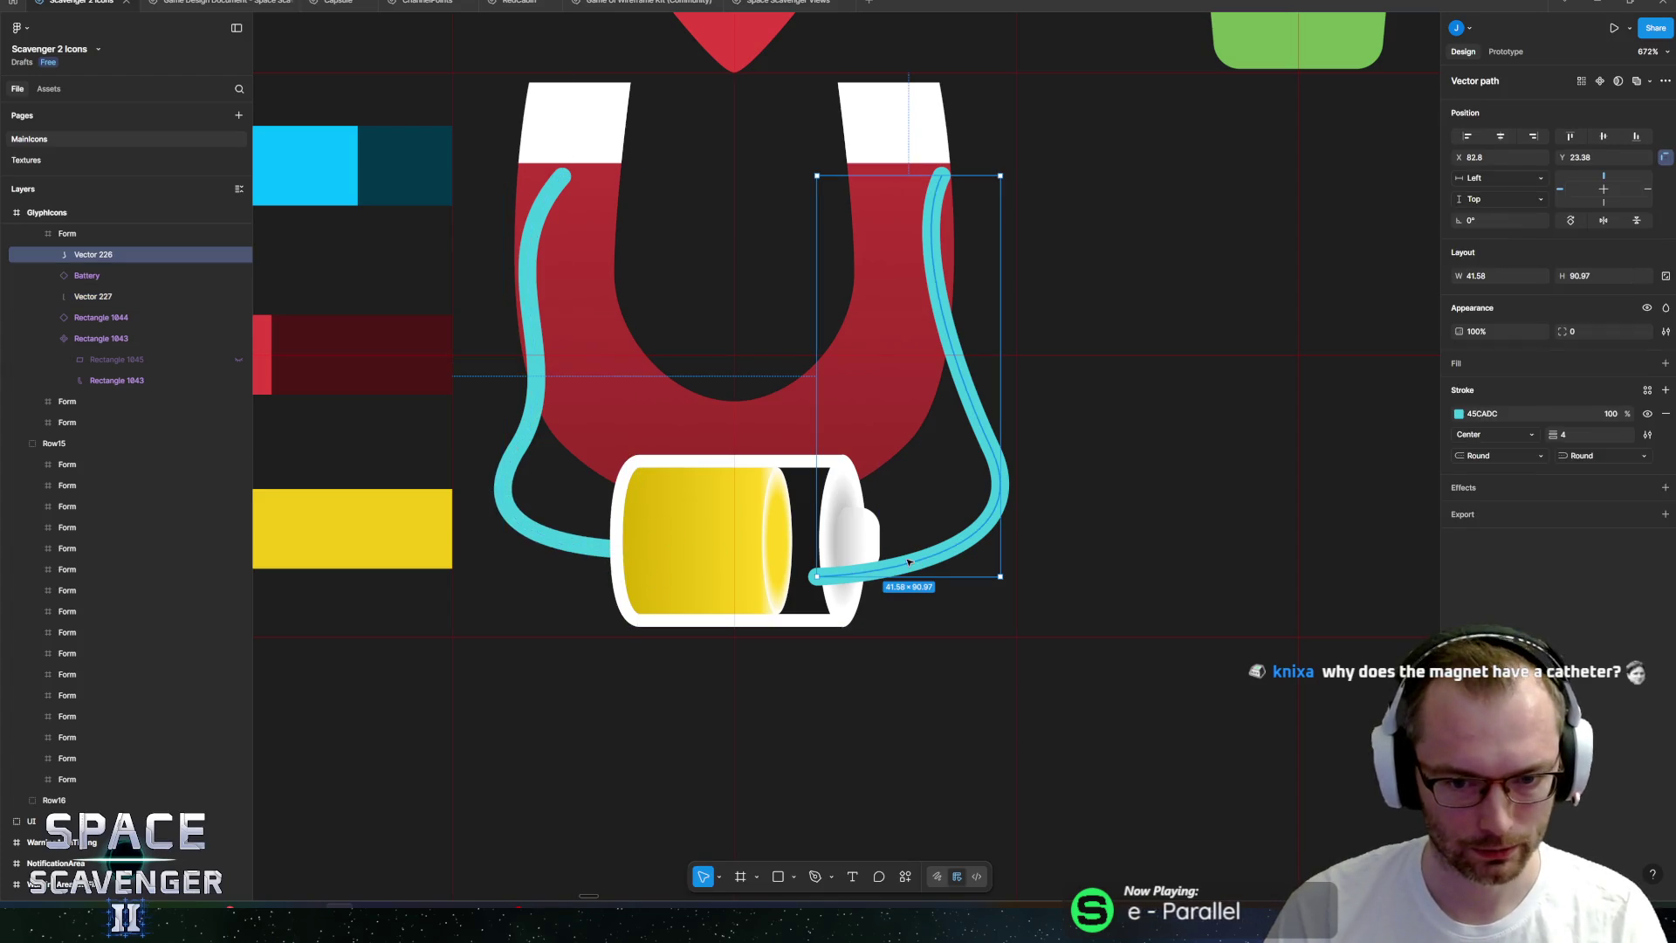
pyautogui.doubleClick(817, 576)
pyautogui.moveTo(817, 576); pyautogui.dragTo(877, 545)
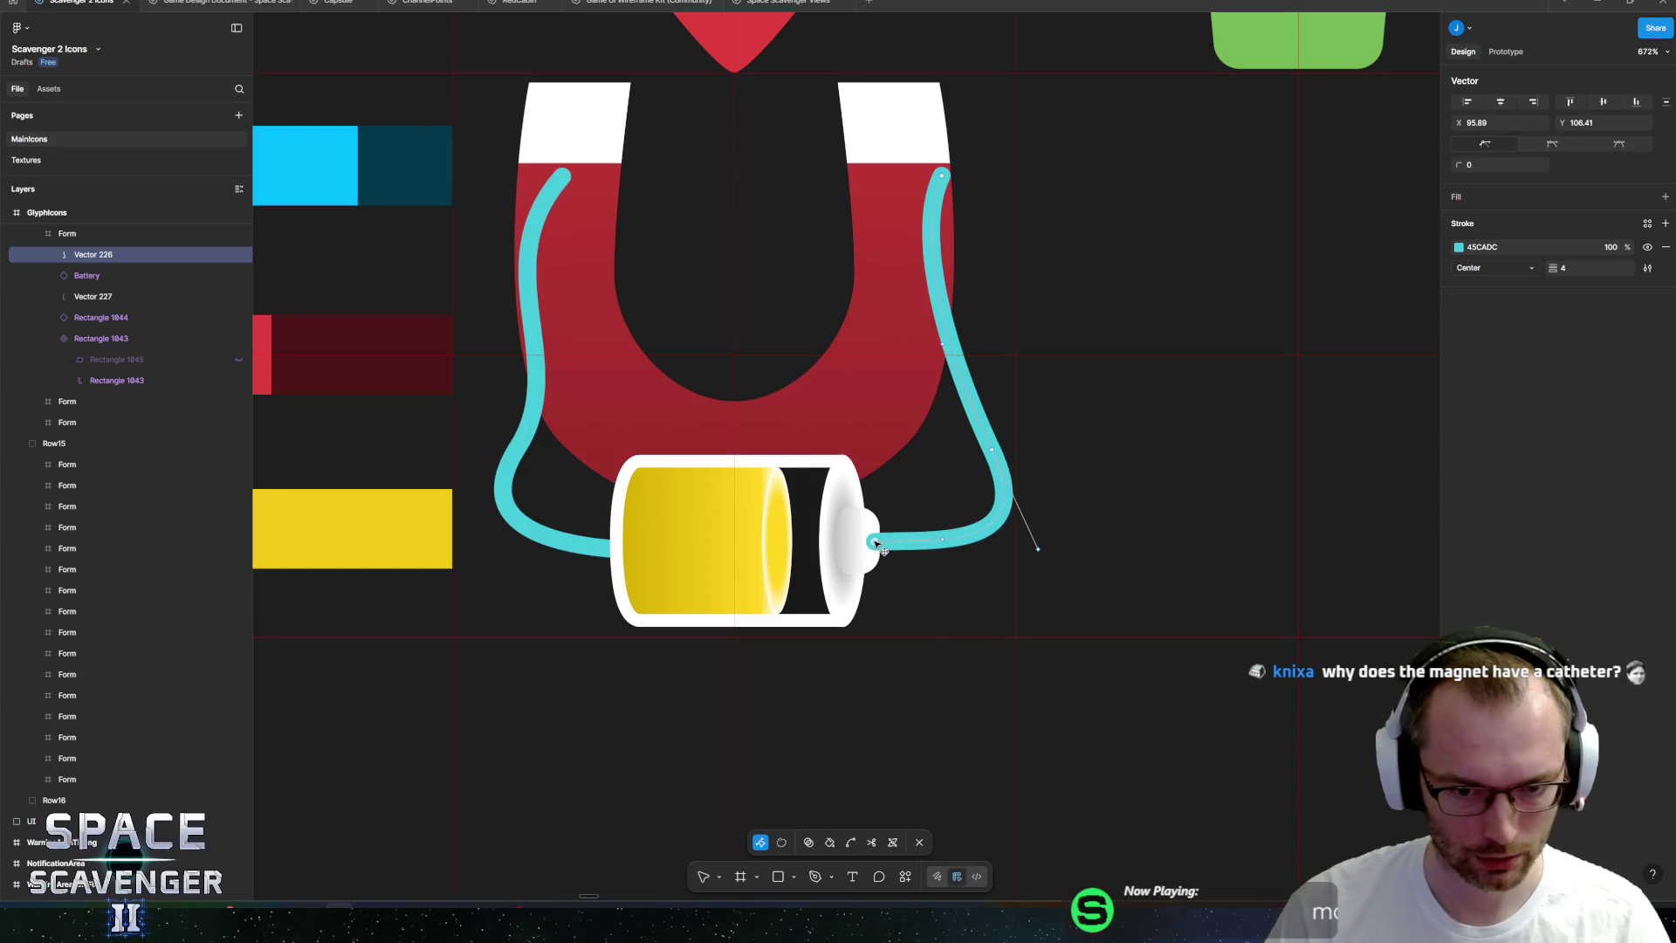
pyautogui.click(994, 450)
pyautogui.moveTo(1038, 548); pyautogui.dragTo(1017, 528)
pyautogui.moveTo(992, 450); pyautogui.dragTo(971, 445)
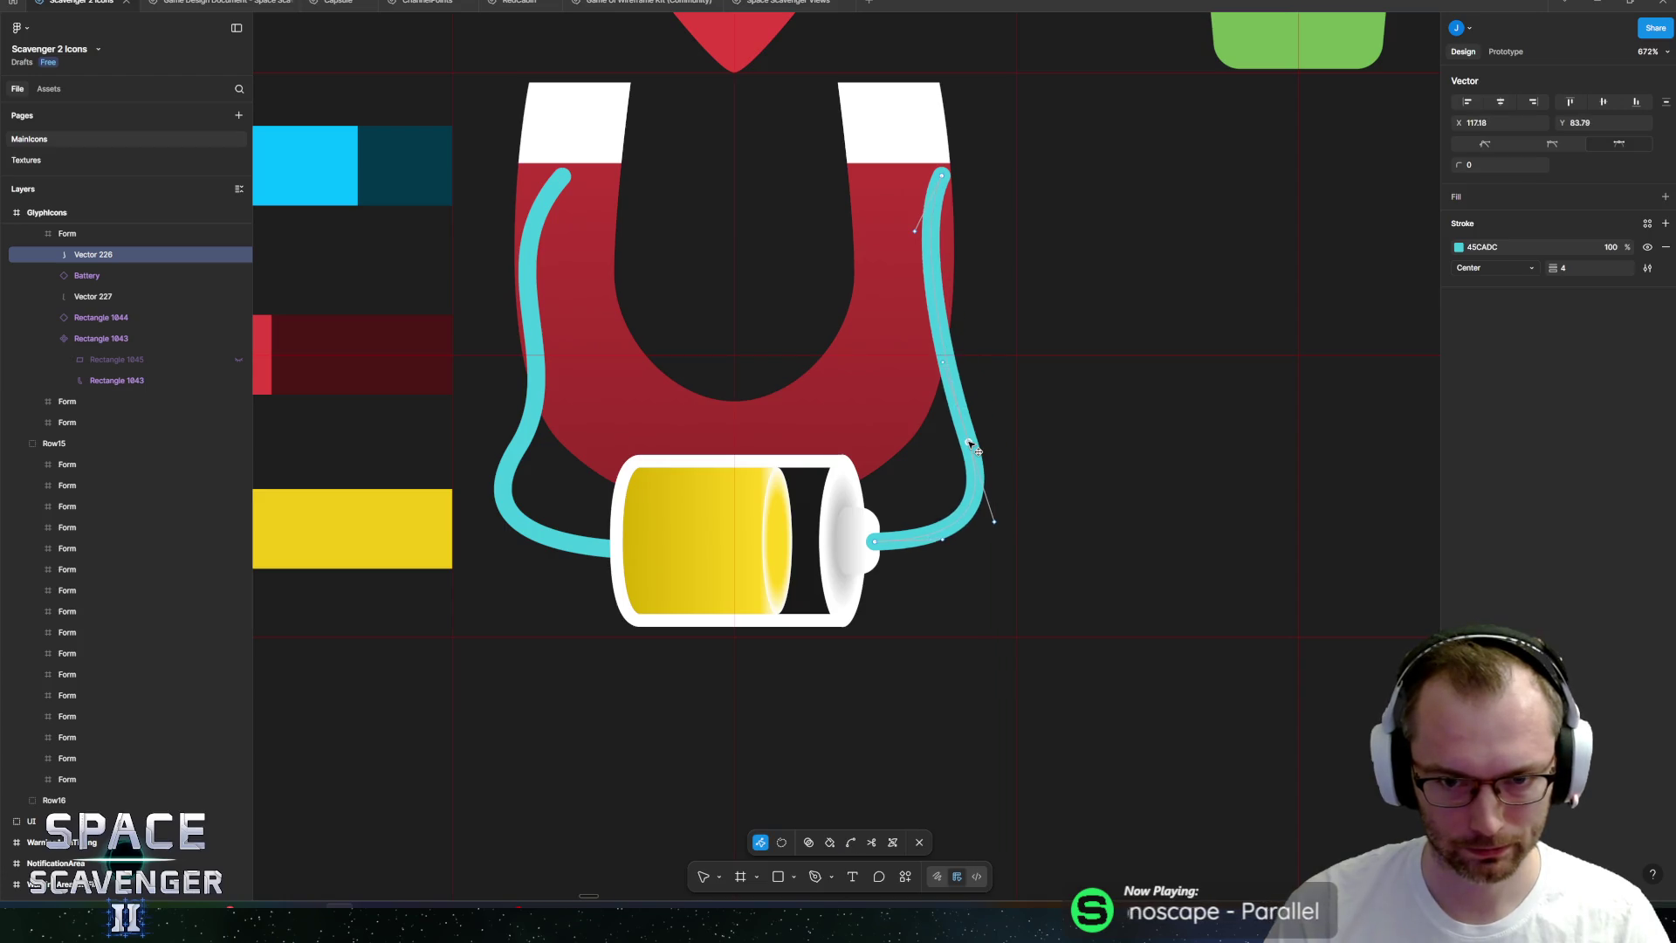
pyautogui.moveTo(946, 178); pyautogui.dragTo(854, 174)
pyautogui.click(549, 208)
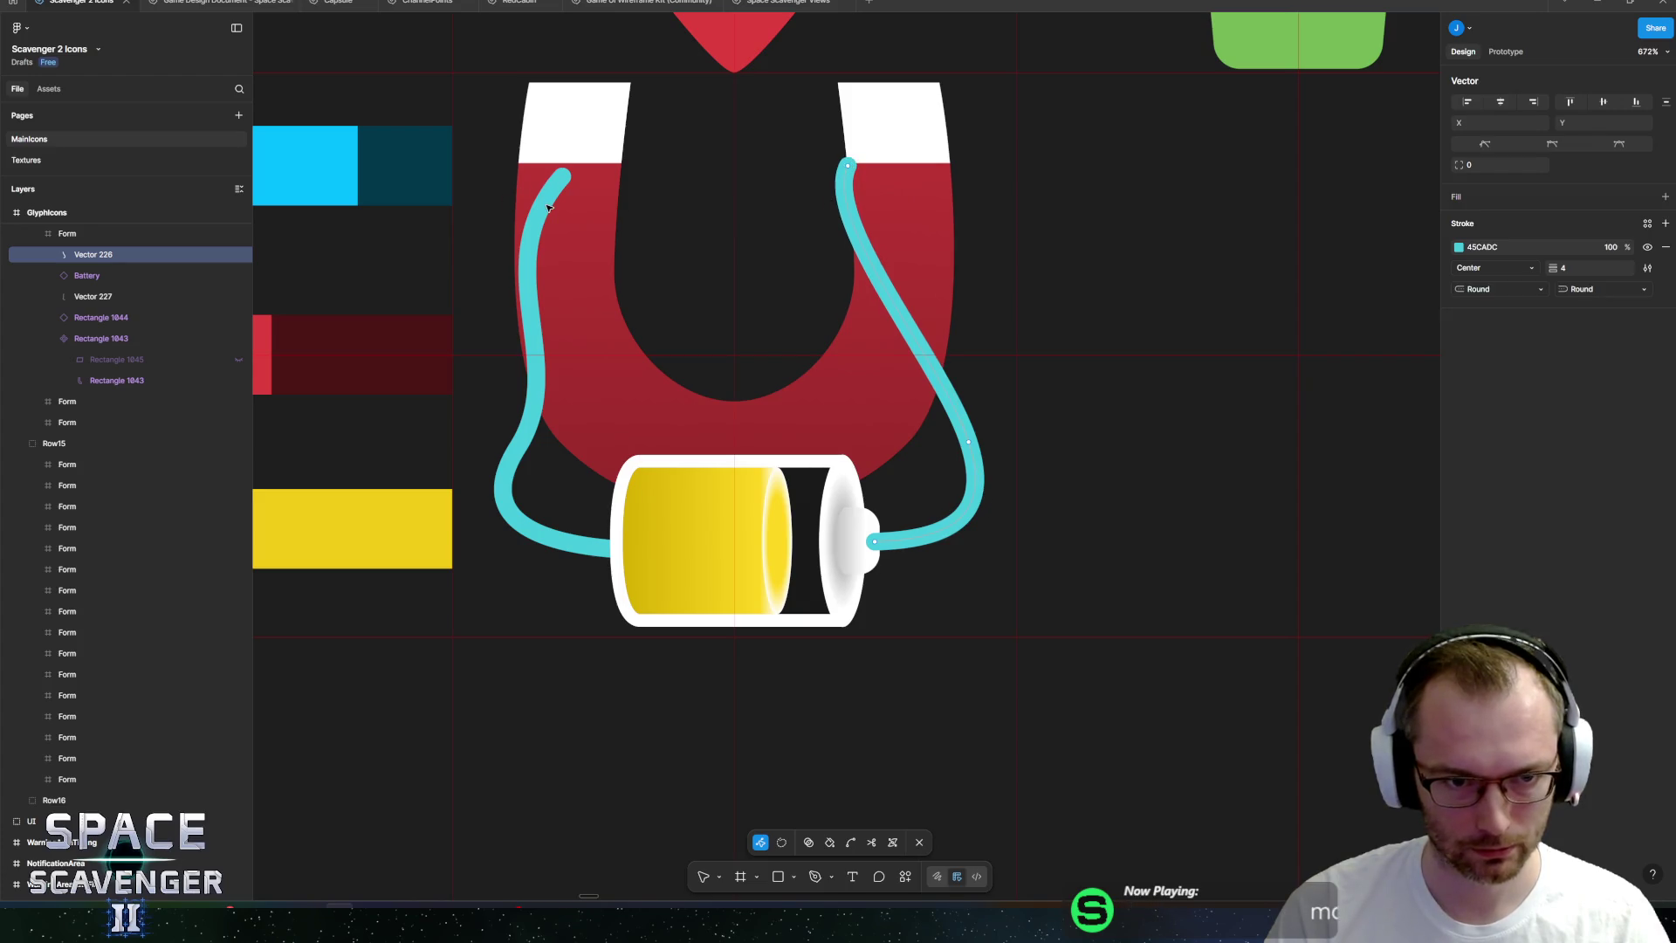
# Move the left hose's top end inward on its pole and reshape its upper curve.
pyautogui.doubleClick(549, 208)
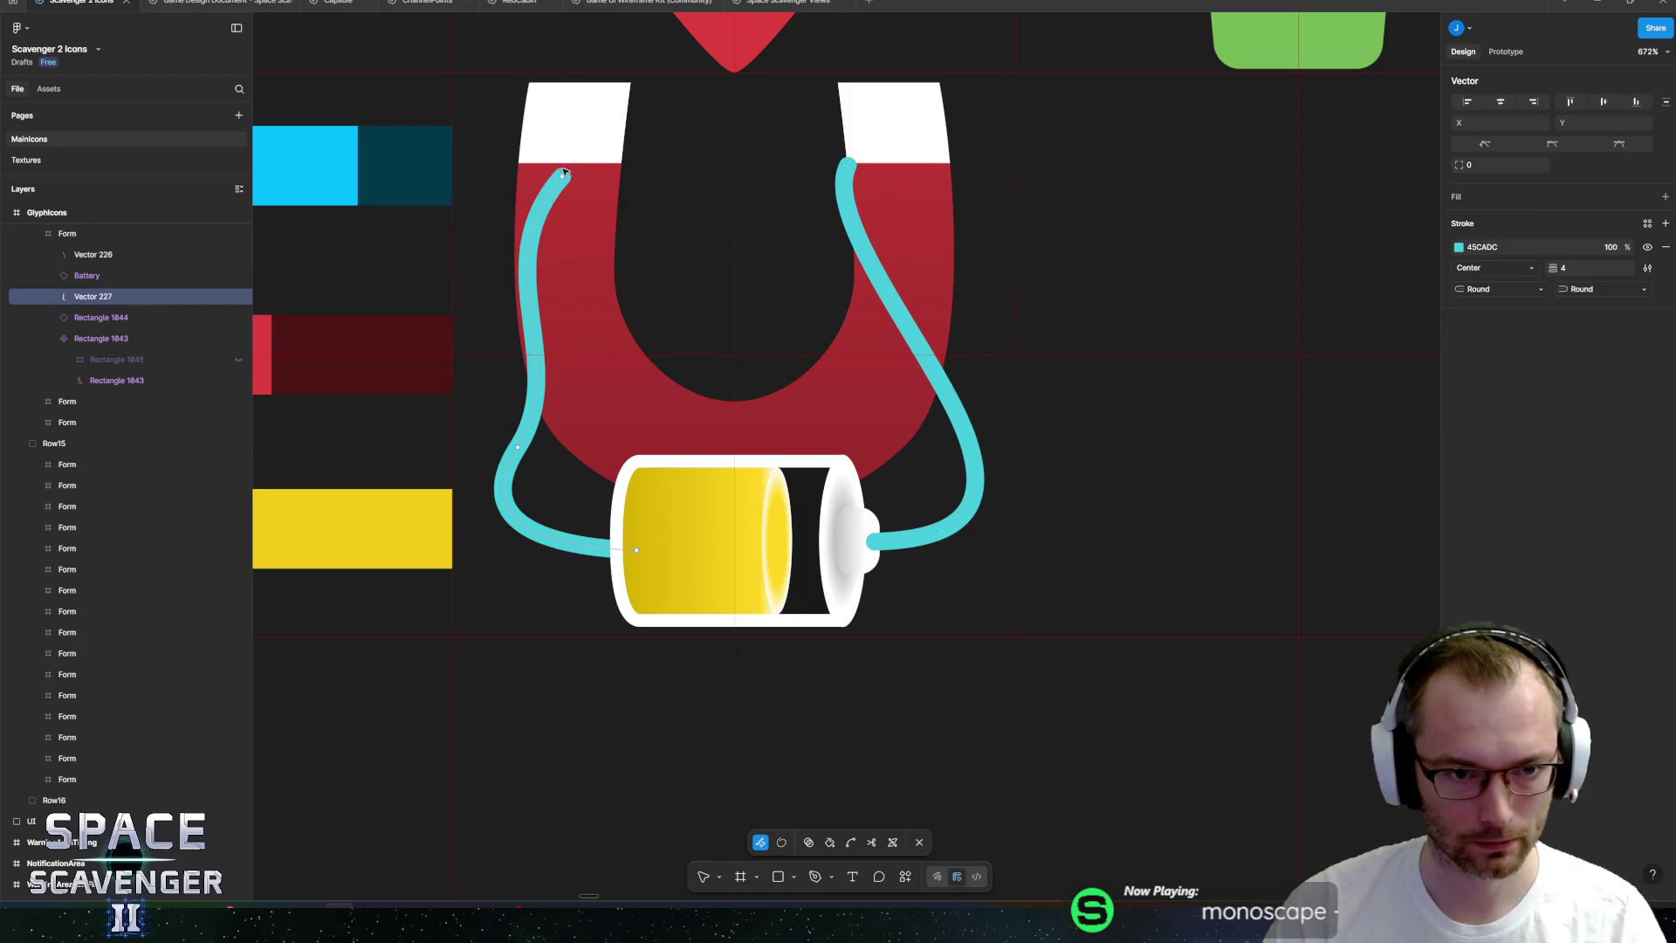
pyautogui.moveTo(568, 177); pyautogui.dragTo(632, 175)
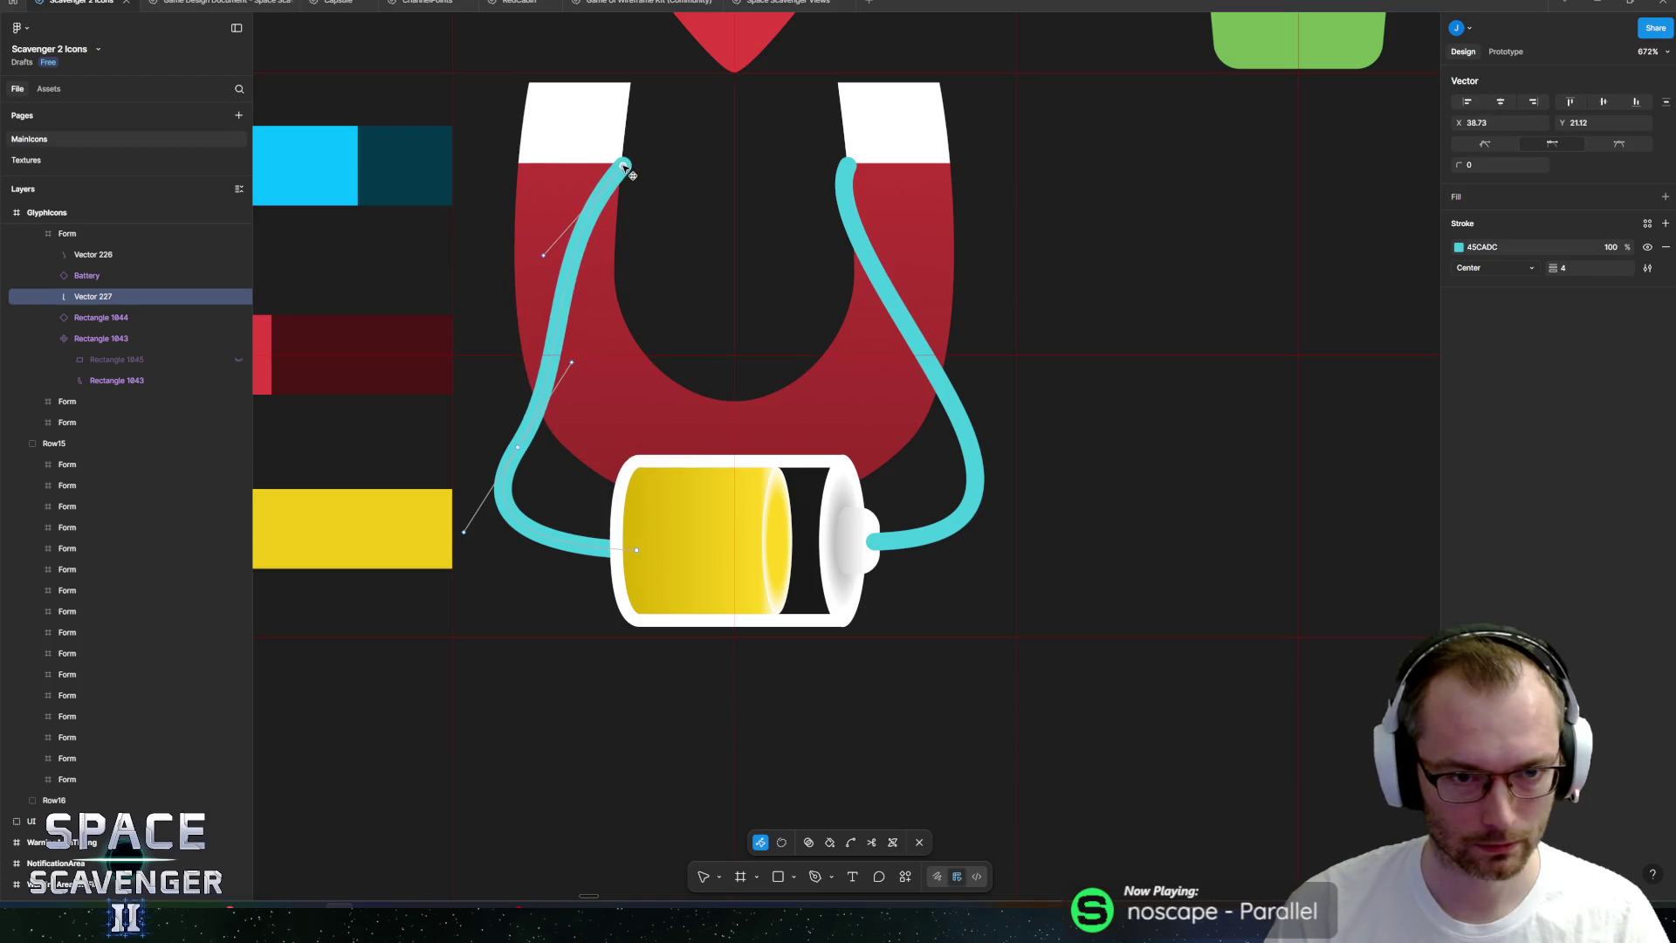
pyautogui.moveTo(547, 255)
pyautogui.mouseDown()
pyautogui.moveTo(692, 254)
pyautogui.moveTo(658, 283)
pyautogui.mouseUp()
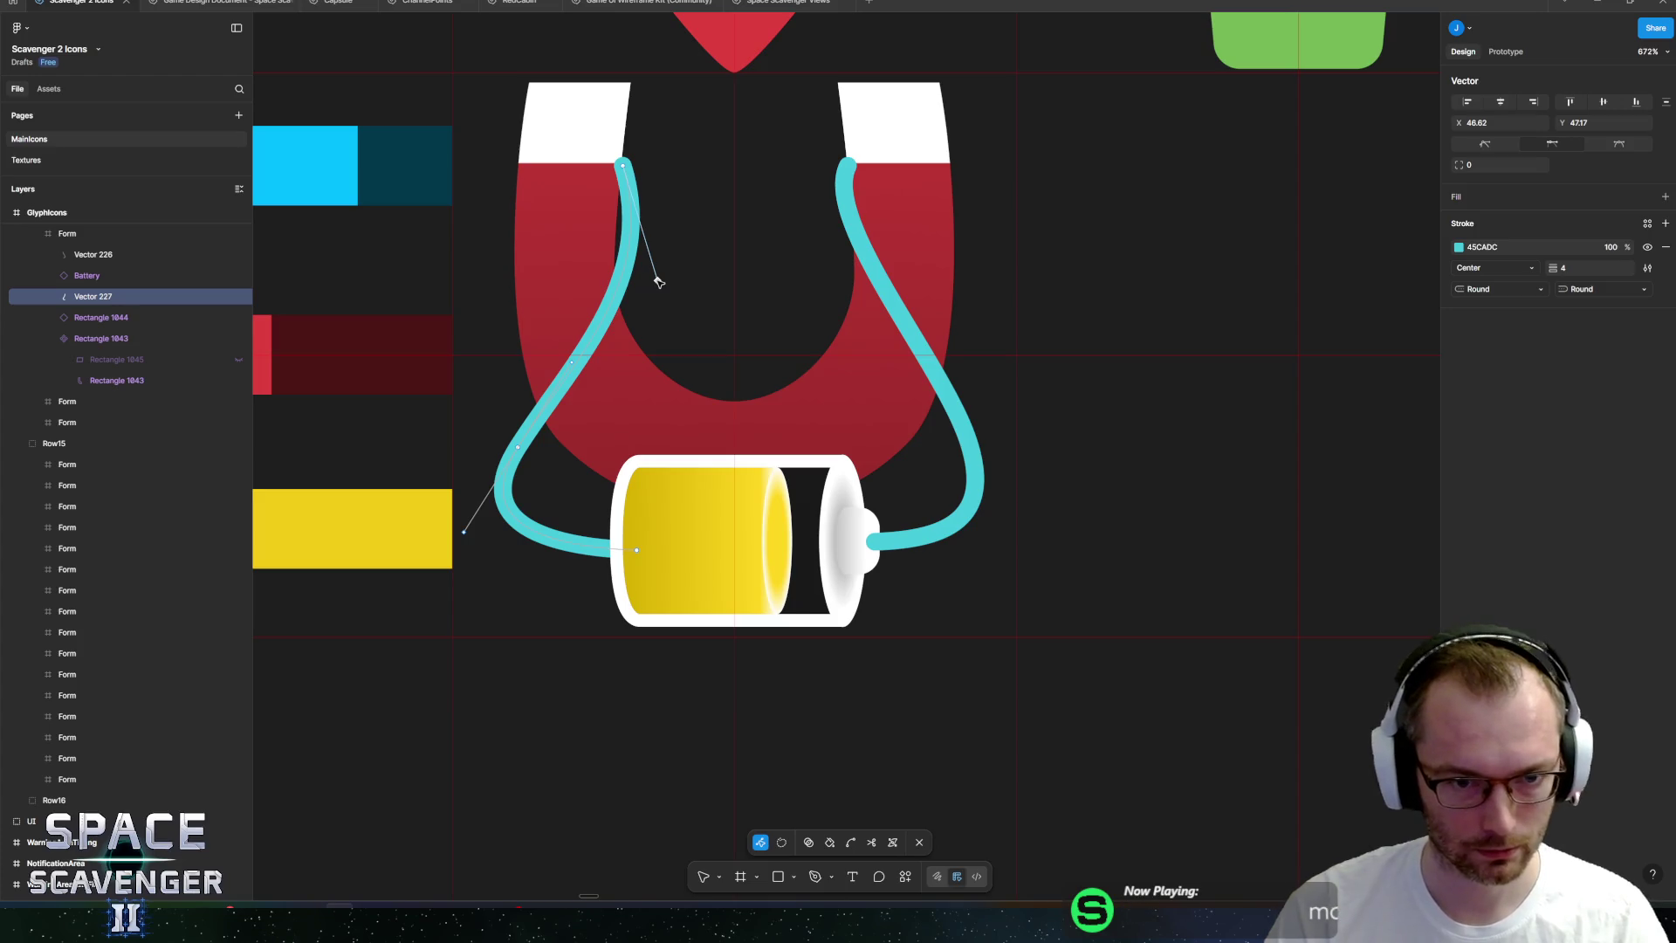
pyautogui.press('Escape')
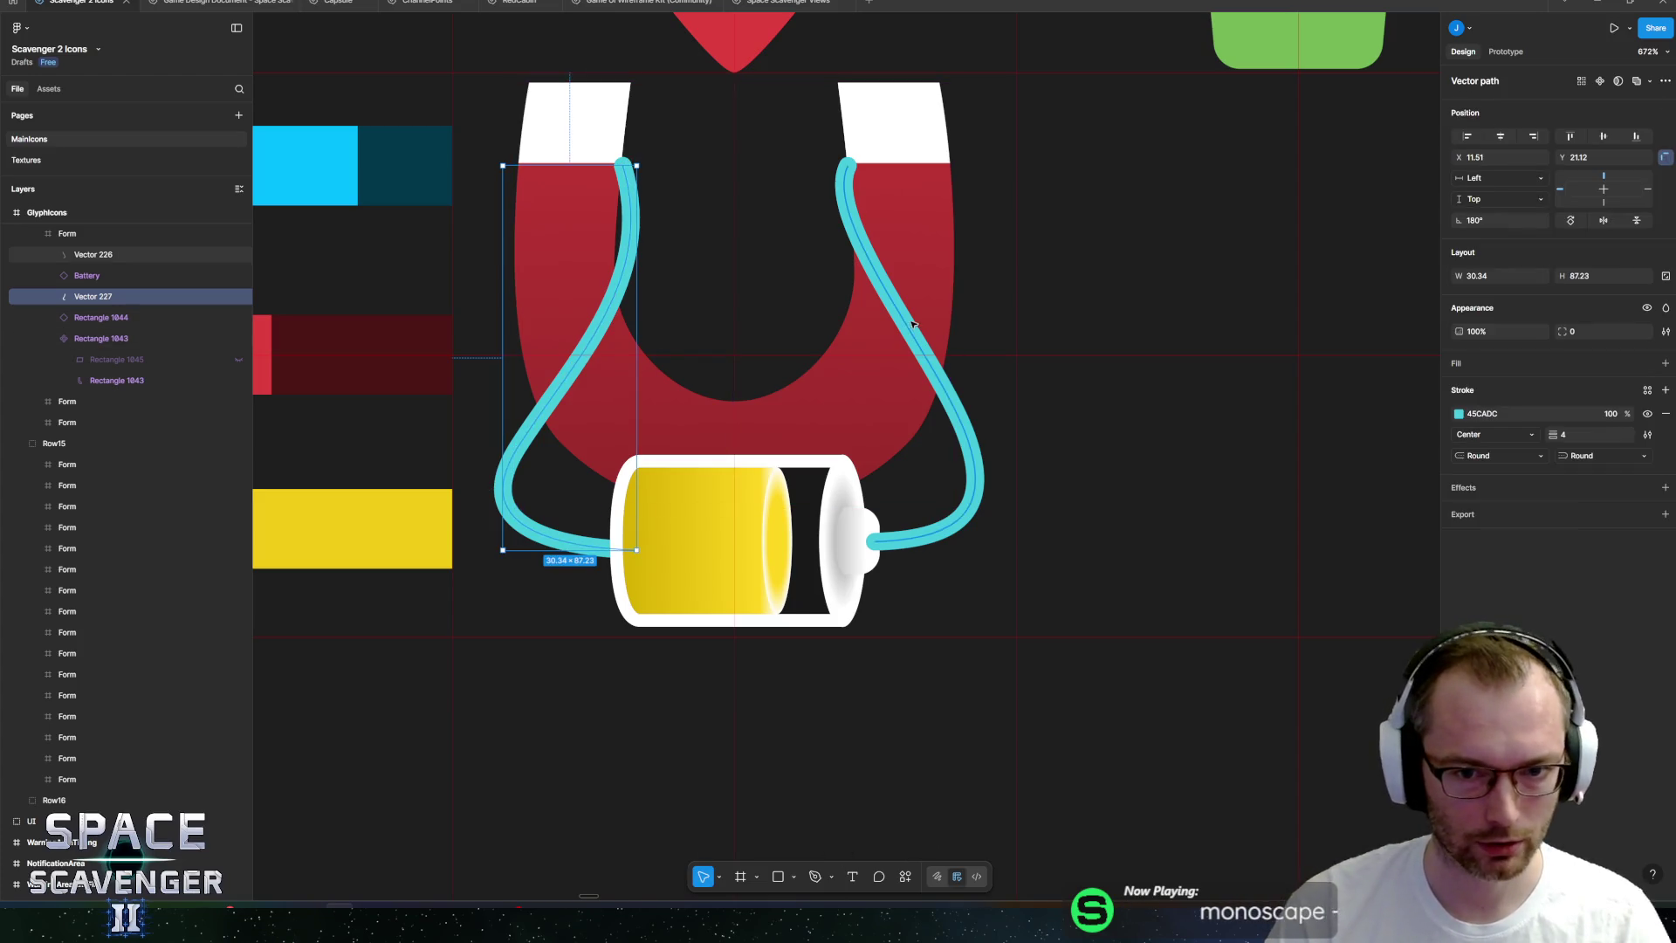
pyautogui.keyDown('shift'); pyautogui.click(910, 325); pyautogui.keyUp('shift')
# Change both hoses' stroke colour to yellow FFD621.
pyautogui.click(1458, 433)
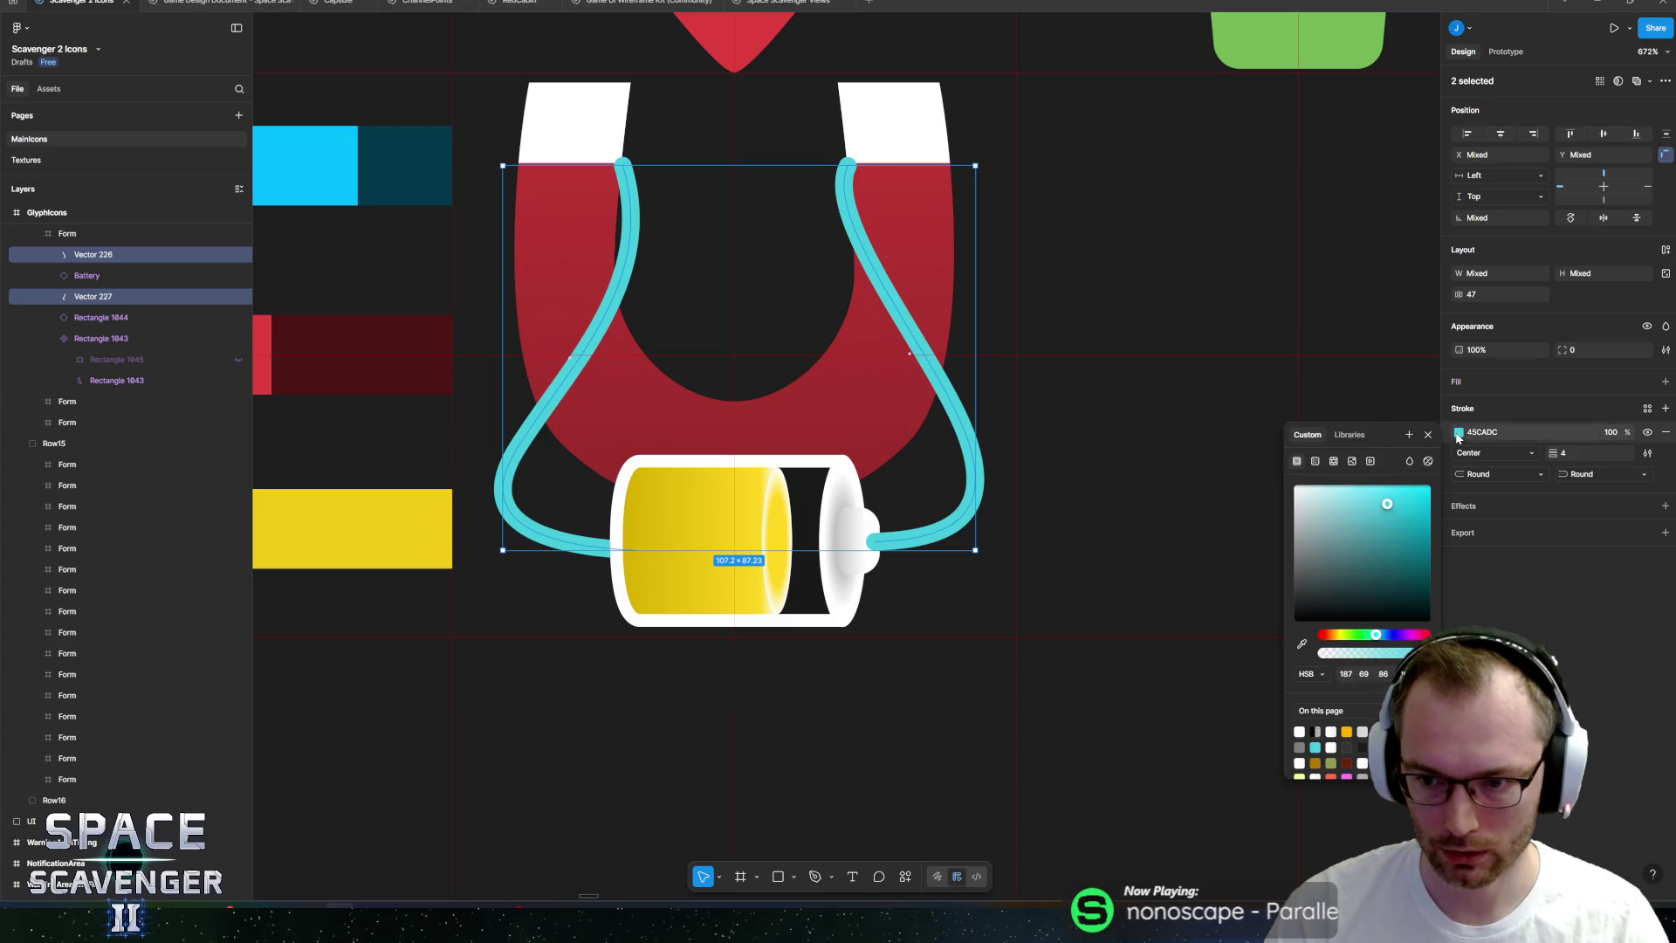
pyautogui.click(1341, 635)
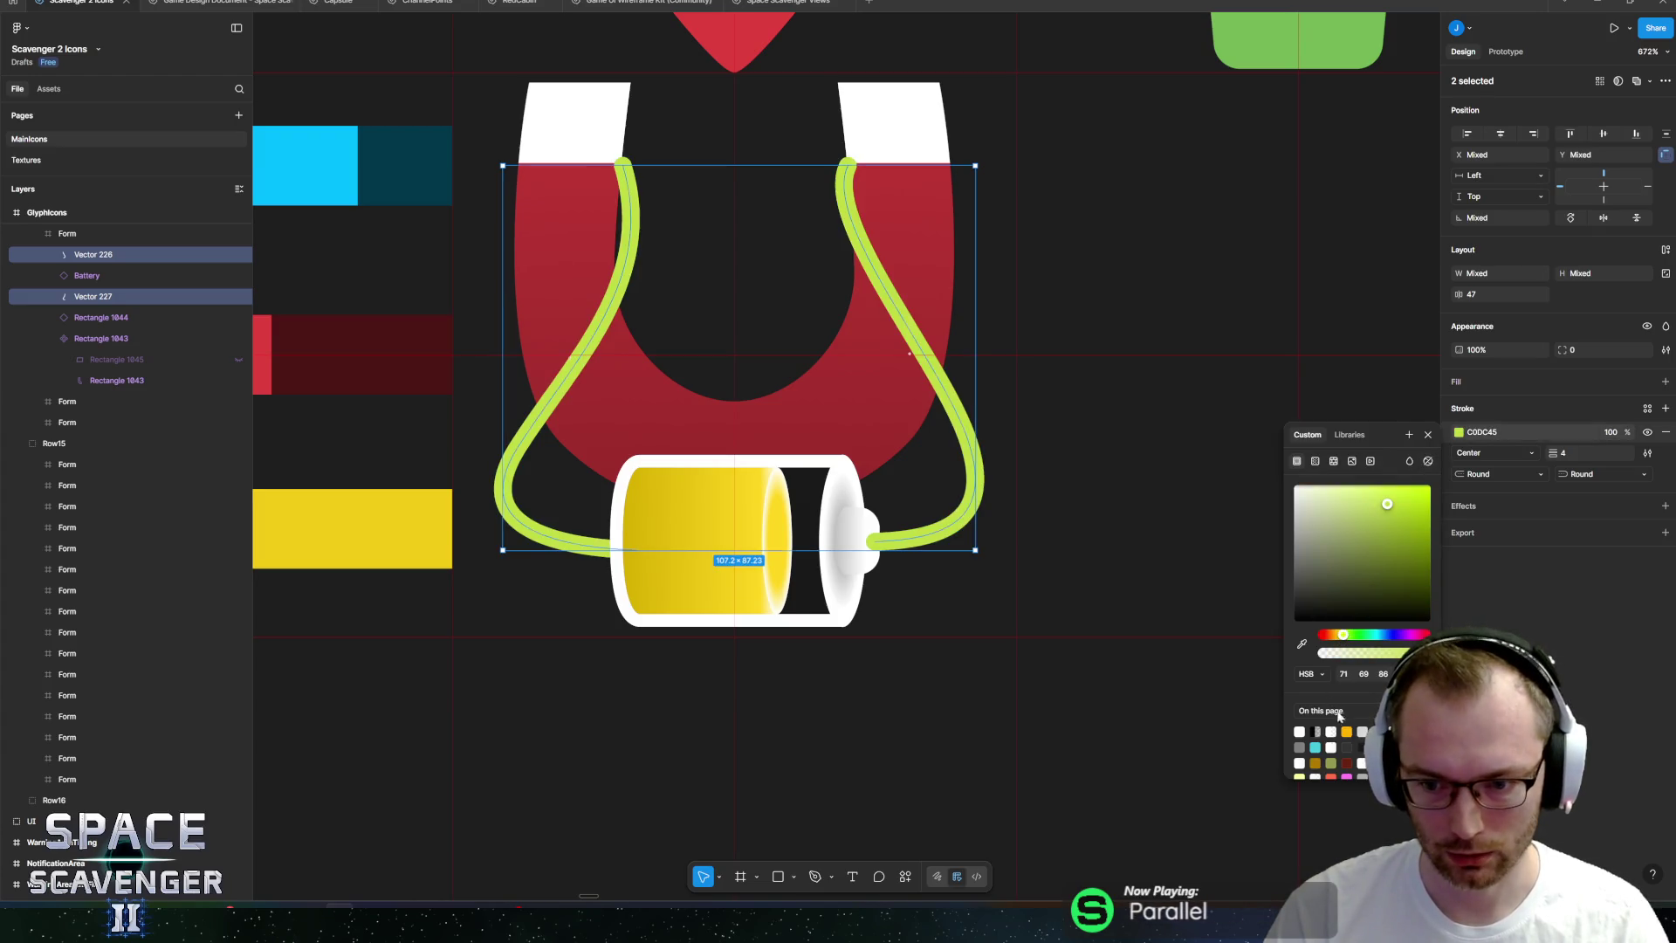
pyautogui.click(1347, 731)
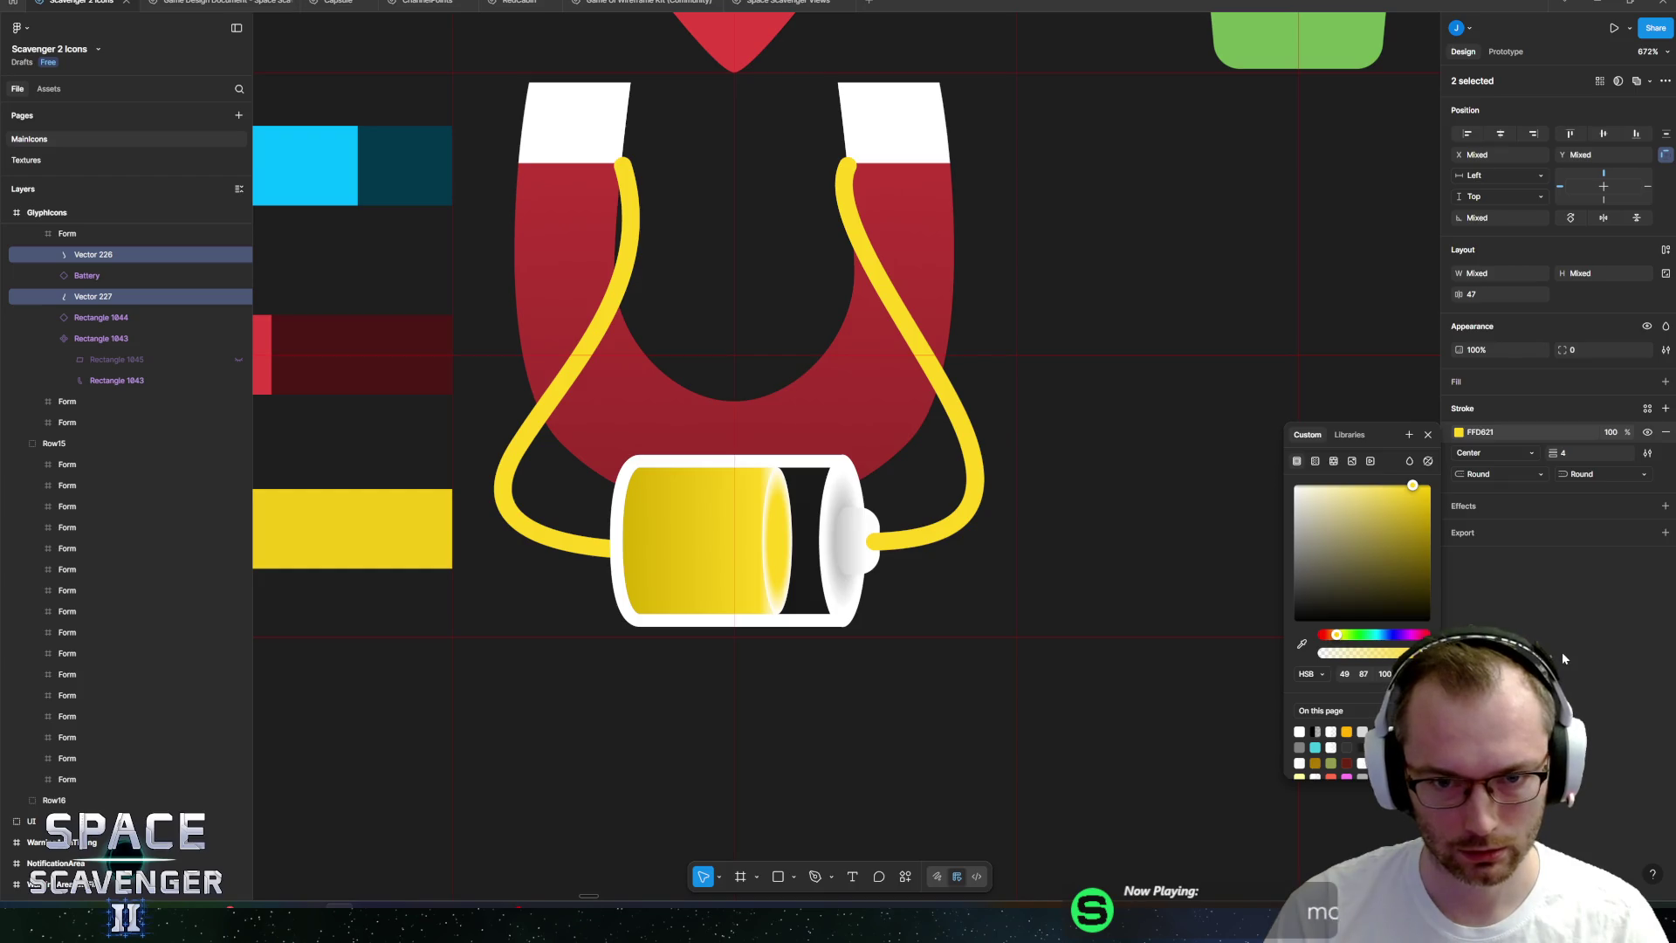
pyautogui.press('Escape')
pyautogui.scroll(-5, 927, 308)
pyautogui.scroll(-3, 927, 307)
pyautogui.click(929, 634)
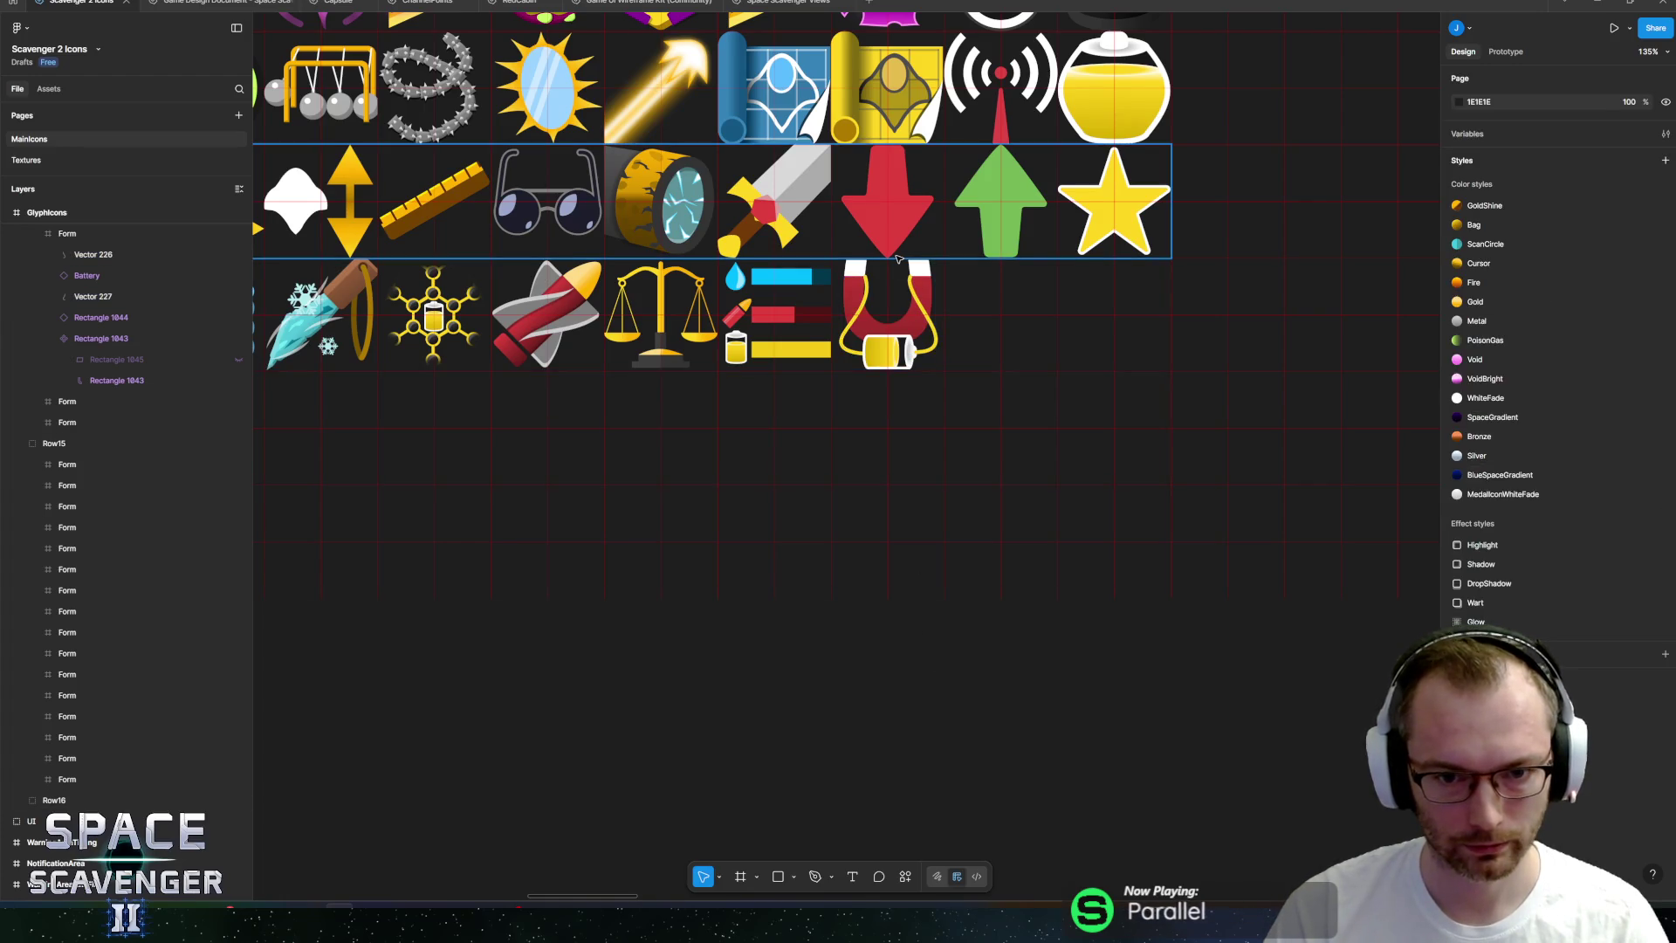
# Delete the leftover hidden rectangle from the magnet icon.
pyautogui.scroll(1, 883, 338)
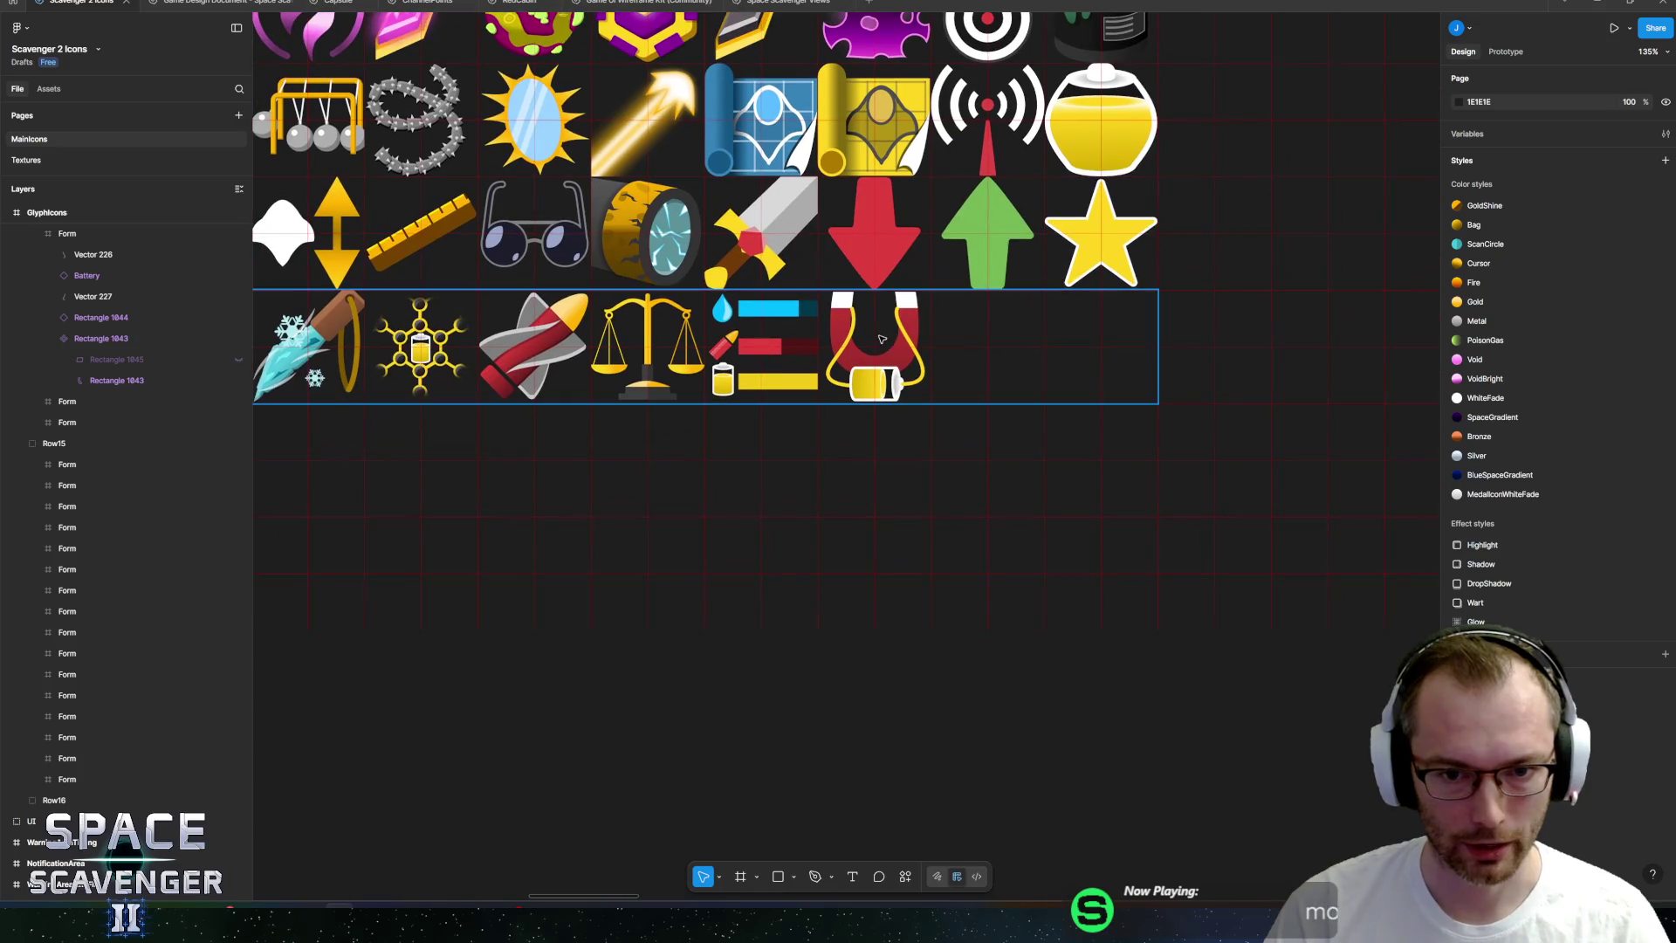
pyautogui.scroll(5, 888, 334)
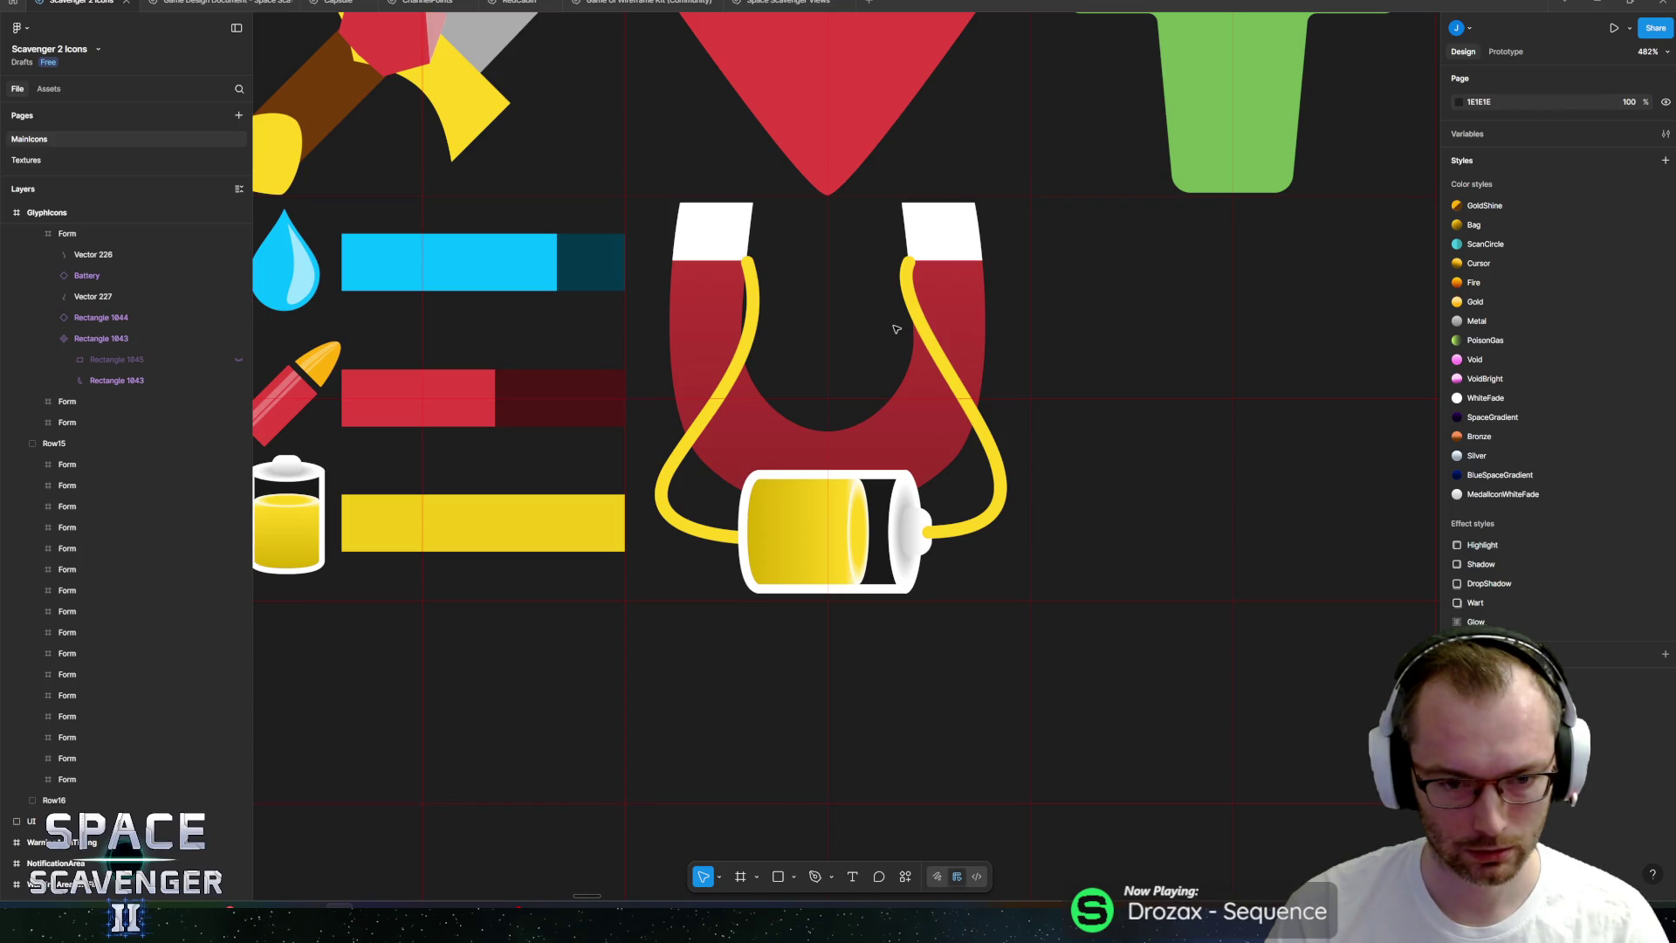
pyautogui.scroll(-10, 889, 330)
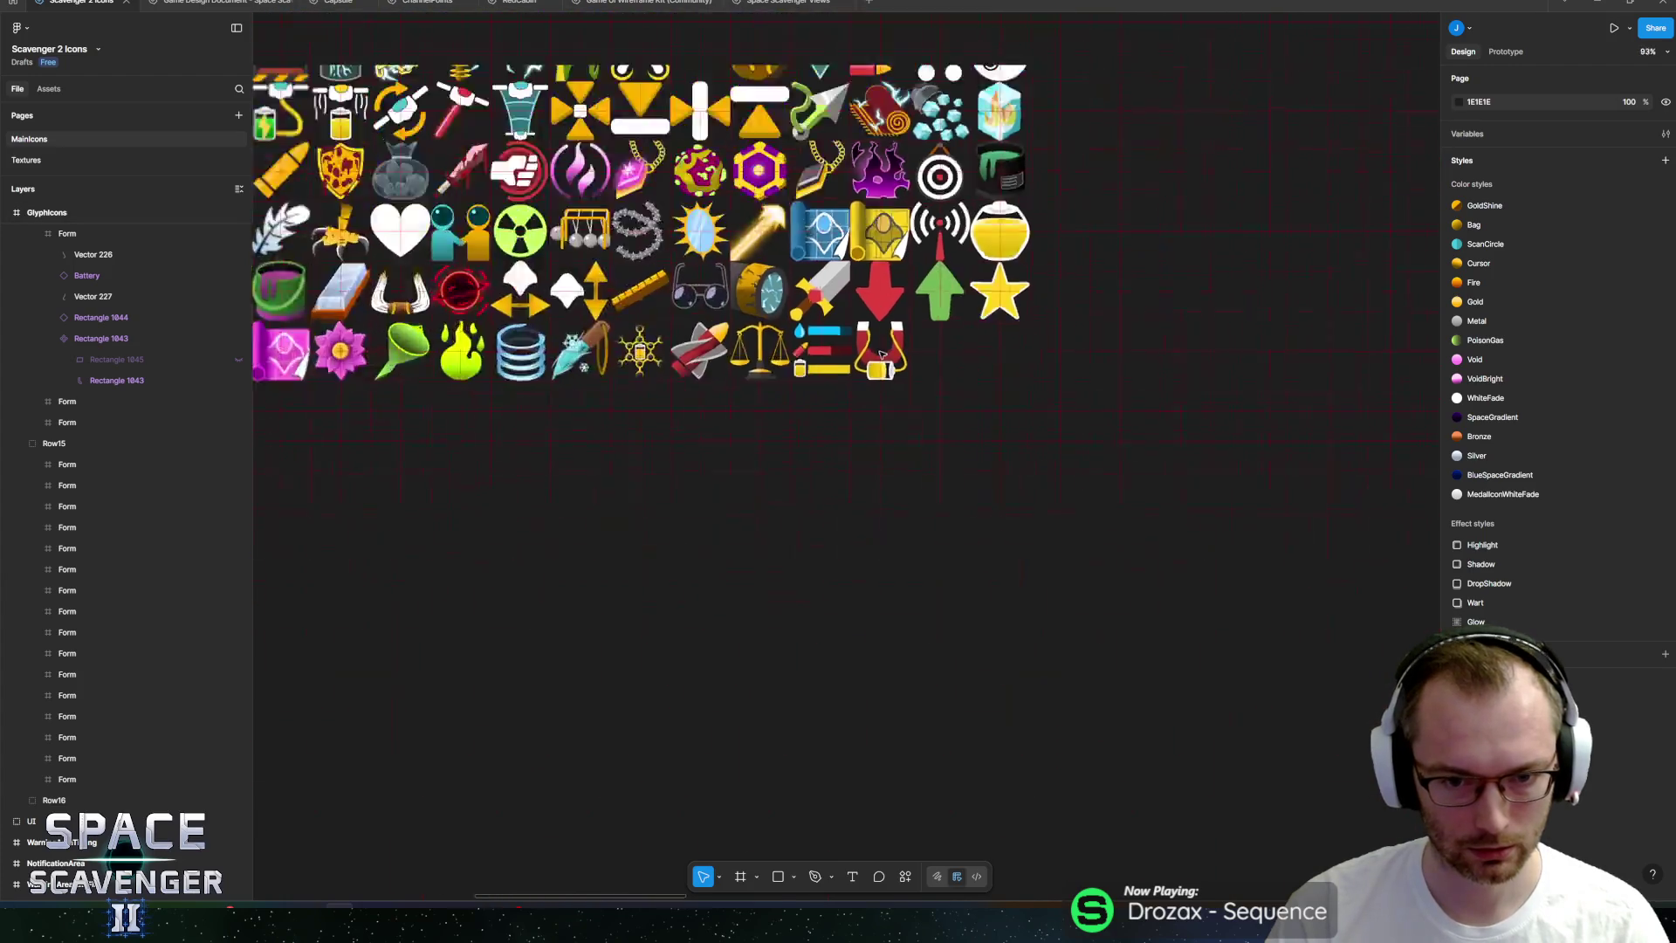
pyautogui.moveTo(816, 463); pyautogui.dragTo(811, 529)
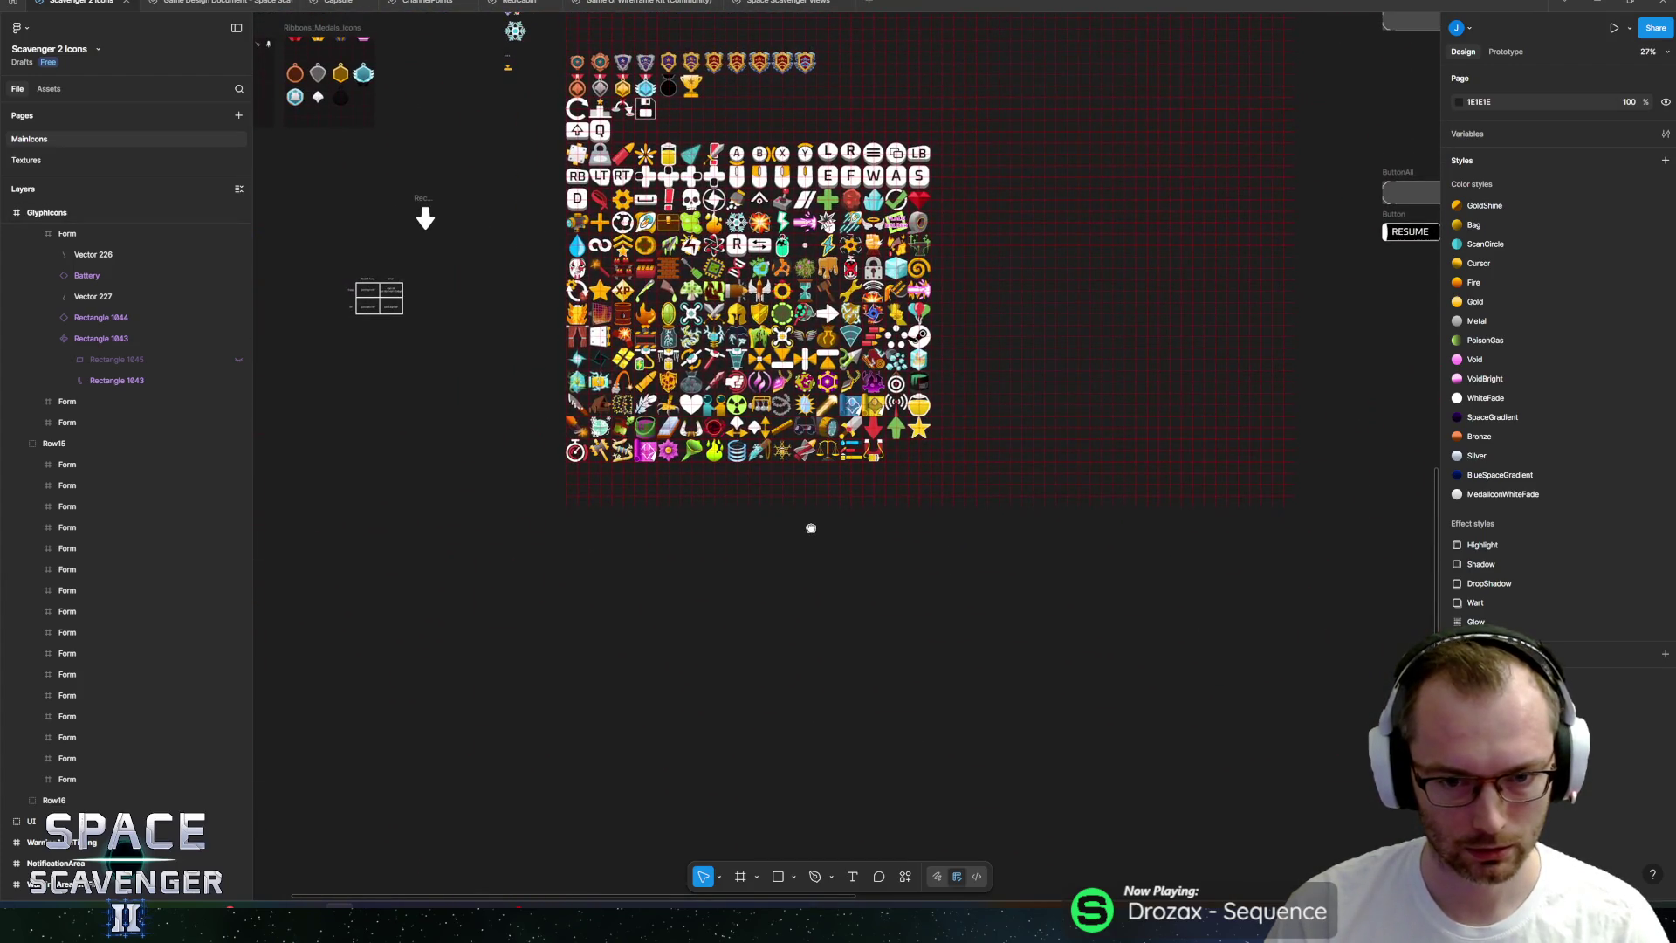
pyautogui.scroll(10, 845, 460)
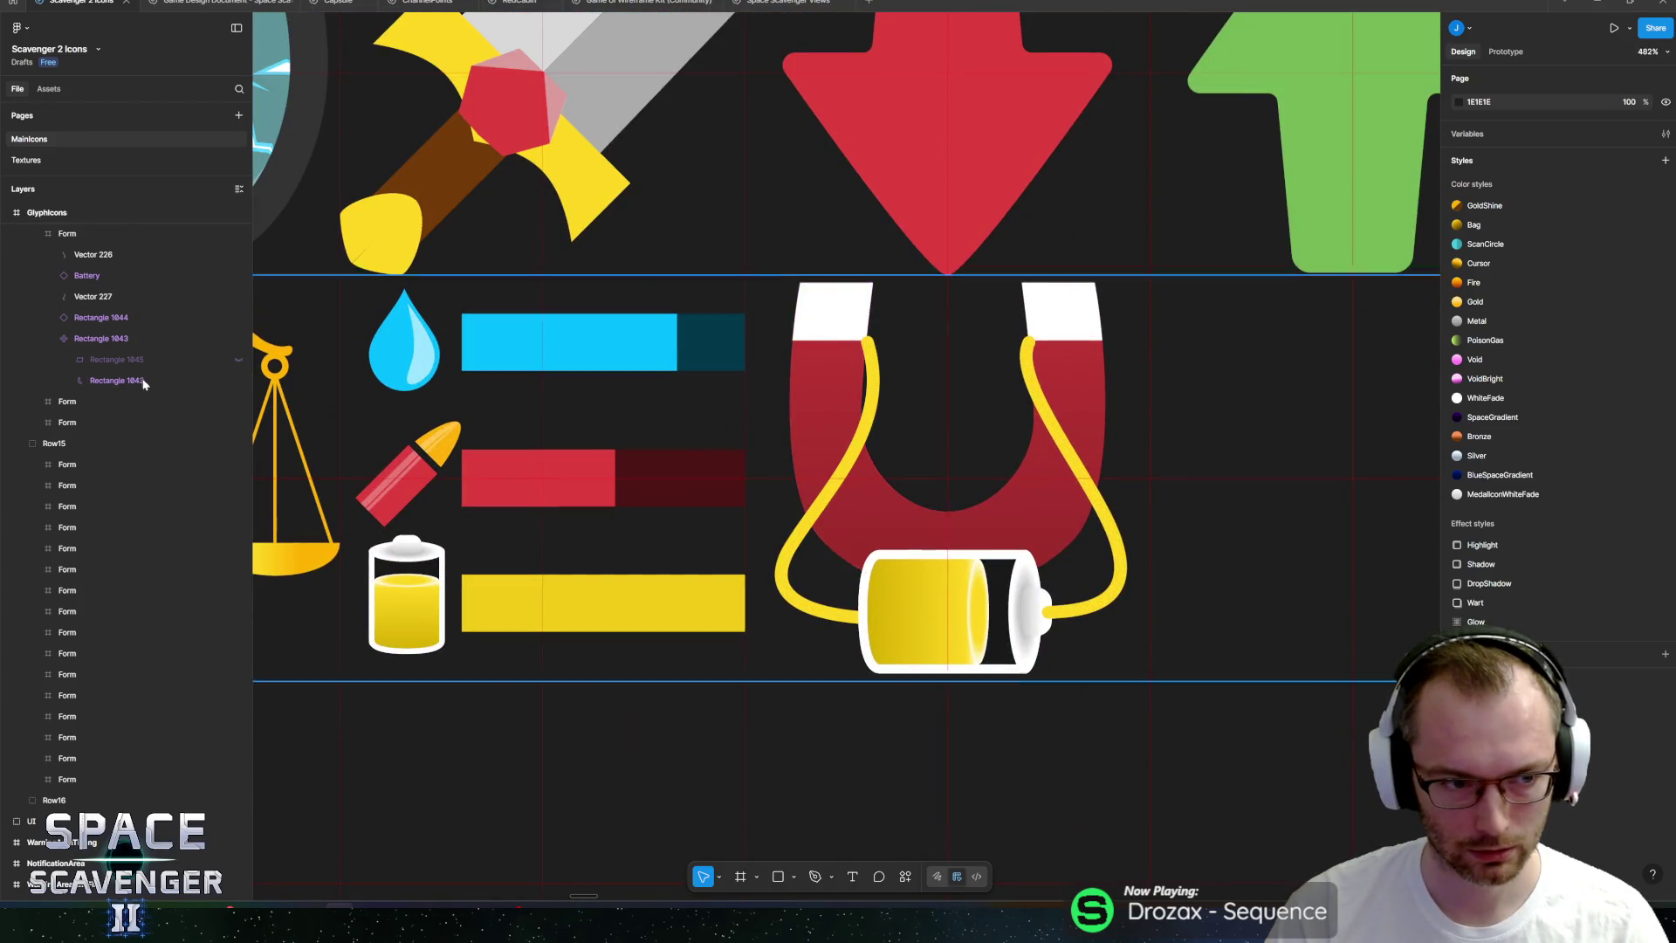
pyautogui.doubleClick(836, 313)
pyautogui.scroll(3, 949, 449)
pyautogui.hscroll(3, 949, 449)
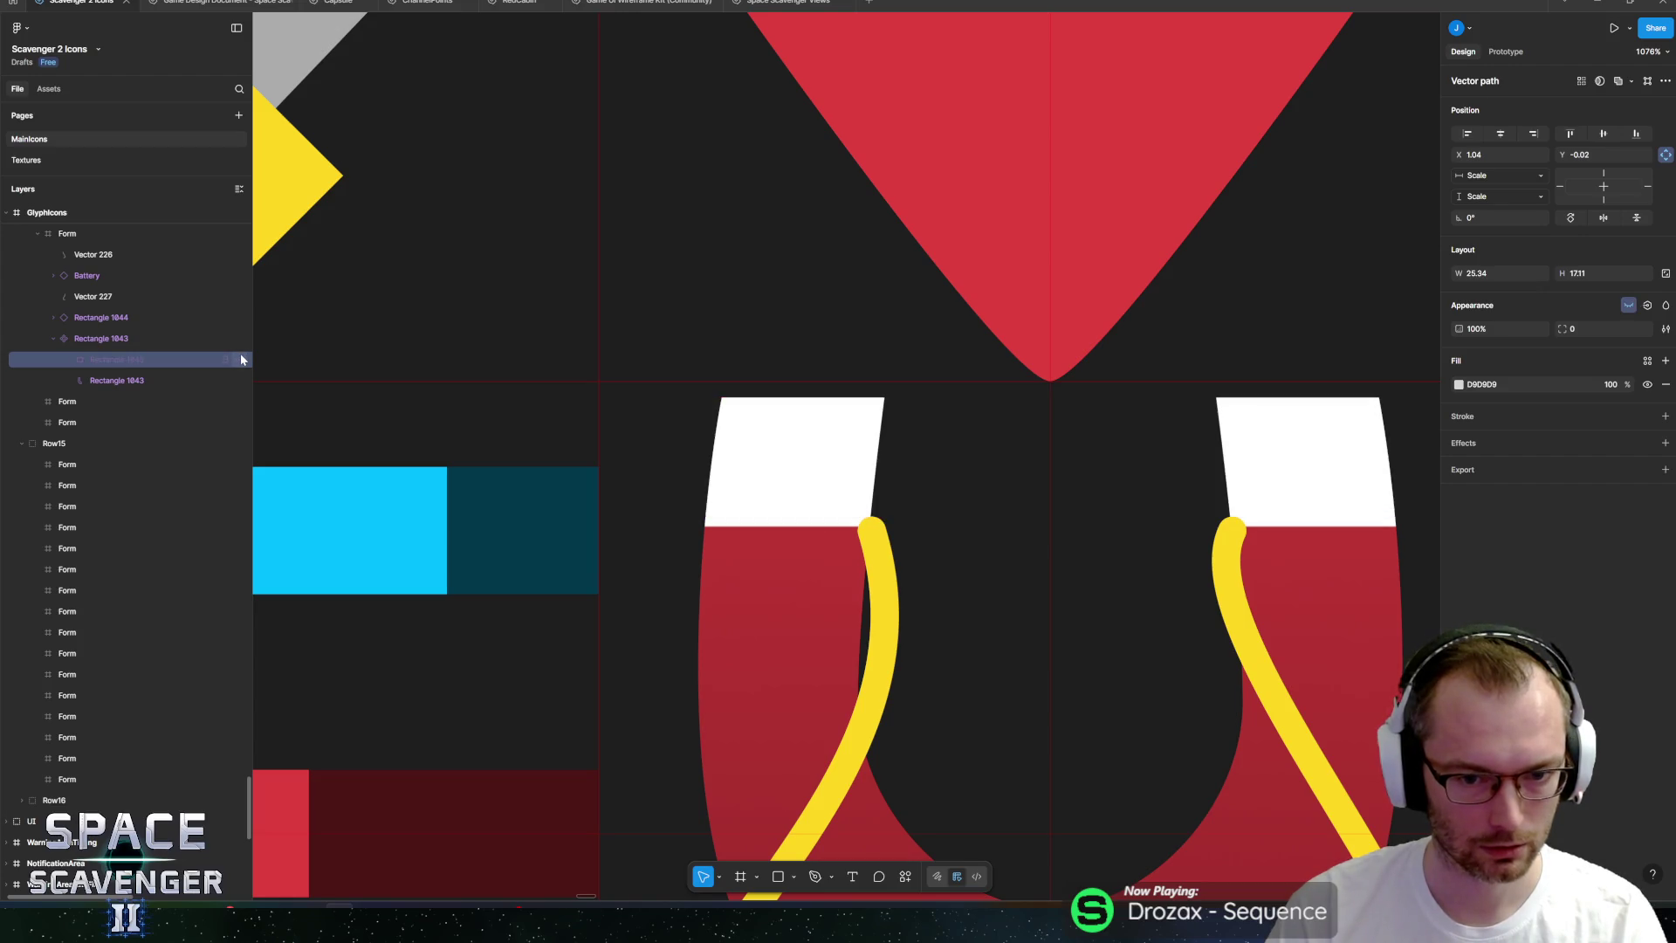
pyautogui.press('Delete')
pyautogui.click(157, 358)
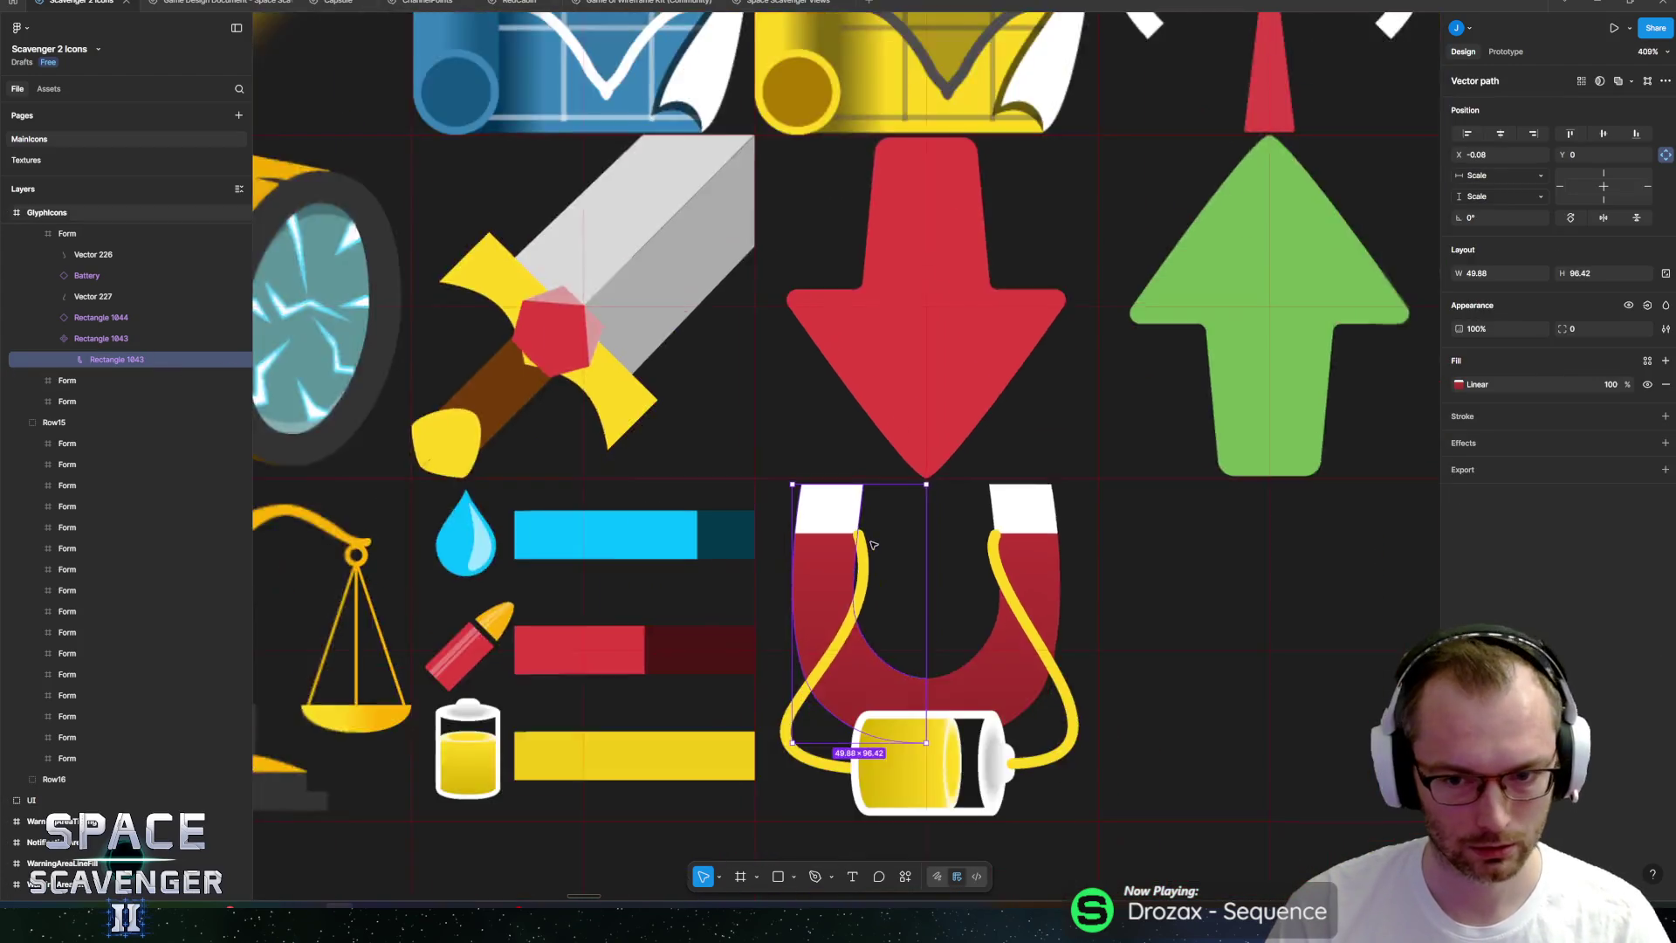
pyautogui.scroll(-10, 870, 588)
pyautogui.scroll(-3, 870, 588)
pyautogui.click(843, 661)
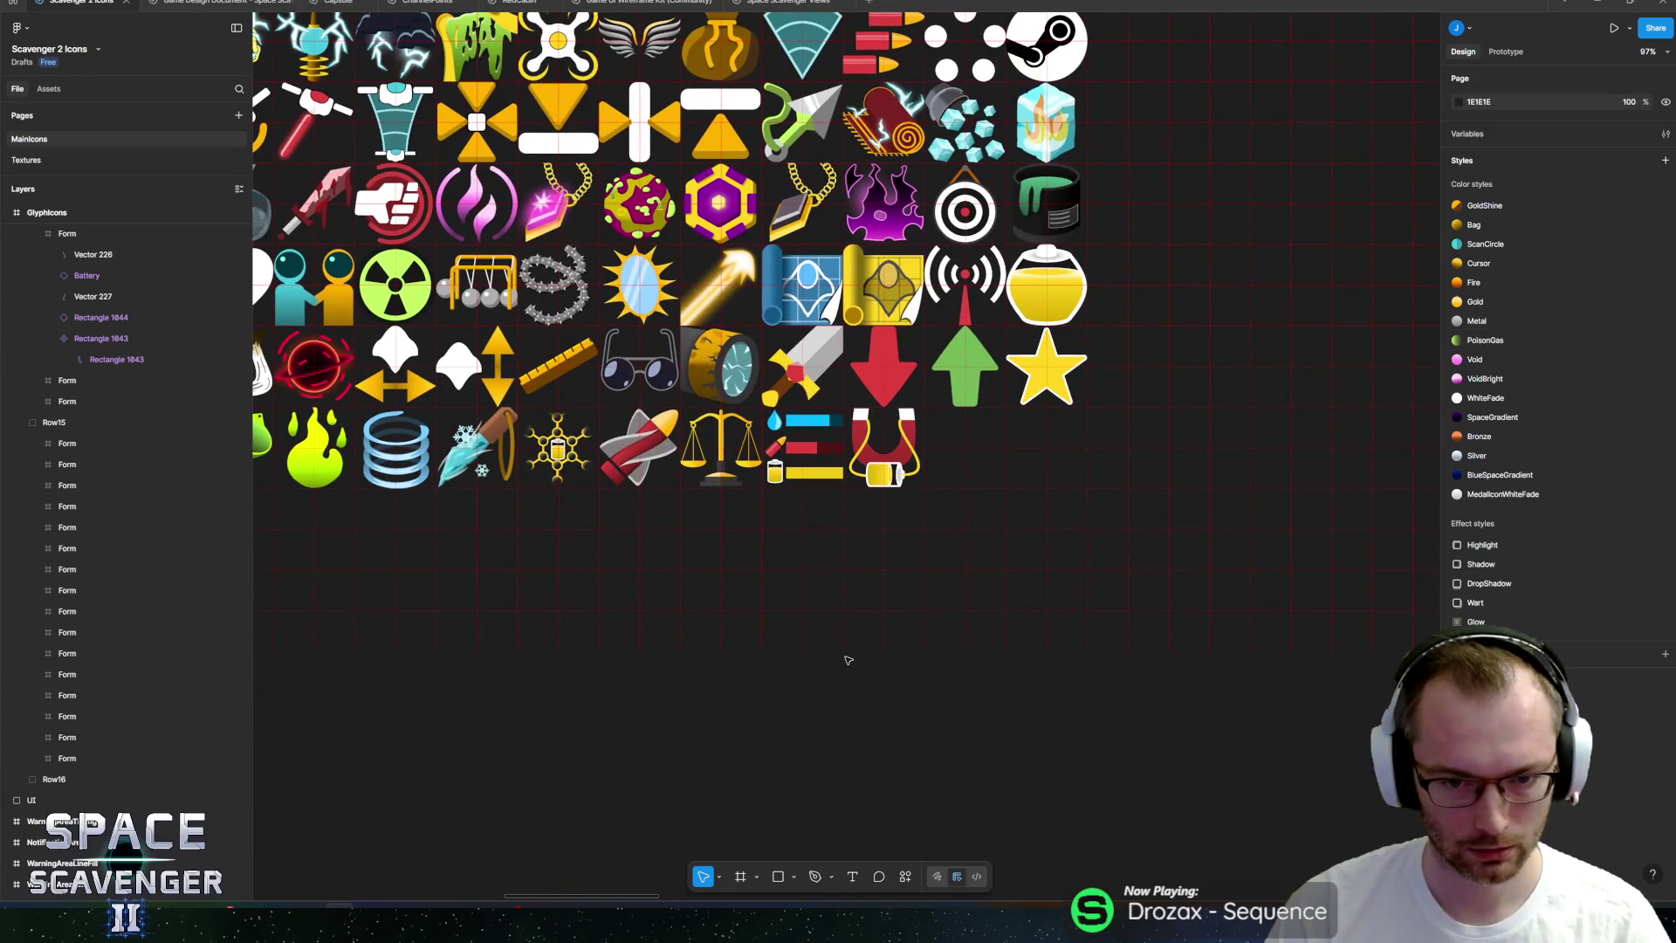
pyautogui.scroll(5, 898, 486)
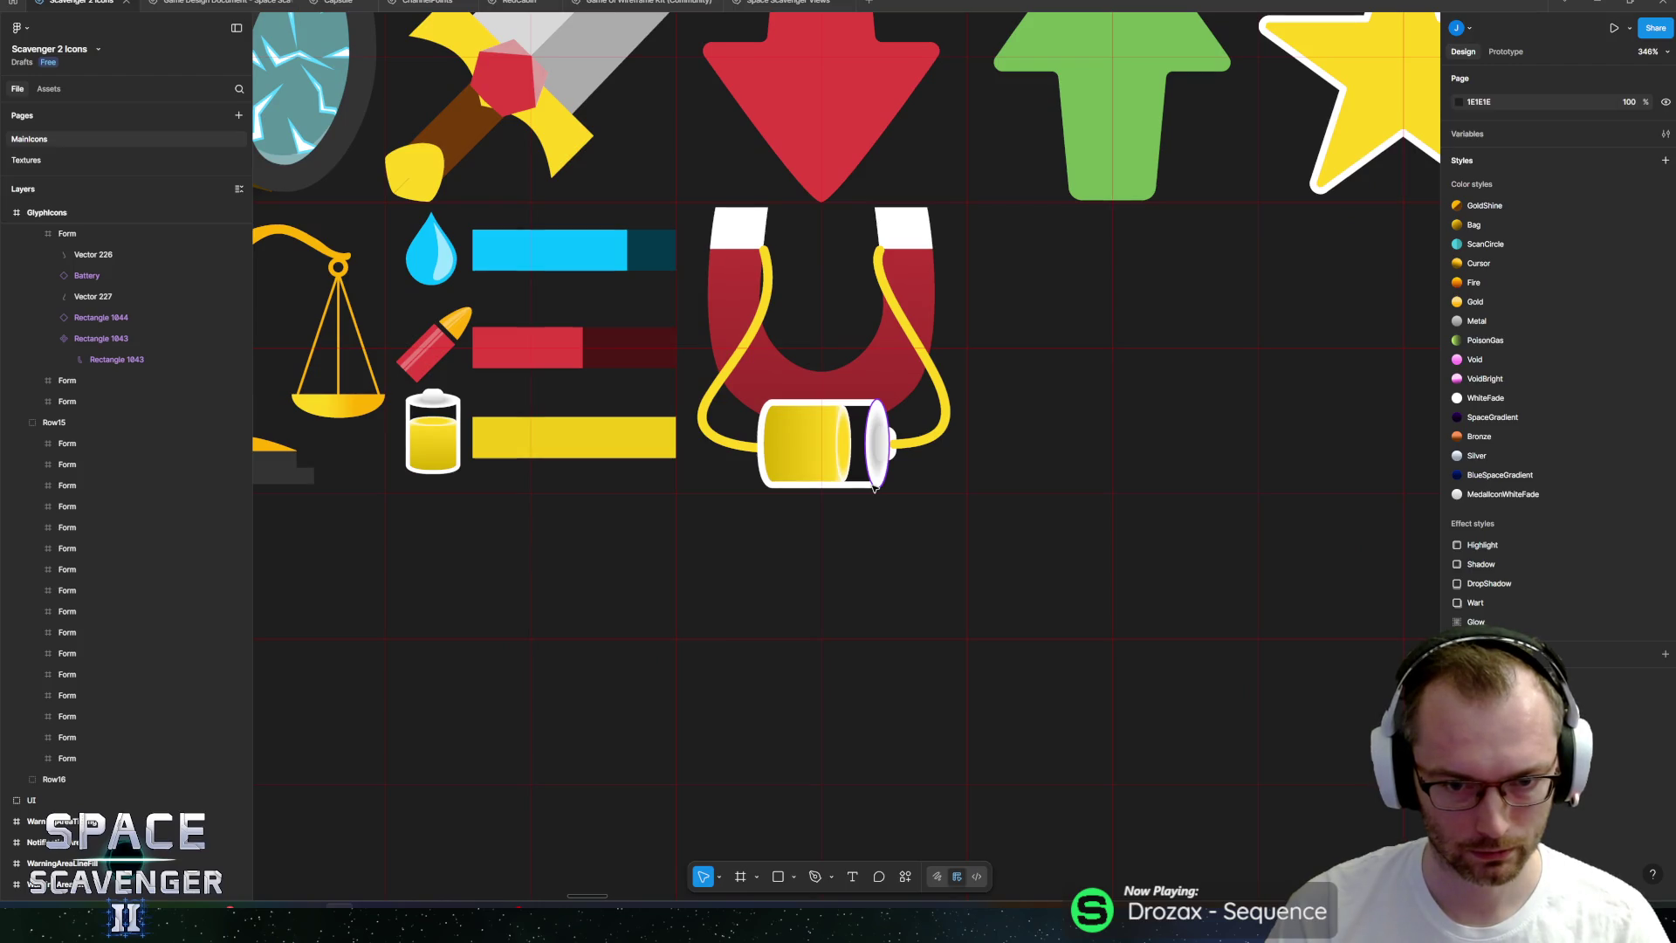
pyautogui.click(77, 341)
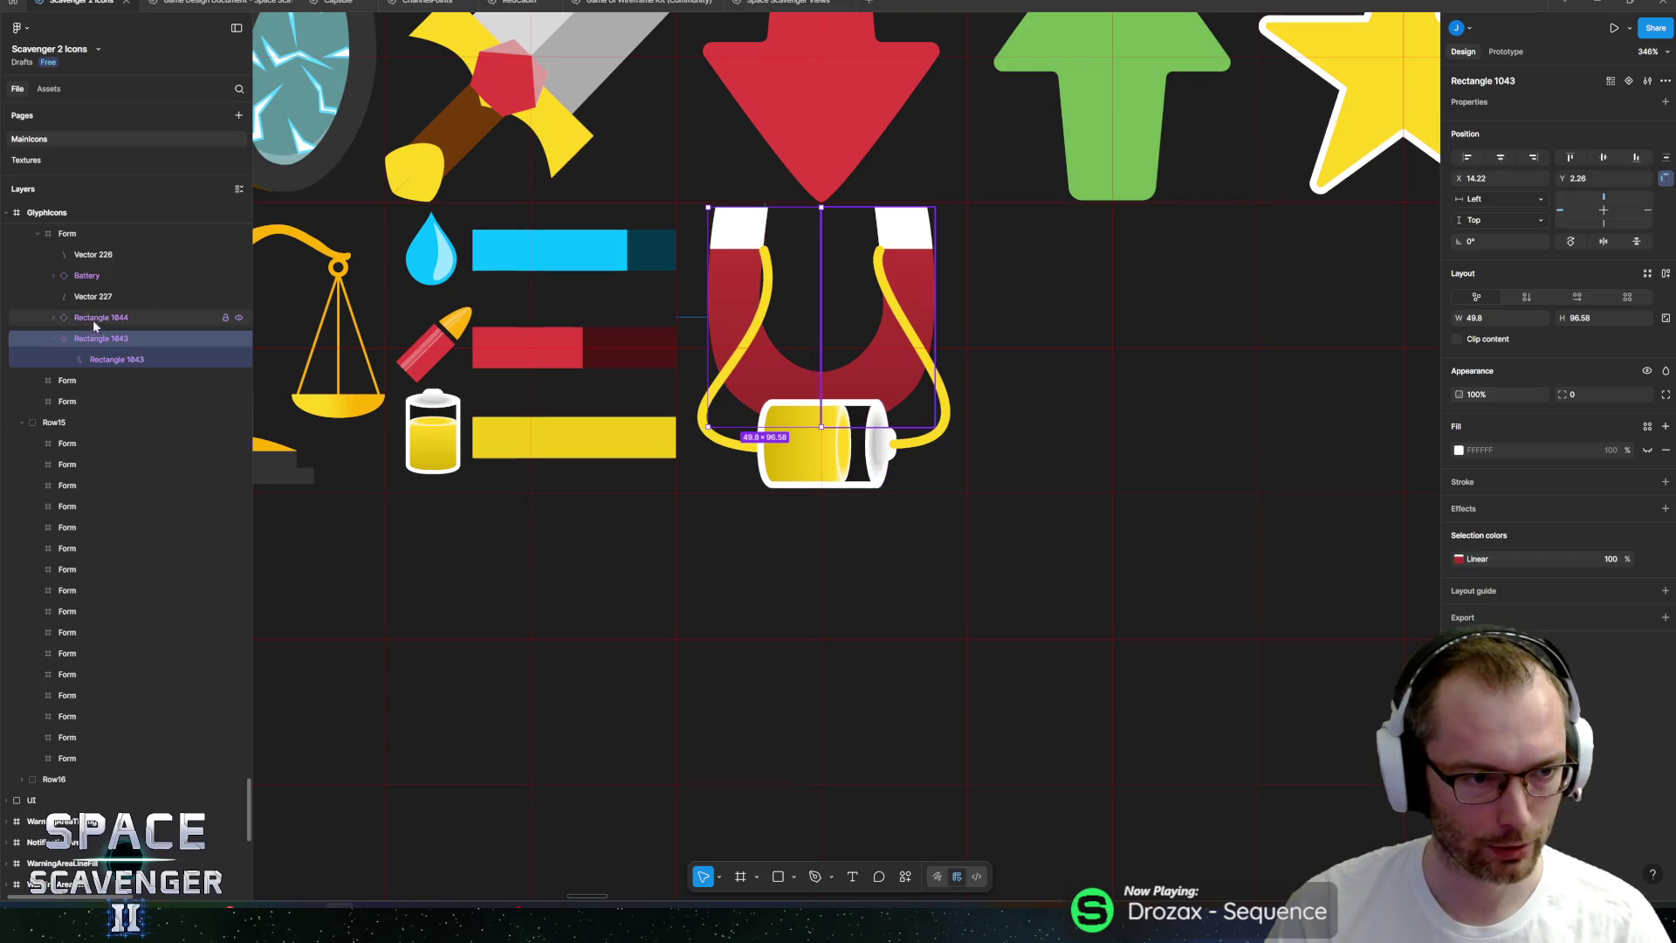
# Stand the battery upright in the magnet's centre and attach the left cable to its bottom.
pyautogui.click(87, 276)
pyautogui.moveTo(903, 397)
pyautogui.mouseDown()
pyautogui.moveTo(838, 288)
pyautogui.moveTo(721, 317)
pyautogui.moveTo(747, 316)
pyautogui.mouseUp()
pyautogui.moveTo(818, 438)
pyautogui.mouseDown()
pyautogui.moveTo(827, 419)
pyautogui.moveTo(827, 434)
pyautogui.mouseUp()
pyautogui.click(768, 449)
pyautogui.scroll(1, 768, 450)
pyautogui.scroll(3, 769, 449)
pyautogui.doubleClick(772, 453)
pyautogui.moveTo(777, 447)
pyautogui.mouseDown()
pyautogui.moveTo(872, 513)
pyautogui.moveTo(895, 508)
pyautogui.moveTo(720, 582)
pyautogui.mouseUp()
pyautogui.moveTo(901, 506); pyautogui.dragTo(895, 508)
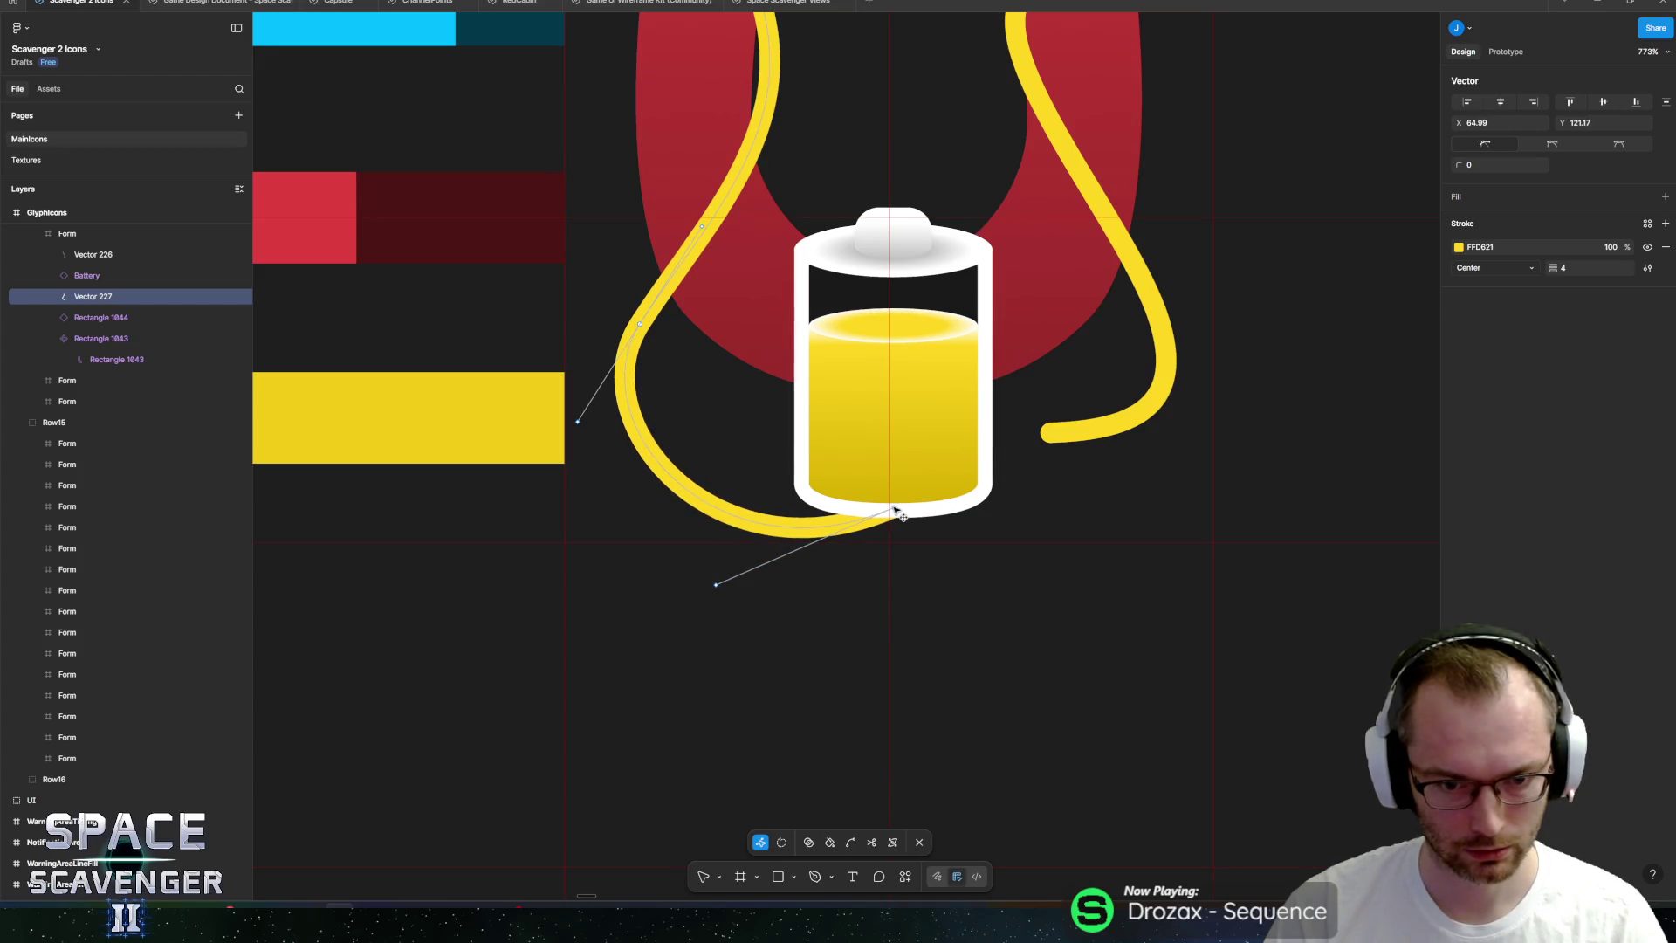
pyautogui.press('Escape')
# Connect the right cable to the battery's top cap and curve its lower bend.
pyautogui.doubleClick(1052, 437)
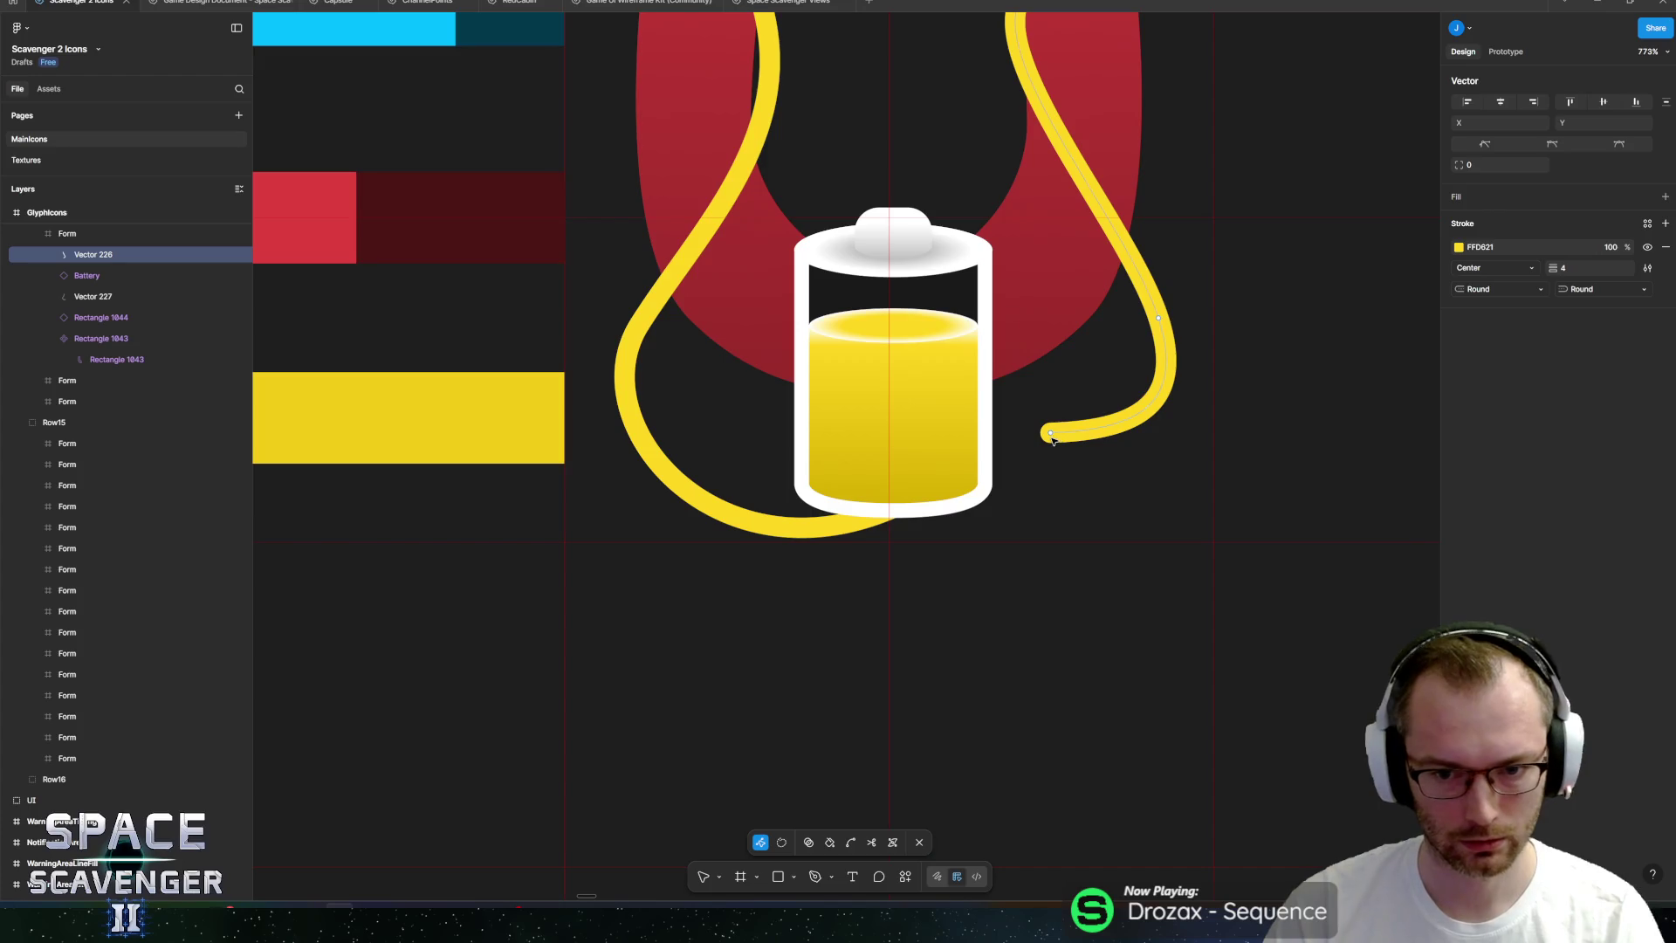
pyautogui.moveTo(1052, 437)
pyautogui.mouseDown()
pyautogui.moveTo(899, 229)
pyautogui.moveTo(894, 72)
pyautogui.mouseUp()
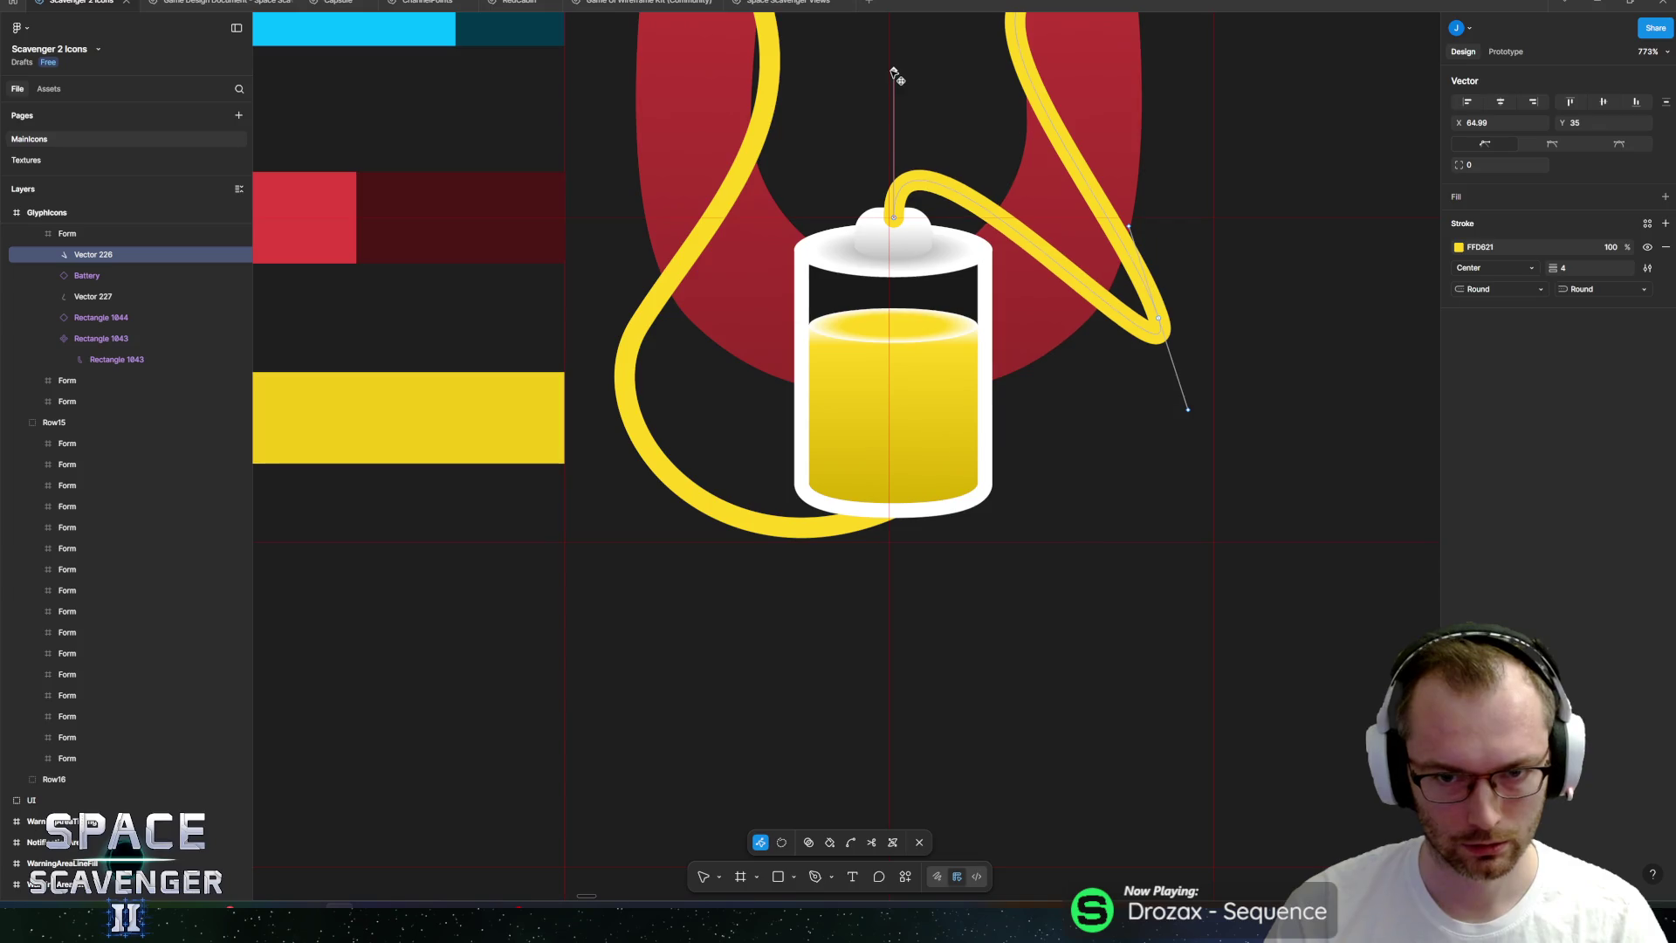
pyautogui.scroll(2, 935, 187)
pyautogui.press('ctrl')
pyautogui.moveTo(1164, 419); pyautogui.dragTo(1178, 279)
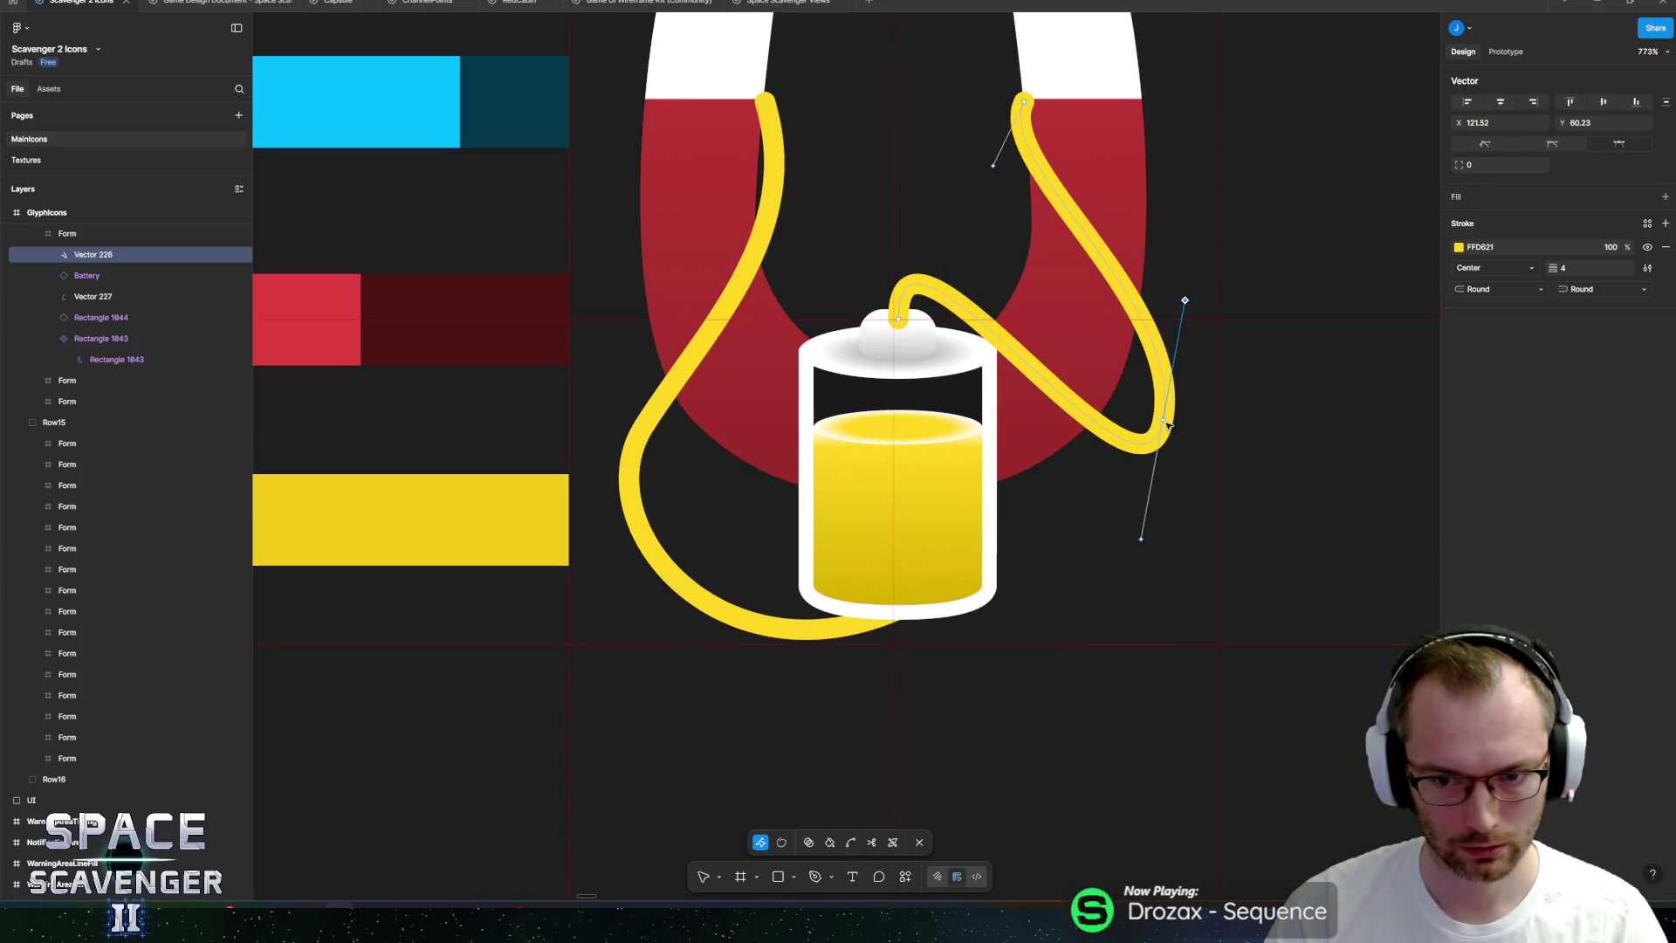
pyautogui.click(1161, 402)
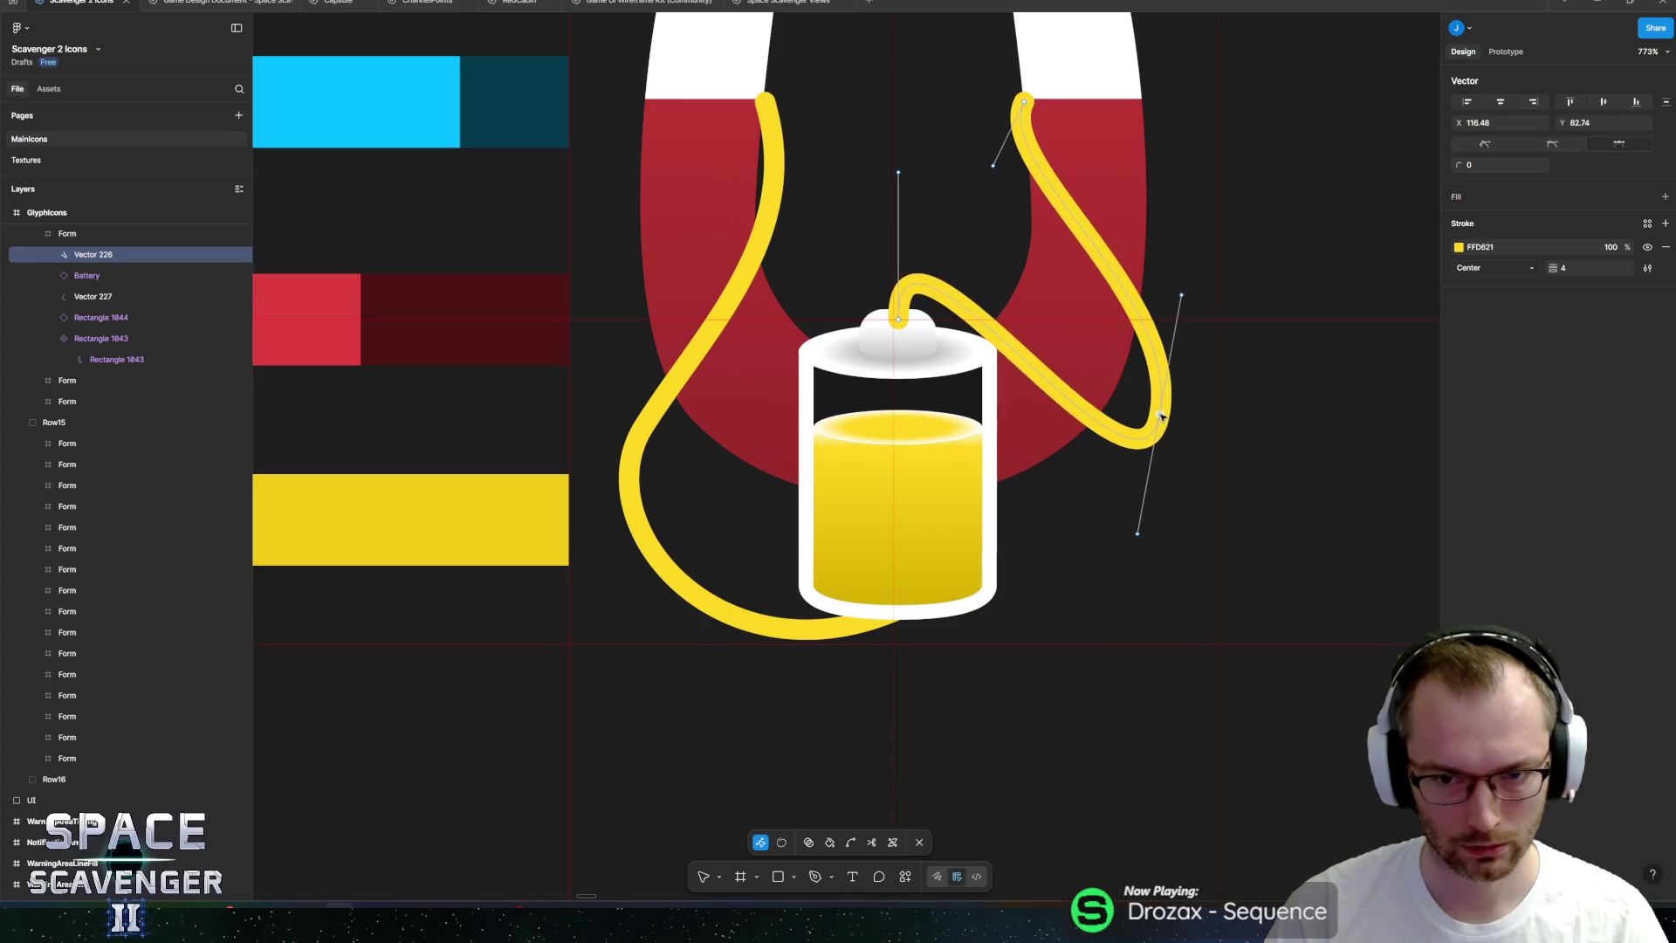
pyautogui.press('Escape')
pyautogui.scroll(-6, 999, 524)
pyautogui.scroll(-3, 1000, 523)
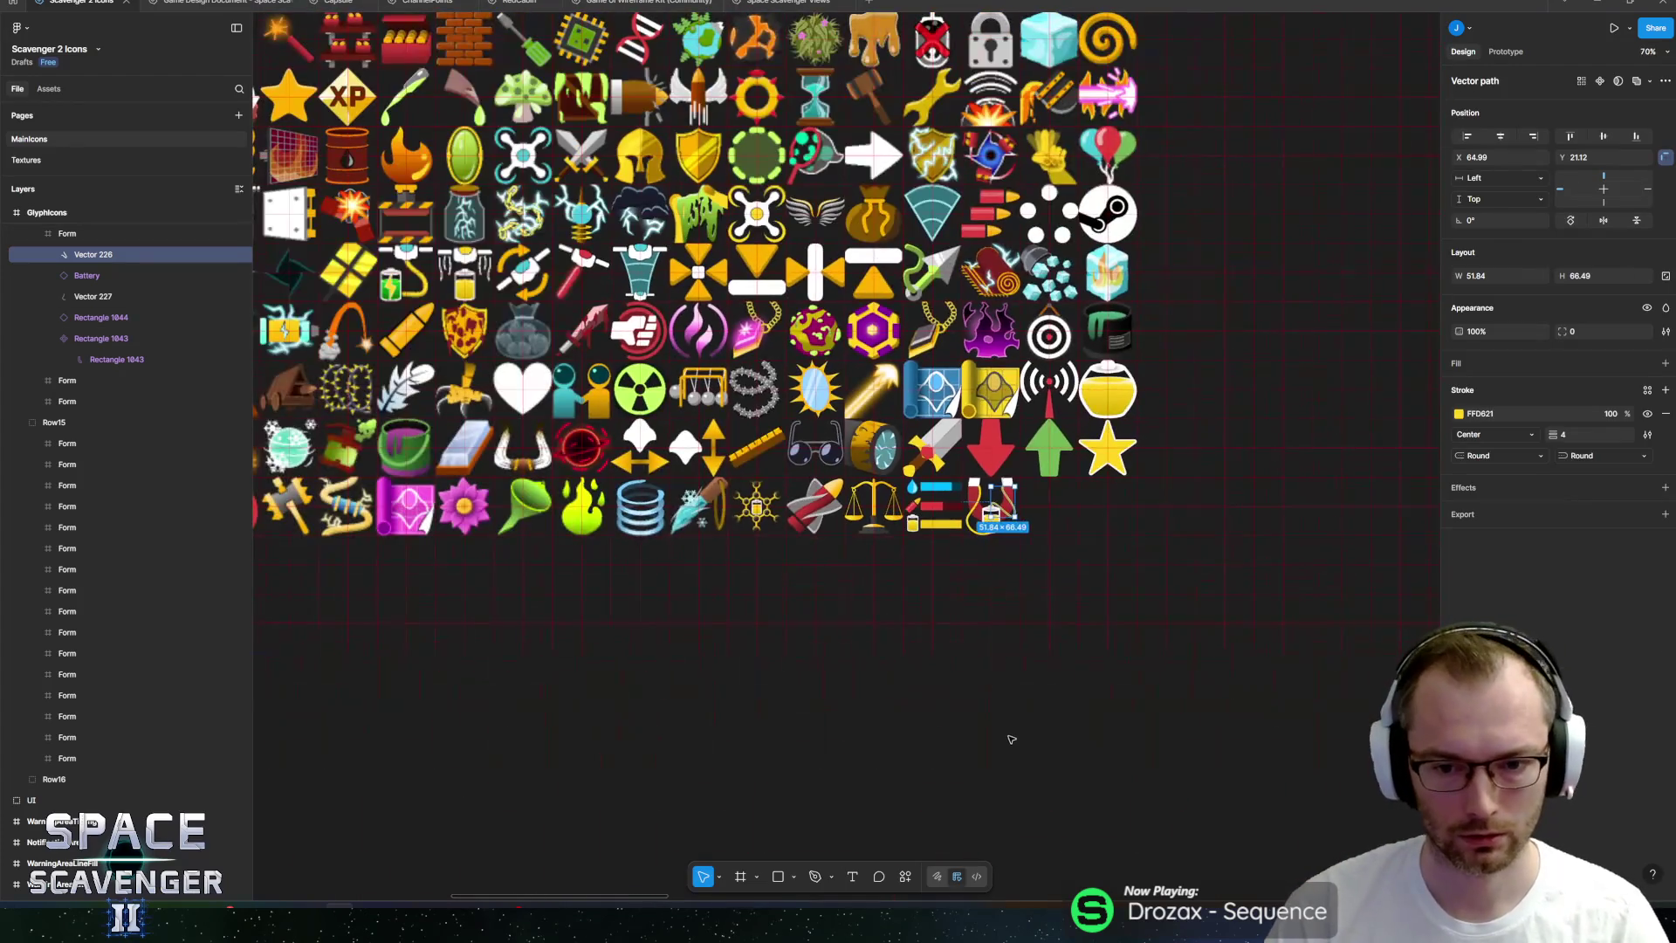
# Export the selected GlyphIcons frame as GlyphIcons.png, overwriting the existing file.
pyautogui.click(1059, 486)
pyautogui.scroll(3, 935, 524)
pyautogui.scroll(3, 851, 561)
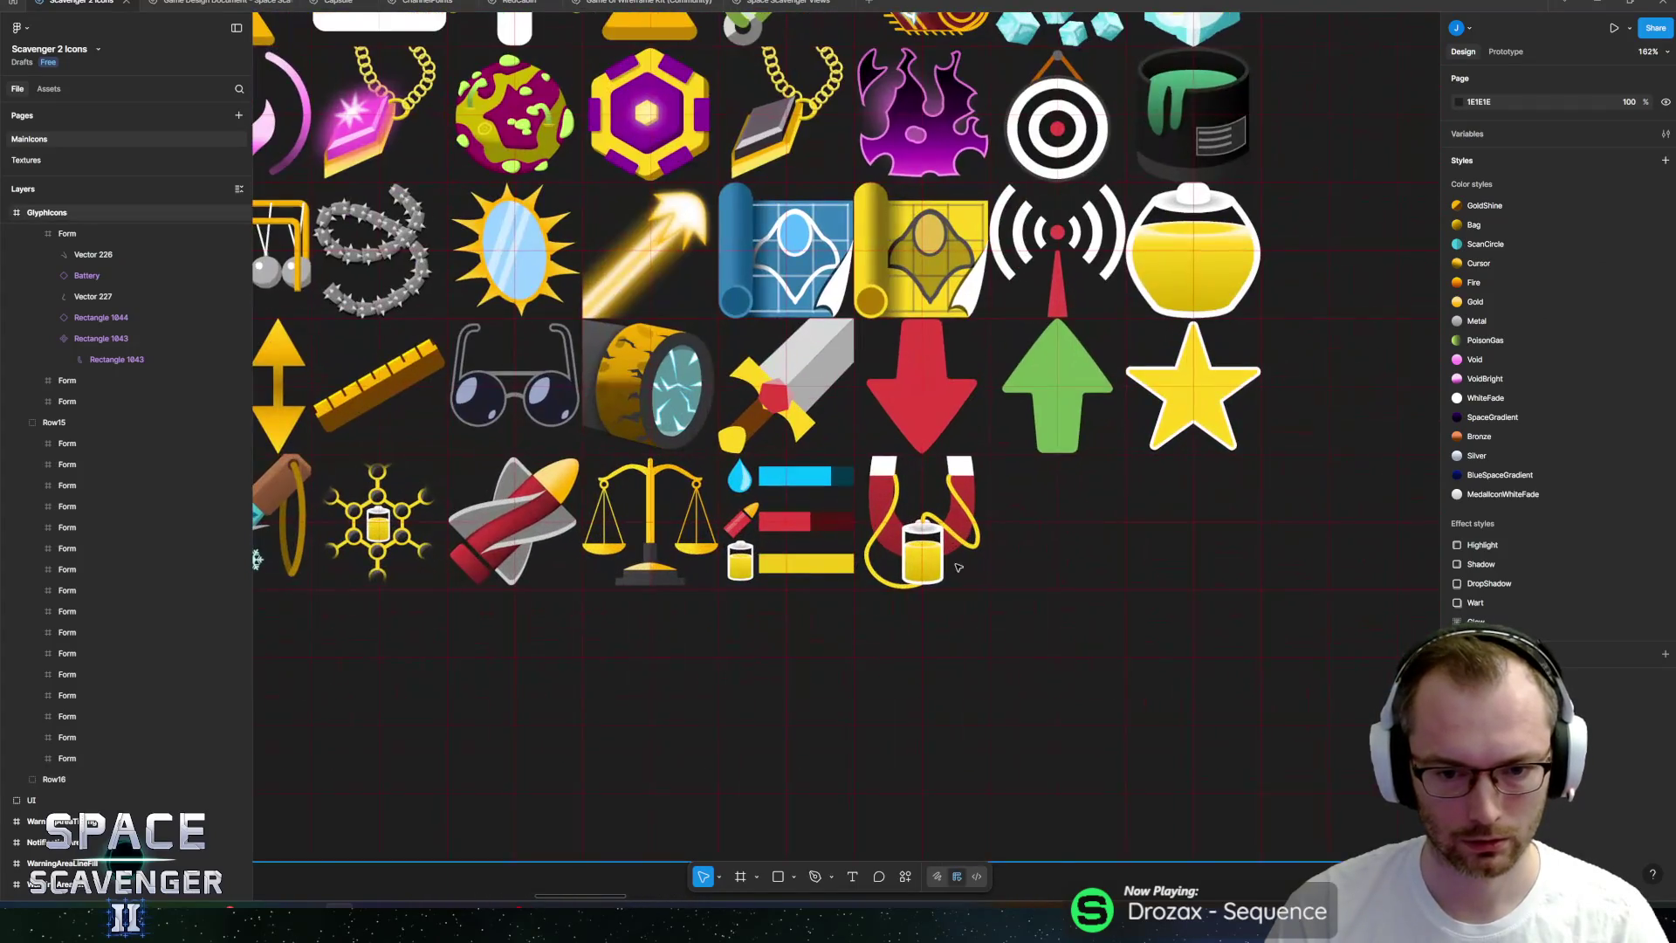
pyautogui.scroll(3, 864, 566)
pyautogui.scroll(-8, 922, 583)
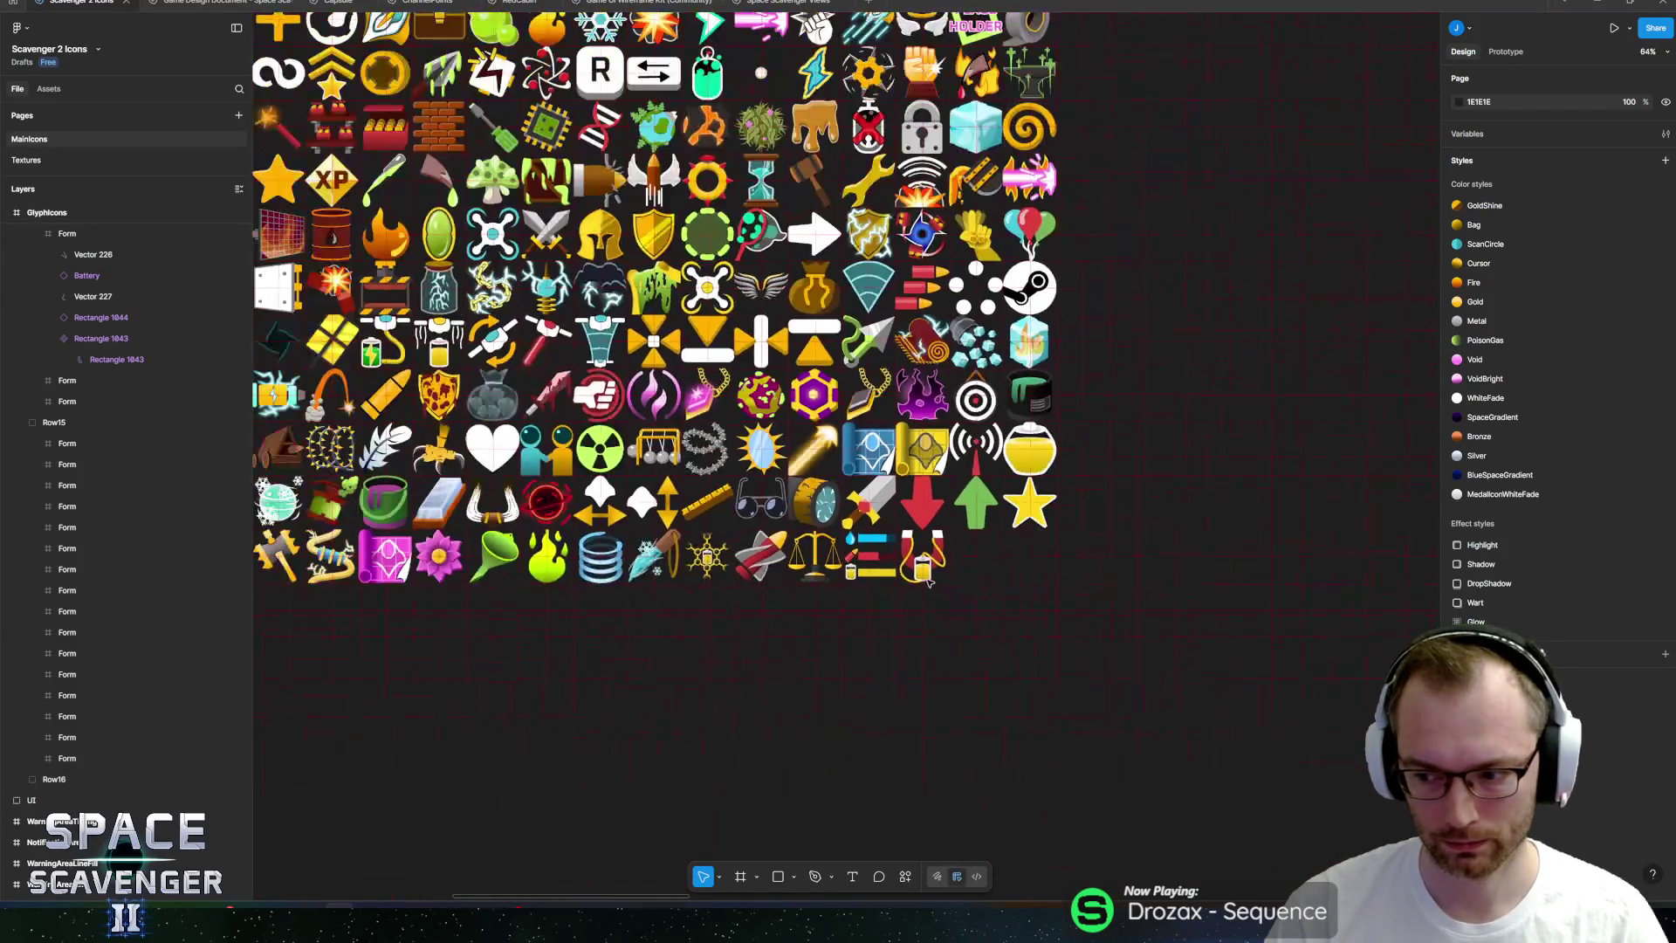
pyautogui.scroll(2, 562, 617)
pyautogui.click(703, 412)
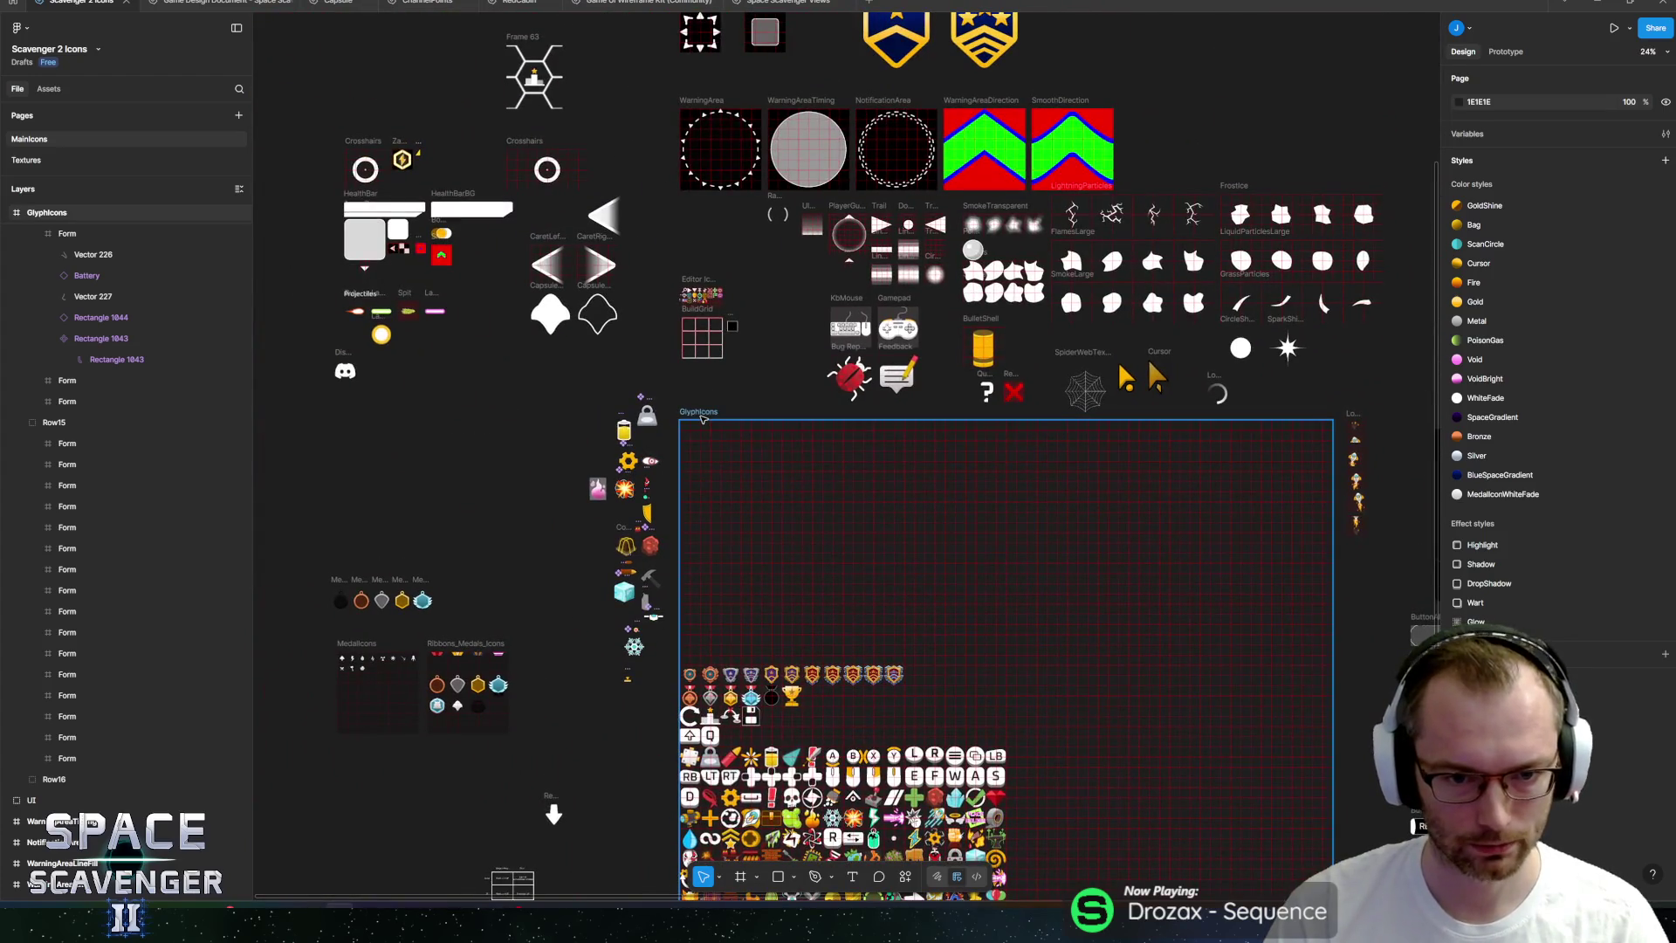
pyautogui.scroll(-5, 1004, 523)
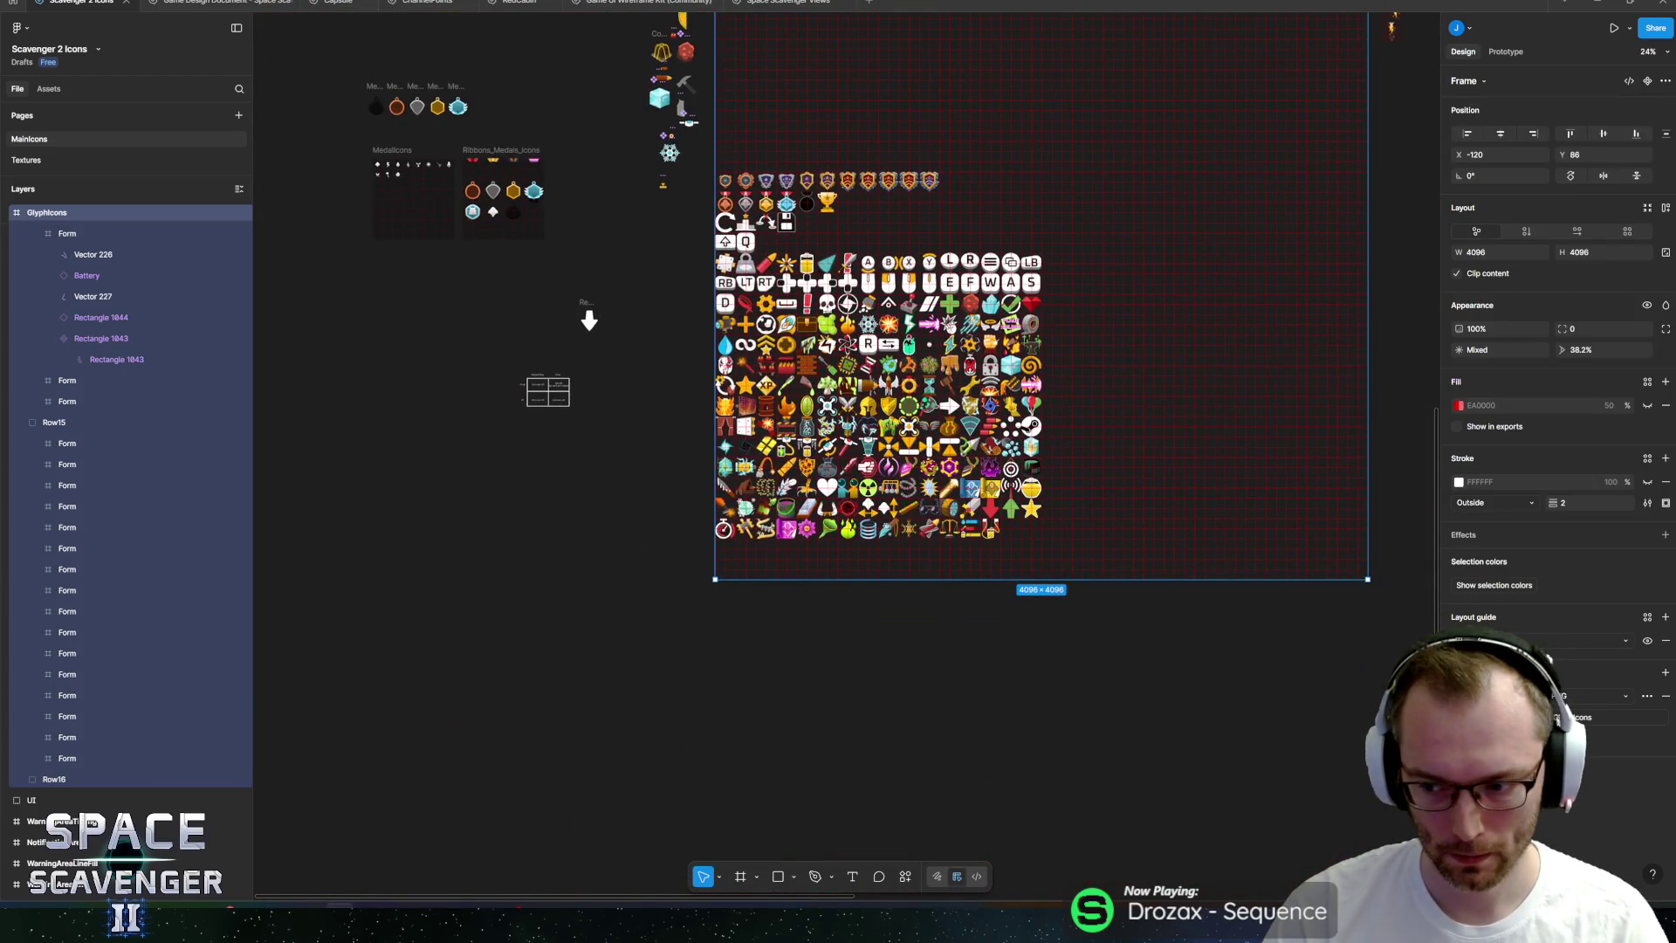
pyautogui.hotkey('ctrl', 'shift', 'e')
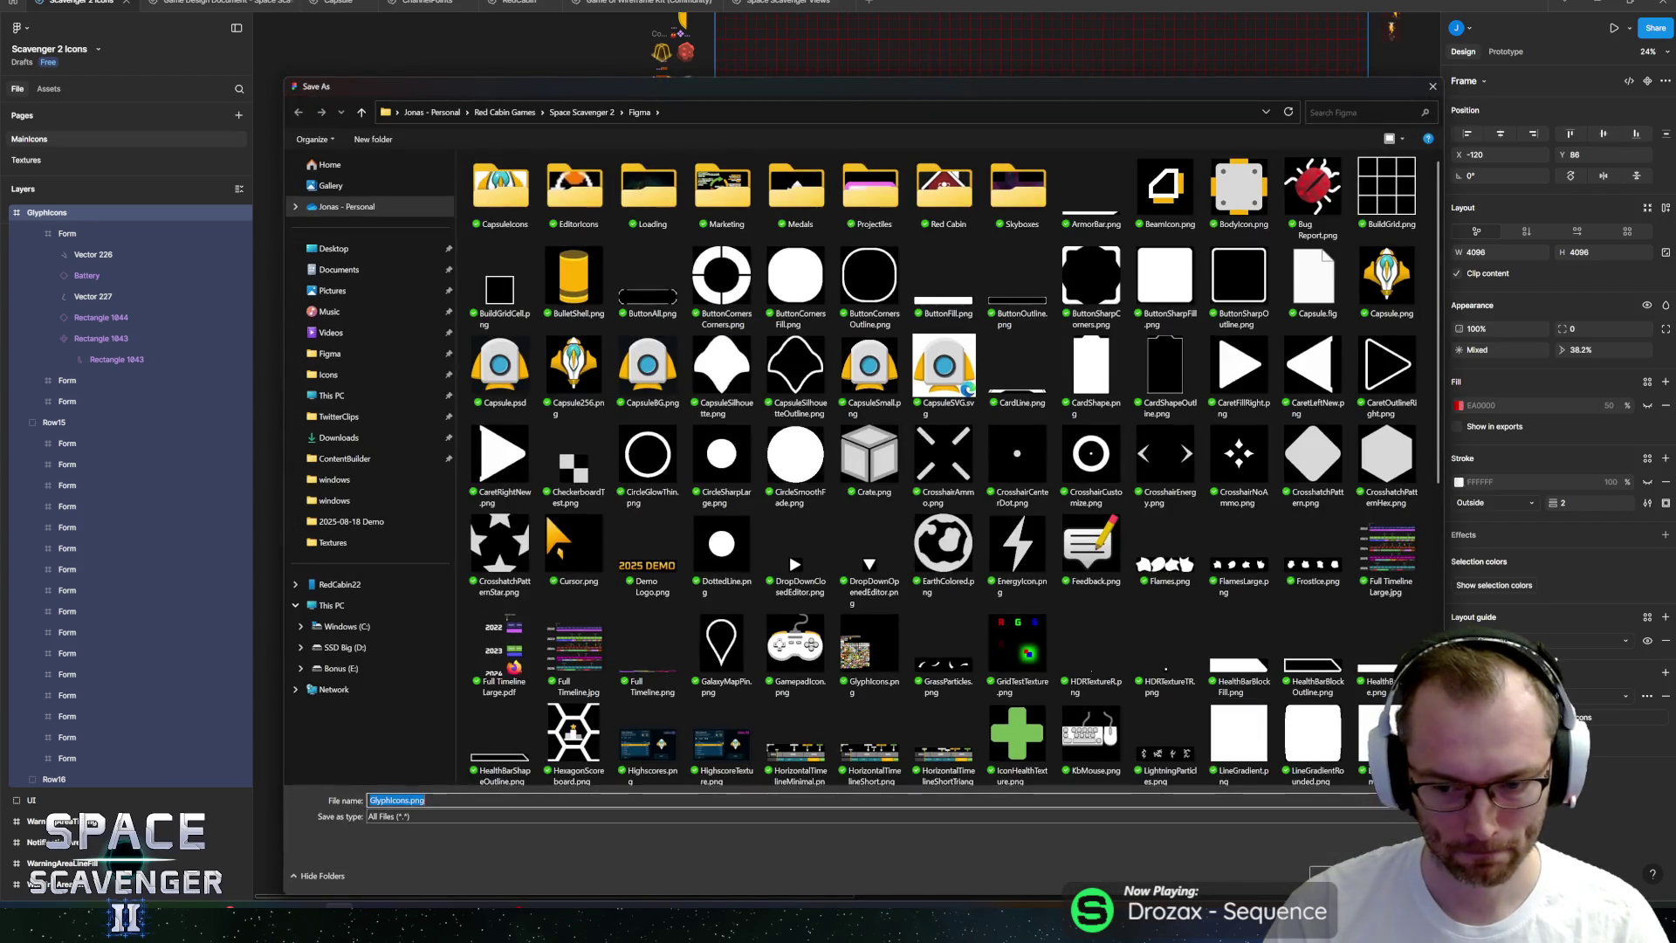
pyautogui.press('Return')
pyautogui.press('y')
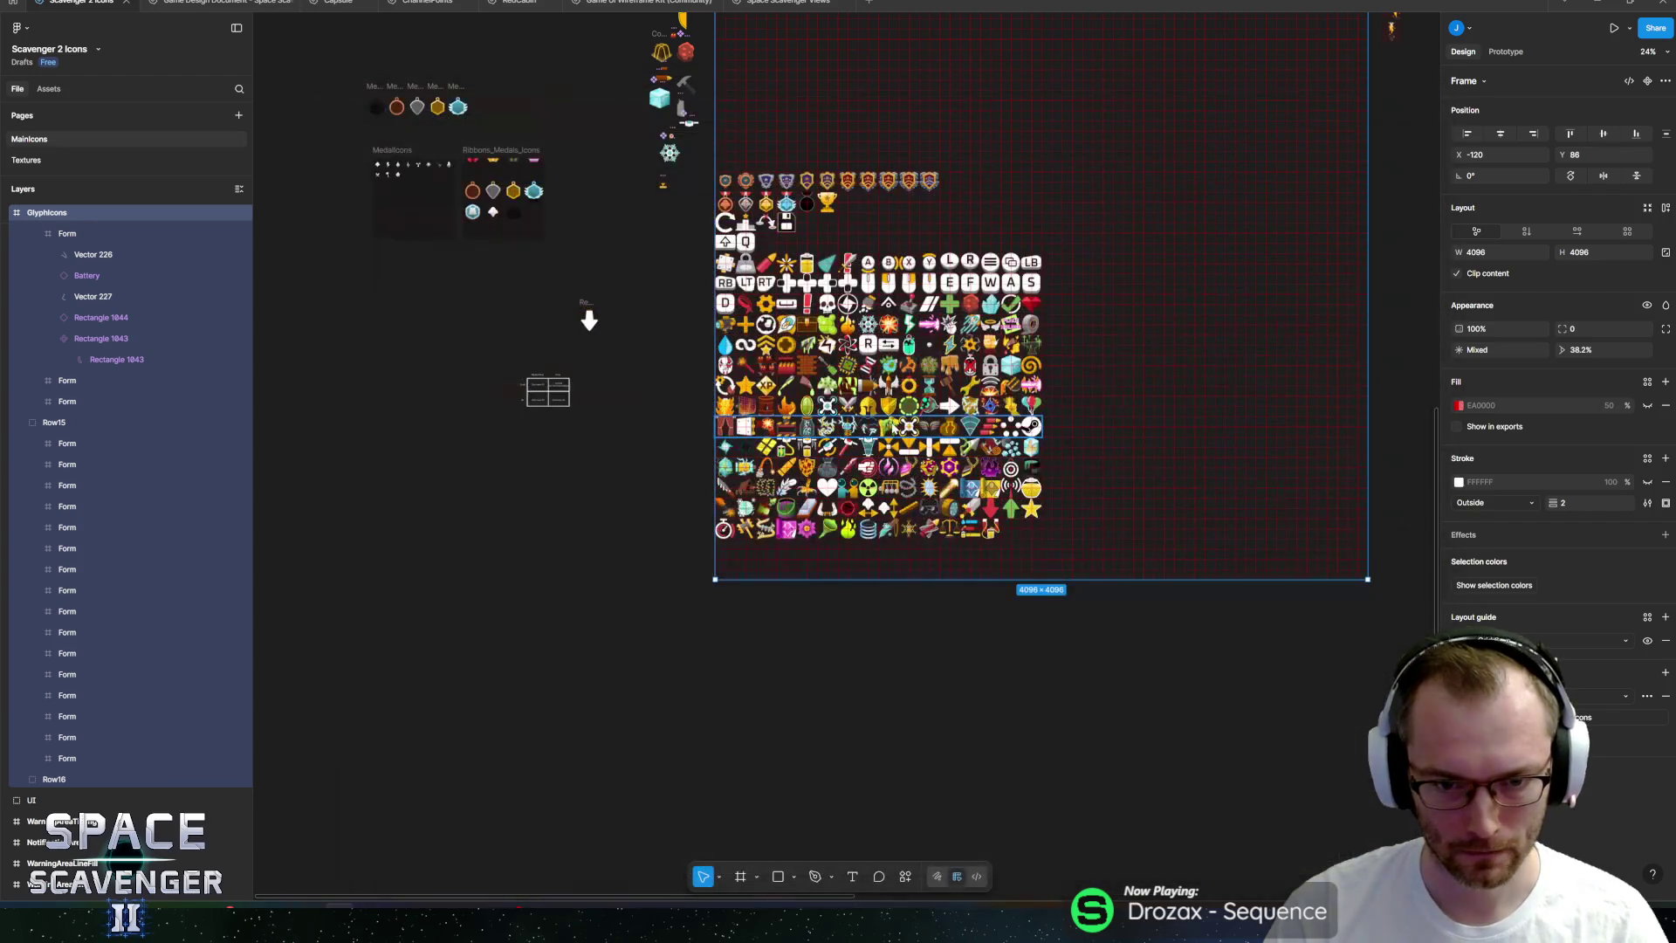
pyautogui.keyDown('ctrl'); pyautogui.scroll(5, 1003, 430); pyautogui.keyUp('ctrl')
pyautogui.scroll(3, 396, 514)
pyautogui.scroll(-2, 395, 515)
pyautogui.hotkey('alt', 'Tab')
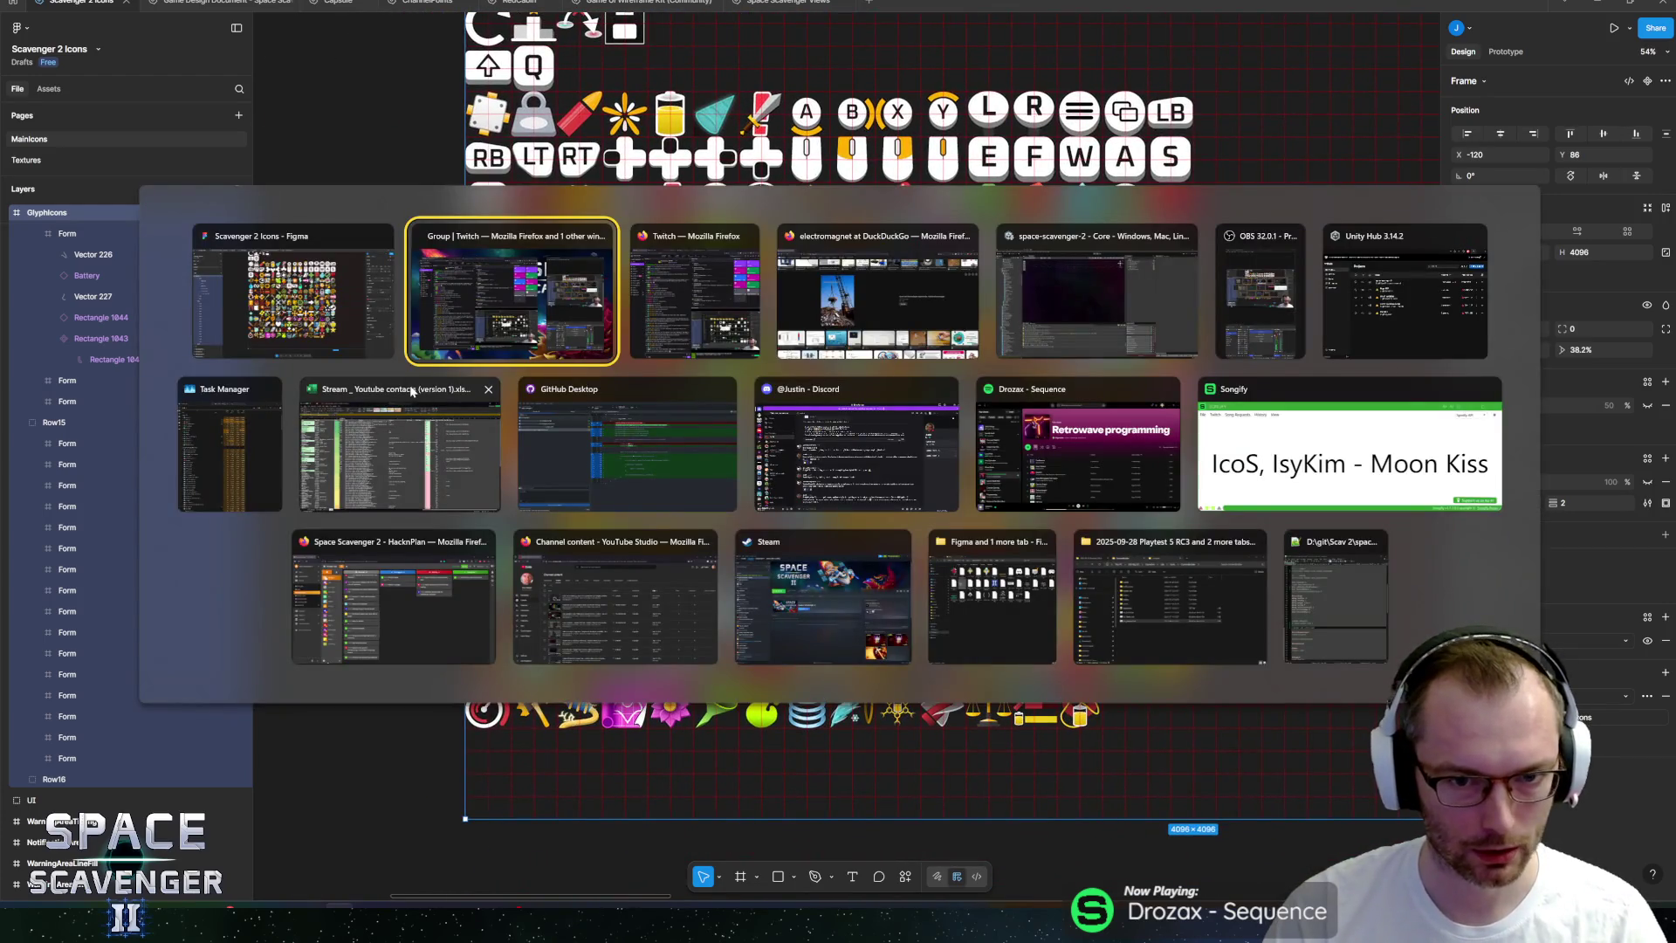
# Close Task Manager, return to Unity and open the ElectroMagnet gadget prefab.
pyautogui.click(796, 292)
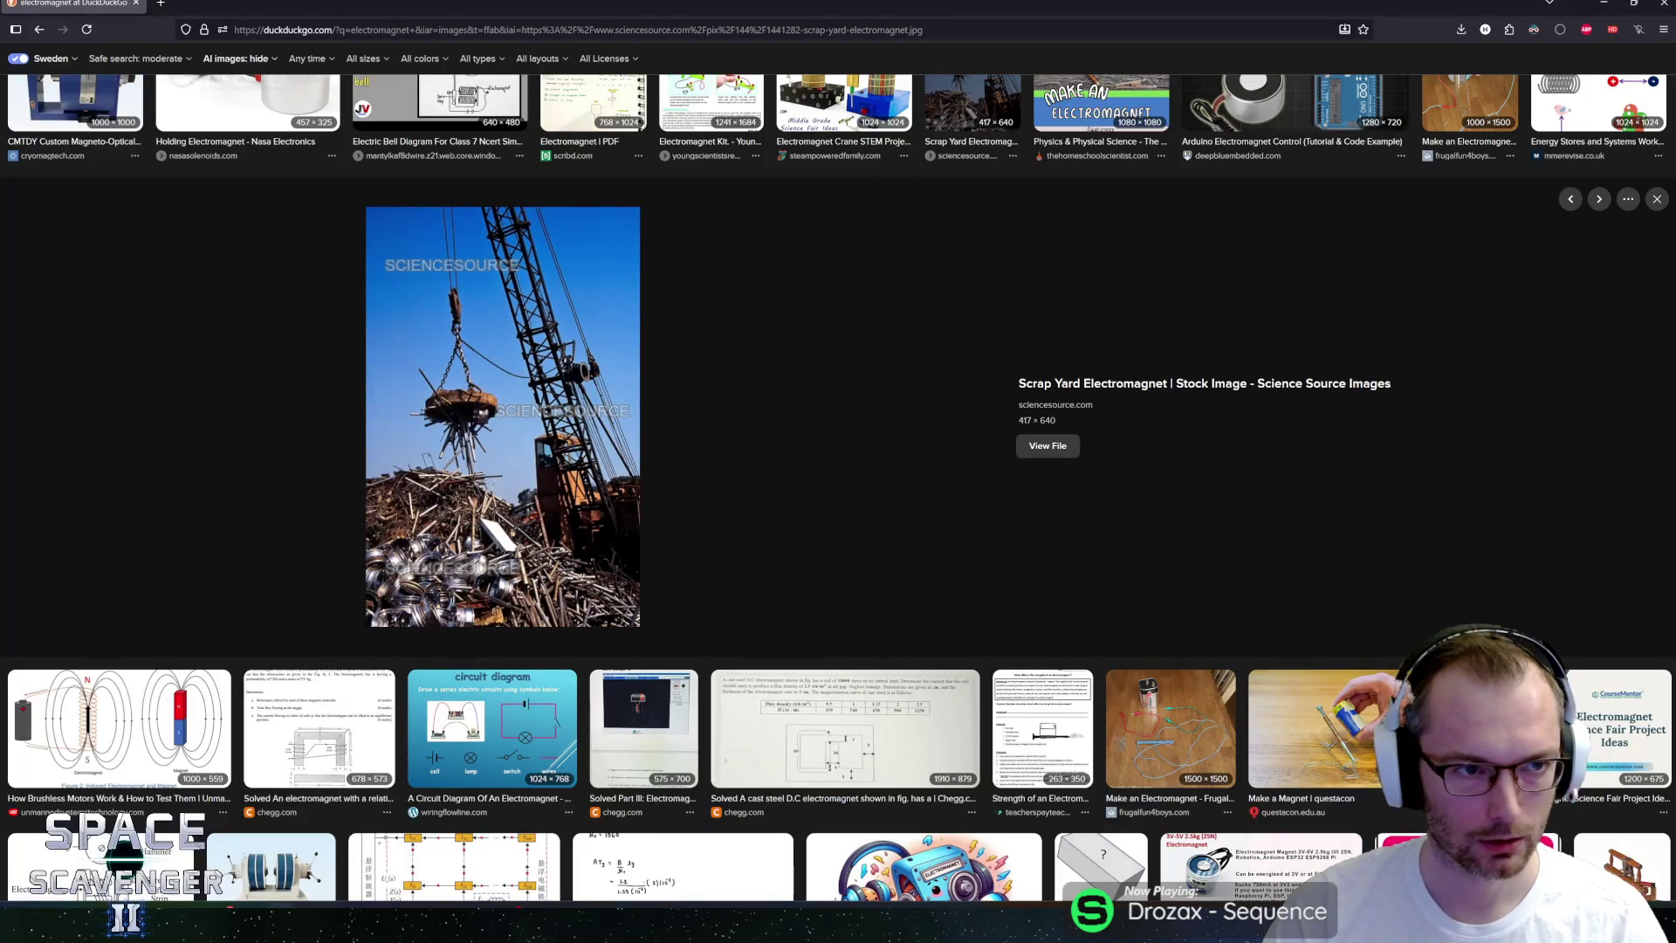
pyautogui.hotkey('alt', 'Tab')
pyautogui.hotkey('alt', 'Tab')
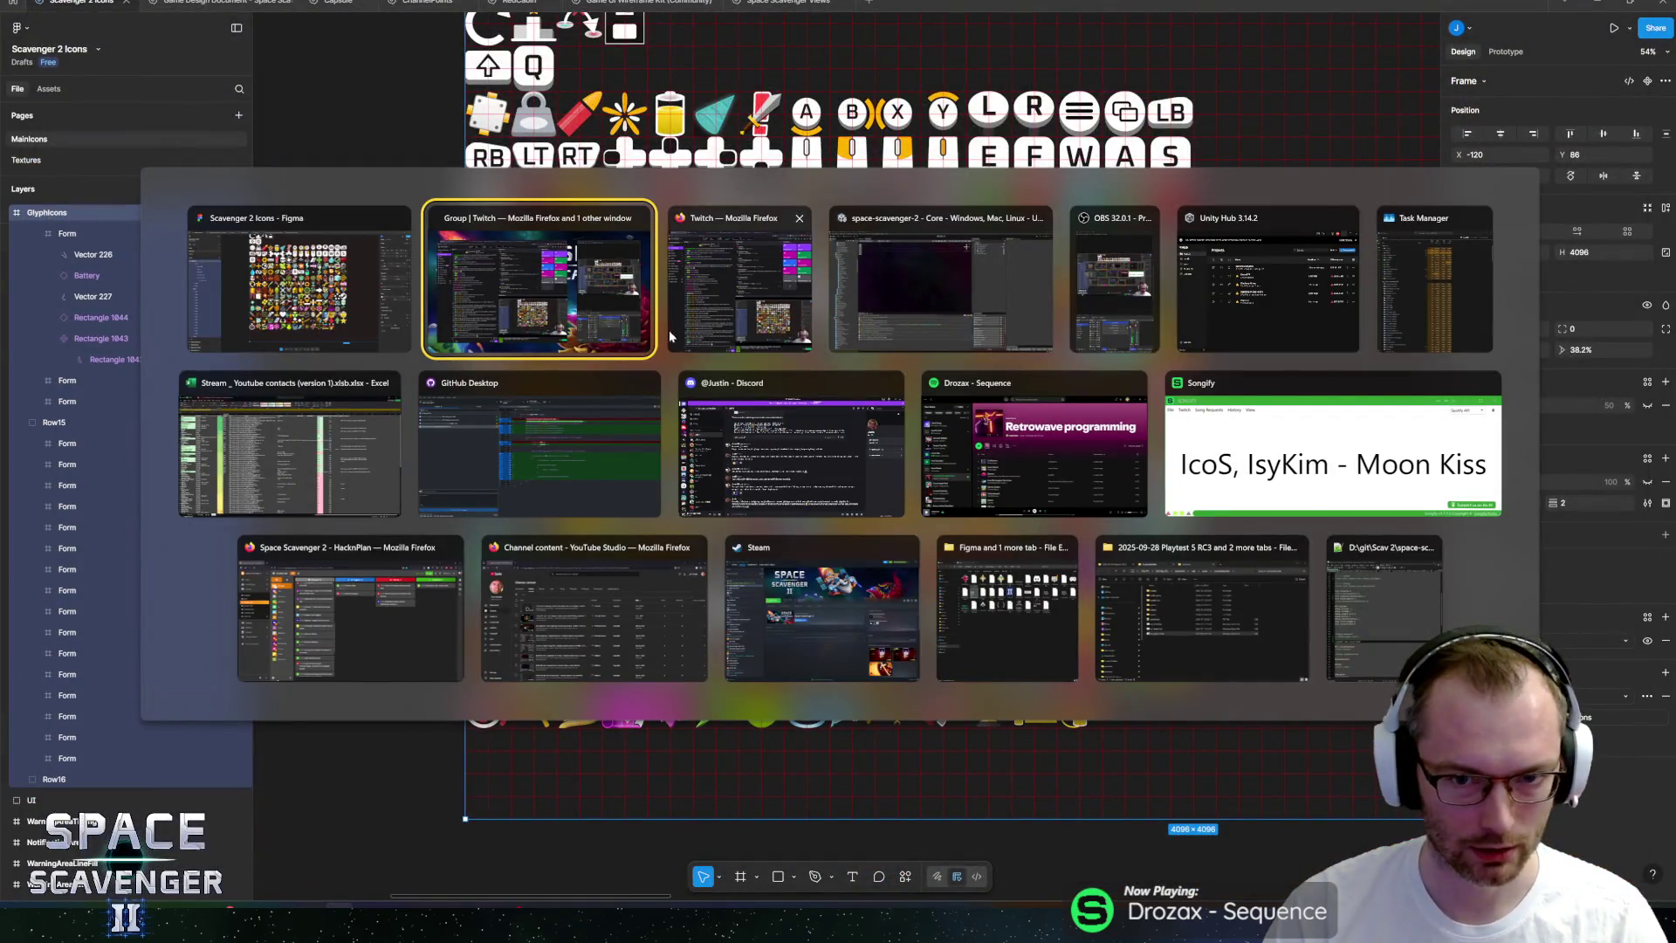
pyautogui.click(1479, 218)
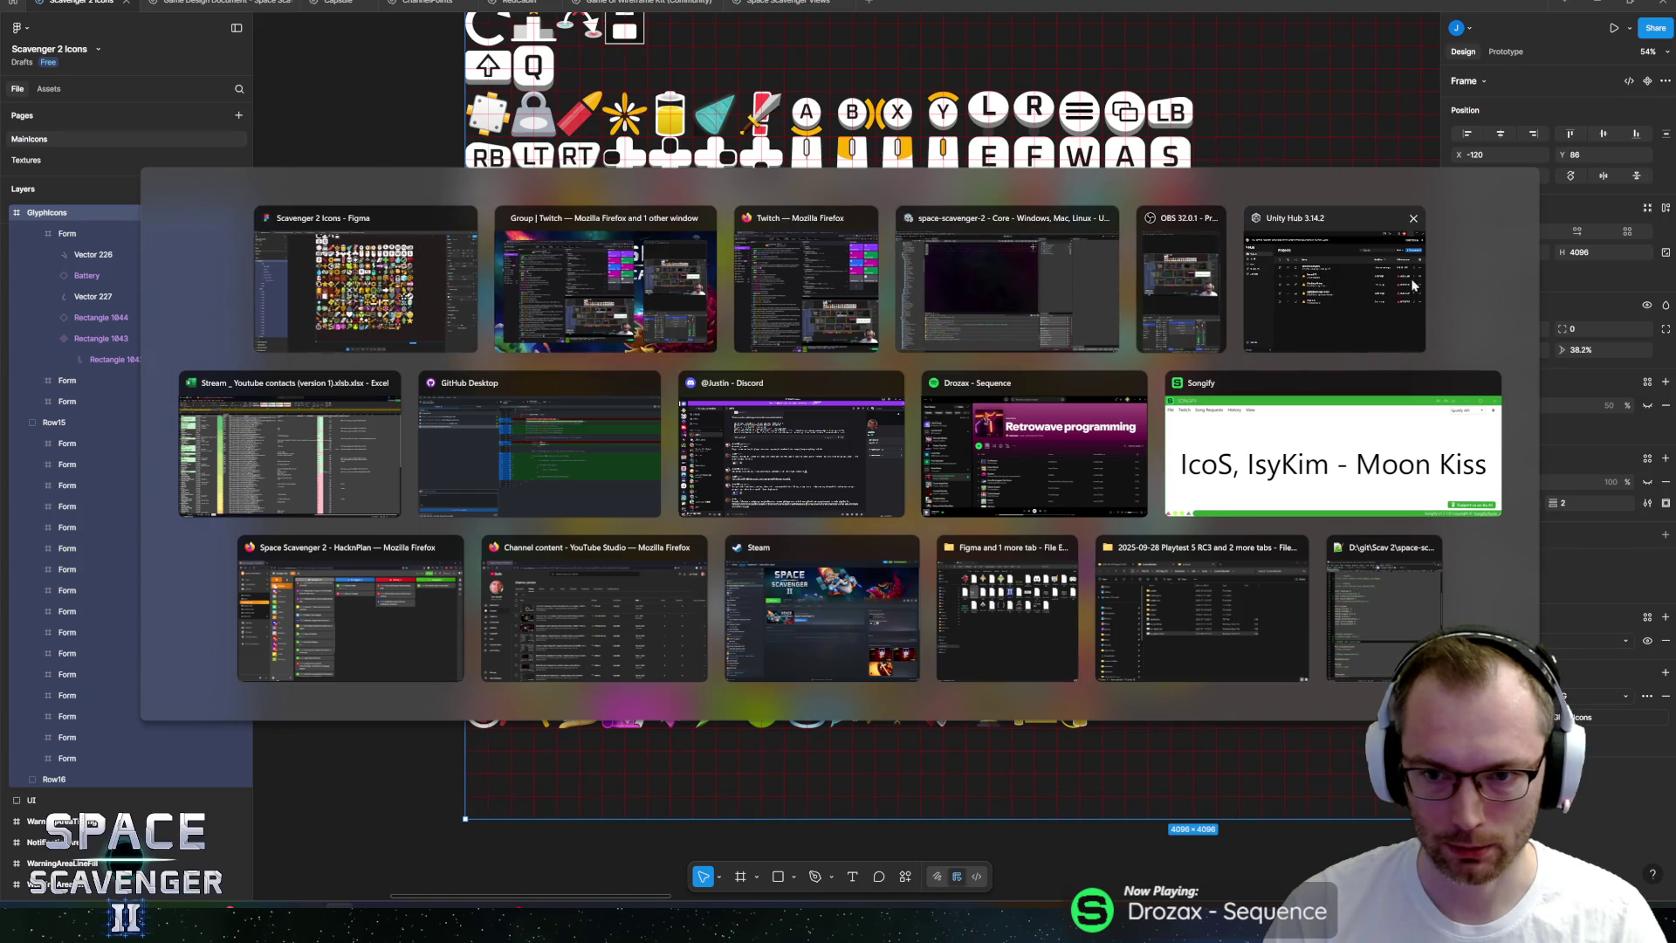
pyautogui.click(1004, 301)
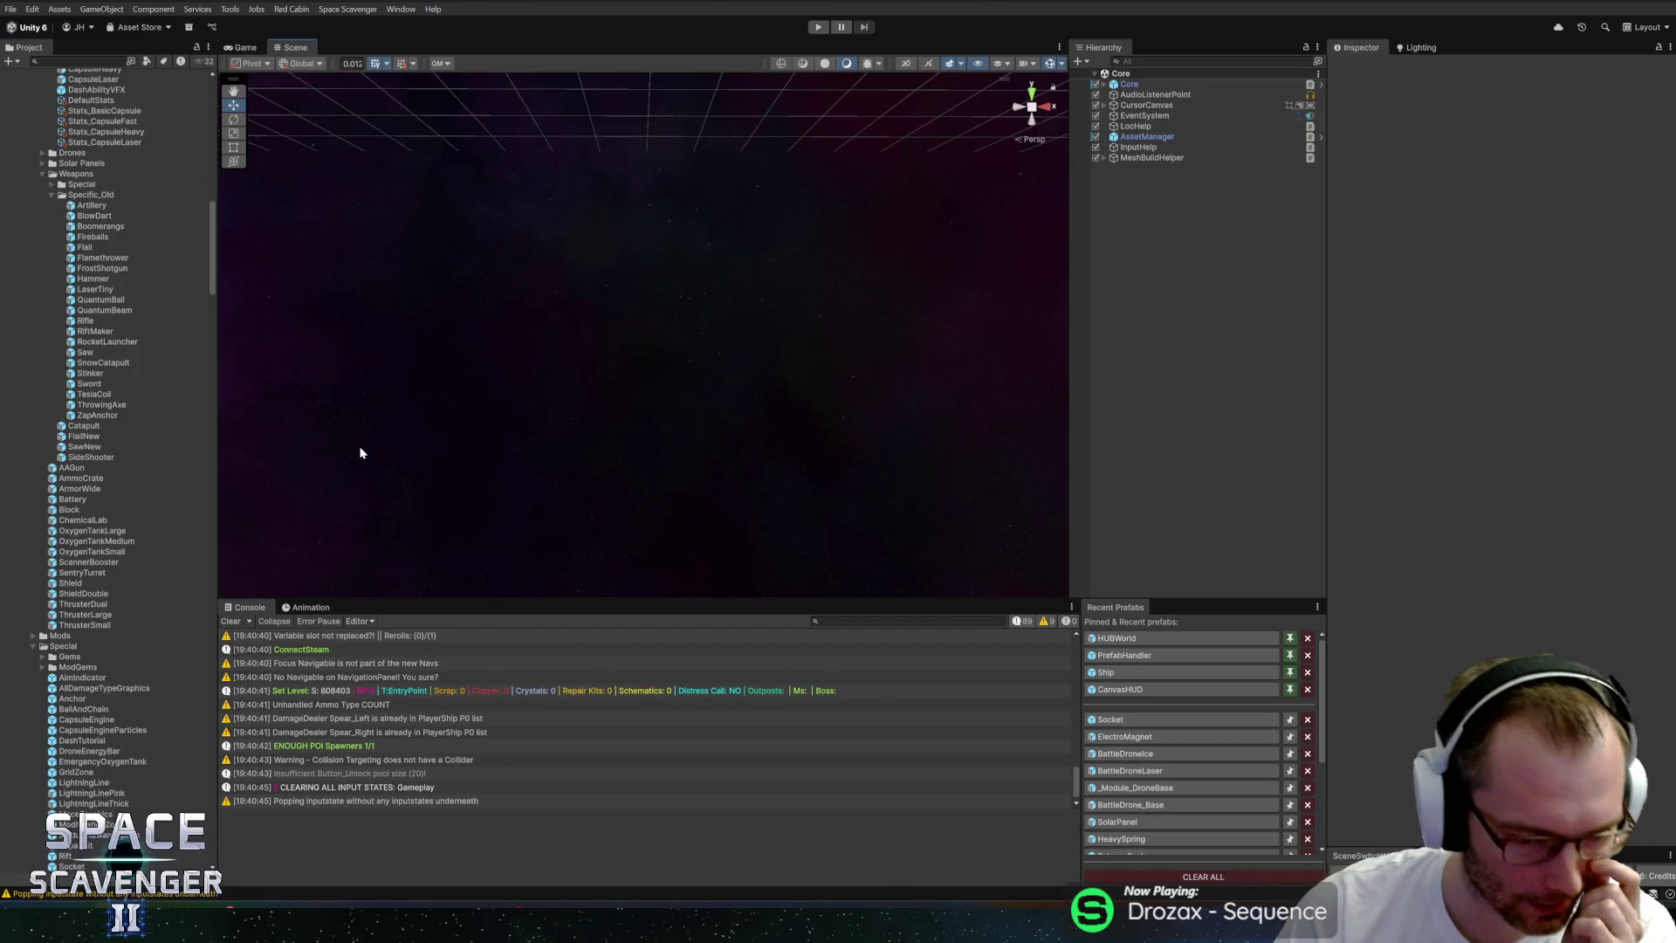
pyautogui.click(1140, 738)
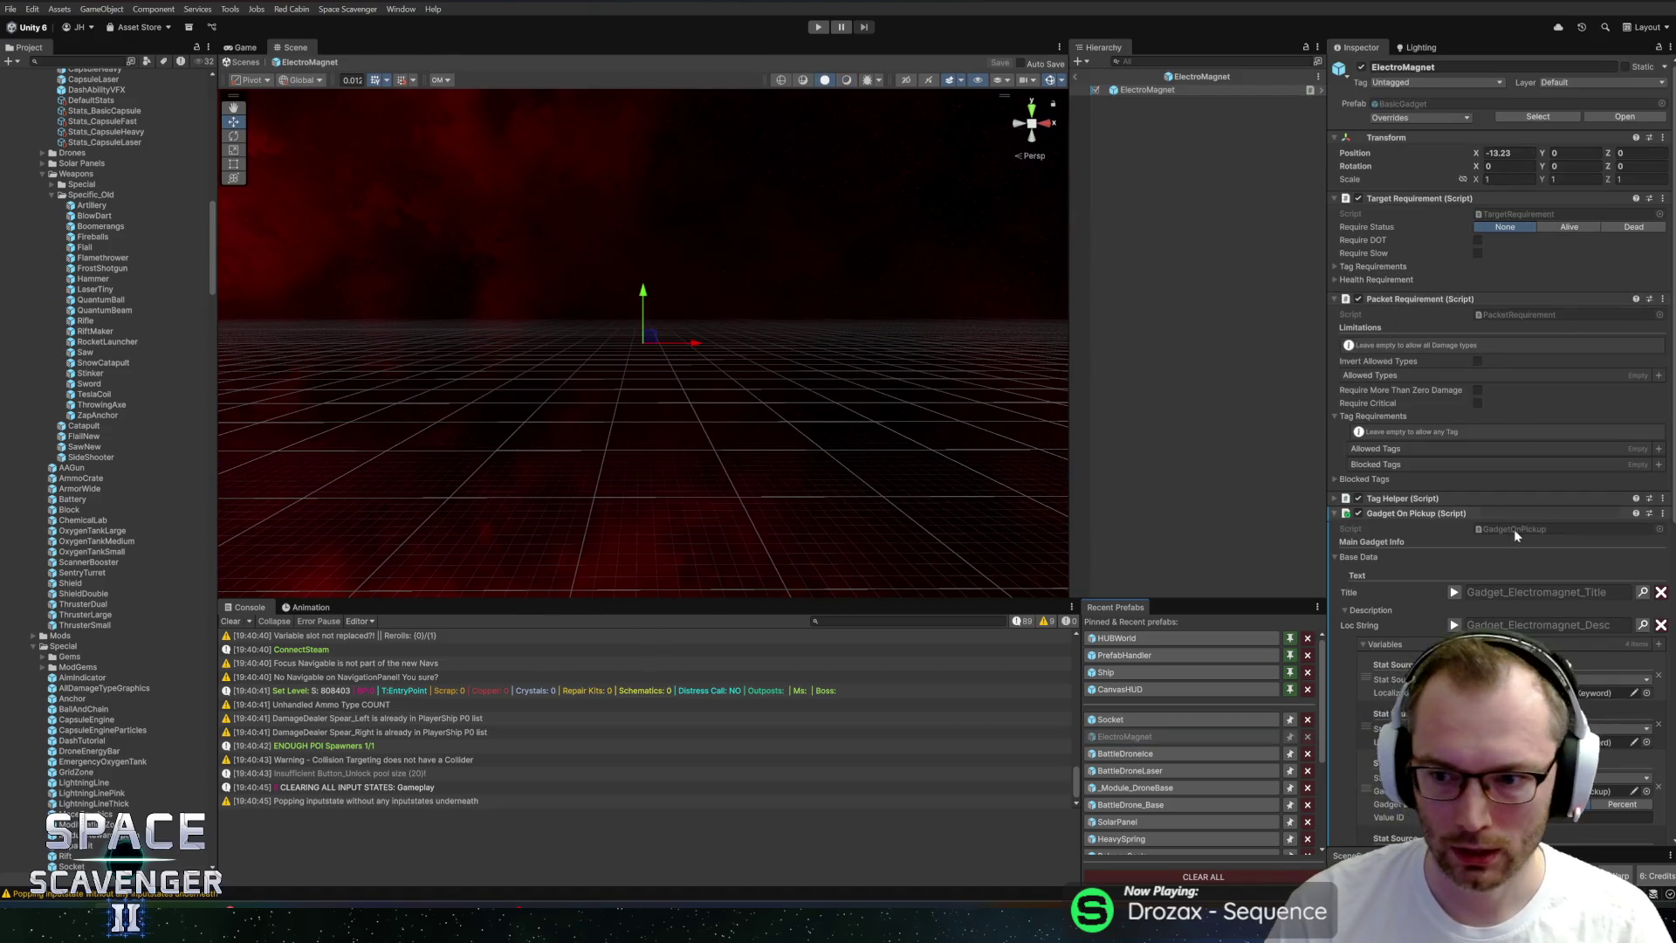
# Locate the GlyphIcons sprite sheet from the Icon field and inspect it in the Sprite Editor.
pyautogui.scroll(-5, 1517, 501)
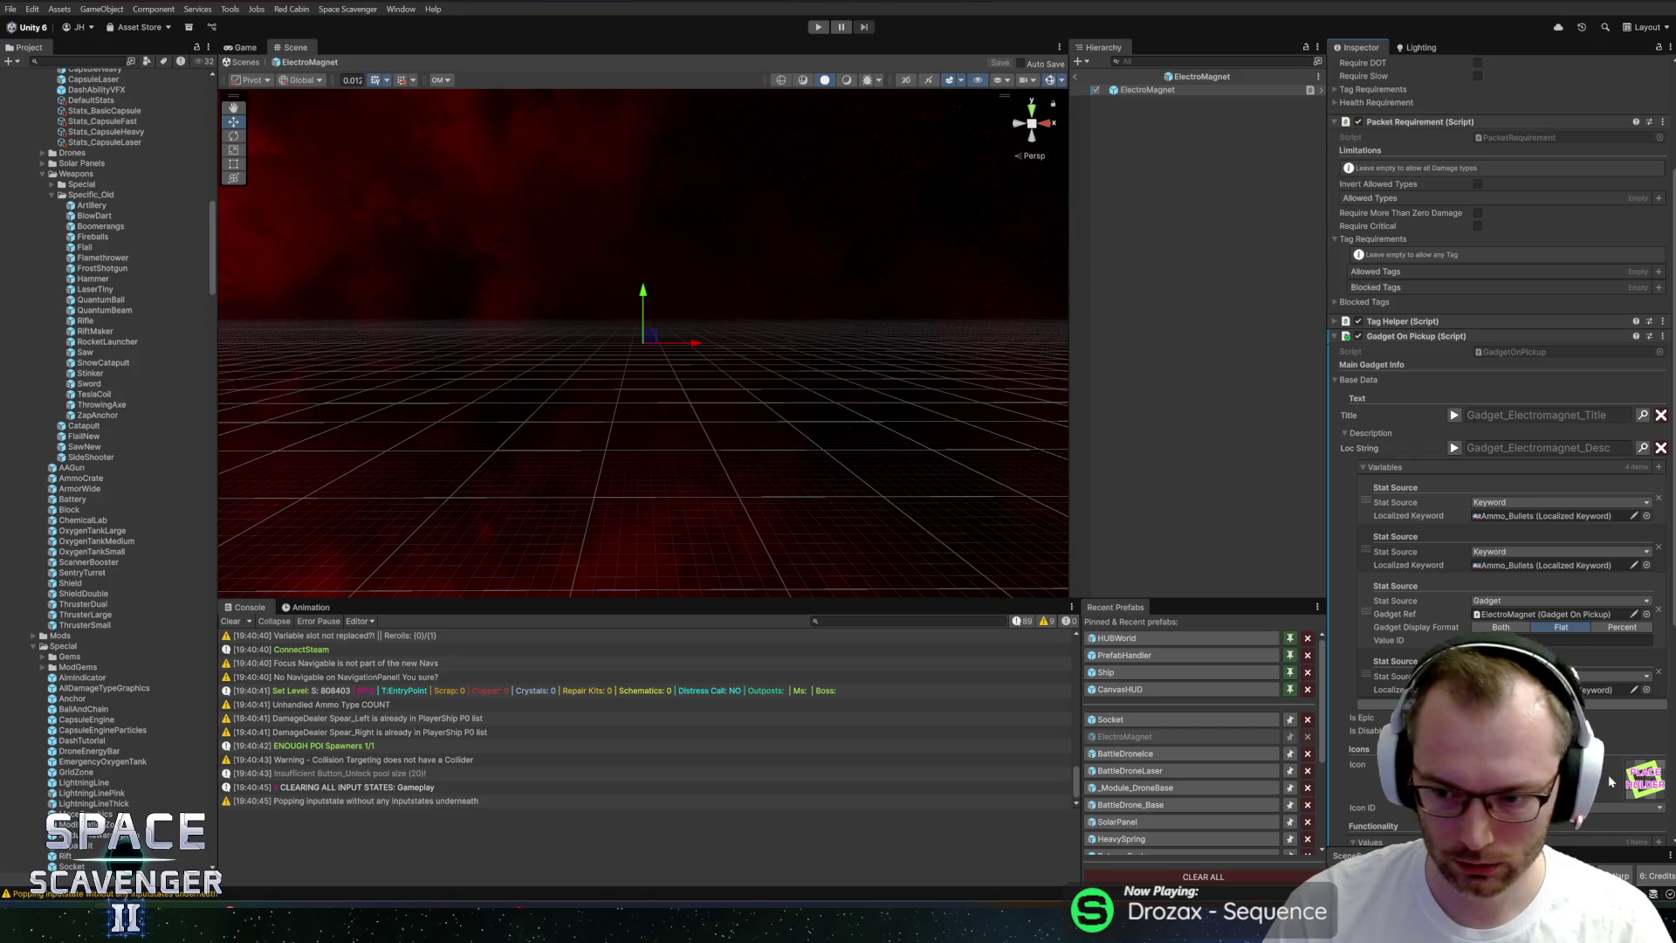
pyautogui.click(1646, 779)
pyautogui.scroll(20, 119, 389)
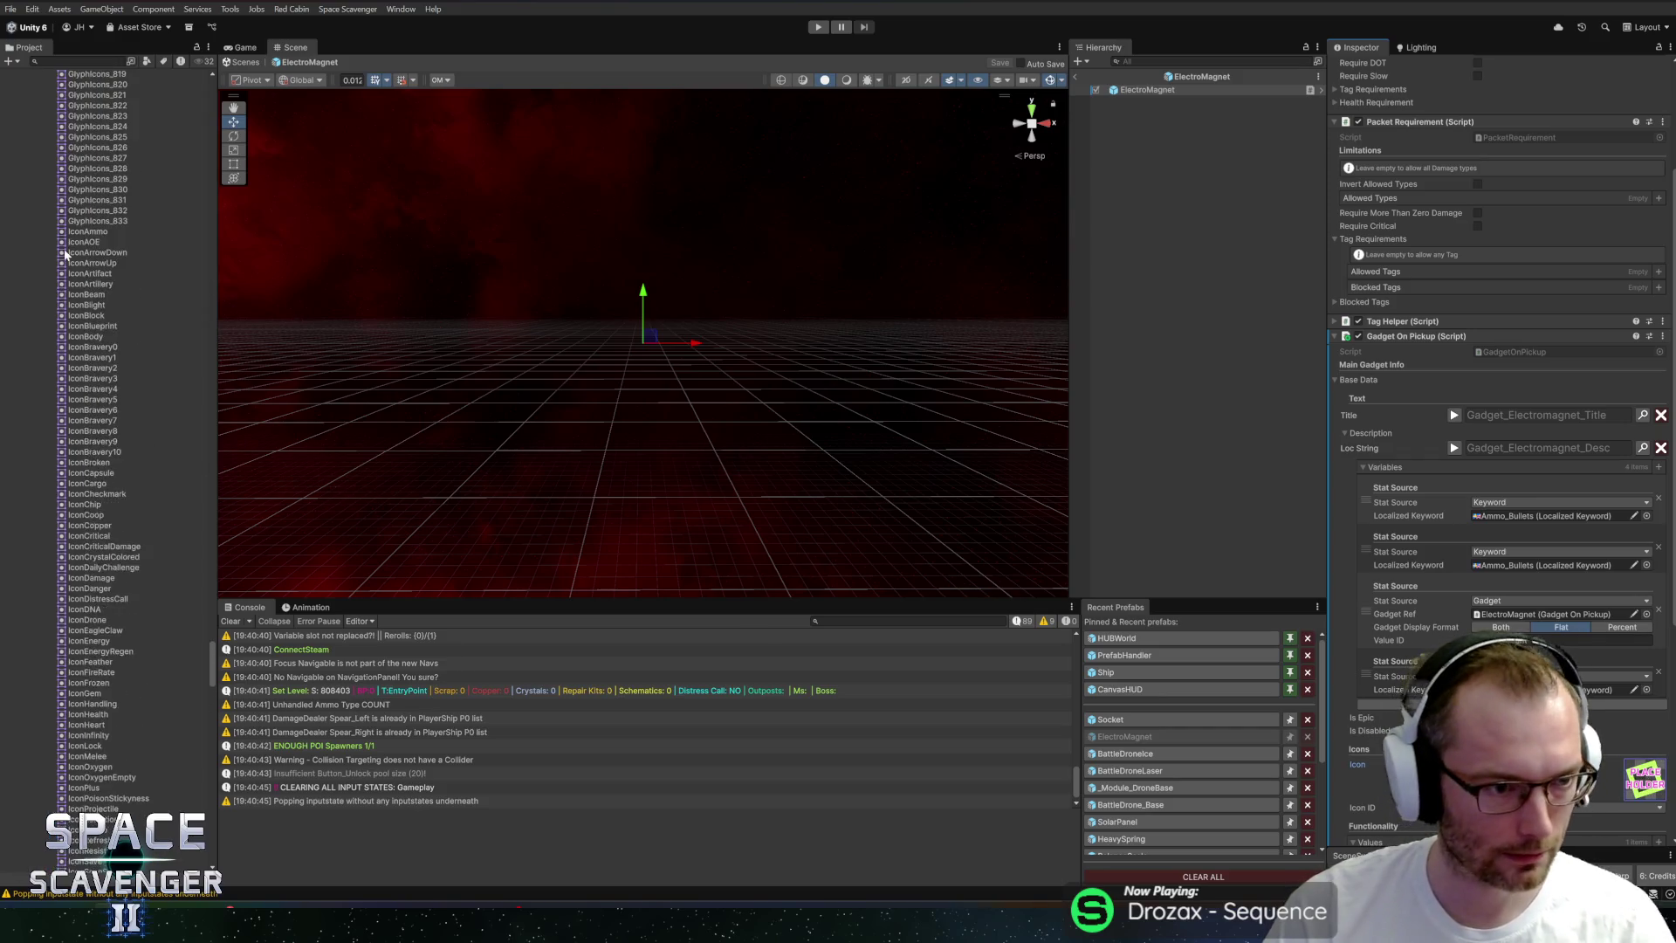
pyautogui.moveTo(212, 593); pyautogui.dragTo(213, 234)
pyautogui.scroll(-10, 160, 442)
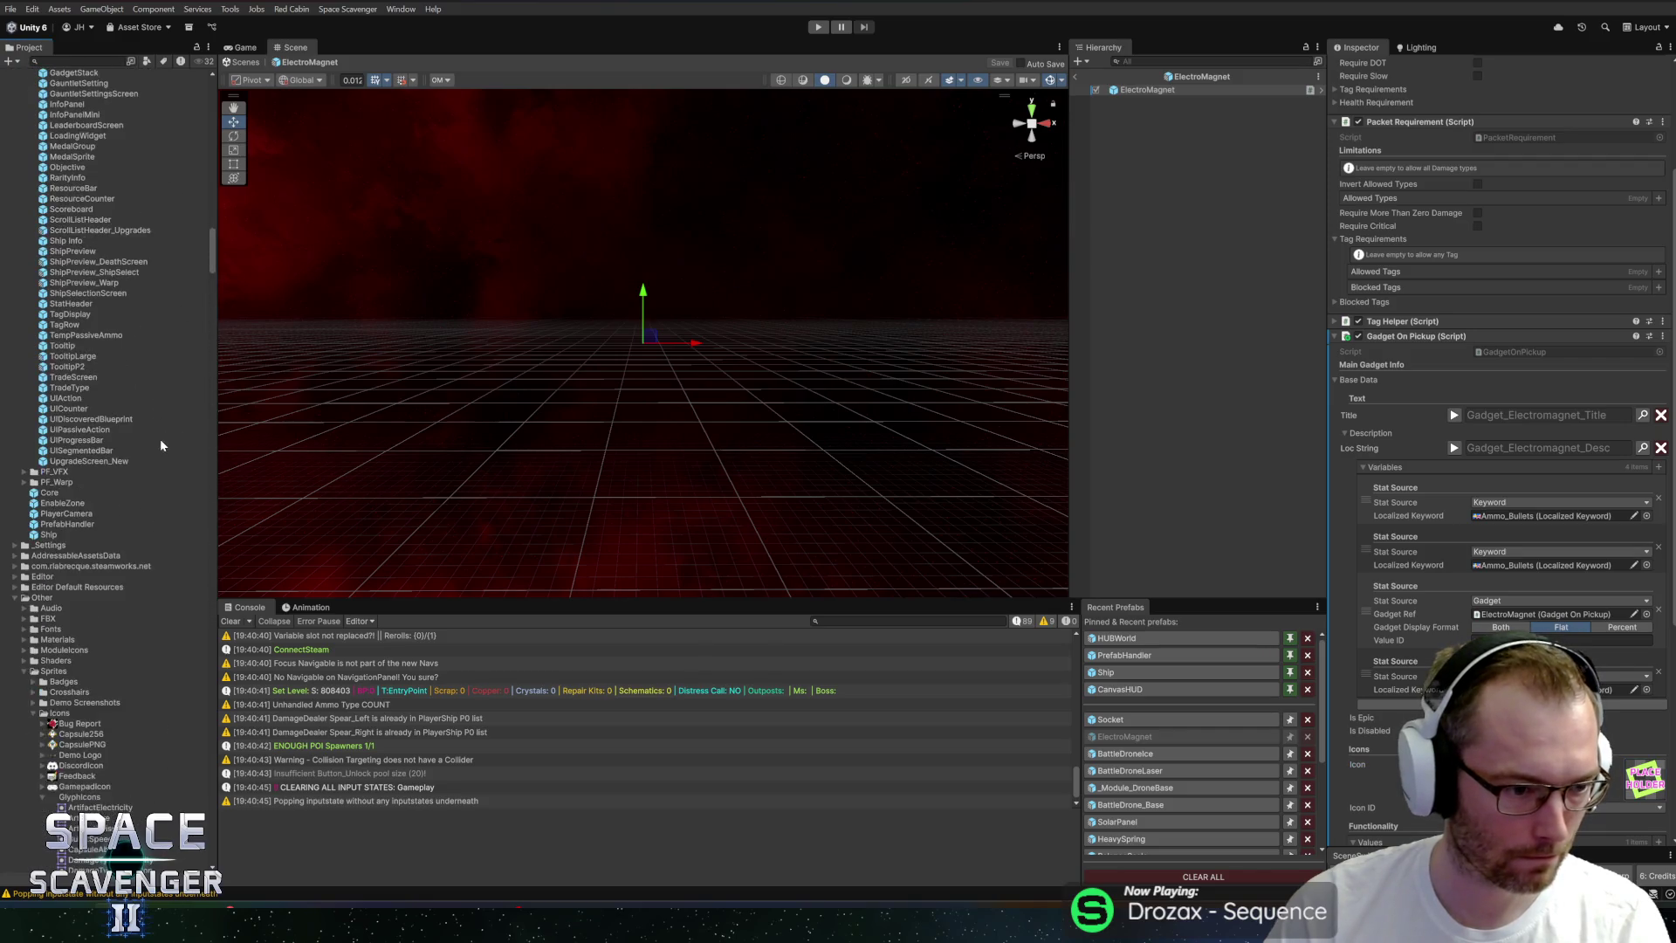
pyautogui.click(71, 600)
pyautogui.press('Left')
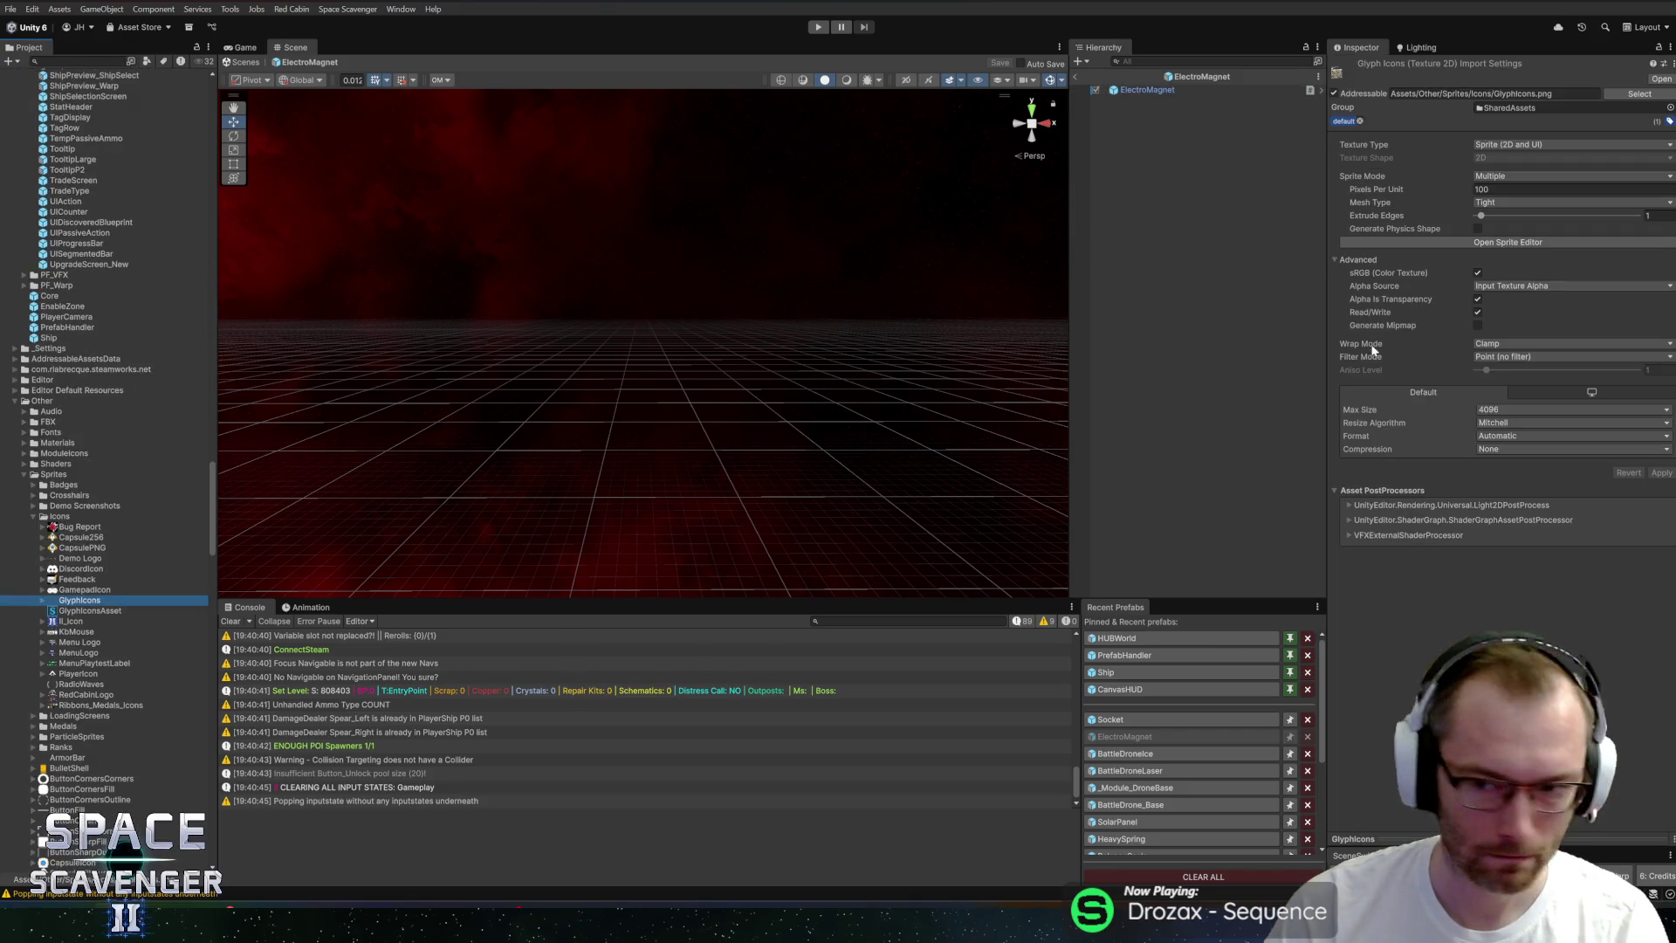
pyautogui.click(1508, 242)
pyautogui.scroll(5, 747, 732)
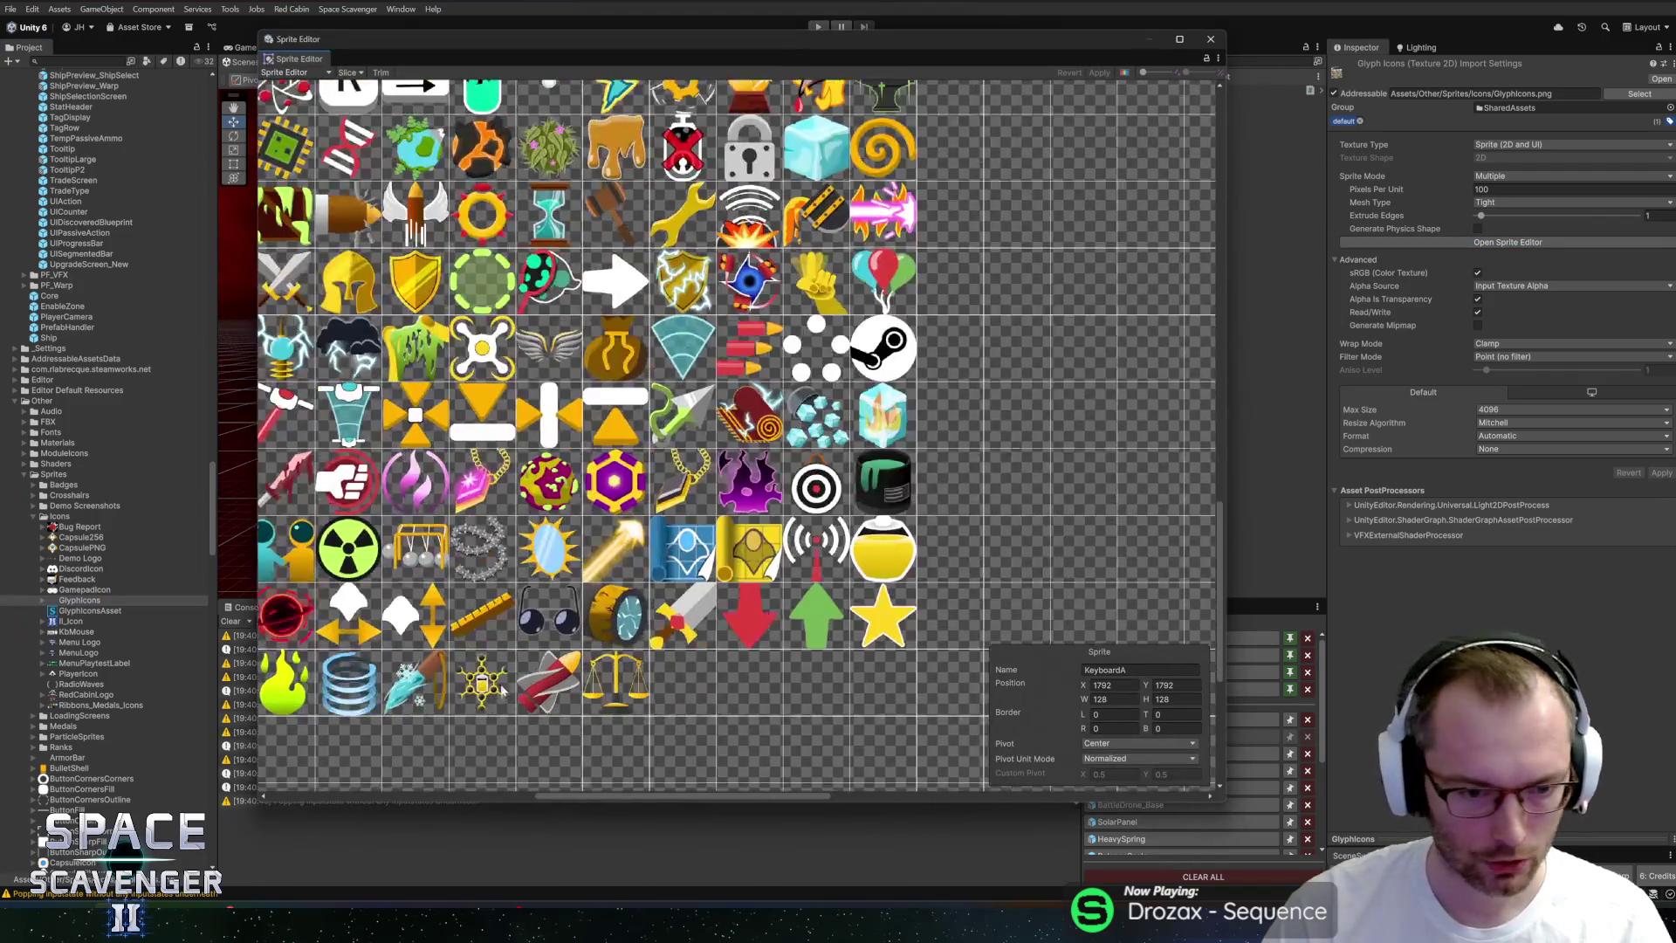
pyautogui.scroll(4, 500, 690)
pyautogui.scroll(-5, 1135, 217)
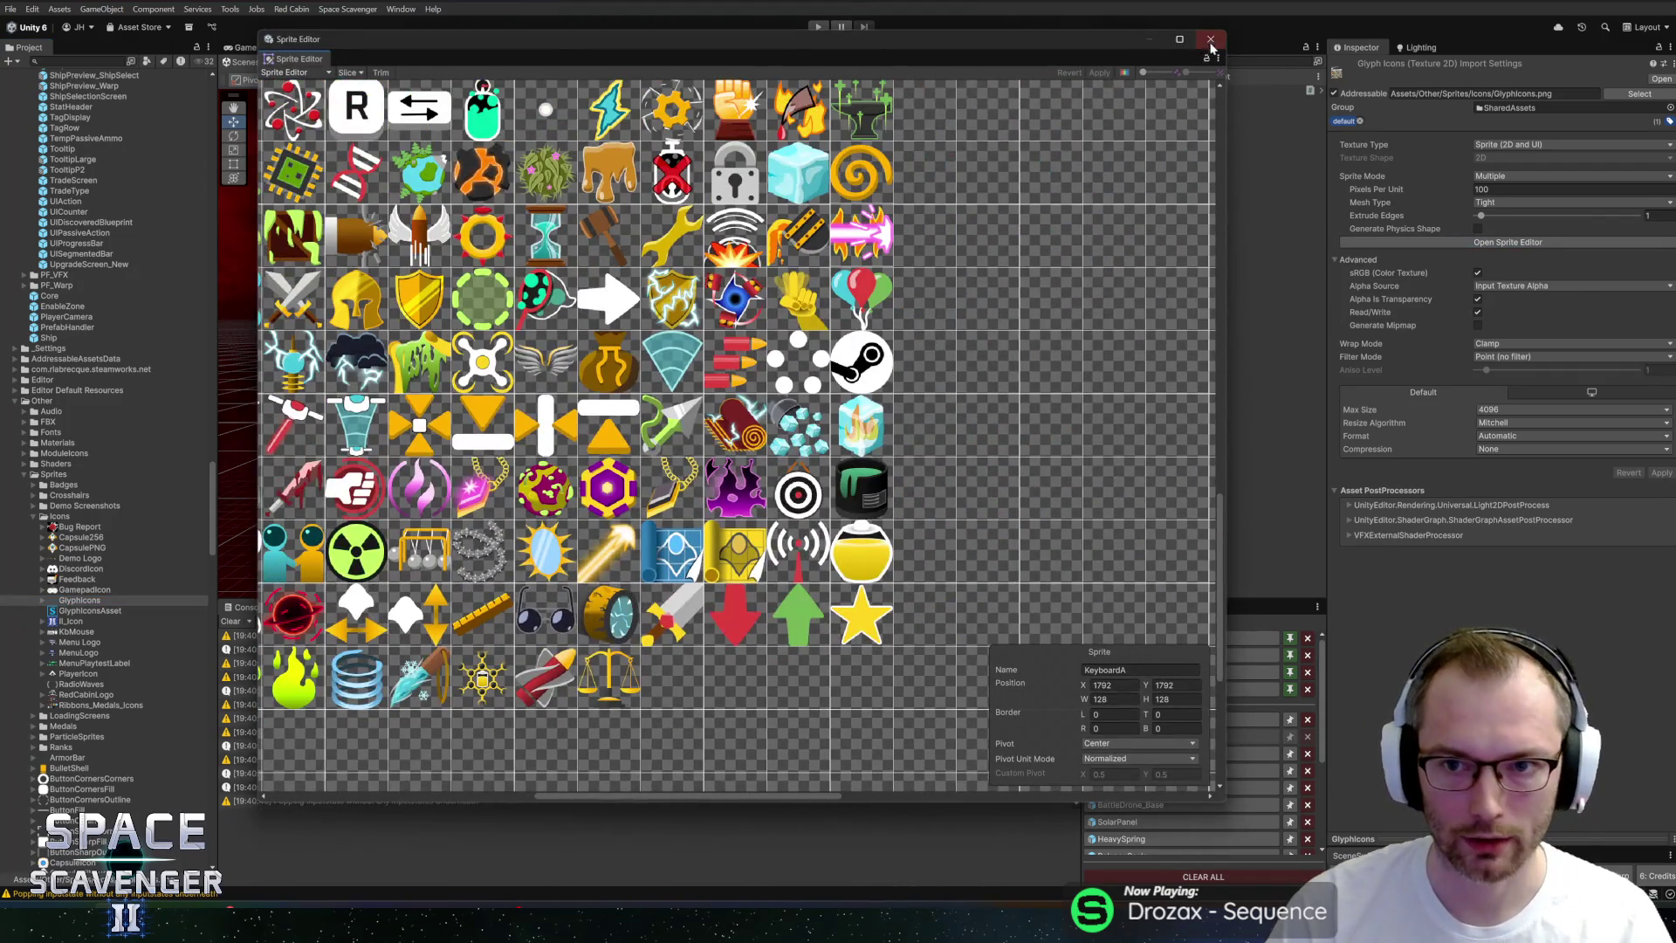
pyautogui.click(1210, 42)
pyautogui.hotkey('alt', 'Tab')
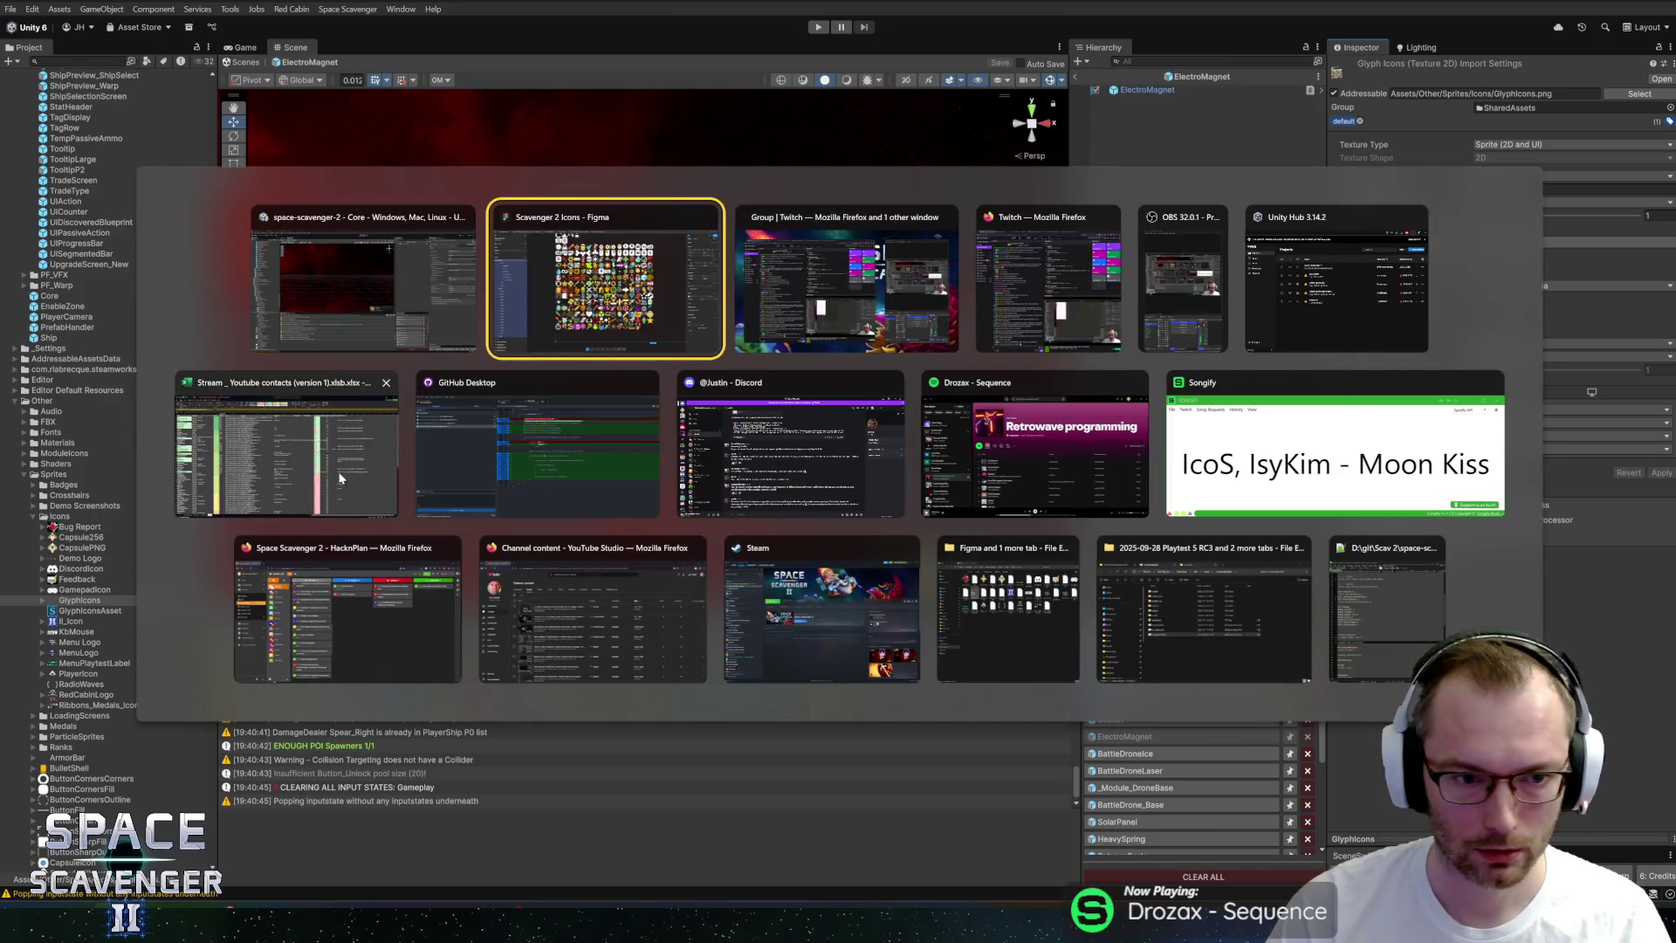
# Copy GlyphIcons.png from the Figma export folder into the Icons folder, replacing the old file.
pyautogui.click(1008, 611)
pyautogui.click(312, 72)
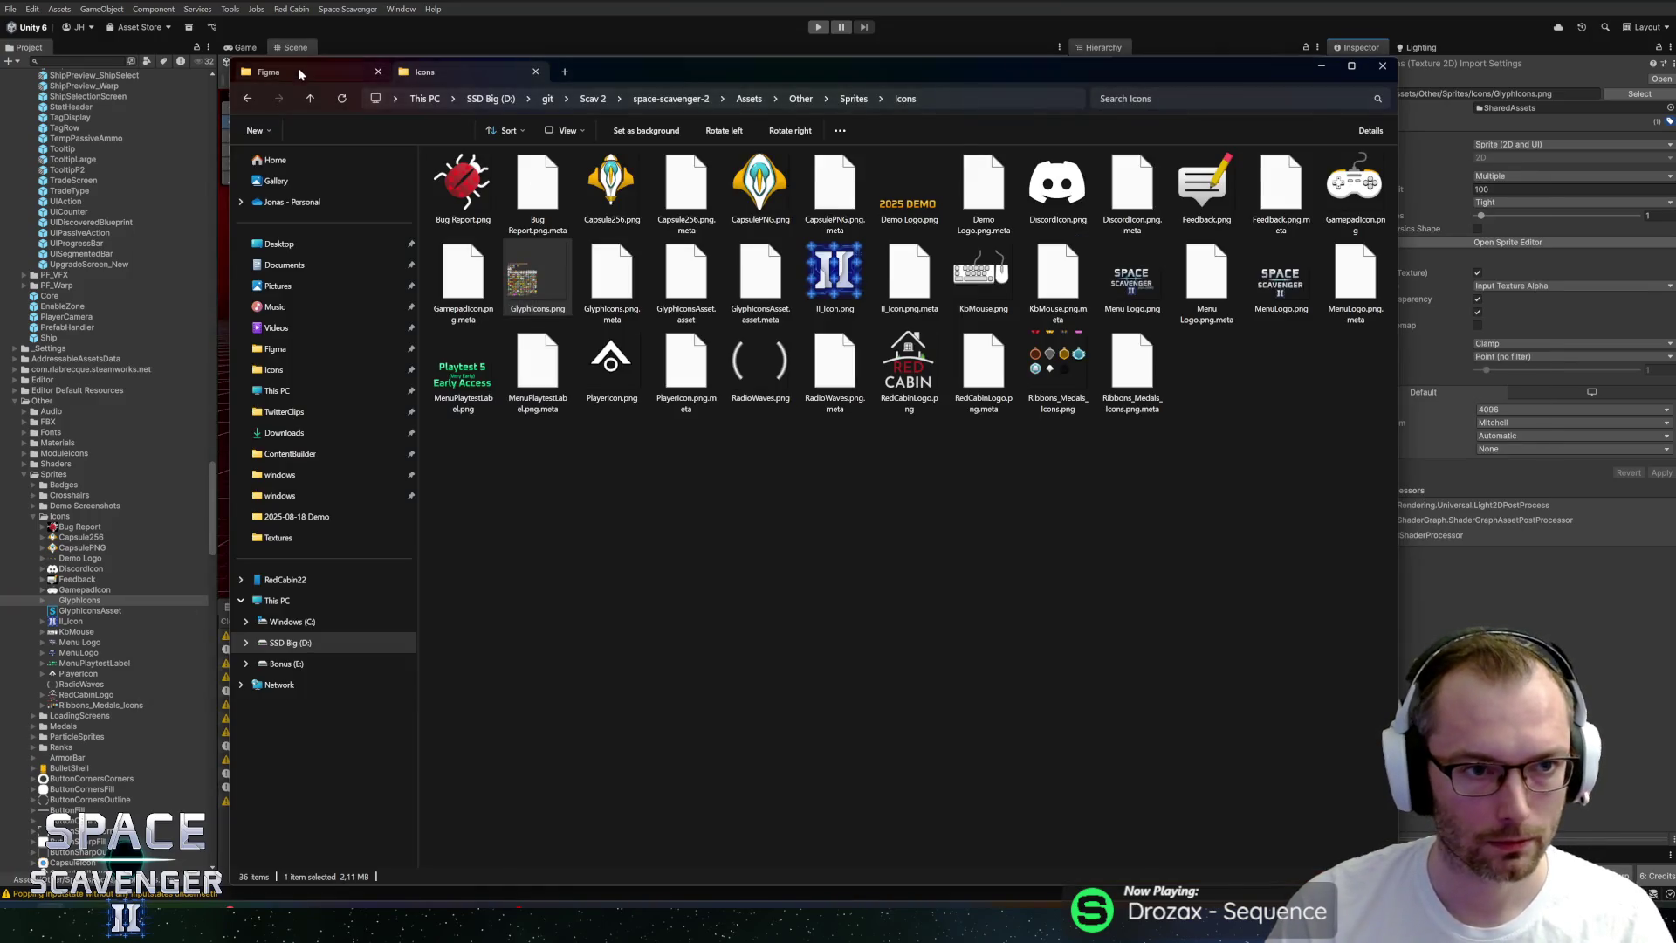
pyautogui.click(781, 659)
pyautogui.moveTo(825, 646)
pyautogui.mouseDown()
pyautogui.moveTo(576, 349)
pyautogui.moveTo(428, 71)
pyautogui.moveTo(803, 485)
pyautogui.mouseUp()
pyautogui.click(803, 417)
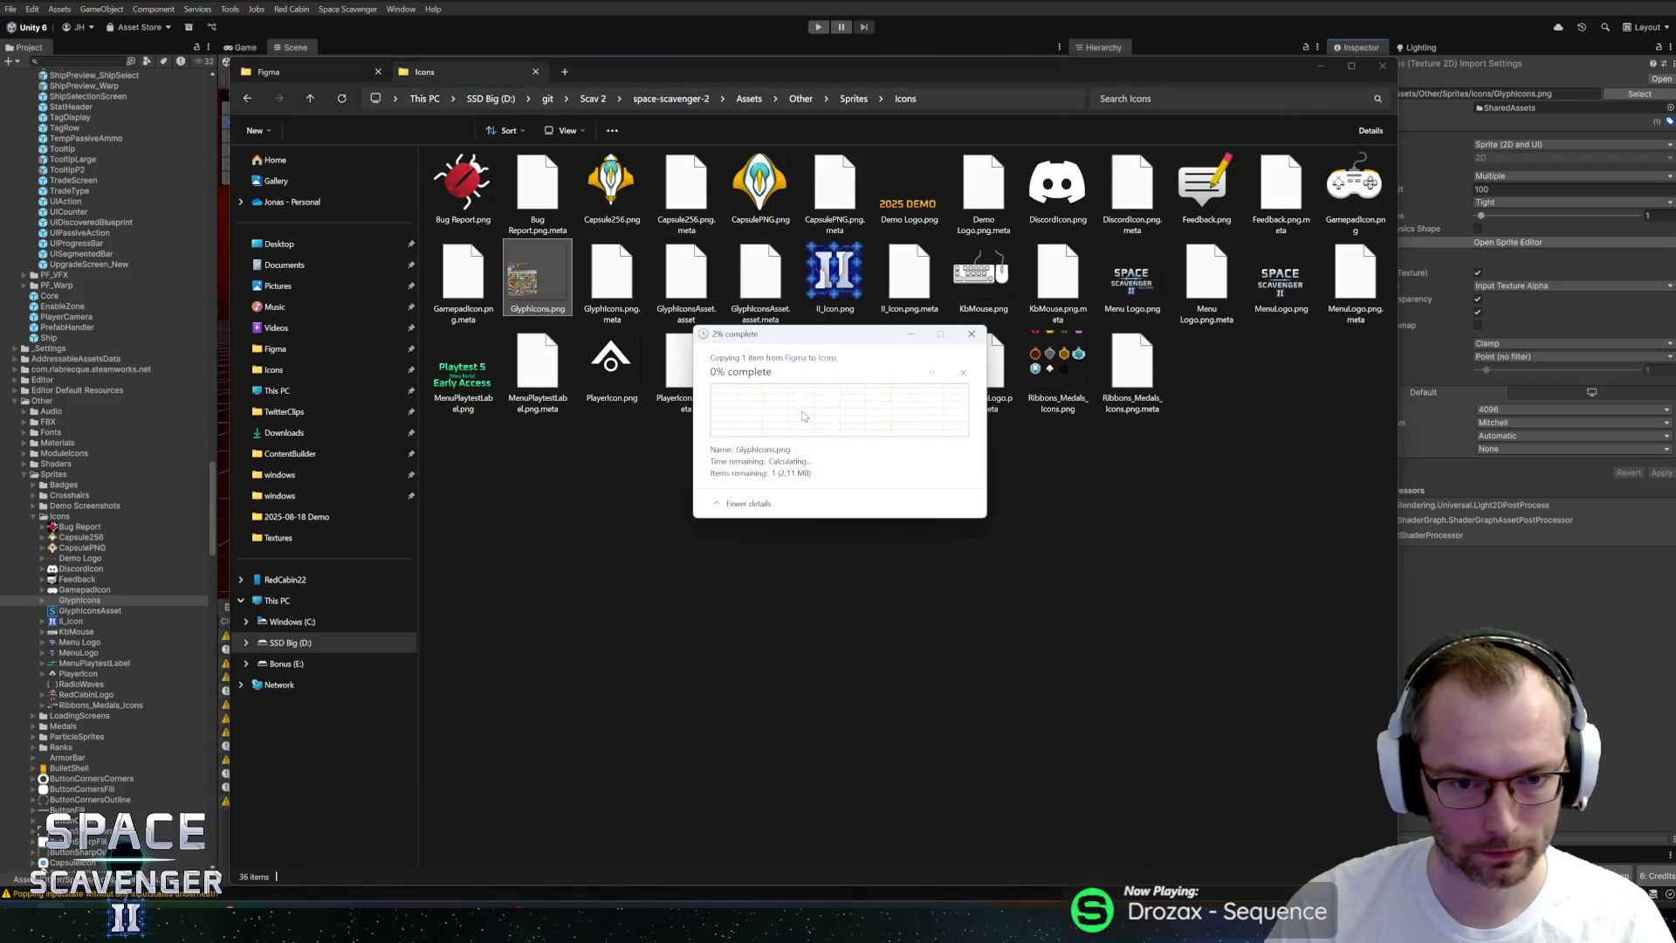
pyautogui.hotkey('alt', 'Tab')
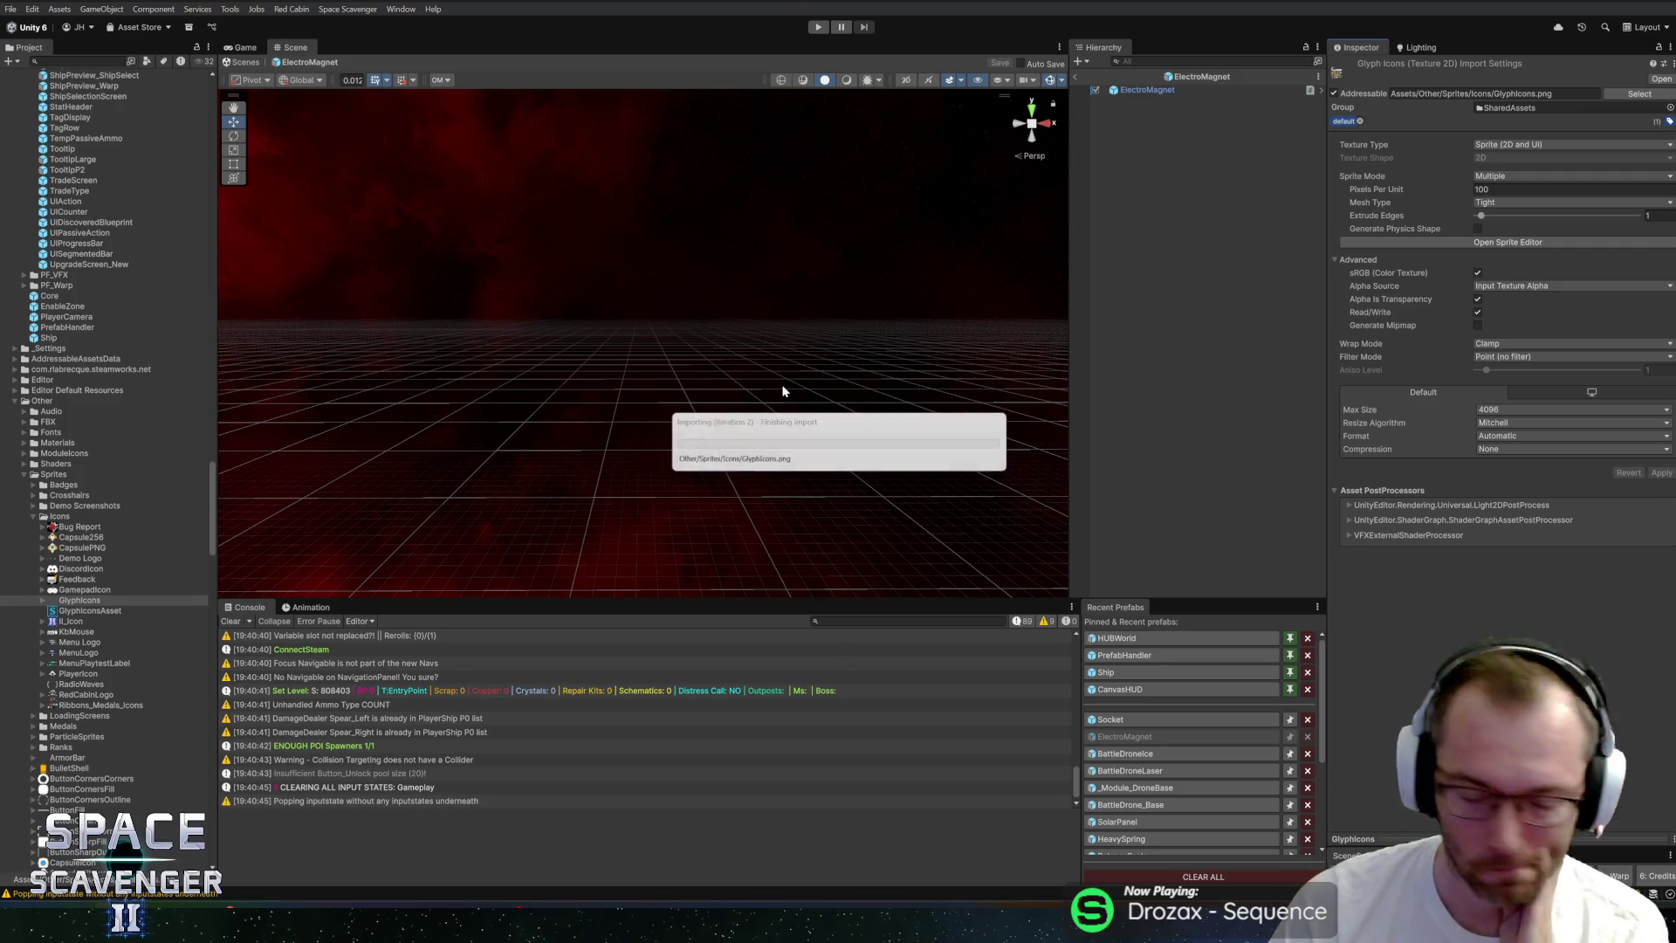
# Try renaming the ammo bars and electromagnet sprites in the GlyphIcons sheet, then revert the unapplied renames.
pyautogui.click(1514, 244)
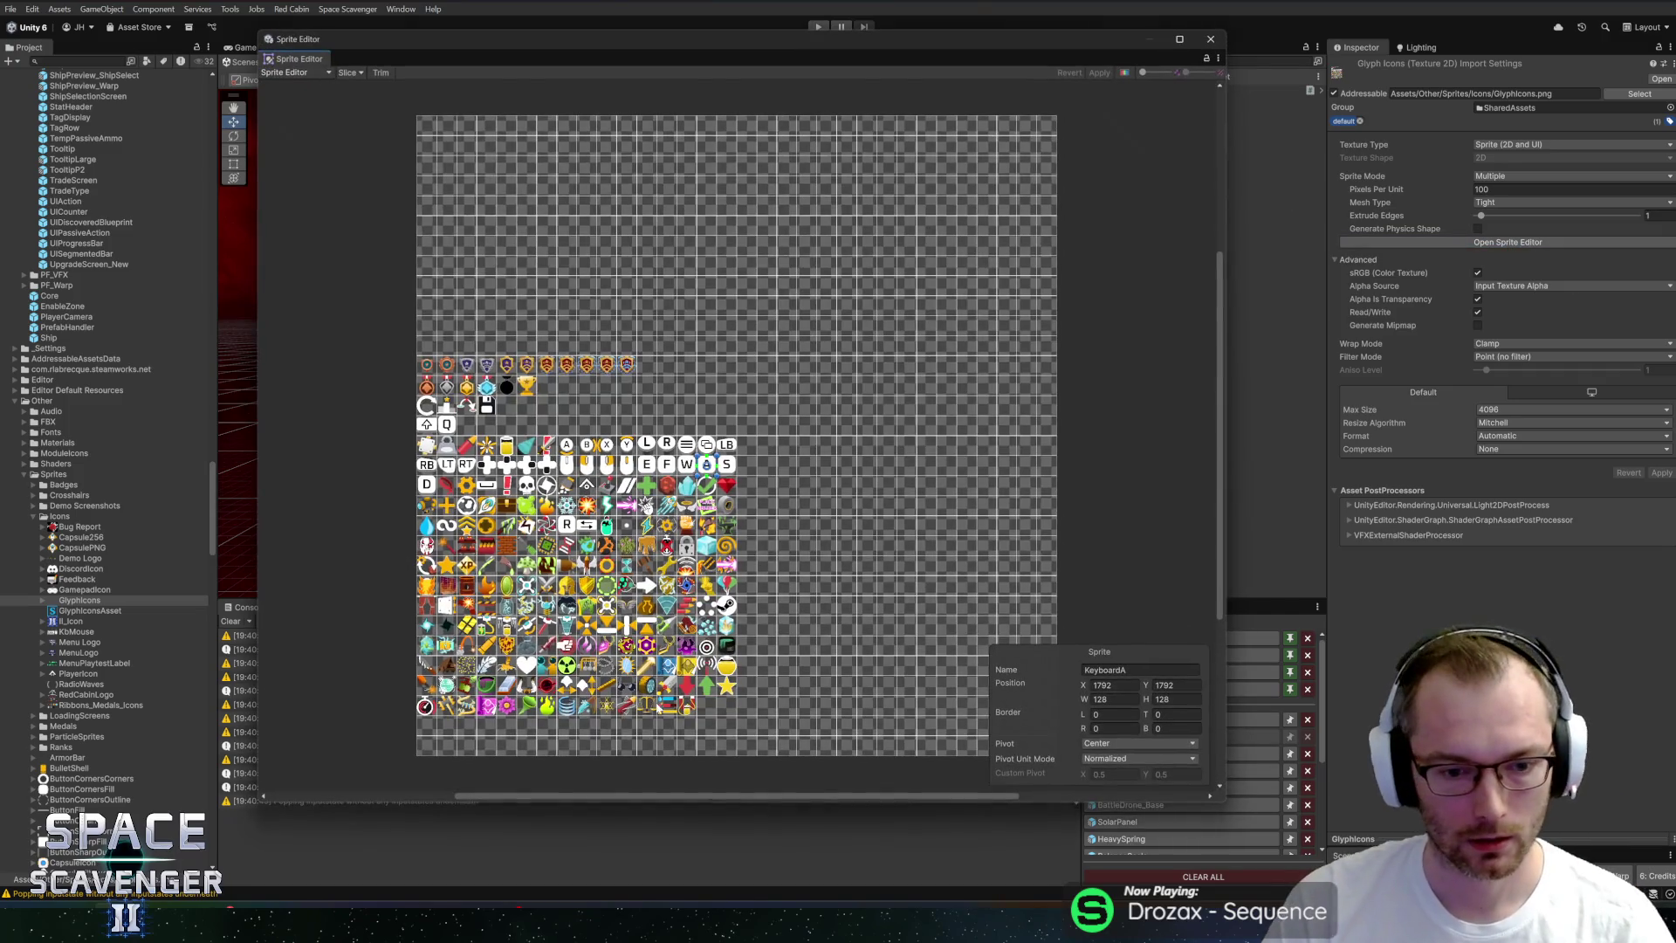
pyautogui.scroll(10, 656, 707)
pyautogui.click(673, 602)
pyautogui.click(1127, 670)
pyautogui.press('BackSpace')
pyautogui.write('IconGe')
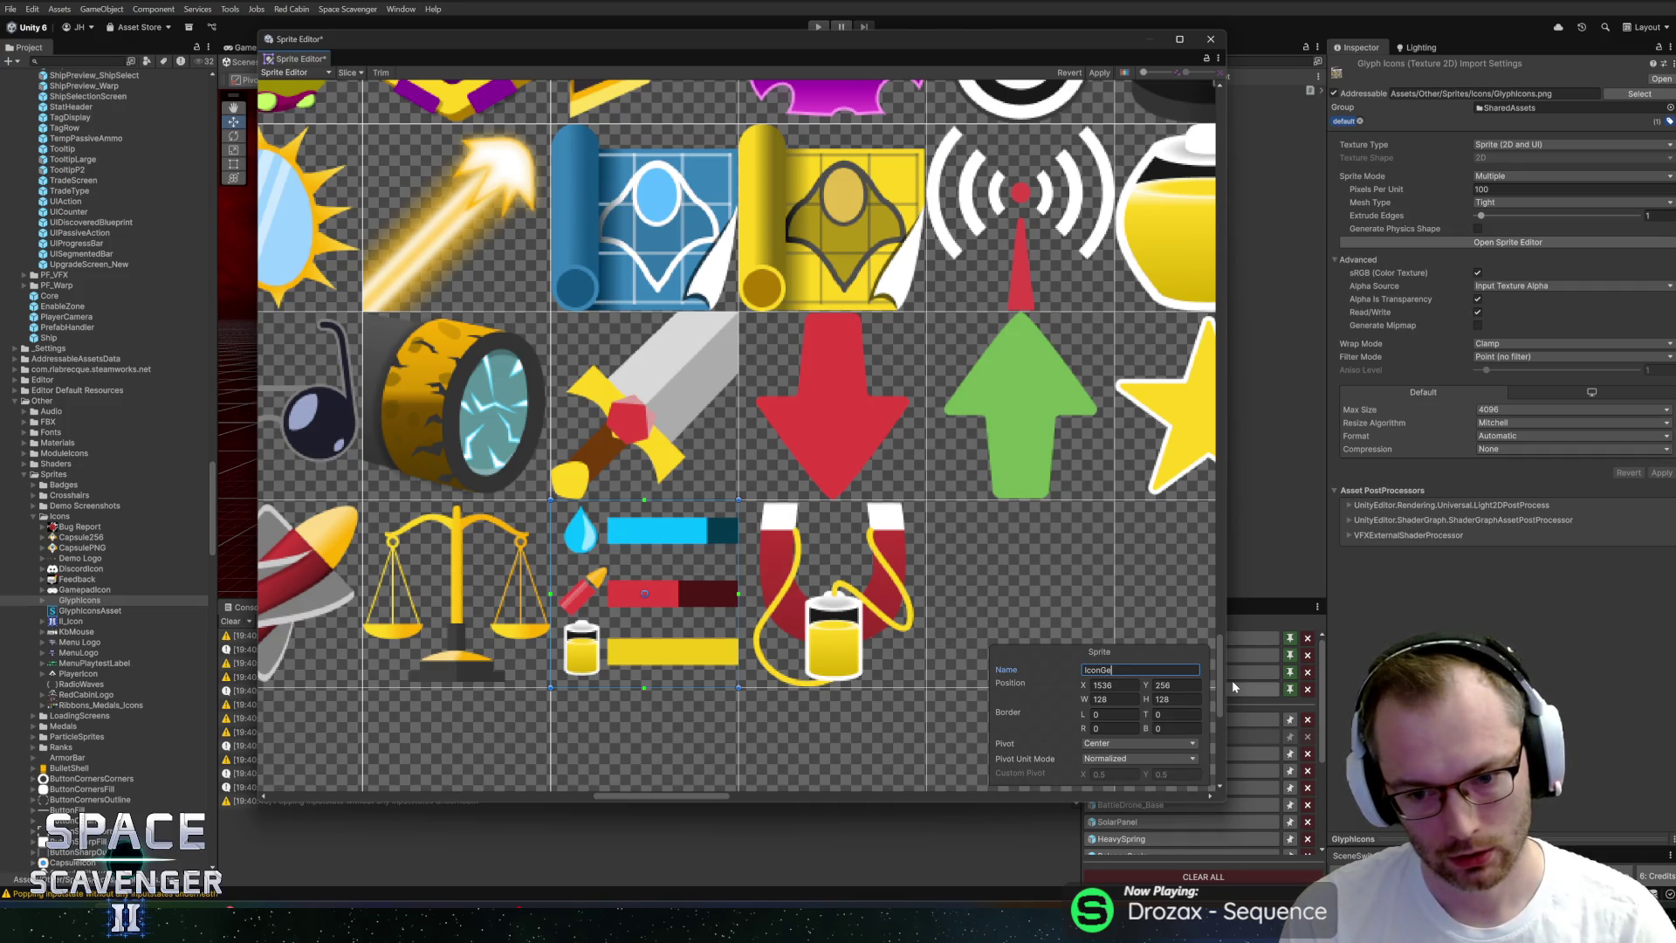
pyautogui.write('neric')
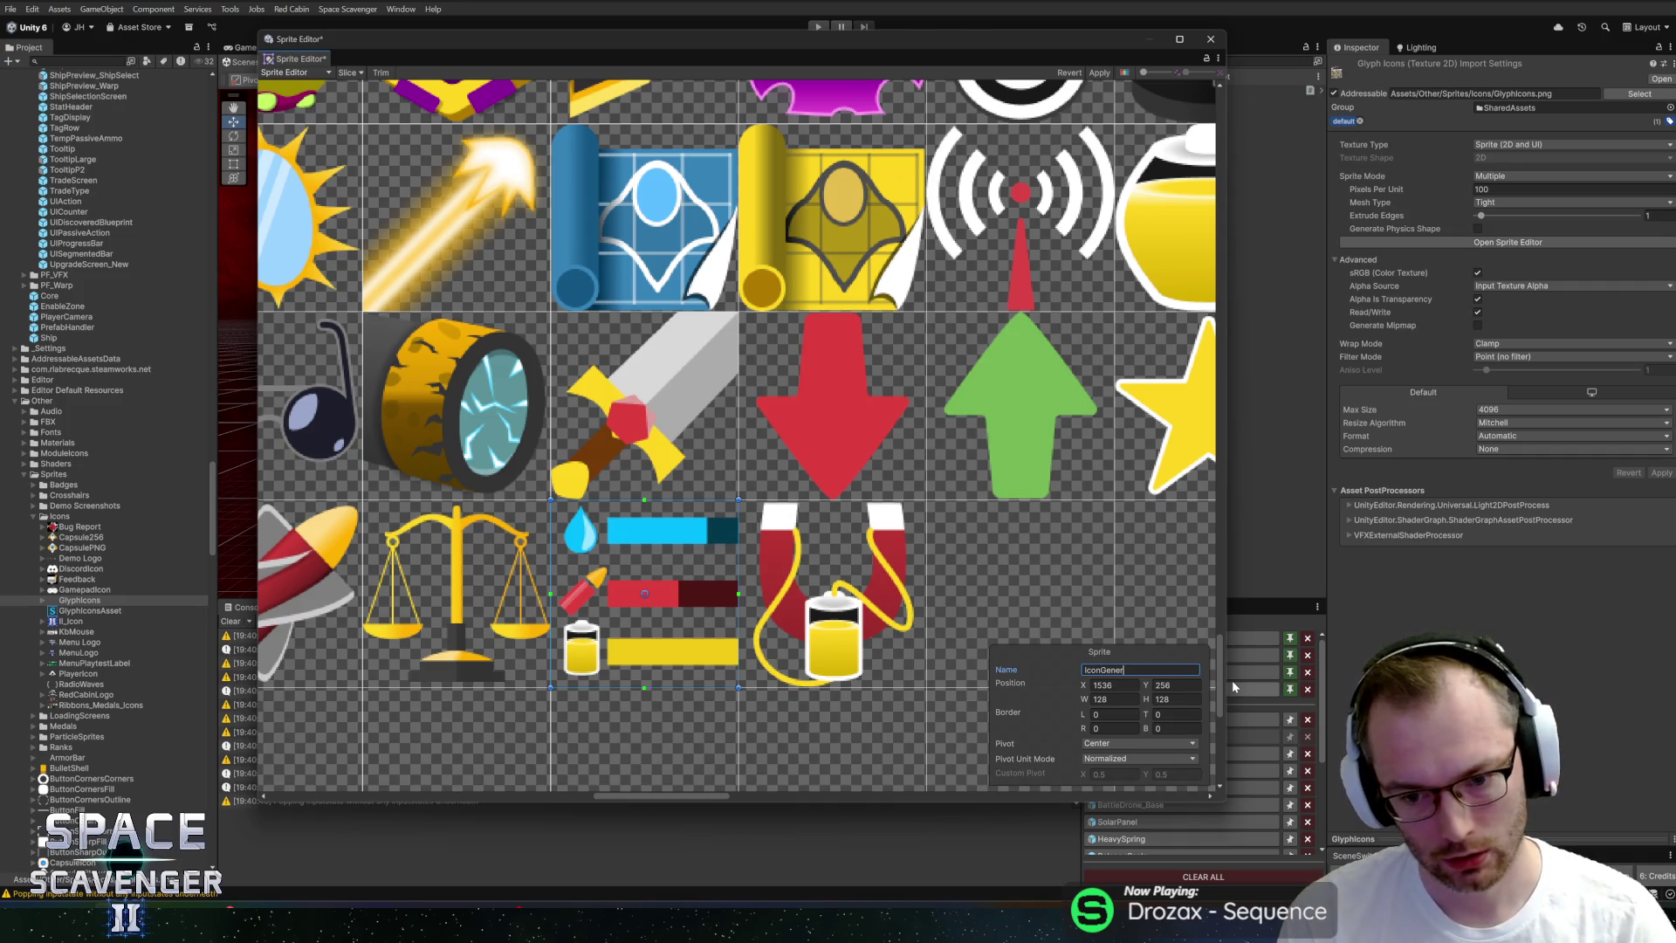
pyautogui.write('Ammo')
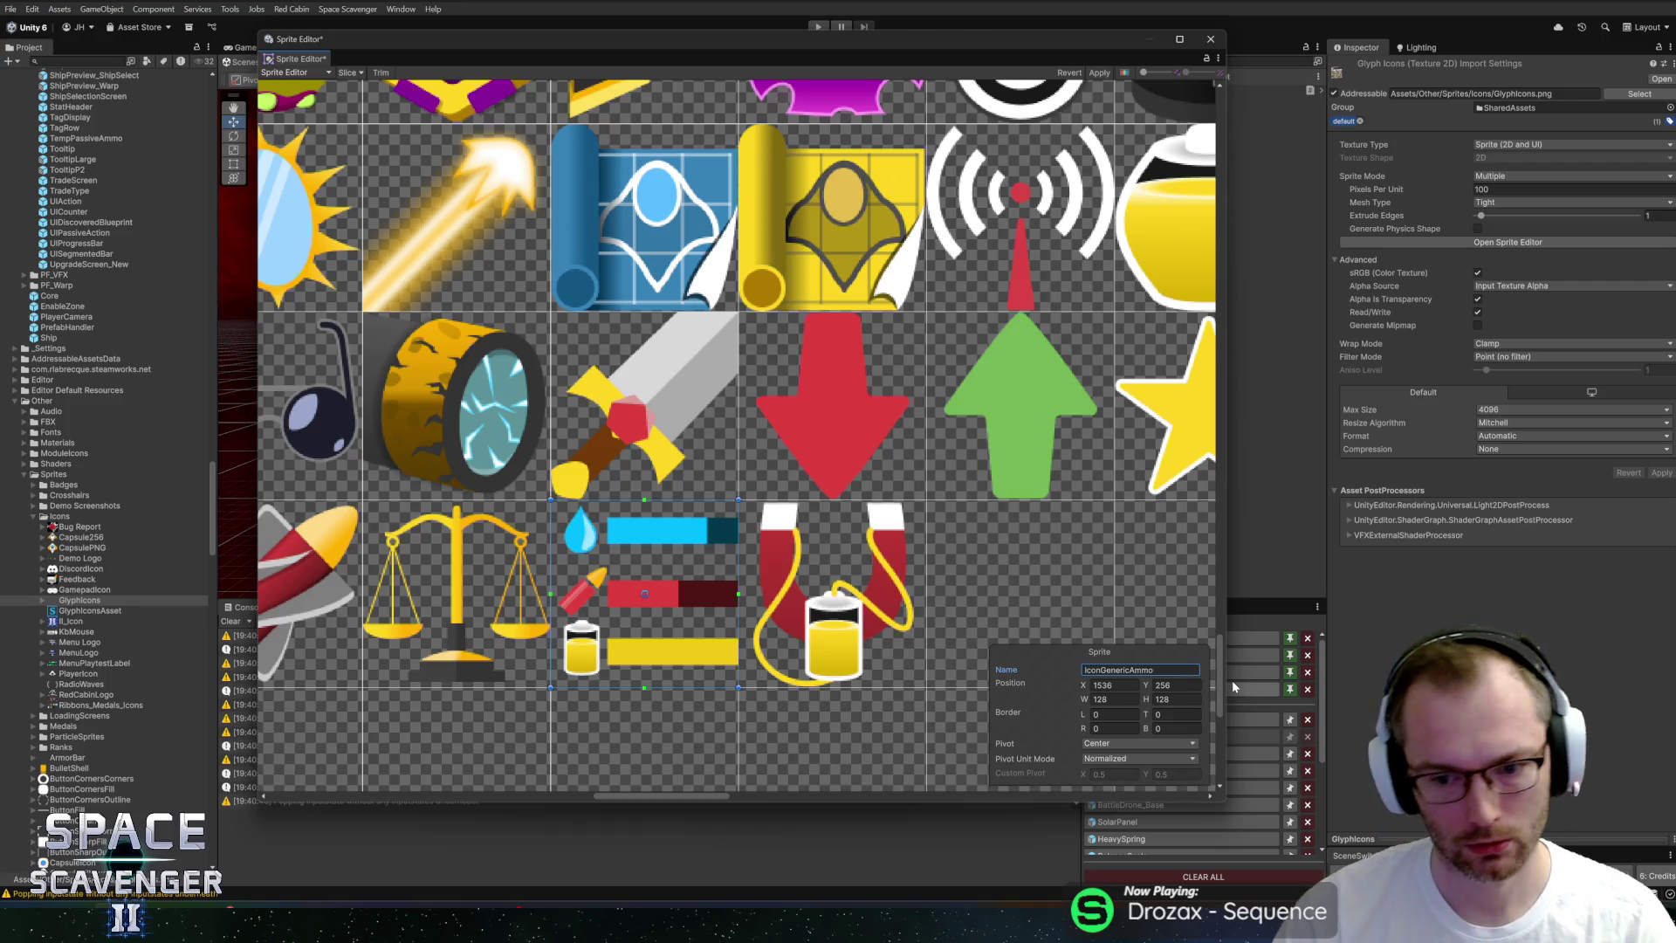
pyautogui.click(845, 595)
pyautogui.doubleClick(1135, 669)
pyautogui.write('GadgetElectromagnet')
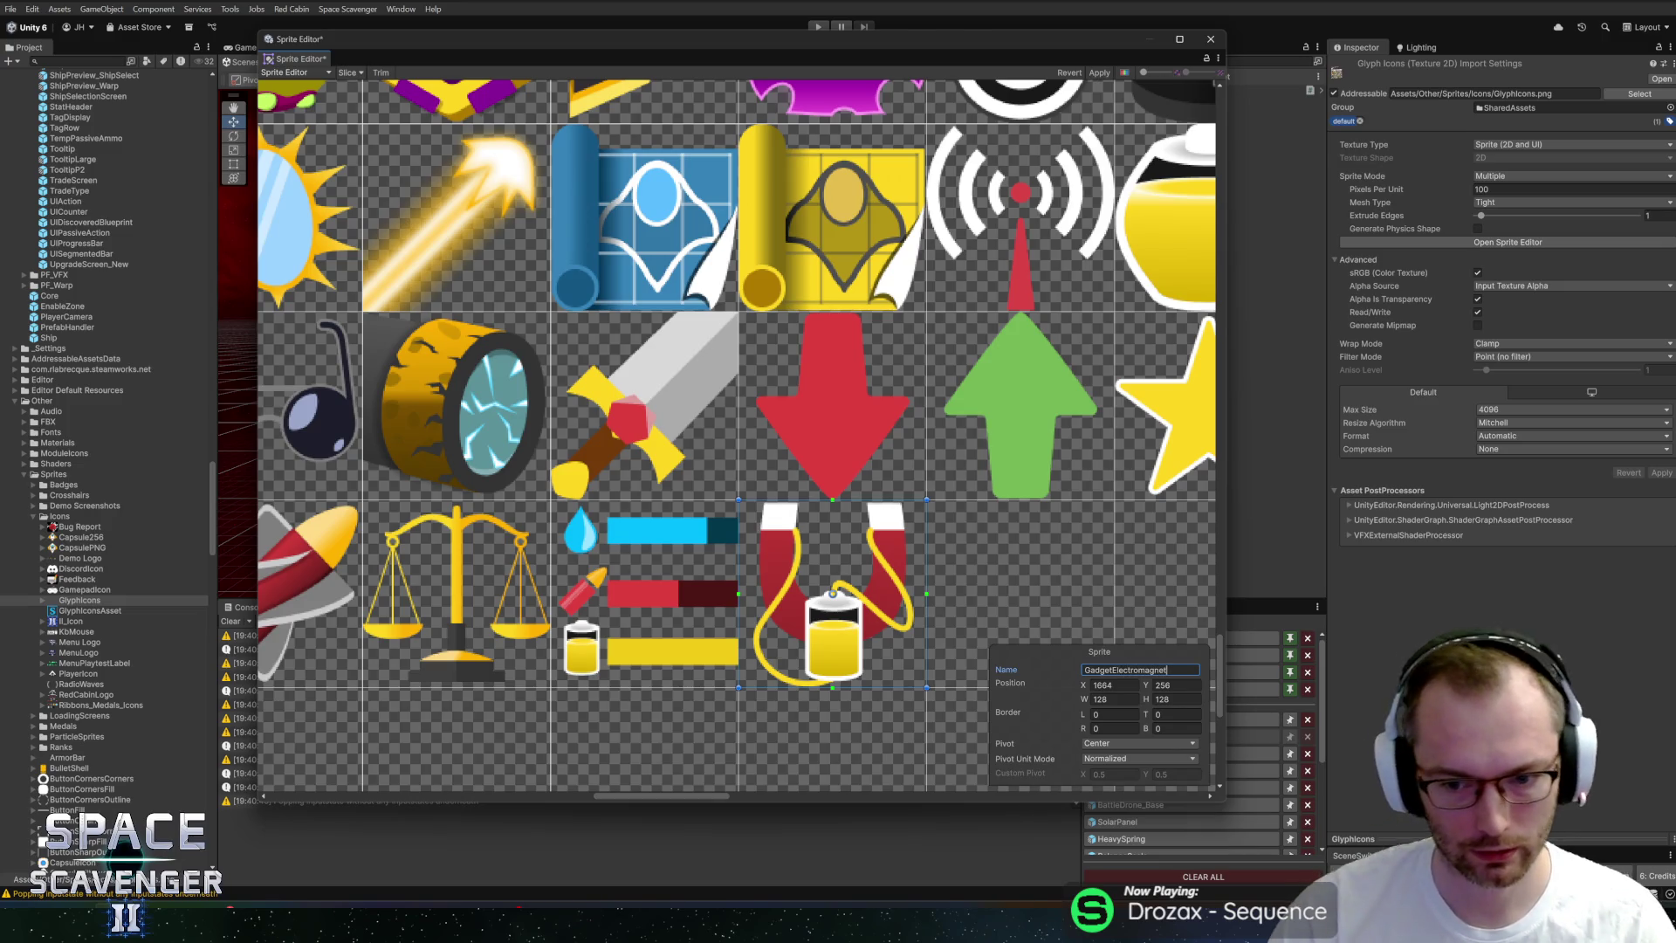
pyautogui.click(1074, 73)
# Rename the ammo bars sprite and name the magnet sprite GadgetElectromagnet, then apply the changes.
pyautogui.click(469, 583)
pyautogui.click(656, 599)
pyautogui.click(1143, 669)
pyautogui.write('IconGenericAmmo')
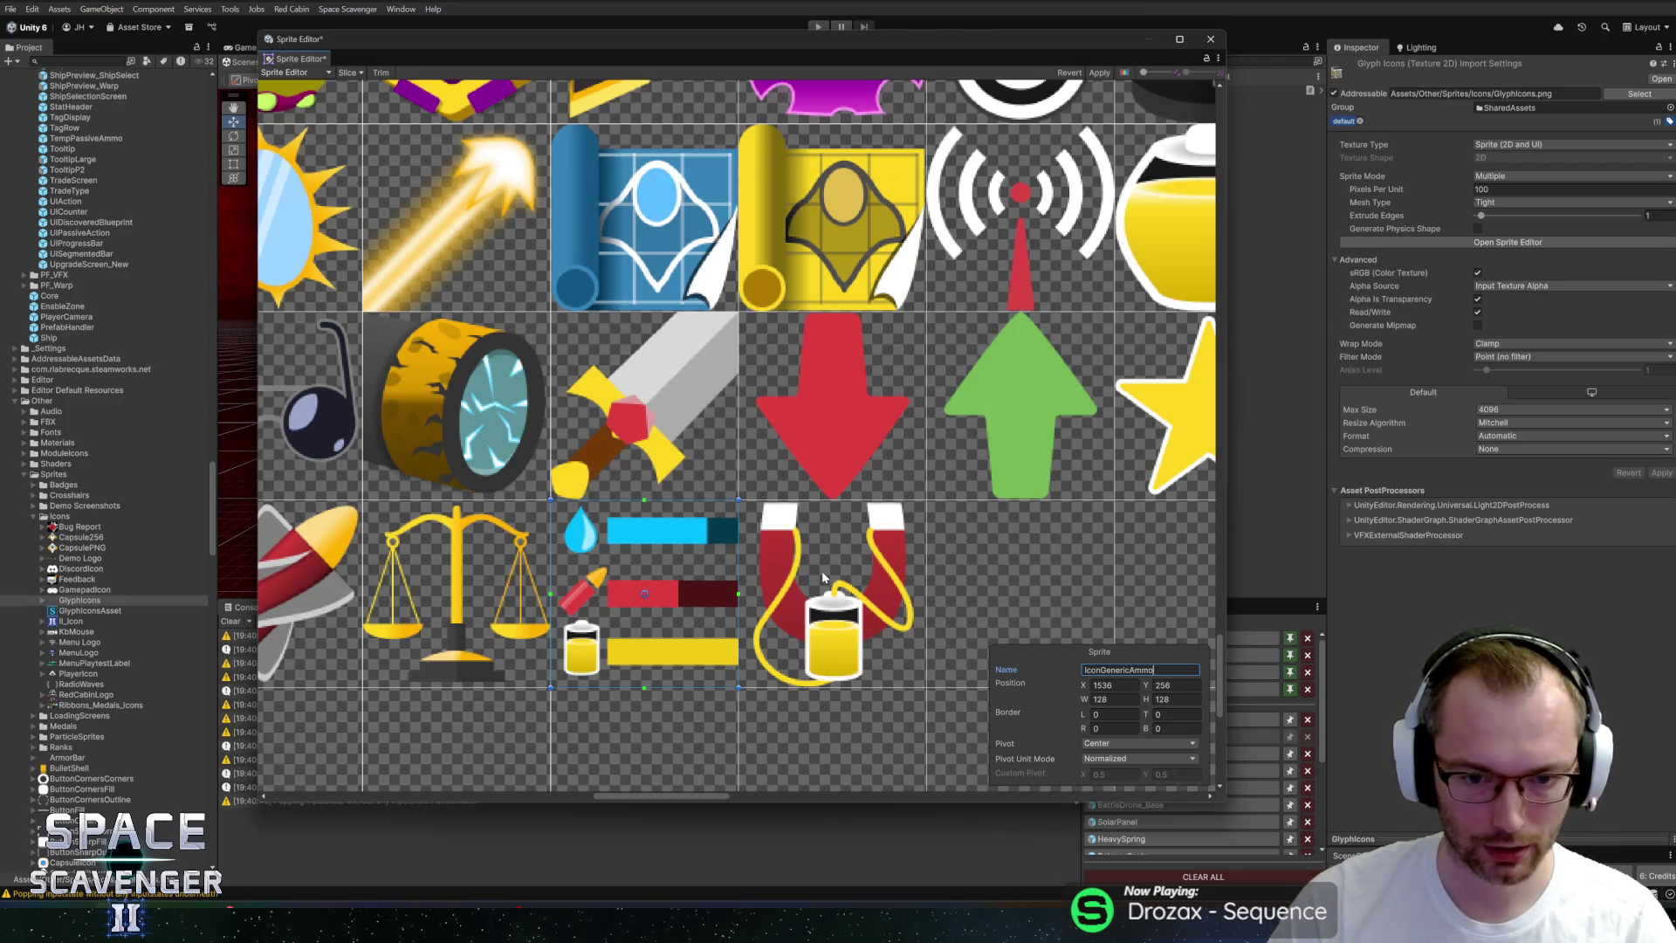
pyautogui.click(823, 577)
pyautogui.click(1140, 669)
pyautogui.write('GadgetElectromagnet')
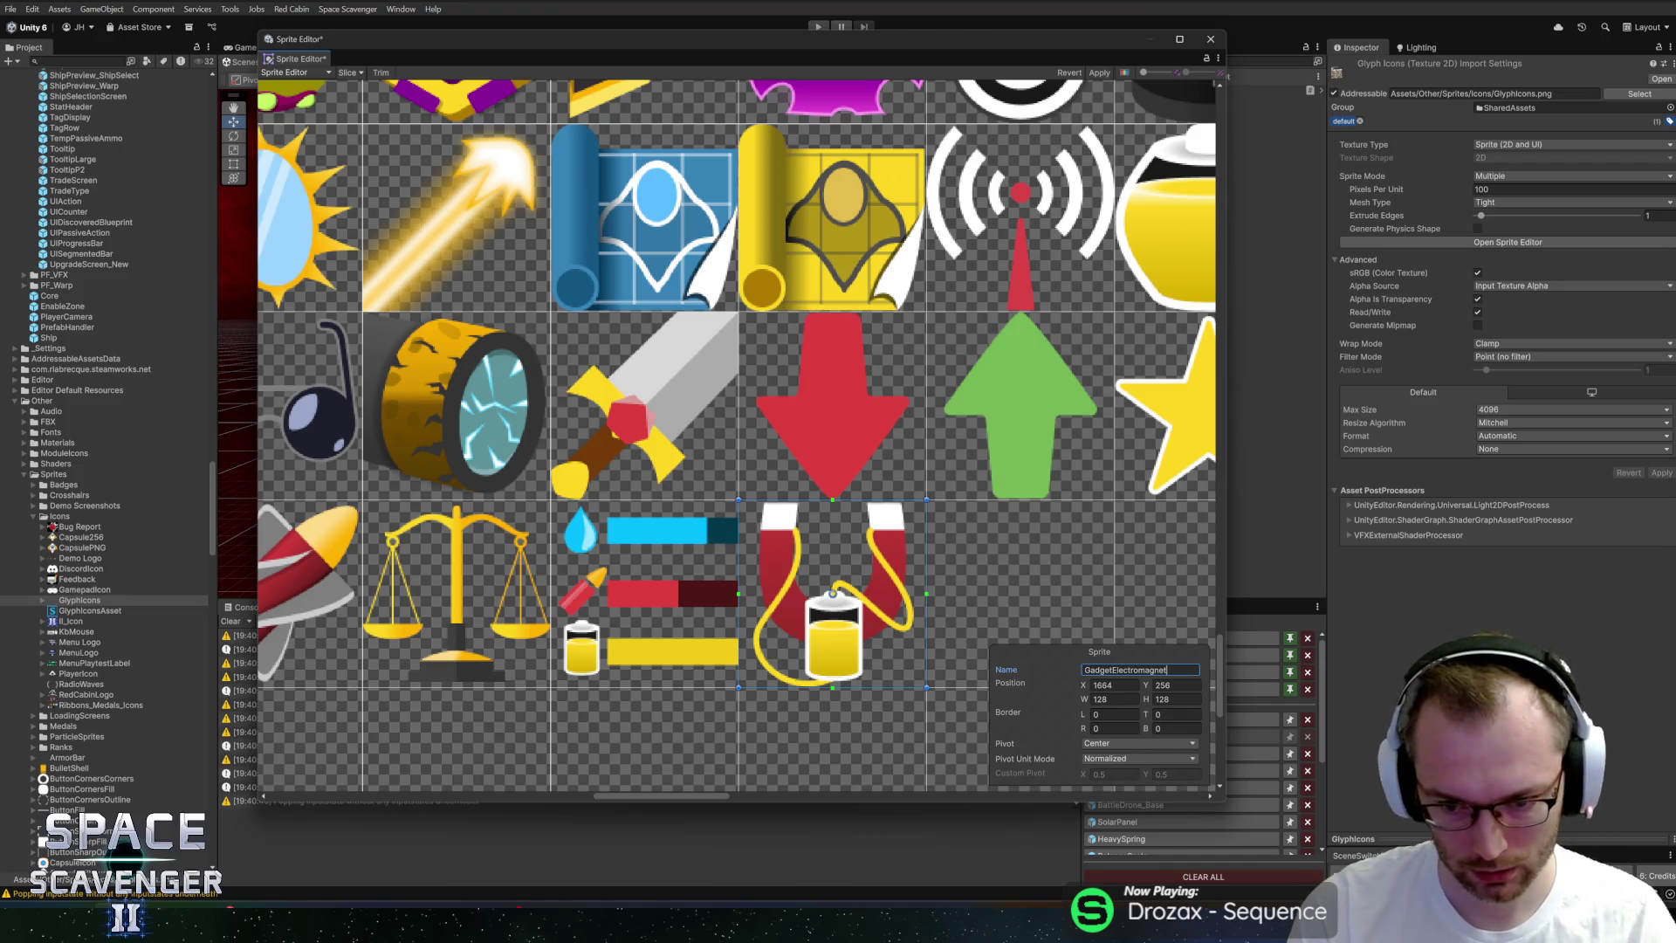
pyautogui.click(1107, 75)
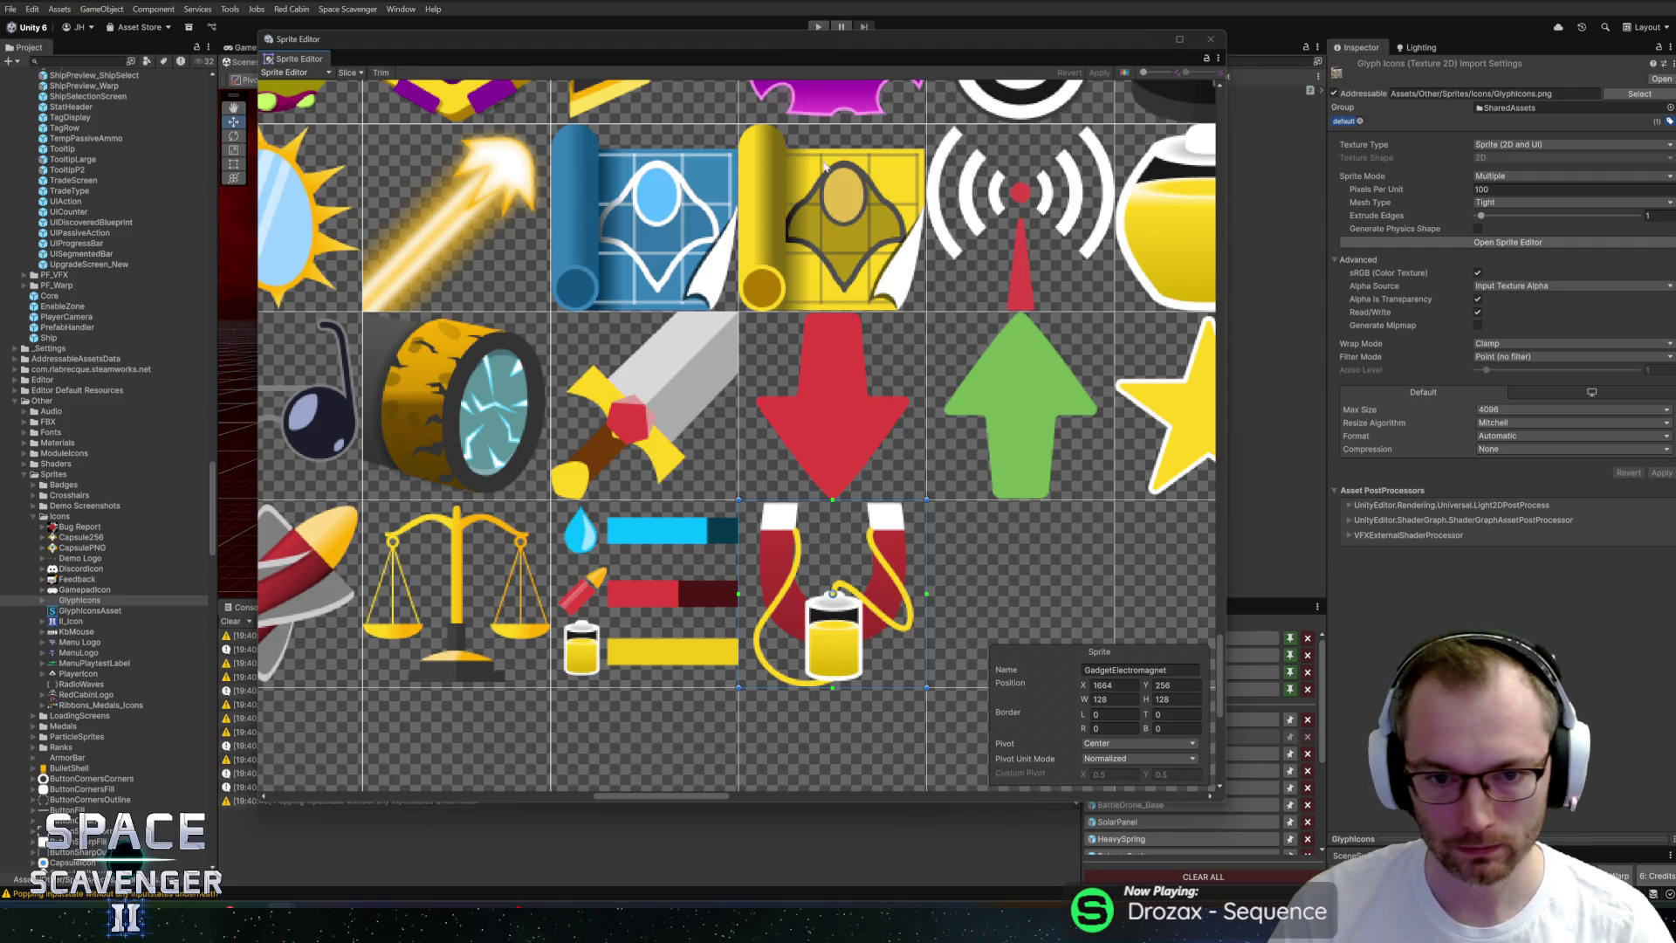
# Close the Sprite Editor and run Space Scavenger > Generate Glyph Enum.
pyautogui.scroll(-10, 816, 125)
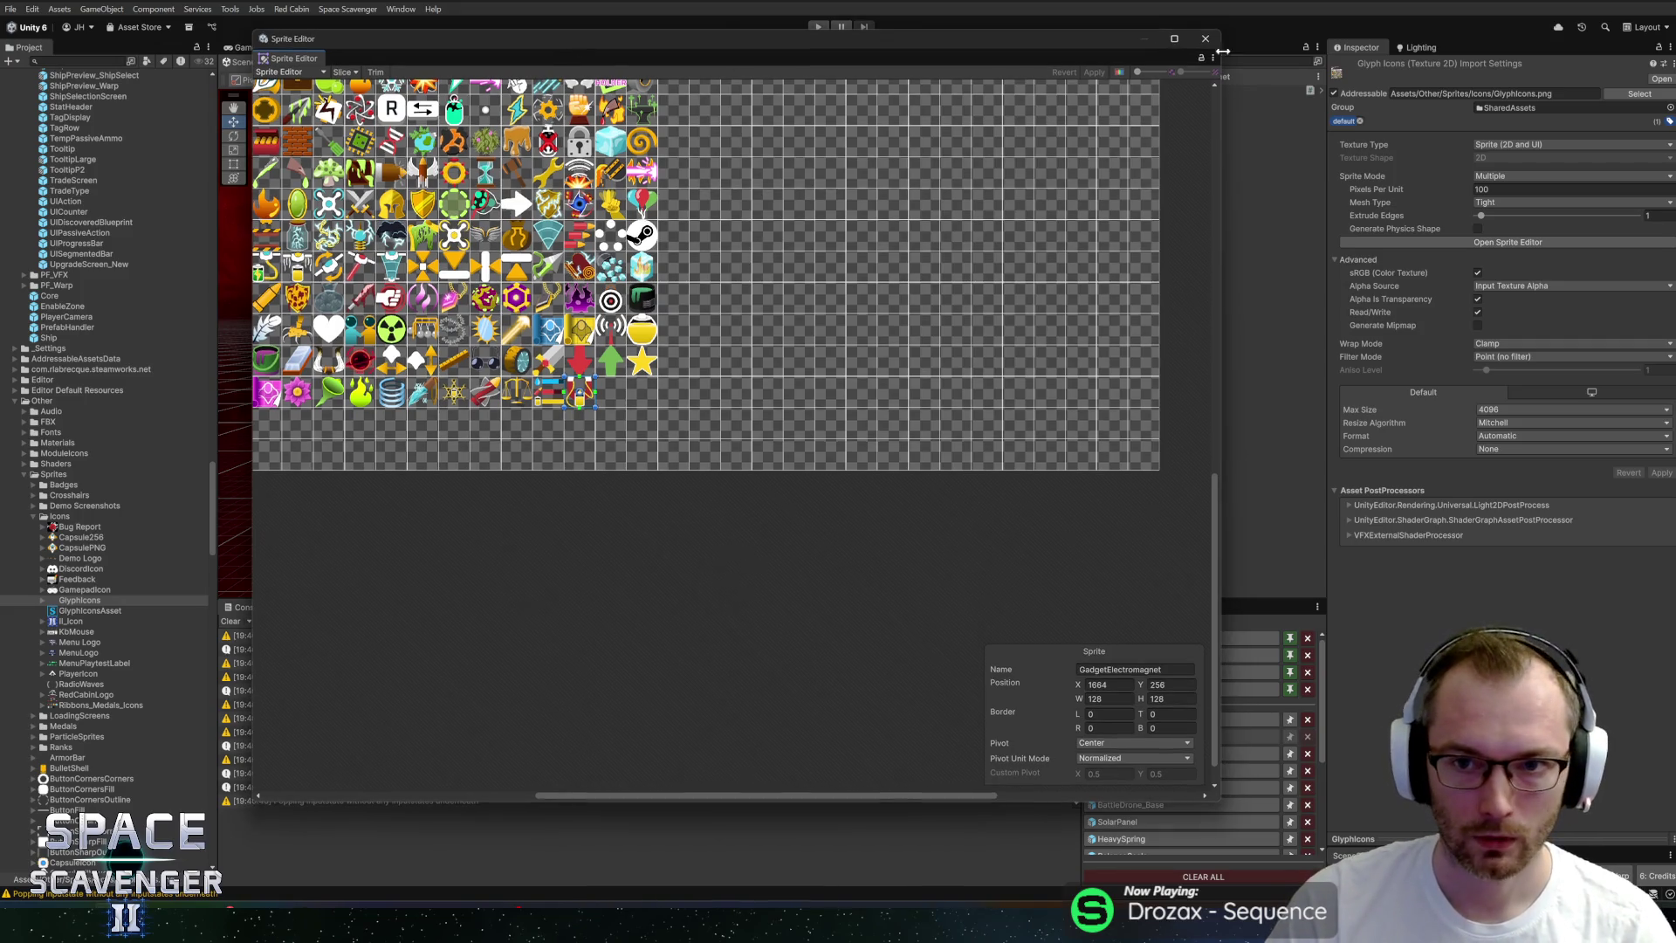
pyautogui.click(577, 14)
pyautogui.click(334, 8)
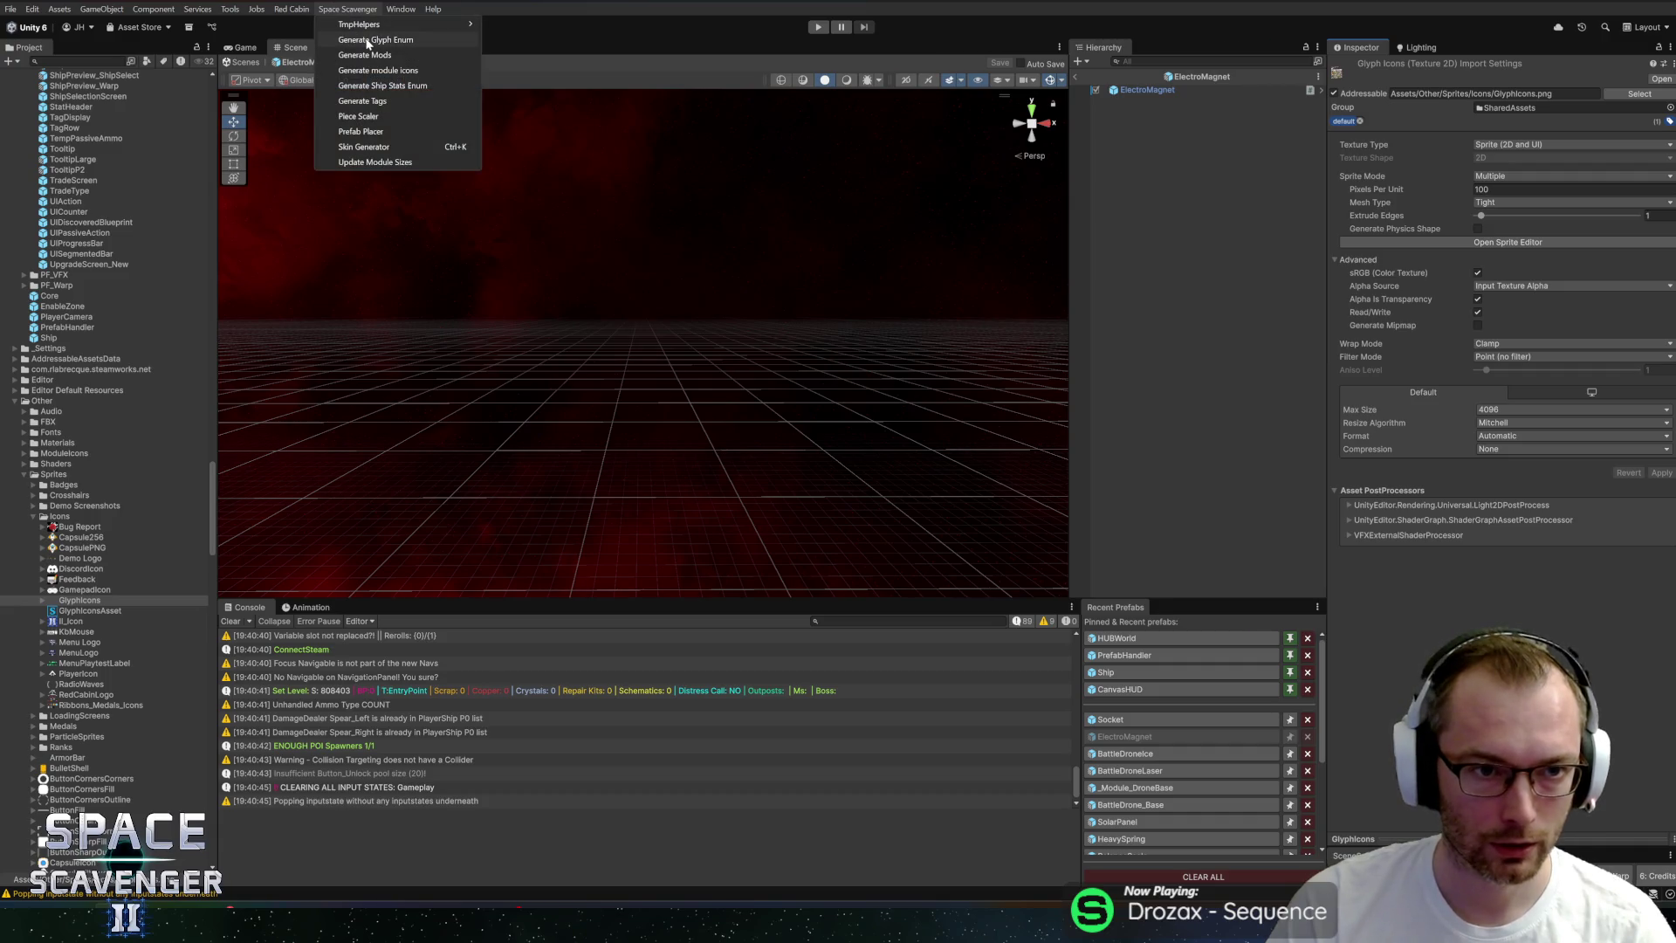
pyautogui.click(393, 41)
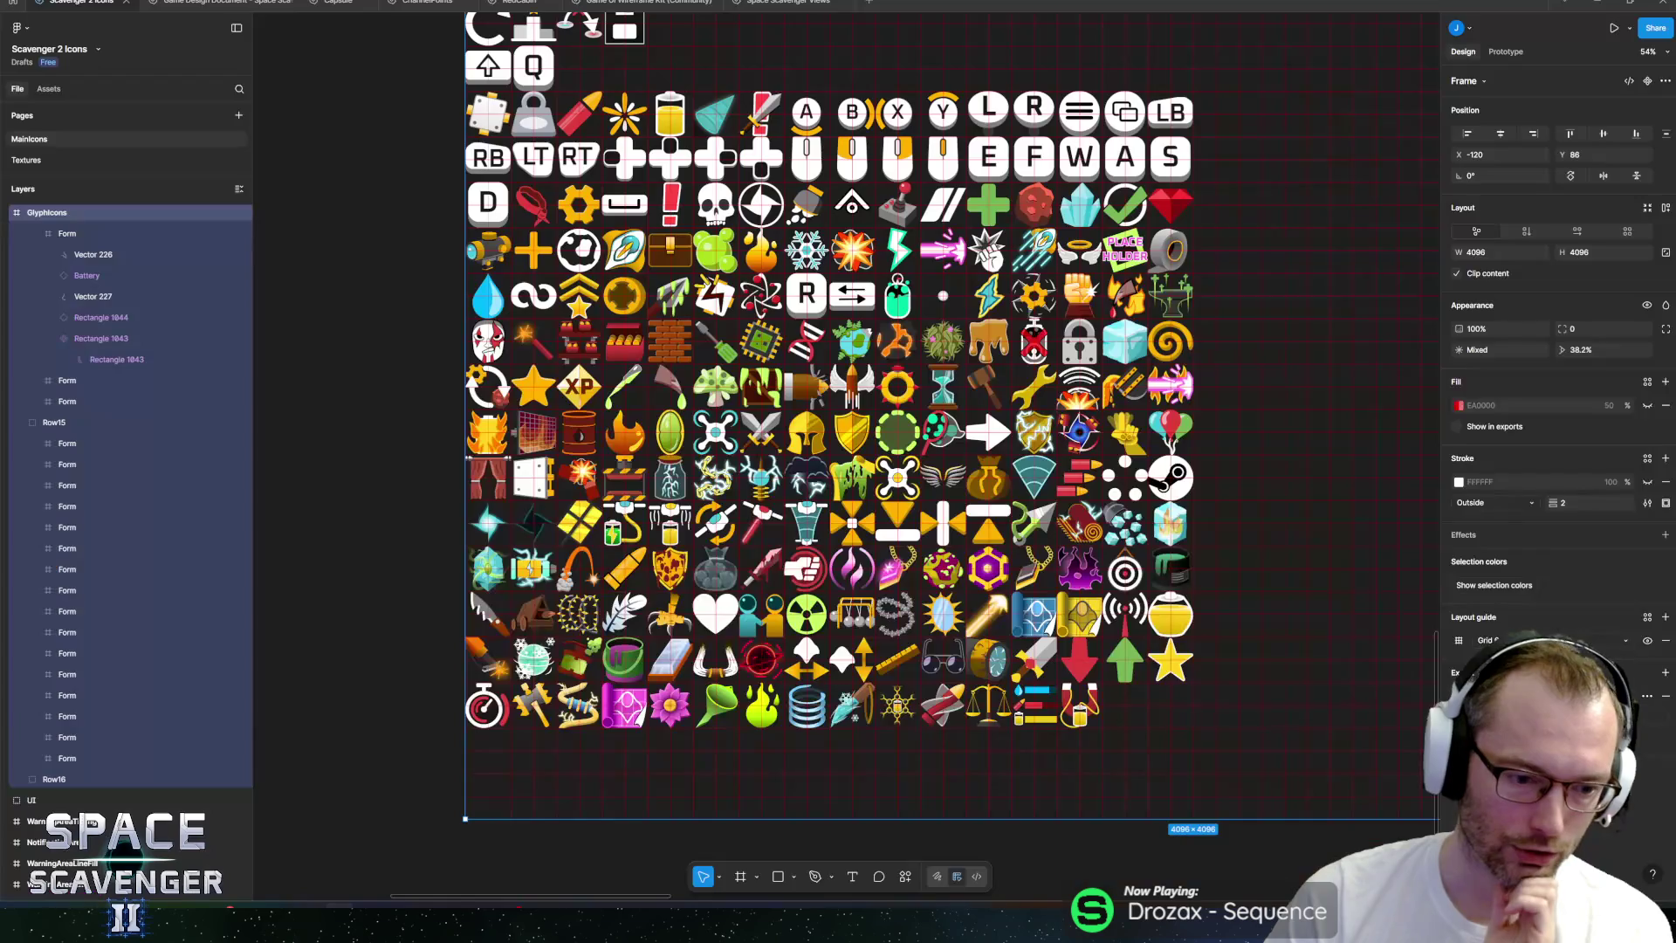
pyautogui.hotkey('alt', 'Tab')
pyautogui.scroll(-5, 384, 159)
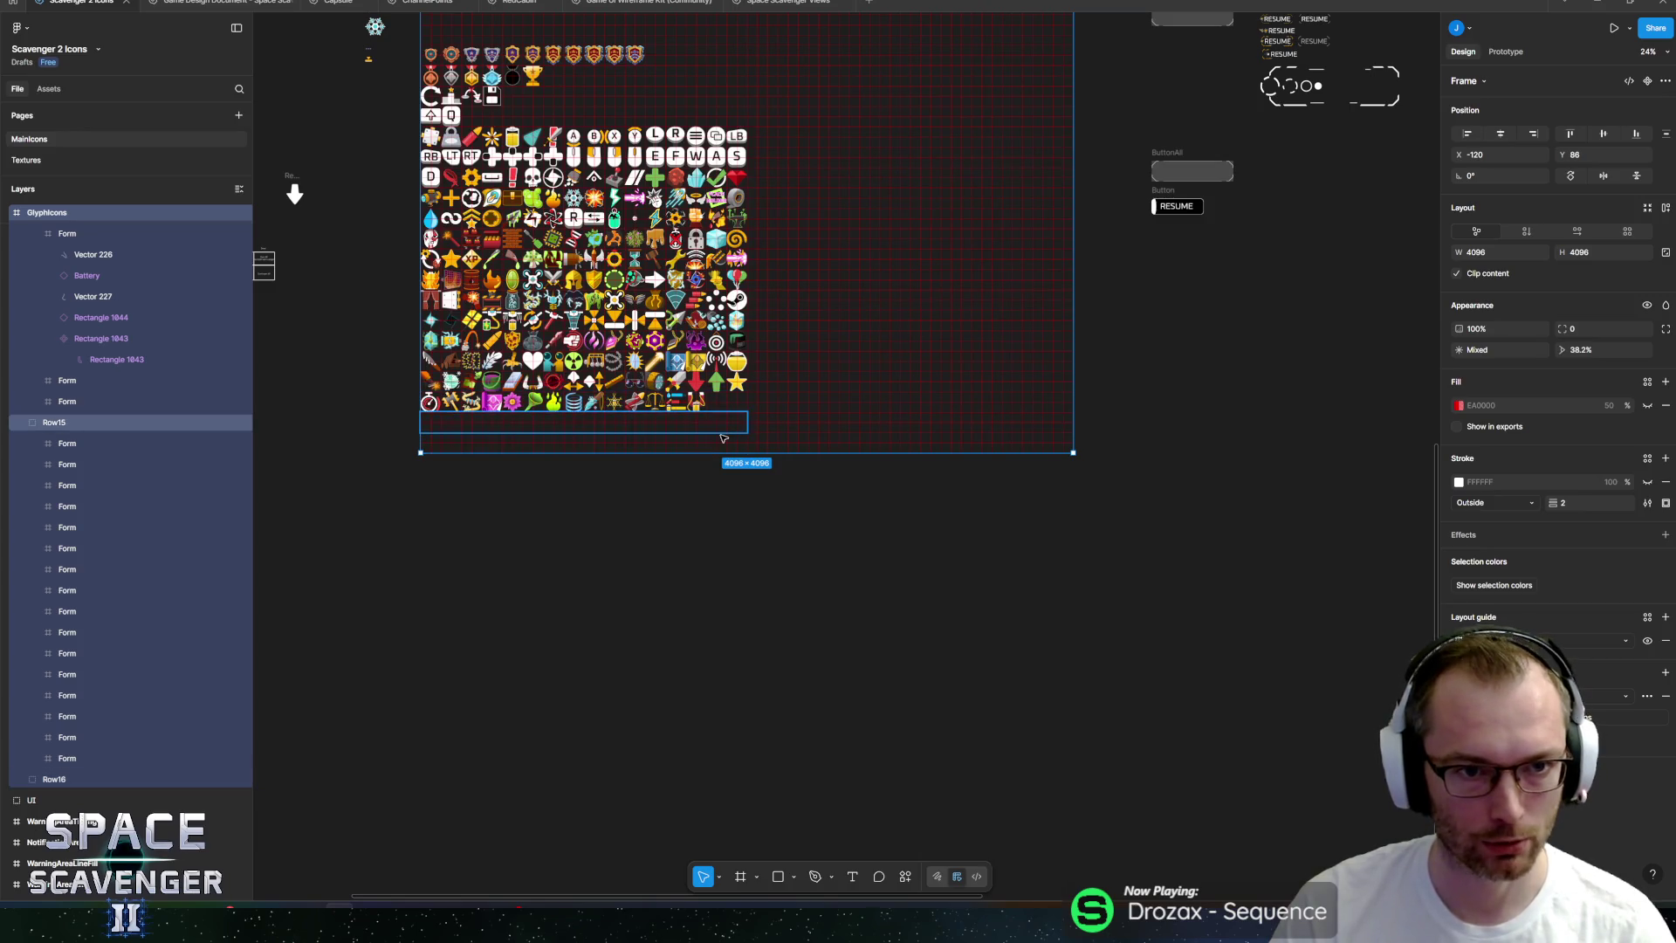
pyautogui.scroll(4, 611, 297)
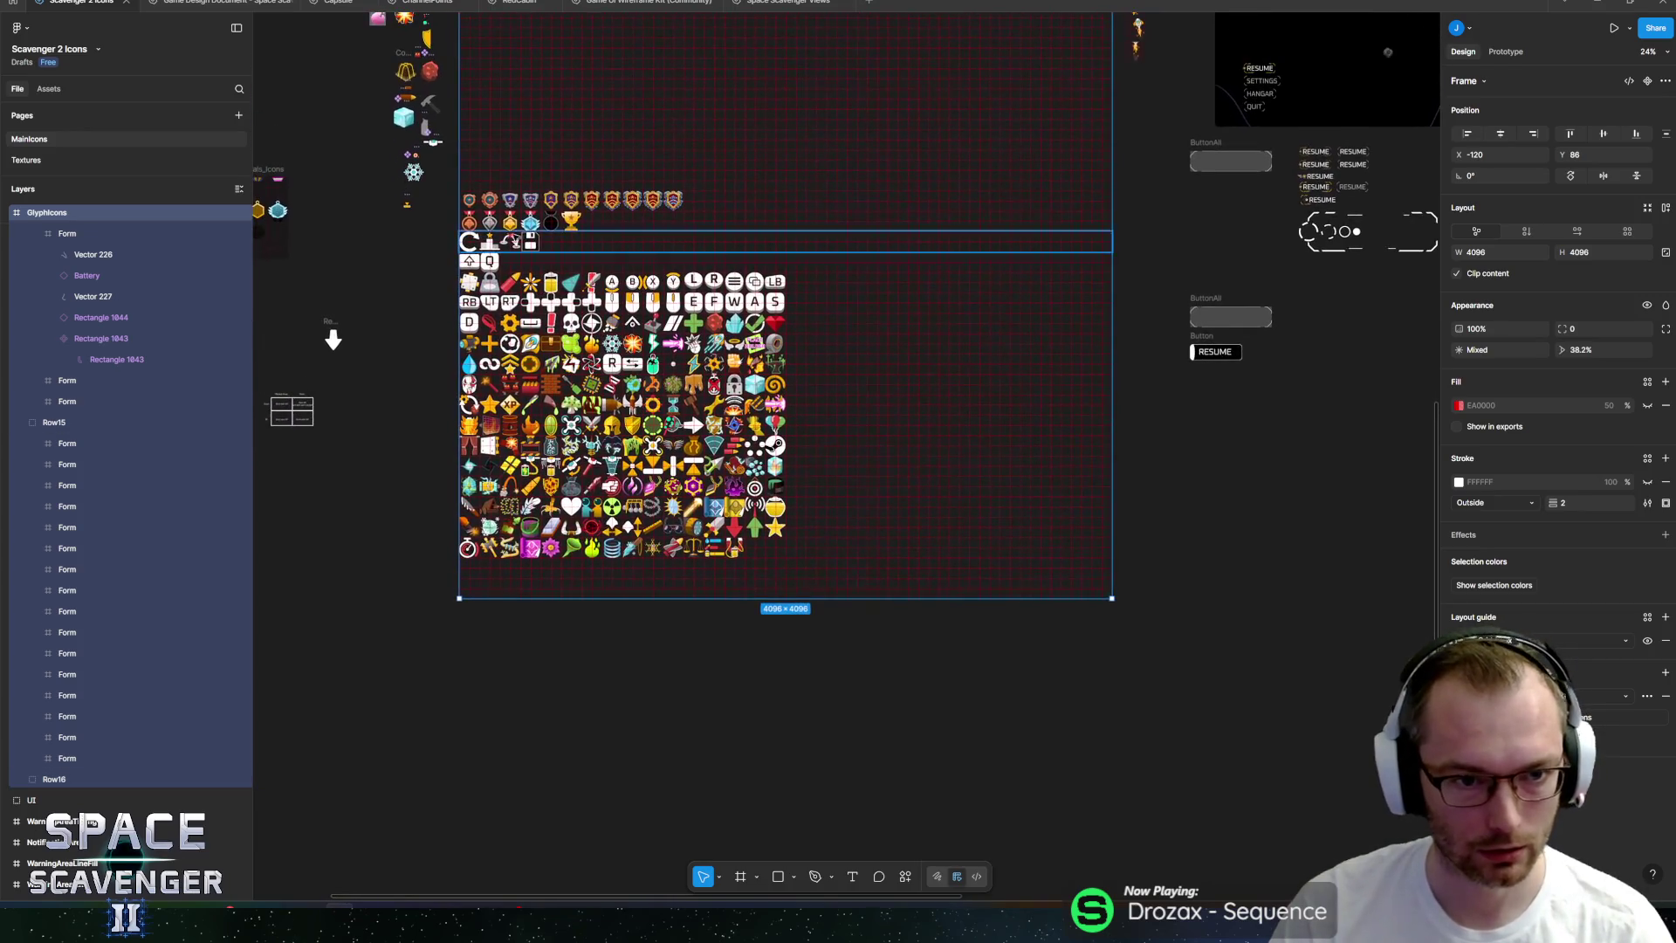
pyautogui.scroll(3, 496, 175)
pyautogui.scroll(-3, 471, 280)
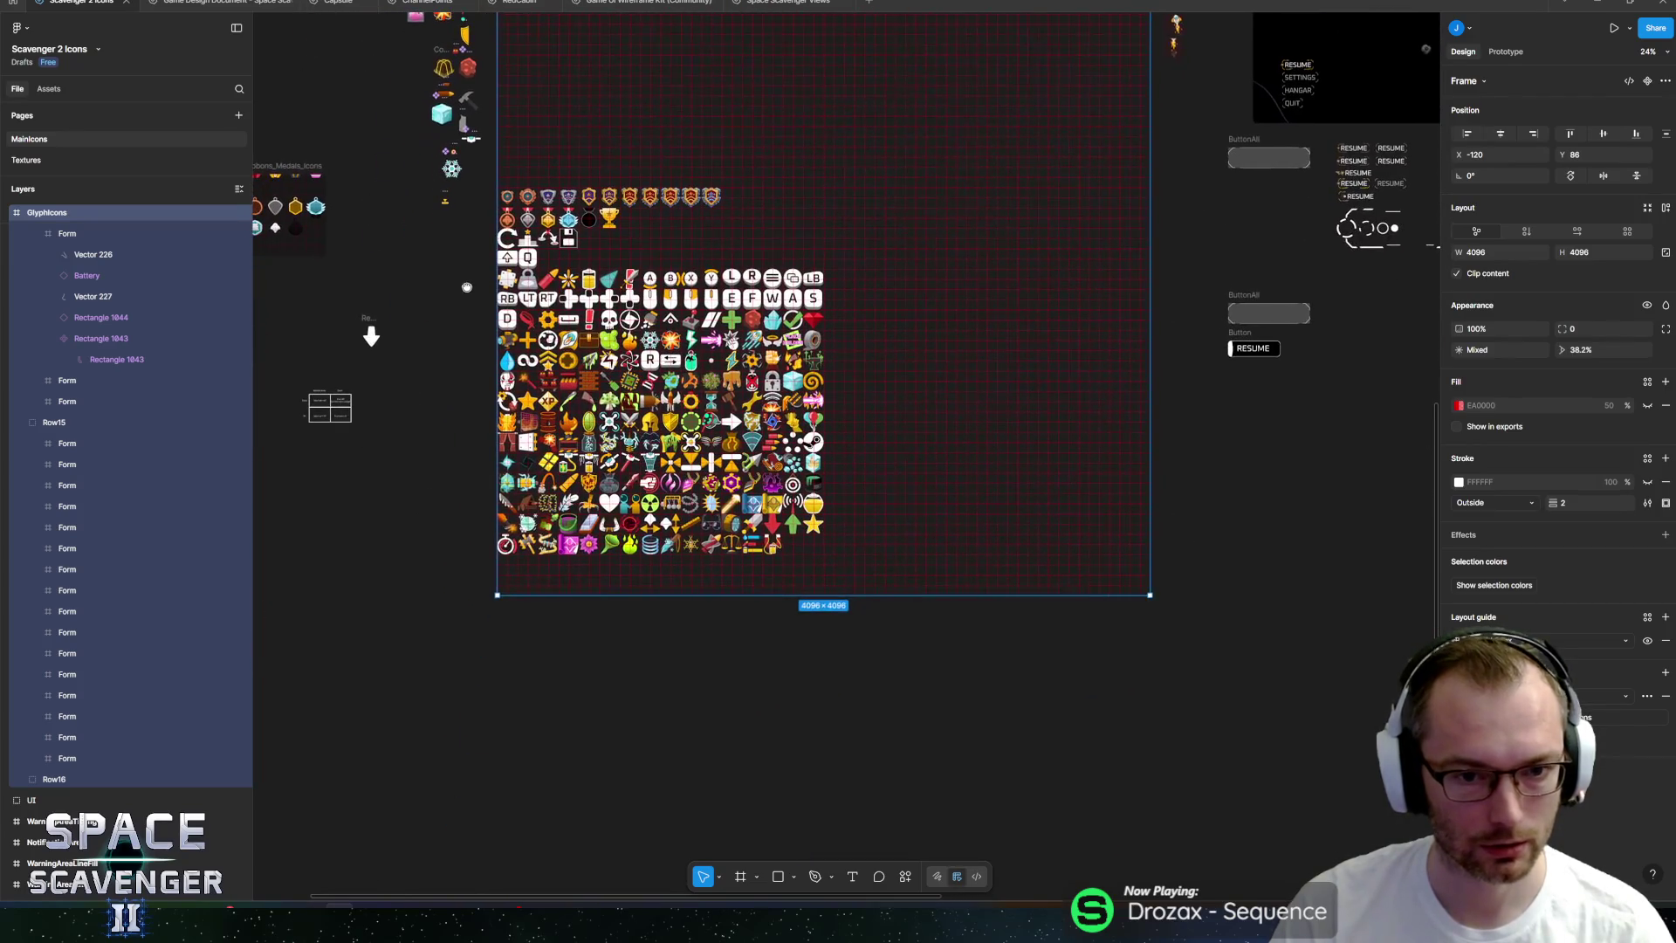
pyautogui.scroll(1, 456, 387)
pyautogui.moveTo(456, 386)
pyautogui.mouseDown()
pyautogui.moveTo(430, 458)
pyautogui.moveTo(444, 411)
pyautogui.moveTo(516, 396)
pyautogui.moveTo(470, 390)
pyautogui.mouseUp()
pyautogui.scroll(3, 469, 390)
pyautogui.scroll(-2, 437, 411)
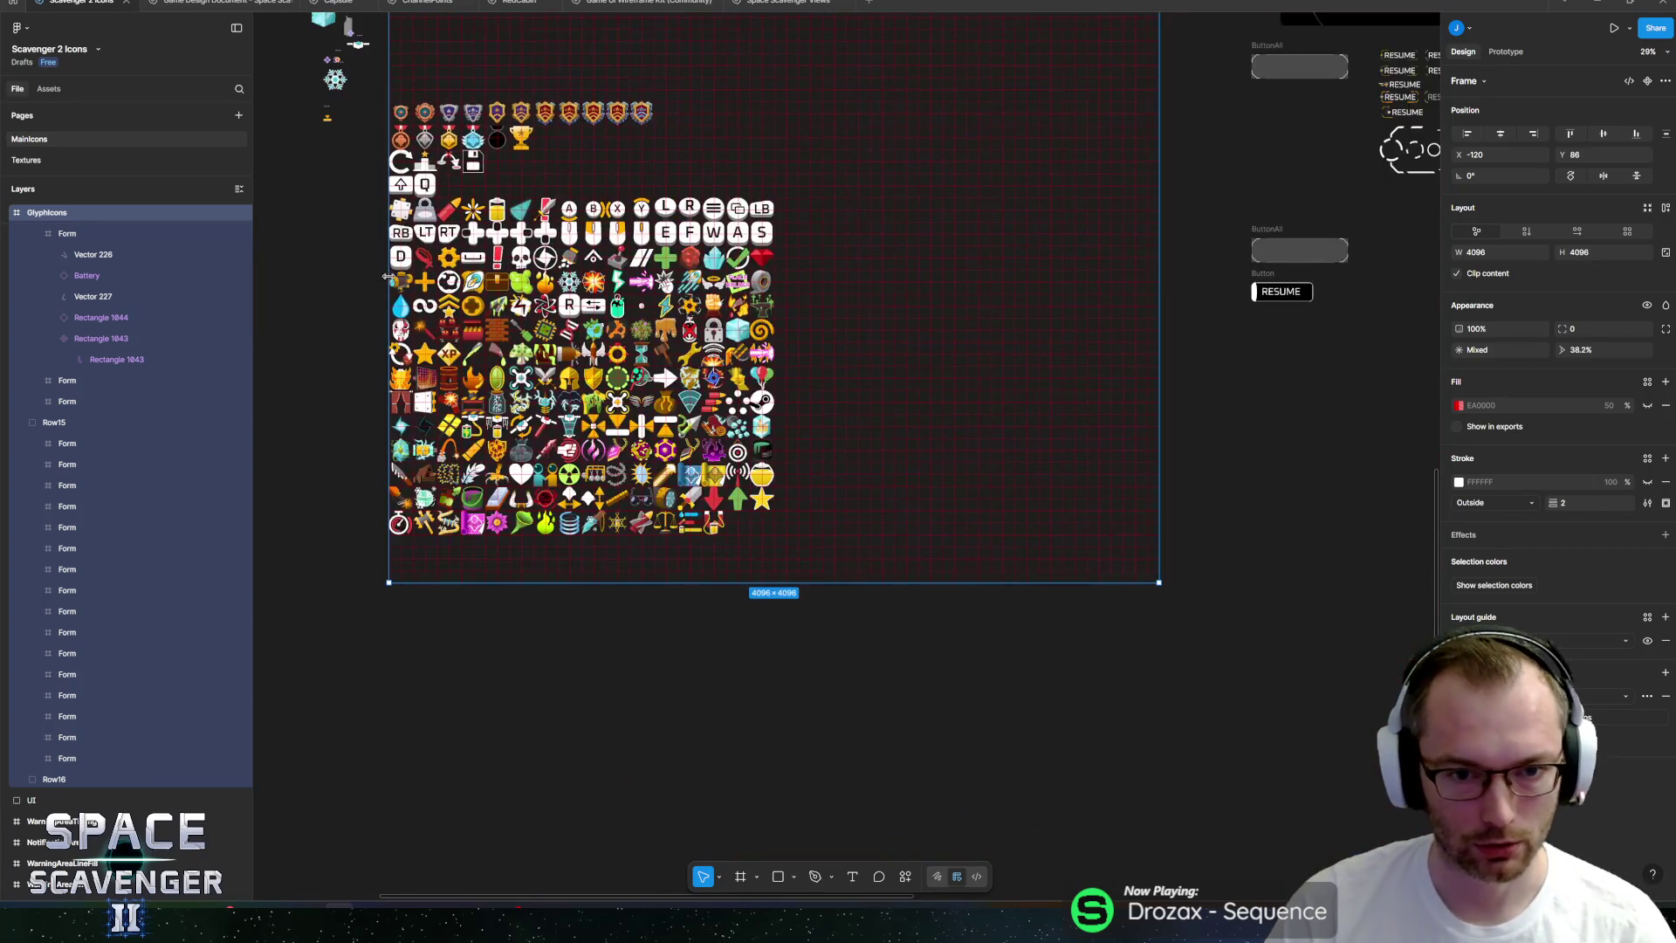
pyautogui.scroll(5, 432, 375)
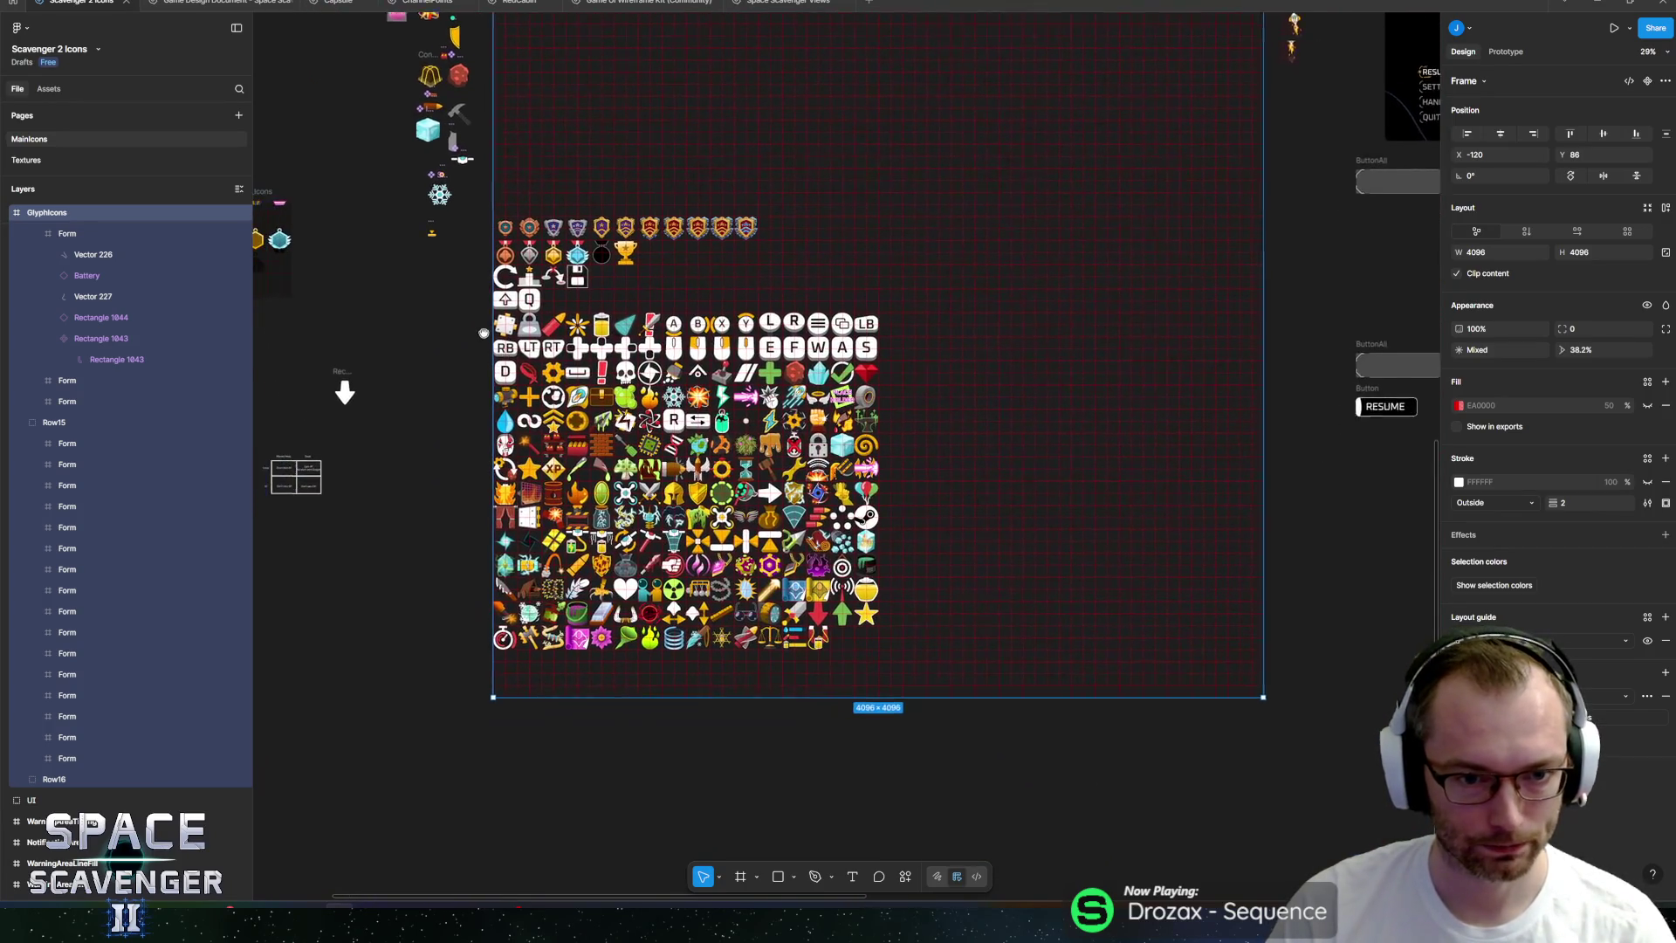
pyautogui.scroll(10, 728, 458)
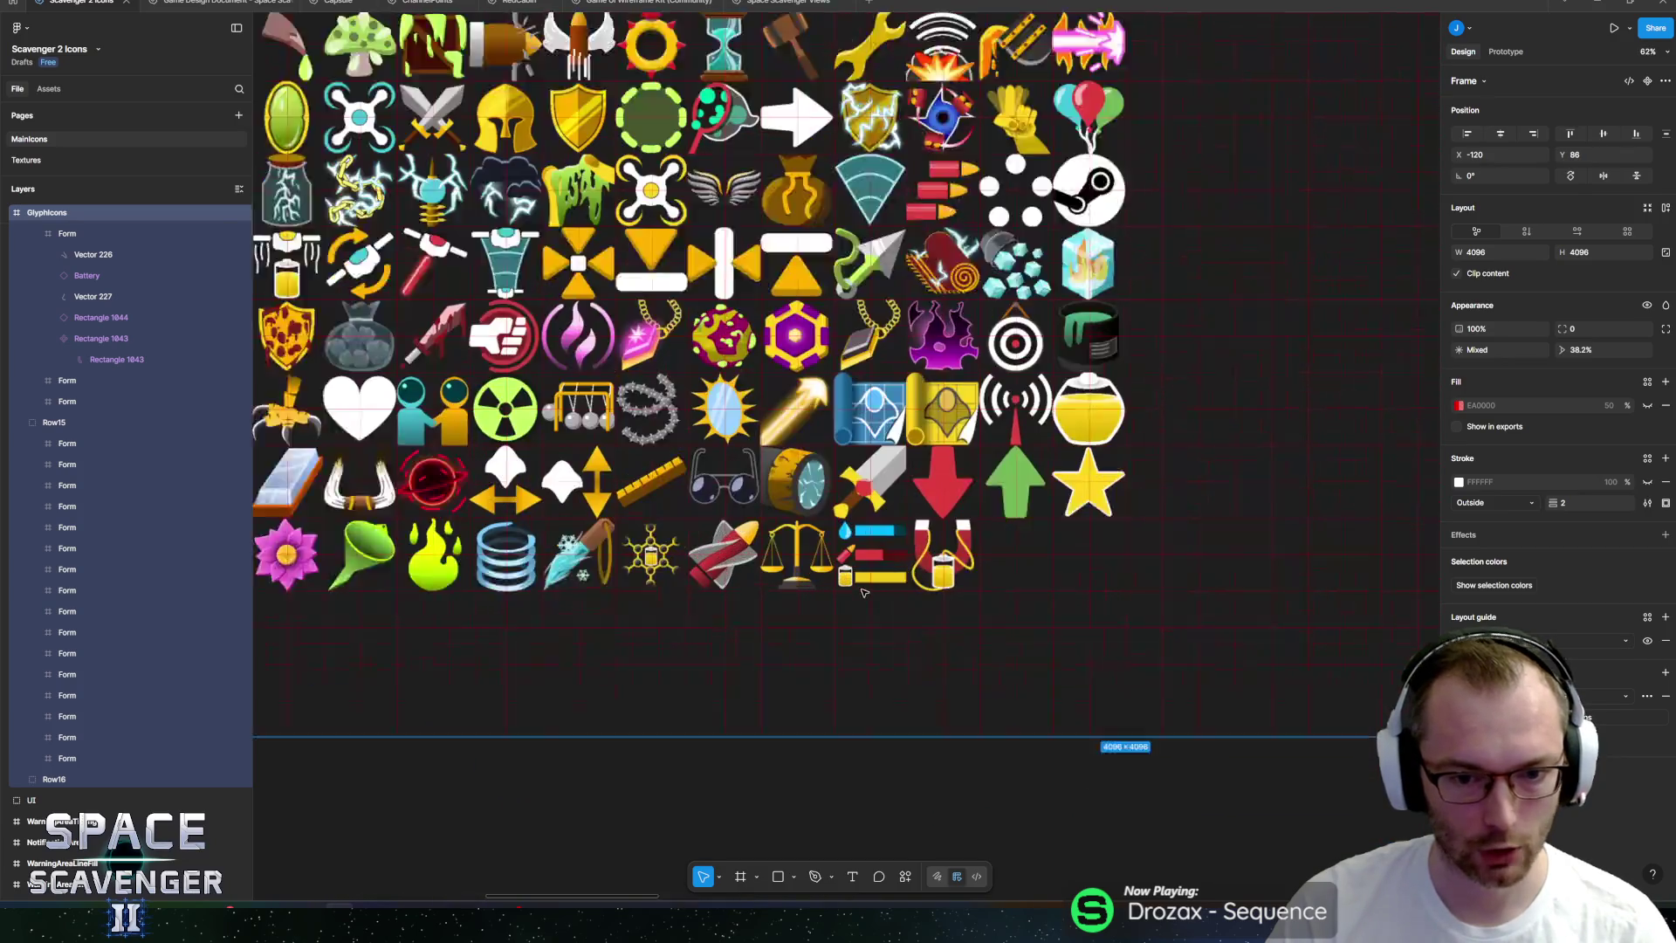
pyautogui.scroll(-15, 753, 453)
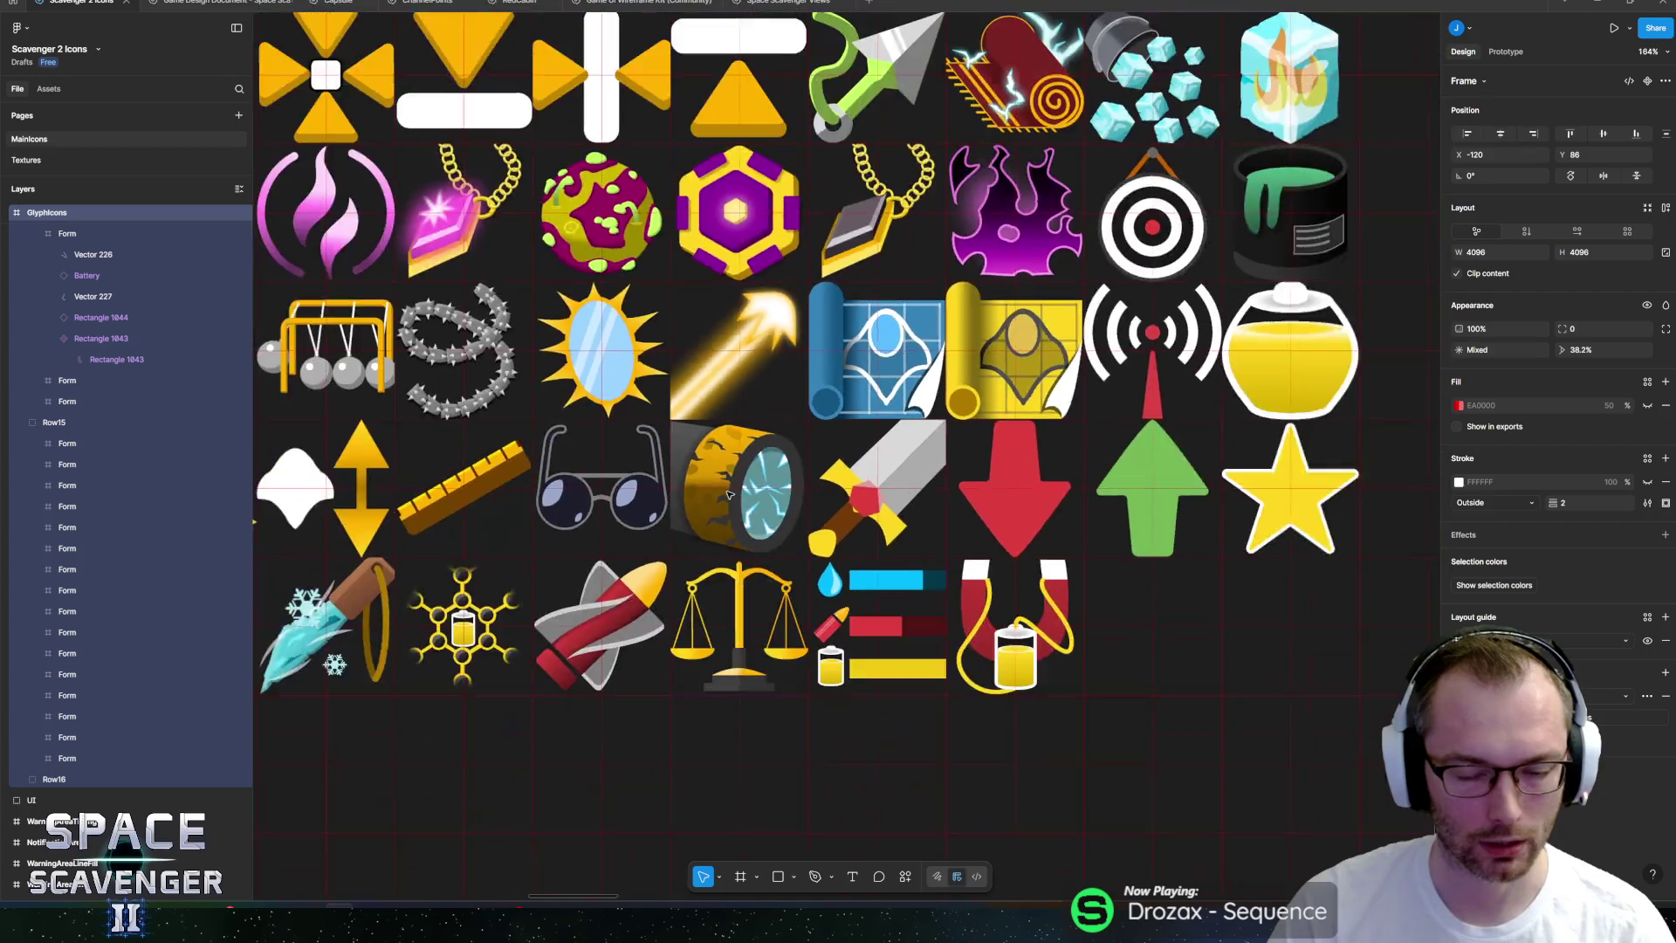
pyautogui.moveTo(317, 280); pyautogui.dragTo(419, 288)
pyautogui.scroll(5, 716, 628)
pyautogui.scroll(4, 716, 628)
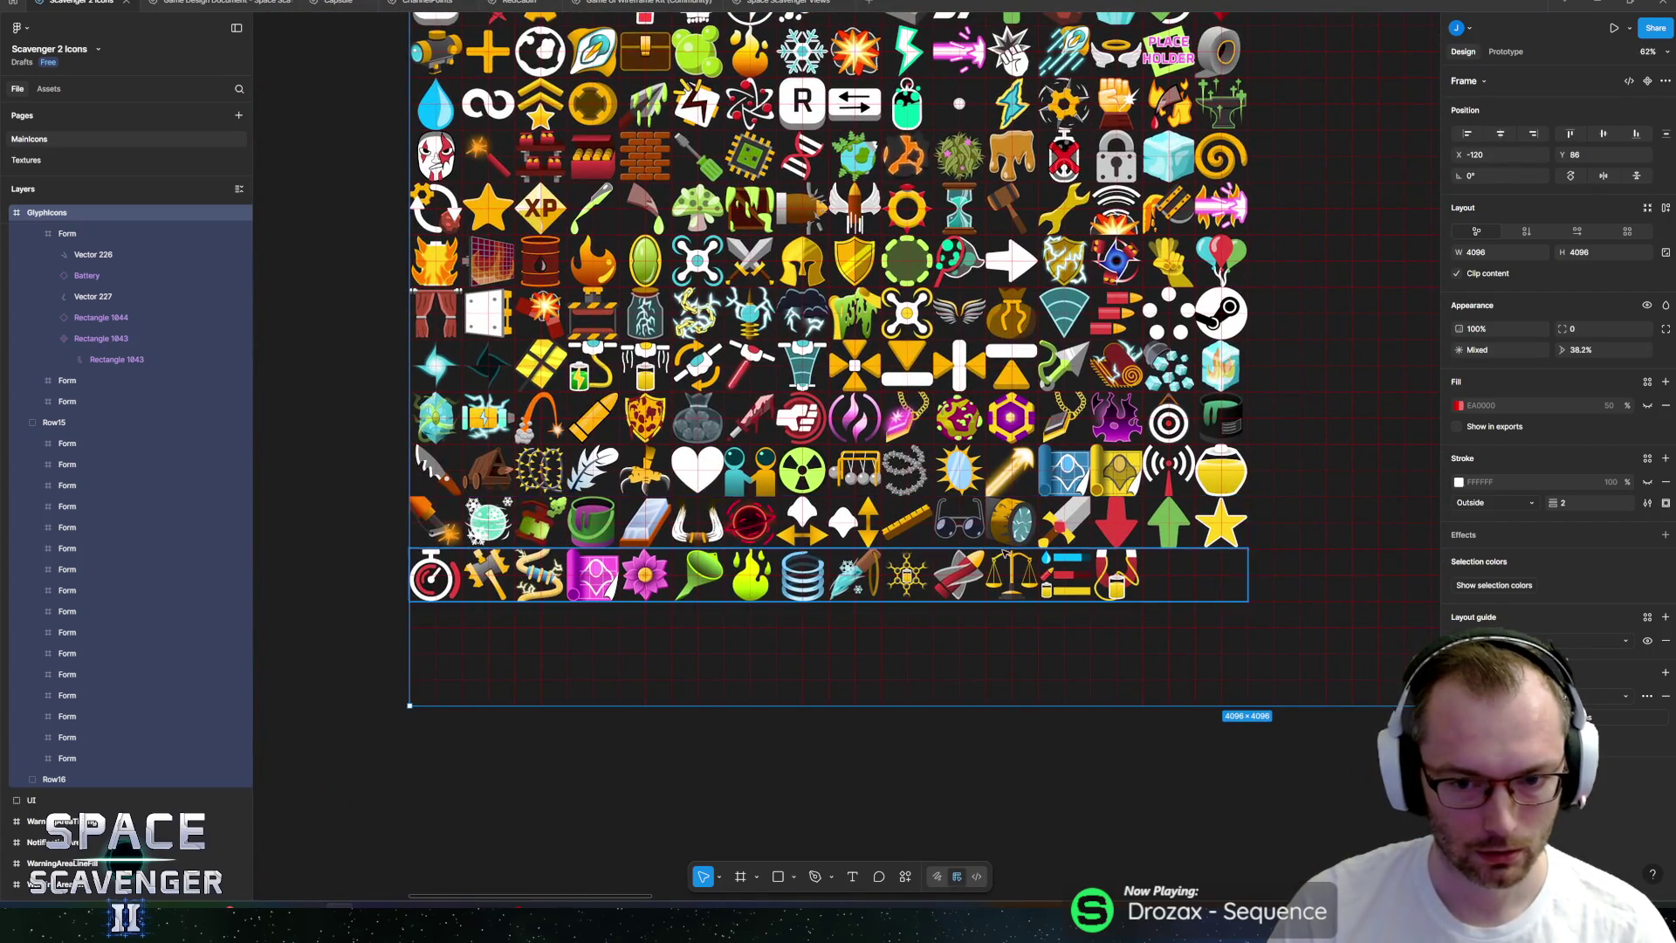
pyautogui.scroll(5, 358, 270)
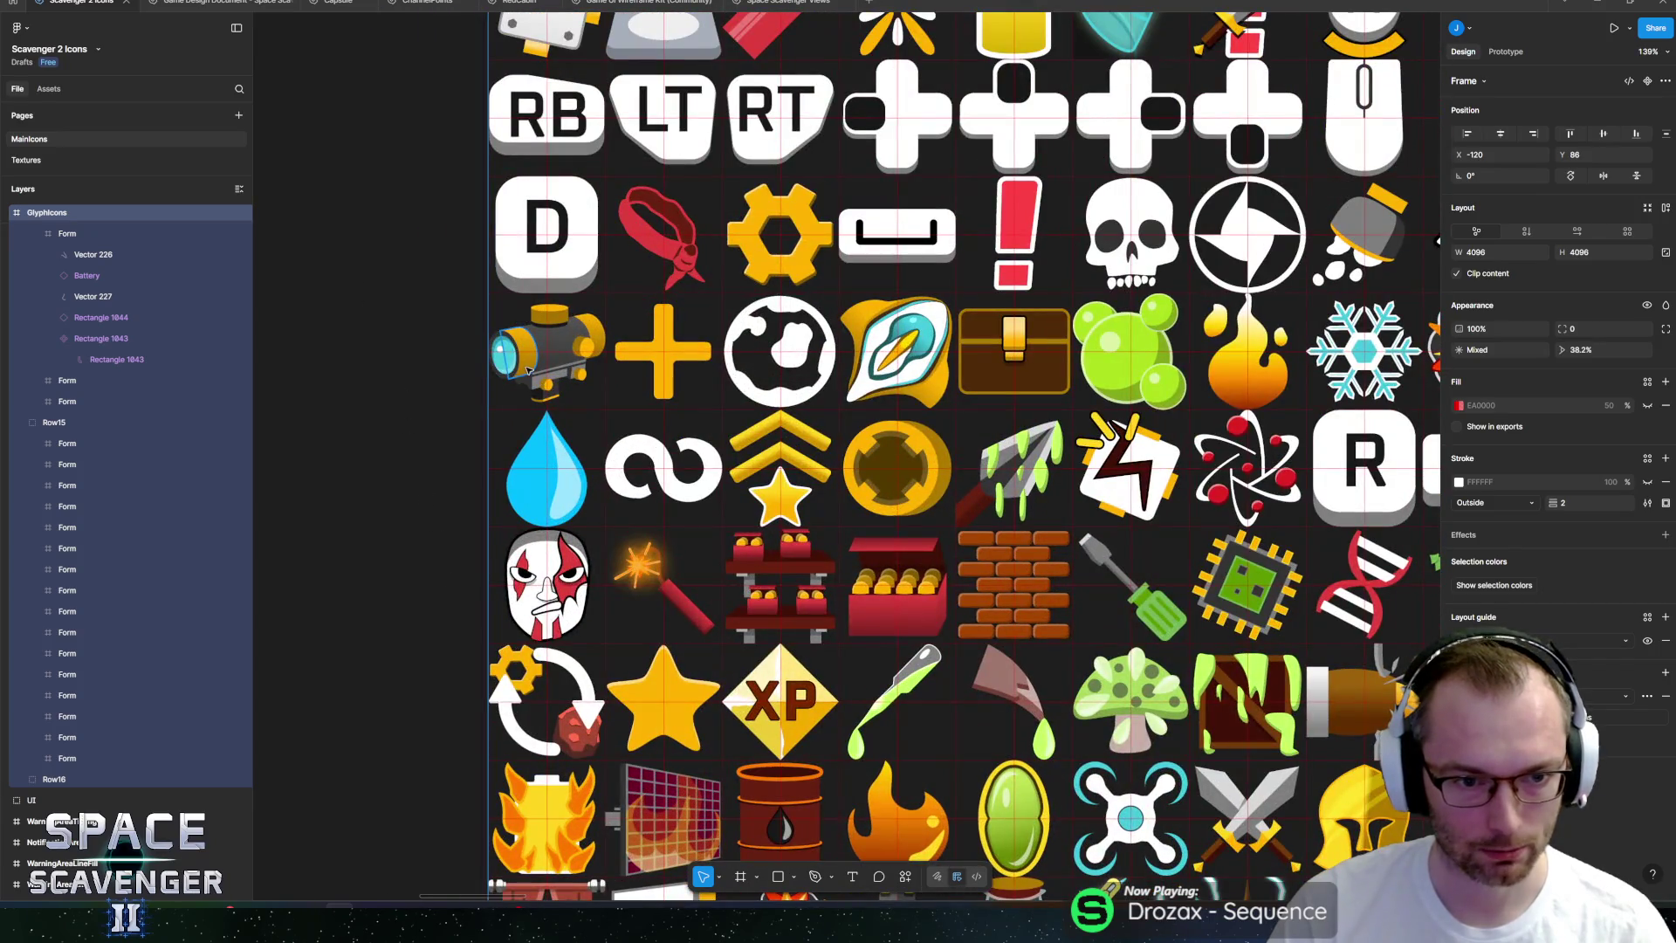
pyautogui.scroll(-3, 518, 325)
pyautogui.scroll(-5, 428, 436)
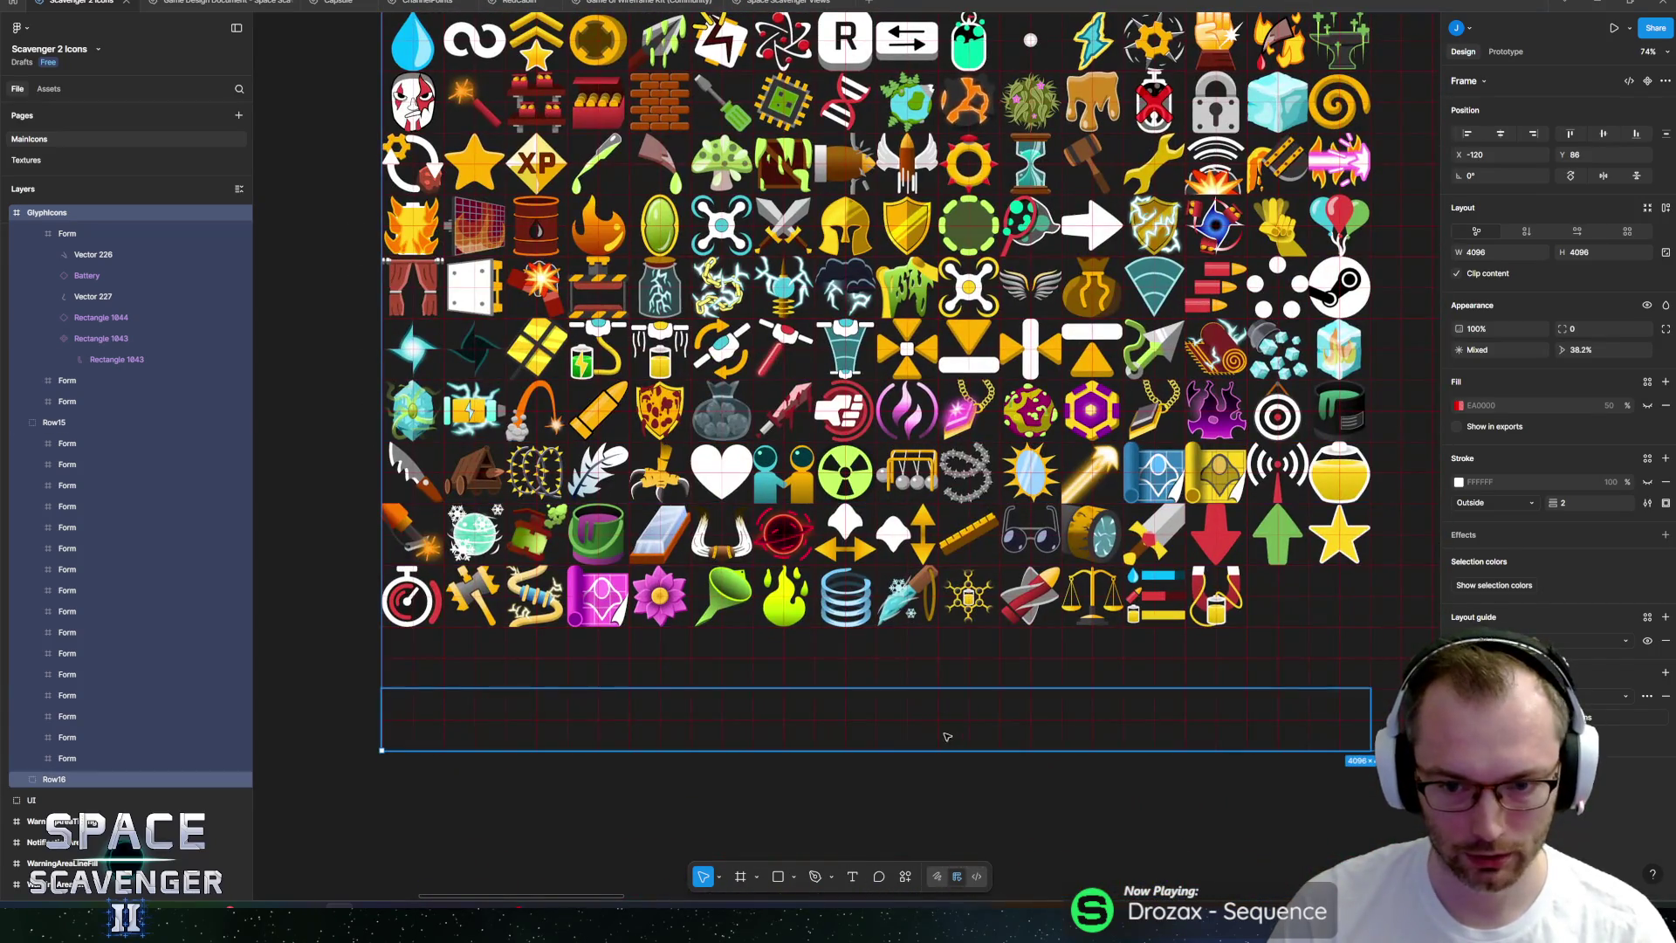
pyautogui.hotkey('alt', 'Tab')
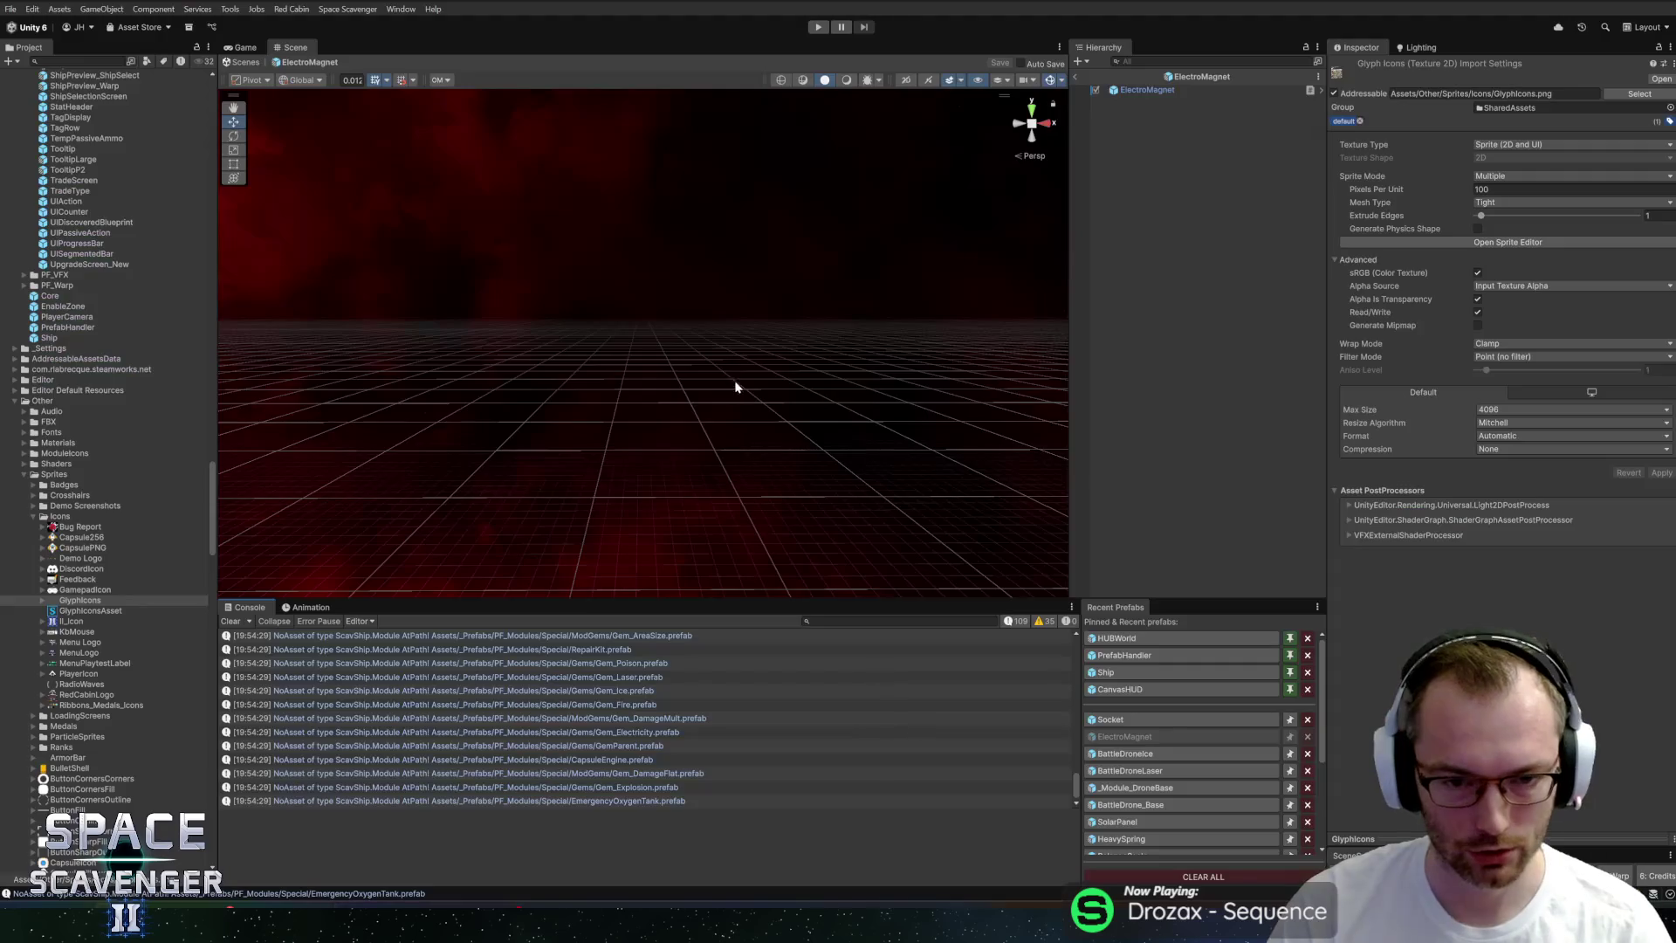
# Set the ElectroMagnet icon sprite and Icon ID to GadgetElectromagnet, and save the prefab.
pyautogui.click(1147, 90)
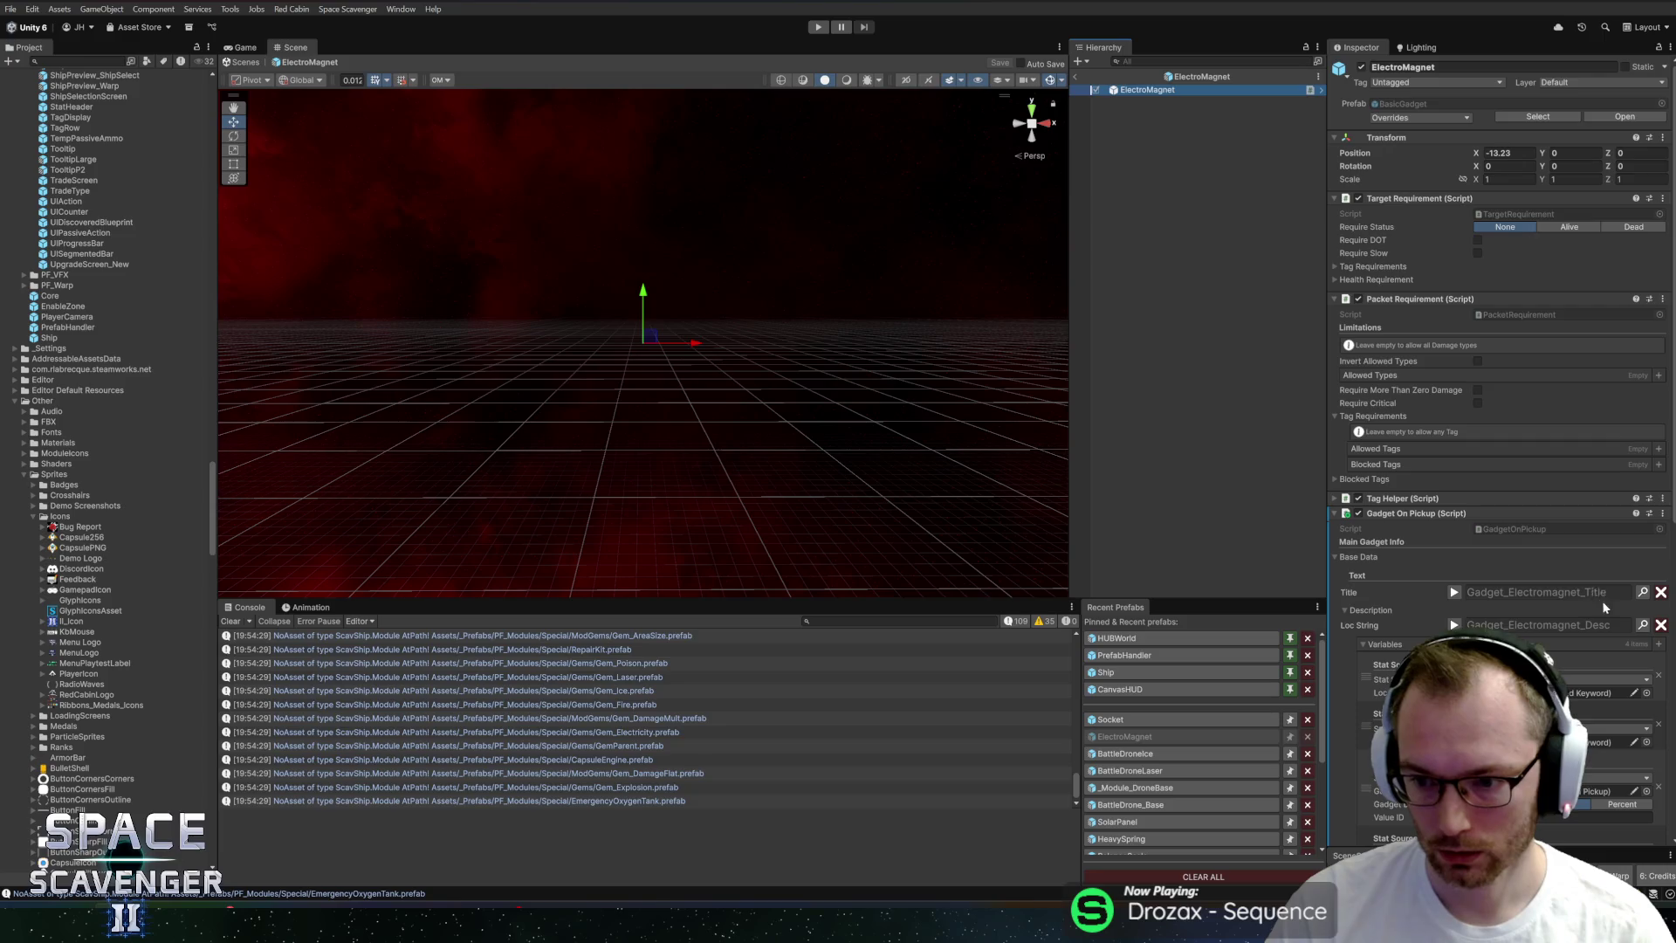
pyautogui.scroll(-10, 1602, 601)
pyautogui.click(1651, 554)
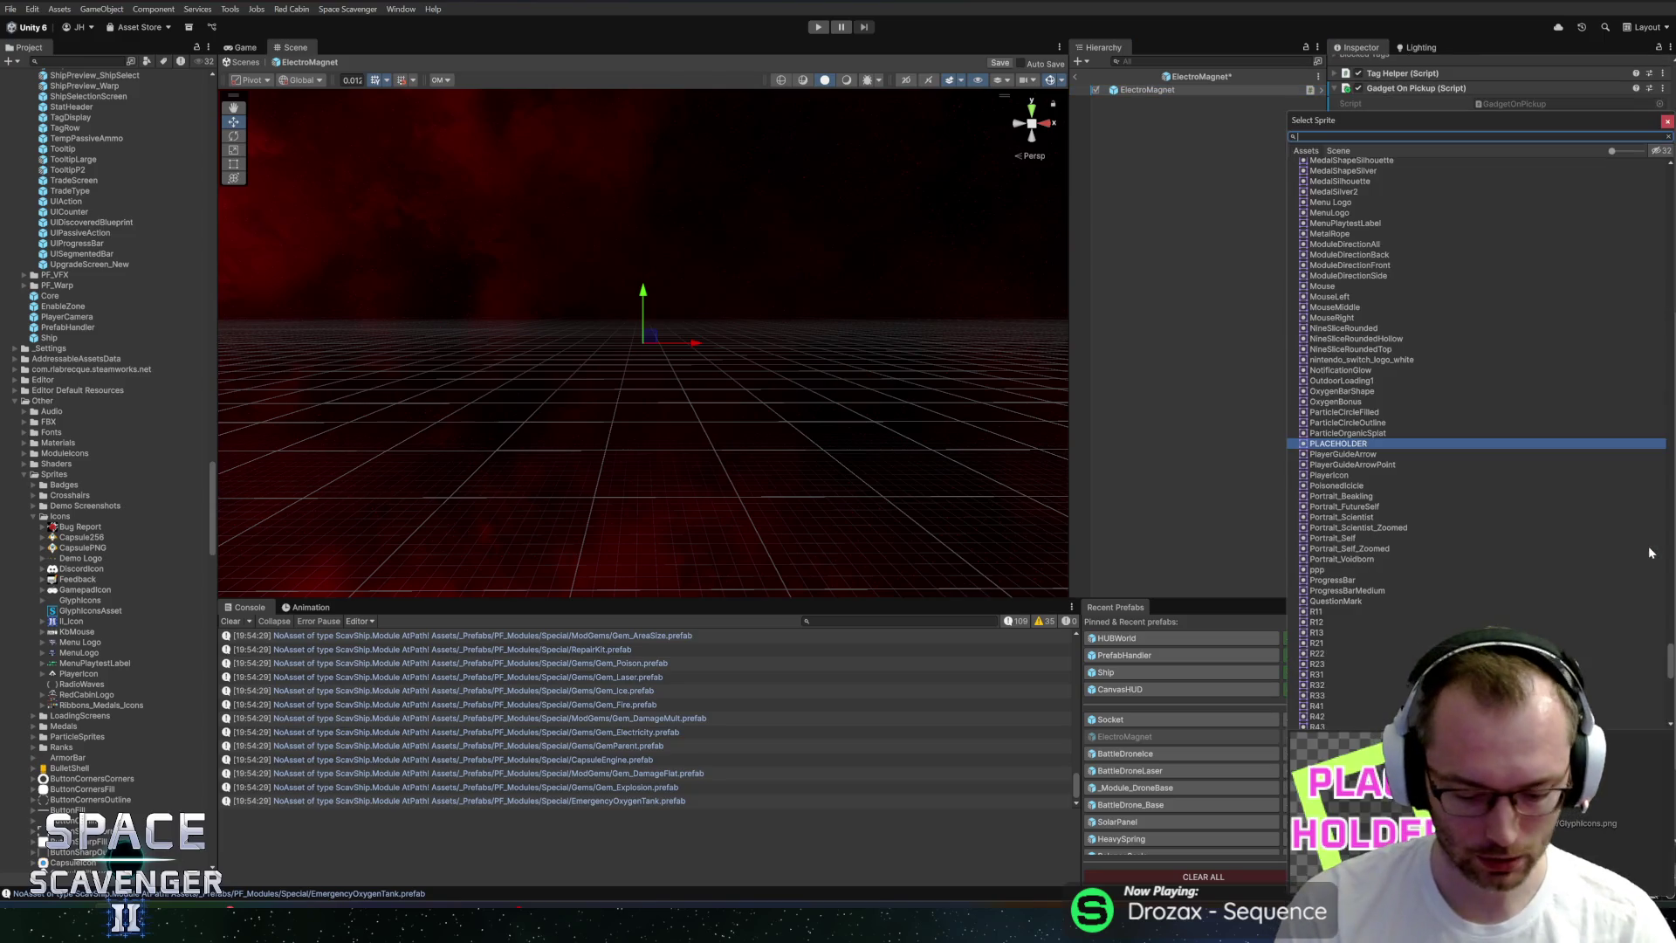
pyautogui.write('elec')
pyautogui.doubleClick(1350, 194)
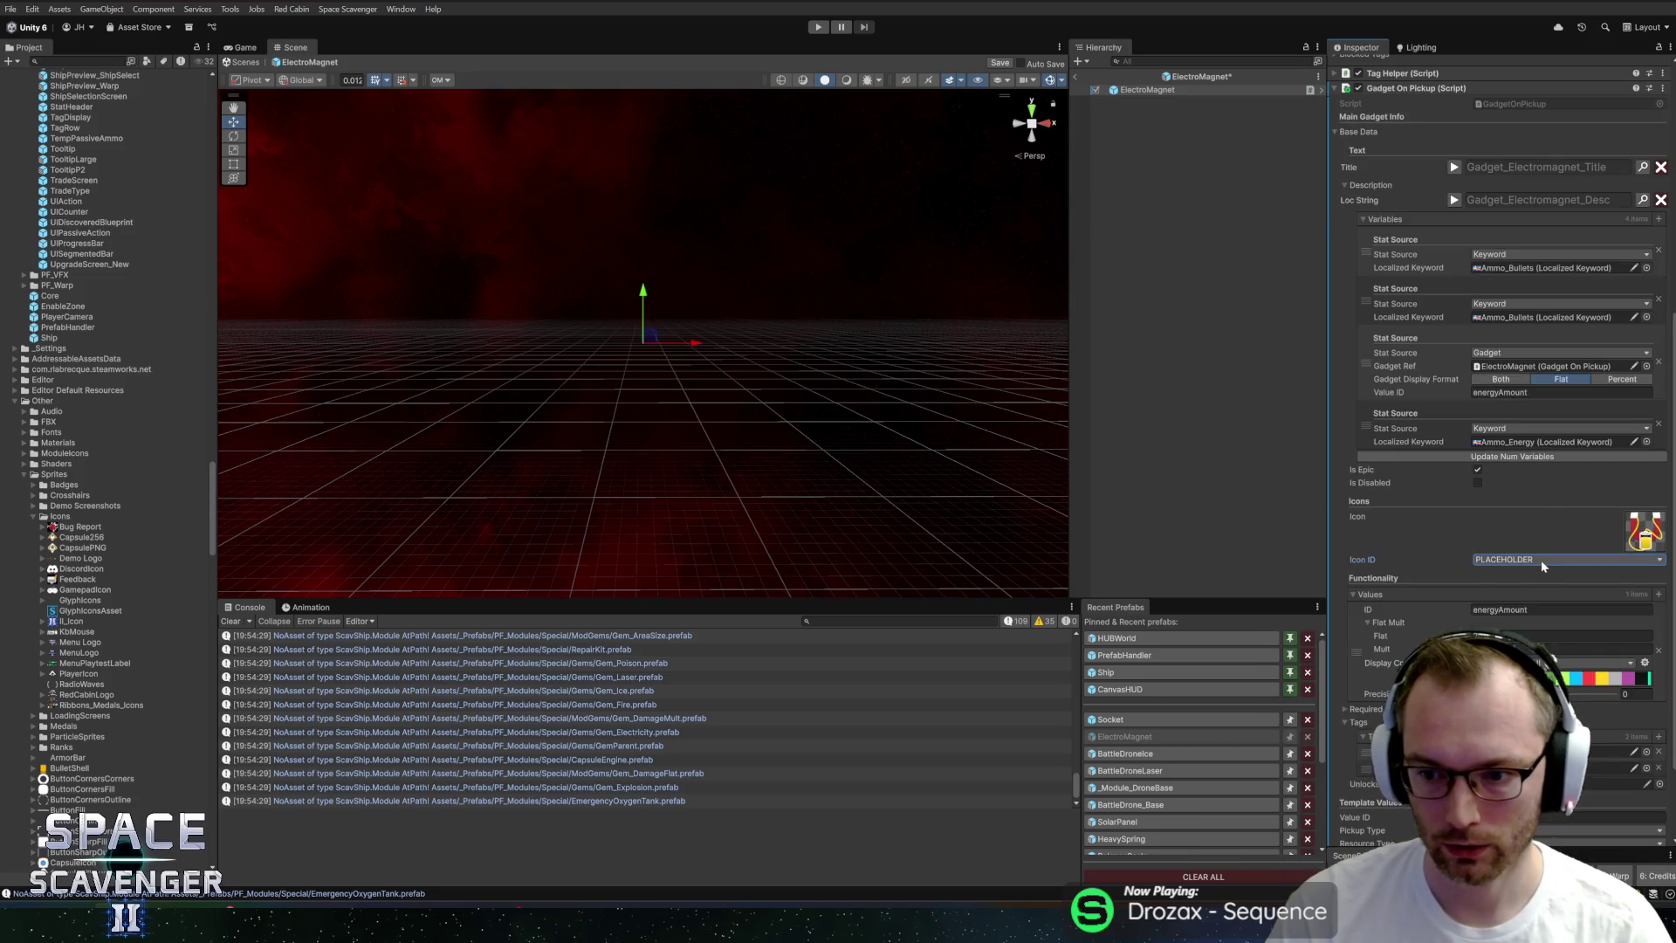
pyautogui.click(1542, 561)
pyautogui.write('electrom')
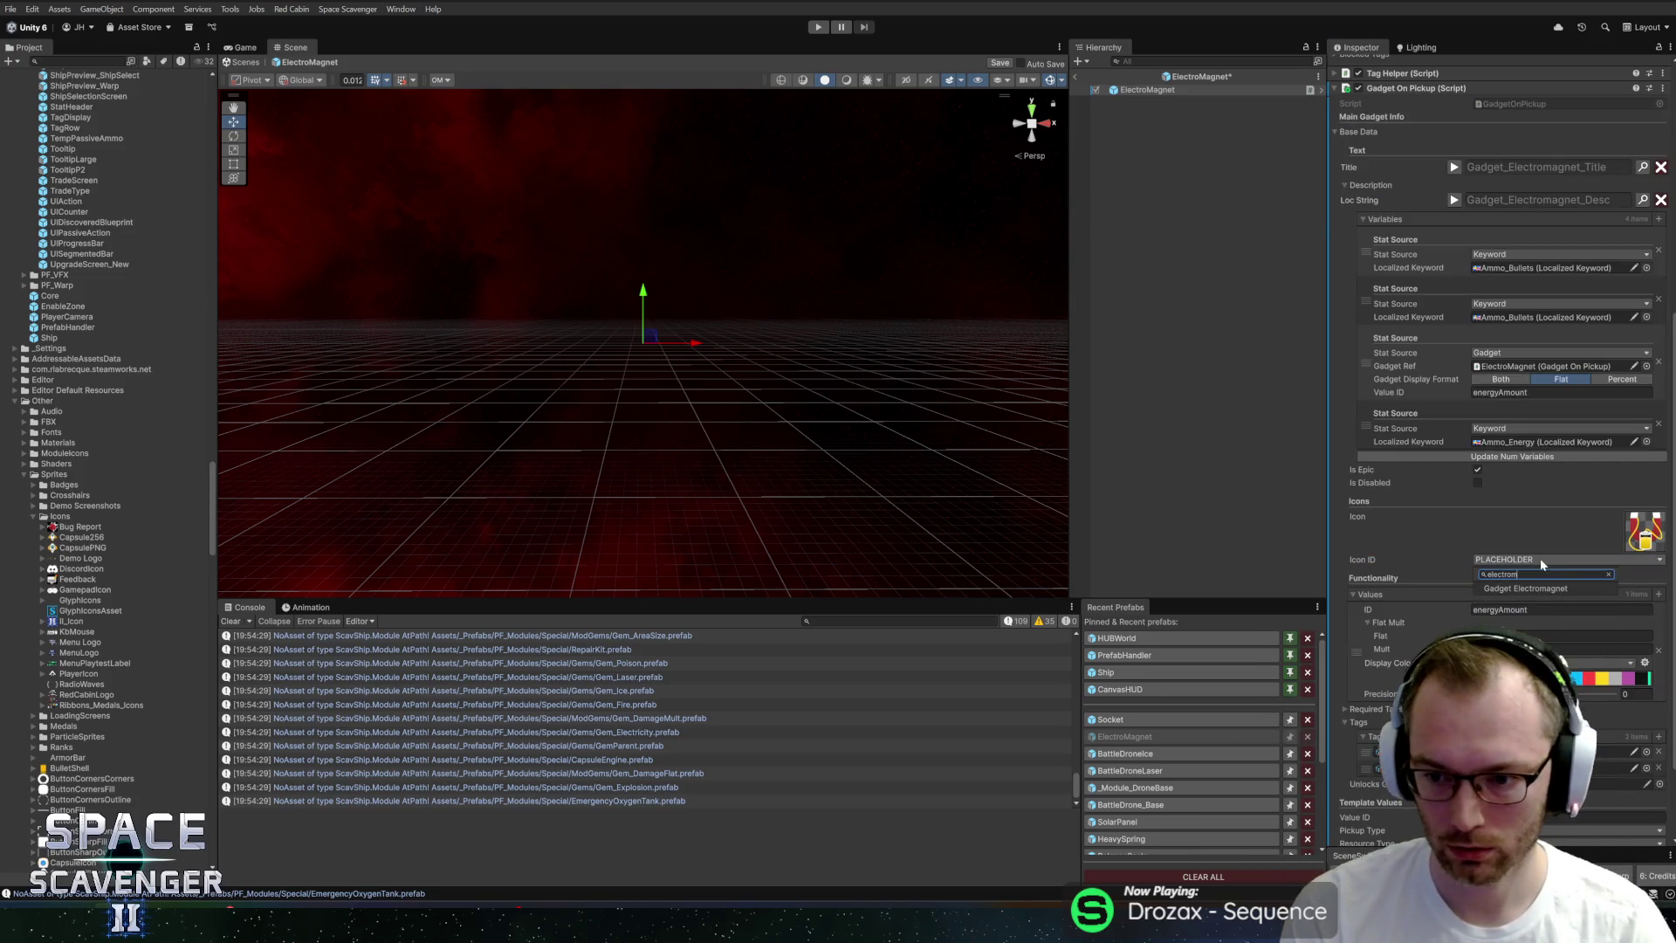
pyautogui.click(1542, 601)
pyautogui.hotkey('ctrl', 's')
# Search the project for 'ammo' and open the Ammo_Ammo keyword asset.
pyautogui.hotkey('ctrl', 'f')
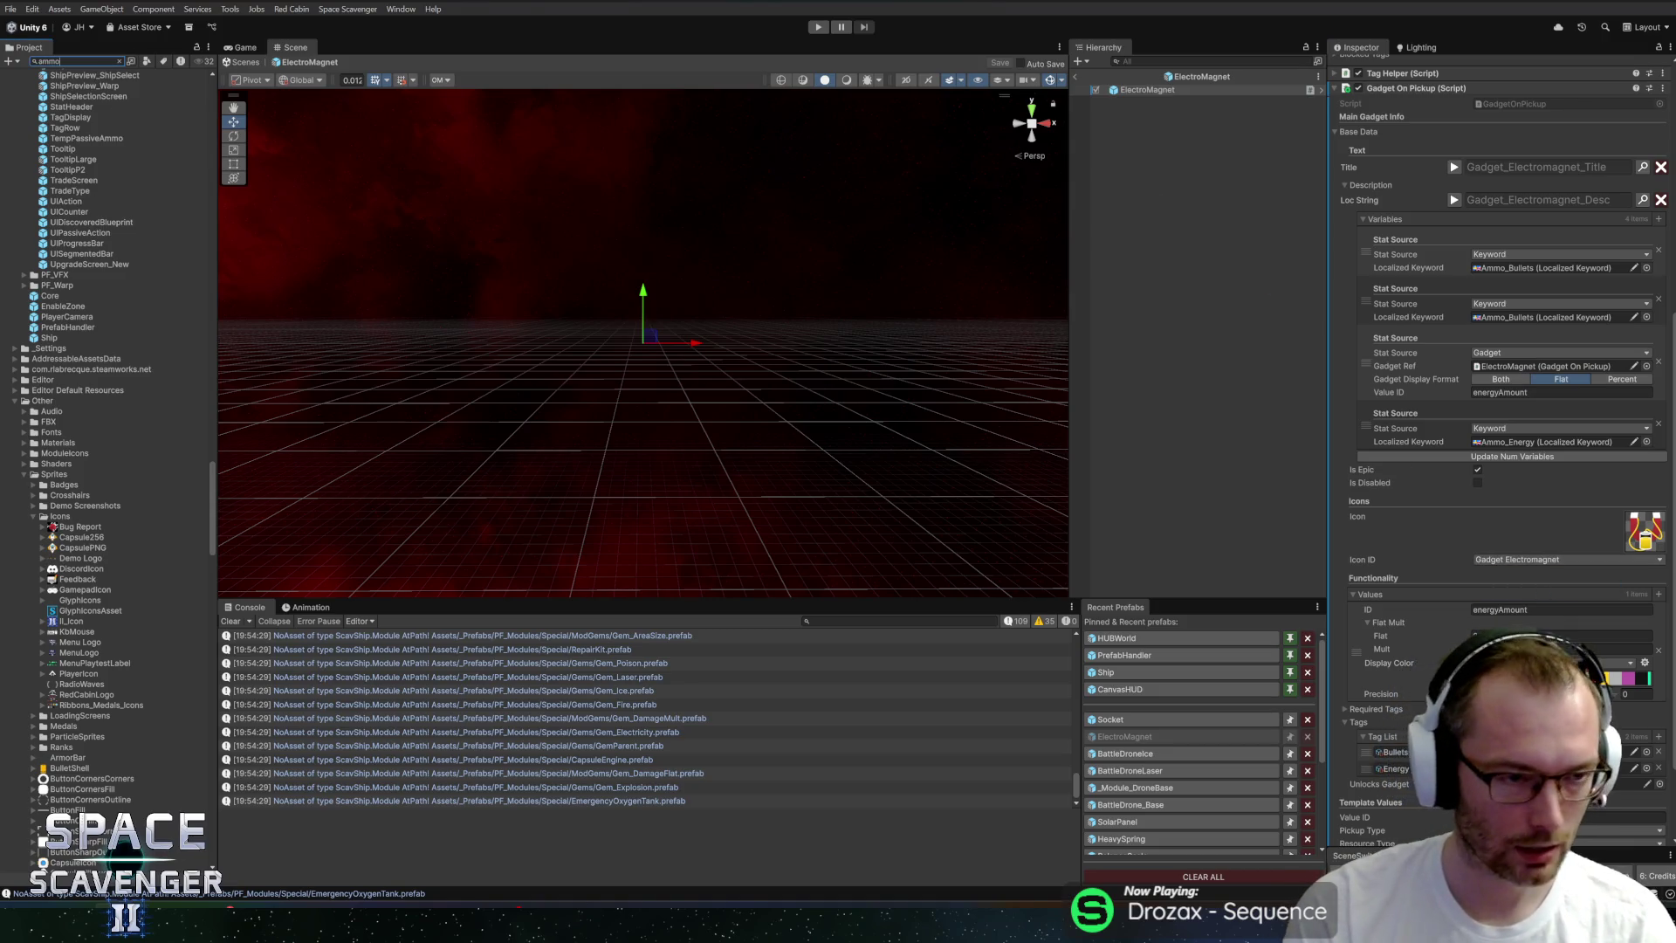
pyautogui.write('ammo')
pyautogui.click(86, 101)
pyautogui.press('Escape')
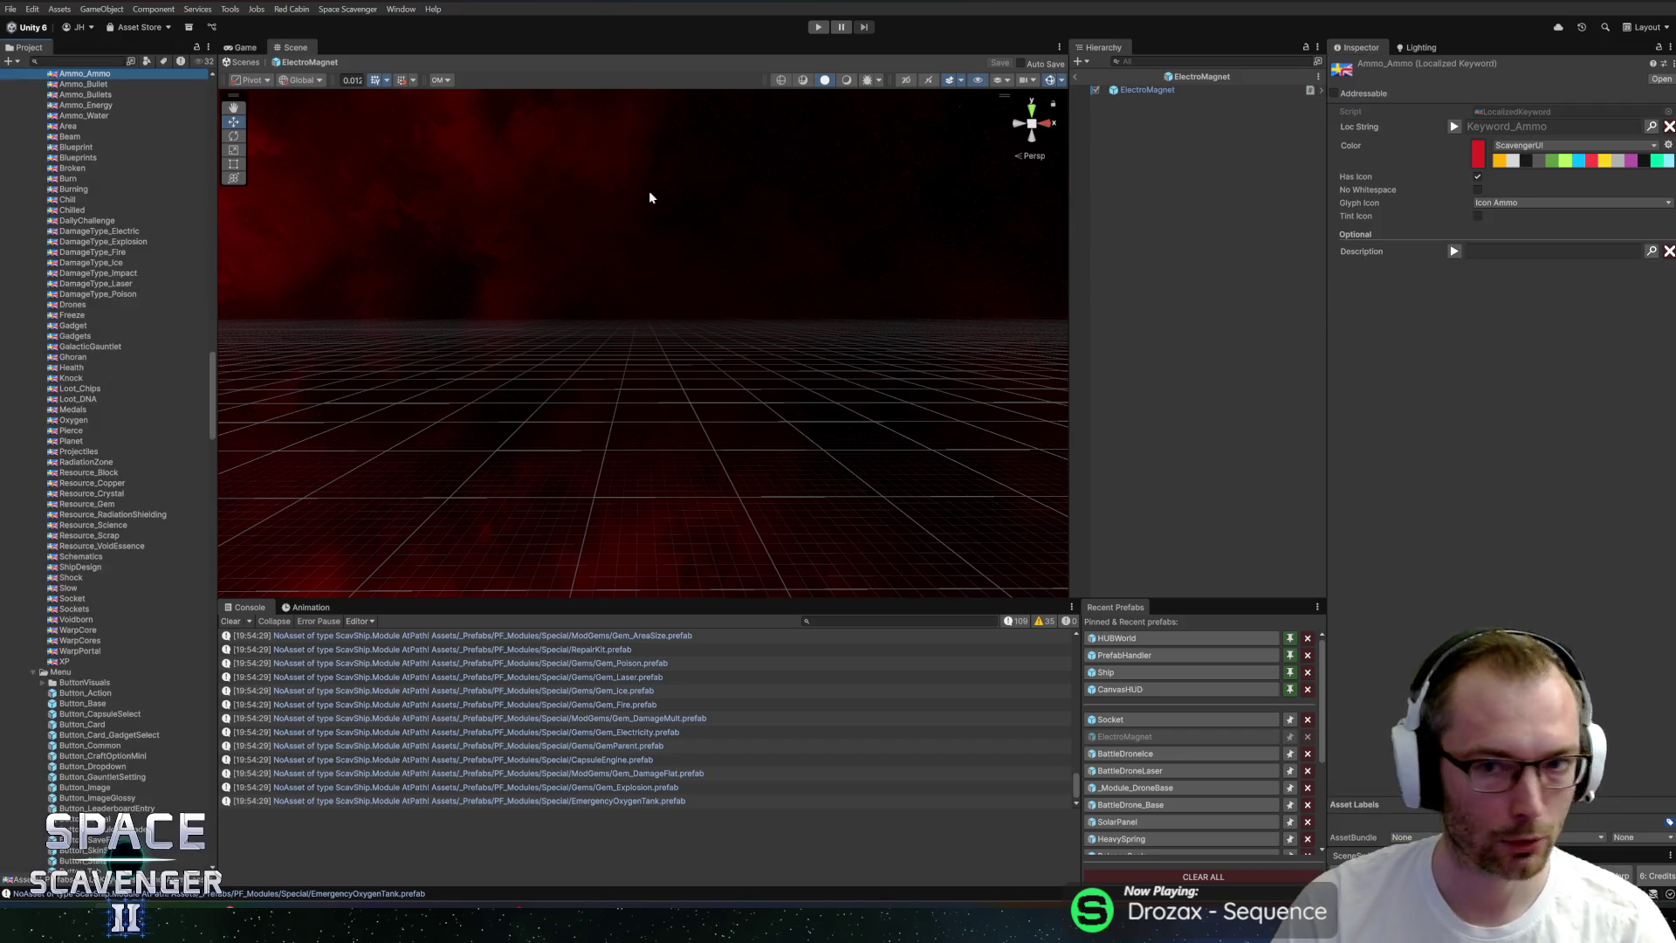
# Give Ammo_Ammo the Icon Generic Ammo glyph and a light-grey colour, then locate the ElectroMagnet prefab.
pyautogui.click(1514, 203)
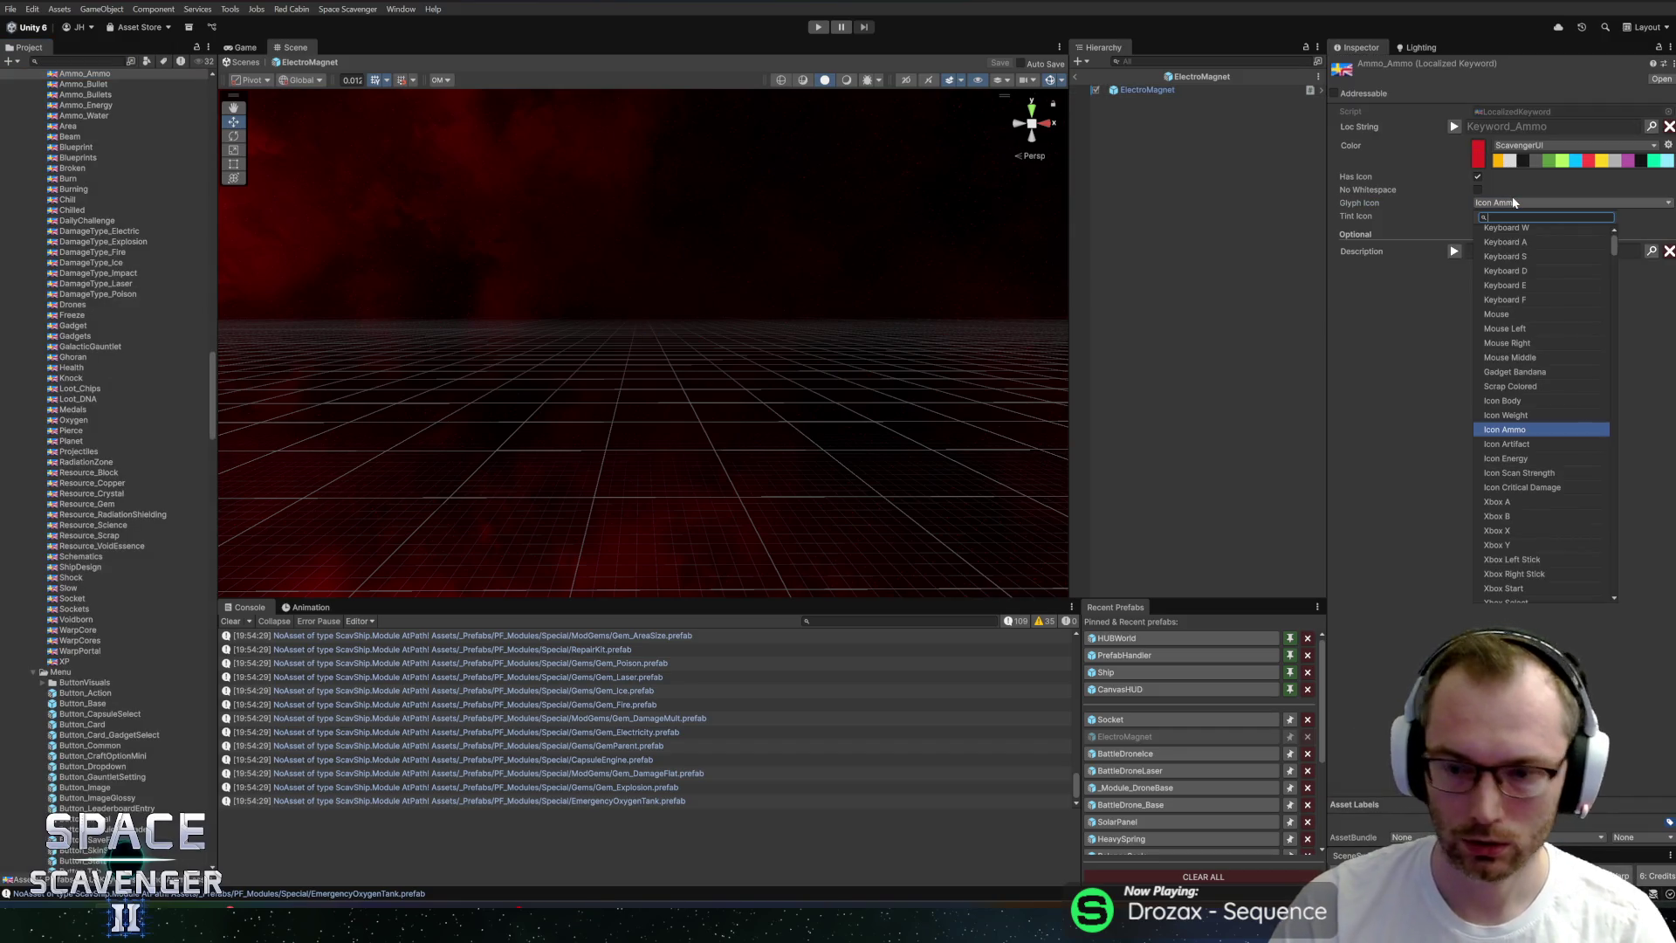
pyautogui.write('icongener')
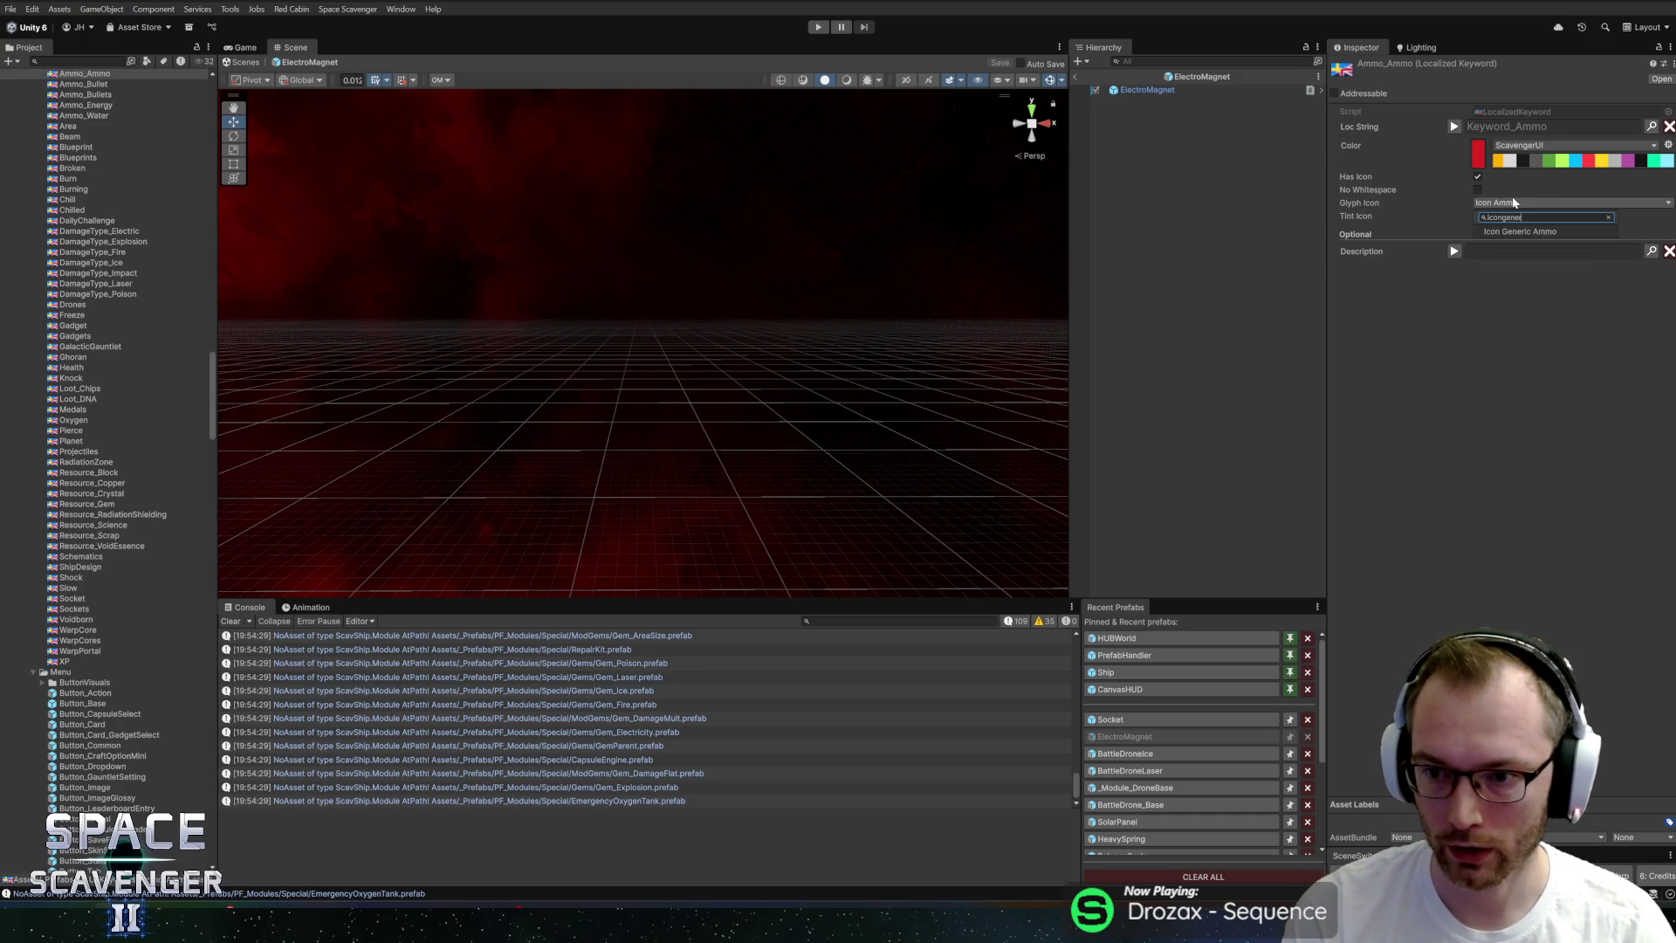
pyautogui.click(1540, 232)
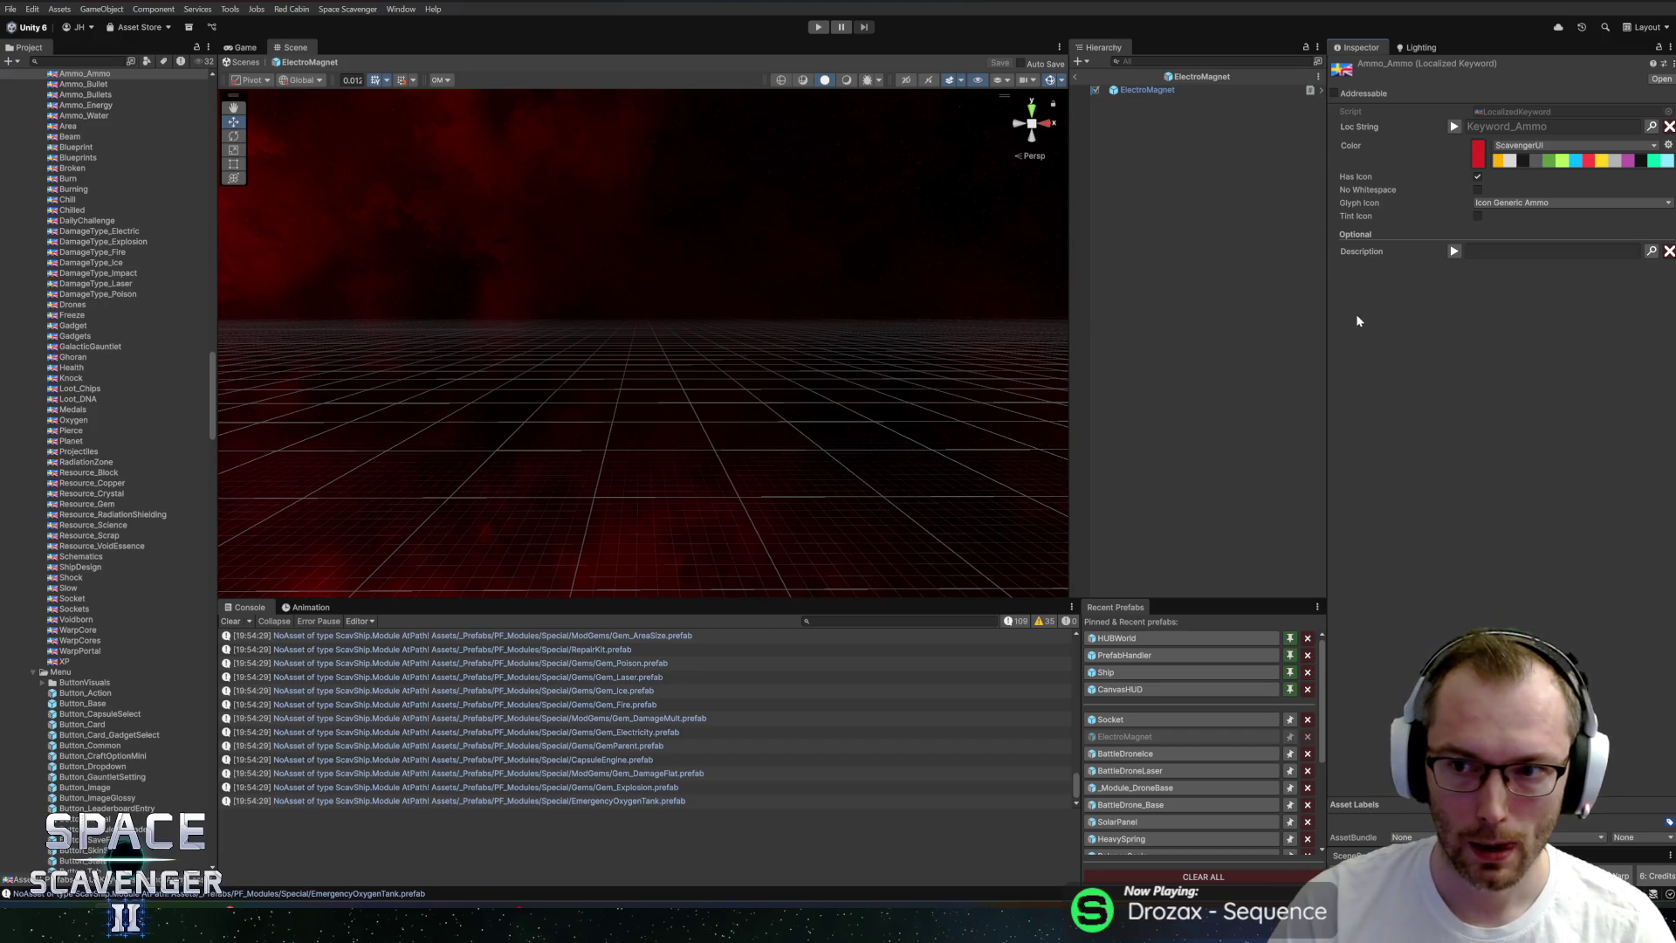
pyautogui.click(1509, 161)
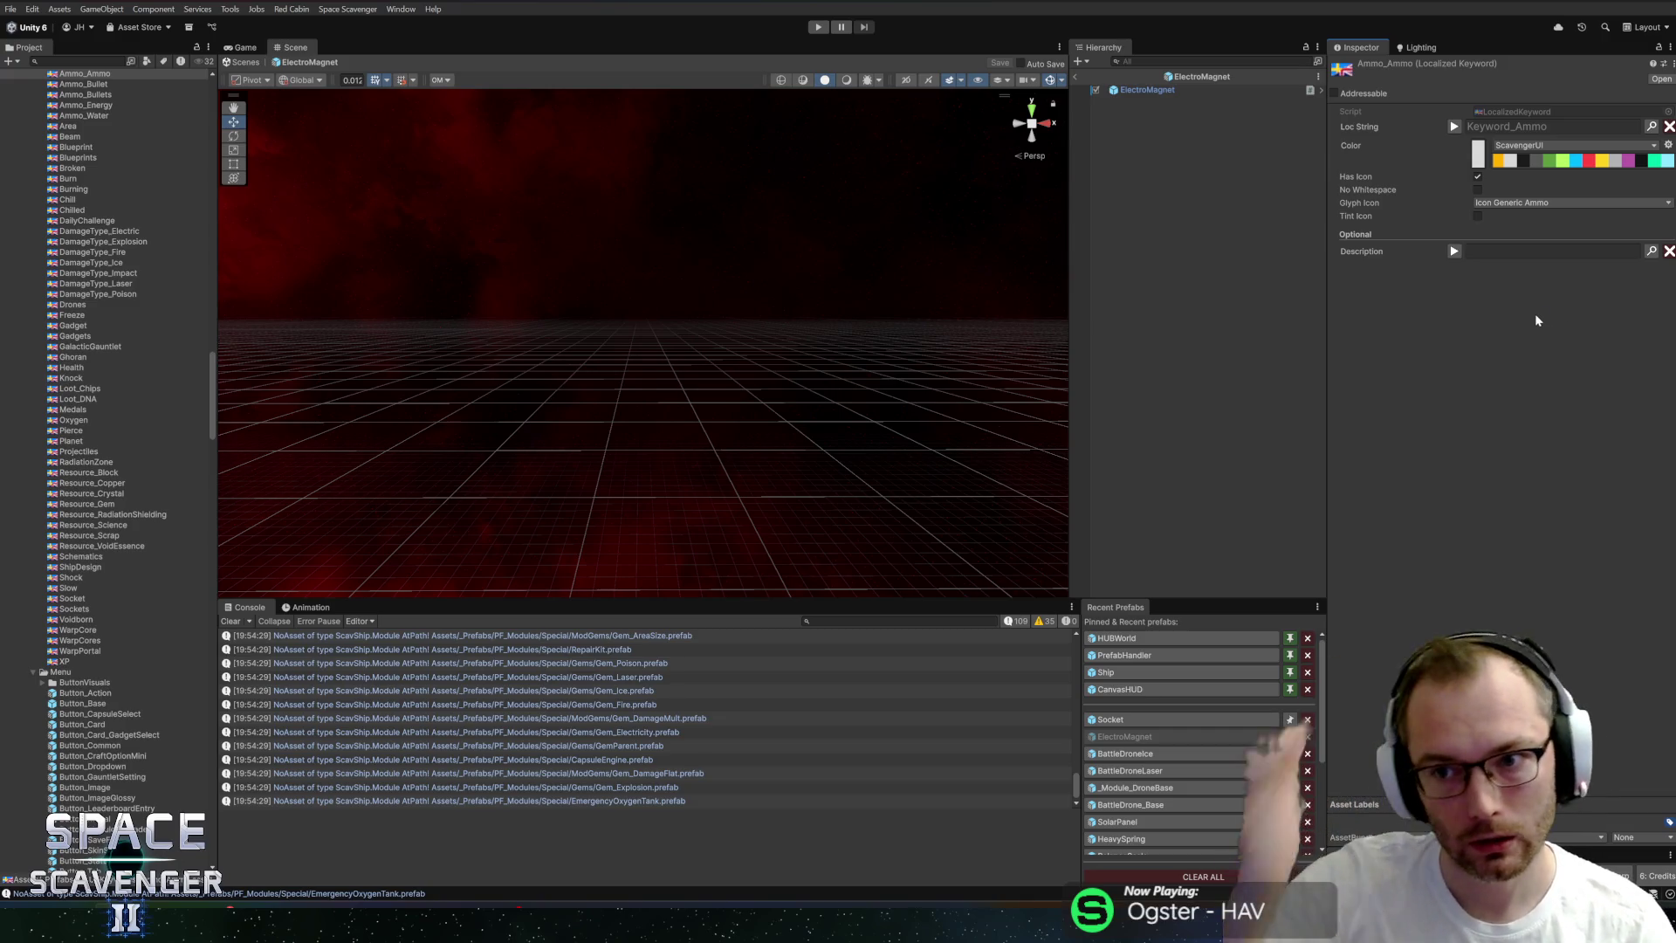
pyautogui.click(1194, 78)
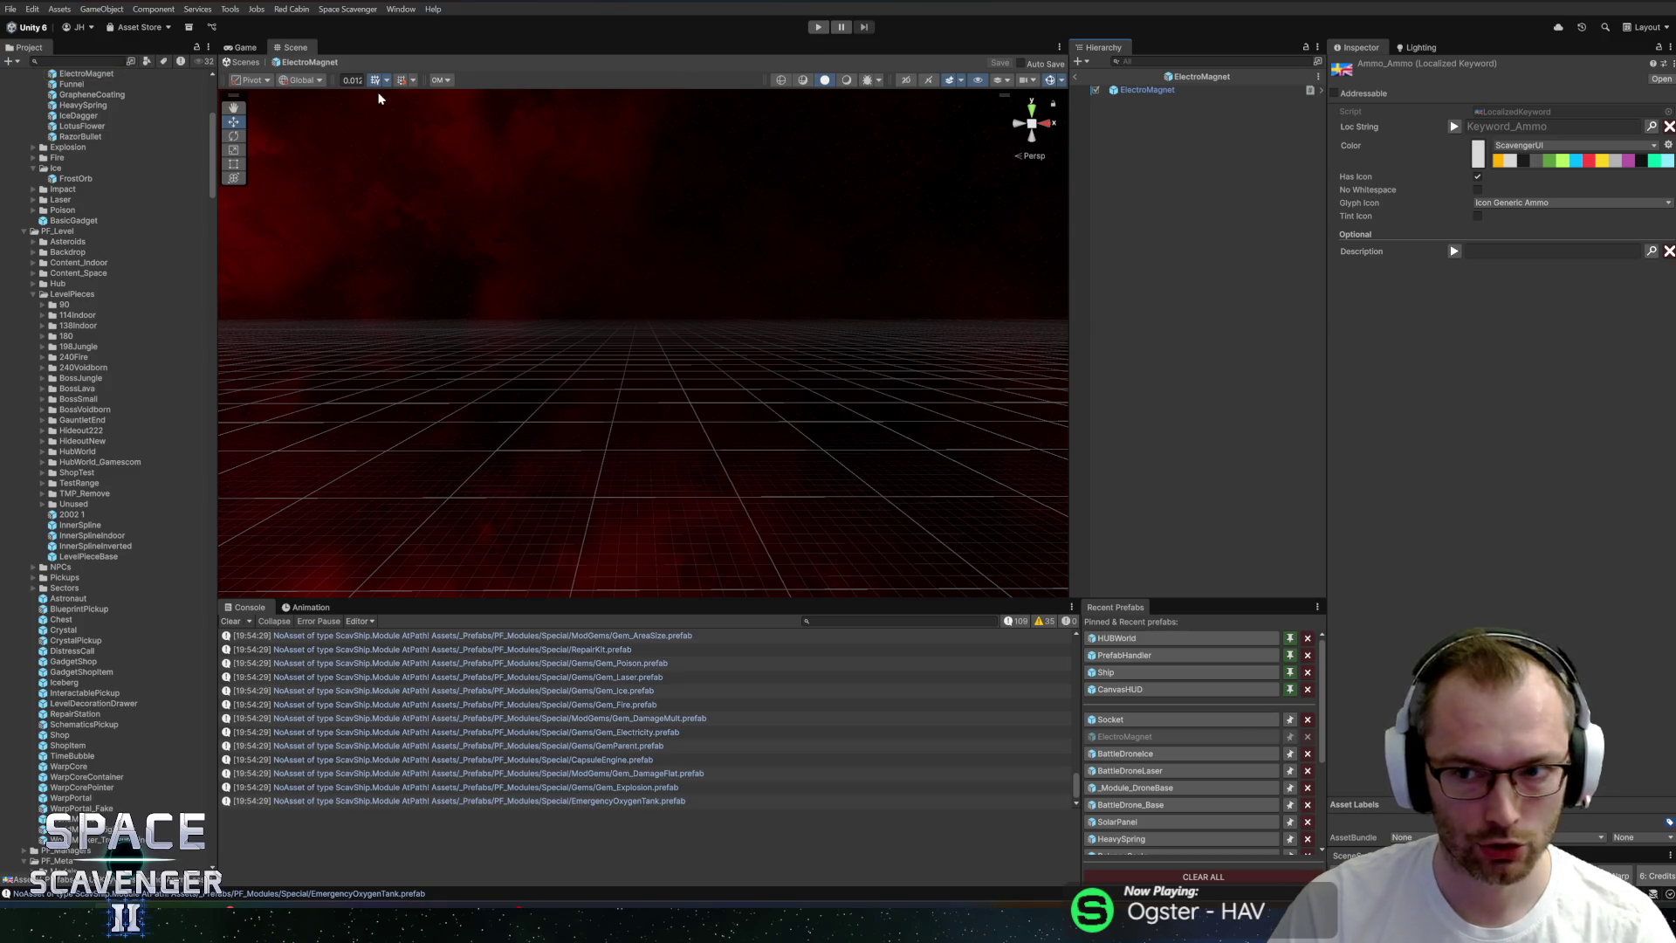
pyautogui.scroll(10, 110, 341)
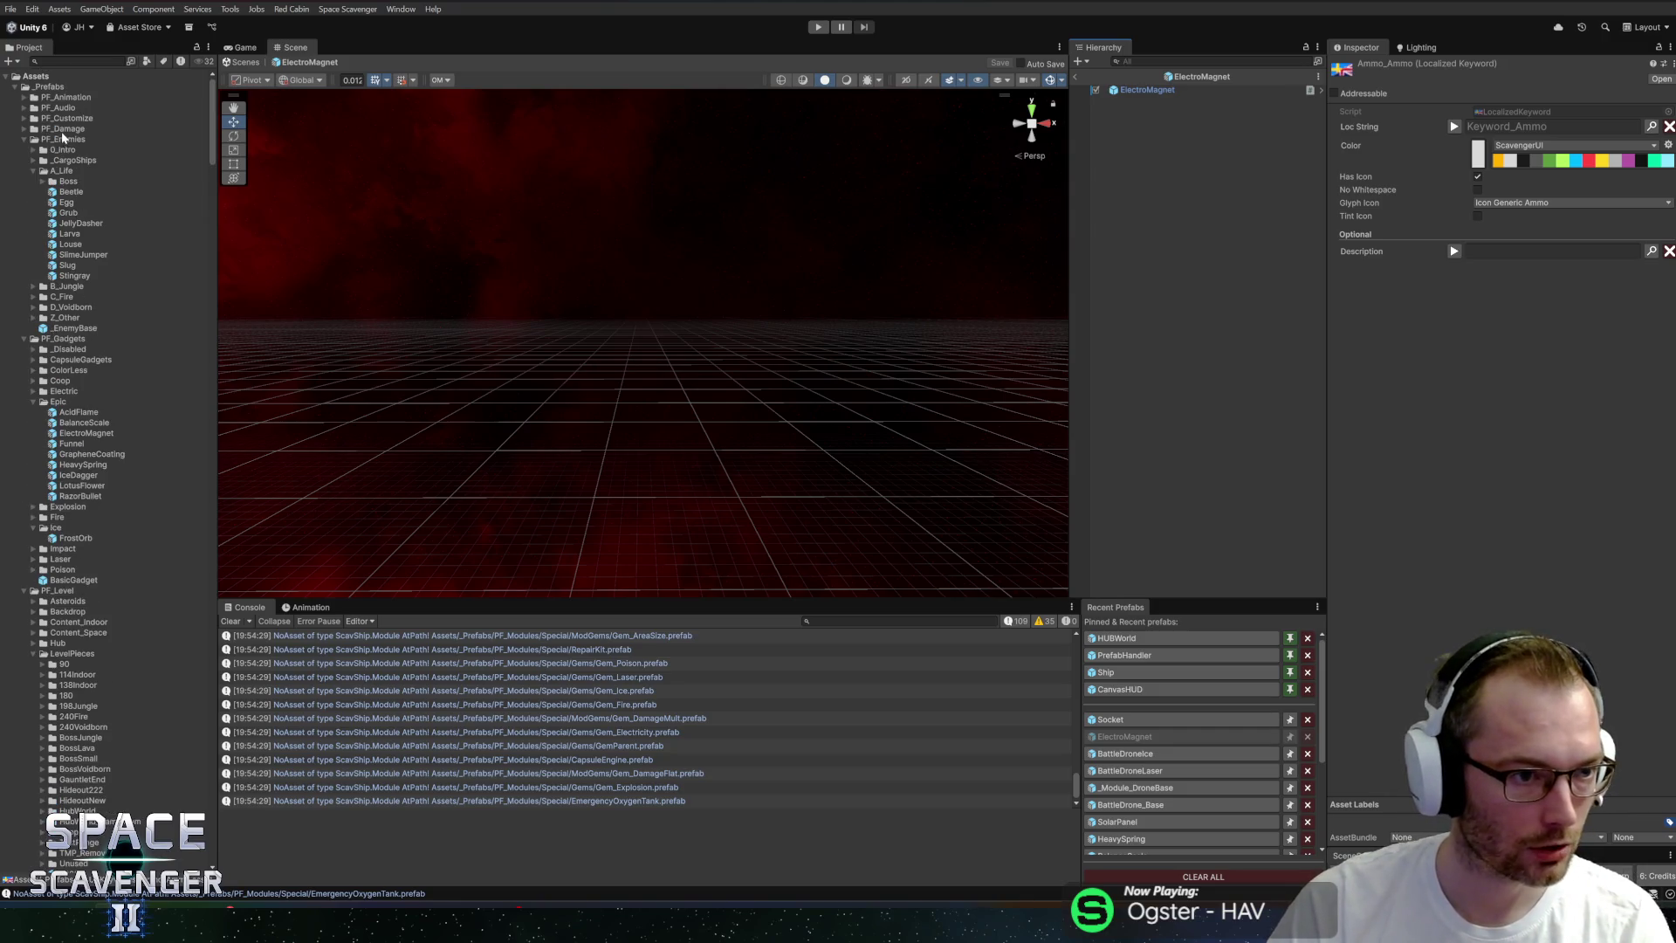
# Find the Special weapons folder in the Project tree and open the Special_Supercharger prefab.
pyautogui.scroll(-7, 60, 472)
pyautogui.scroll(-6, 73, 345)
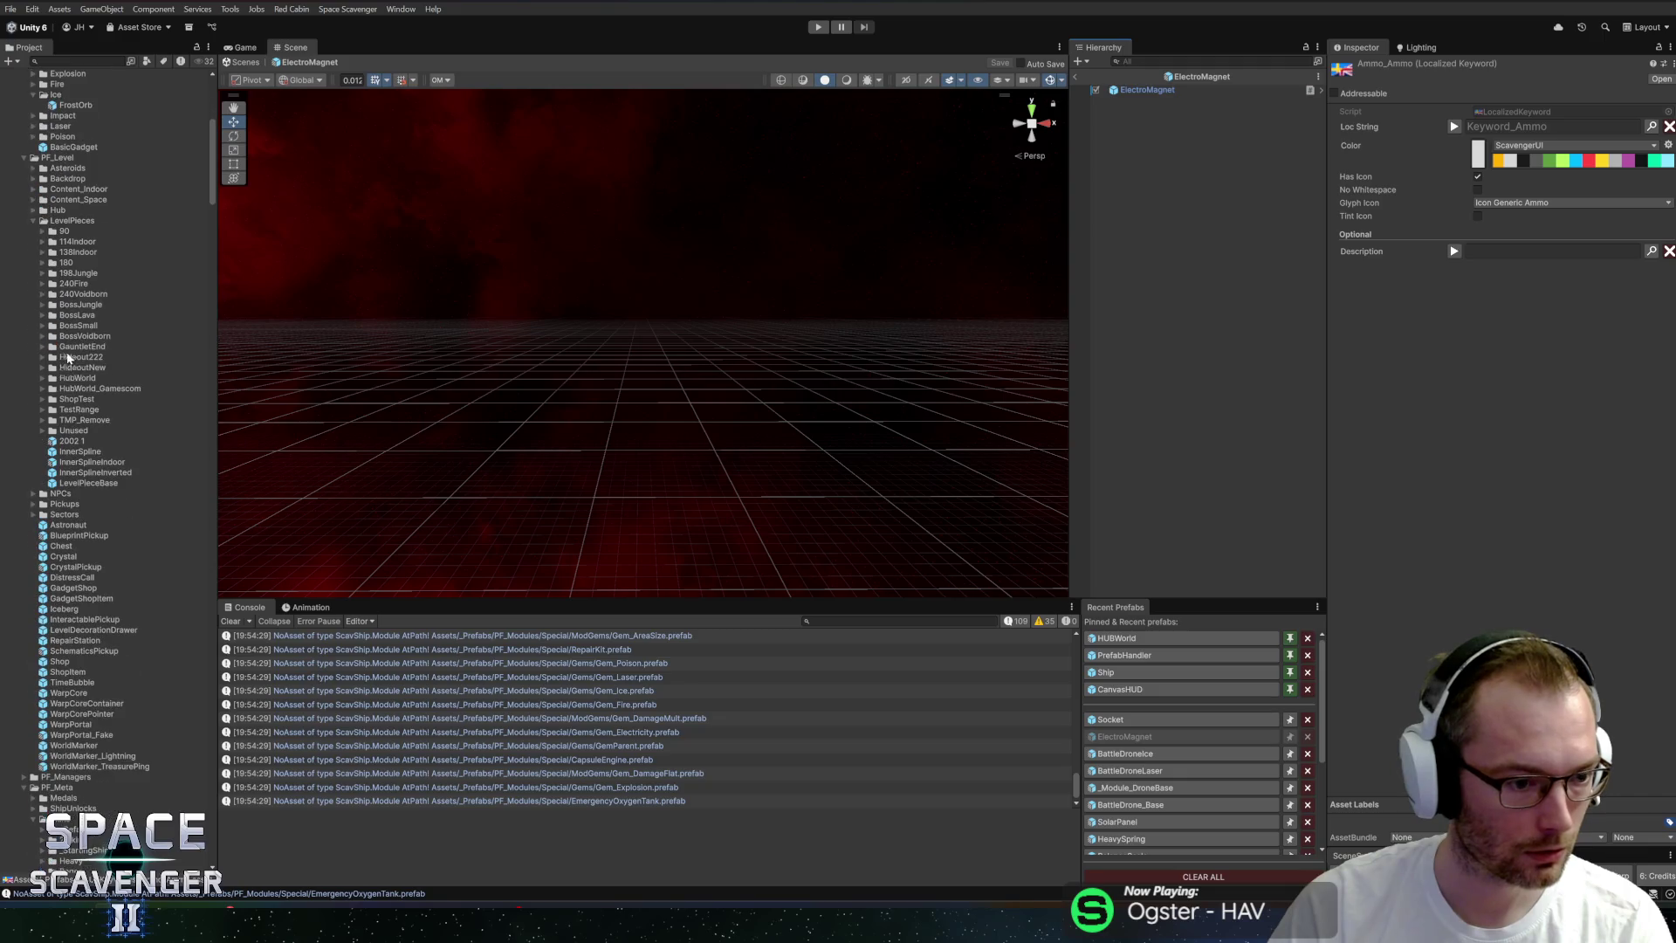
pyautogui.scroll(-4, 1201, 758)
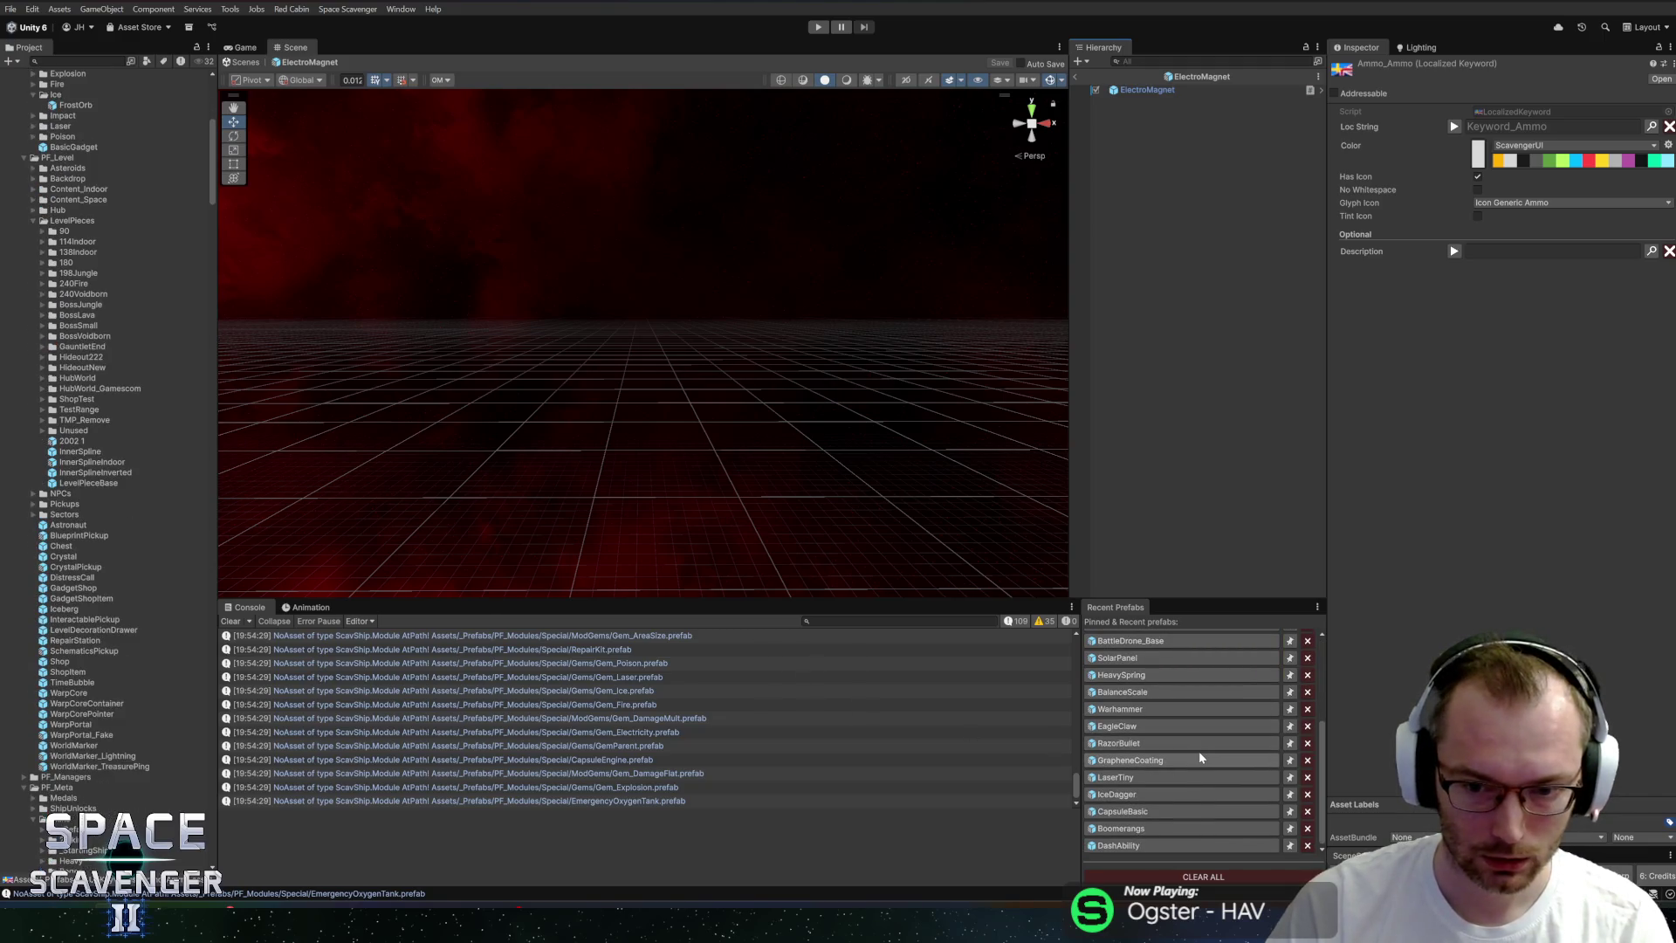
pyautogui.click(1170, 657)
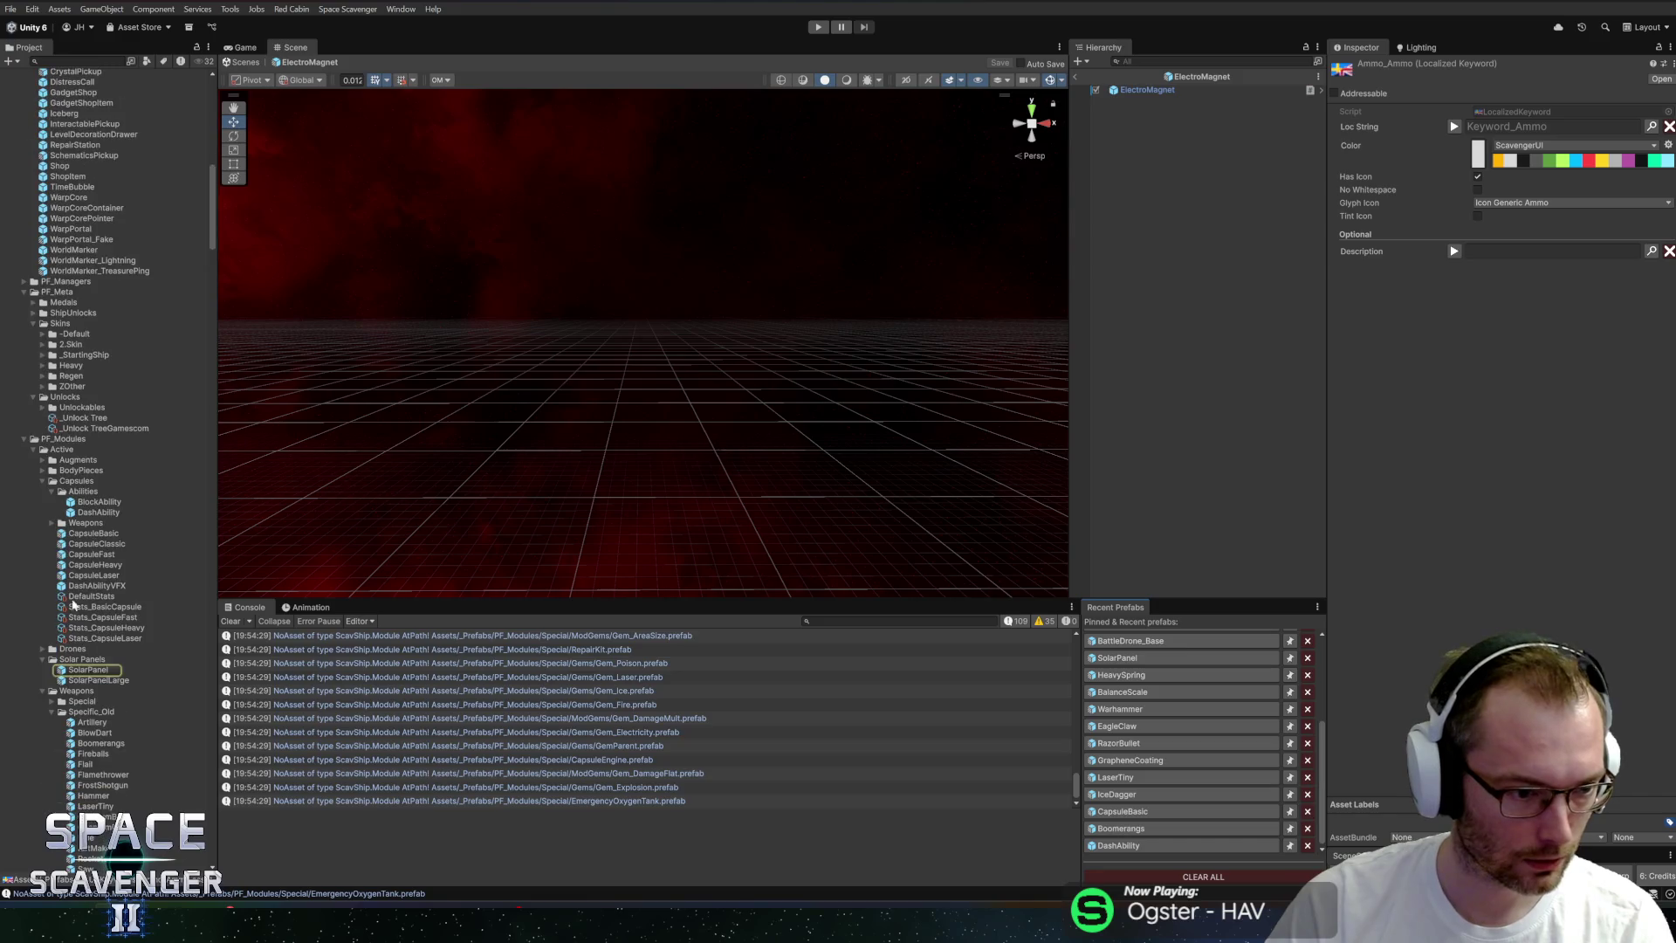
pyautogui.doubleClick(71, 491)
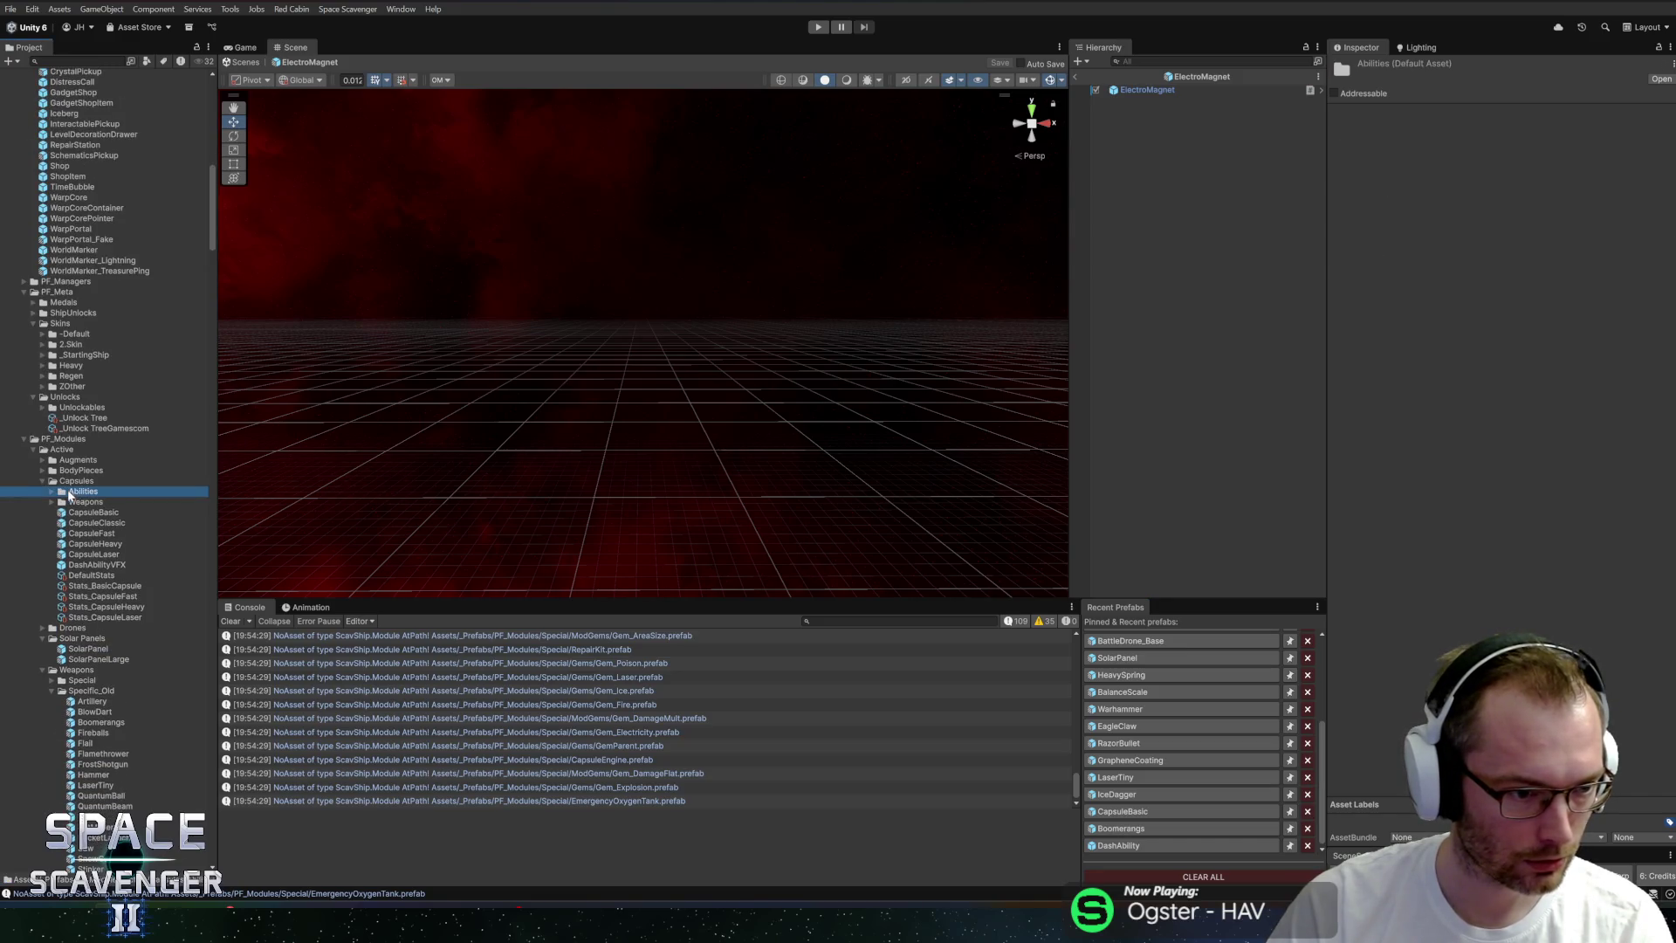
pyautogui.press('Left')
pyautogui.press('Left')
pyautogui.doubleClick(70, 543)
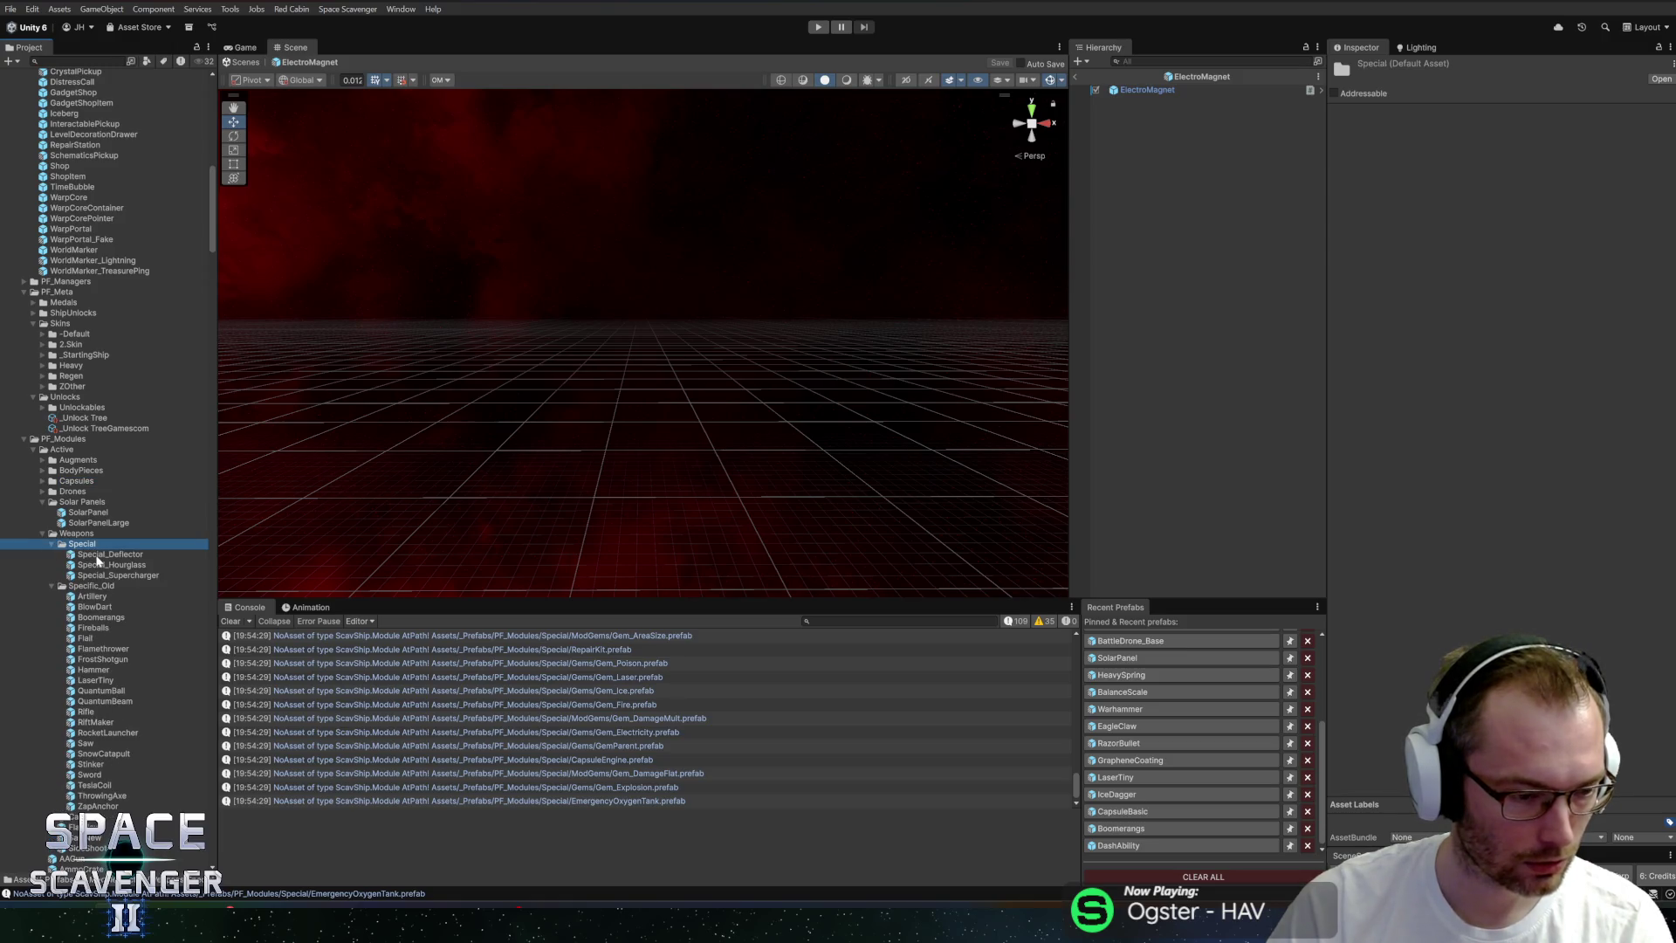
pyautogui.doubleClick(98, 576)
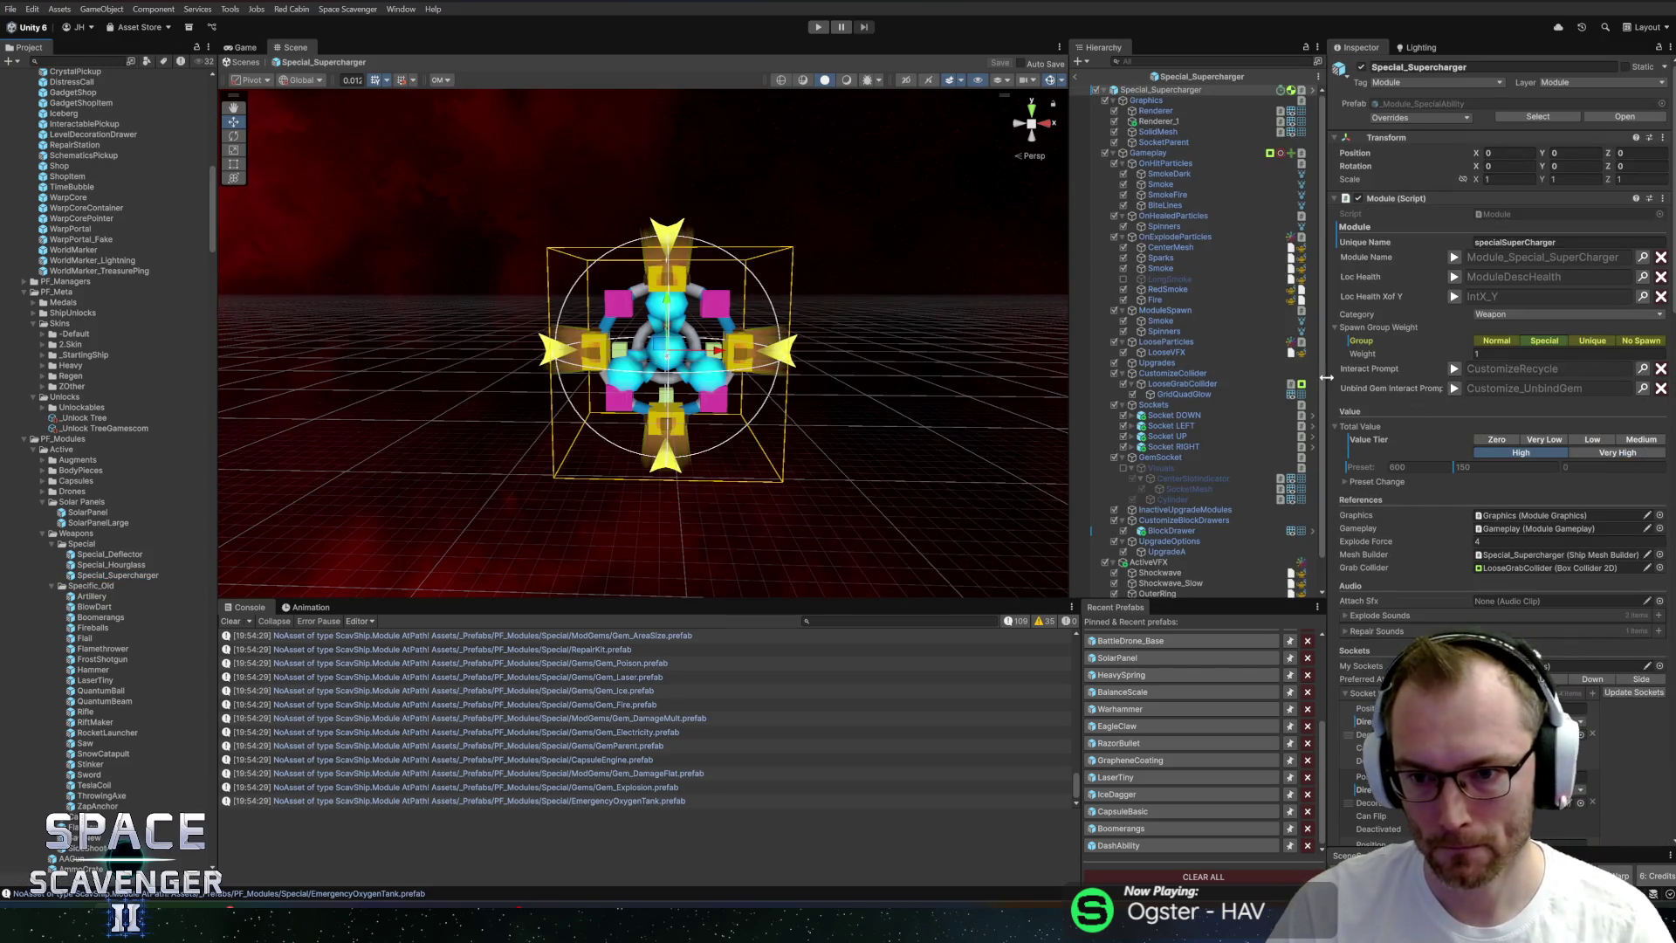
# Expand the Action Component's Loc String and open its localization entries.
pyautogui.moveTo(1328, 384); pyautogui.dragTo(1210, 384)
pyautogui.scroll(-10, 1362, 449)
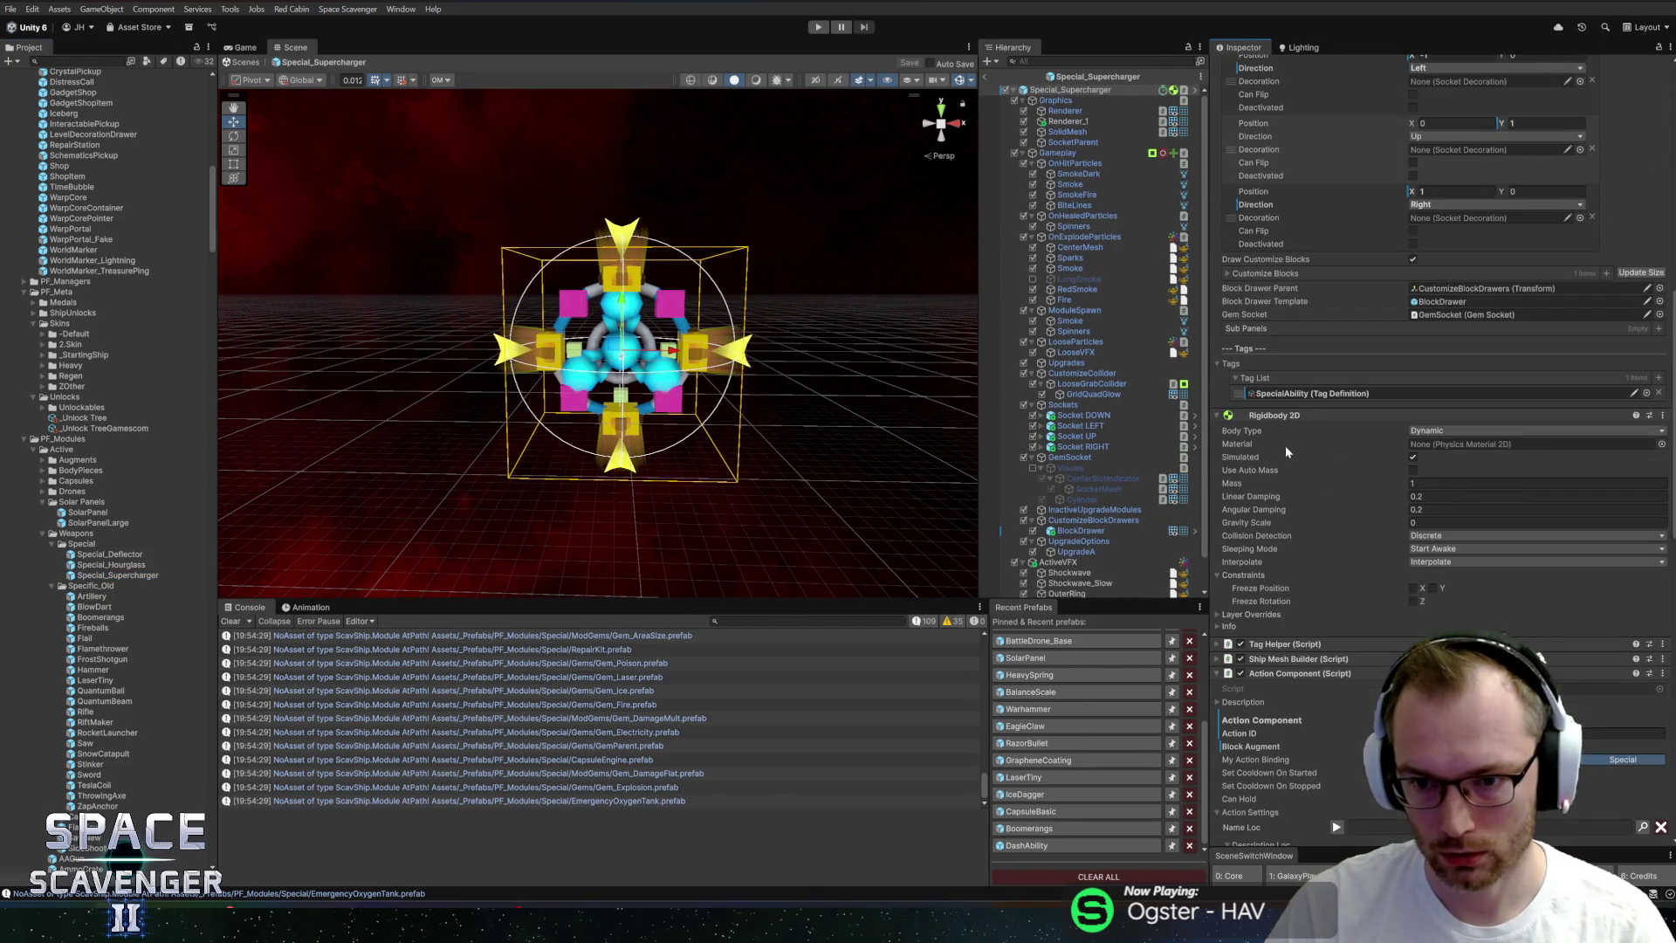
pyautogui.scroll(-5, 1285, 445)
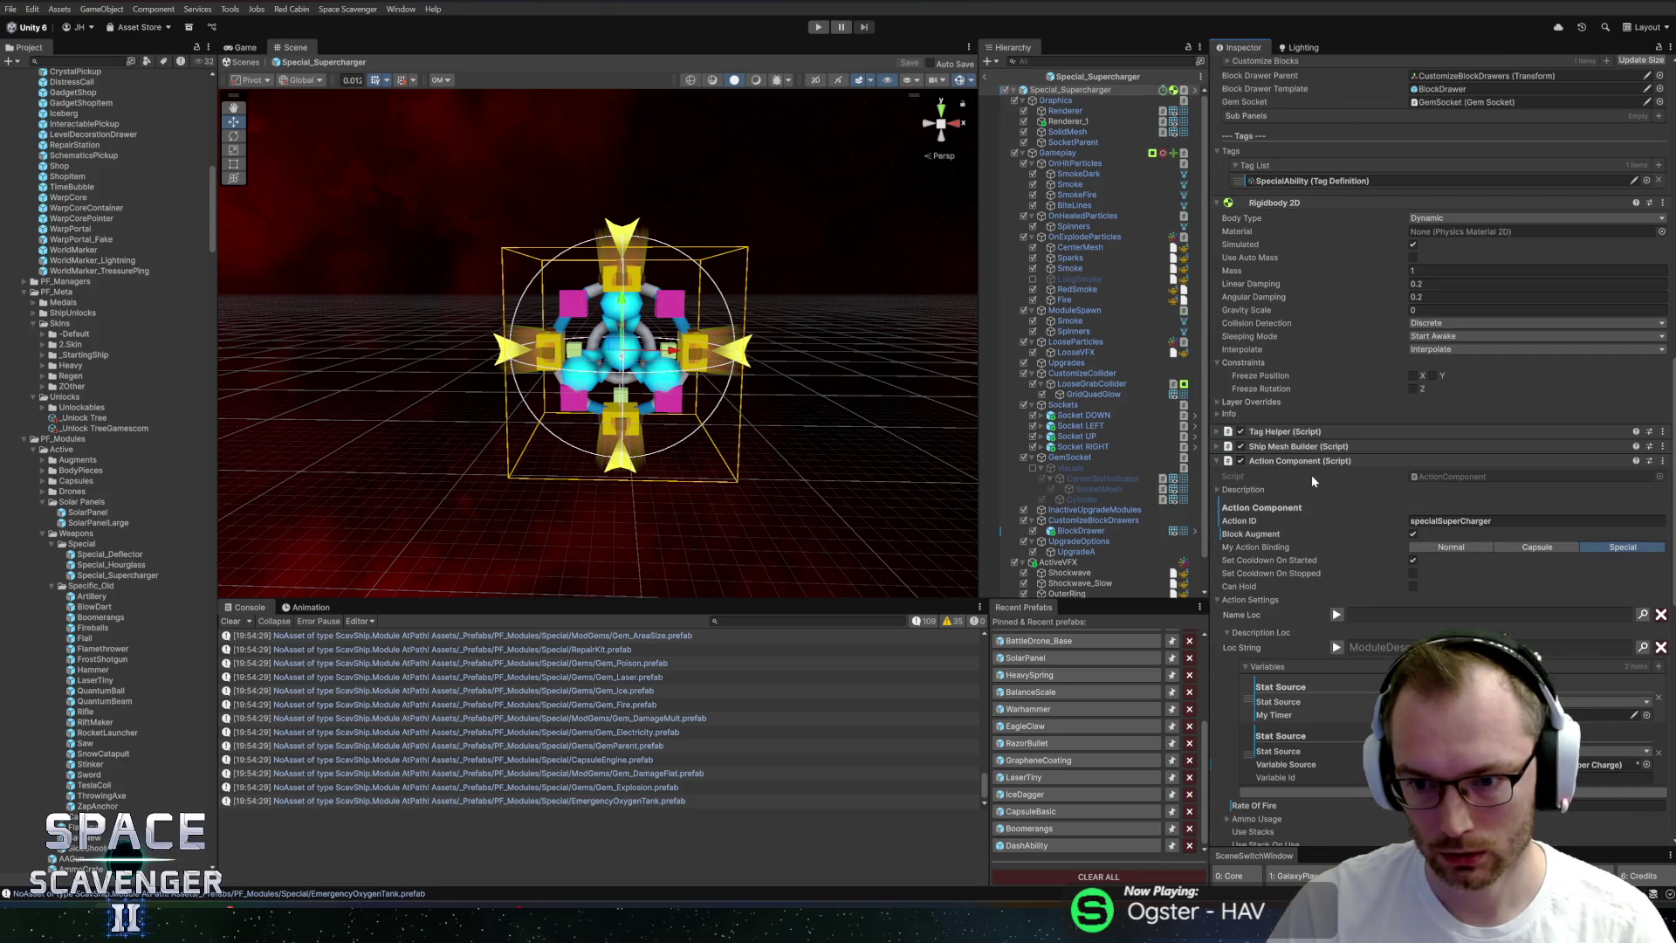
pyautogui.scroll(-5, 1305, 479)
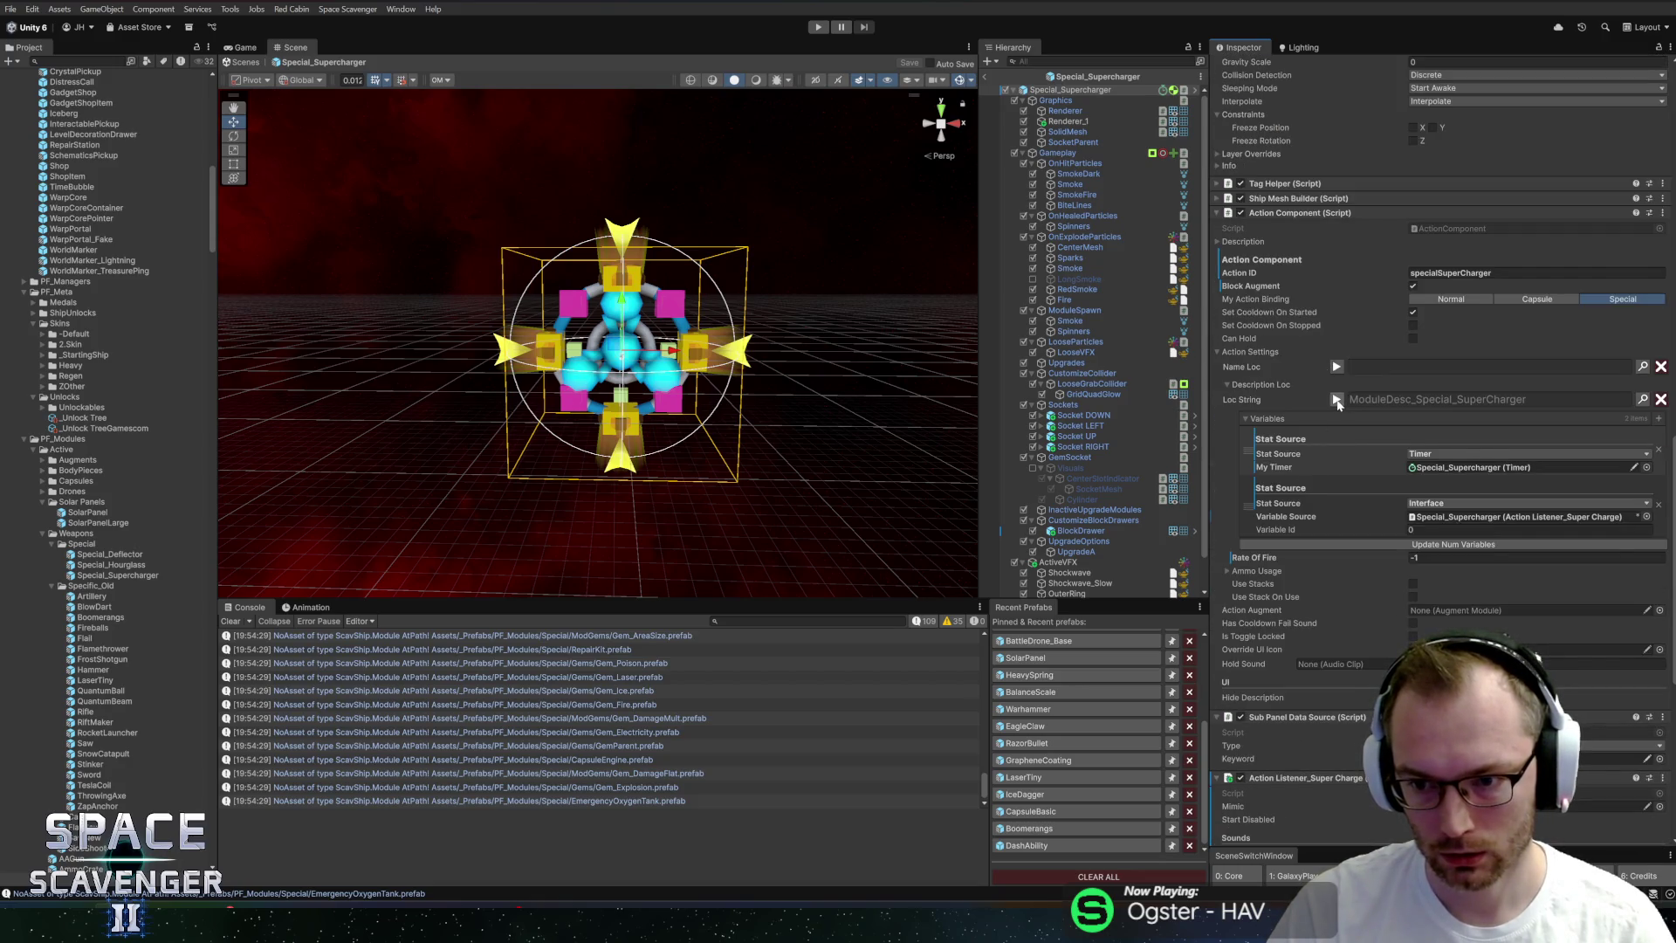
pyautogui.click(1337, 400)
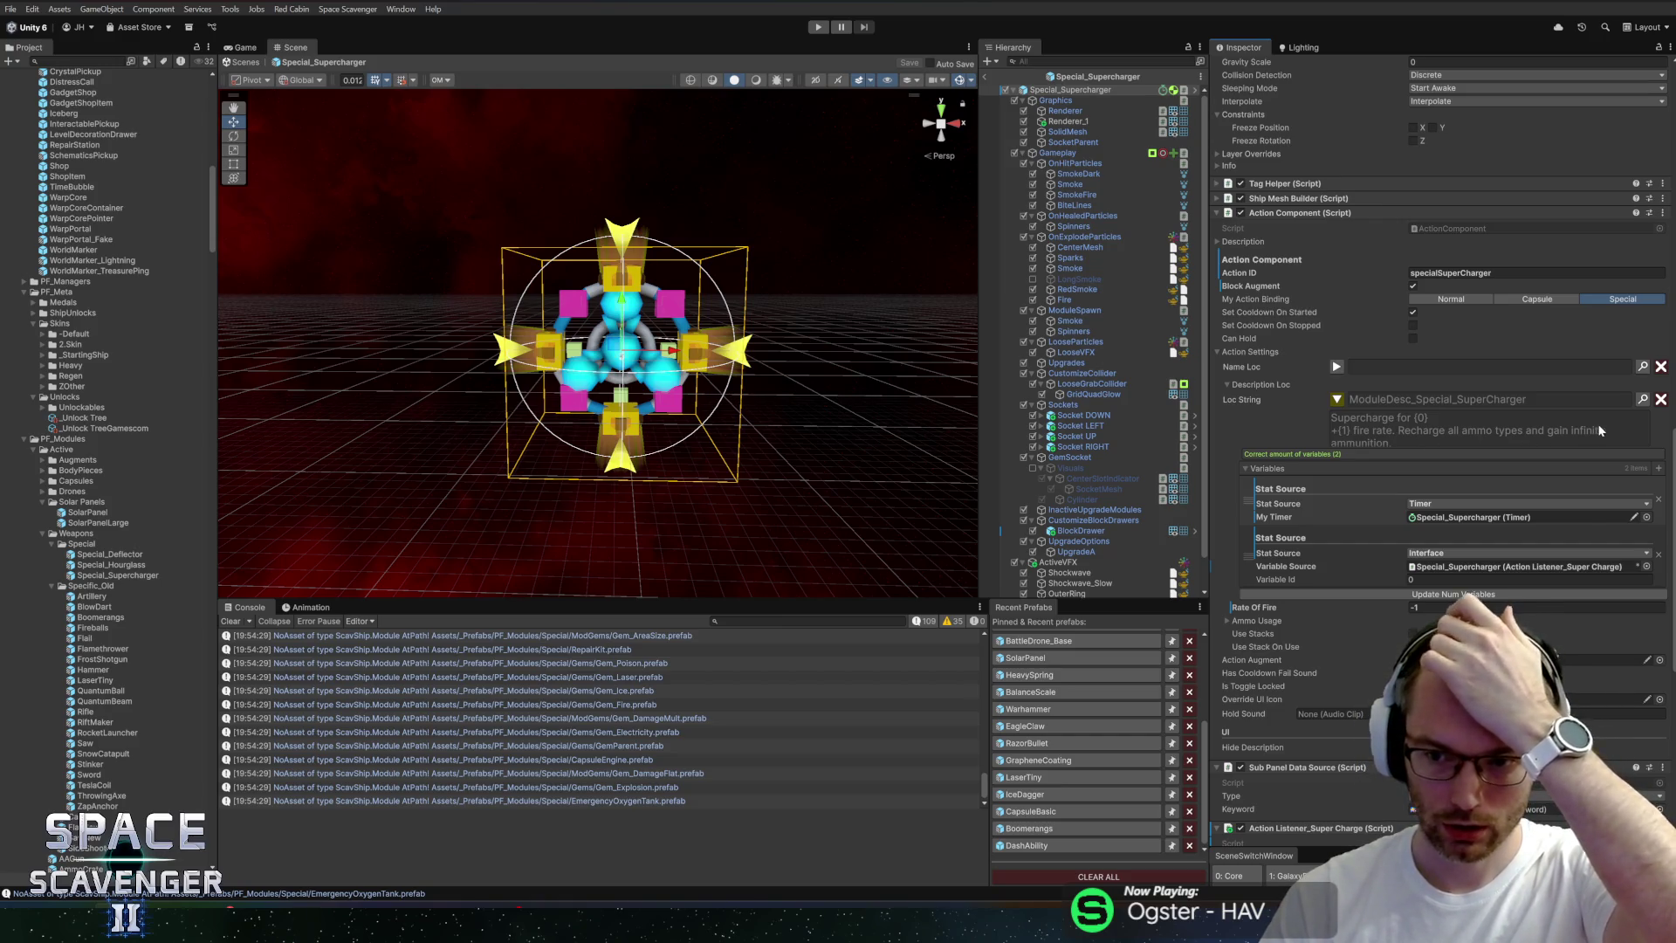
pyautogui.click(1642, 399)
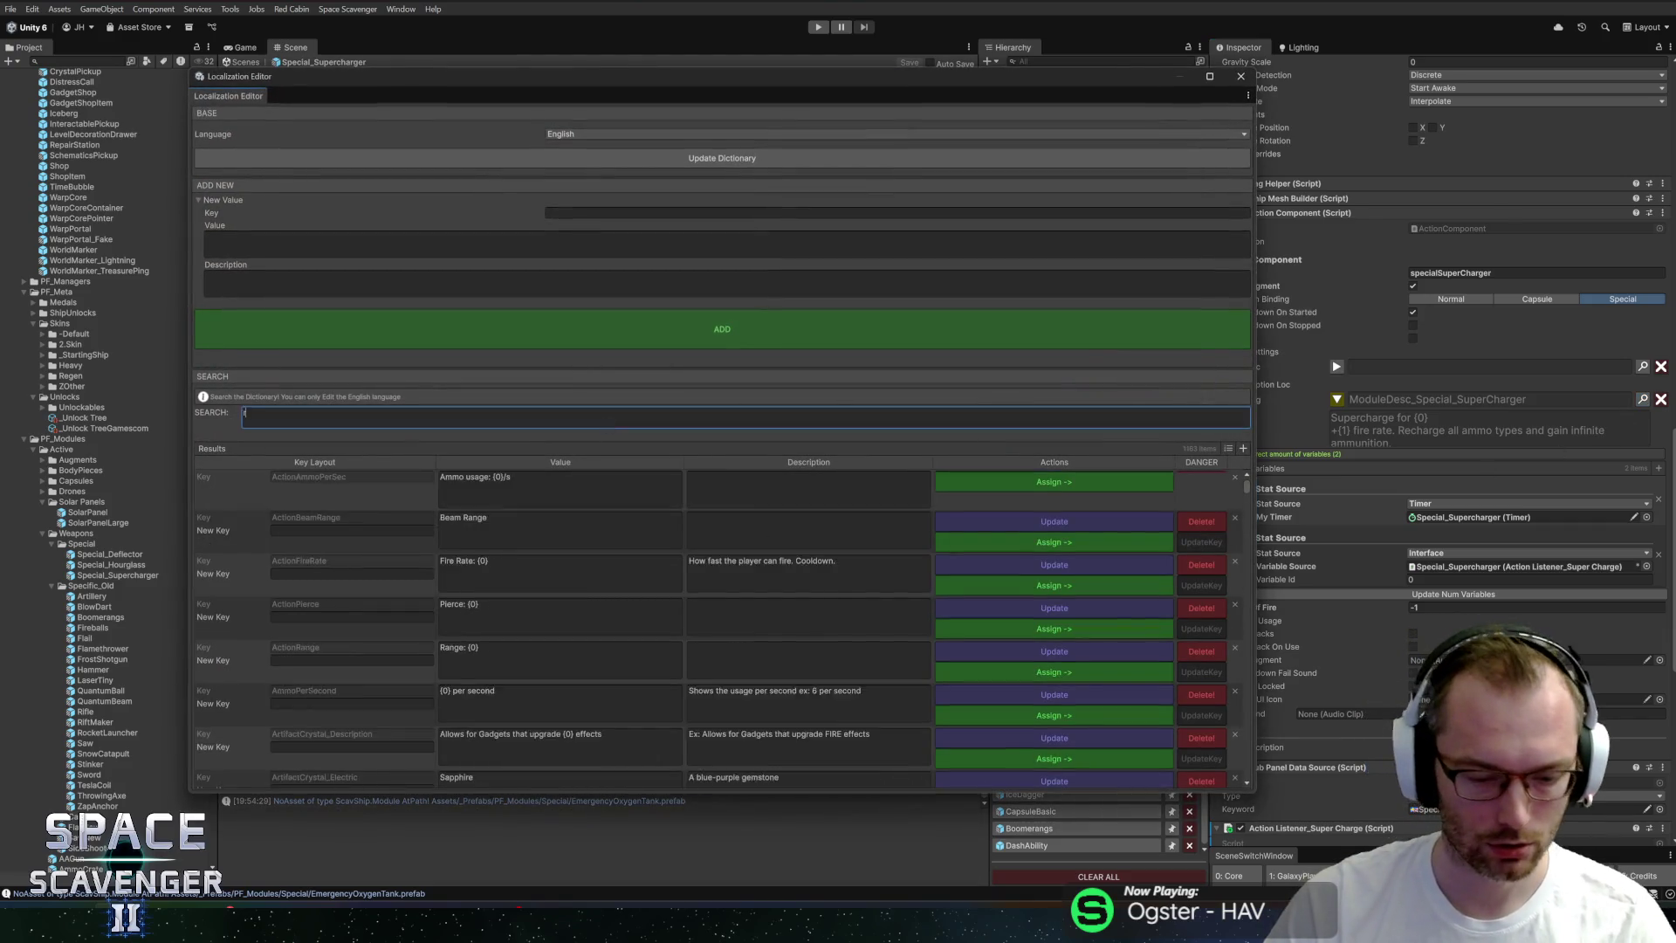
# Search 'recharge' and edit the value to 'Recharge all {2} and gain infinite ammunition.', then update it.
pyautogui.write('echarge all')
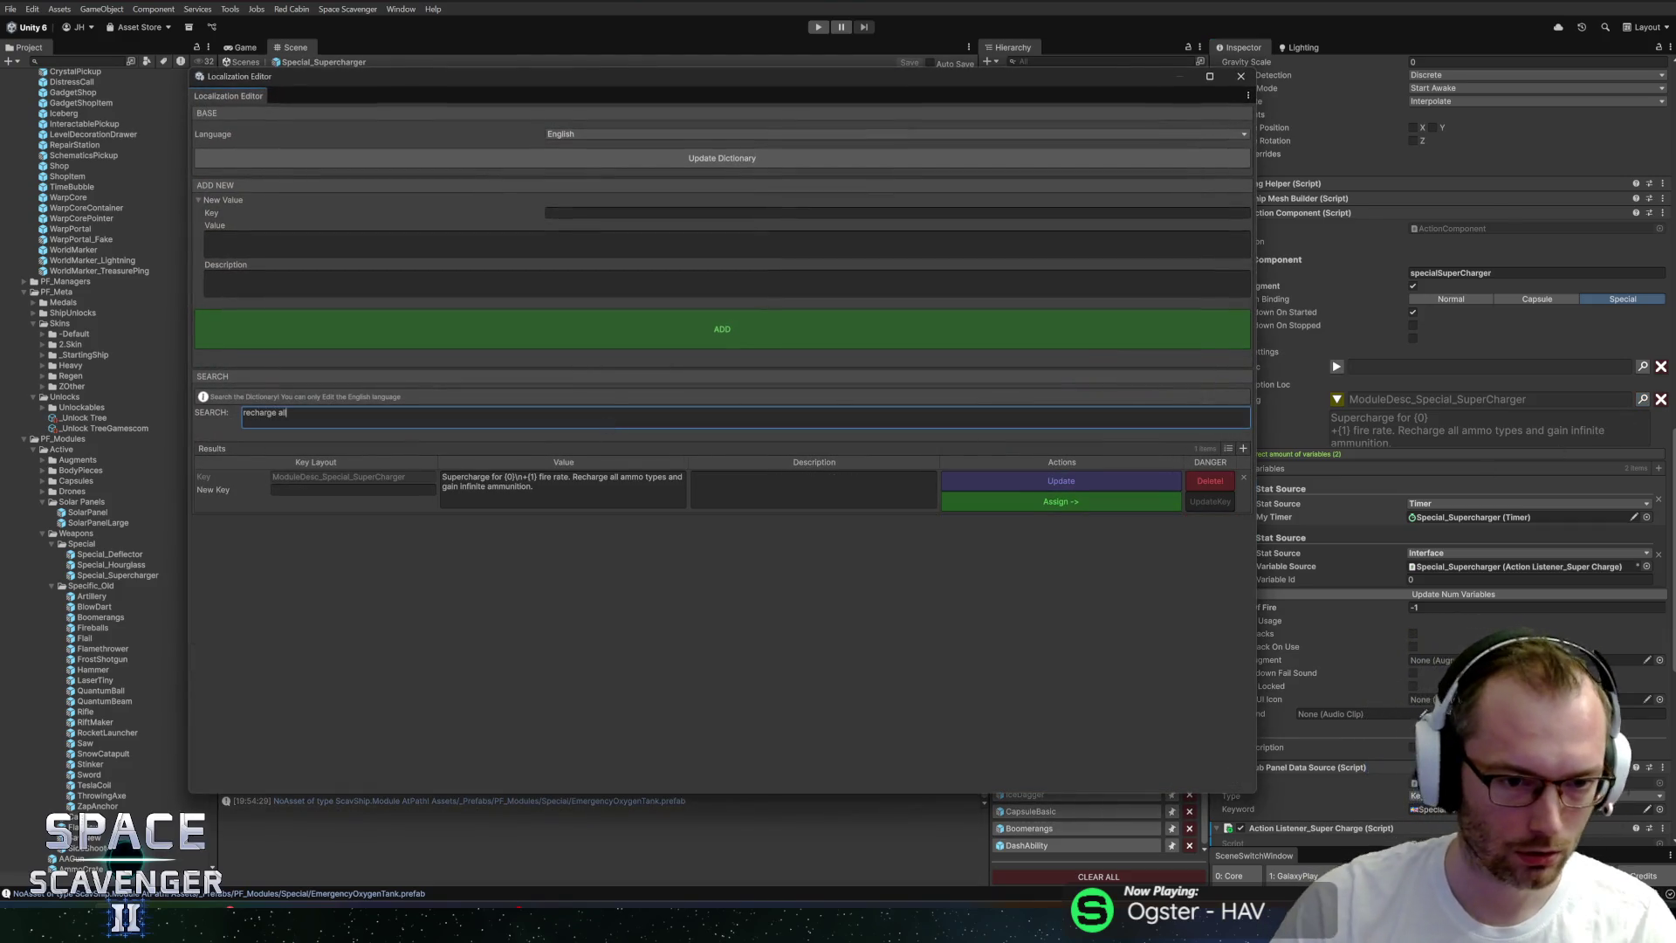
pyautogui.click(608, 477)
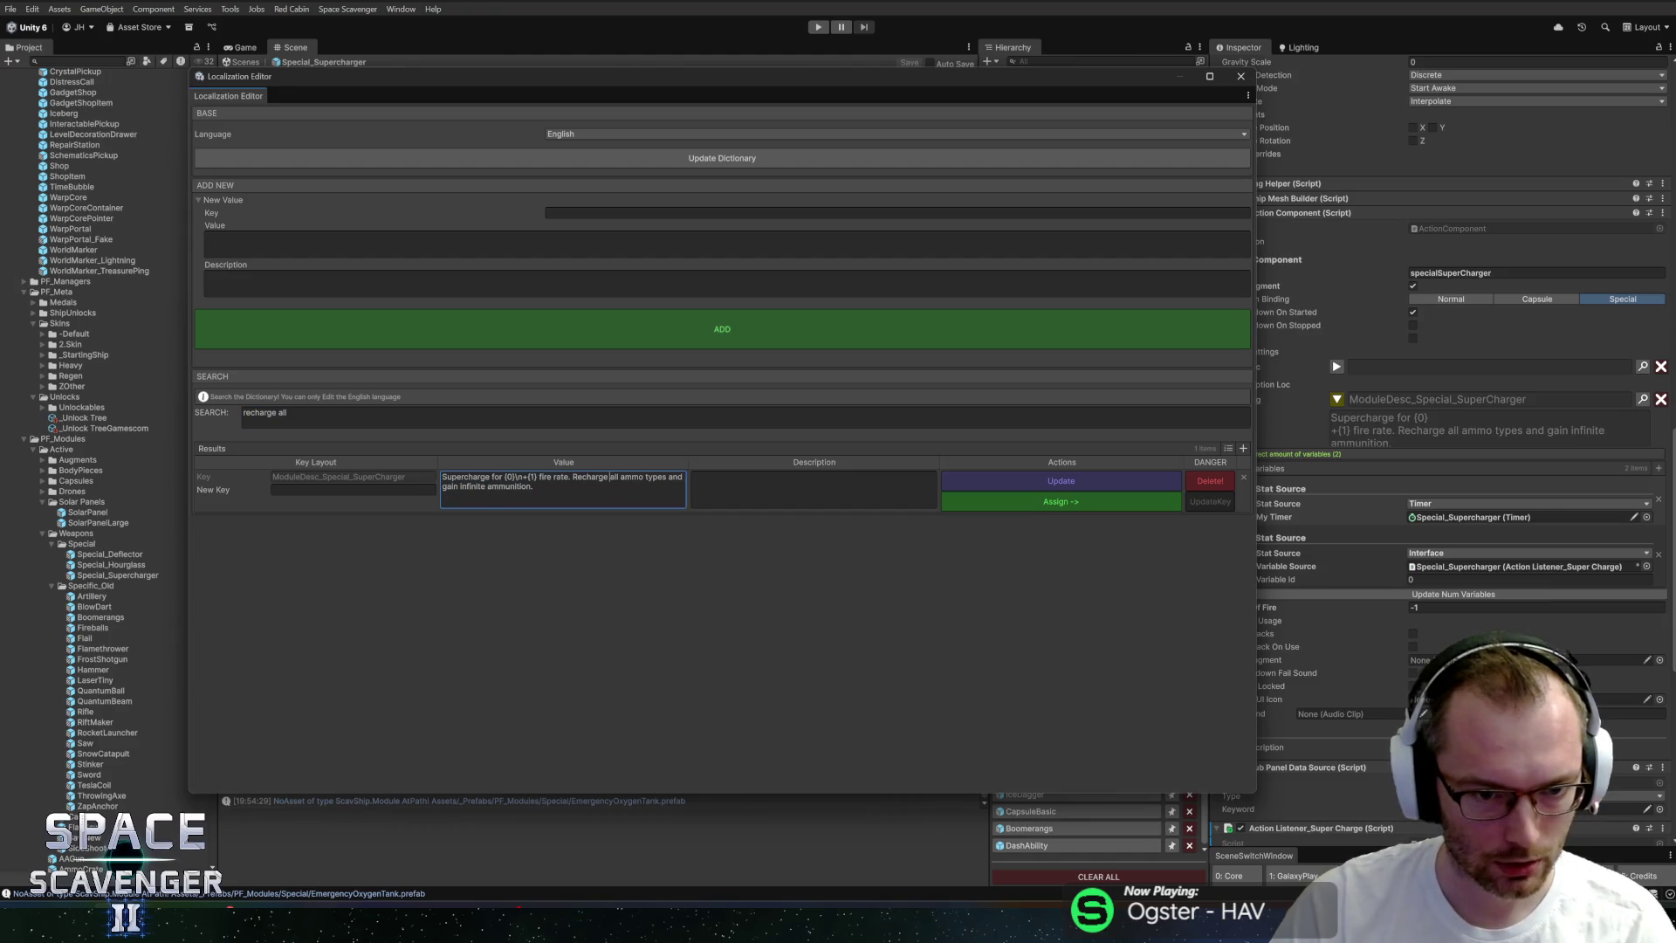
pyautogui.press('Delete')
pyautogui.press('Delete')
pyautogui.press('Delete')
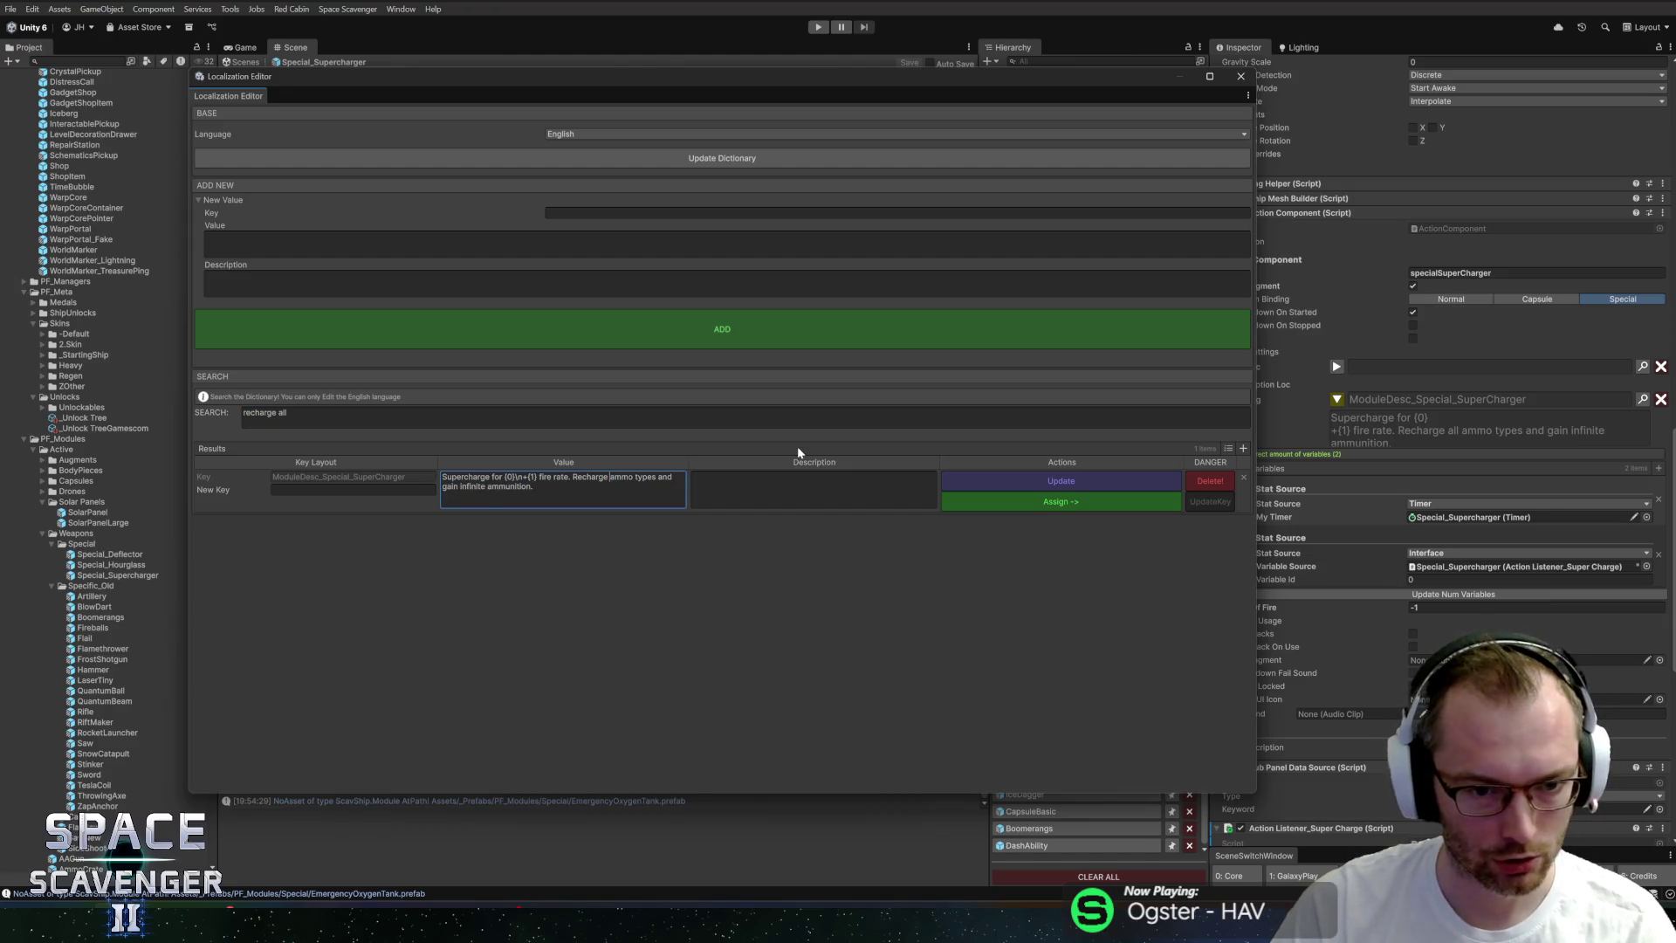
pyautogui.hotkey('ctrl', 'z')
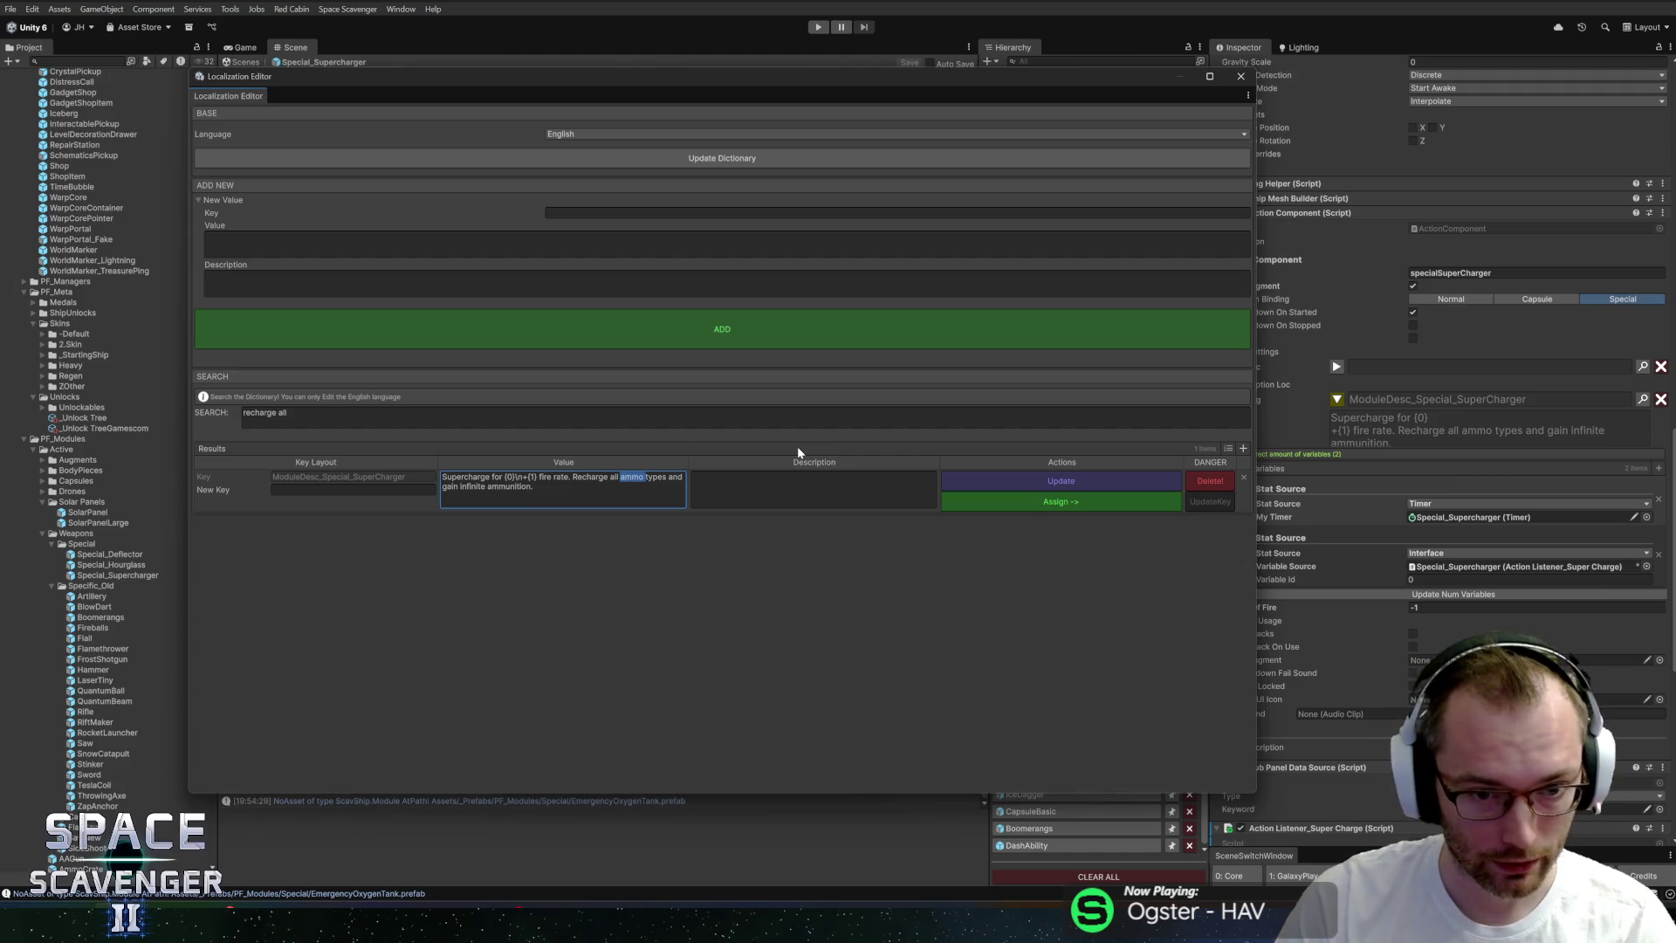
pyautogui.write('{')
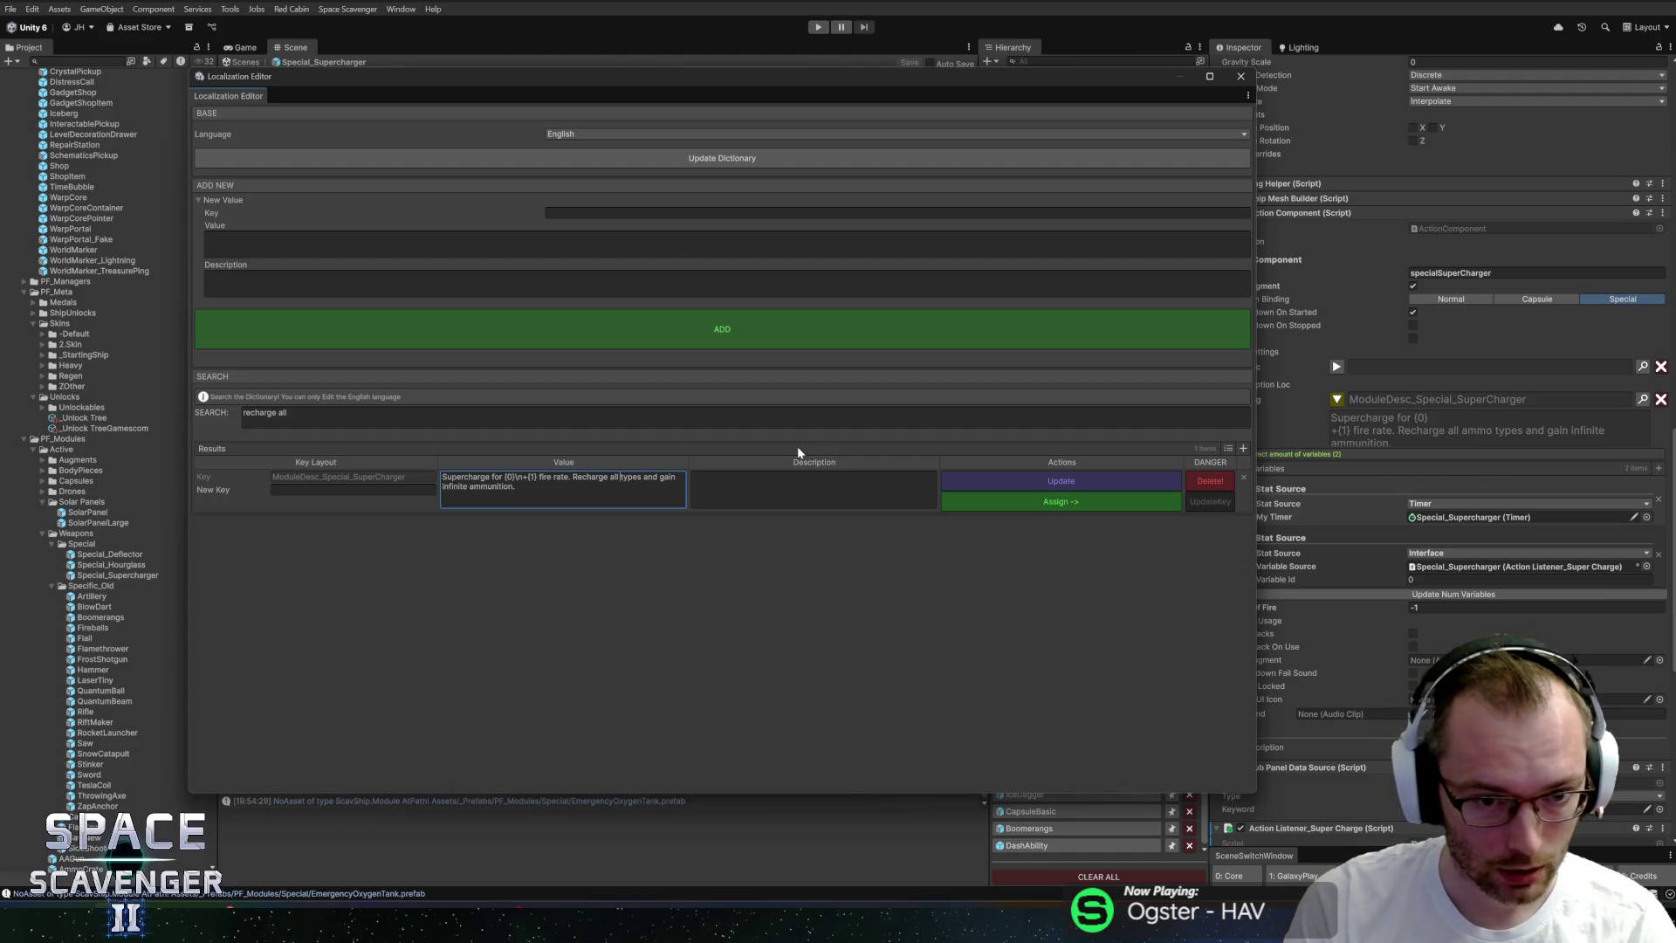
pyautogui.hotkey('ctrl', 'Delete')
pyautogui.write('2}')
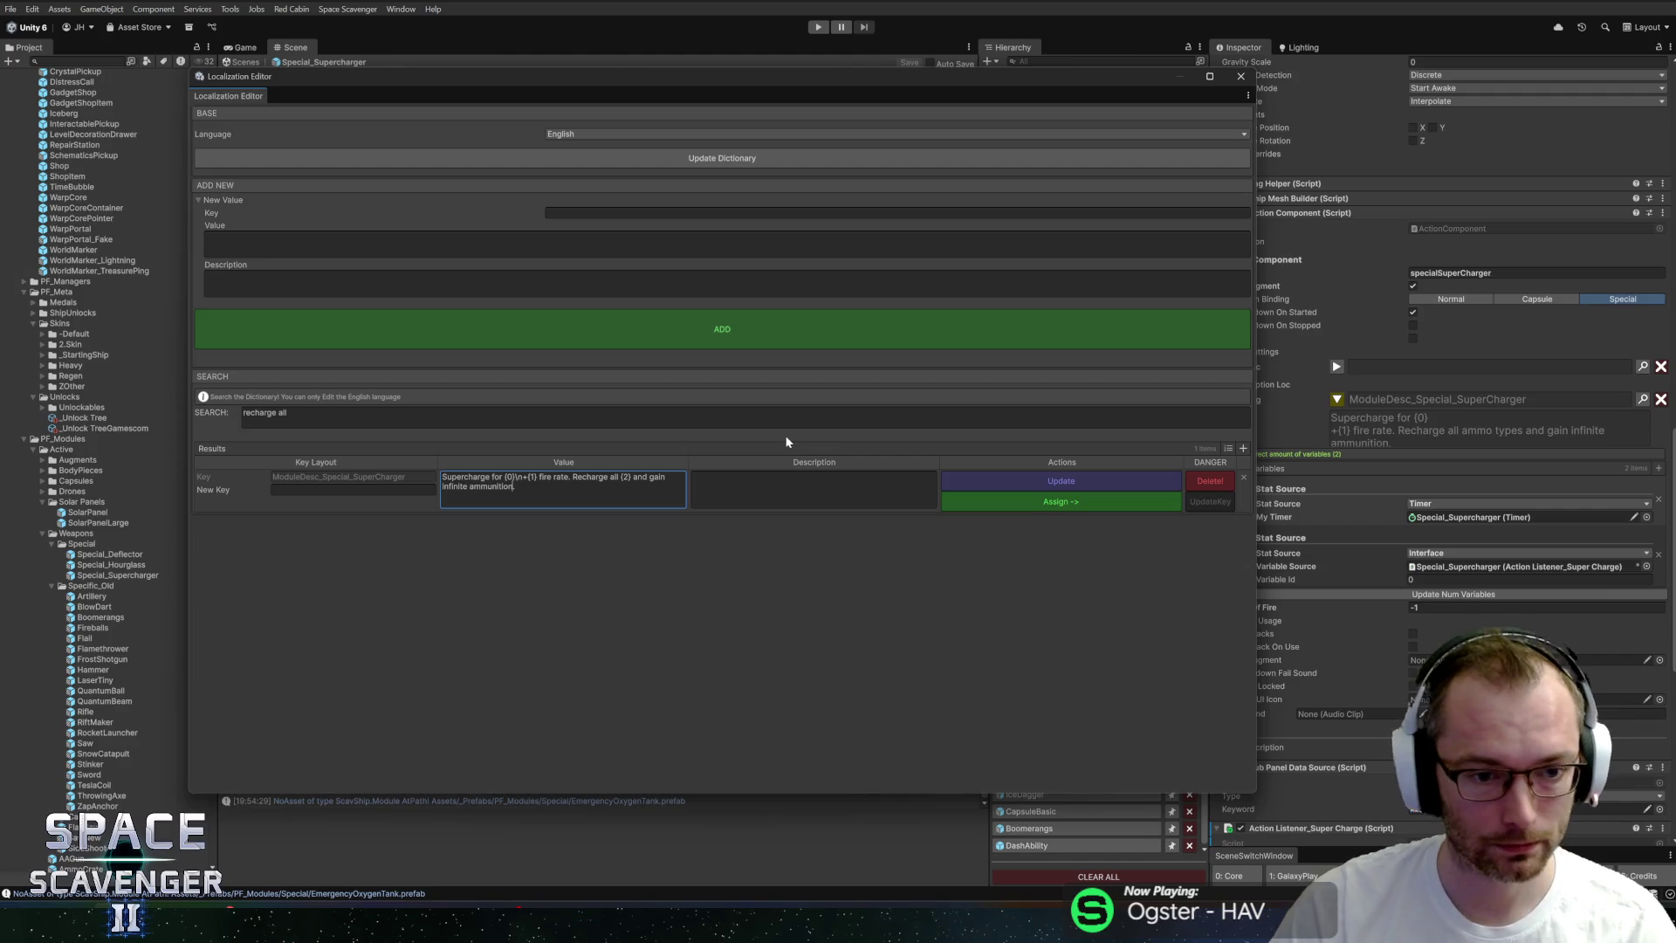
pyautogui.click(1036, 483)
# Close the Localization Editor and add a third Keyword variable that references Ammo_Ammo.
pyautogui.click(1241, 76)
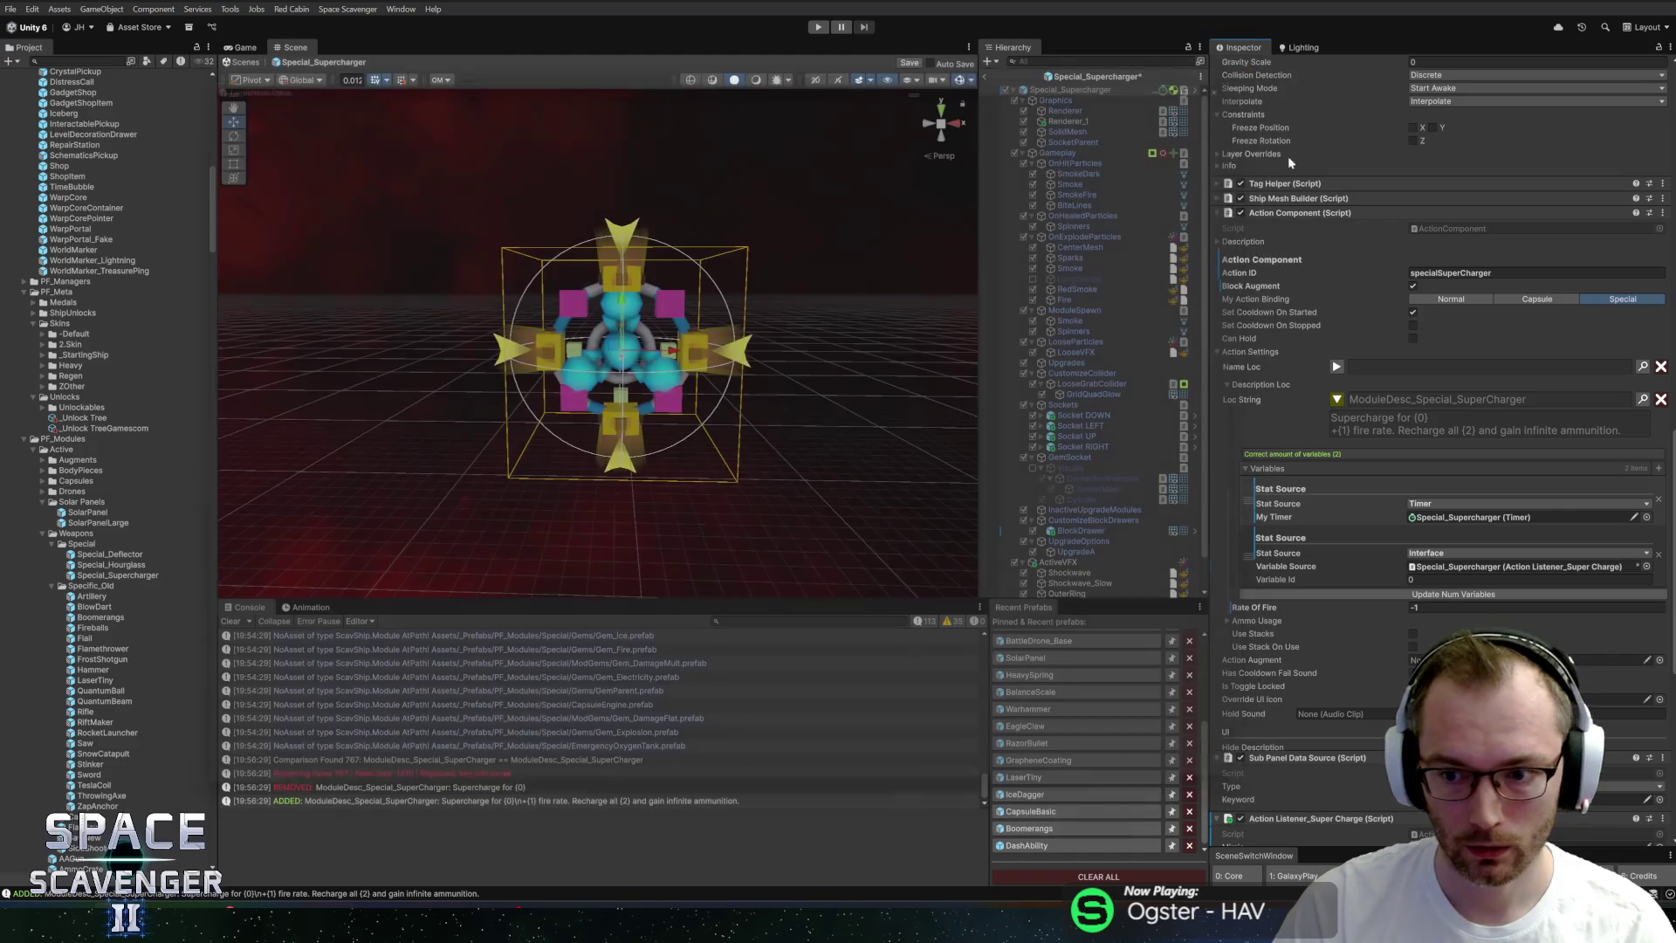
pyautogui.click(1658, 469)
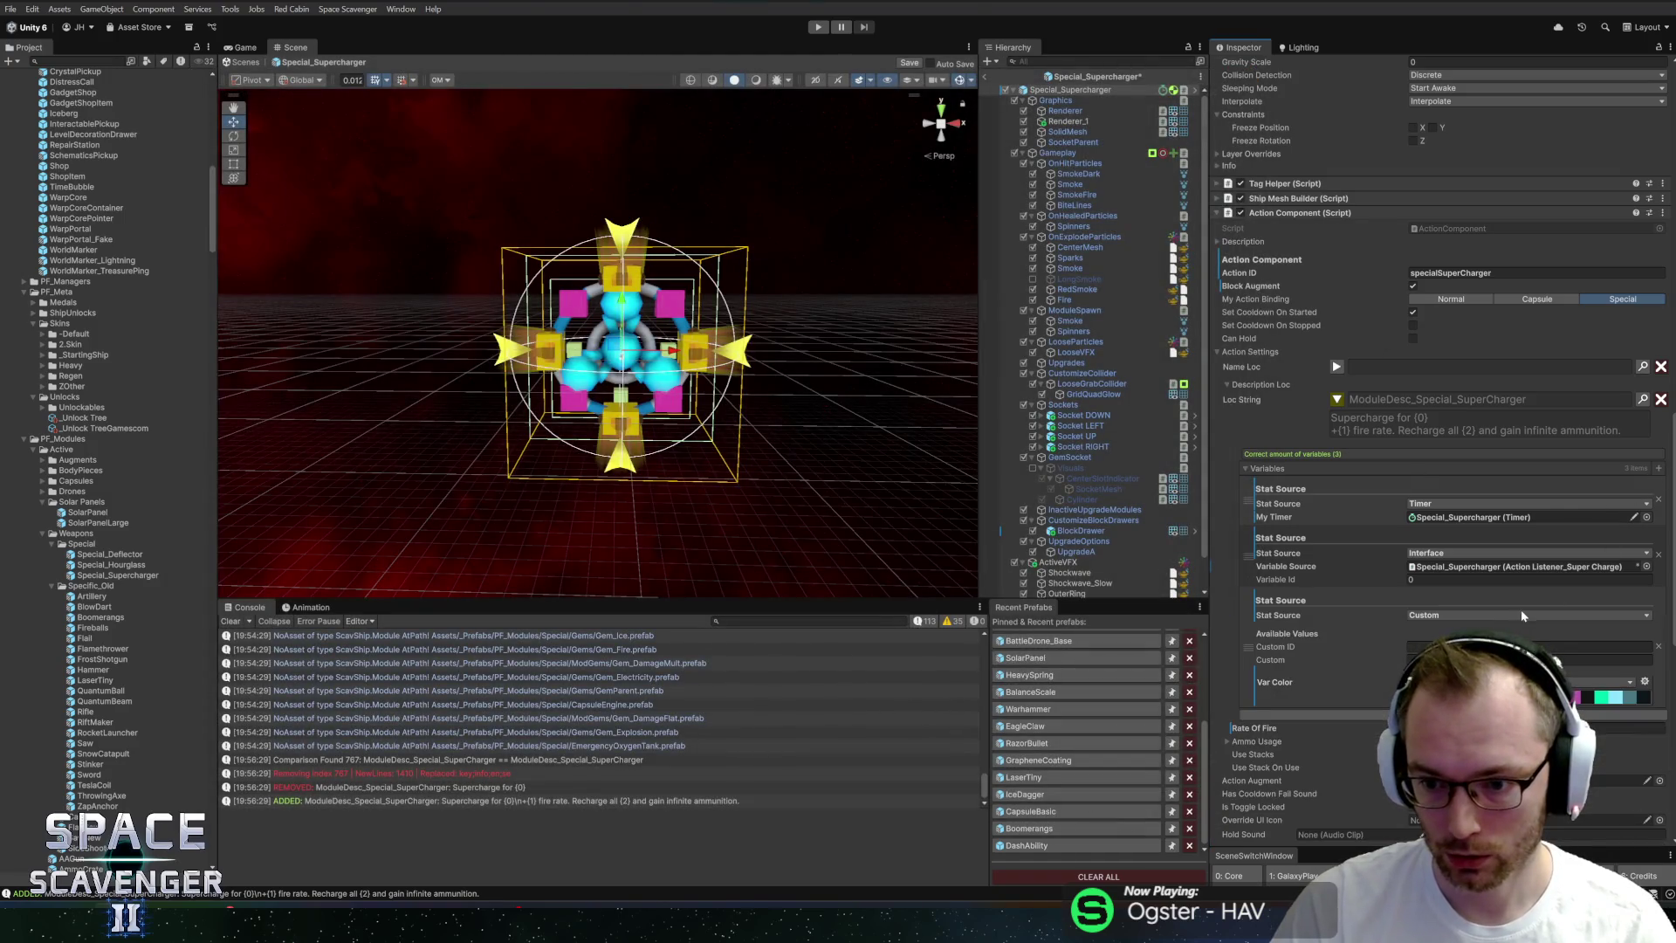
pyautogui.click(1629, 615)
pyautogui.click(1466, 663)
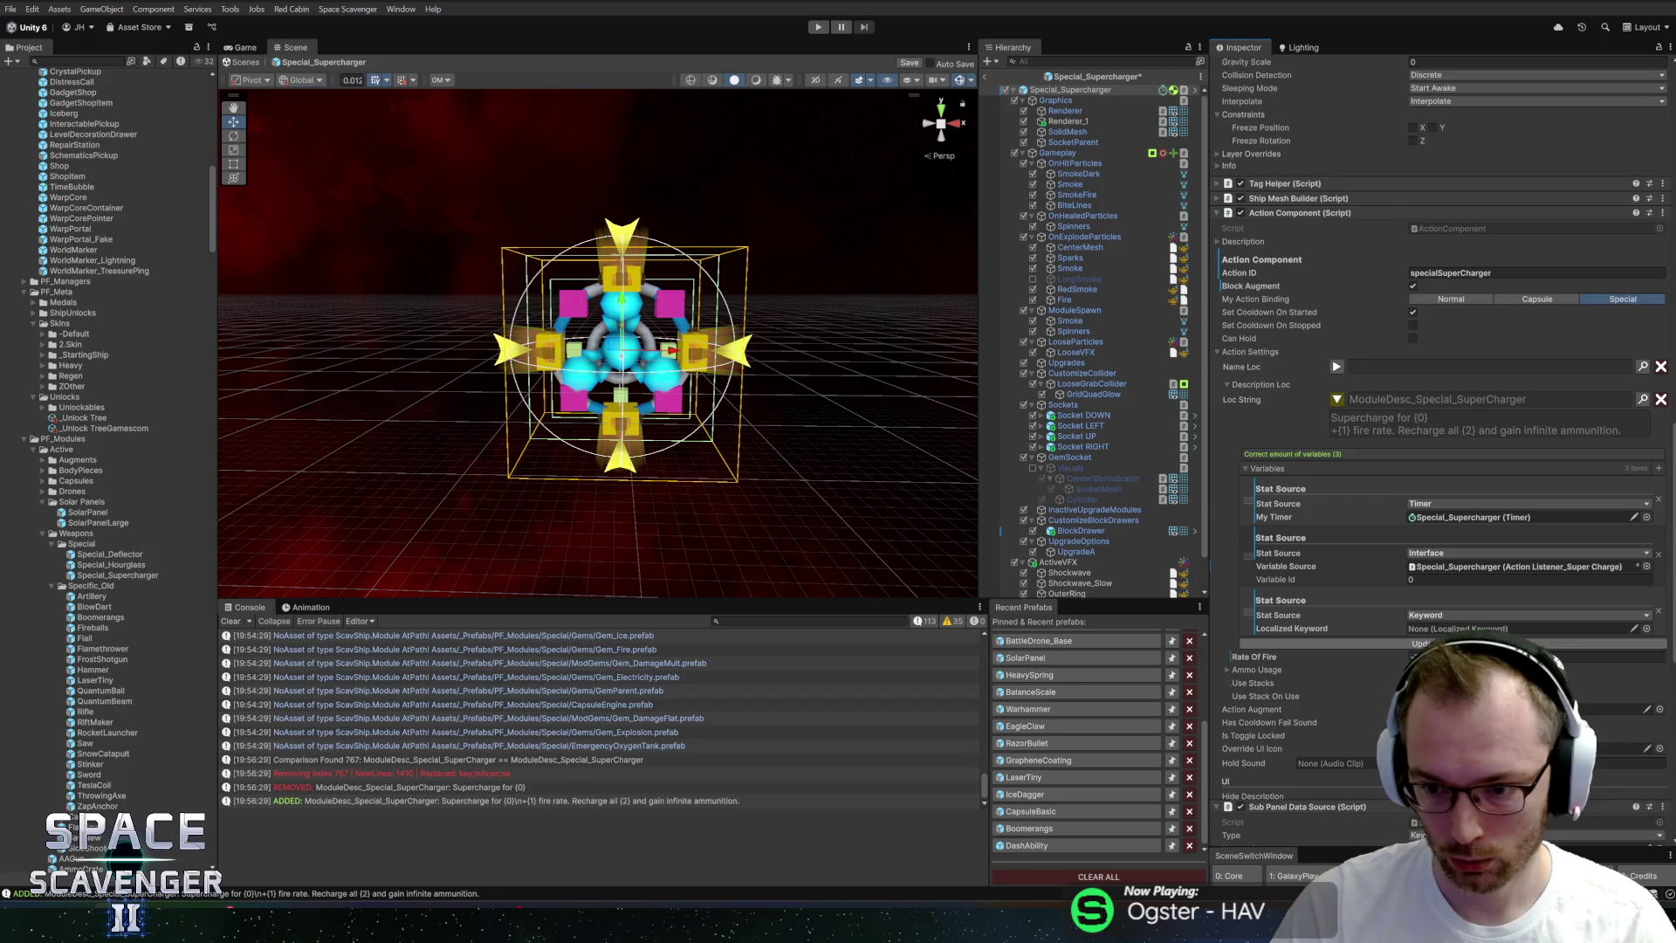
pyautogui.click(1647, 629)
pyautogui.write('amo')
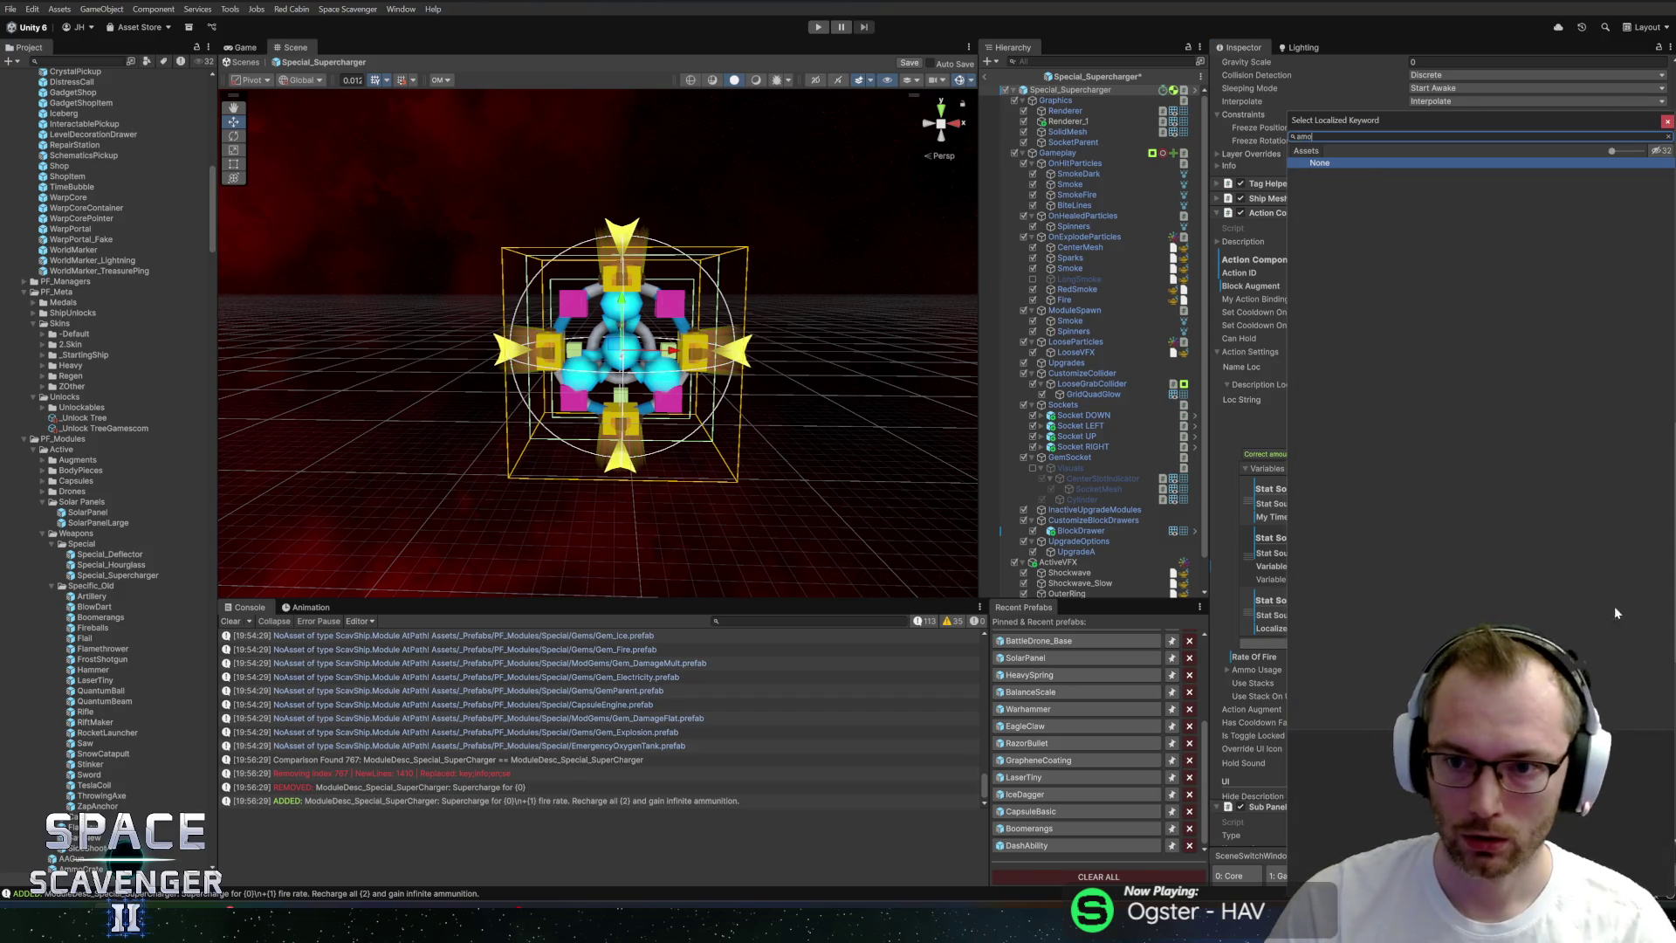
pyautogui.press('BackSpace')
pyautogui.write('mo')
pyautogui.doubleClick(1355, 172)
pyautogui.press('Tab')
pyautogui.write('tag')
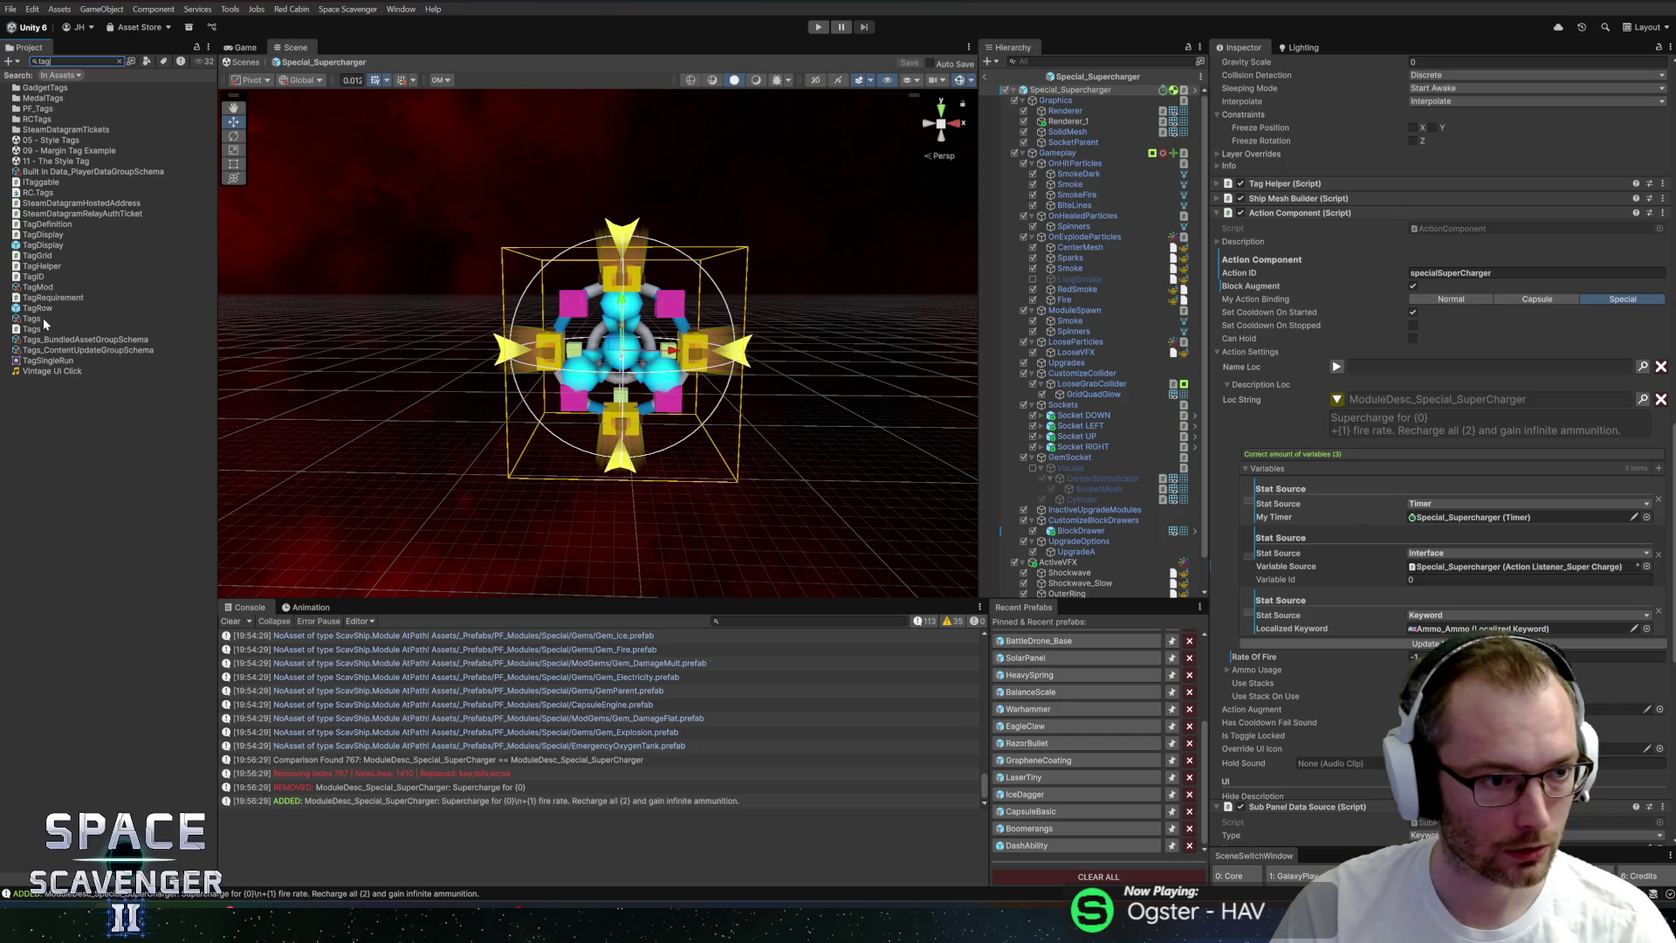
# Check a gadget tag in PF_Tags, exit Prefab Mode, and enter Play mode.
pyautogui.doubleClick(39, 110)
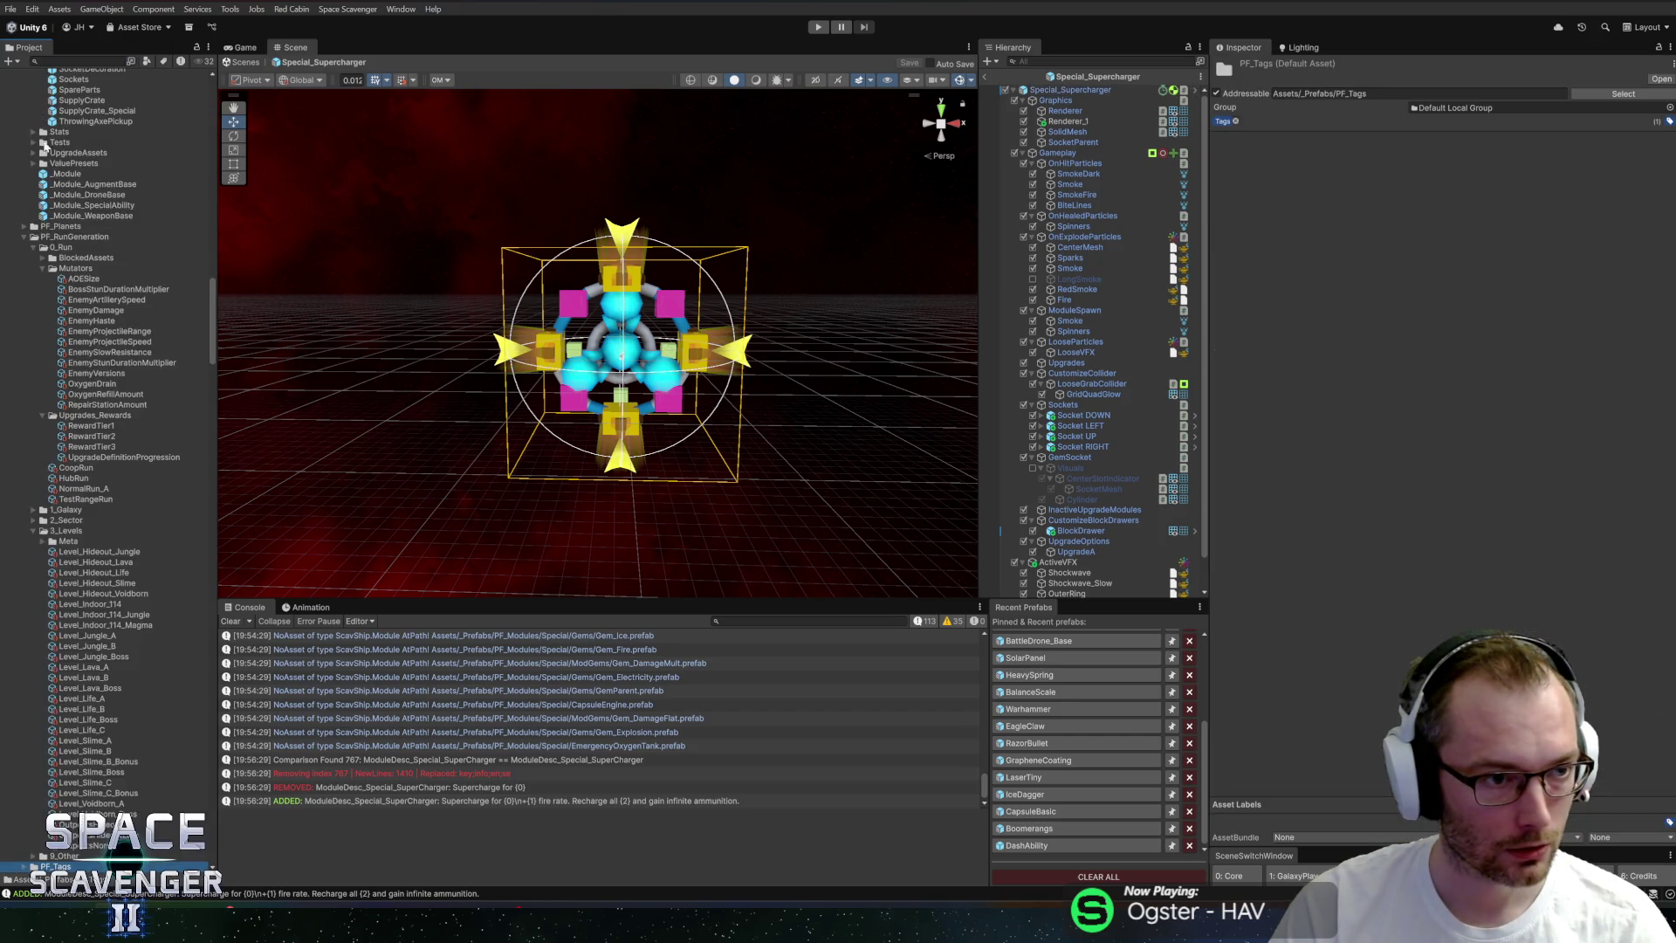
pyautogui.scroll(-10, 90, 724)
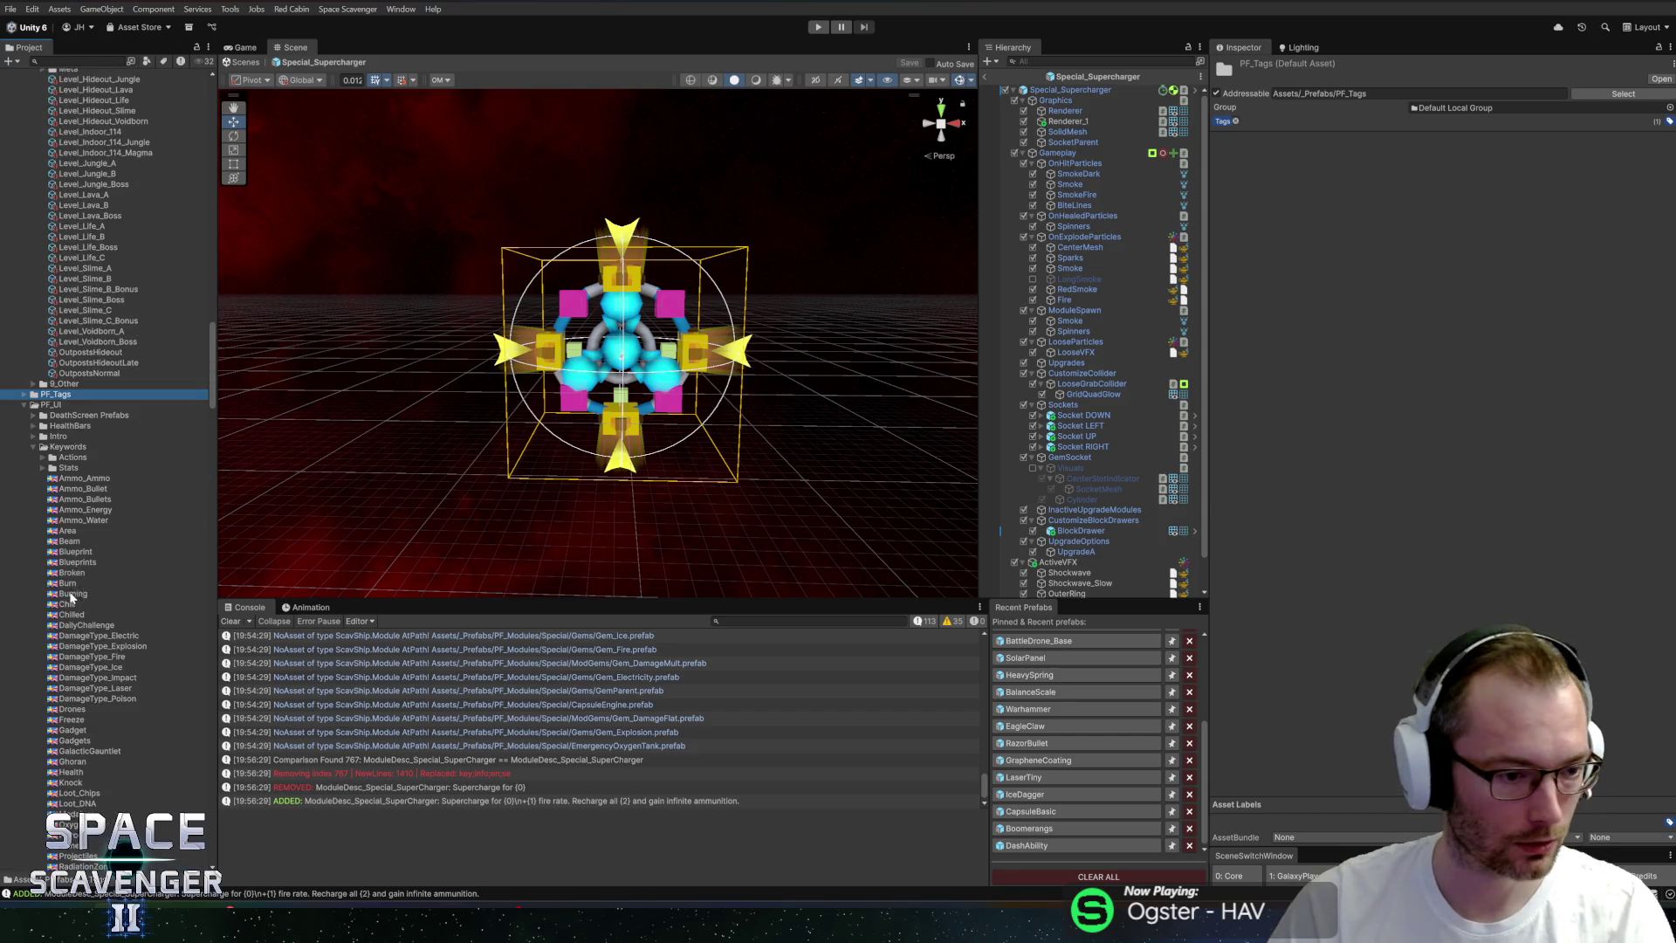
pyautogui.doubleClick(63, 397)
pyautogui.click(68, 426)
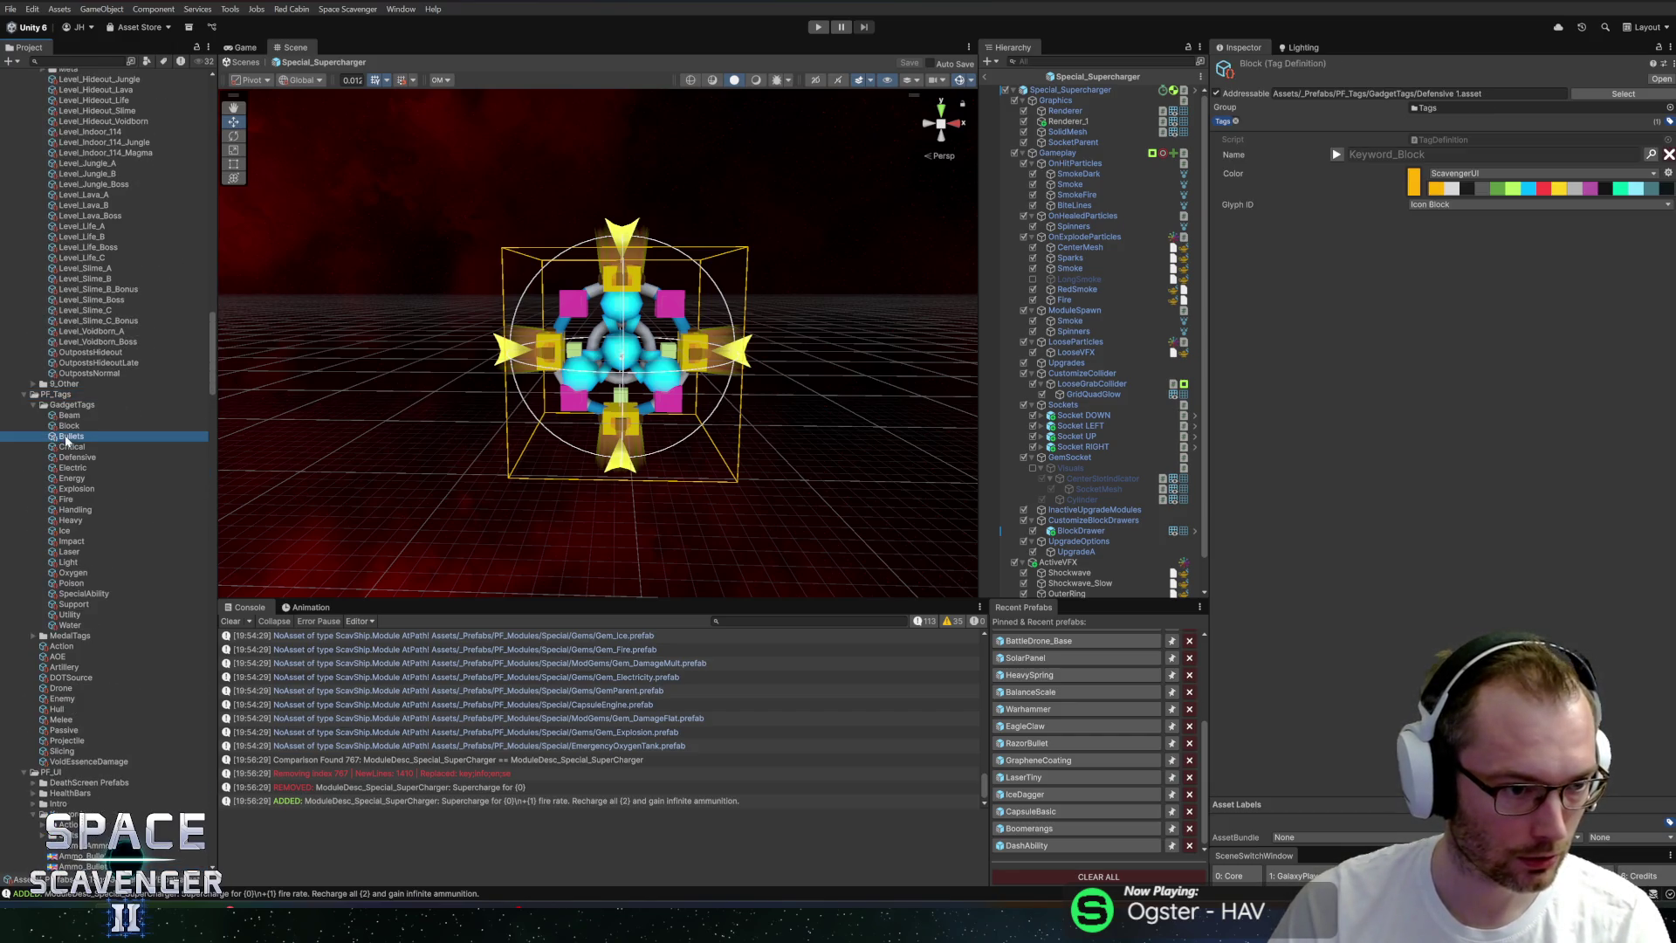
pyautogui.click(986, 78)
pyautogui.click(816, 32)
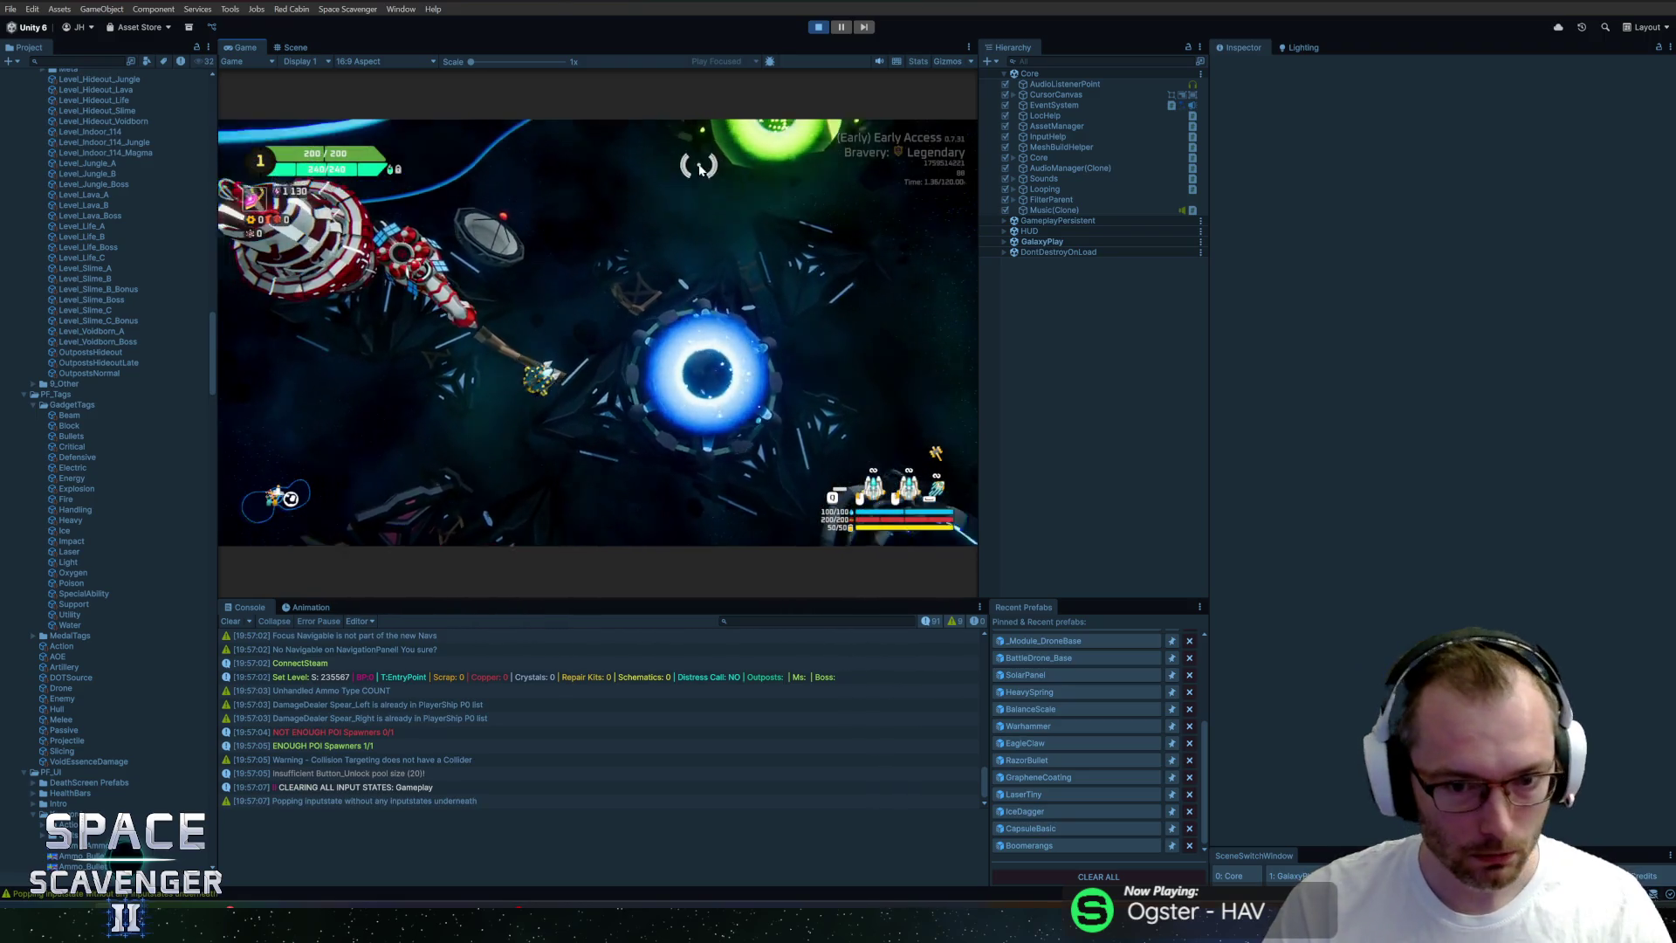
# Maximize the game view and spawn the GadgetMerchant from the debug console.
pyautogui.hotkey('shift', 'space')
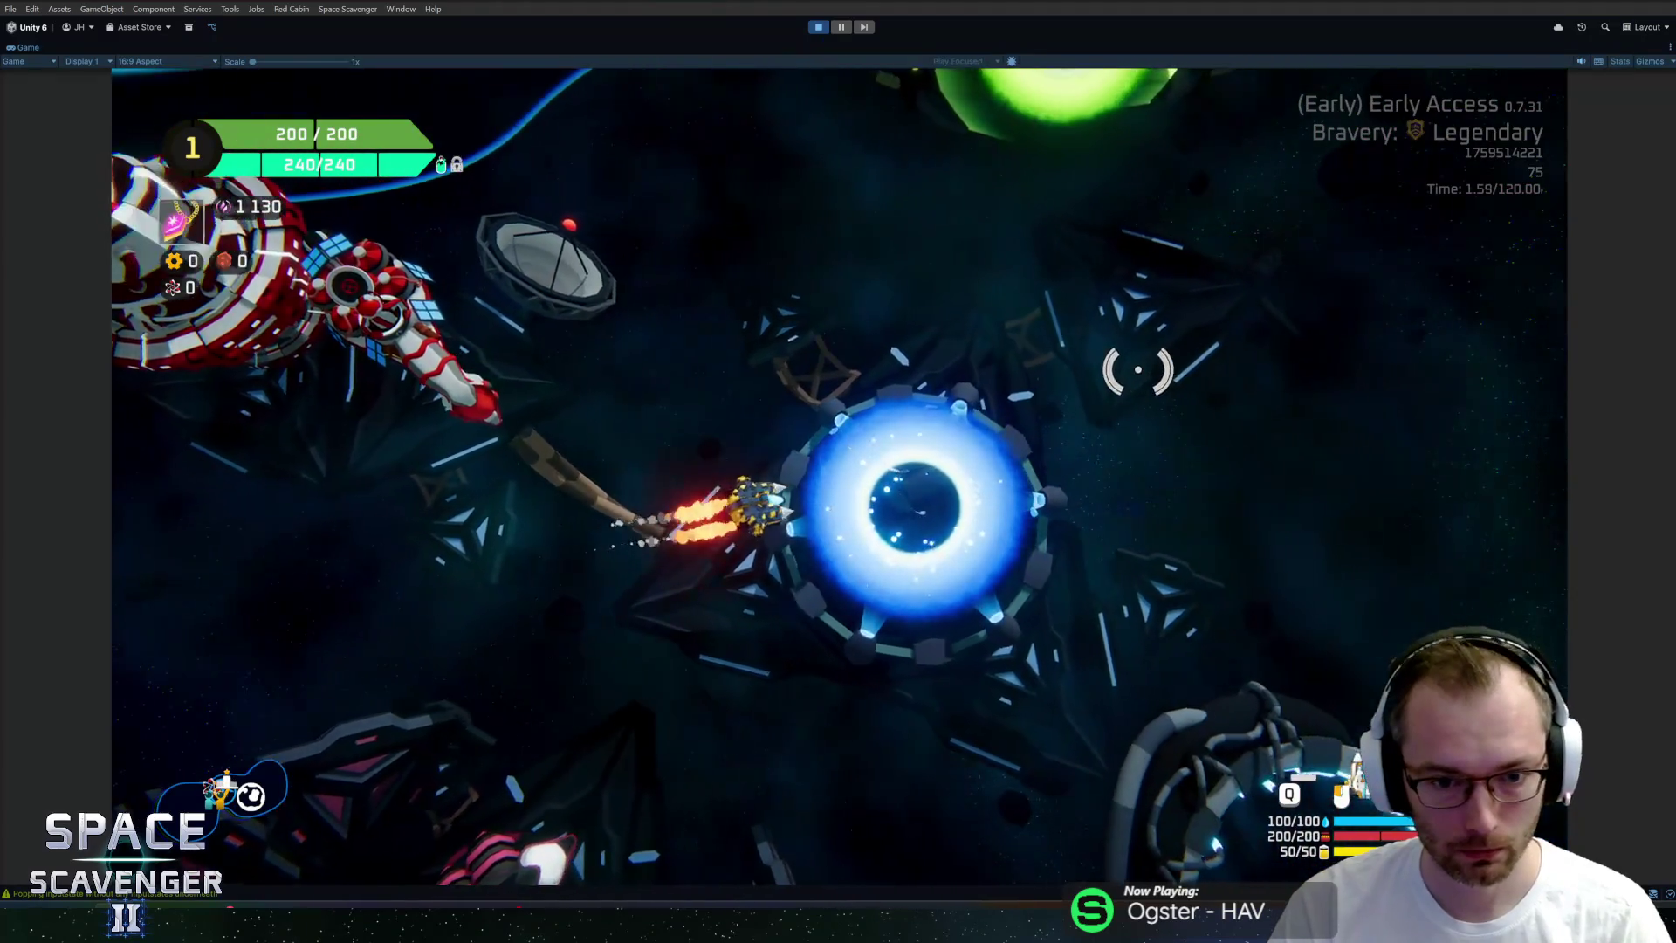
pyautogui.press('w')
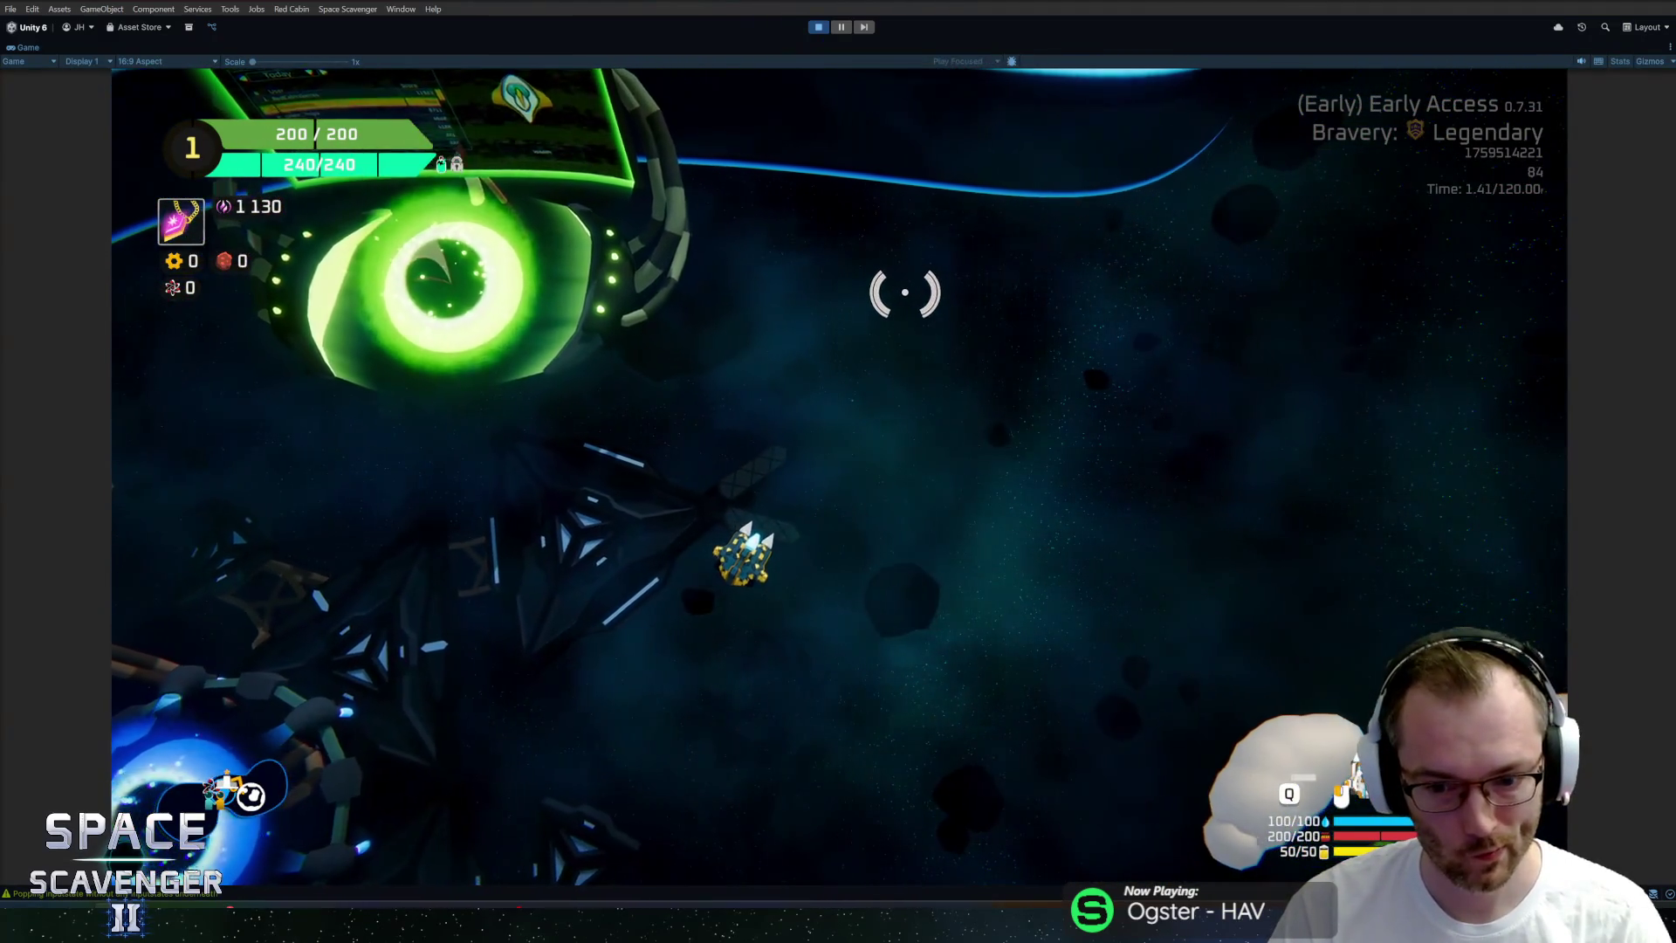
pyautogui.press('`')
pyautogui.write('spawn gam')
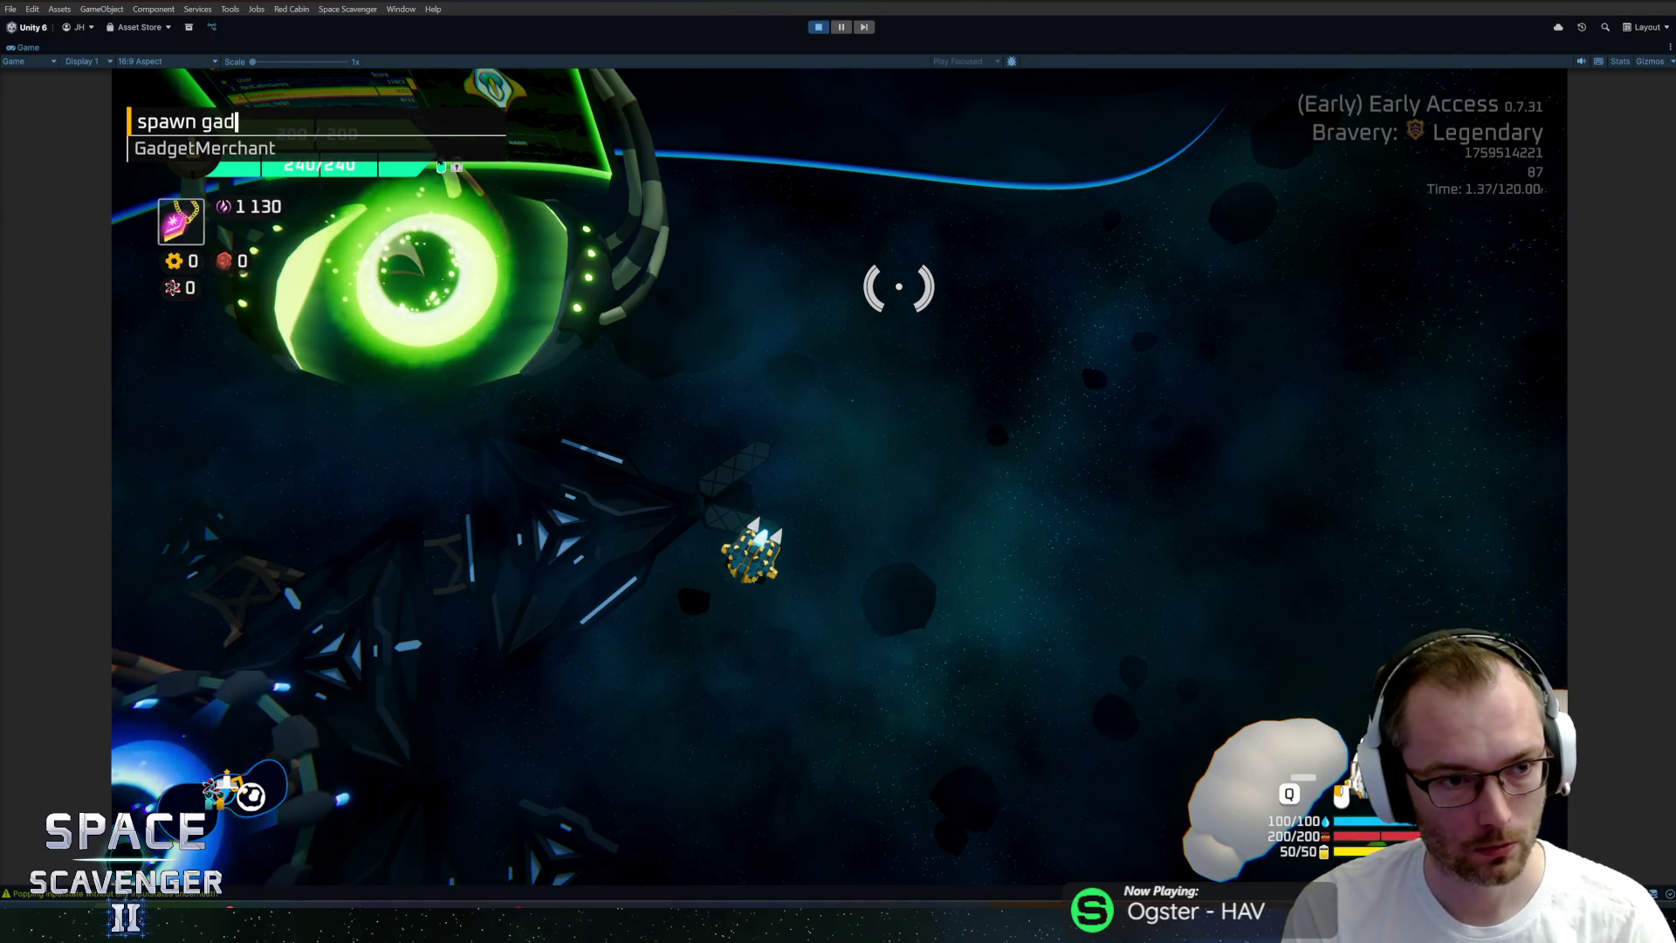
pyautogui.press('Tab')
pyautogui.press('Return')
# Run 'add crystal' in the debug console and talk to the Crystal Gadget Merchant.
pyautogui.press('`')
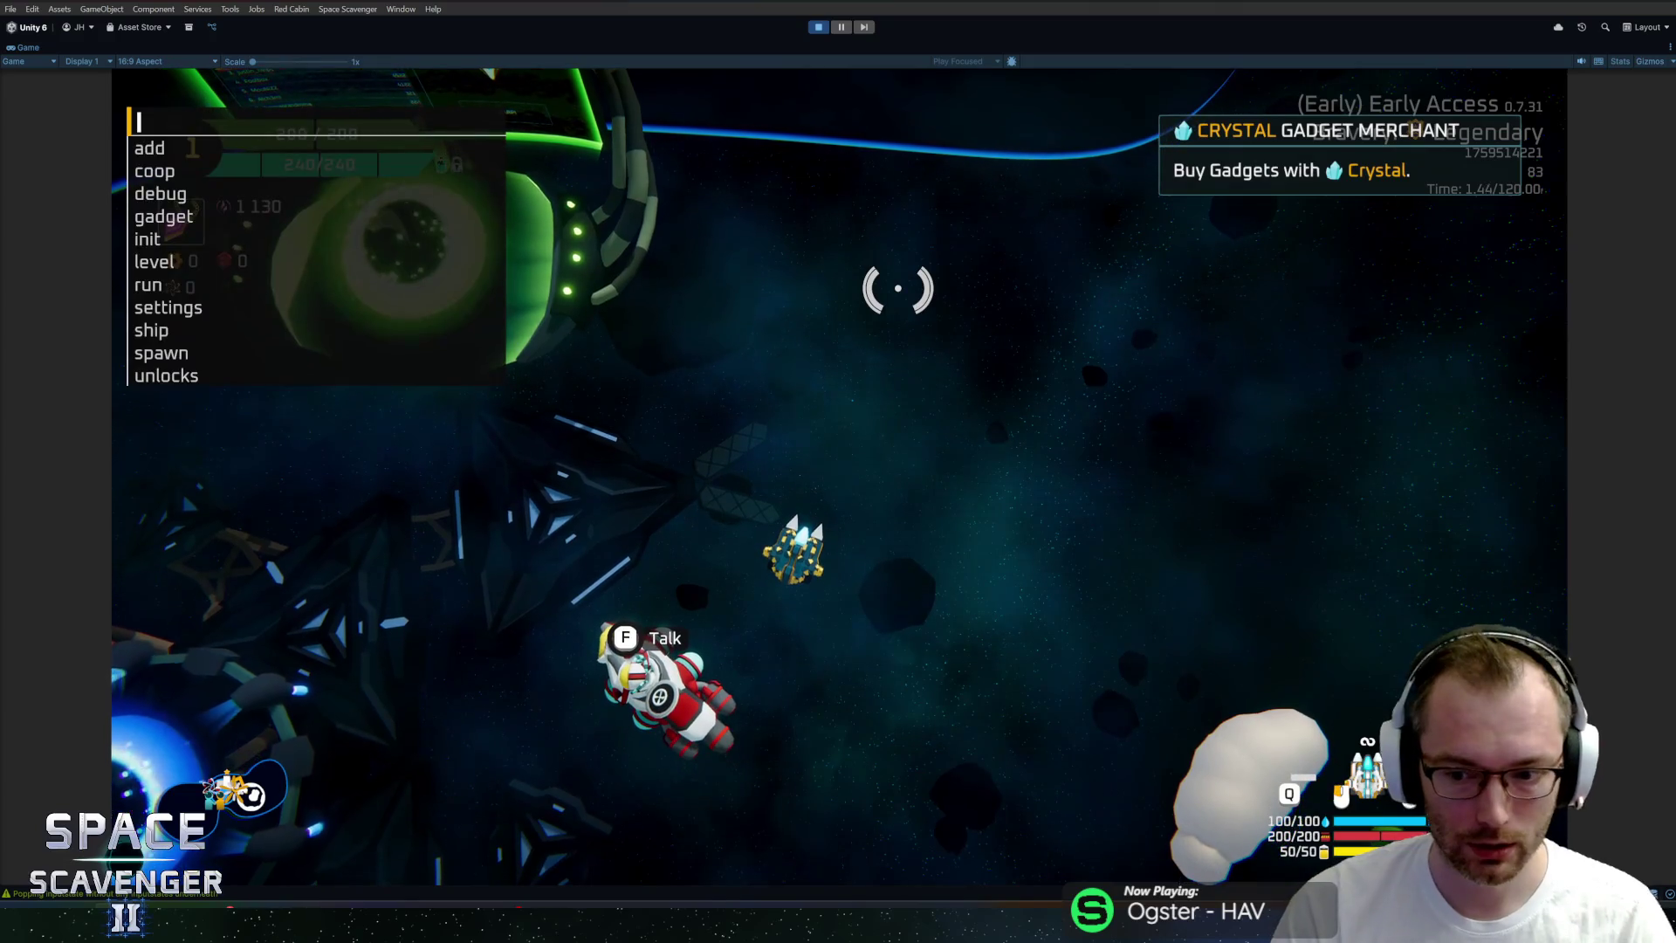
pyautogui.write('add cry')
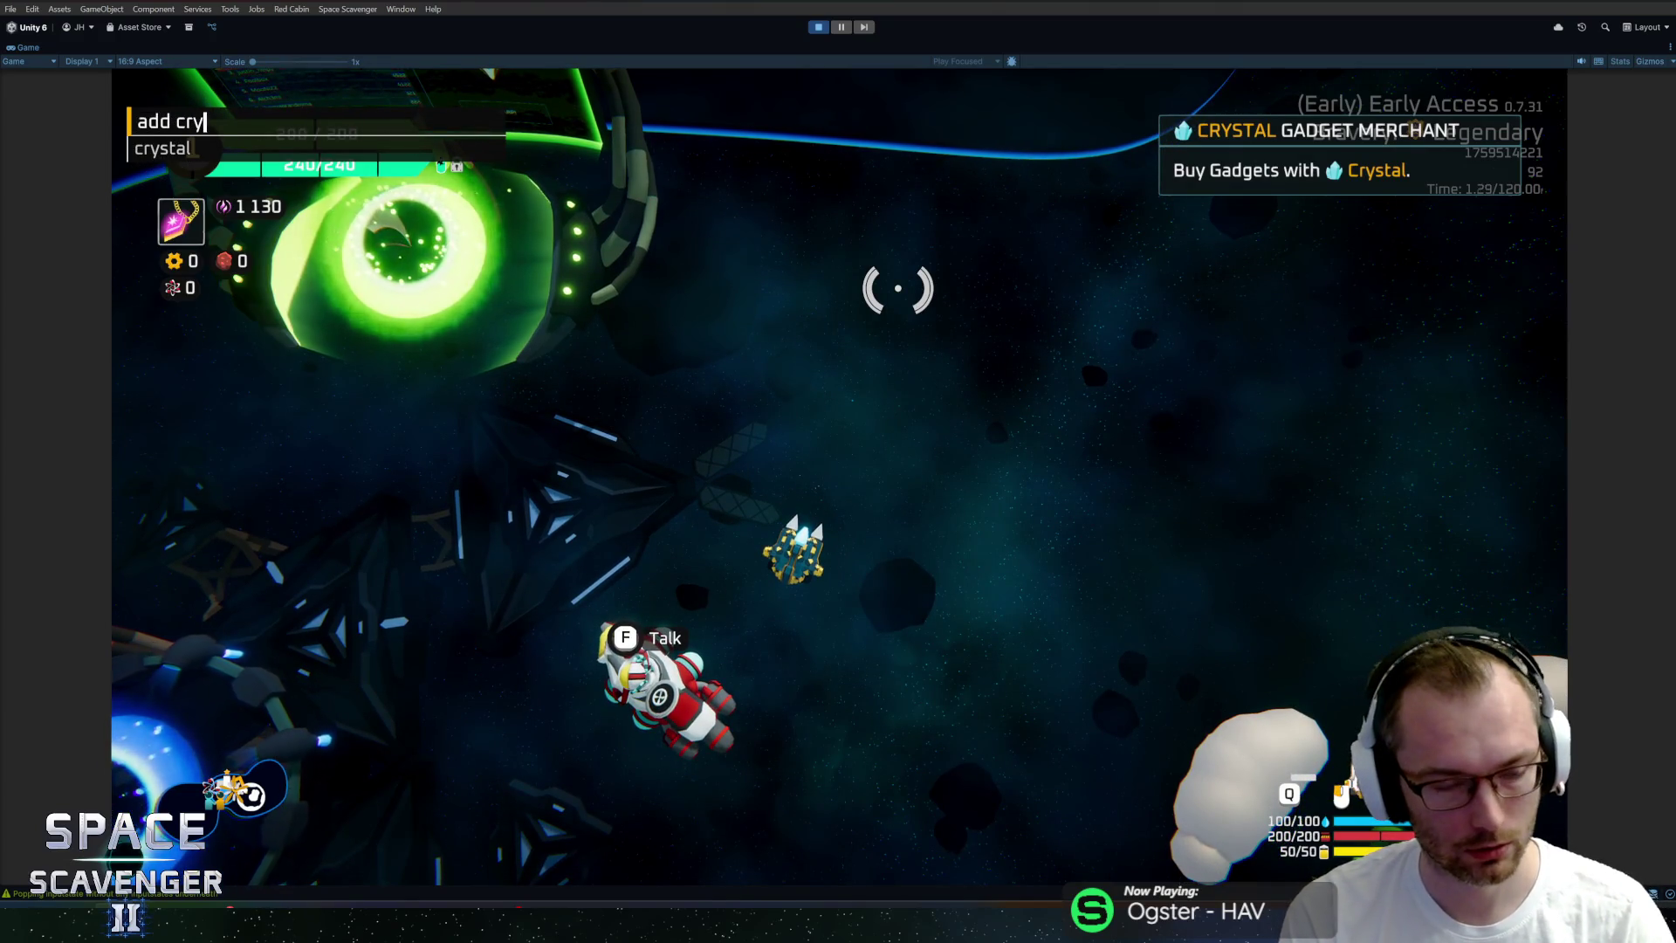
pyautogui.press('Tab')
pyautogui.press('Return')
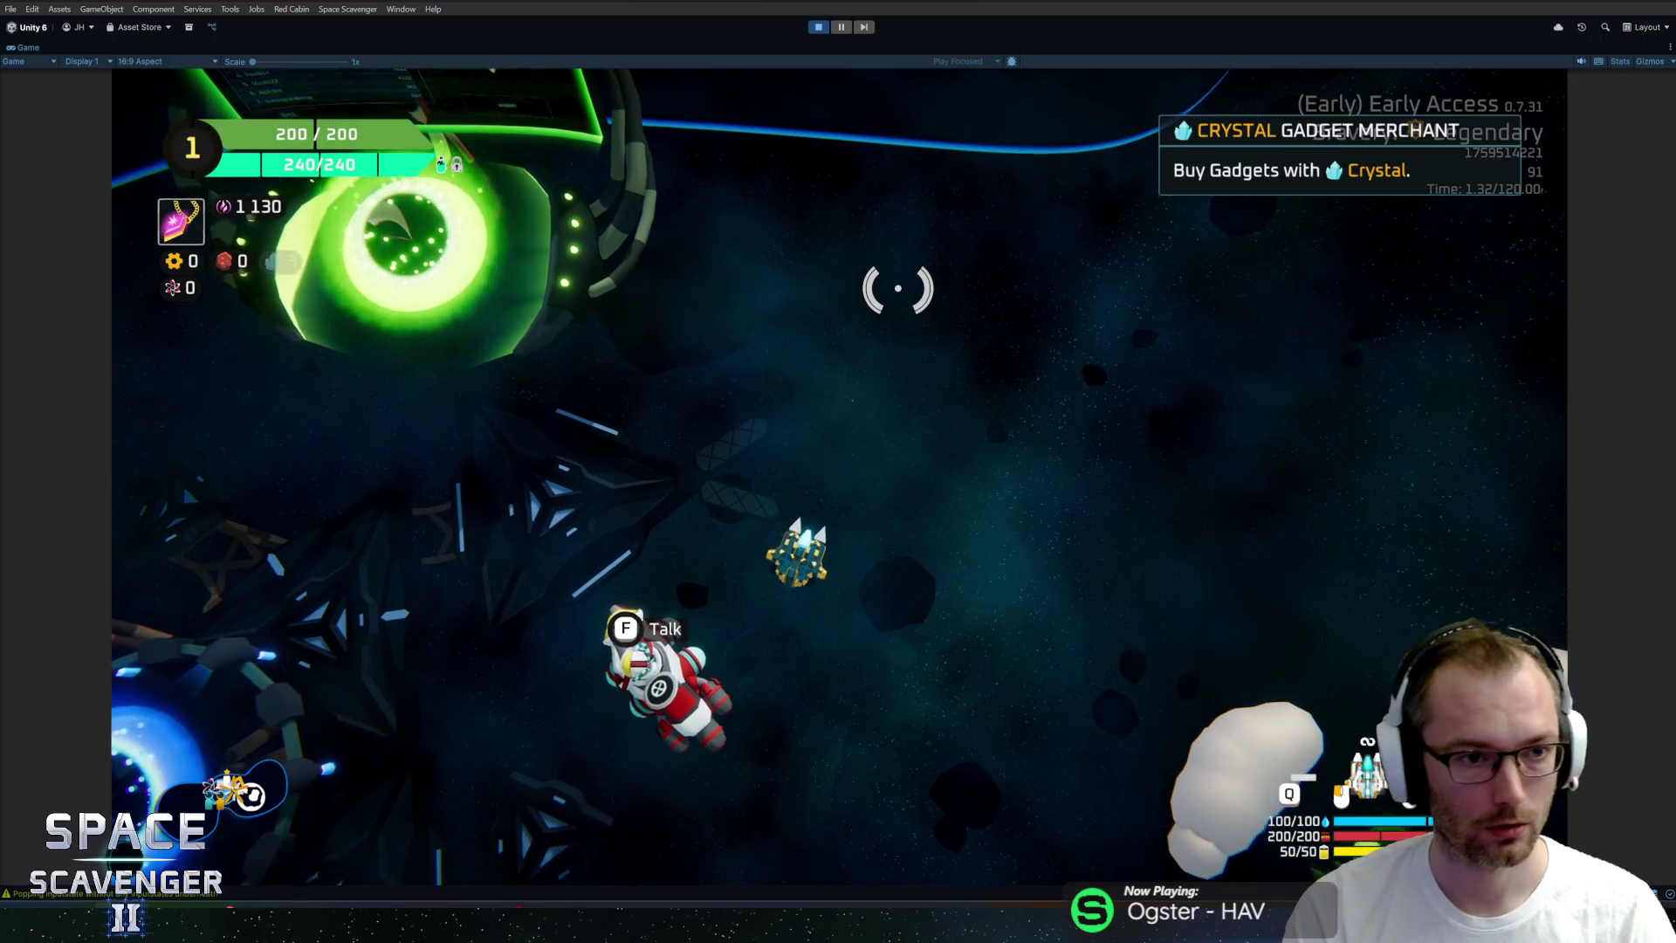
pyautogui.press('f')
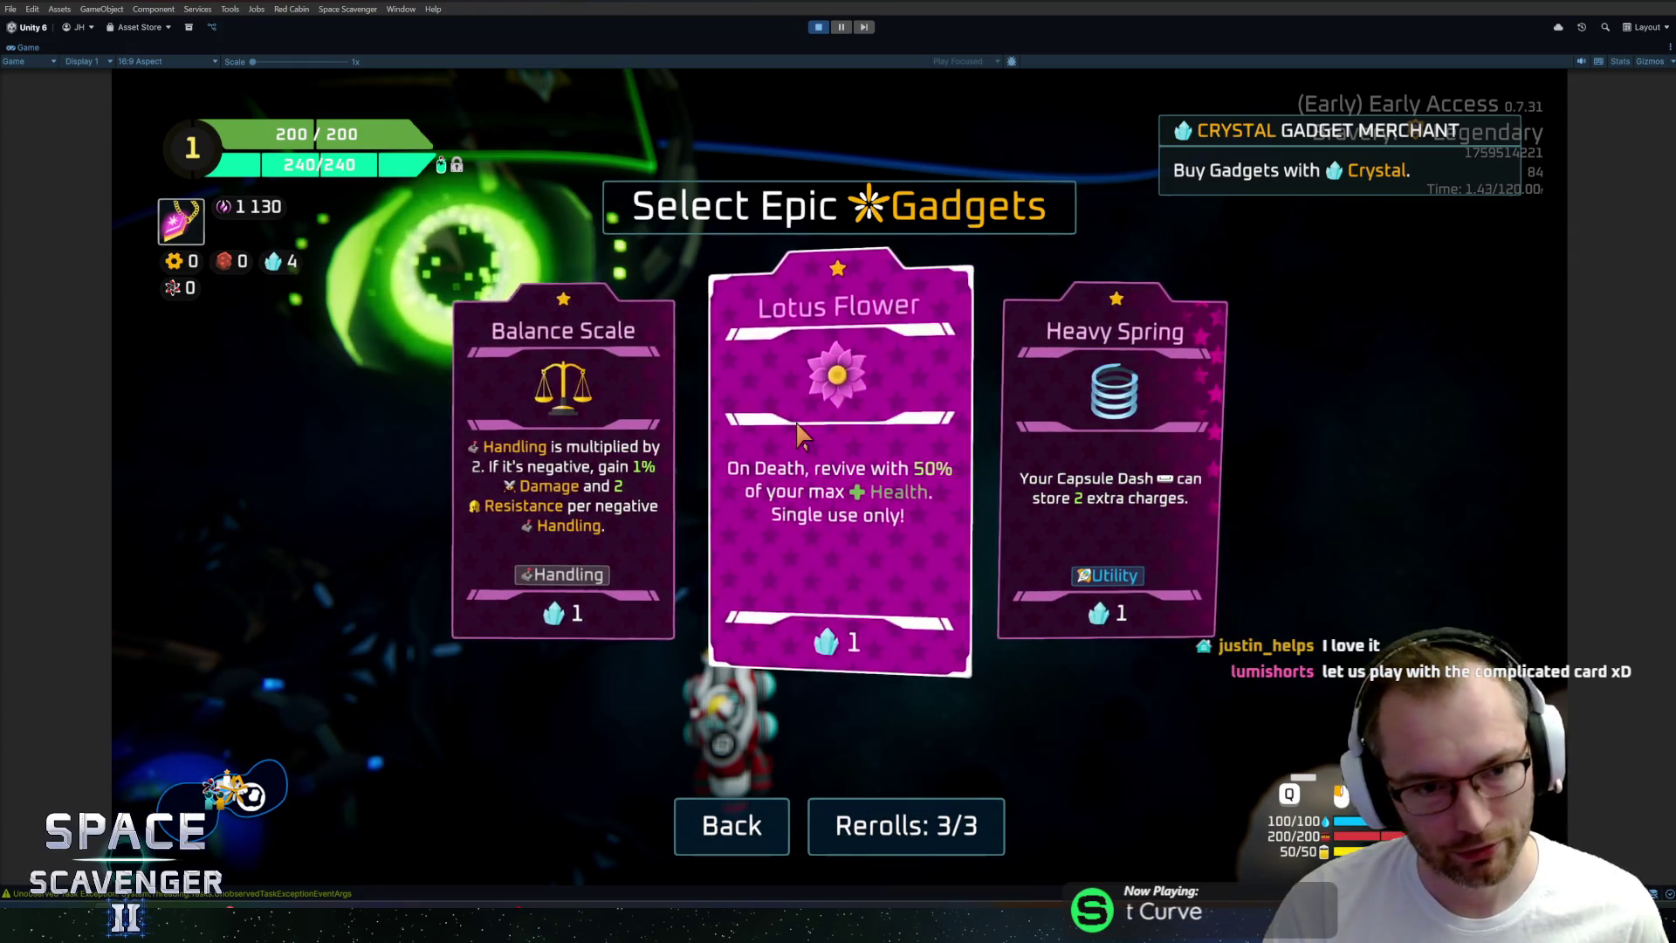
# Reroll the epic gadget offers twice, go back out of the shop, and open the debug console.
pyautogui.click(965, 812)
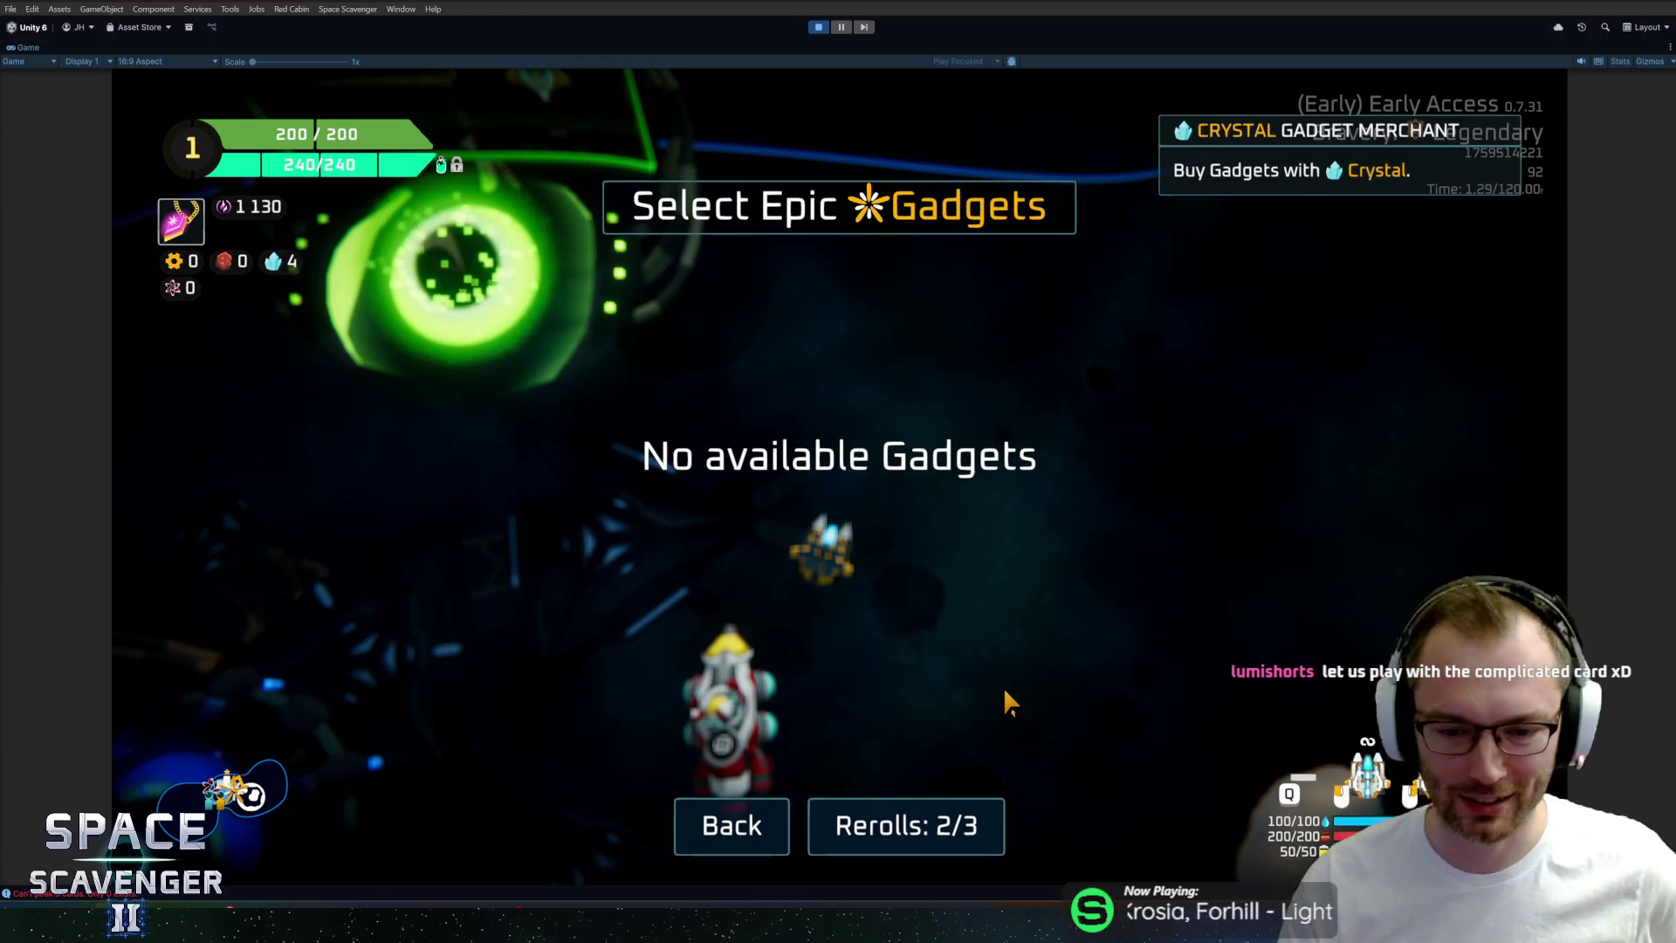
pyautogui.click(935, 824)
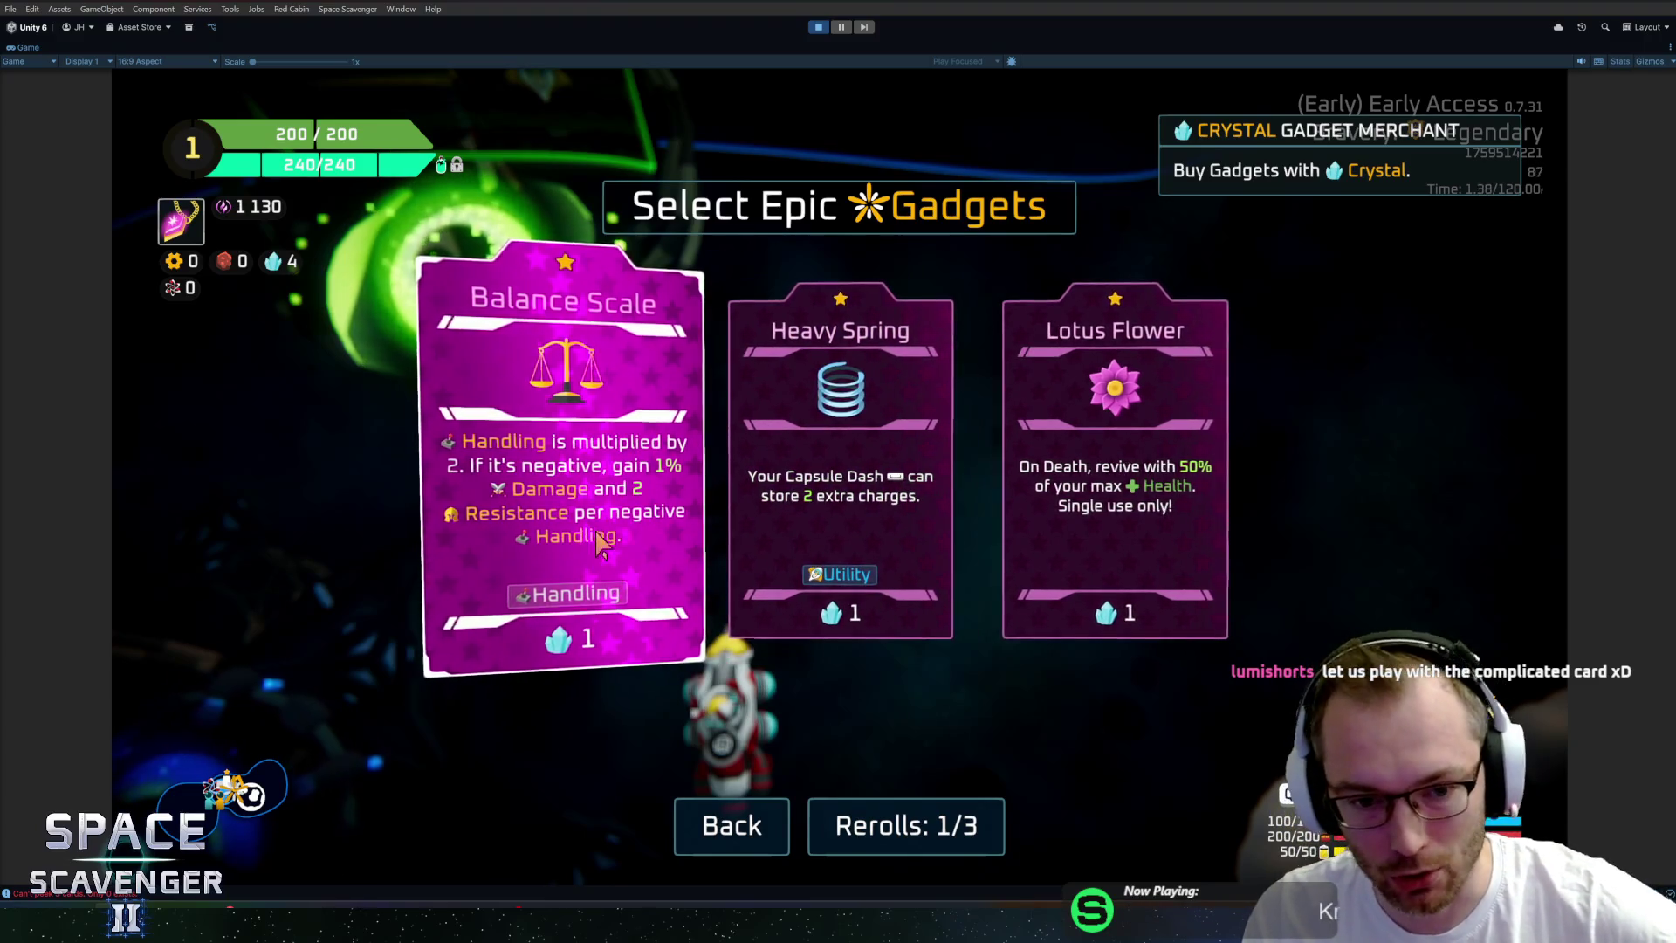
pyautogui.click(732, 825)
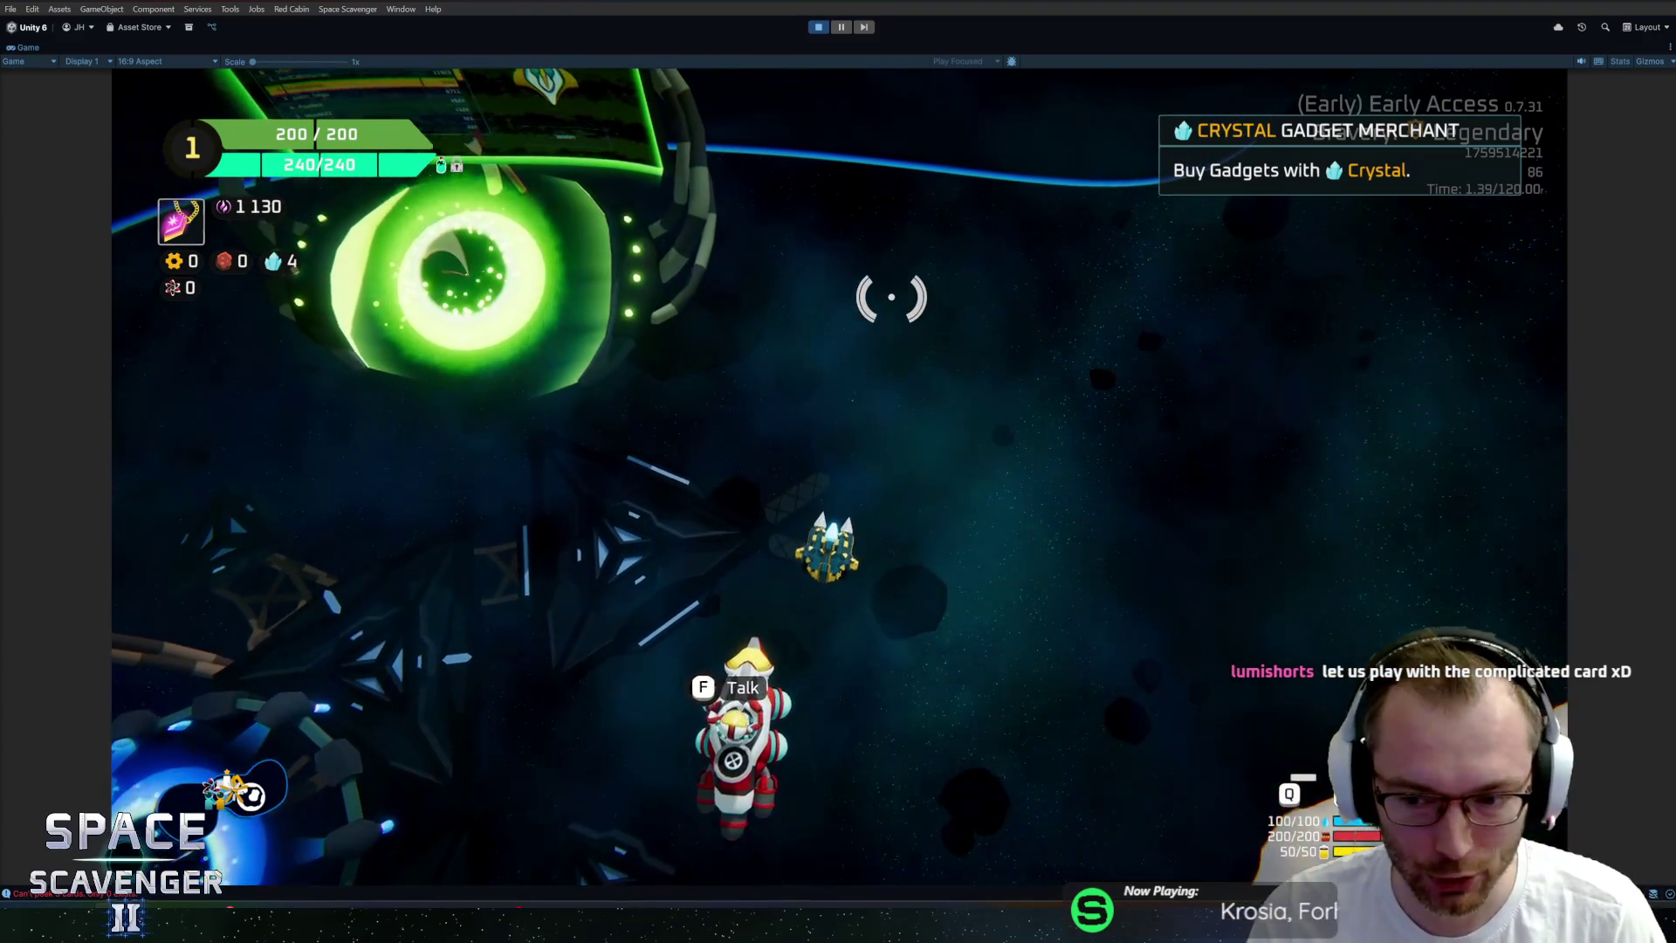
pyautogui.press('`')
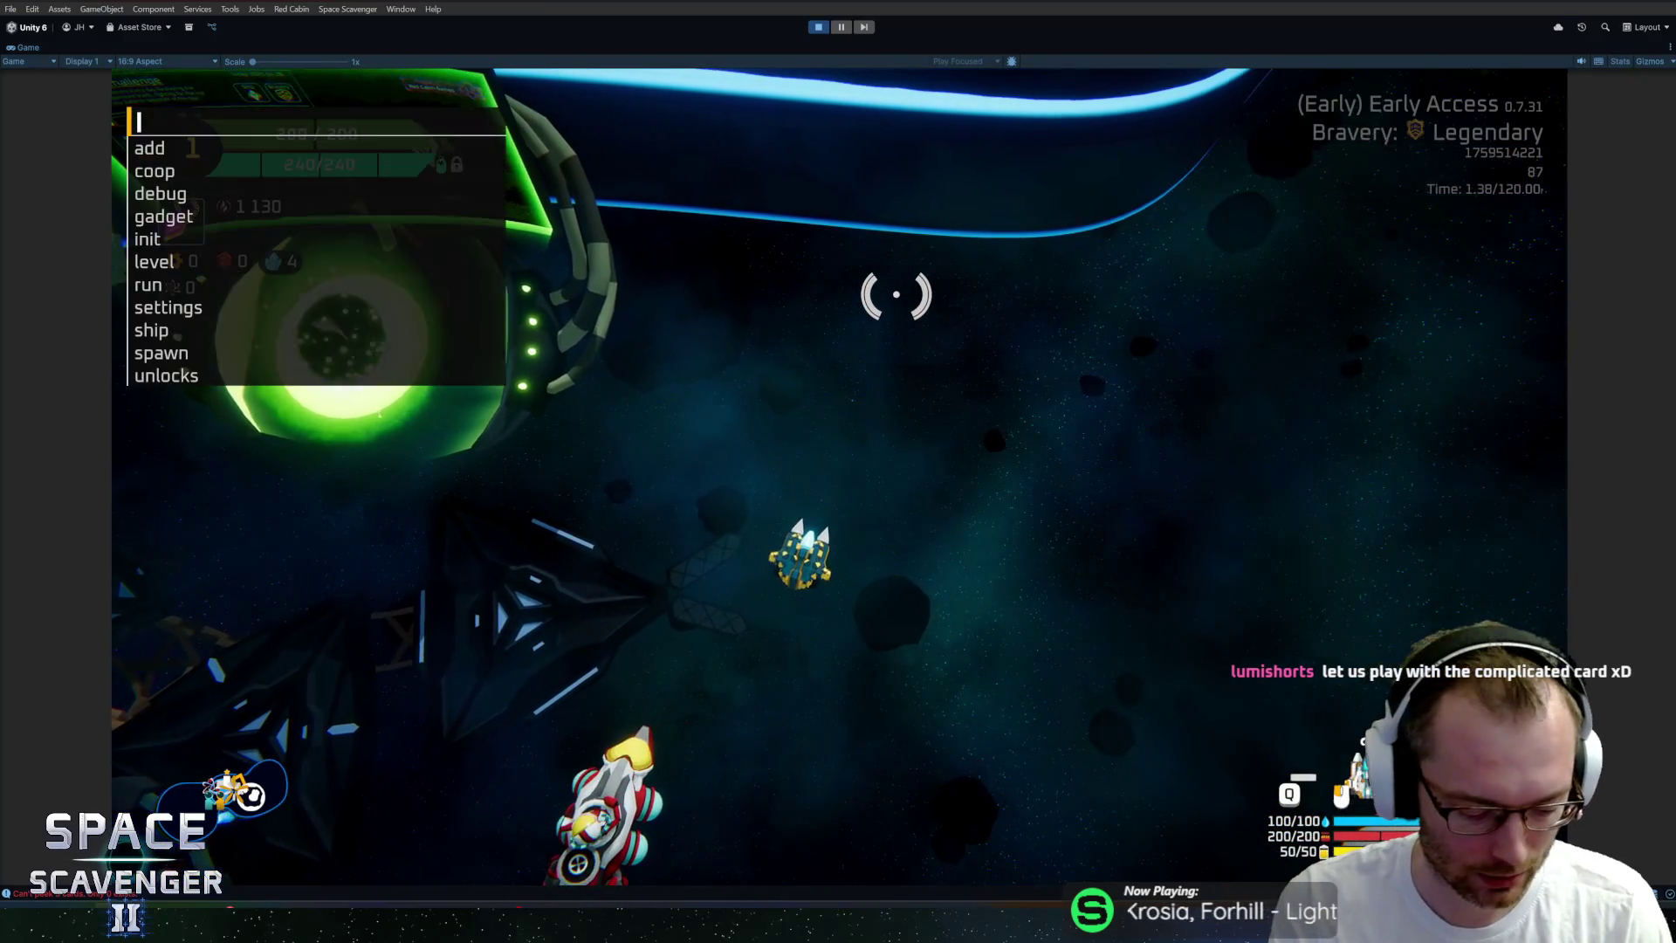
# Run 'ship rankUp', choose Convex Battery, and reopen the Crystal Gadget Merchant.
pyautogui.write('ship rankUp')
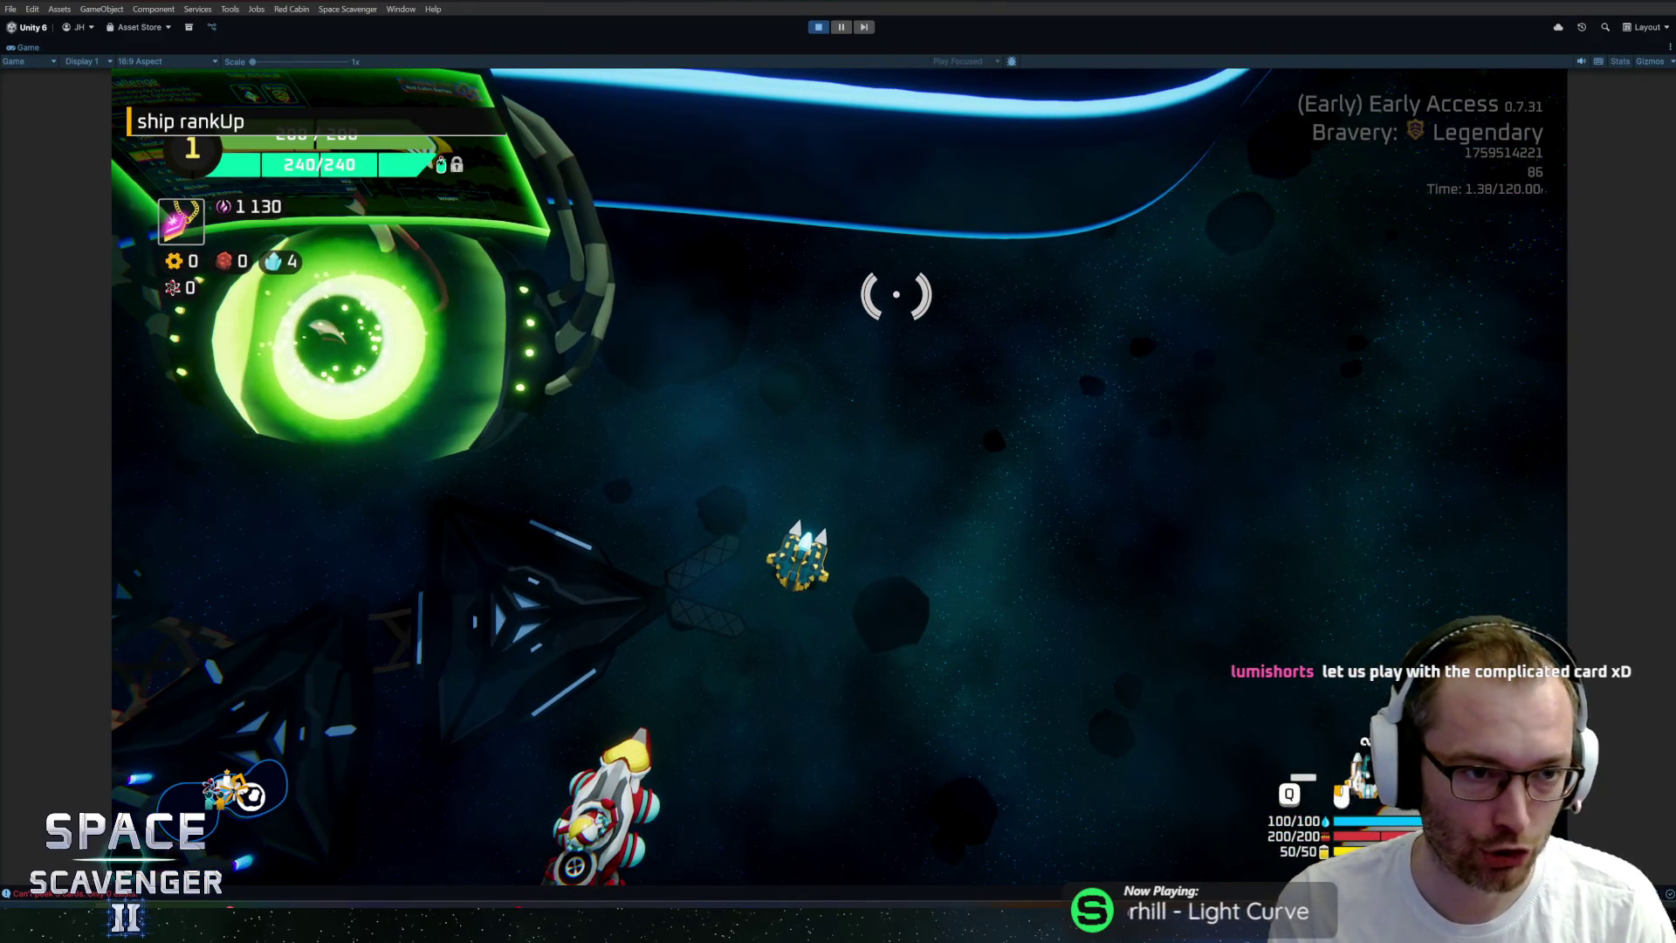
pyautogui.press('Return')
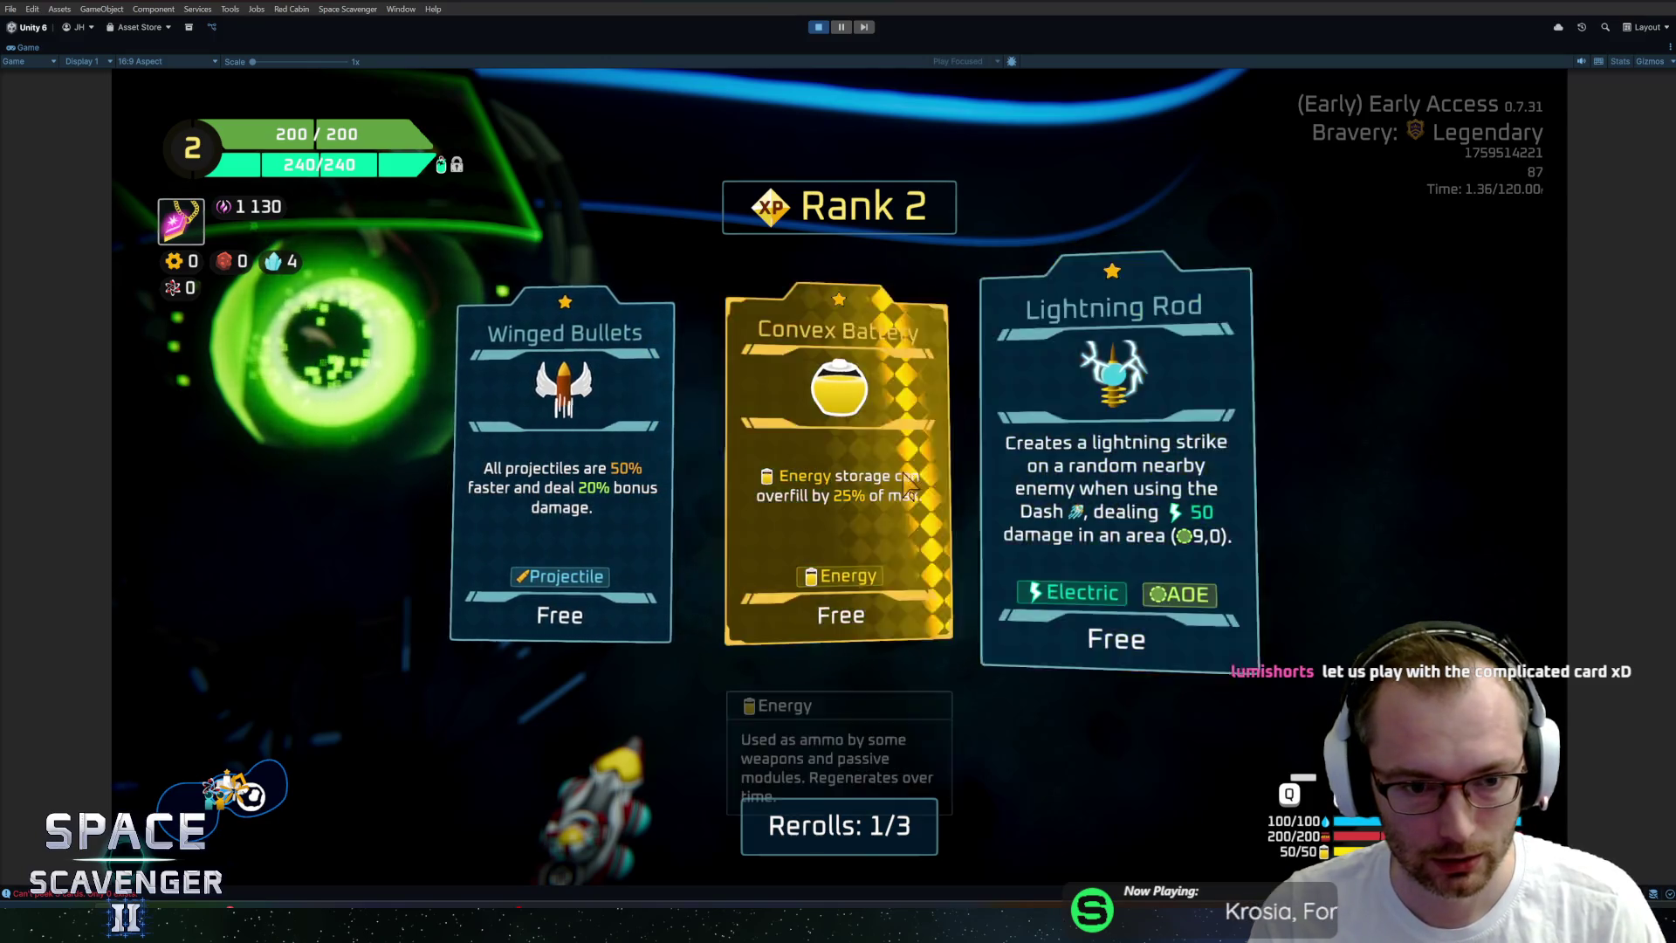
pyautogui.click(838, 576)
pyautogui.press('f')
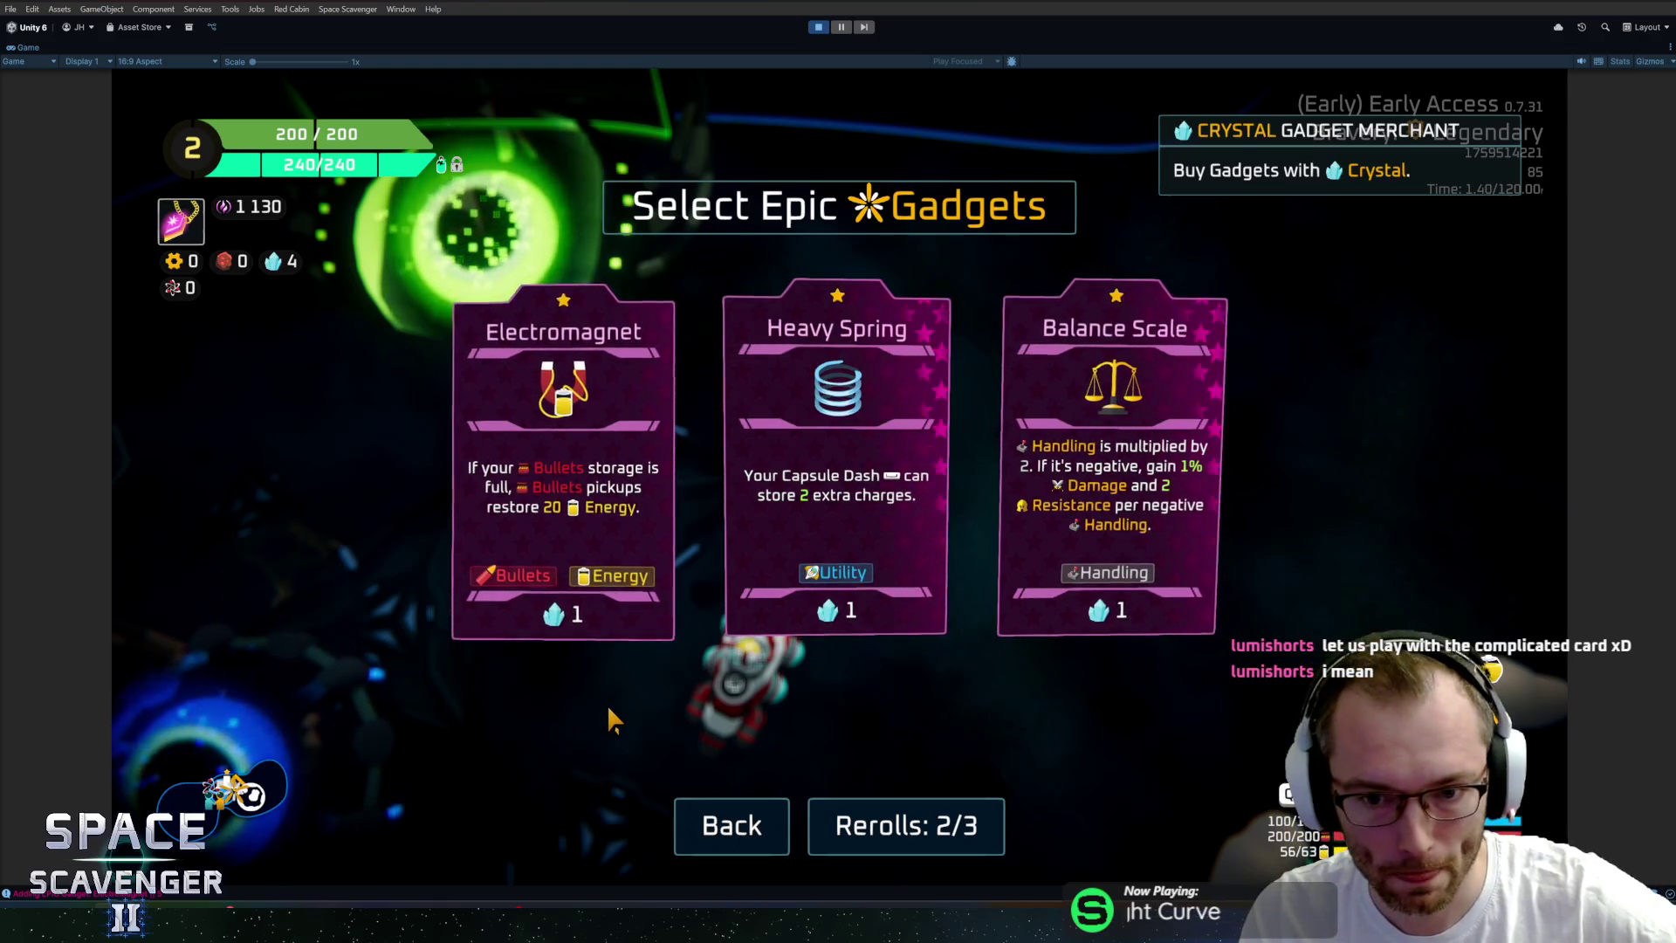
# Reroll the epic gadget offers once more, leave the merchant, and open the debug console.
pyautogui.click(927, 825)
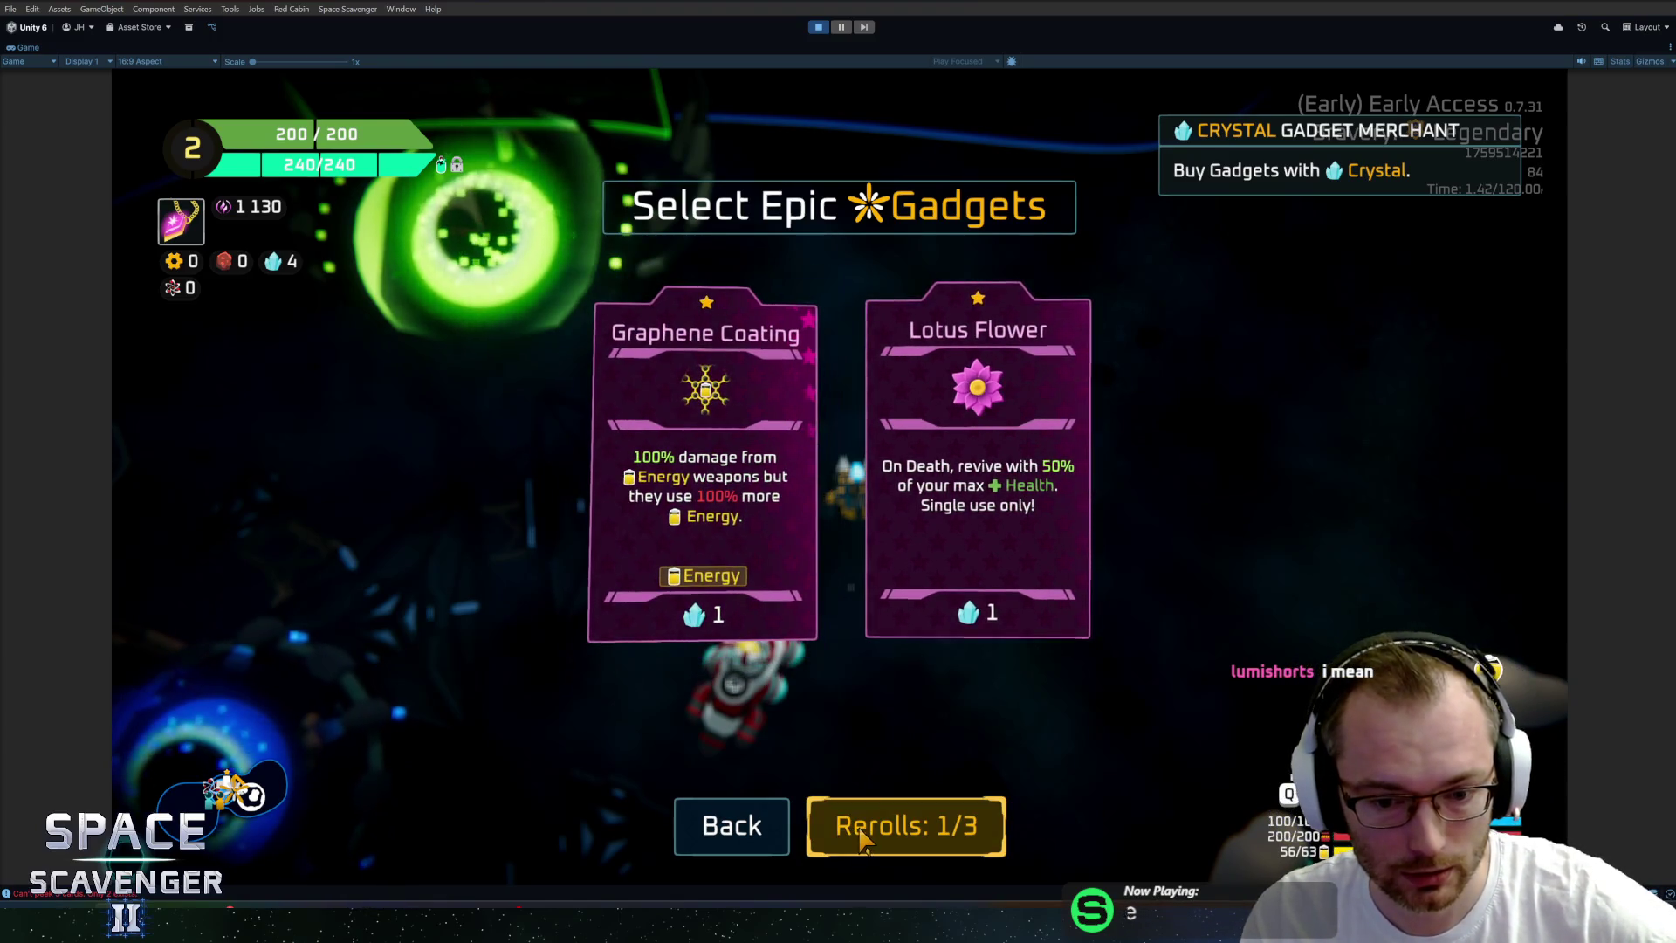
pyautogui.press('Escape')
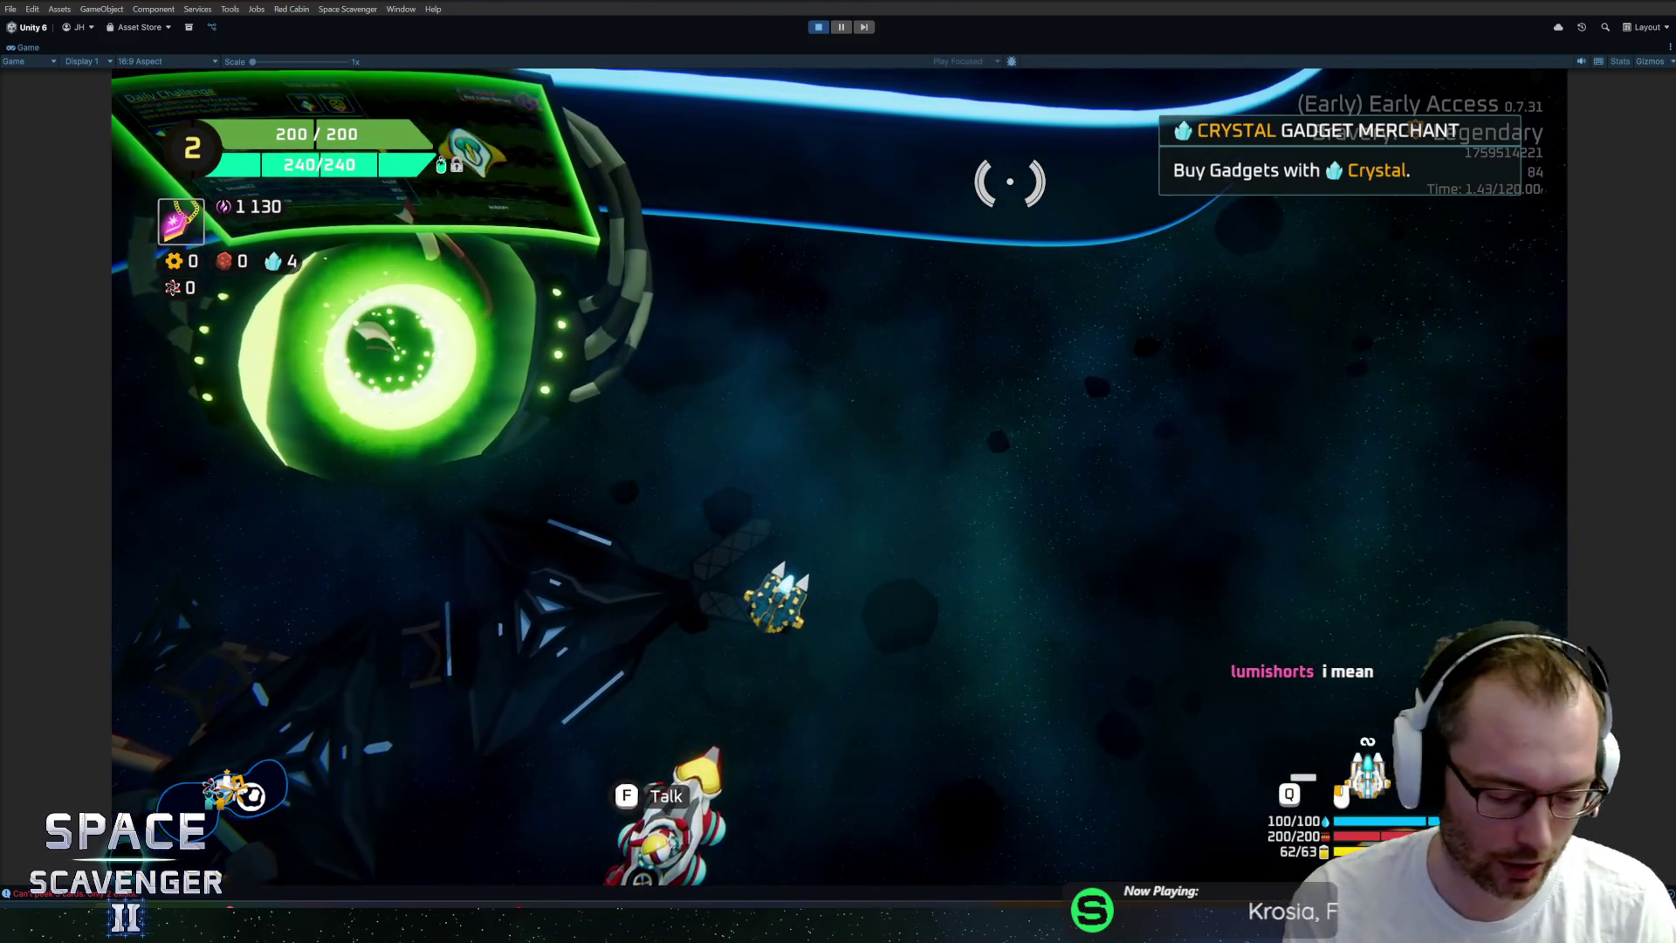
pyautogui.press('`')
pyautogui.write('s')
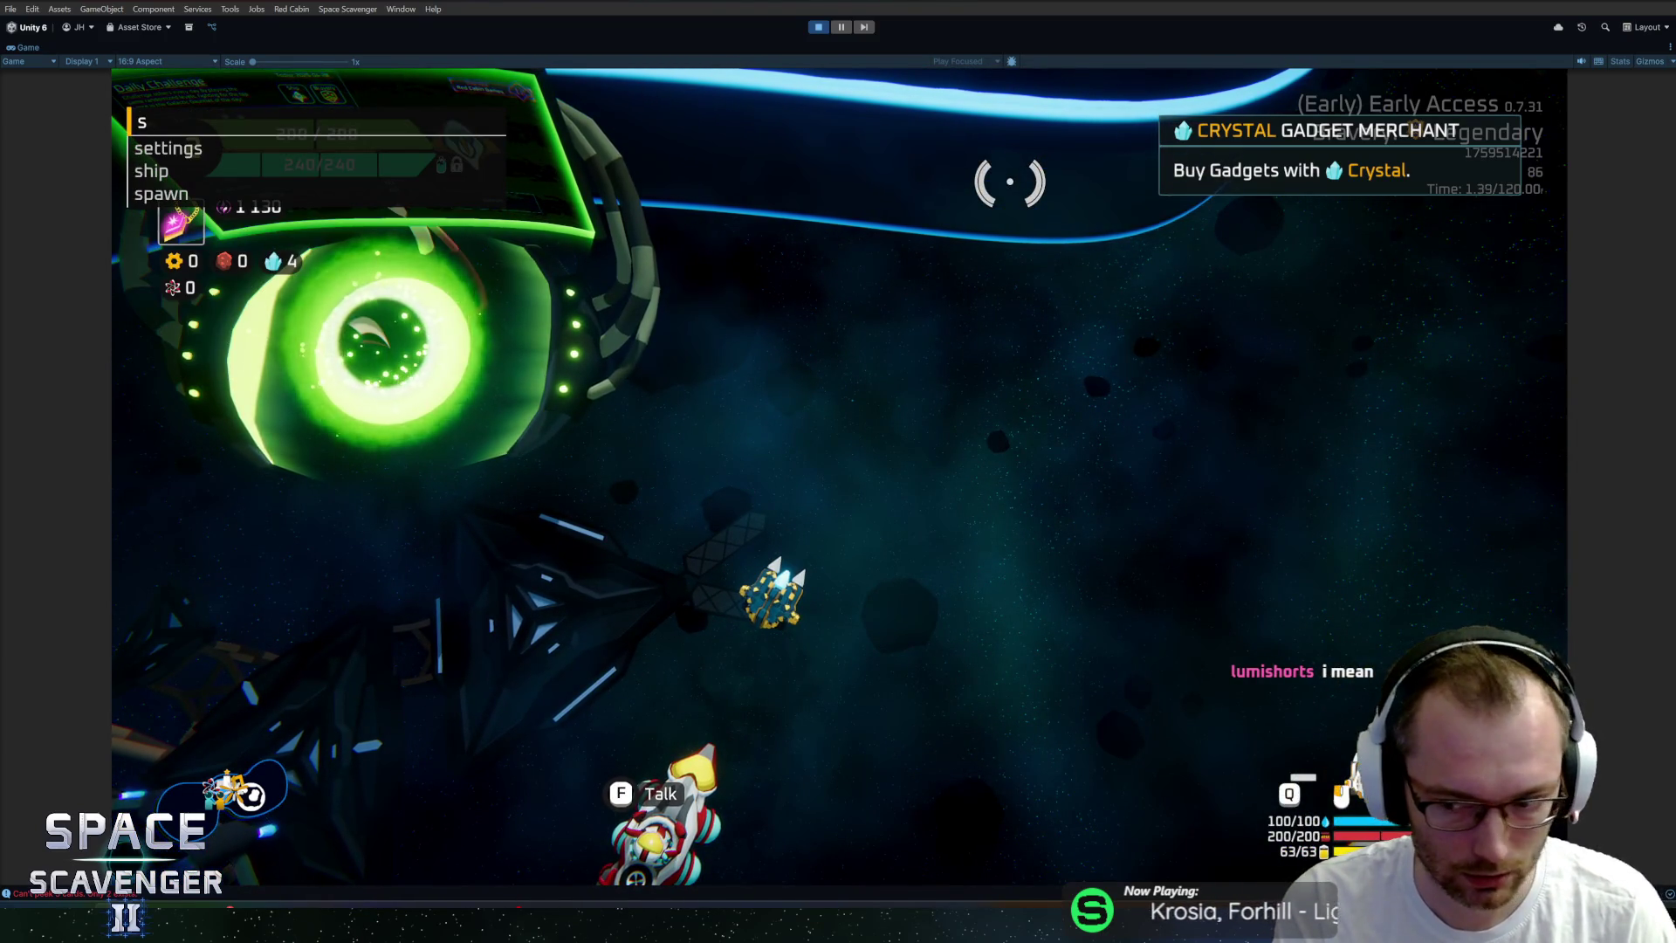
# Run 'ship rankUp' to reach Rank 3, start typing 'debug inf', then stop play mode.
pyautogui.write('hip rankUp')
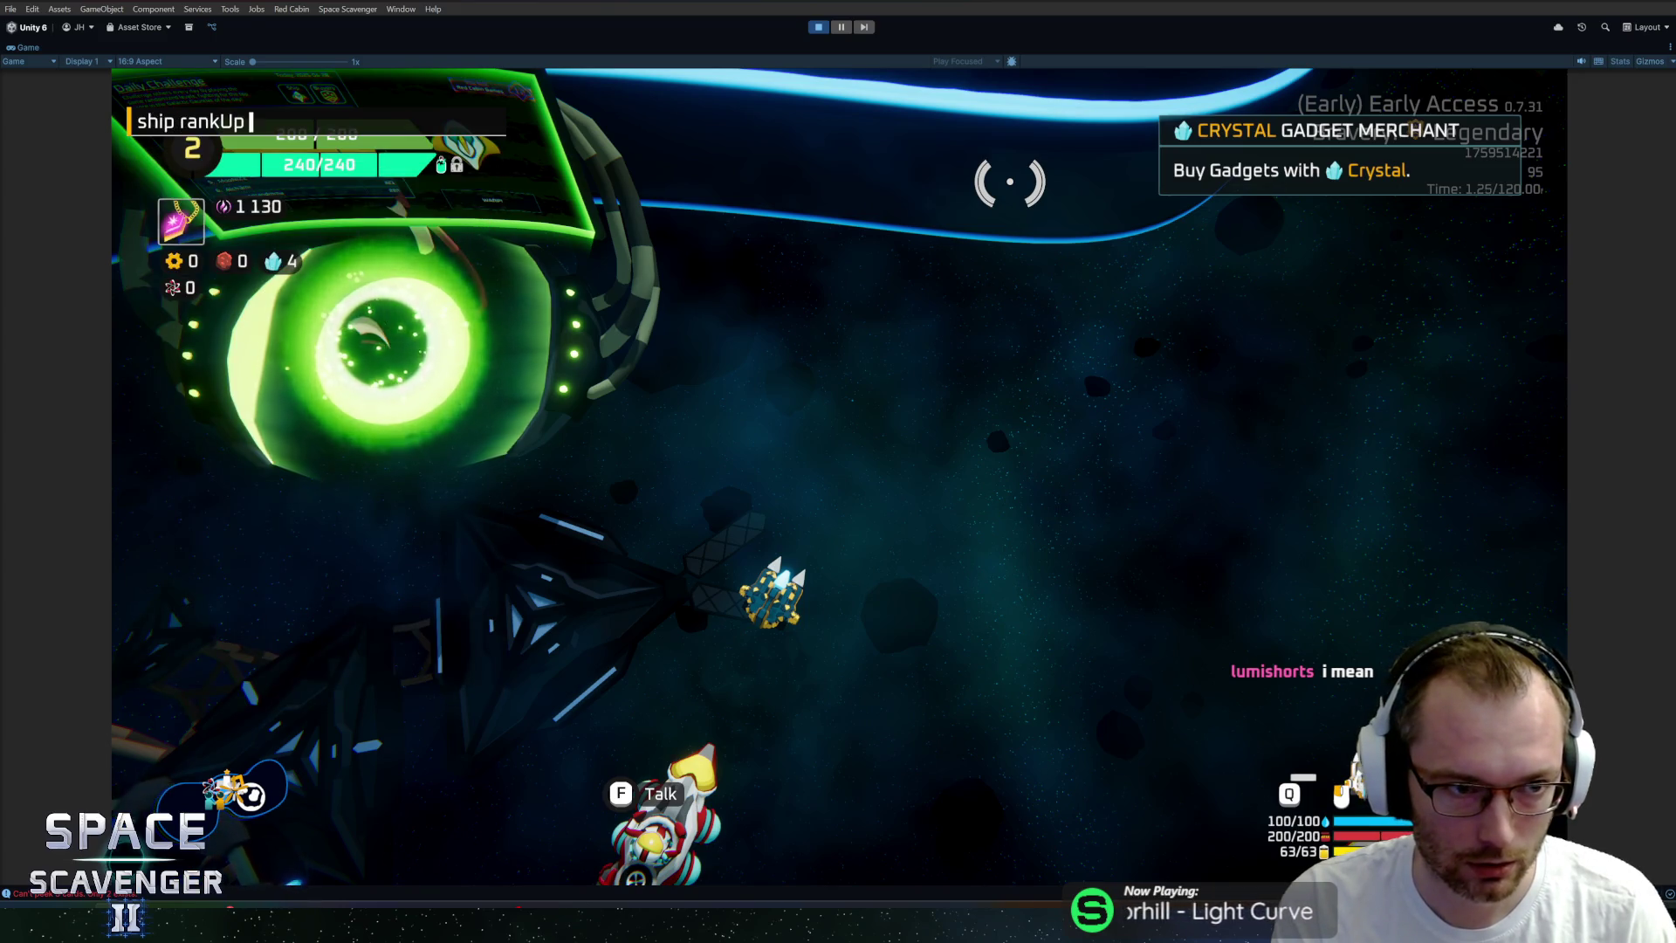
pyautogui.press('Return')
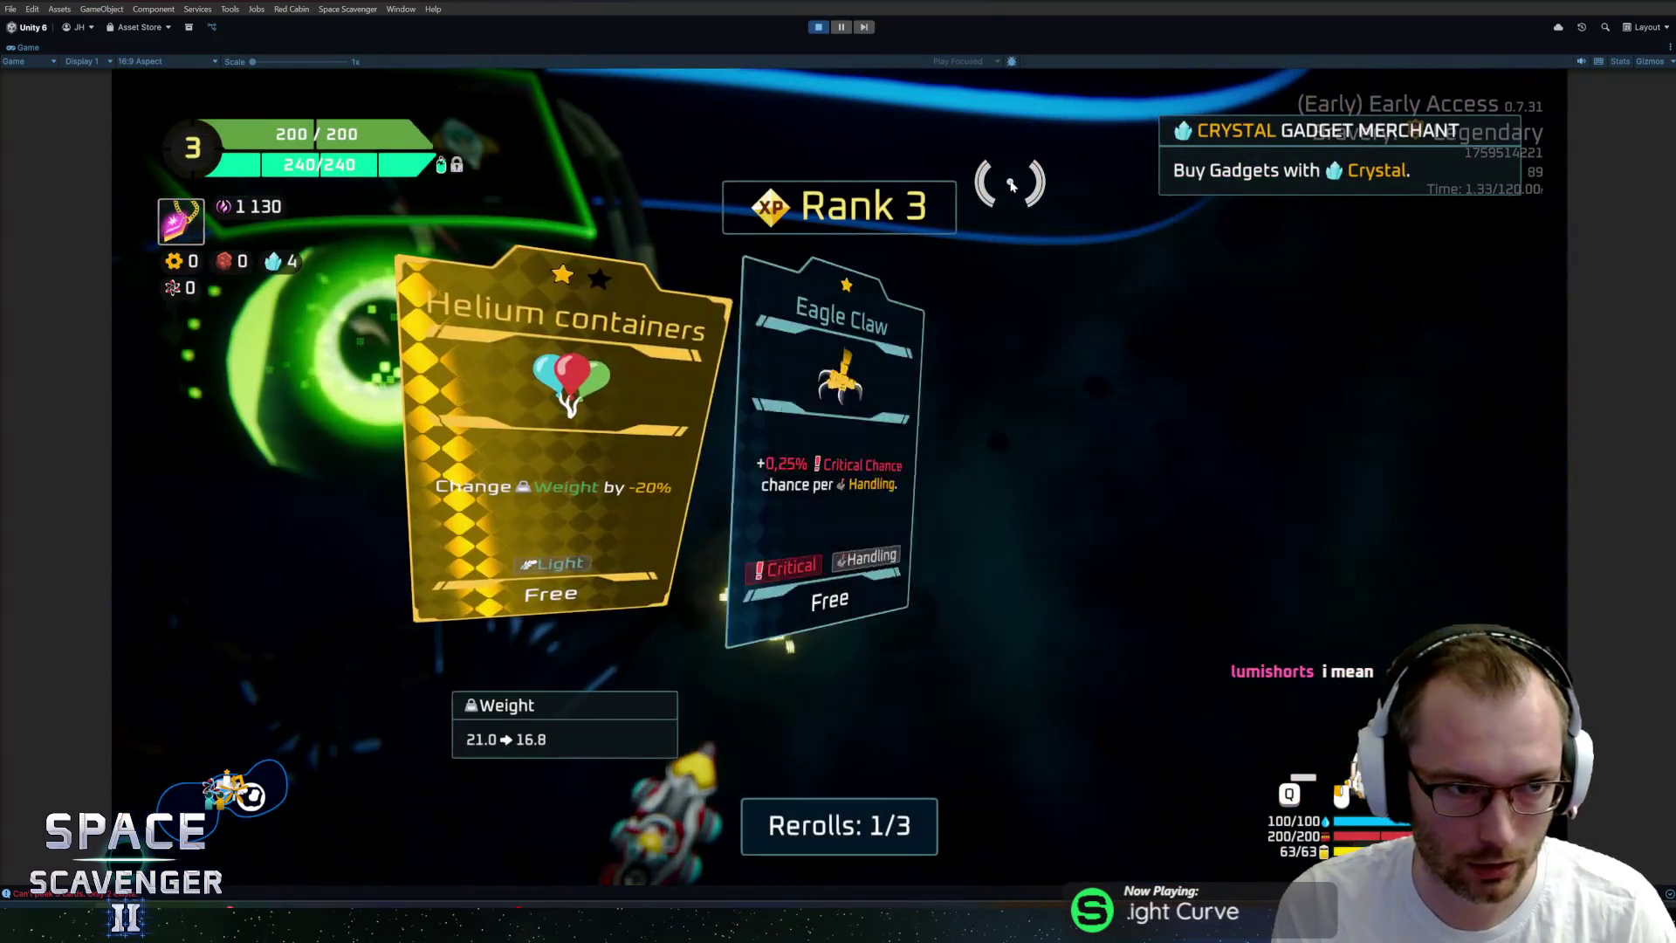
pyautogui.press('`')
pyautogui.write('debug inf')
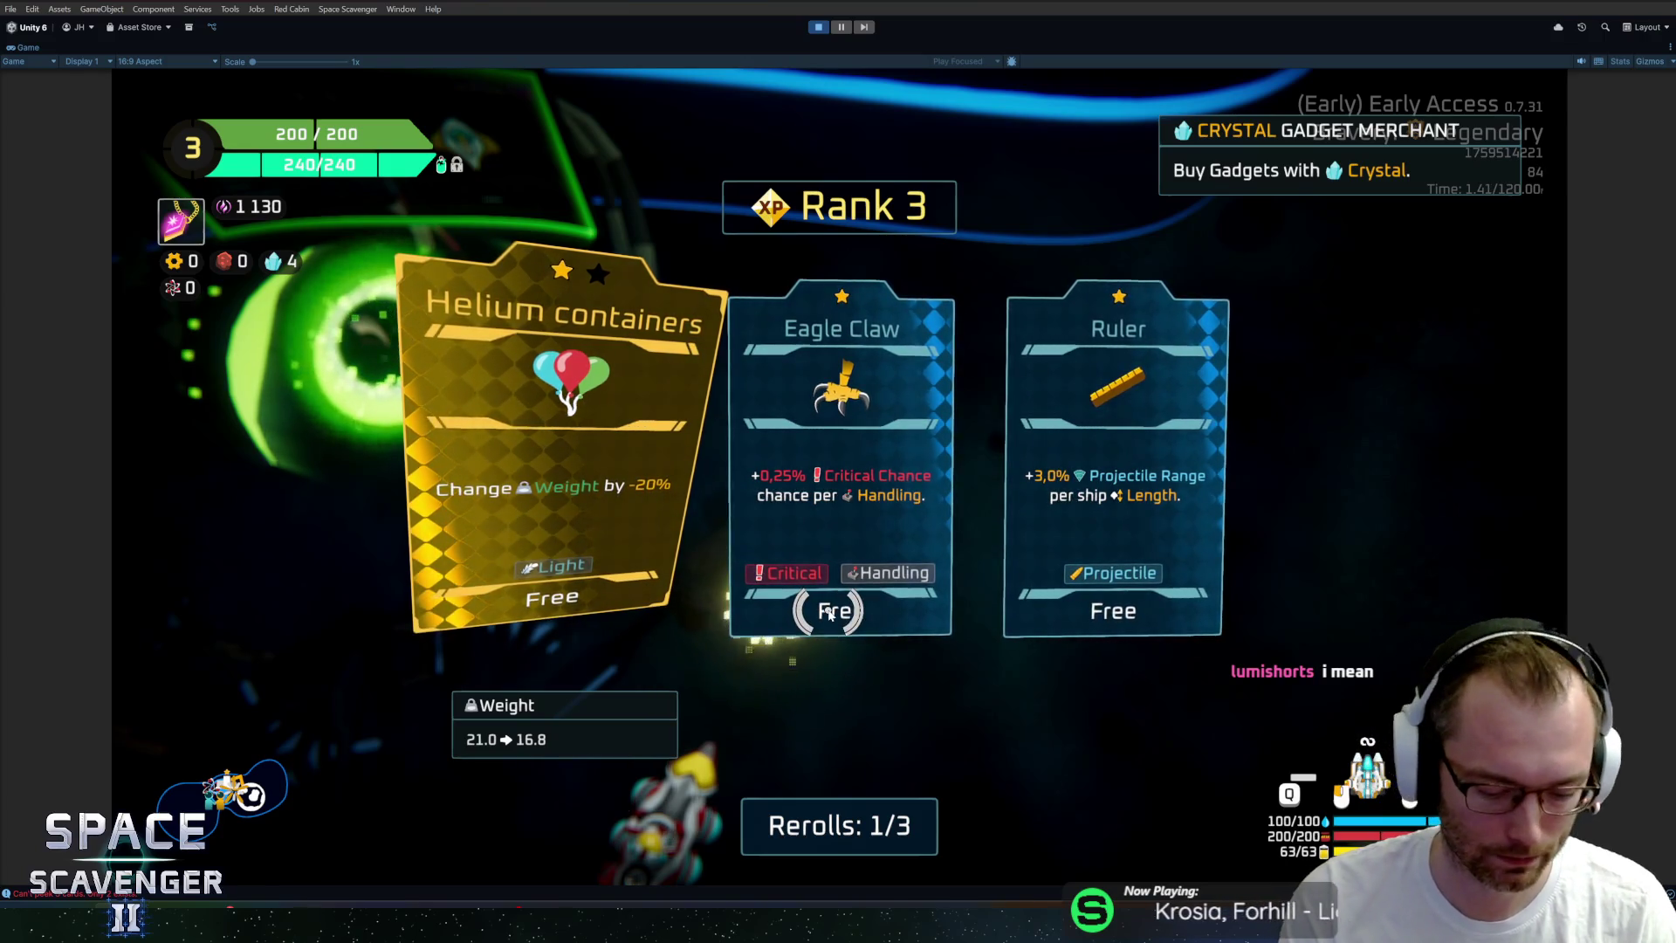
pyautogui.hotkey('ctrl', 'p')
pyautogui.hotkey('ctrl', 'p')
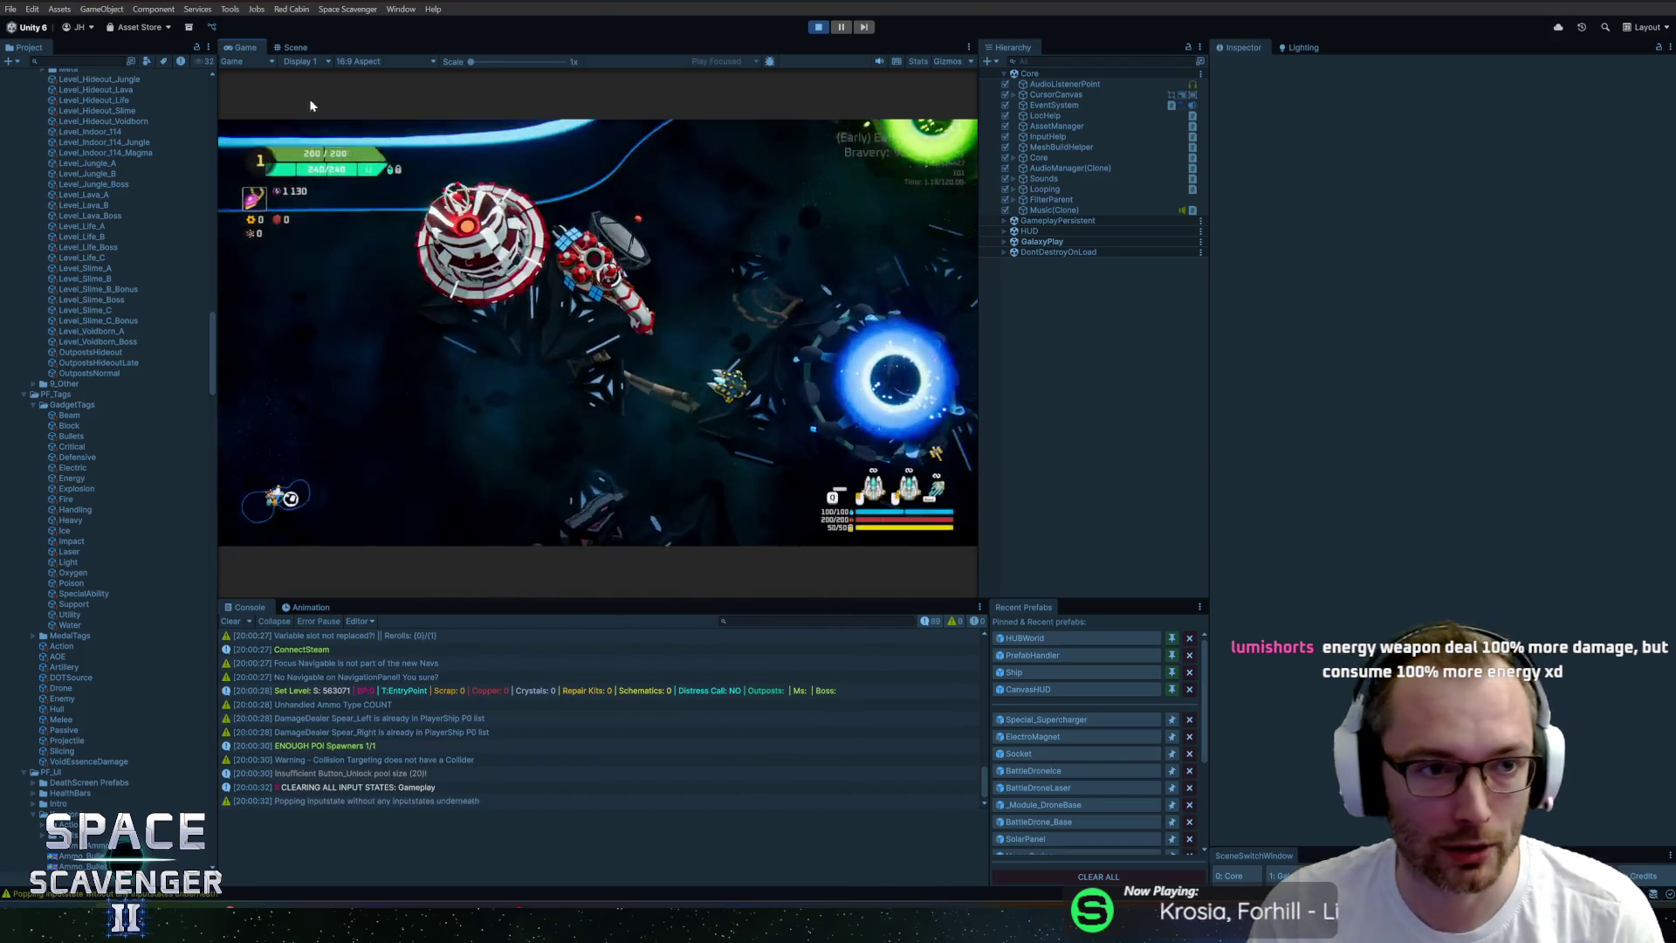
# Maximize the Game view and look at the Daily Challenge and Bravery Challenges portal menus.
pyautogui.doubleClick(240, 49)
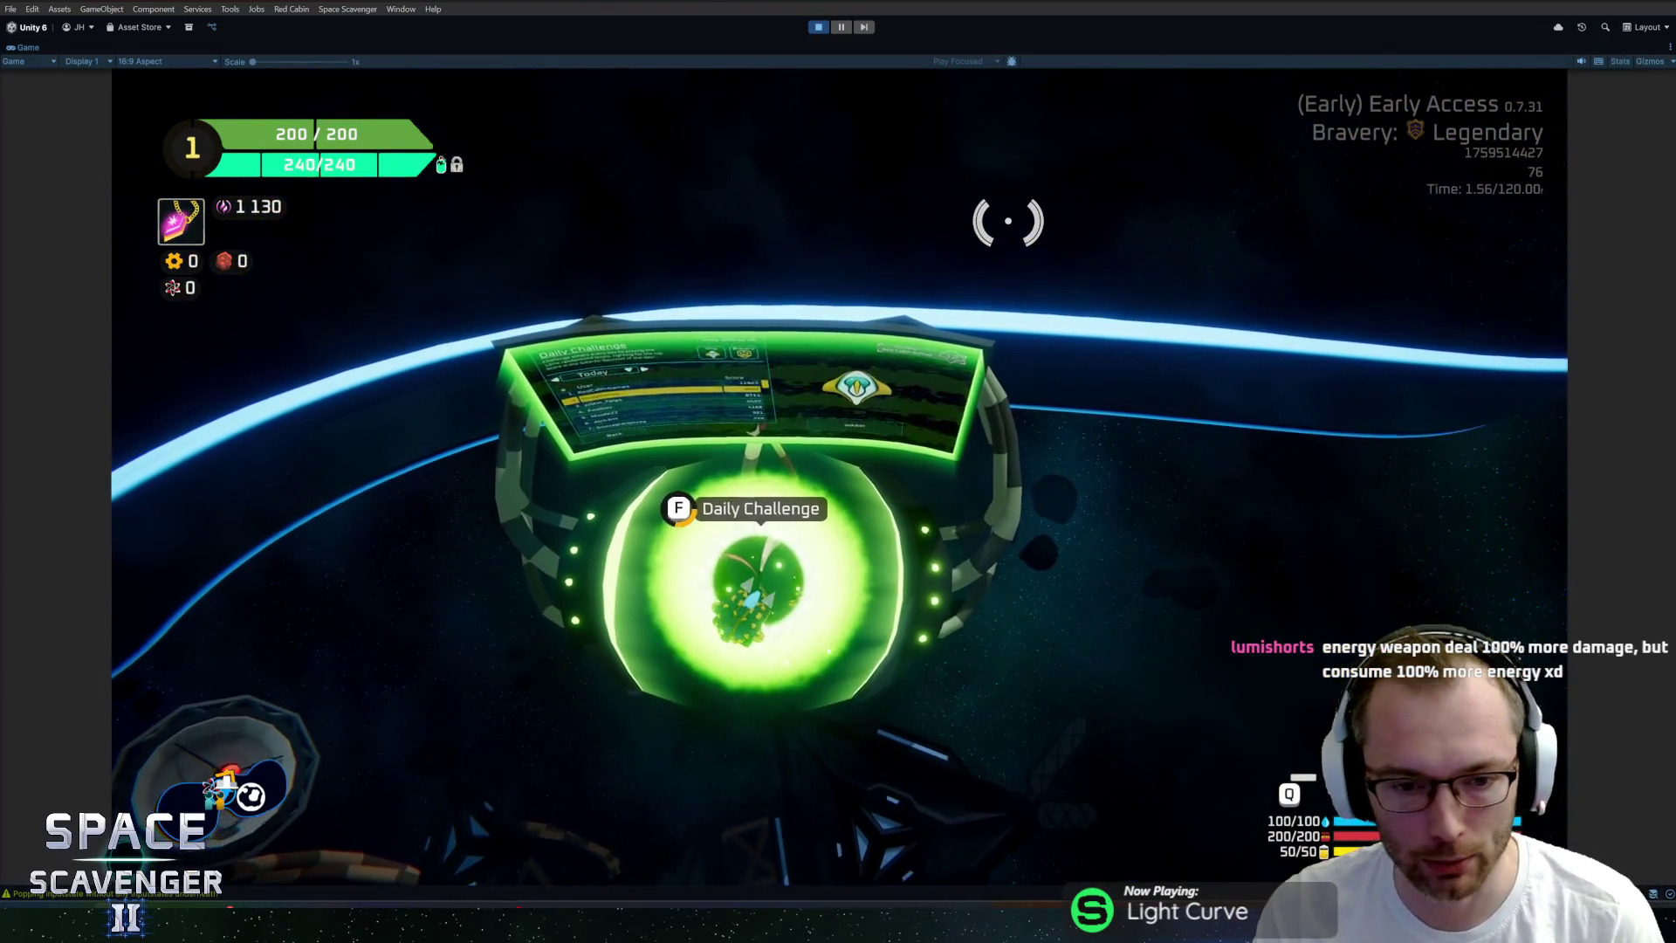
pyautogui.press('e')
pyautogui.click(886, 325)
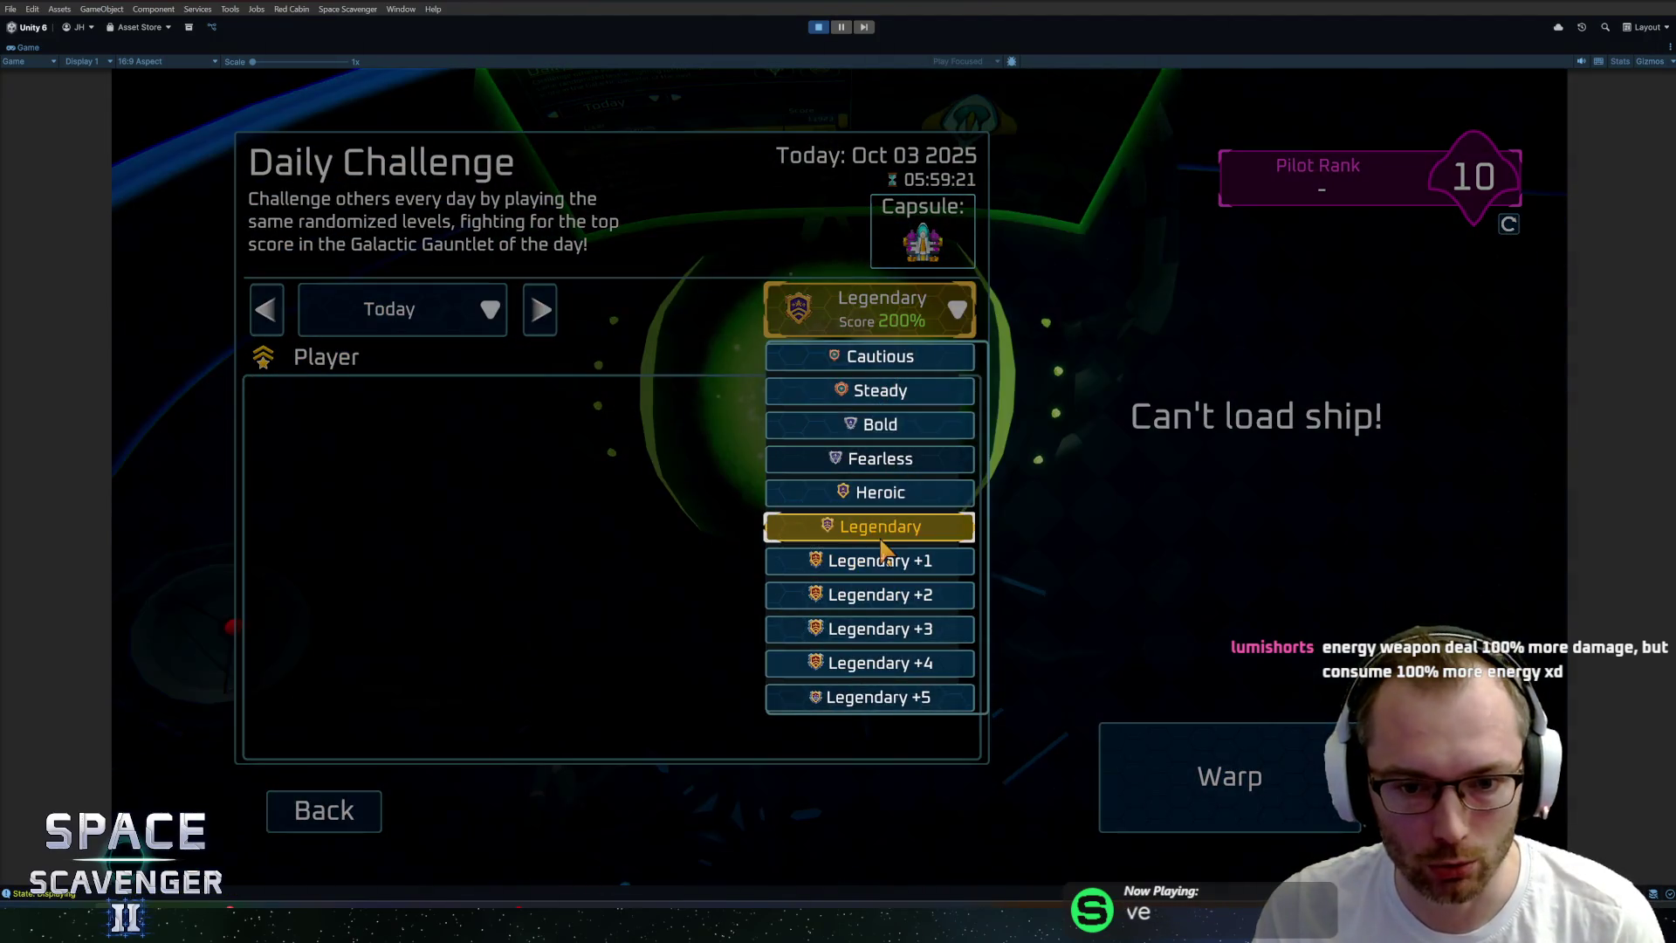
pyautogui.click(867, 490)
pyautogui.press('Escape')
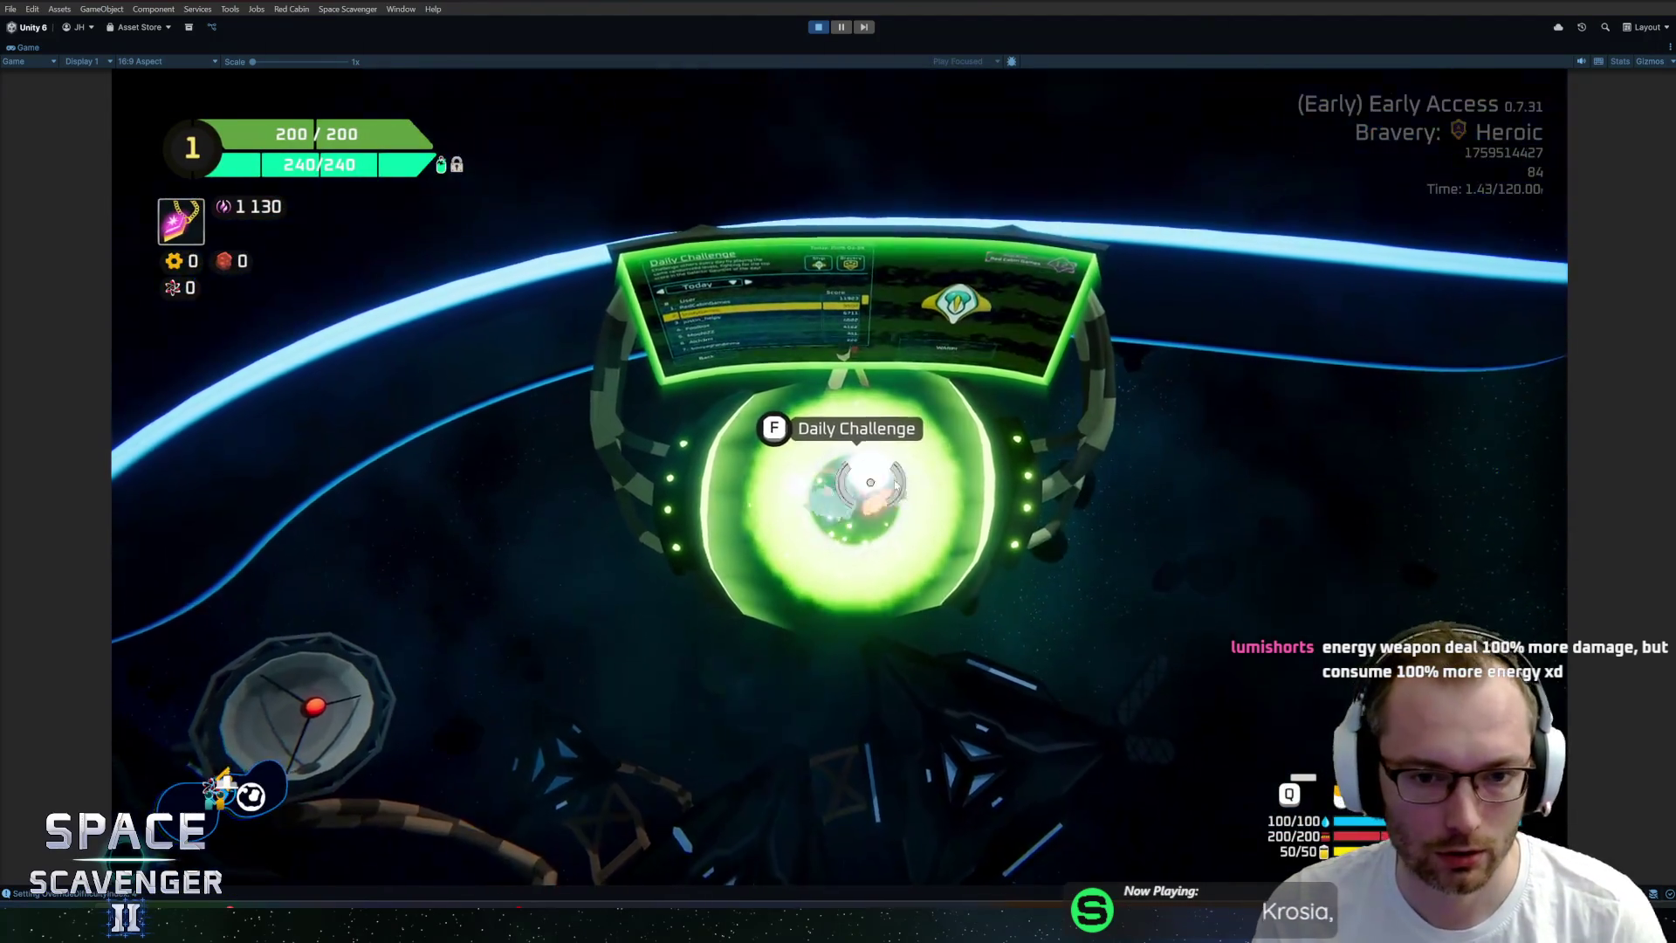
pyautogui.press('e')
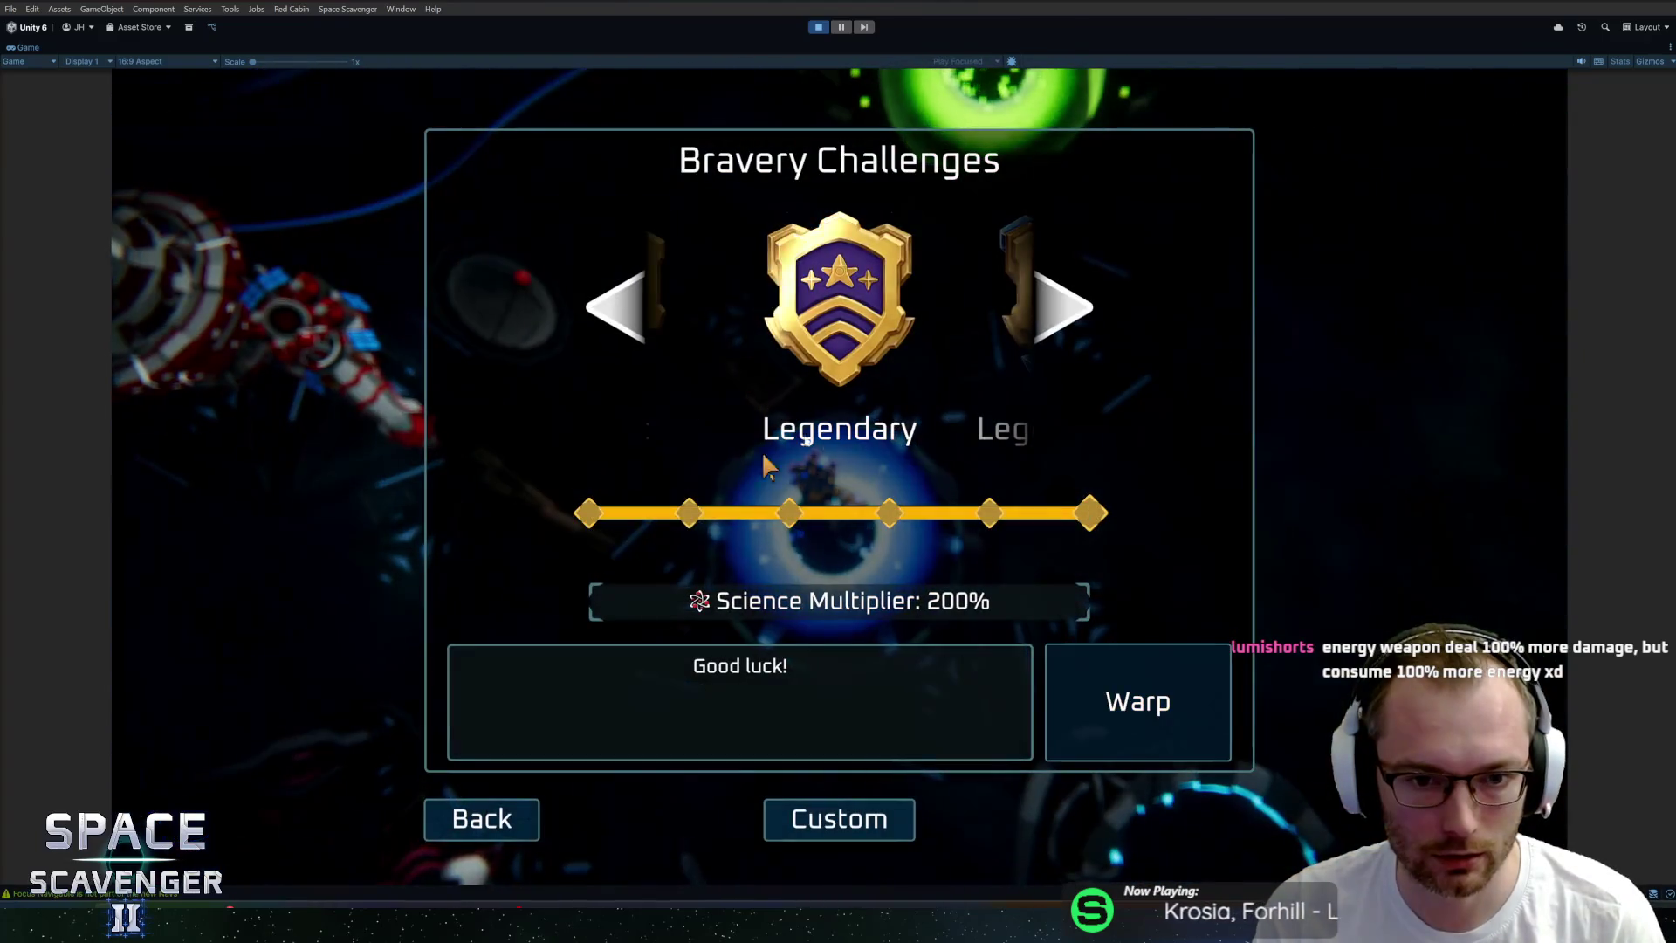
pyautogui.press('Escape')
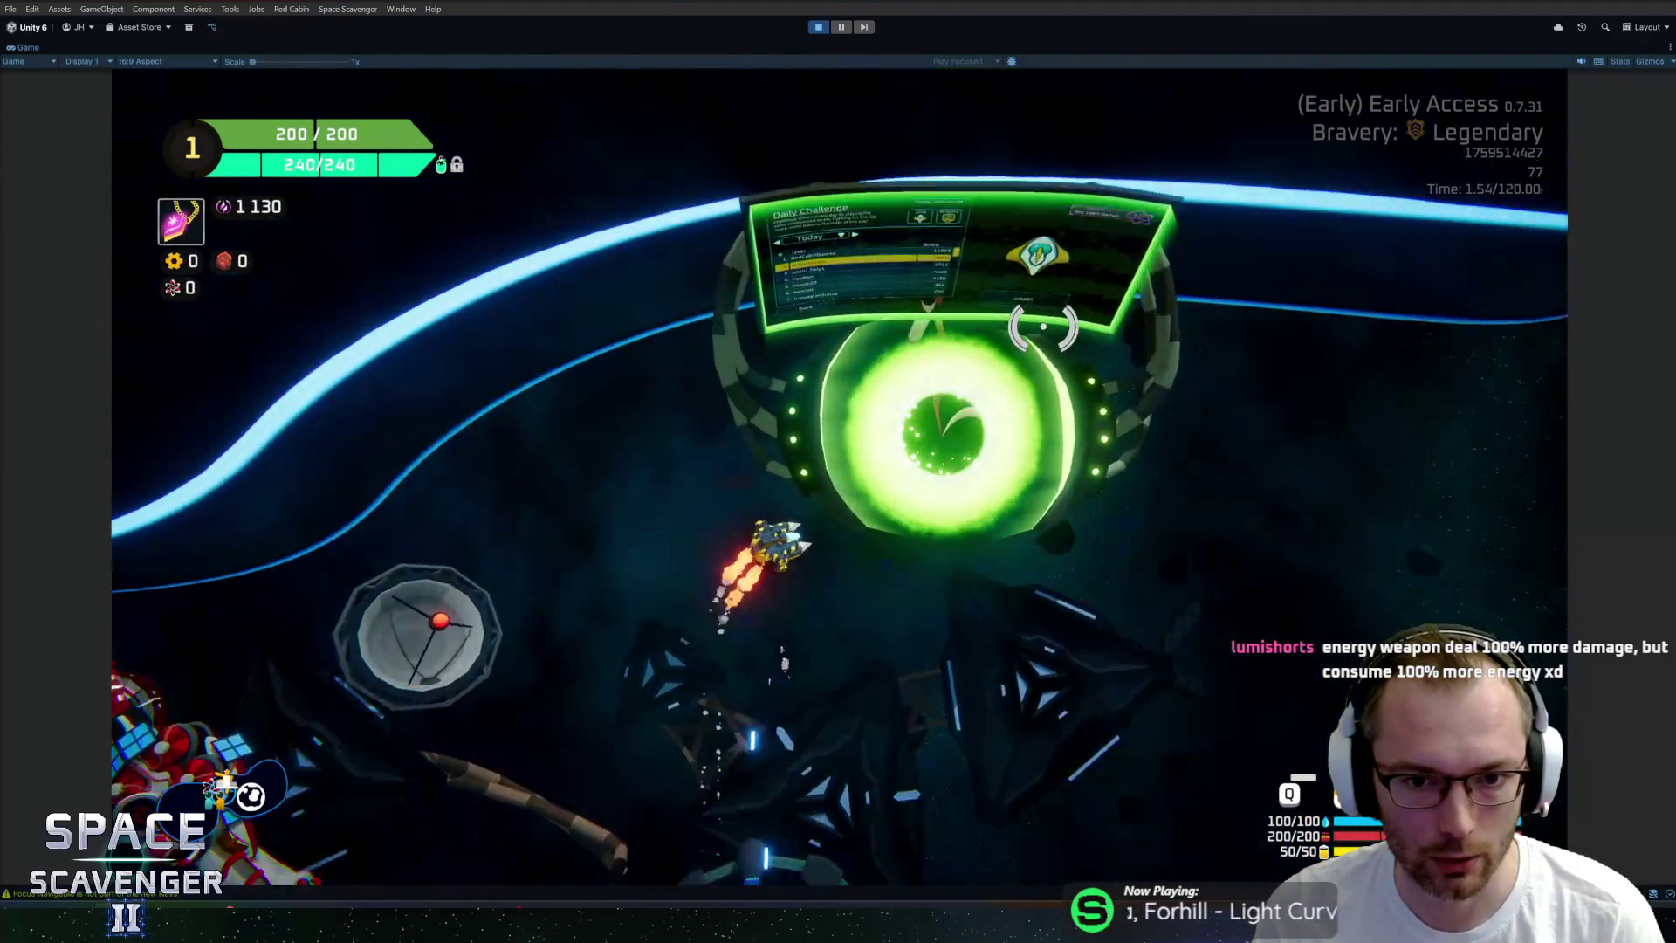
# Set the Daily Challenge difficulty to Legendary +5 and close the menu.
pyautogui.press('f')
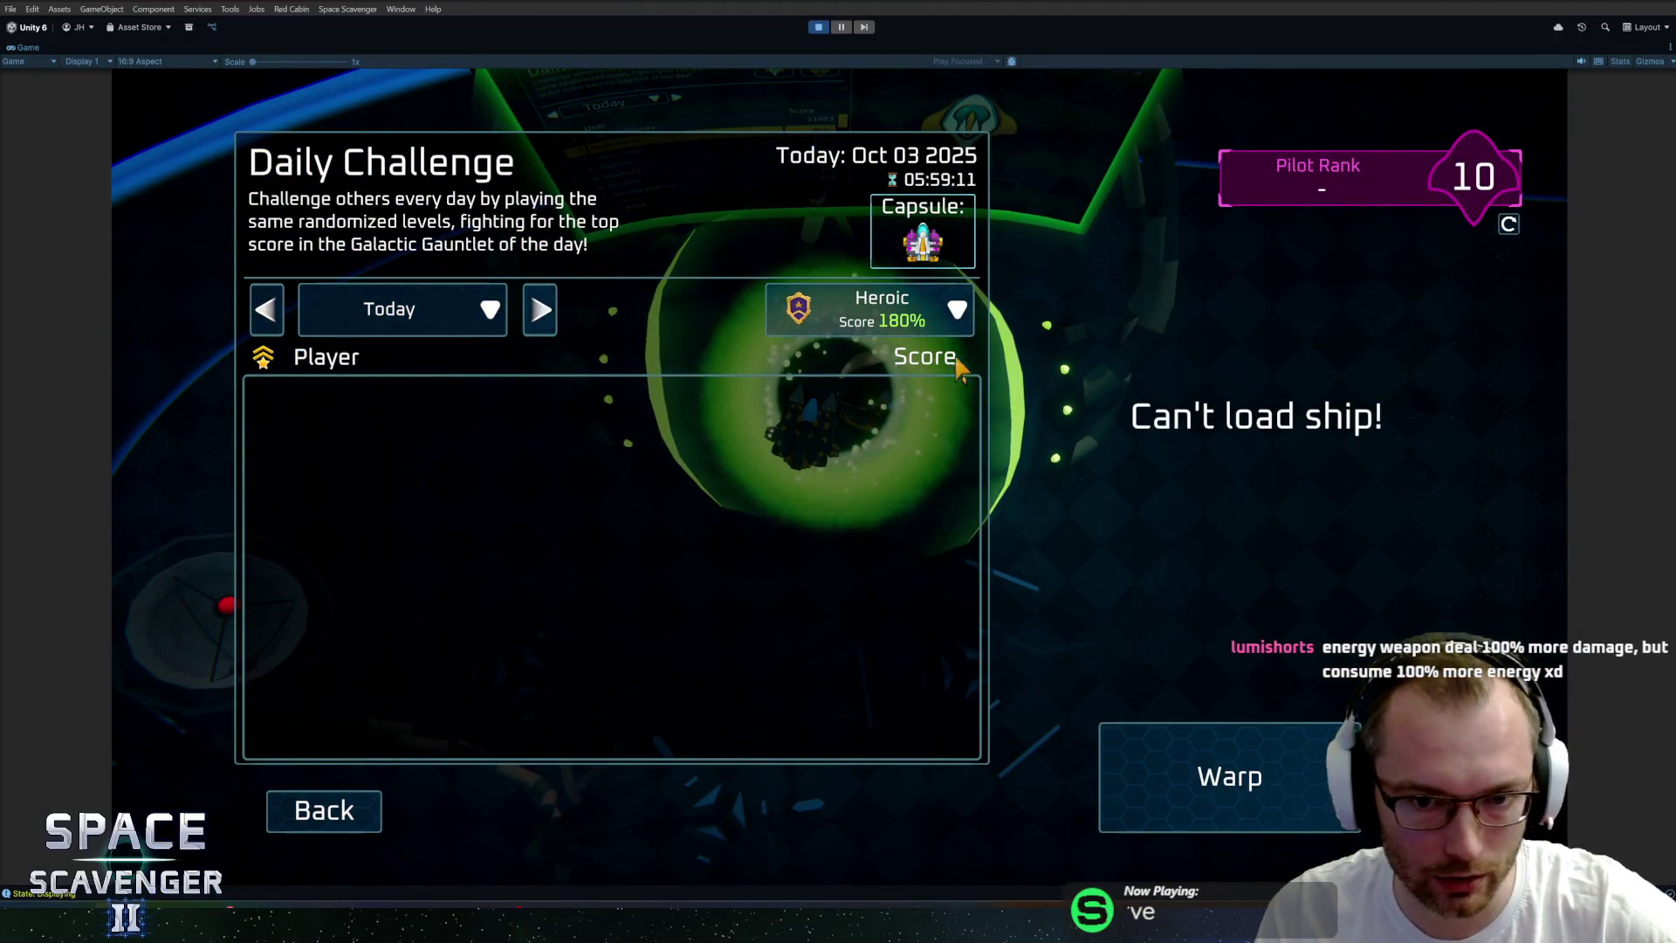
pyautogui.click(917, 319)
pyautogui.click(888, 700)
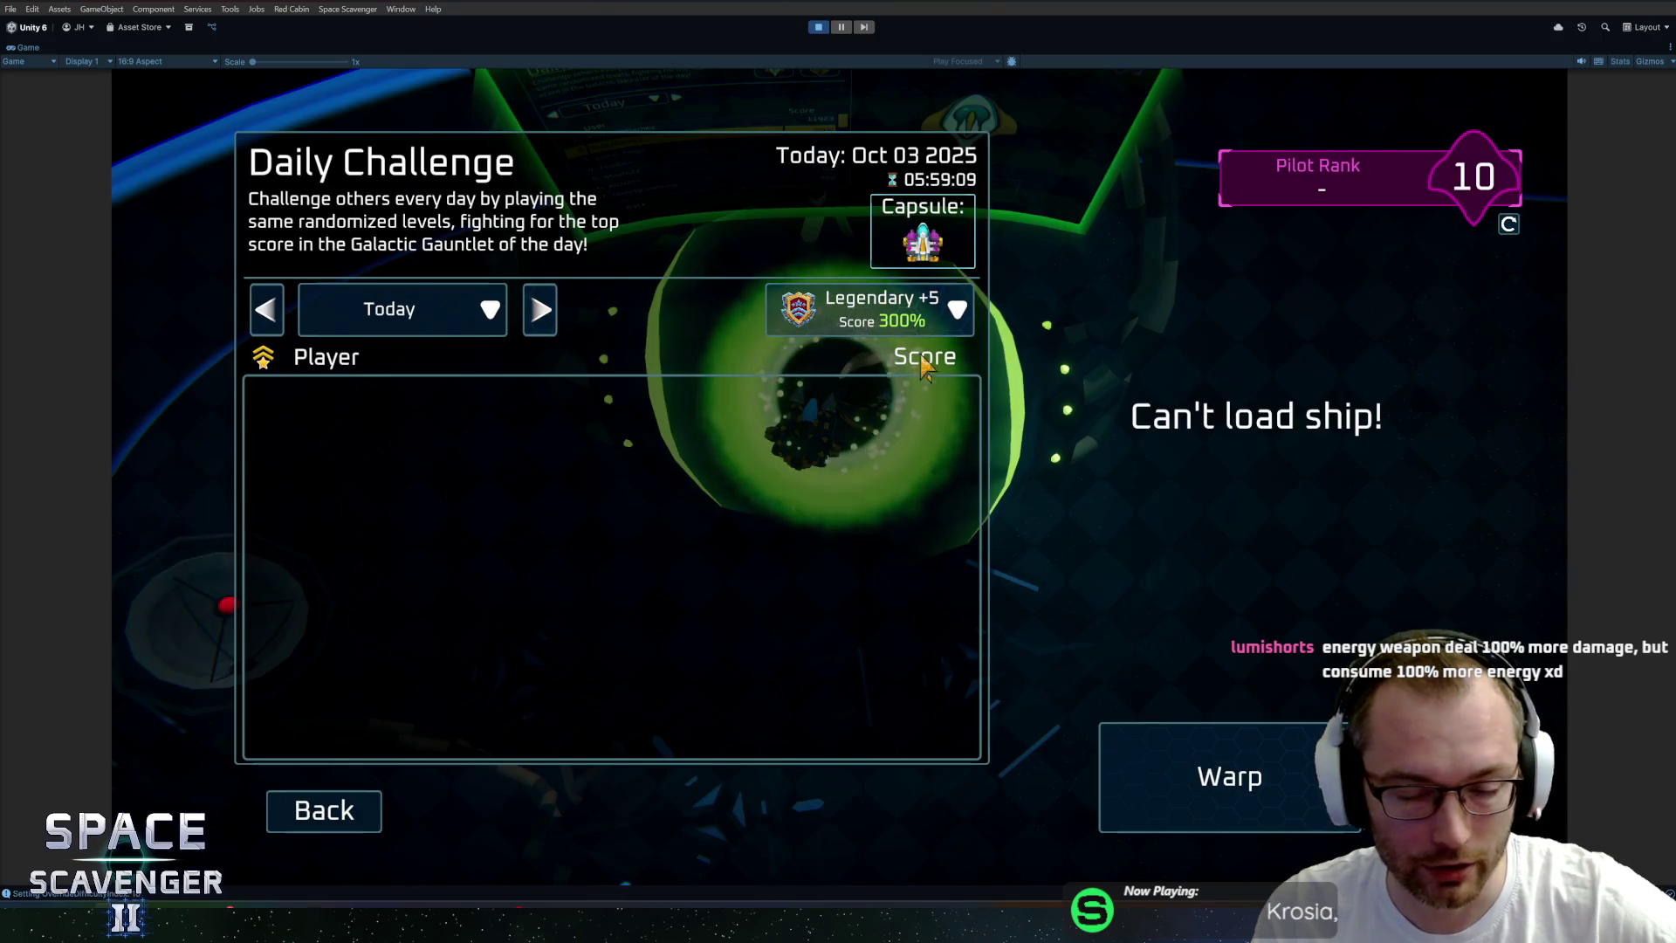
pyautogui.click(899, 315)
pyautogui.click(913, 358)
pyautogui.click(881, 314)
pyautogui.click(874, 695)
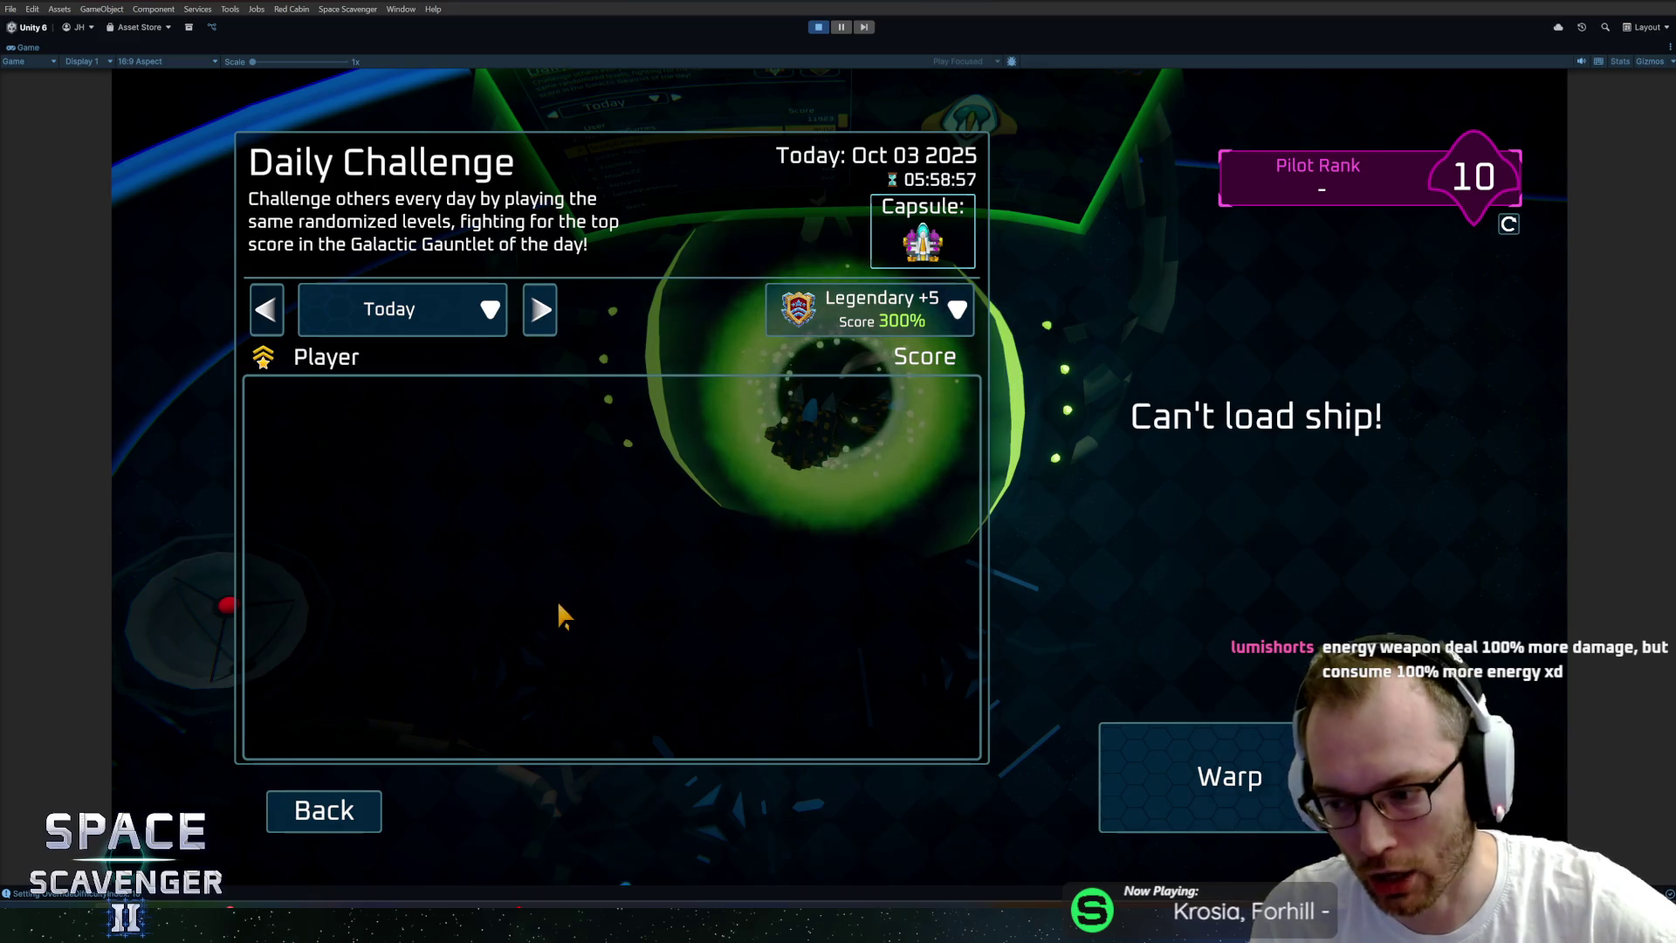
pyautogui.click(315, 829)
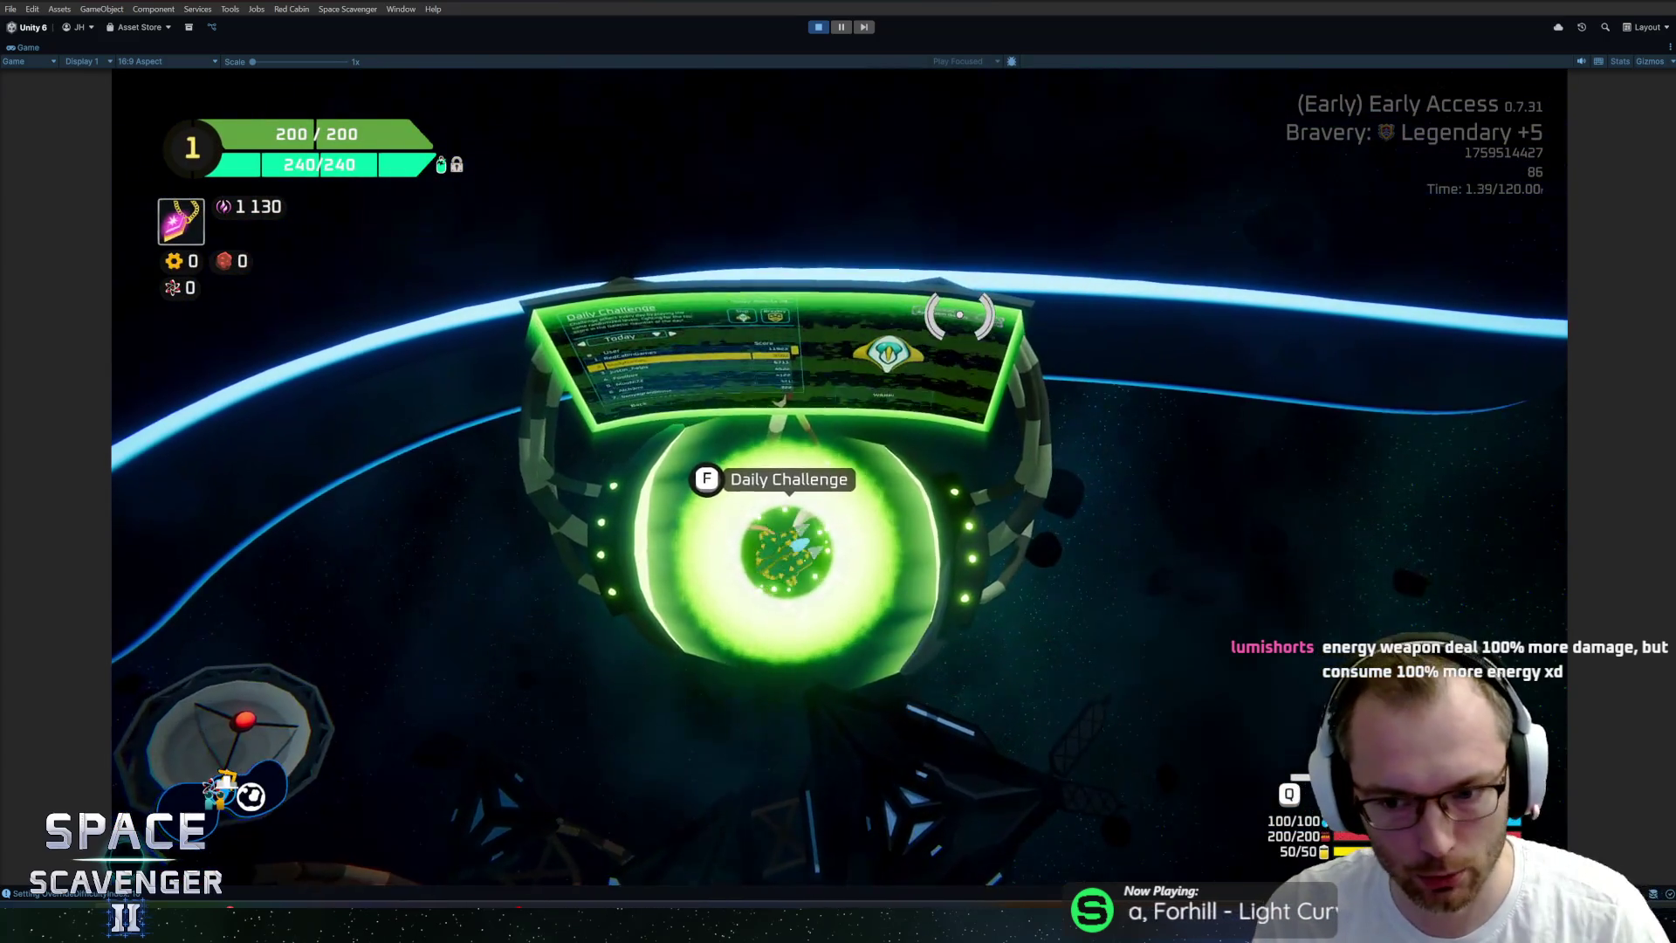
# Spawn two Fireballs from the console, then exit build mode without attaching one.
pyautogui.press('s')
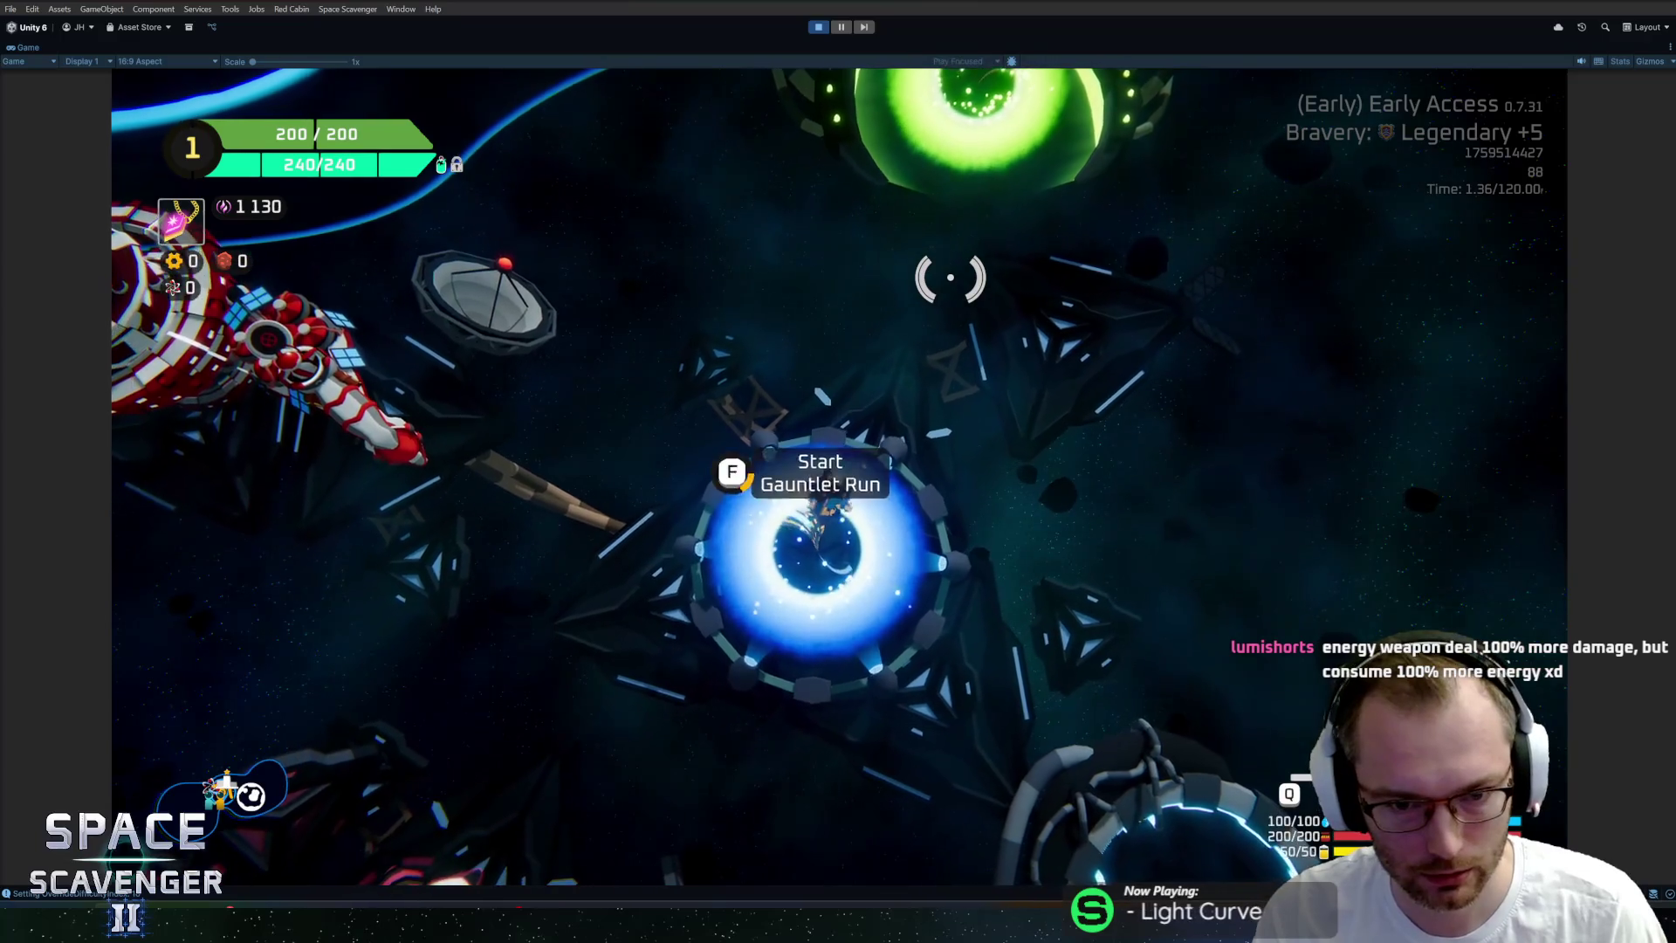
pyautogui.press('w')
pyautogui.press('`')
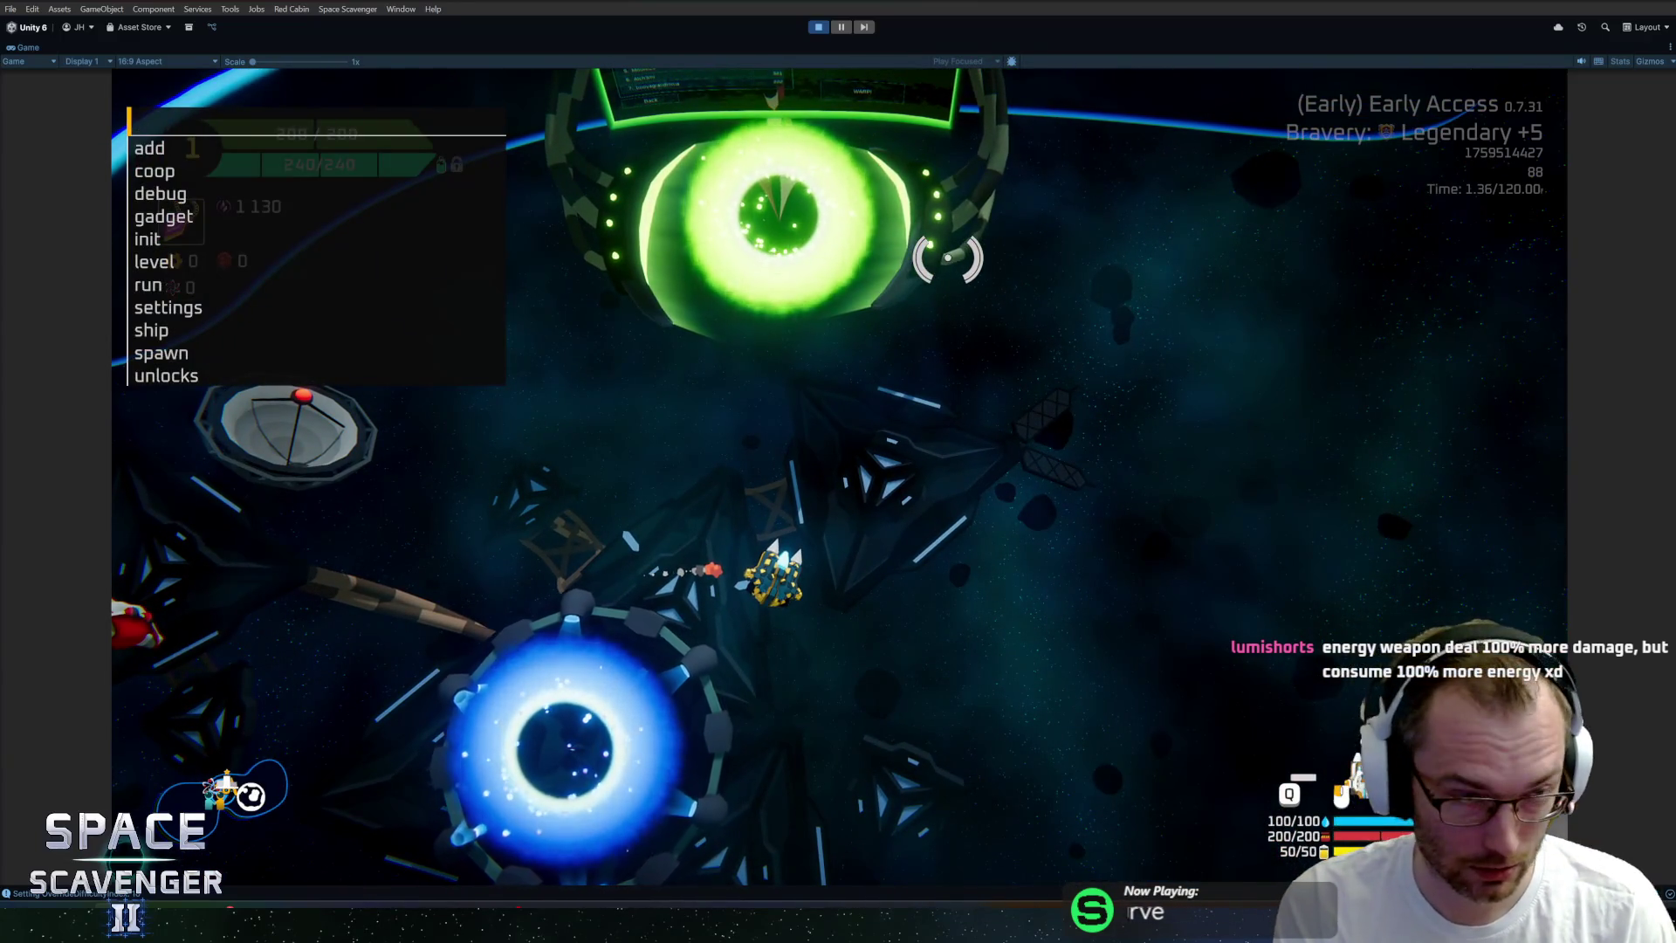
pyautogui.write('spawn flm')
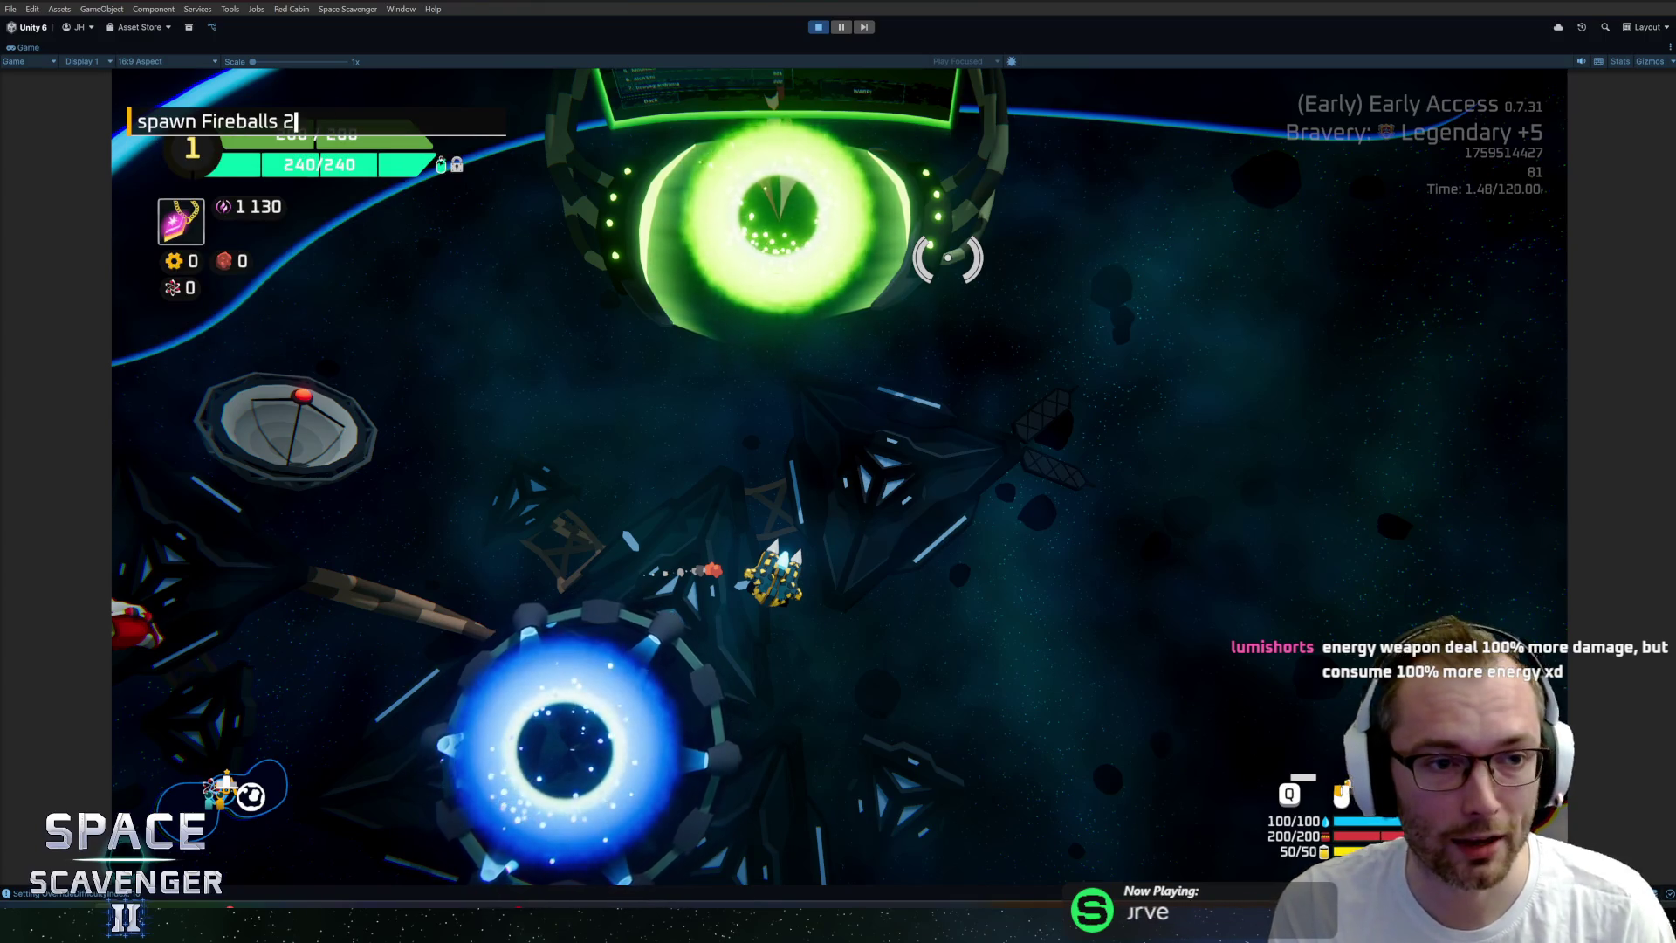
pyautogui.press('Return')
pyautogui.press('Tab')
pyautogui.click(375, 432)
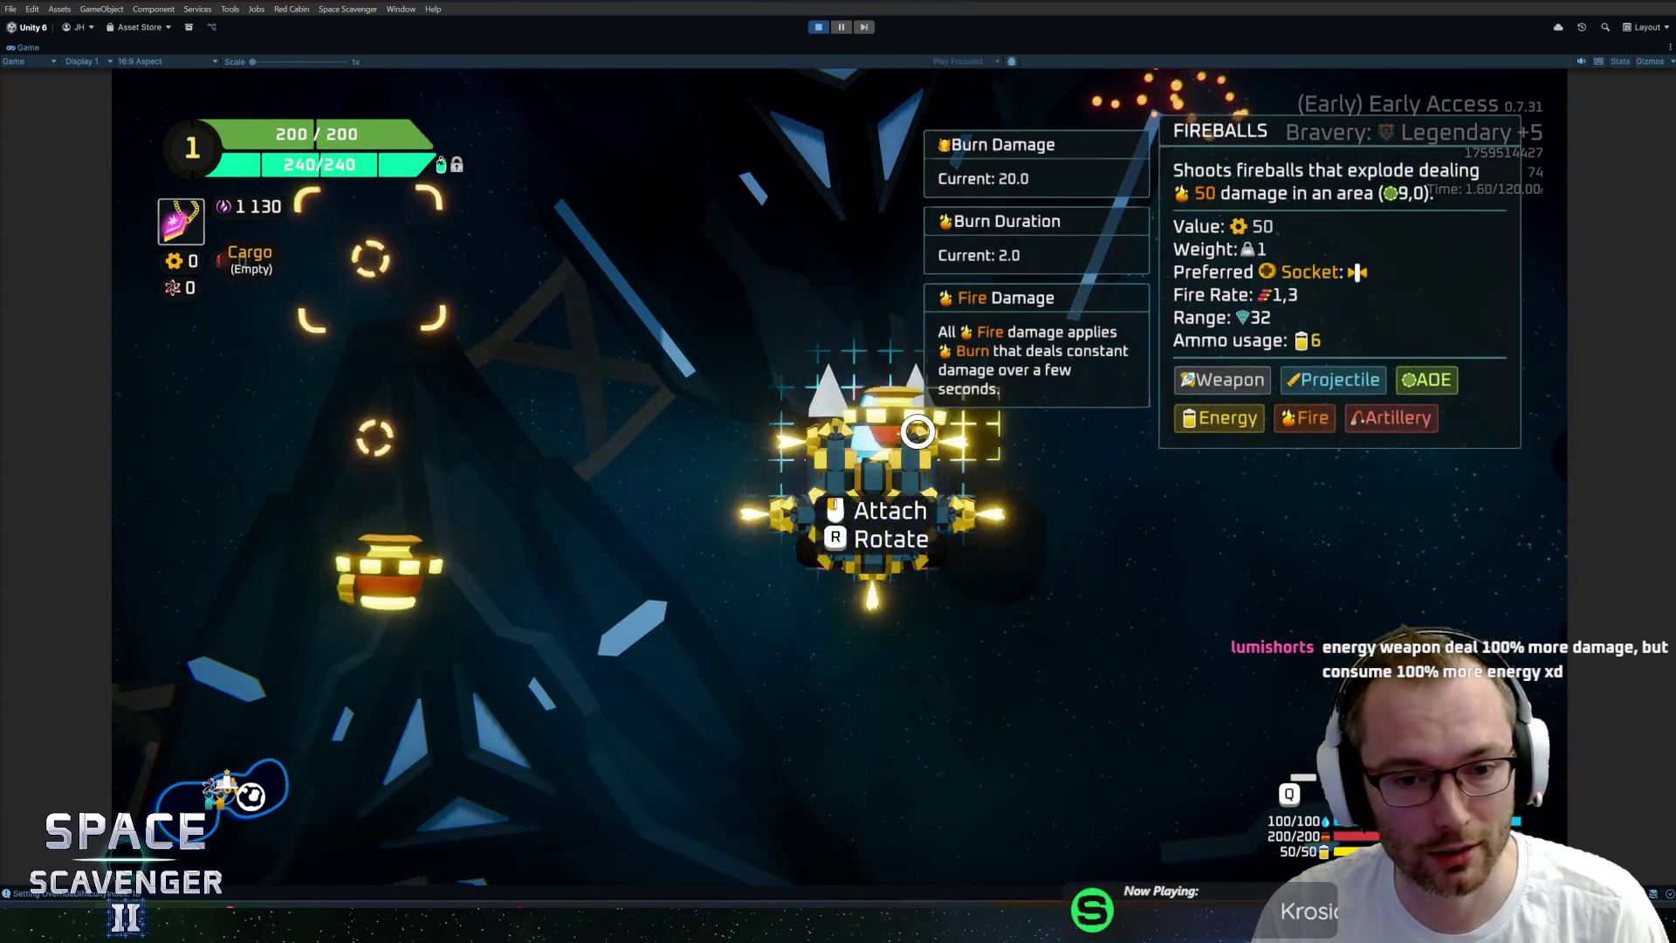
pyautogui.press('Tab')
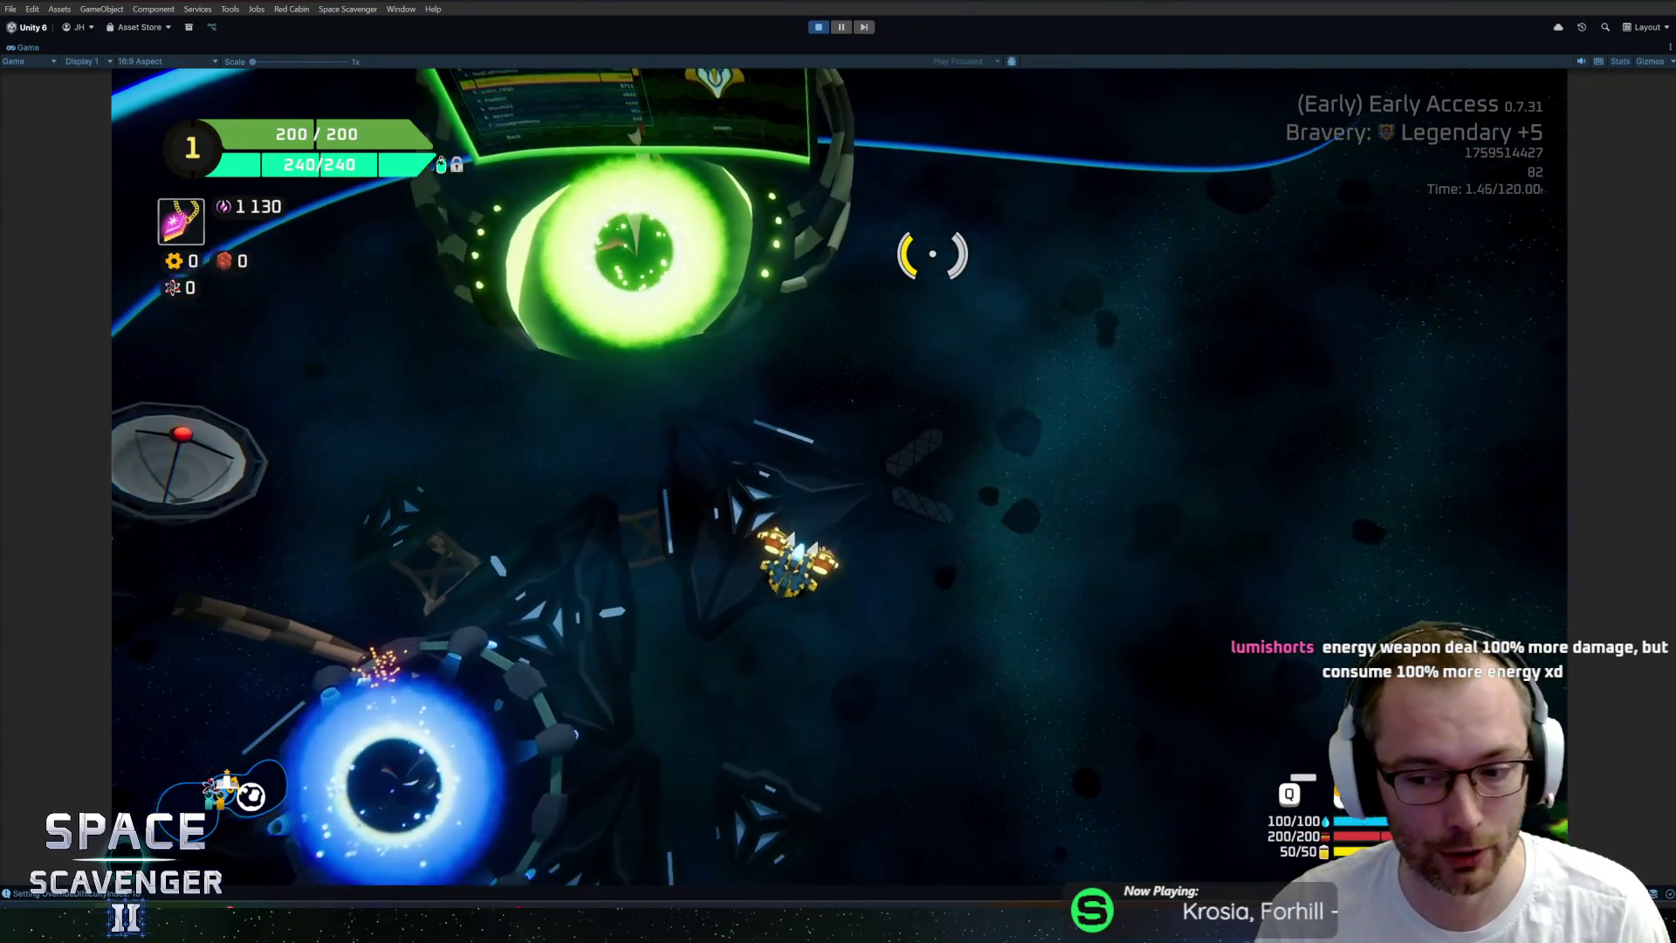
# Spawn a swarm of Grub enemies with the 'spawn Grub' console command.
pyautogui.press('`')
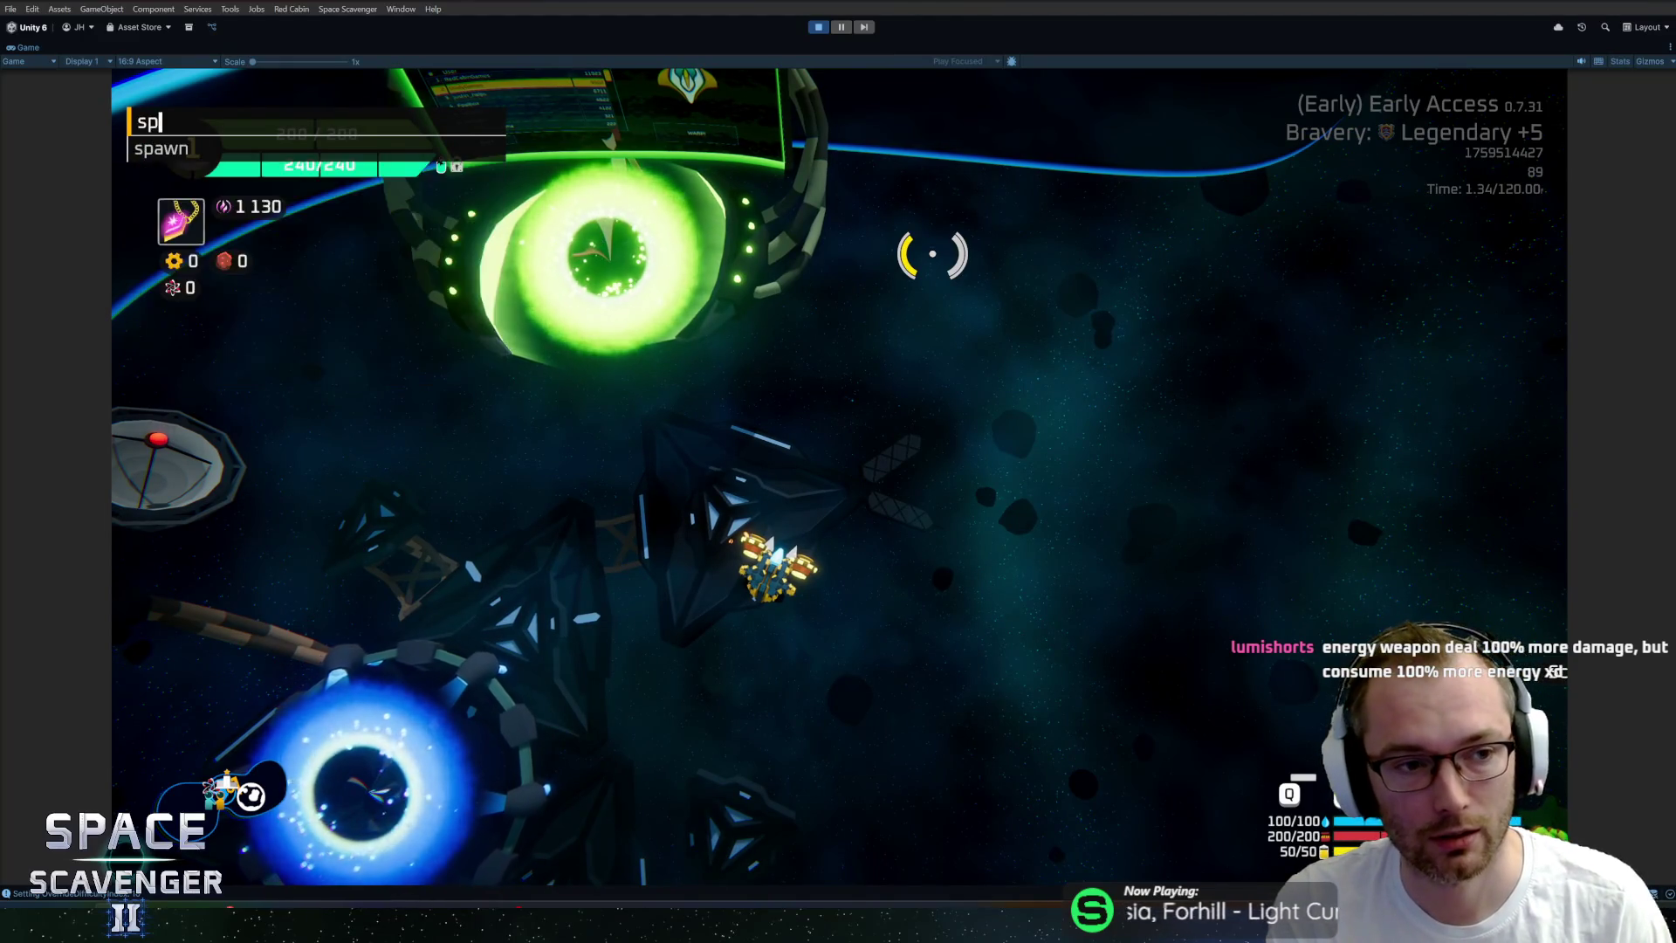
pyautogui.press('Tab')
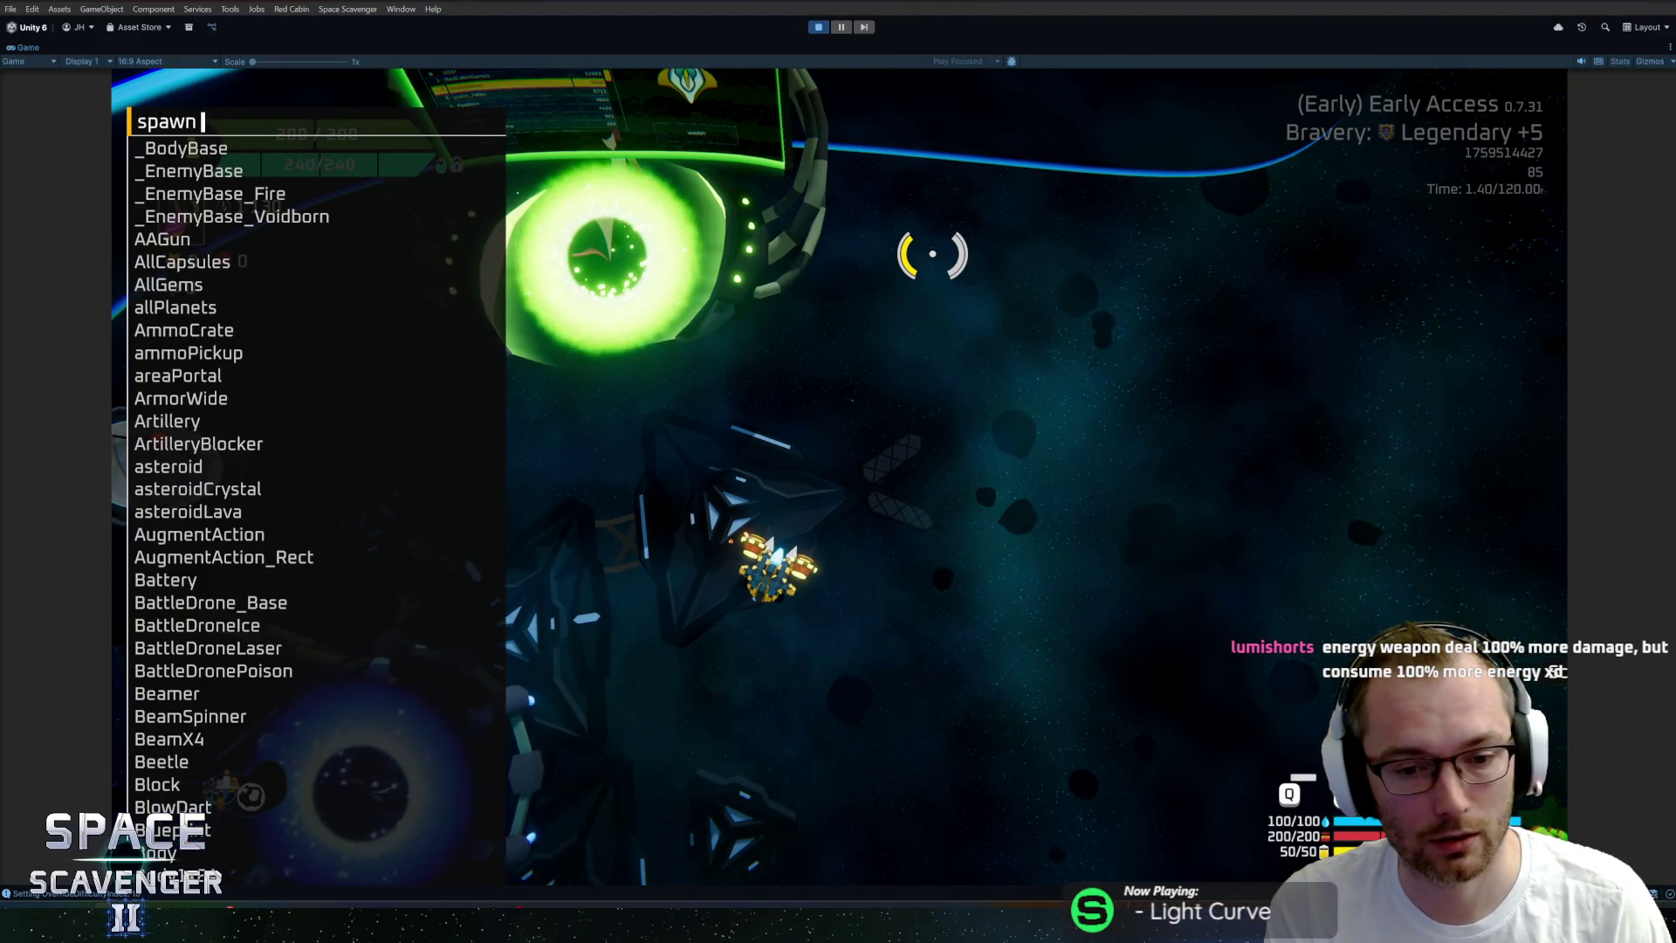
pyautogui.write('gr')
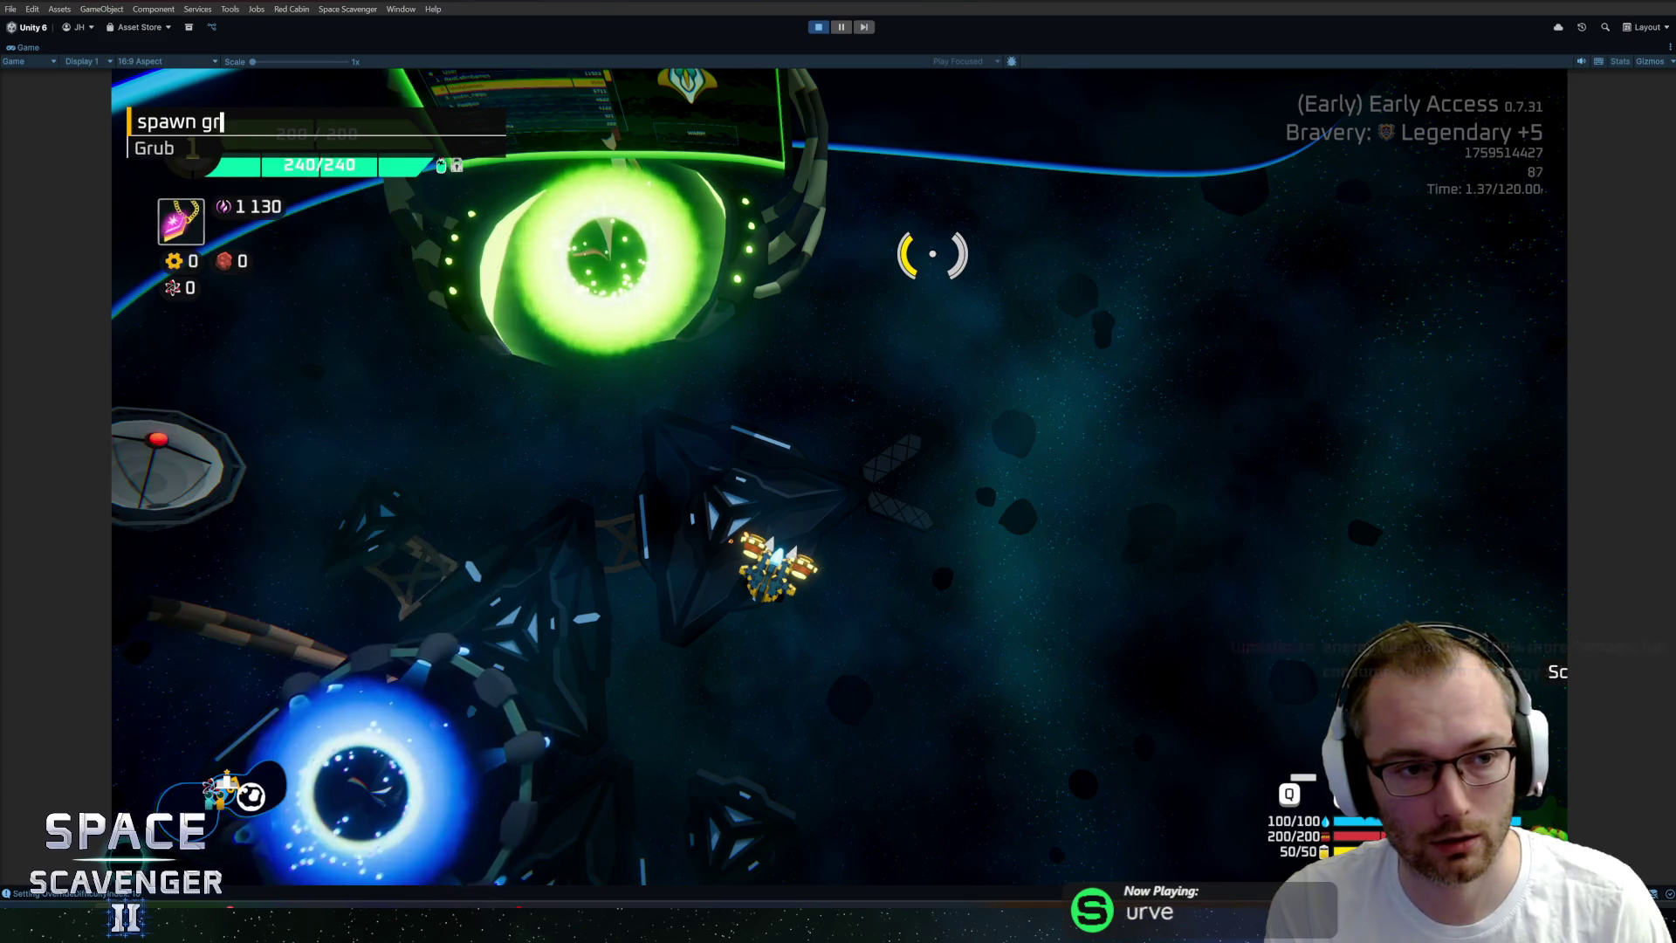
pyautogui.press('Return')
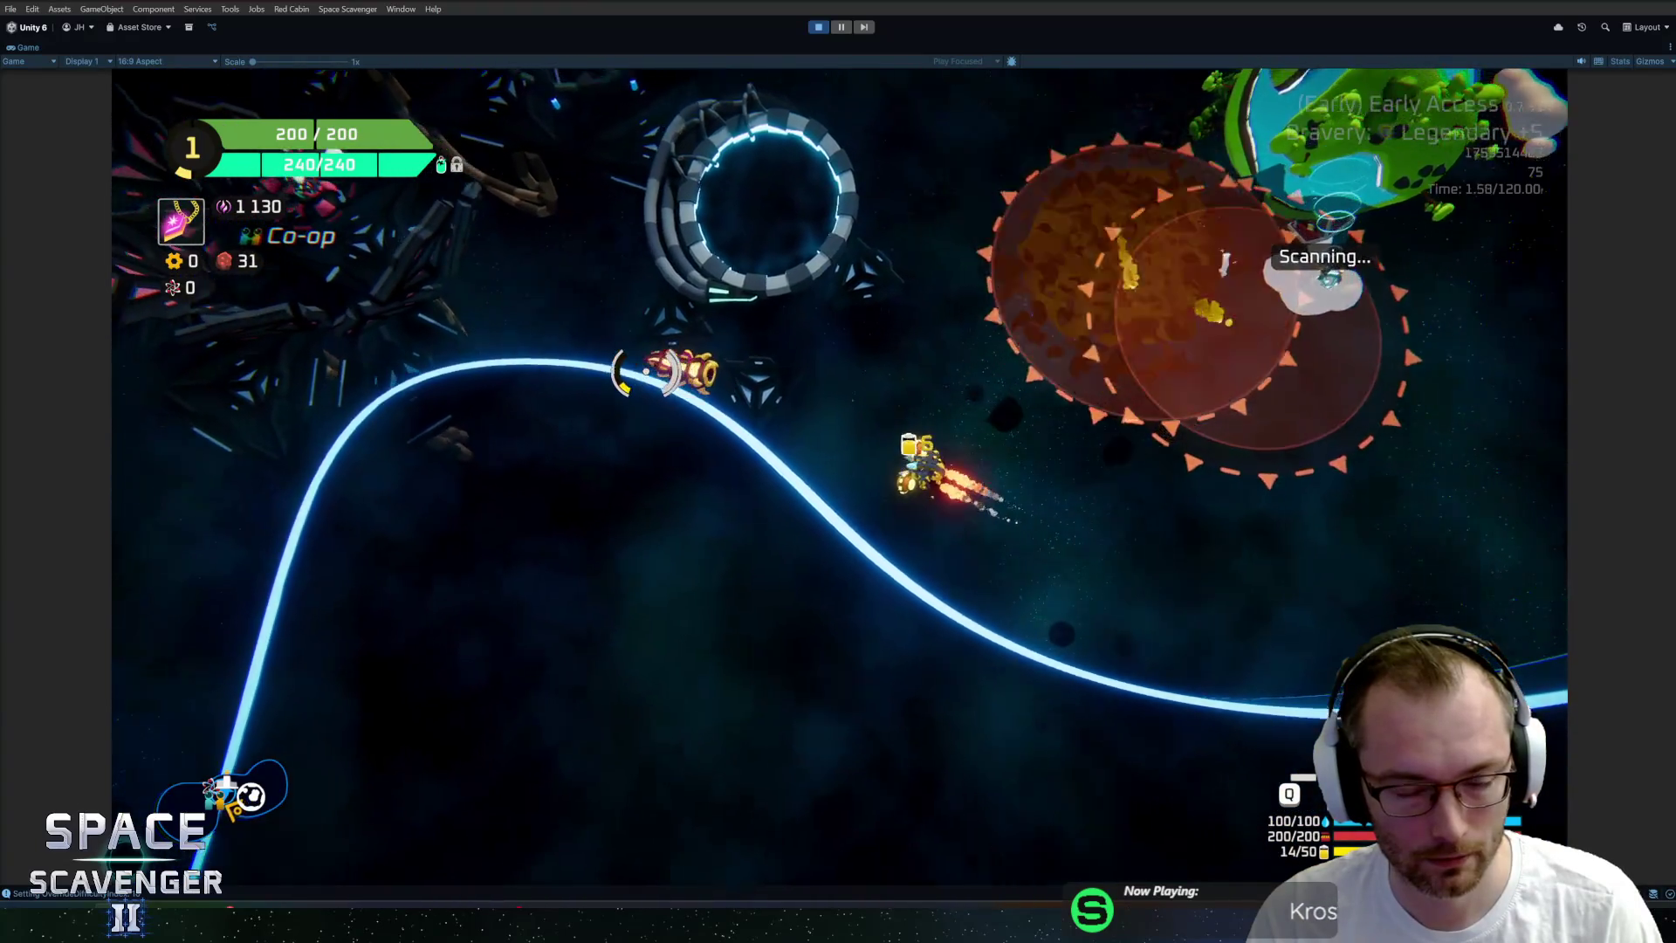
# Give the ship infinite ammo with the 'ship infiniteAmmo' console command.
pyautogui.press('`')
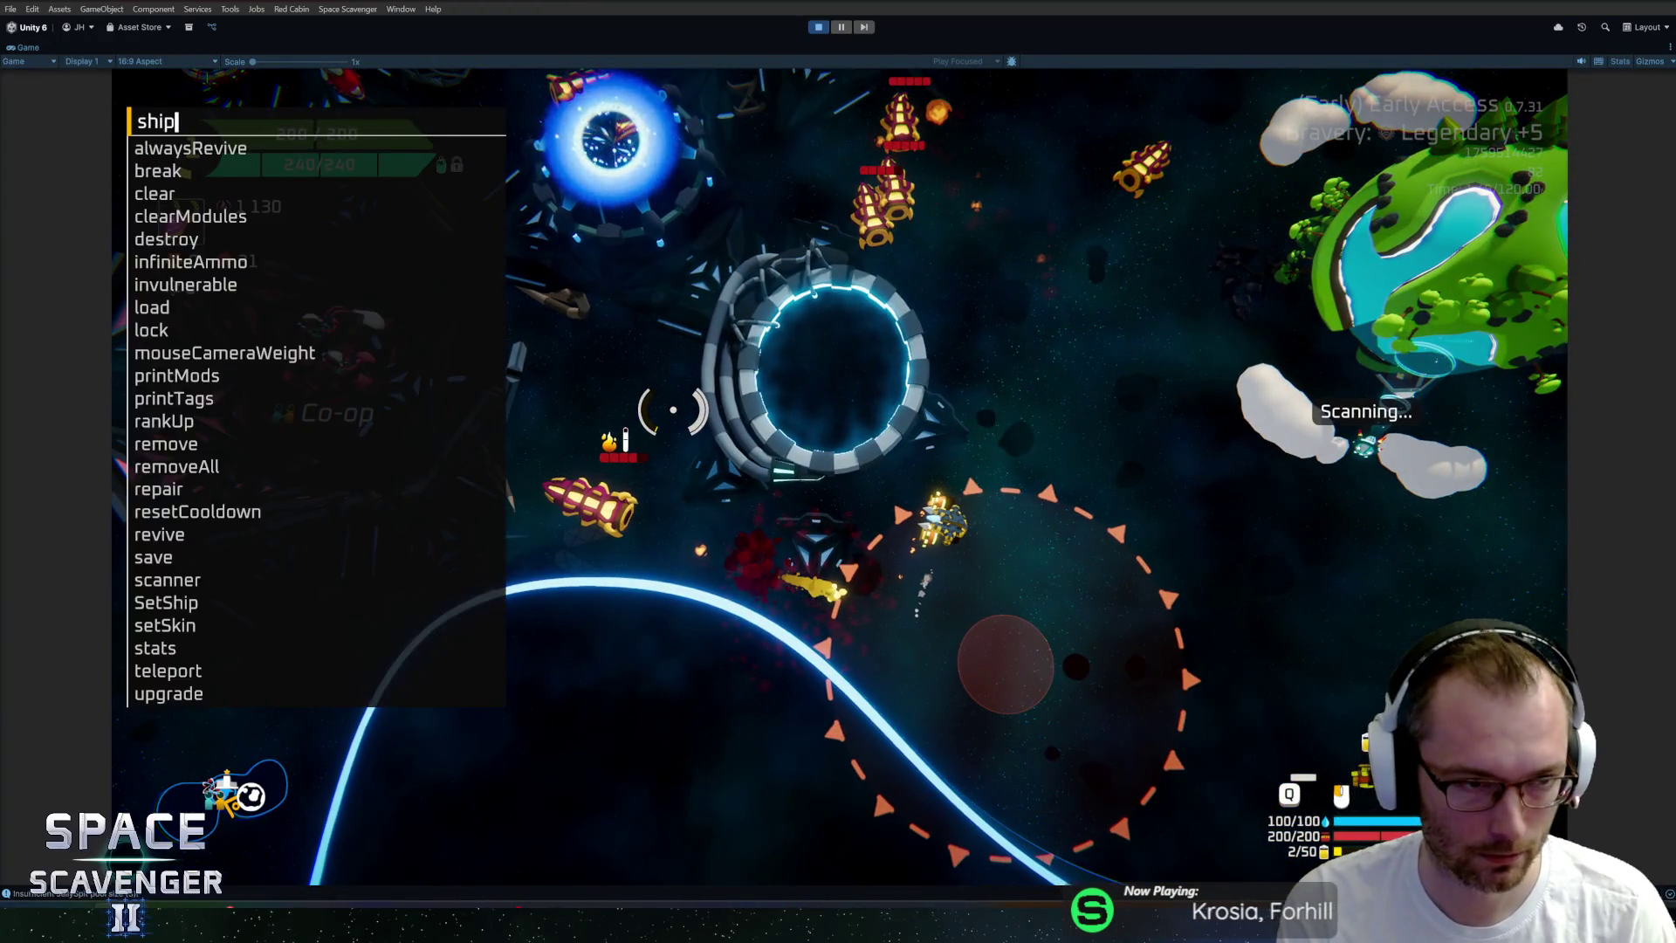
pyautogui.write('infiniteAmmo')
pyautogui.press('Return')
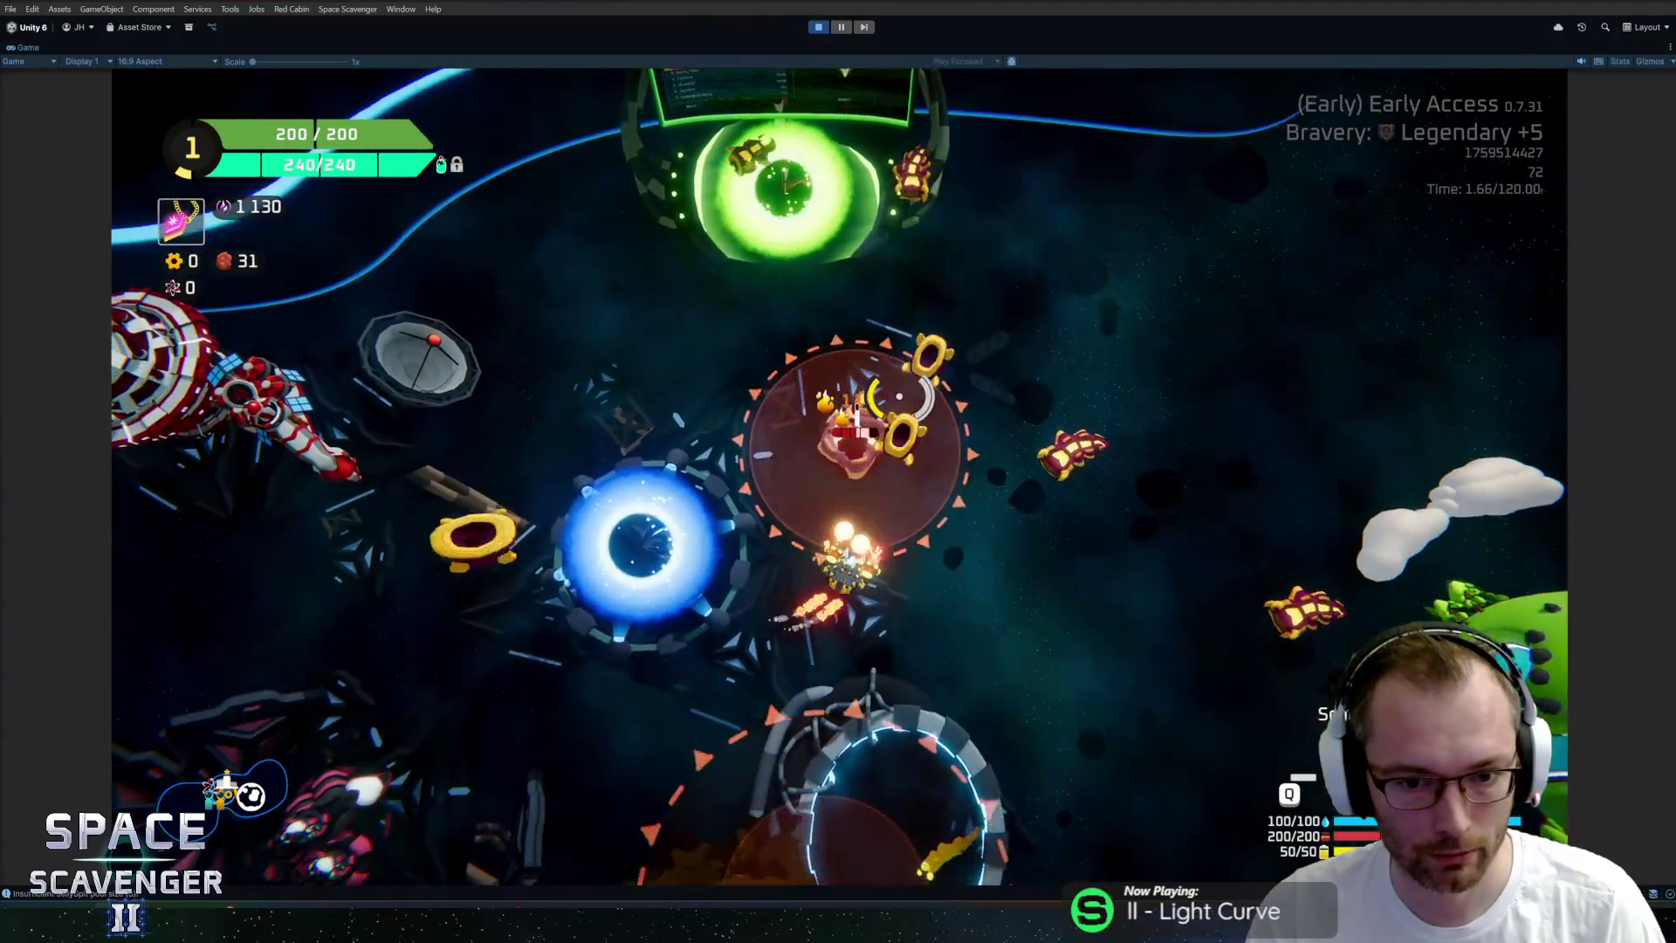
# Pause, look over the Audio settings, then resume the game.
pyautogui.press('Escape')
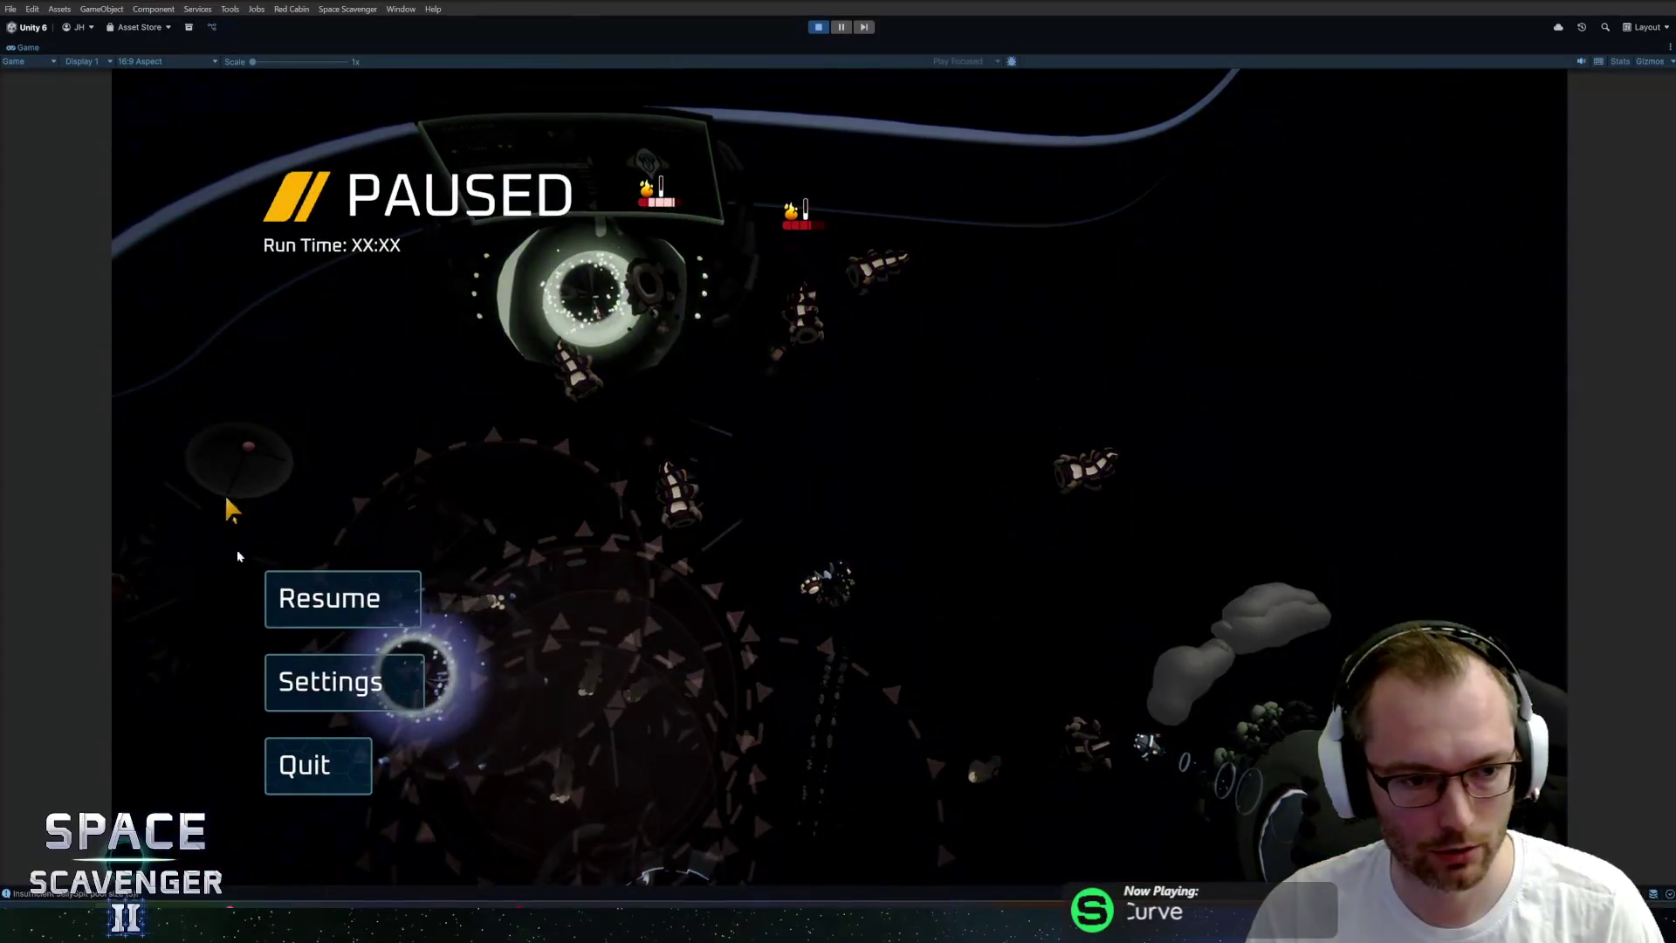
pyautogui.click(325, 681)
pyautogui.click(873, 198)
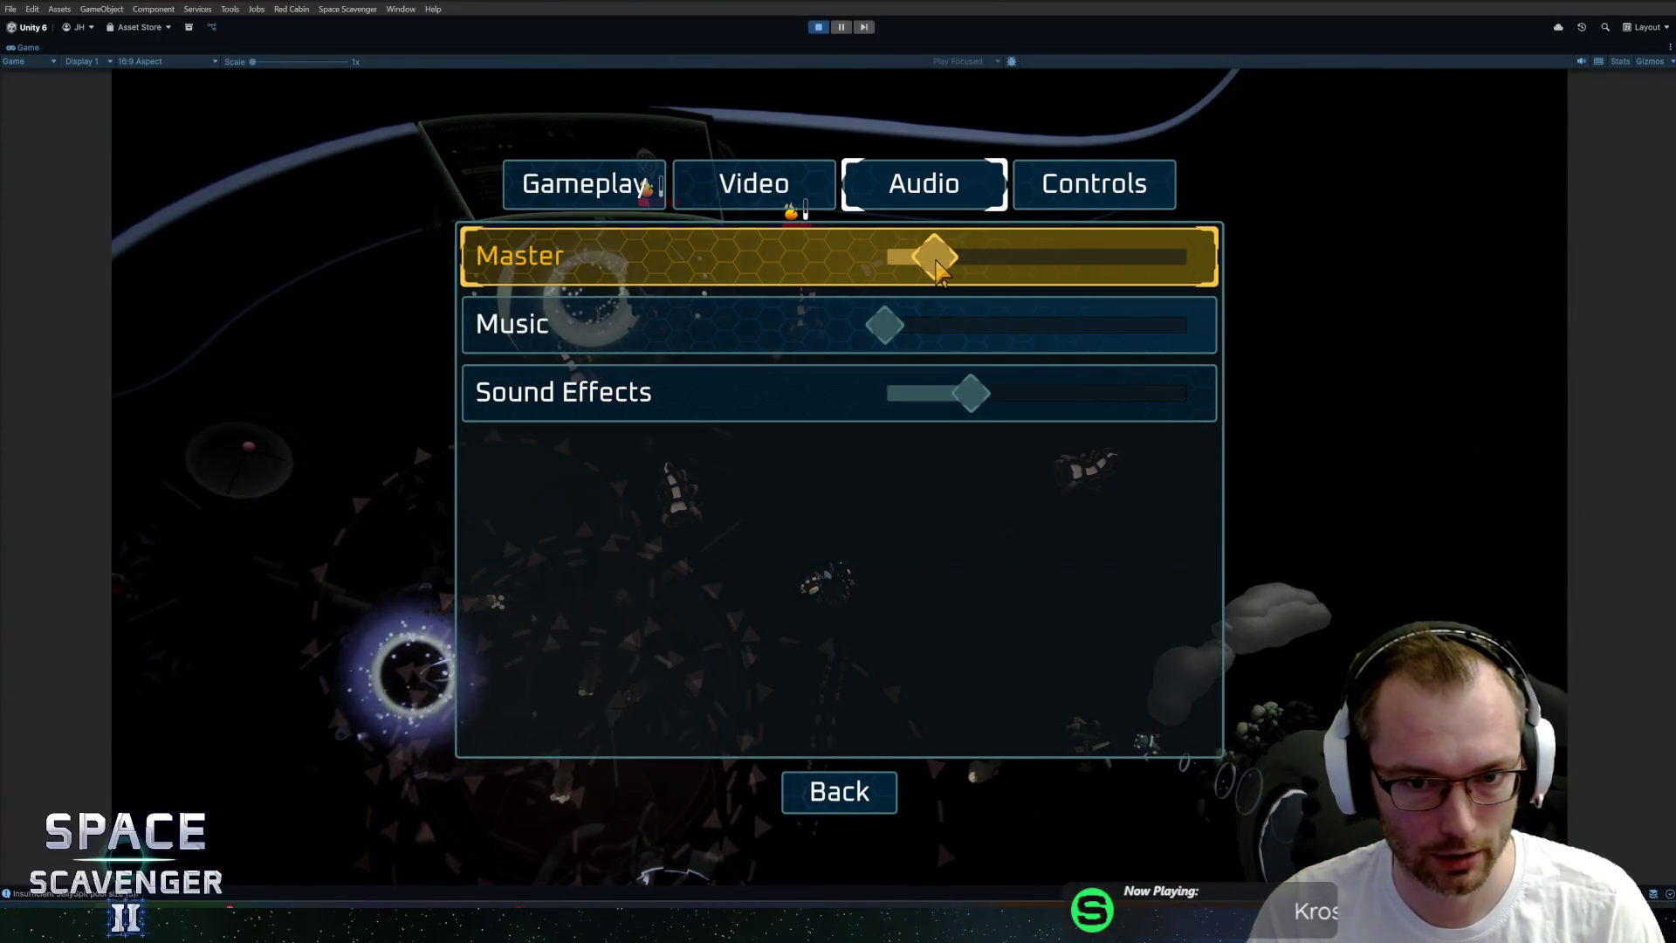
pyautogui.click(876, 797)
pyautogui.press('Escape')
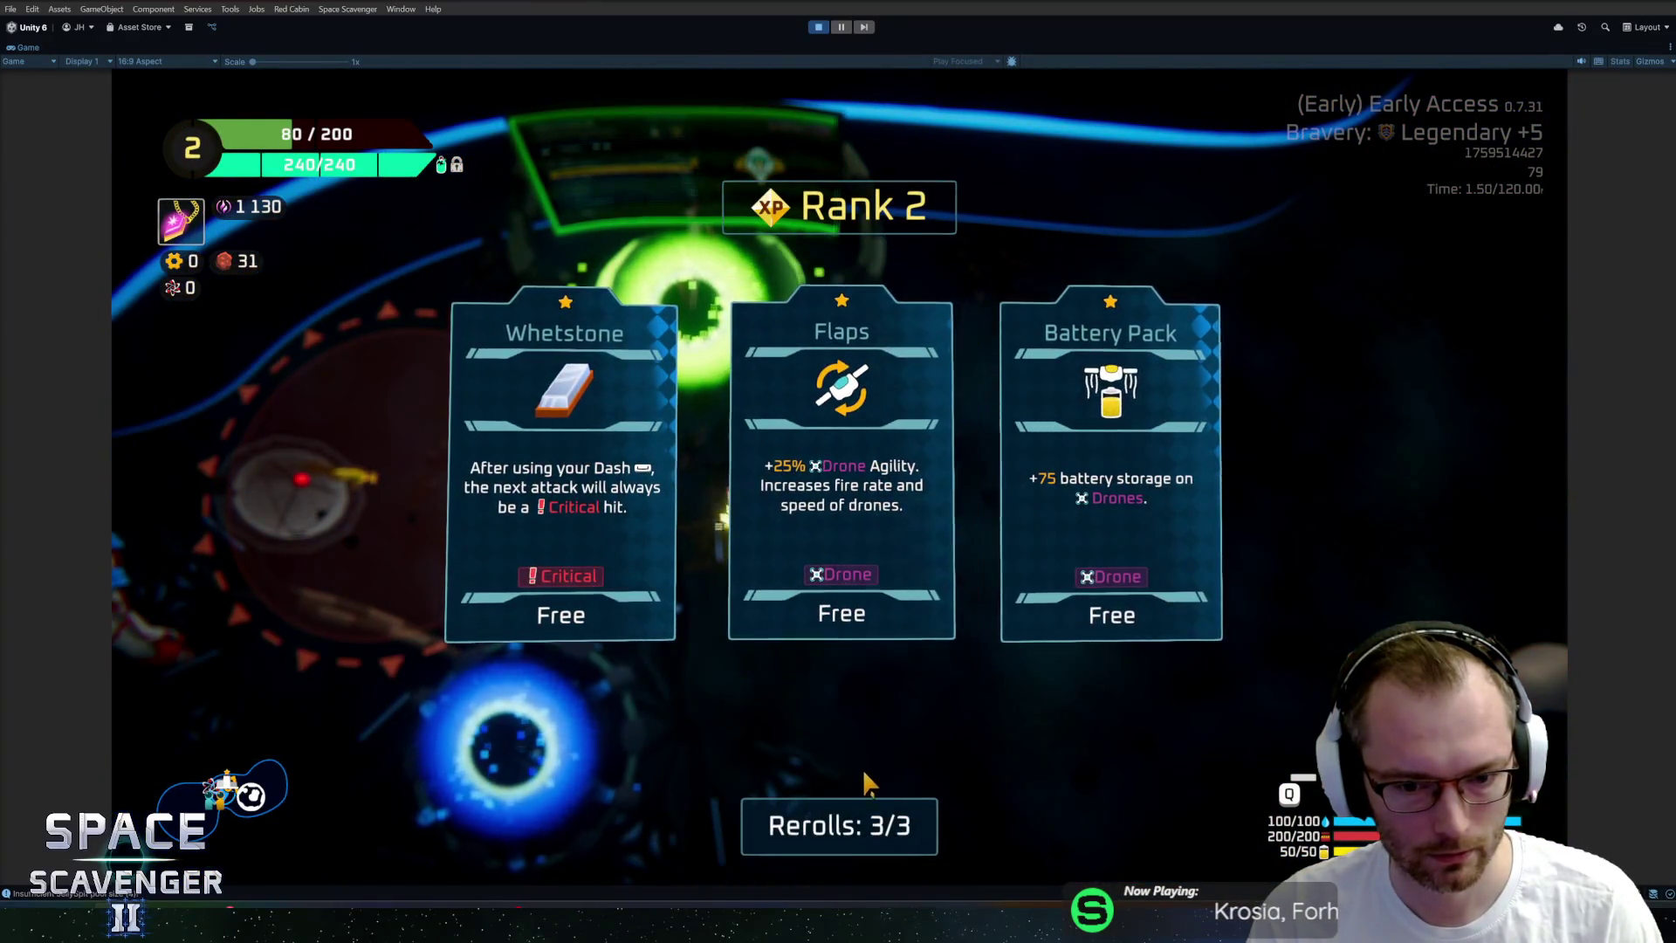
# Reroll the Rank 2 upgrade cards twice and take Whetstone.
pyautogui.click(847, 822)
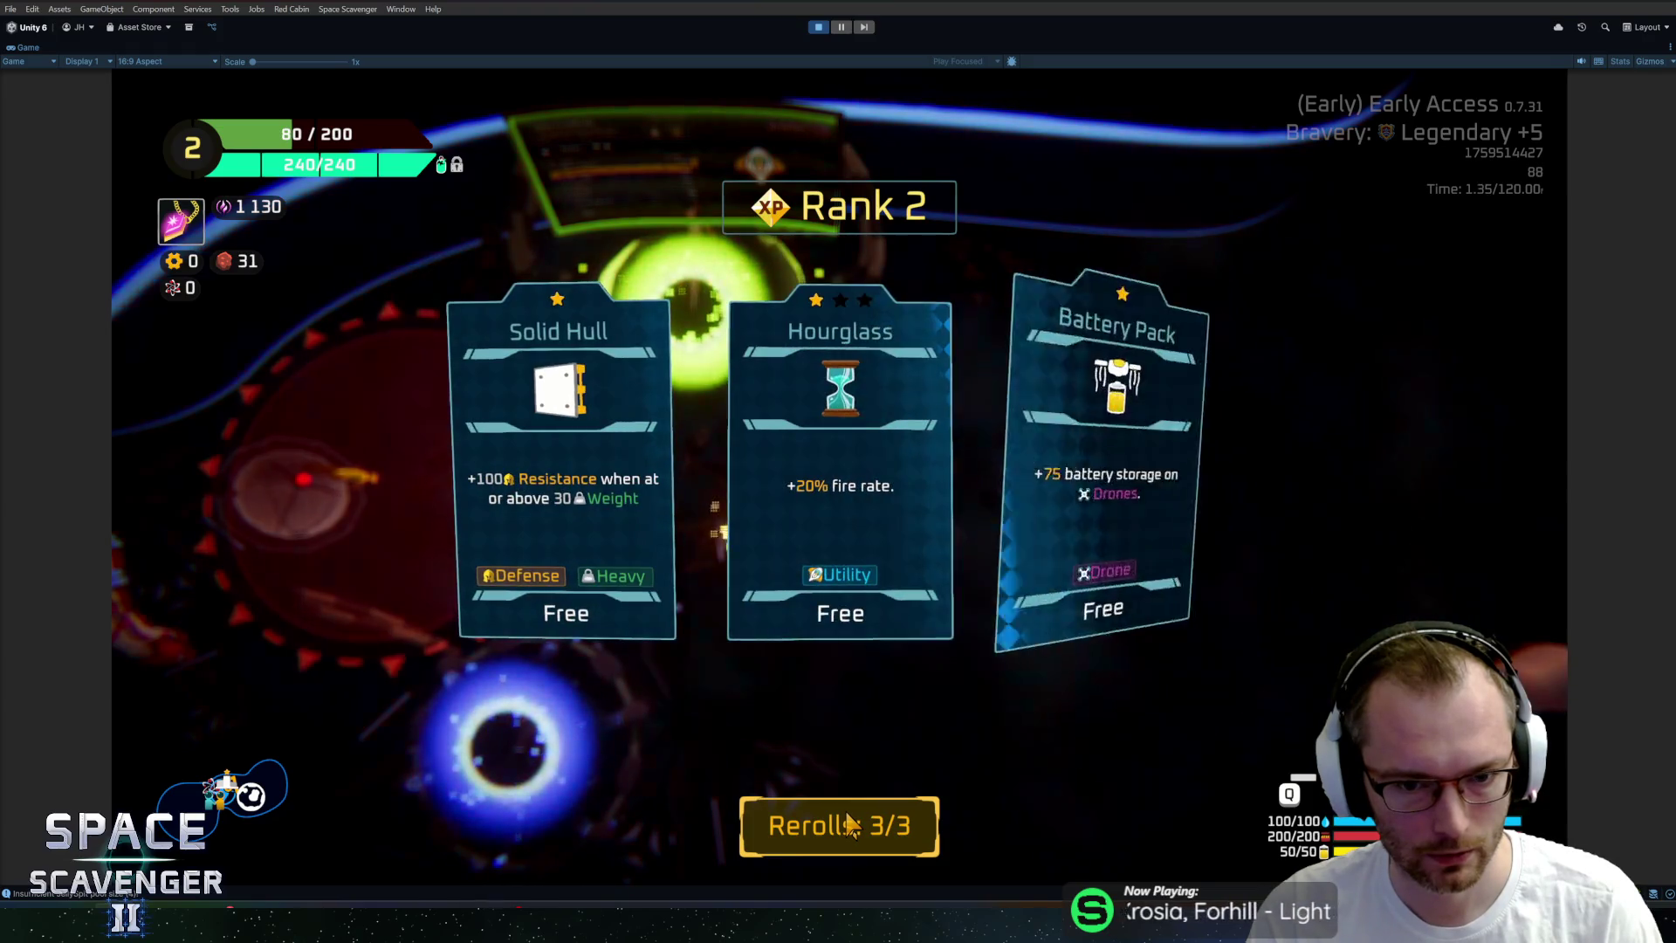
pyautogui.click(846, 823)
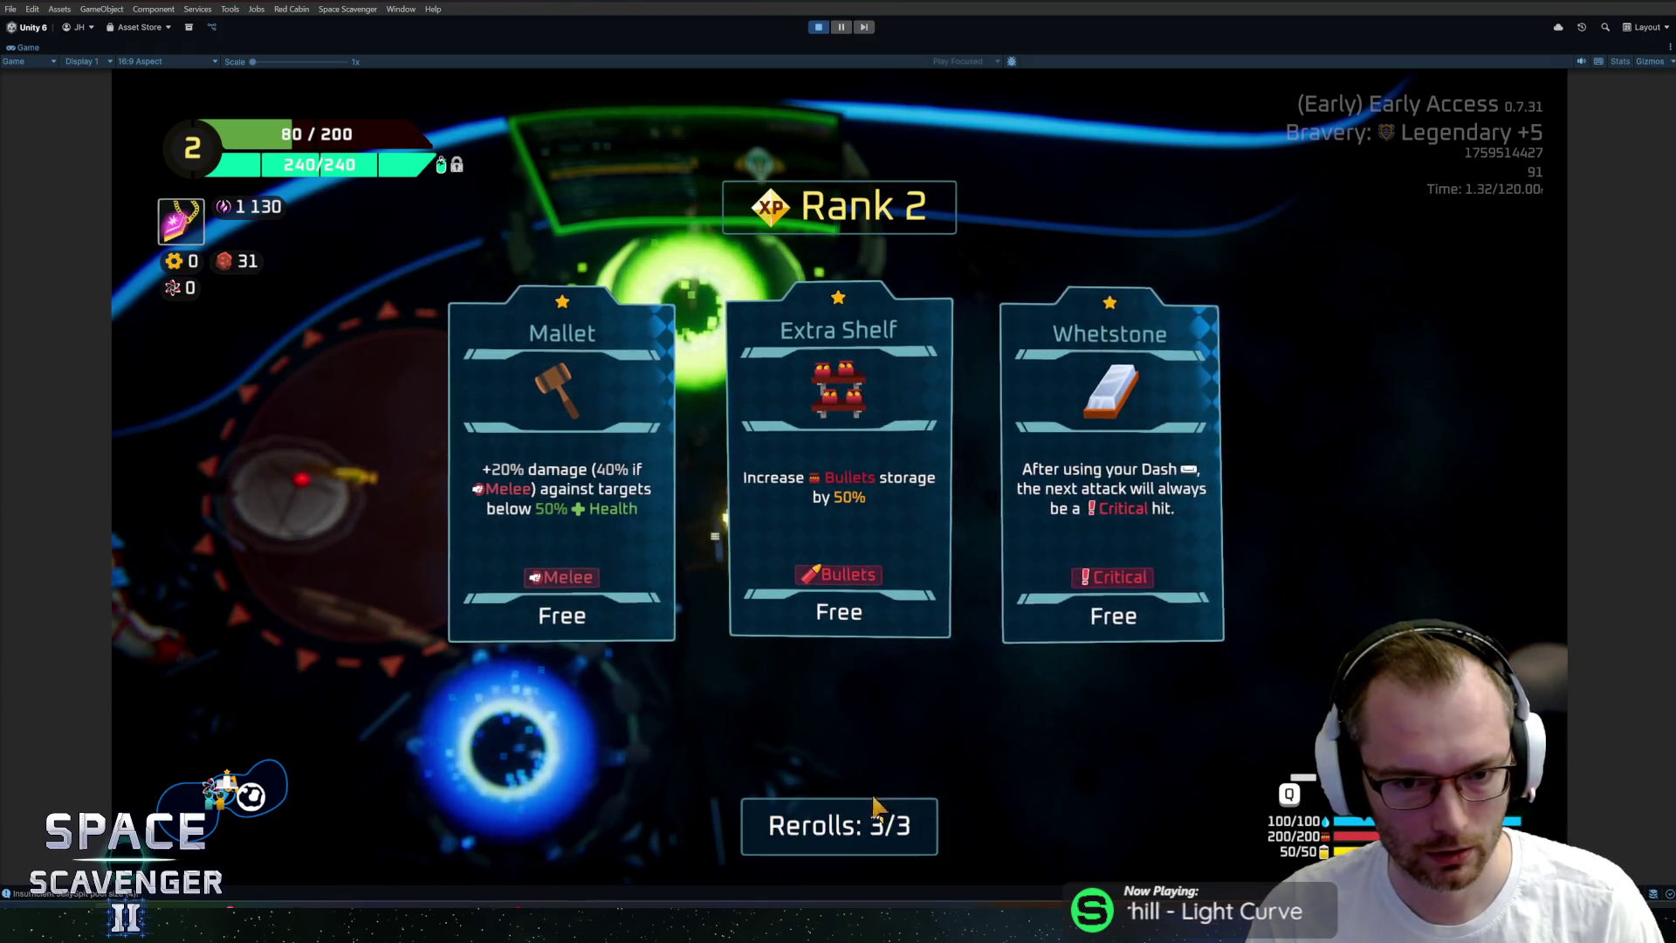
pyautogui.click(1069, 481)
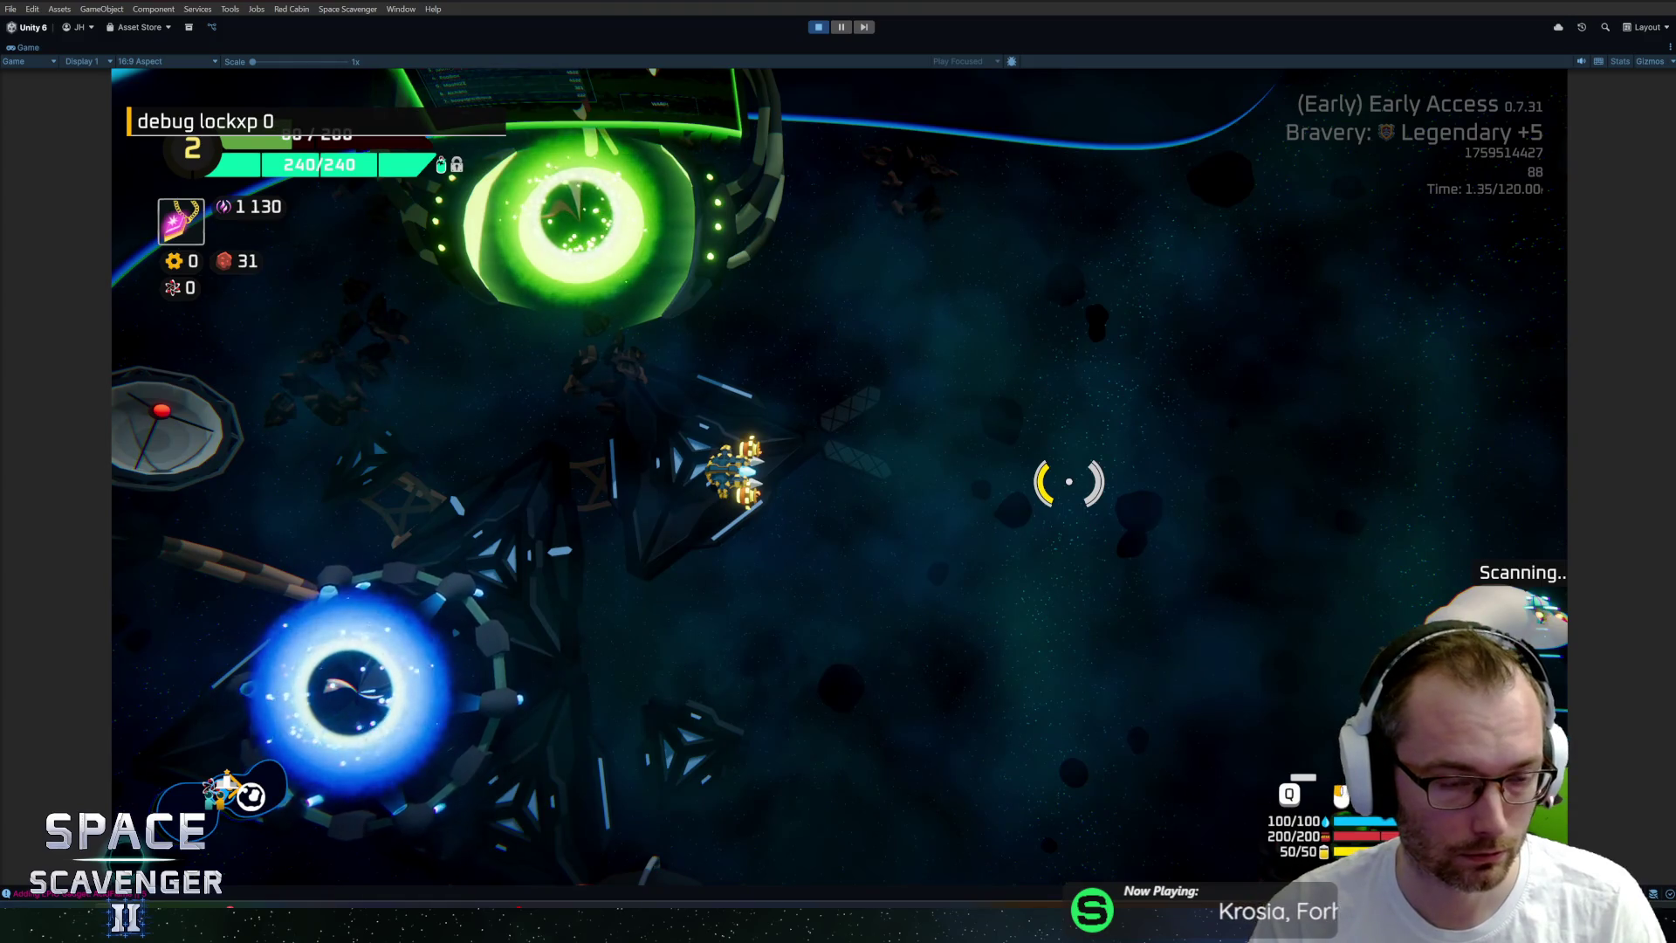
# Run 'debug lockxp 0' and 'ship rankUp' to reach Rank 3, then pick an upgrade card.
pyautogui.press('Escape')
pyautogui.press('Escape')
pyautogui.press('`')
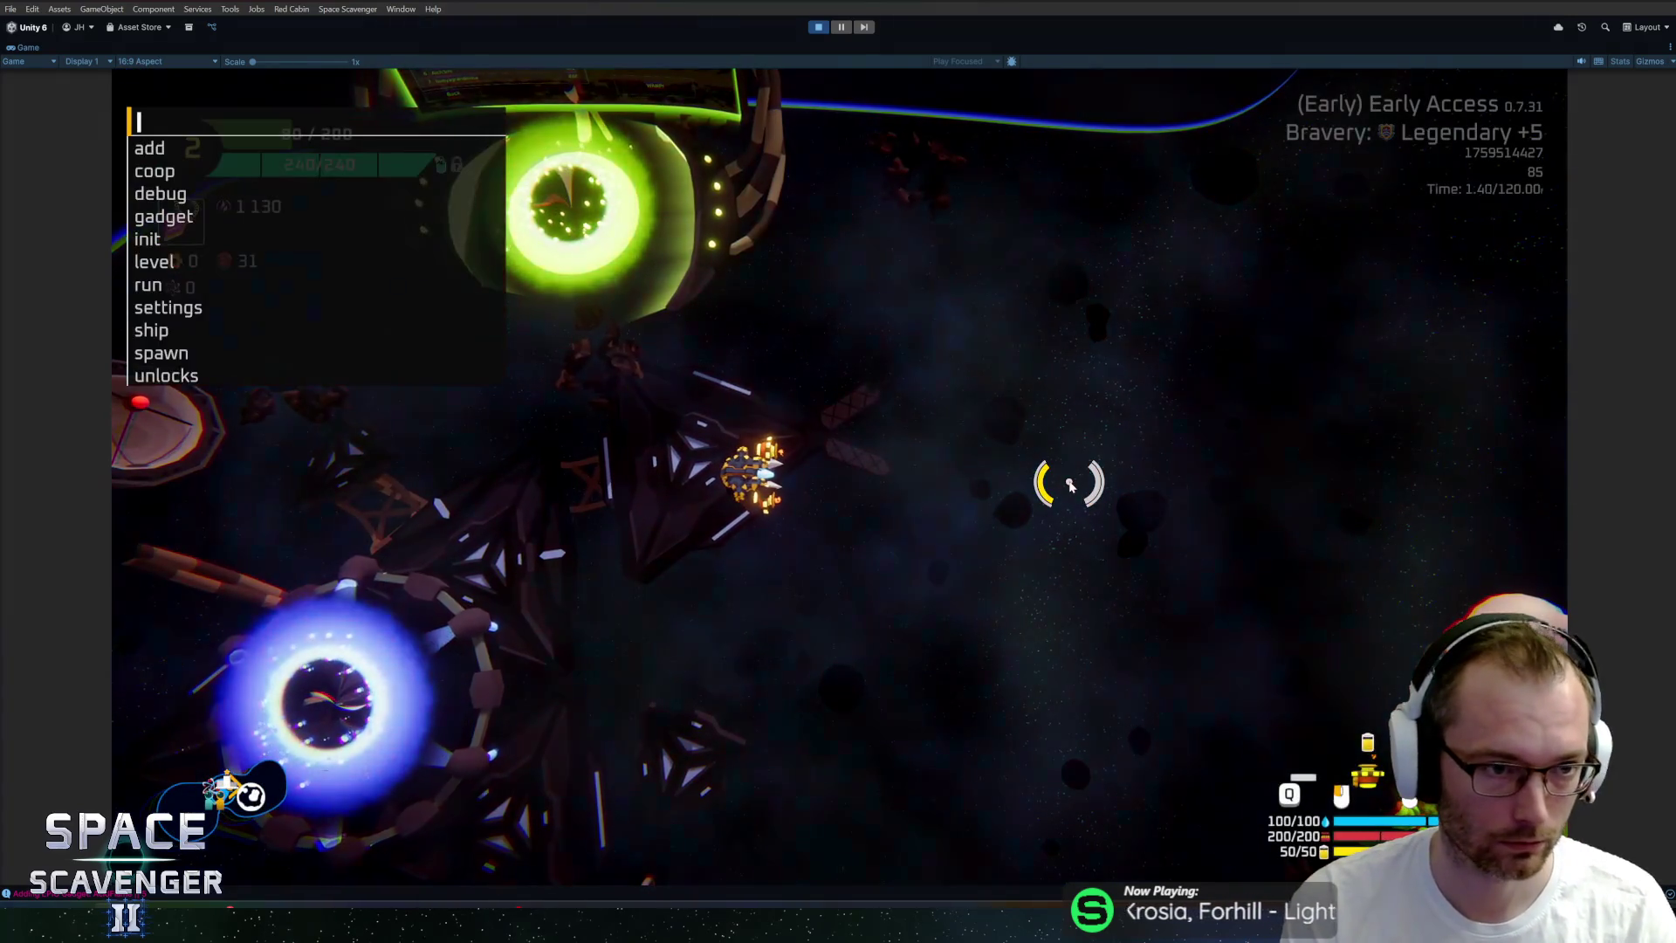
pyautogui.write('shio')
pyautogui.press('BackSpace')
pyautogui.write('p rank')
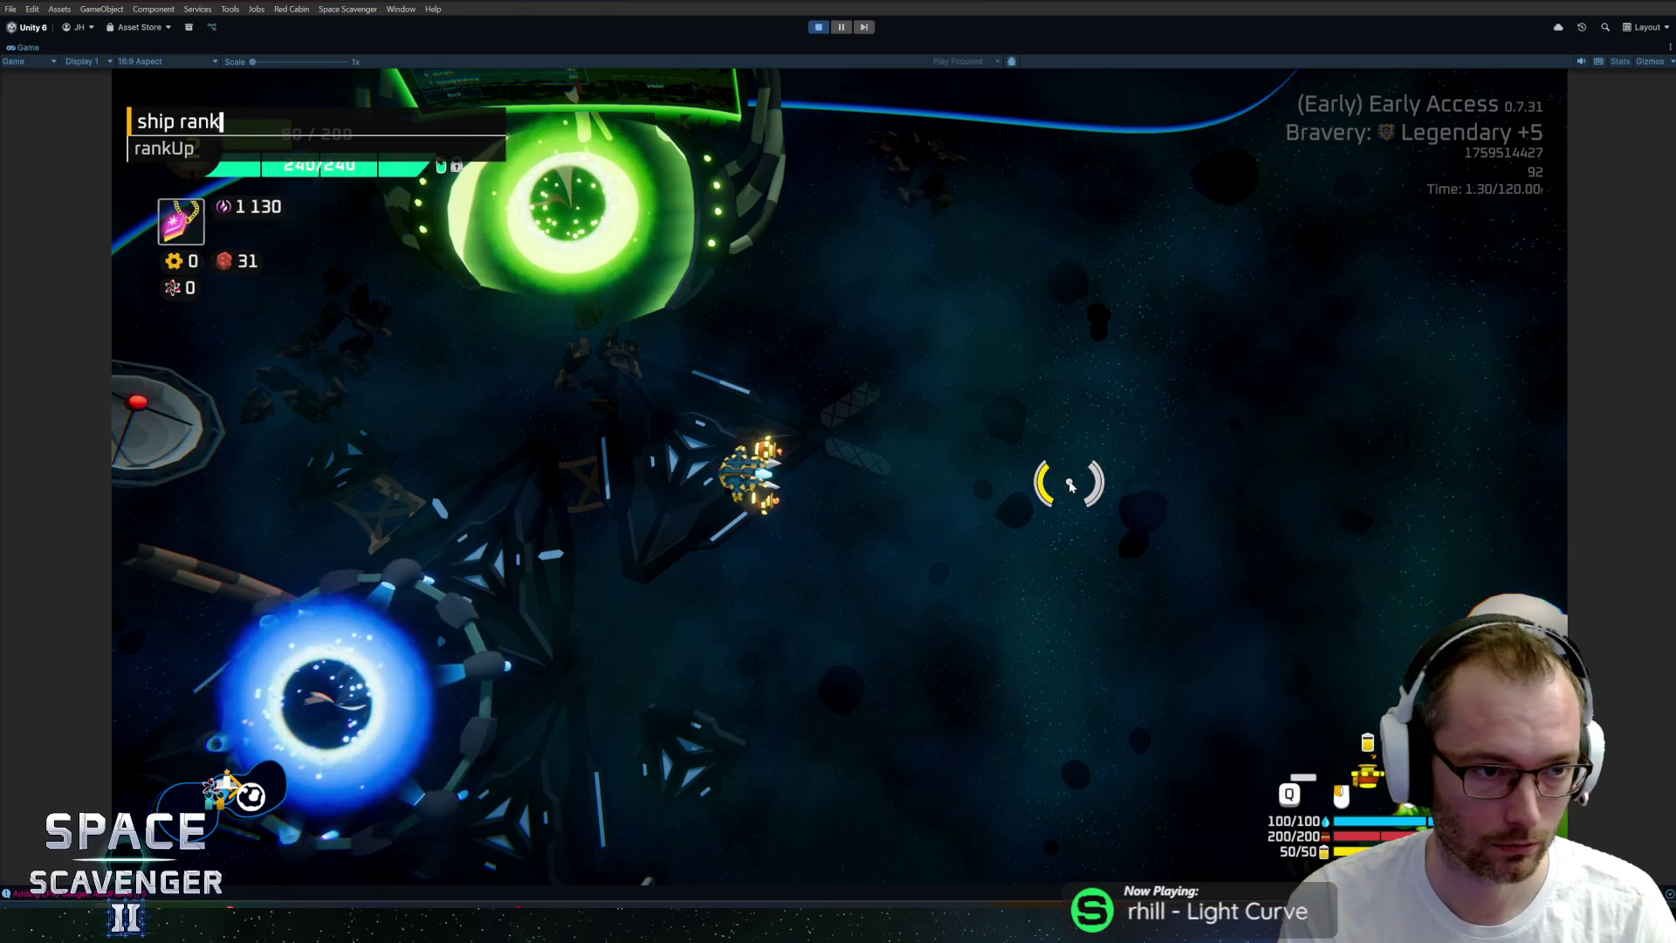
pyautogui.press('Tab')
pyautogui.press('Return')
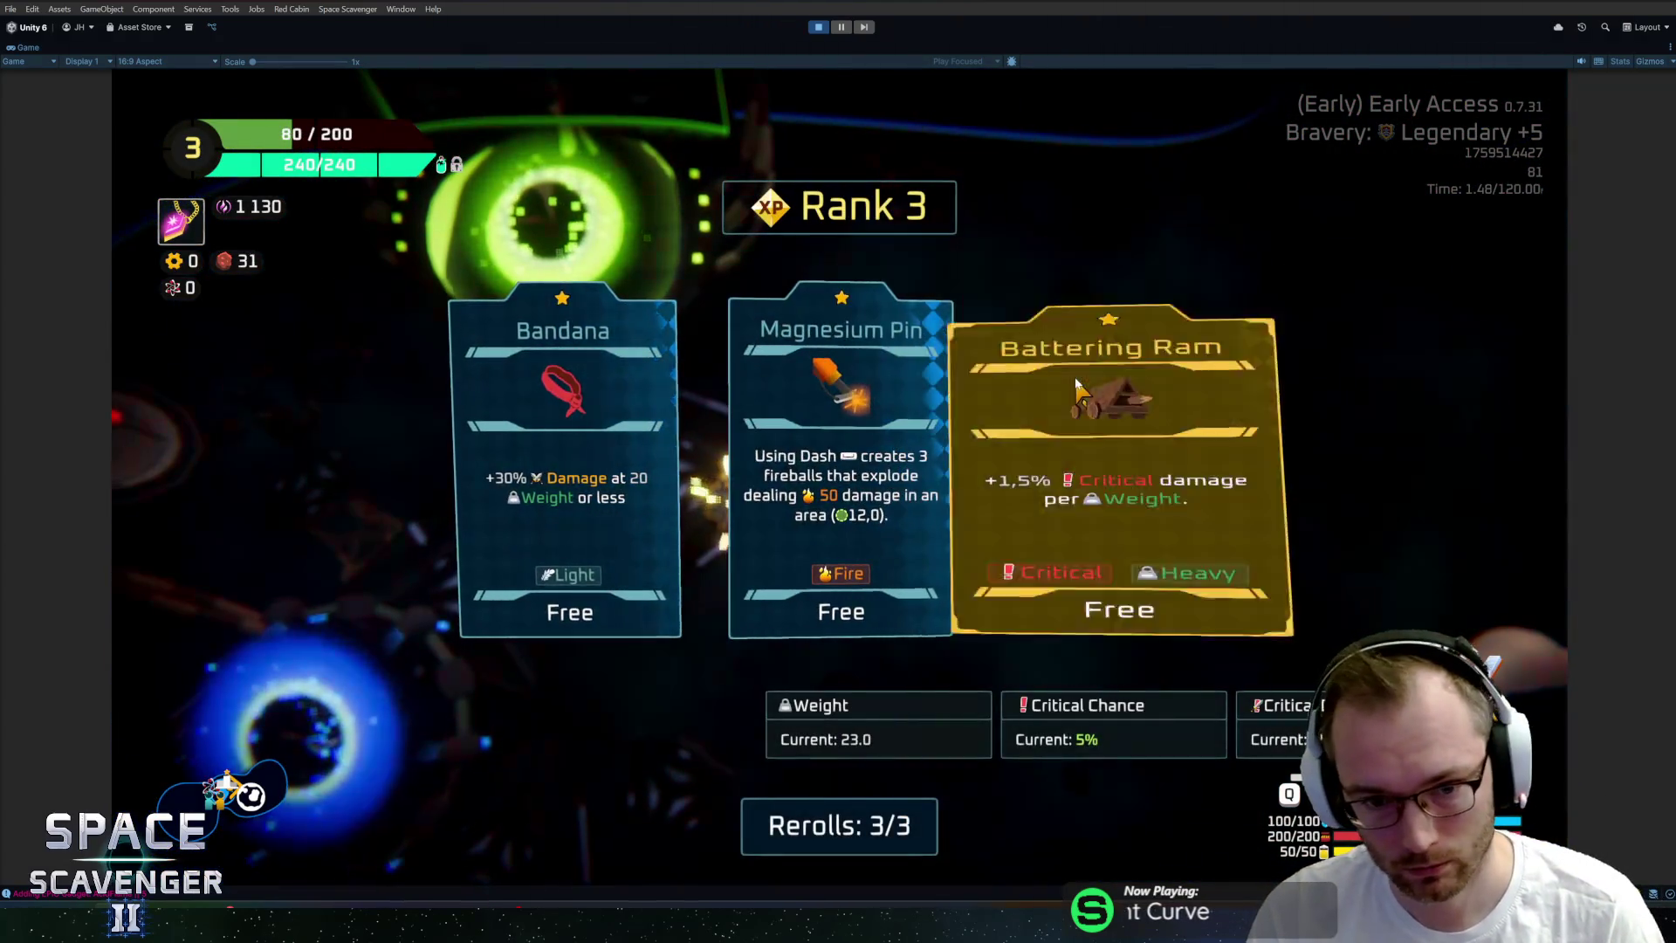
pyautogui.click(871, 457)
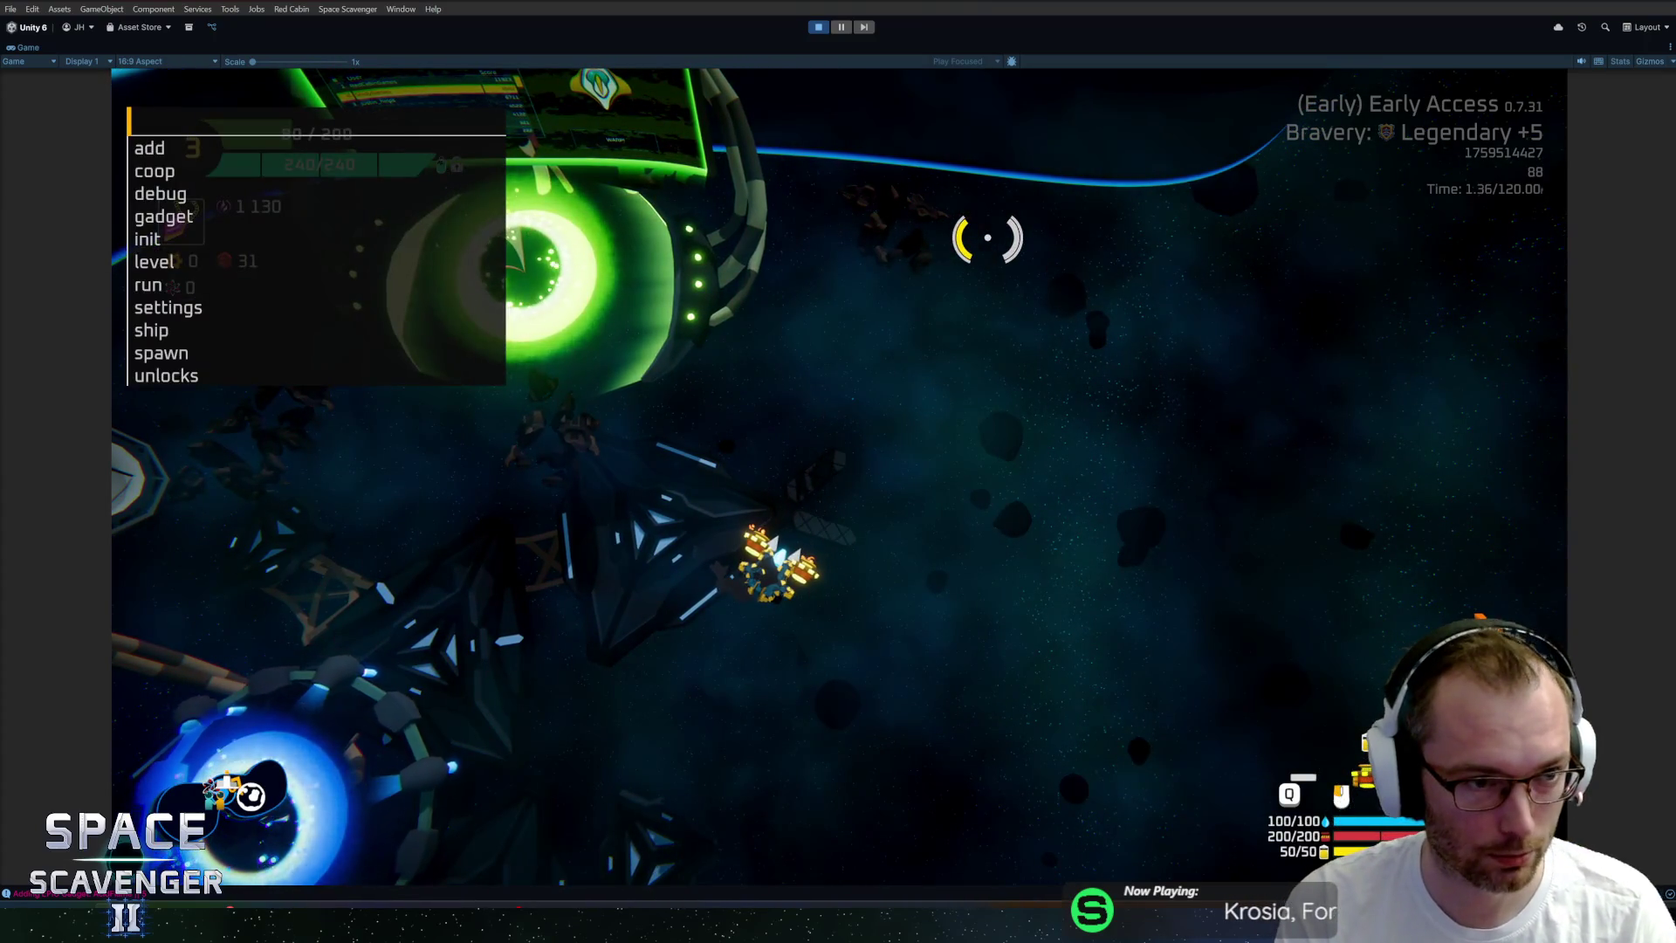
# Spawn the gadget merchant ship and type 'add crystal 3' in the console.
pyautogui.write('spawn gad')
pyautogui.press('Tab')
pyautogui.press('Return')
pyautogui.write('add crystal ')
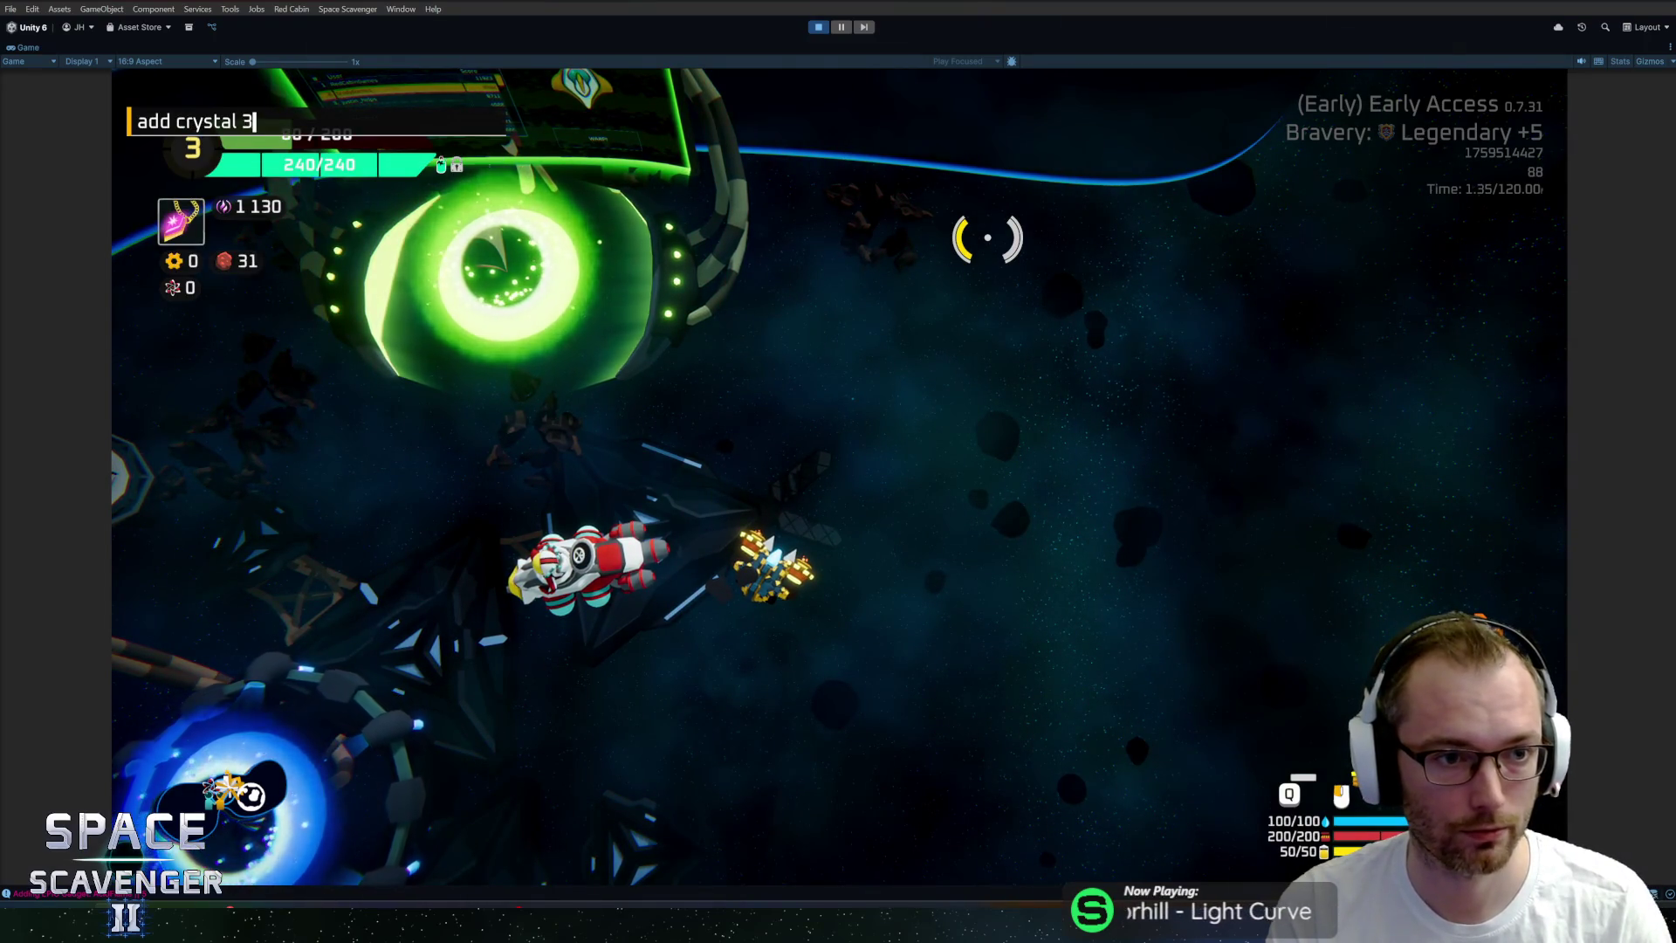
pyautogui.write('3')
# Add 3 crystals via the console and open the merchant's Select Epic Gadgets offer.
pyautogui.press('Return')
pyautogui.press('e')
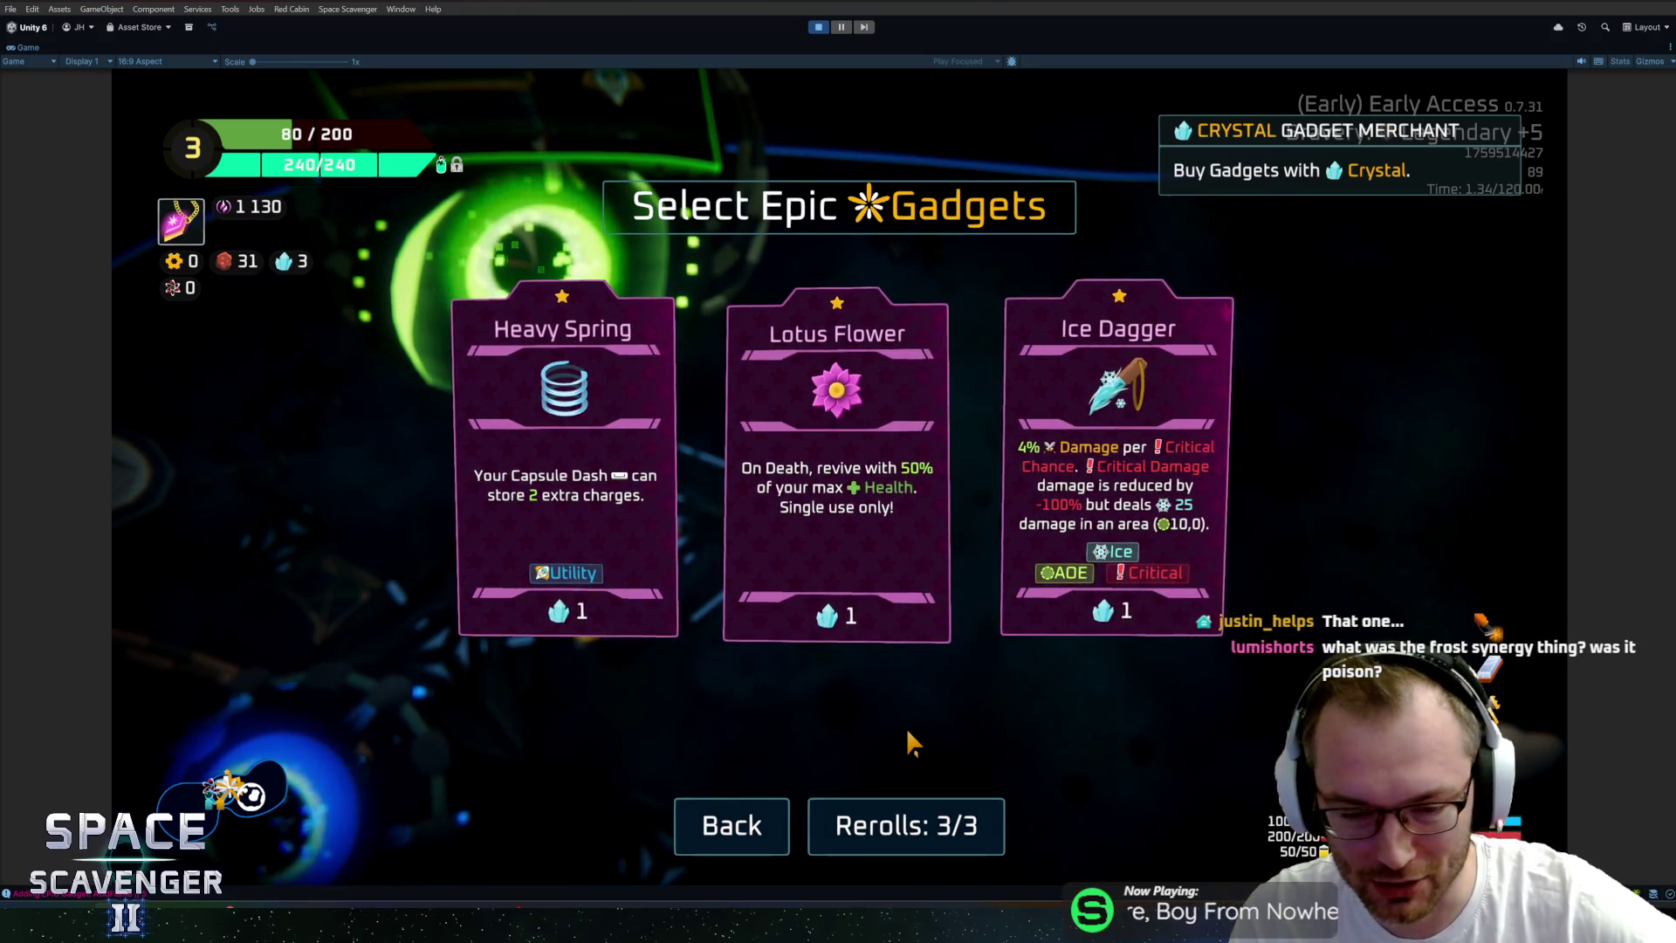
# Reroll the Epic gadget offers twice, landing on Lotus Flower, Ice Dagger and Heavy Spring.
pyautogui.press('r')
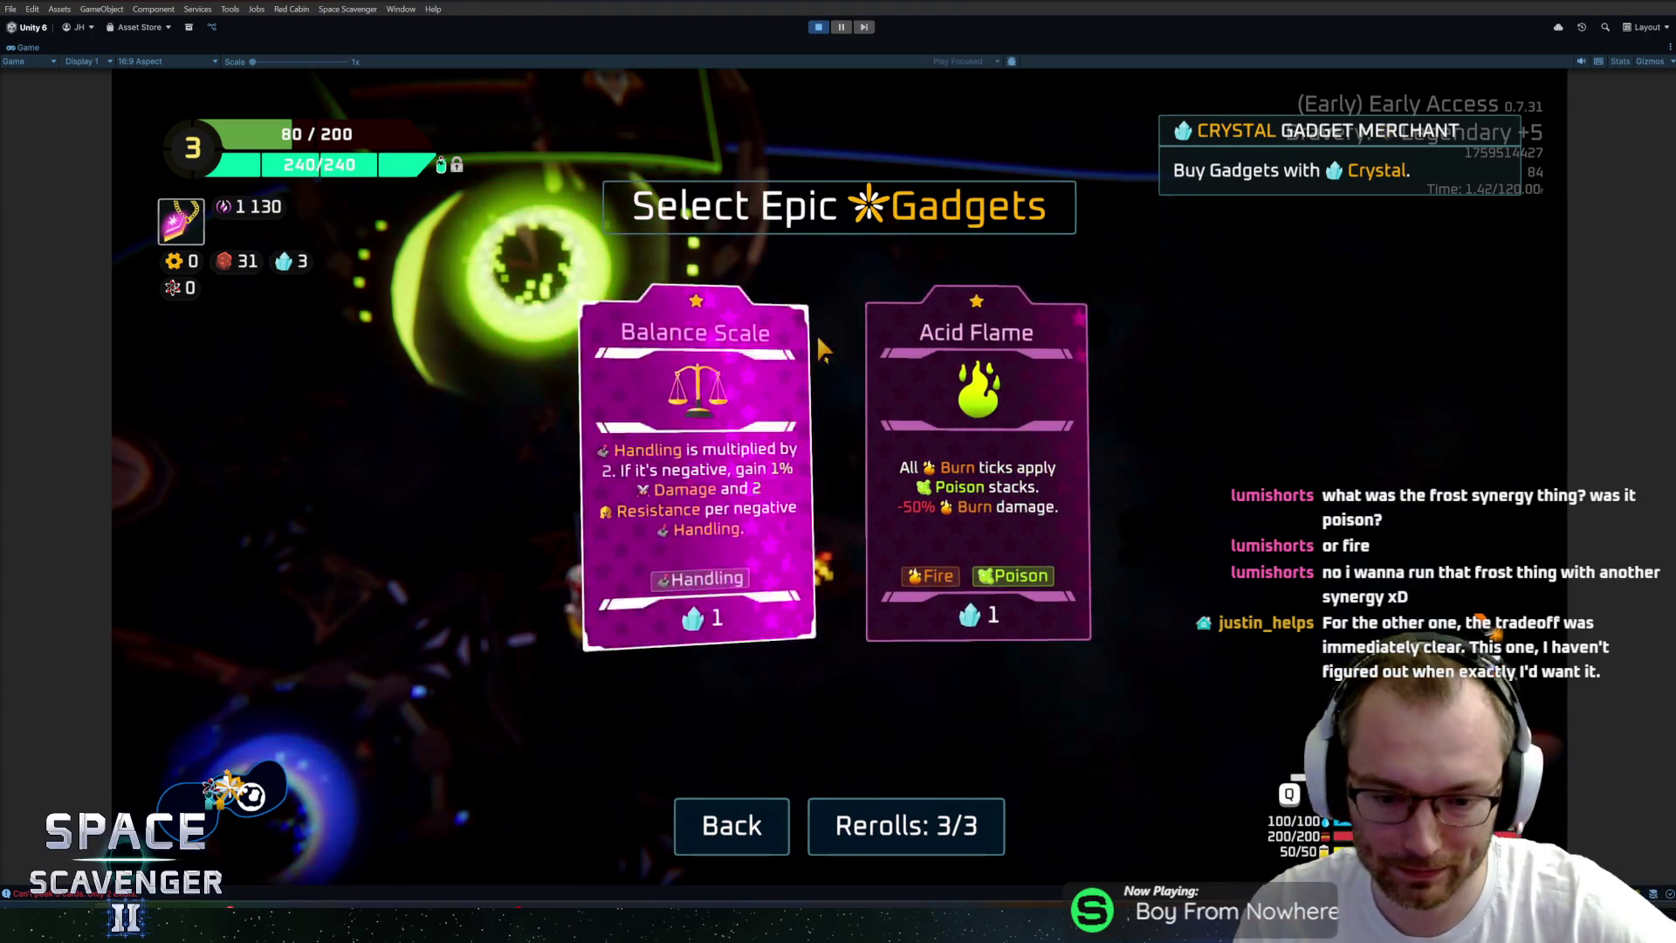
pyautogui.click(995, 816)
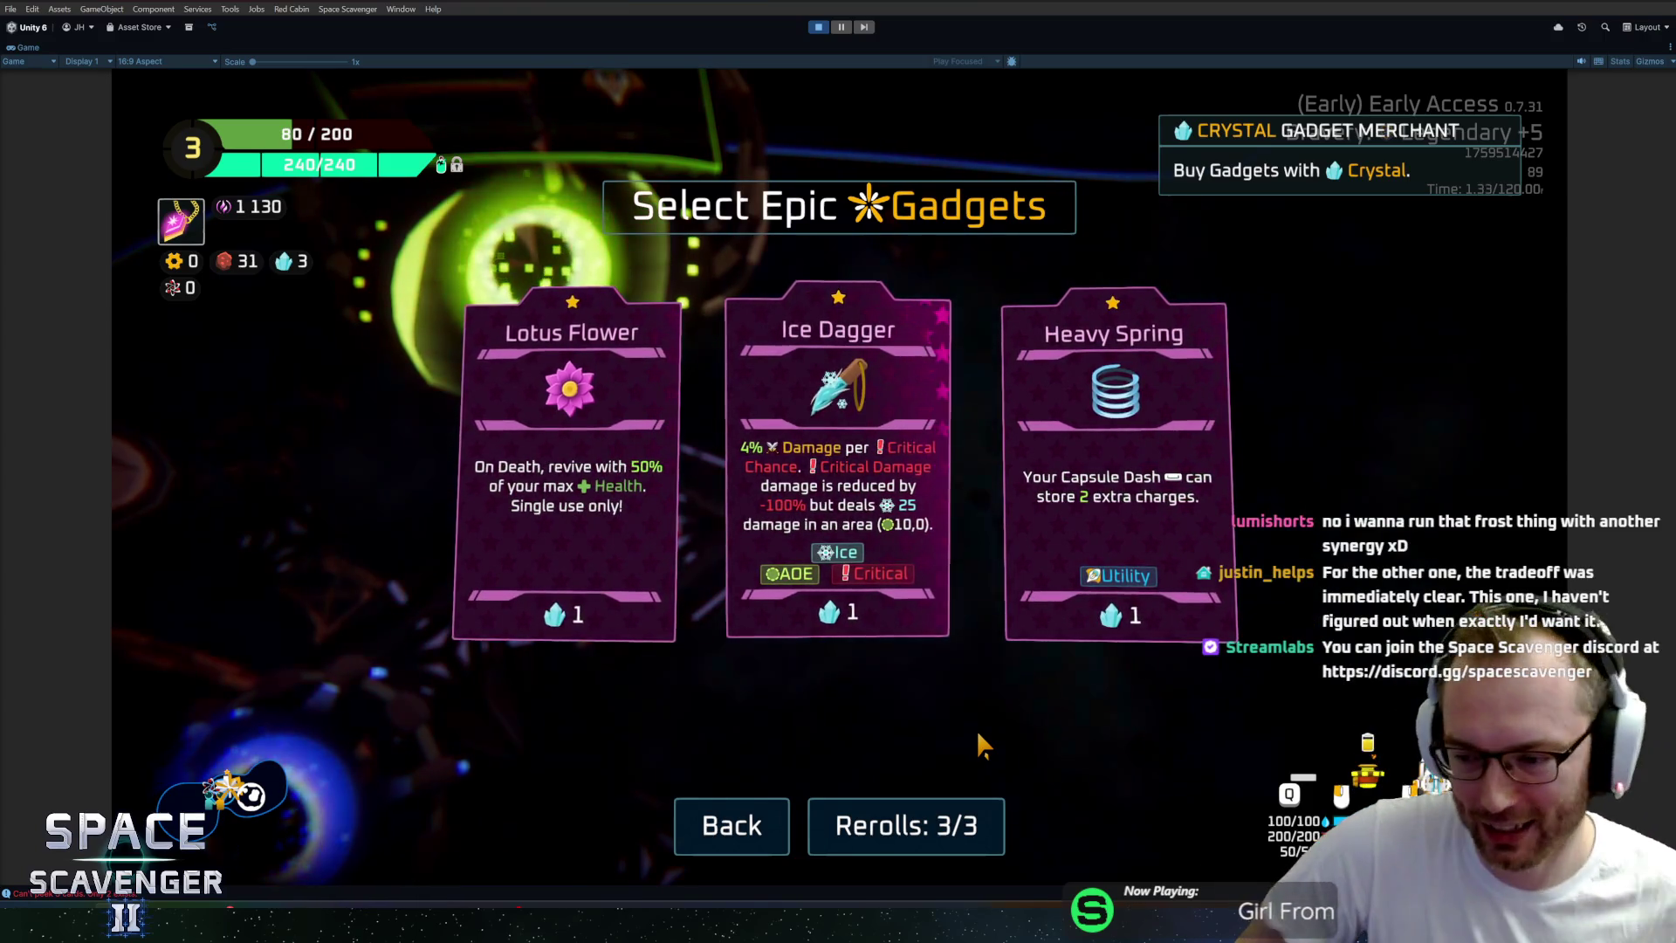
# Read Ice Dagger's keywords, then reroll the Epic gadget offers twice more.
pyautogui.moveTo(777, 524)
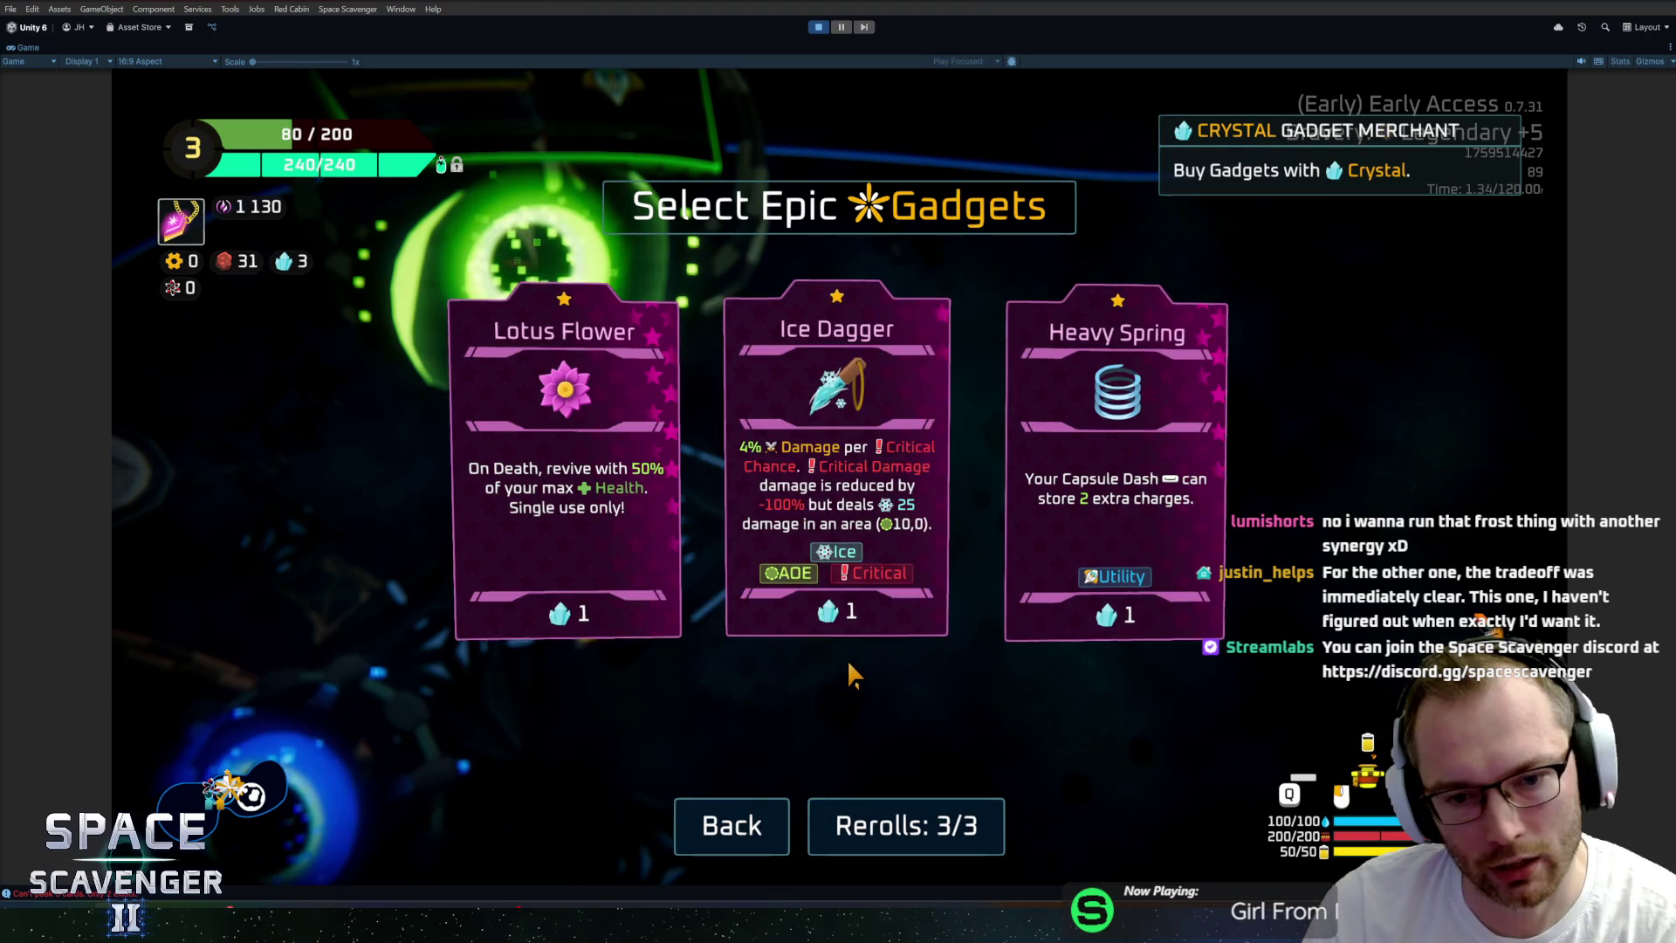
pyautogui.moveTo(799, 466)
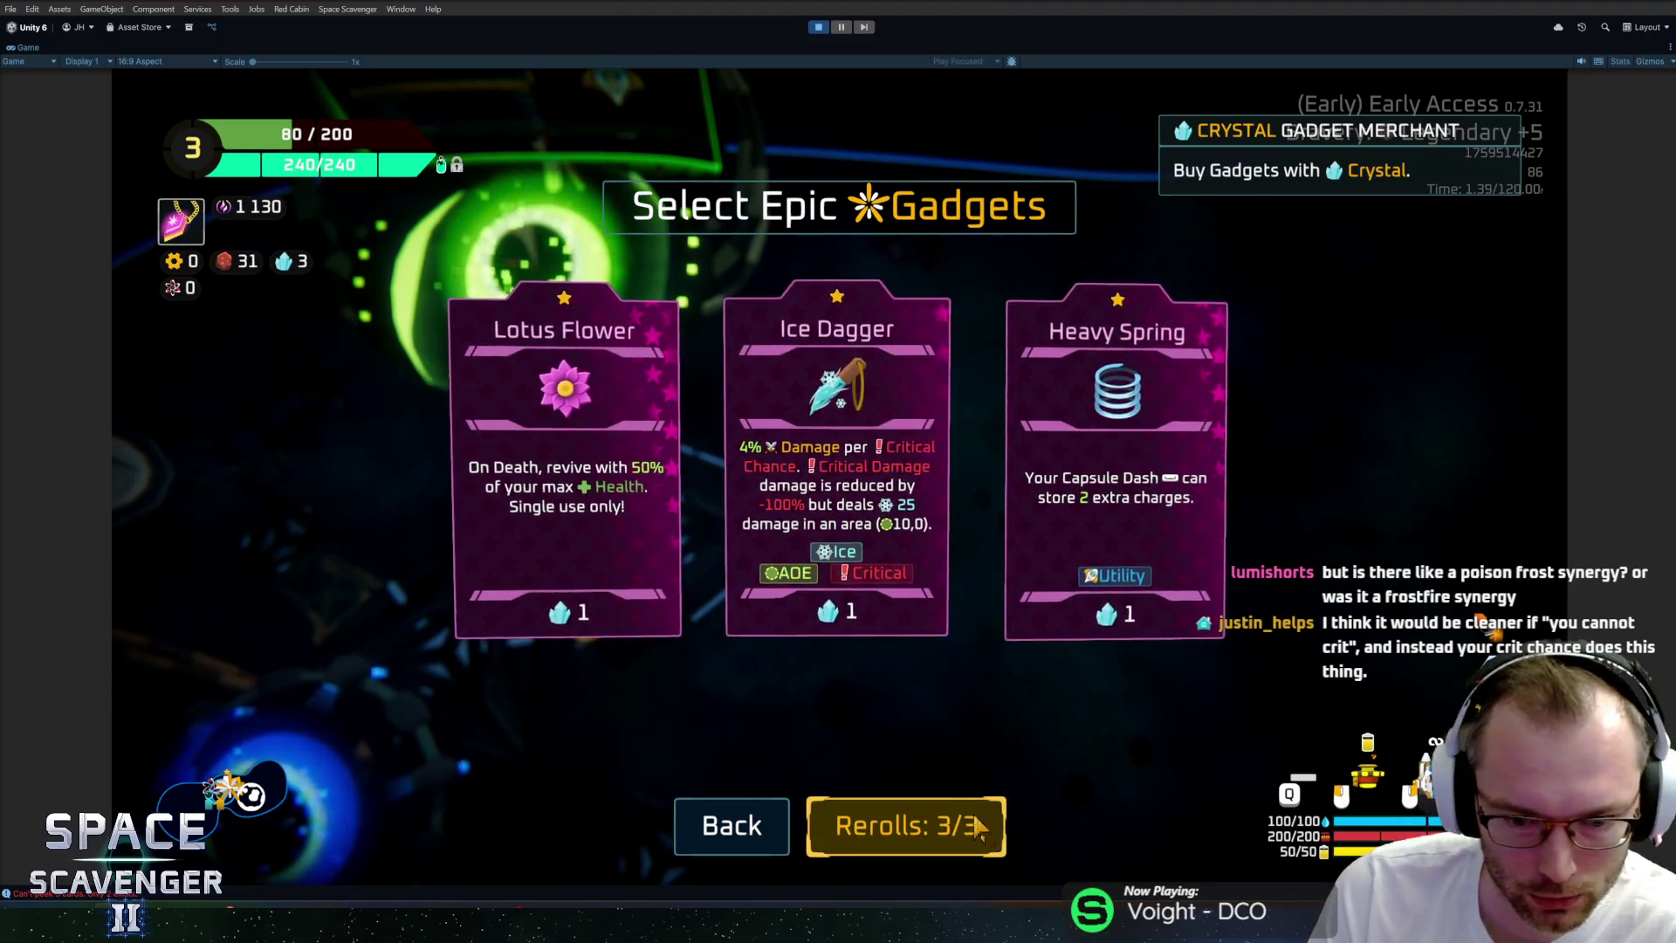
pyautogui.click(906, 825)
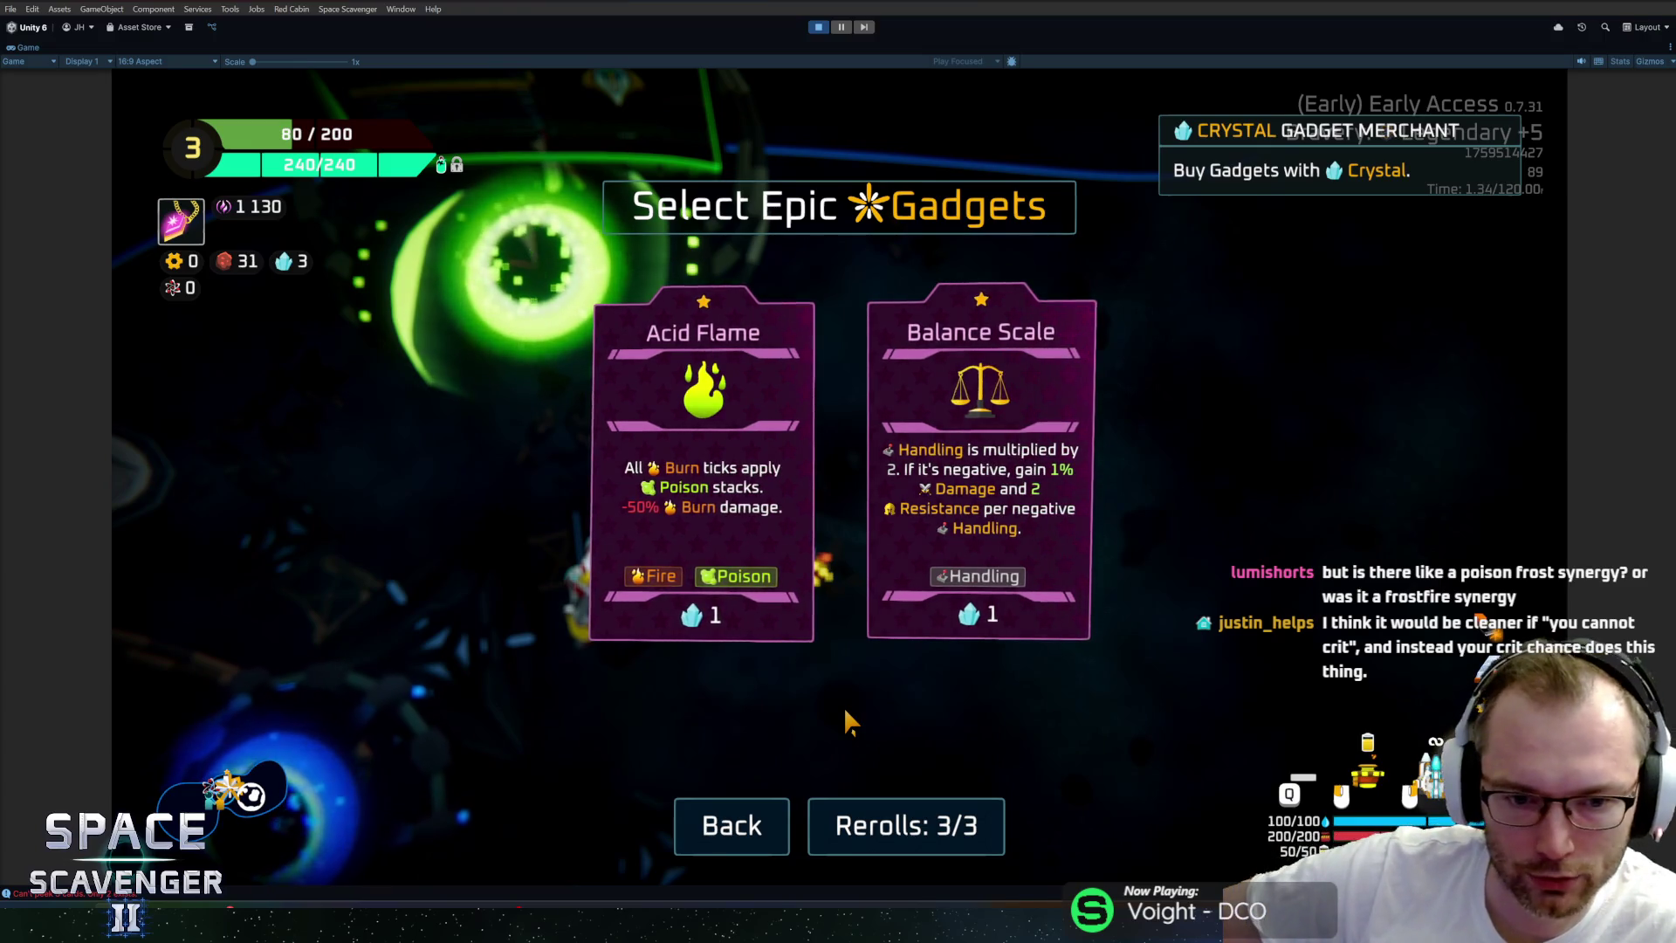
pyautogui.click(965, 823)
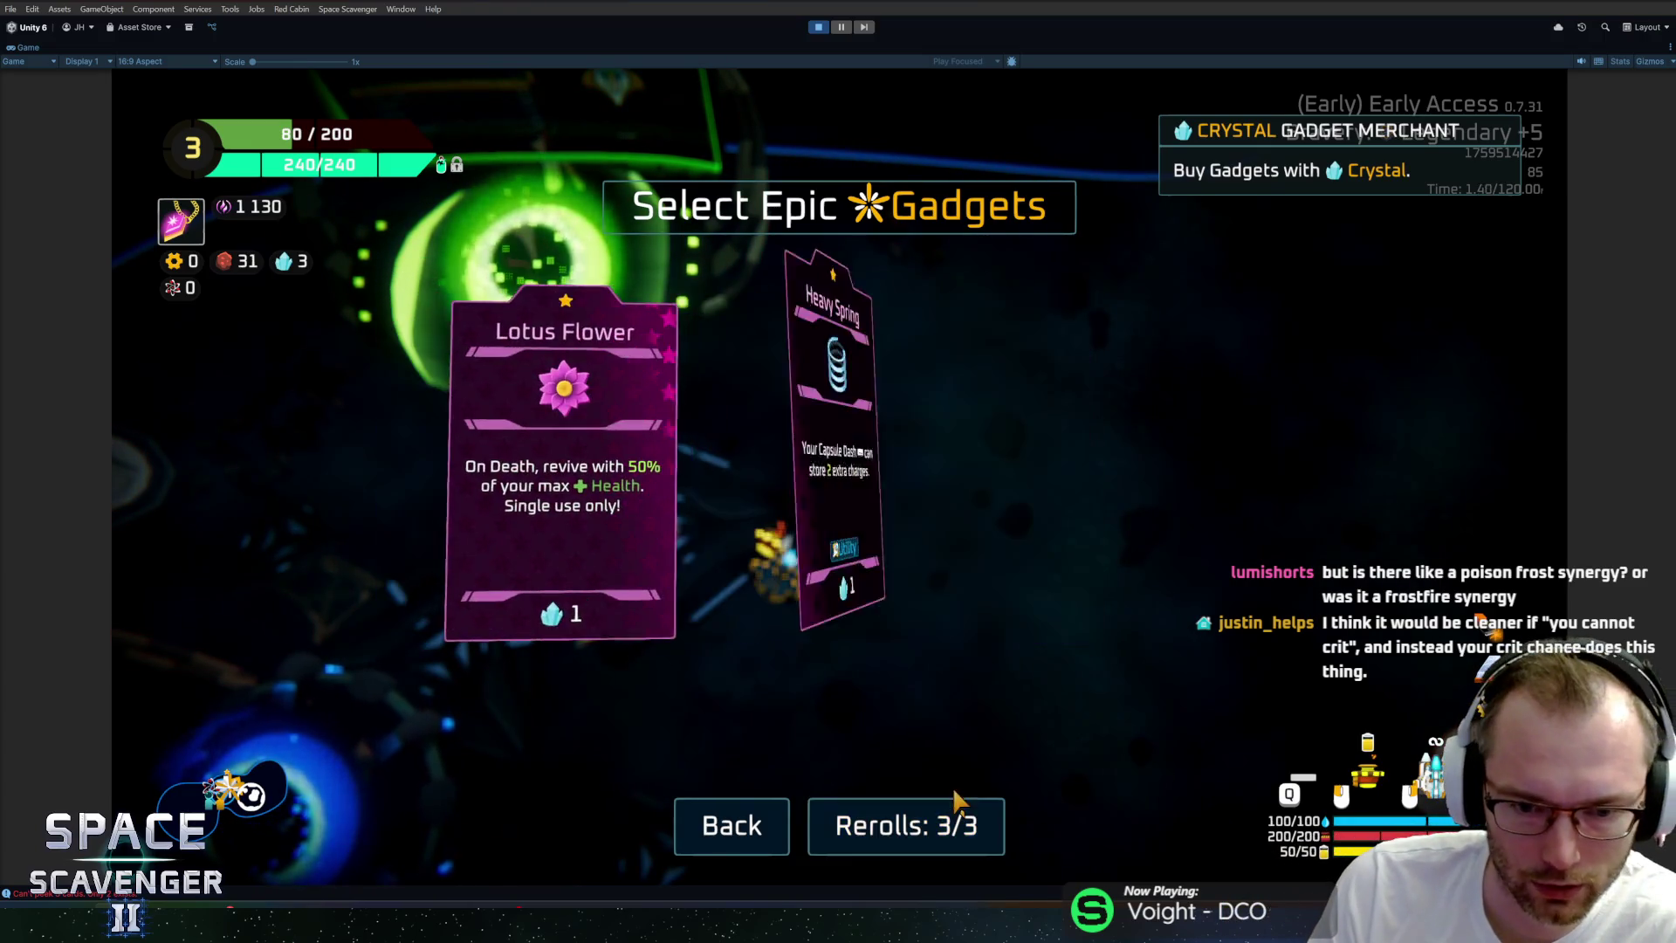
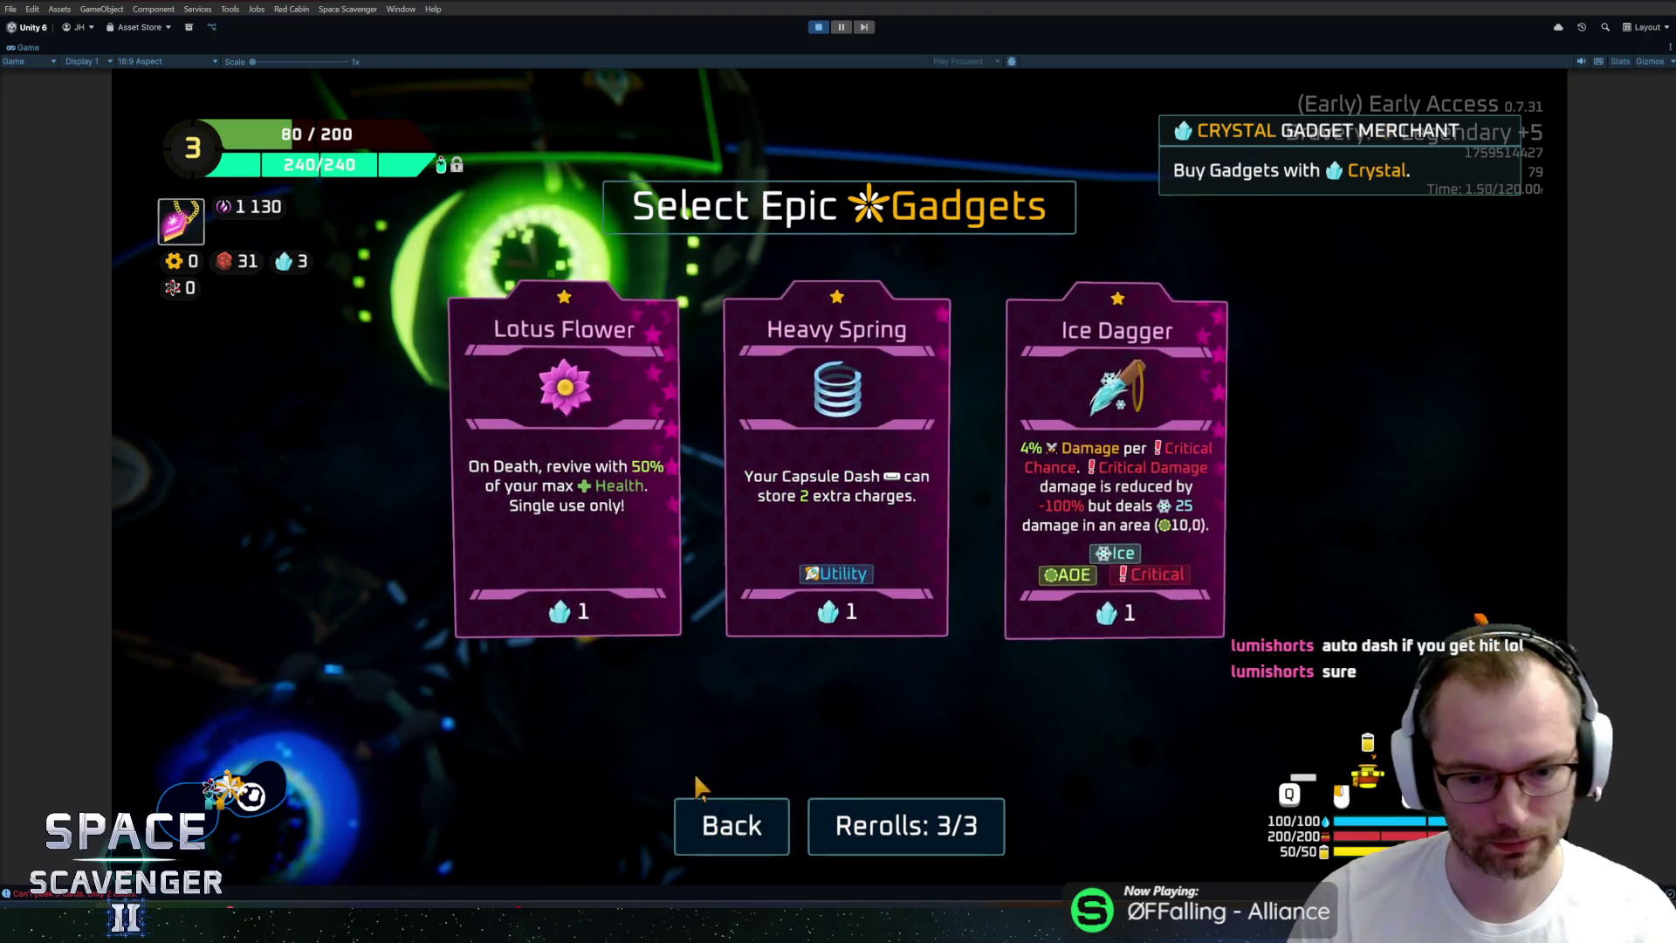
# Check the Epic Gadgets offer a few times, then leave the merchant without buying, keeping 3 crystals.
pyautogui.click(703, 816)
pyautogui.press('f')
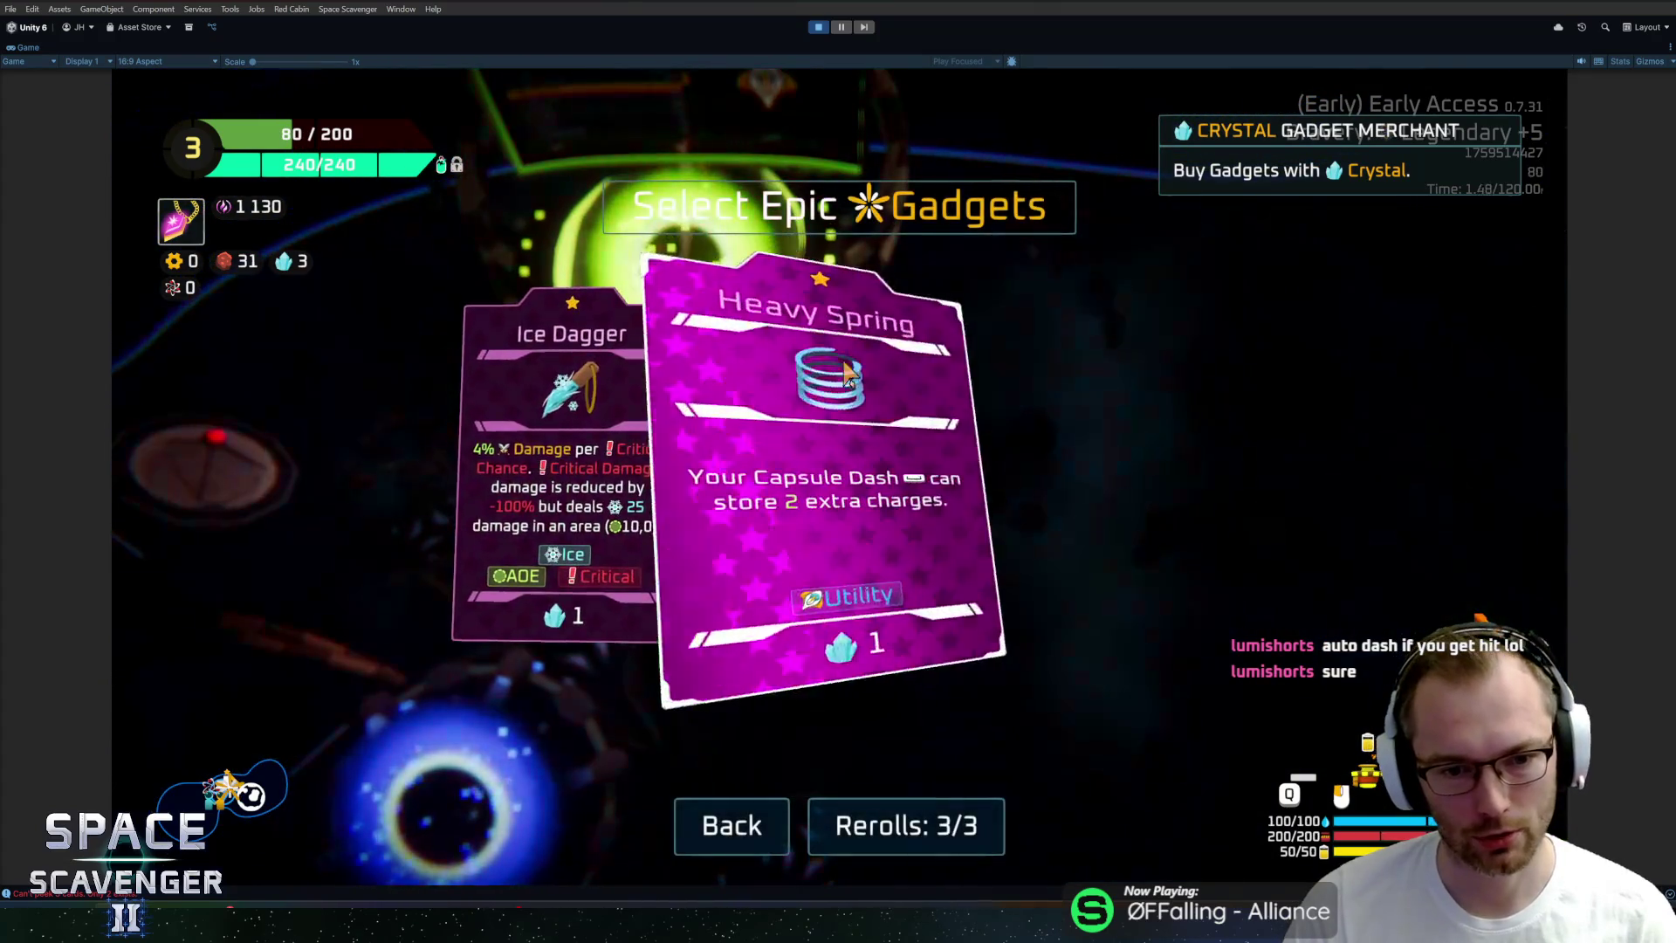
pyautogui.press('Escape')
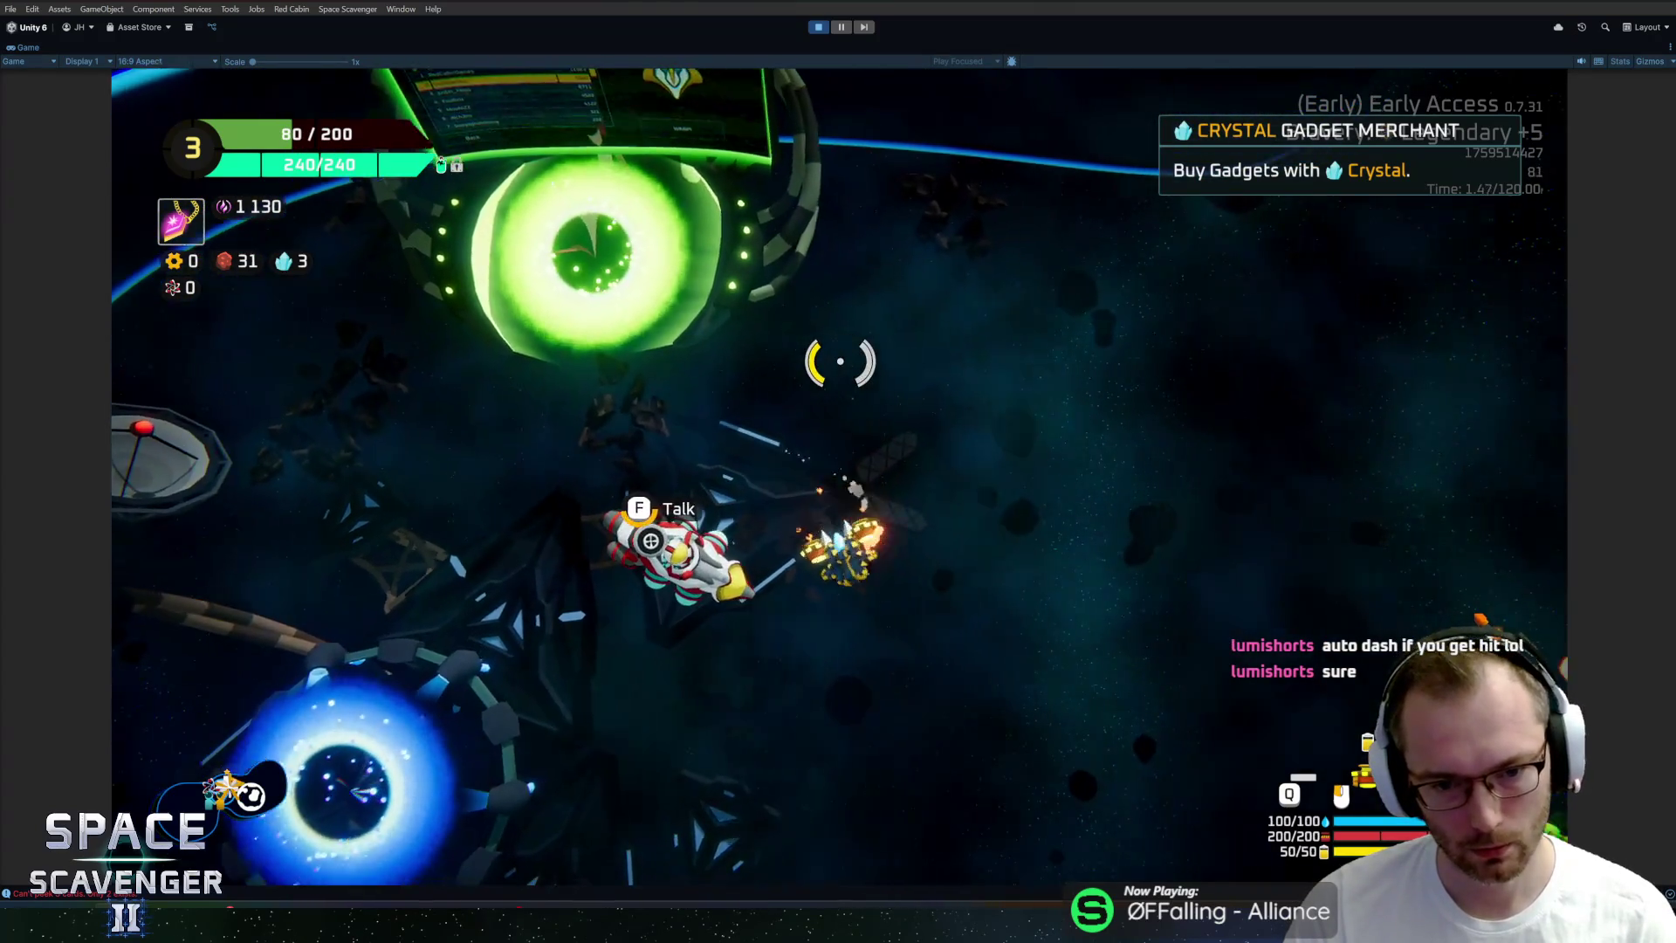
pyautogui.press('f')
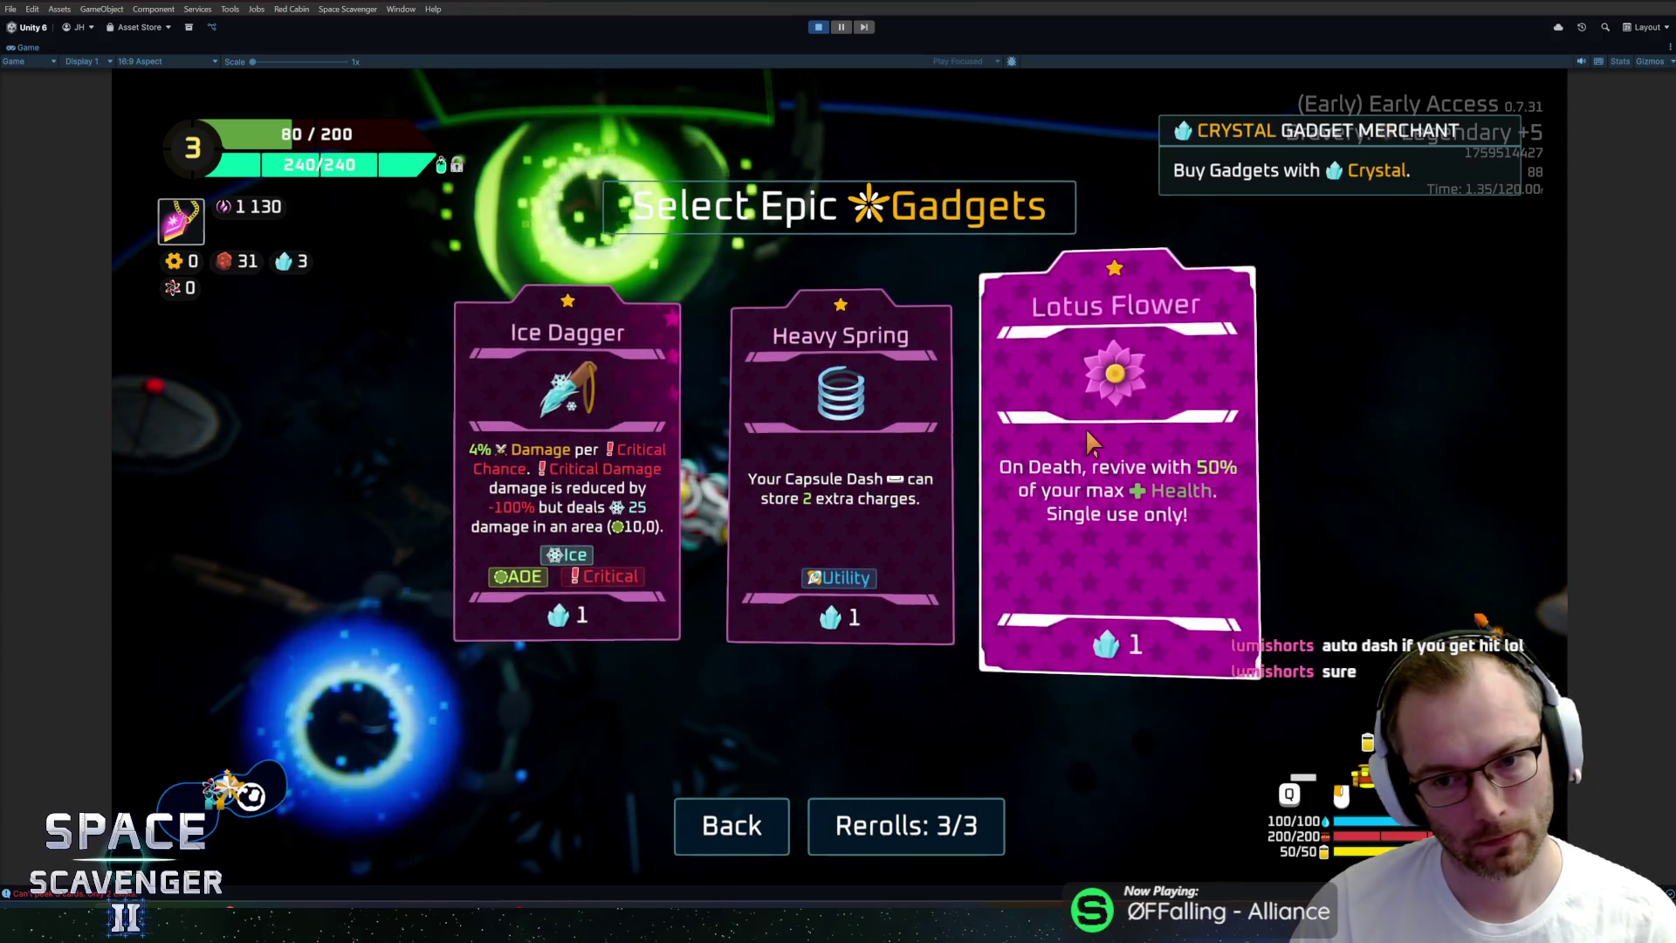
pyautogui.moveTo(581, 467)
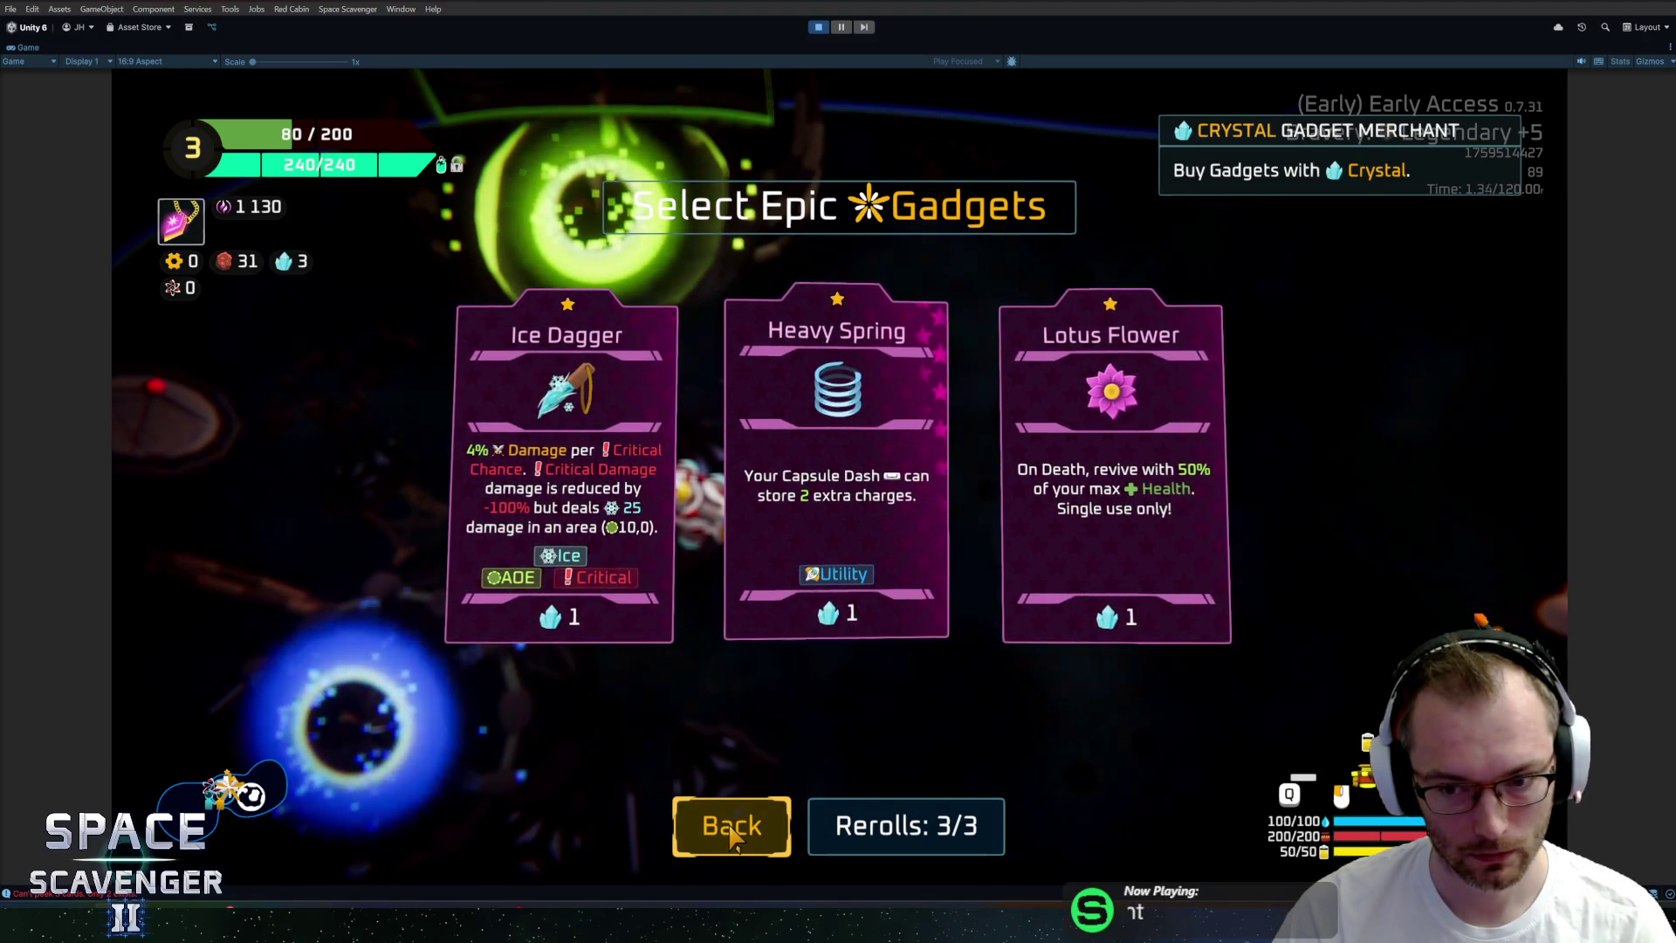
pyautogui.click(731, 834)
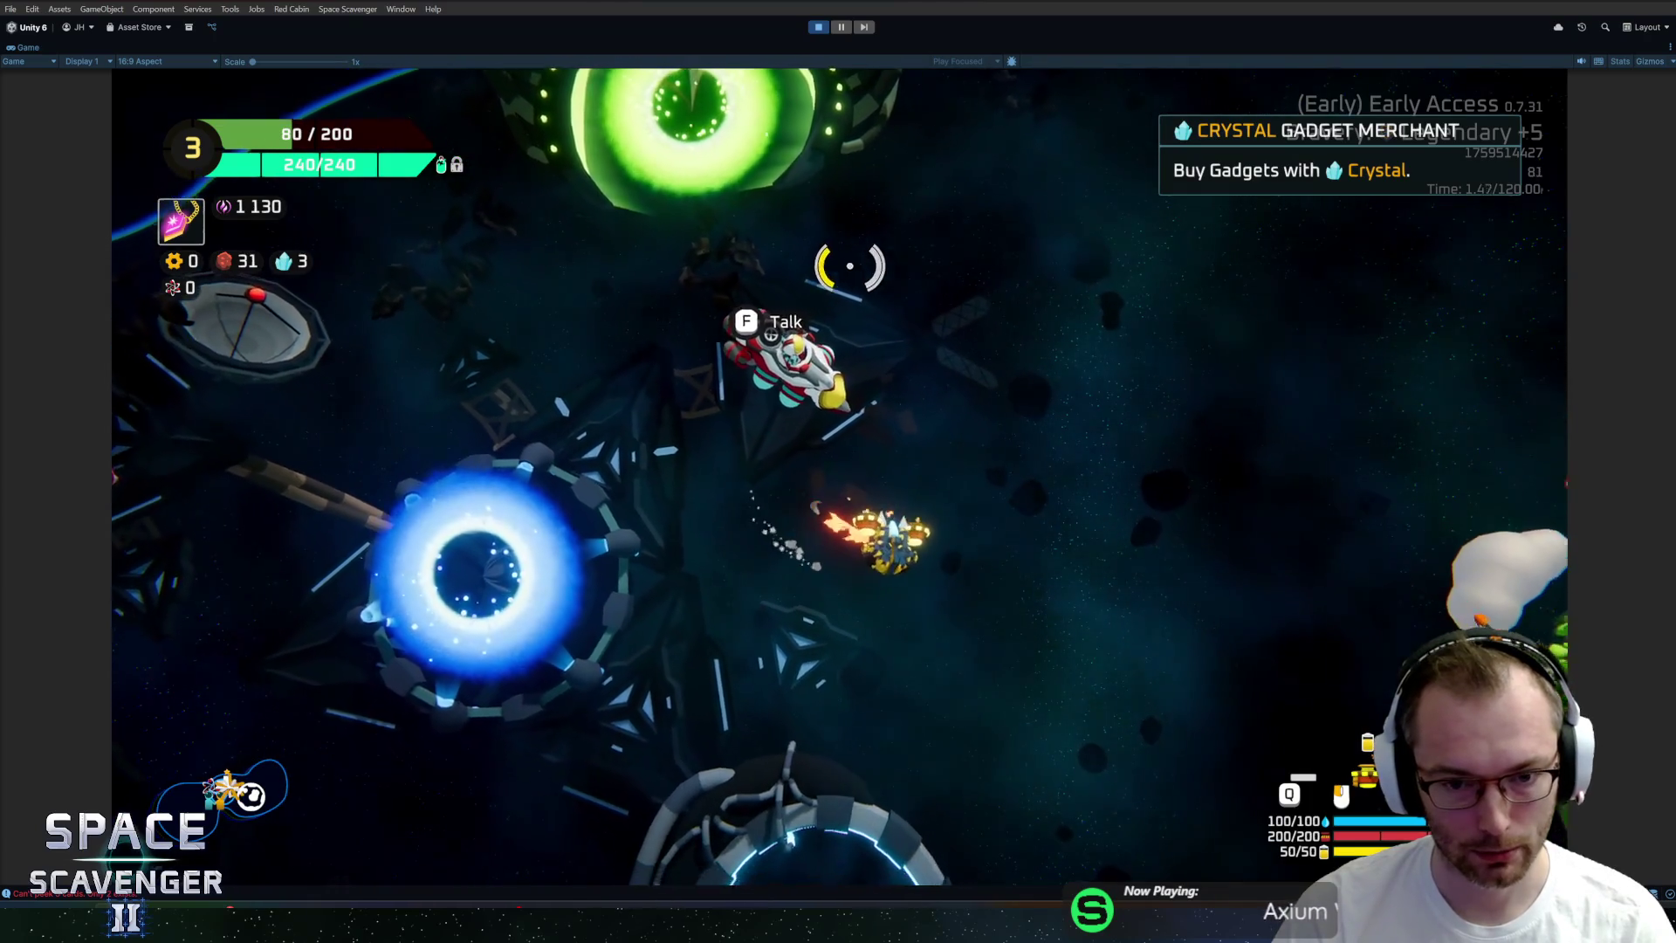
pyautogui.press('w')
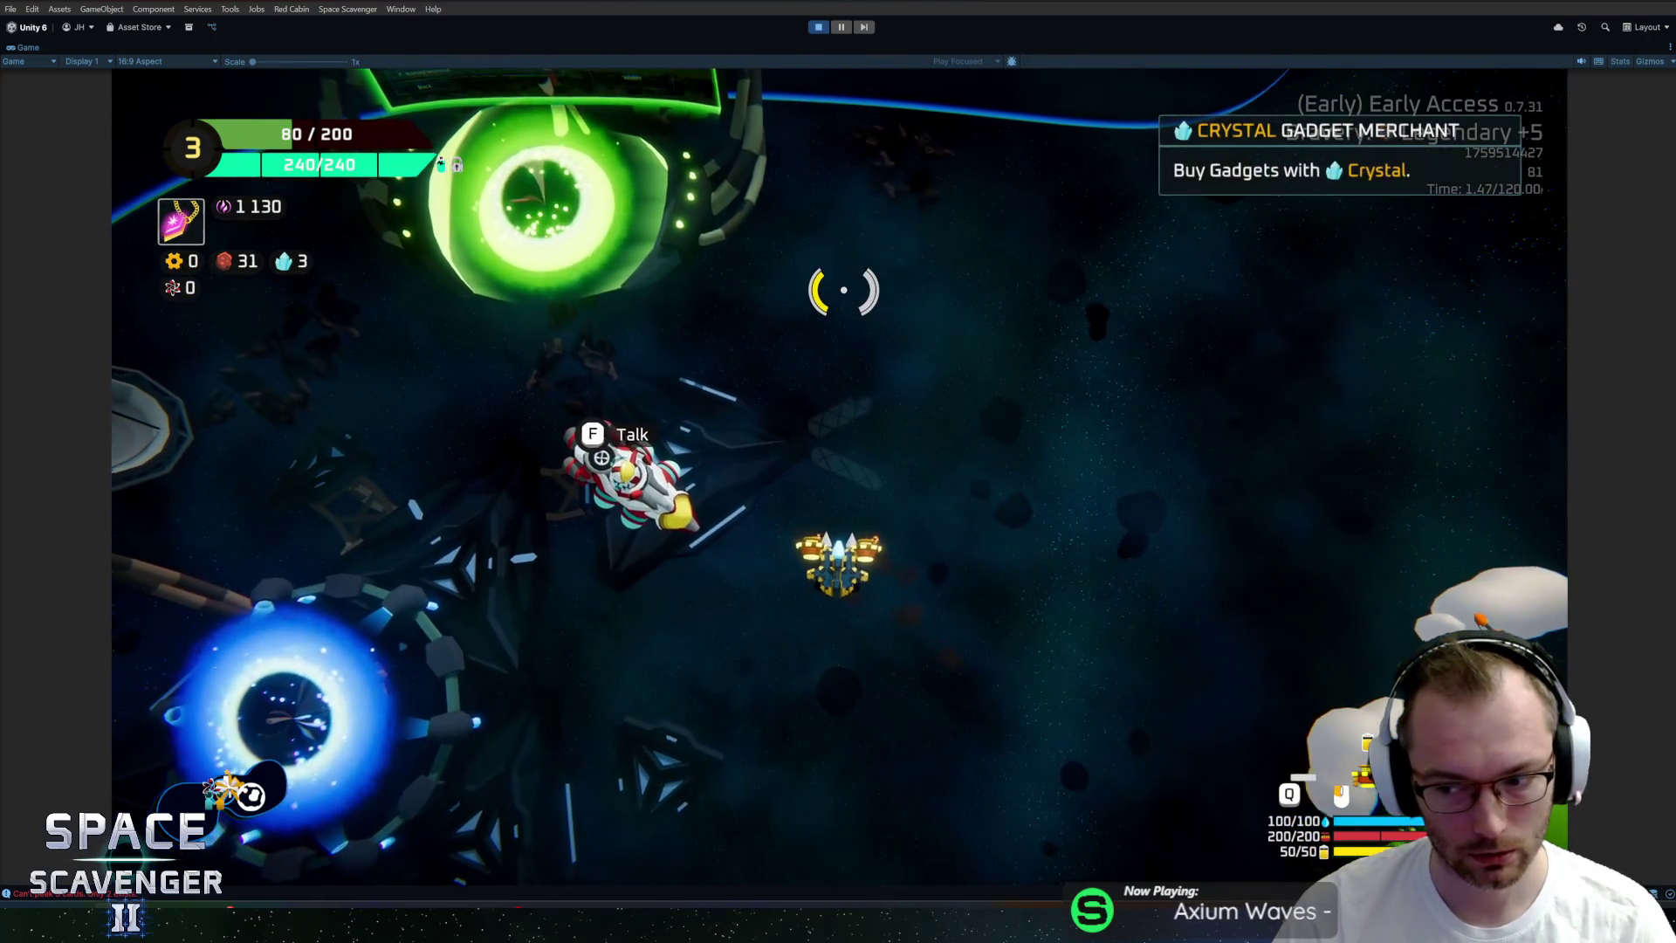
pyautogui.press('f')
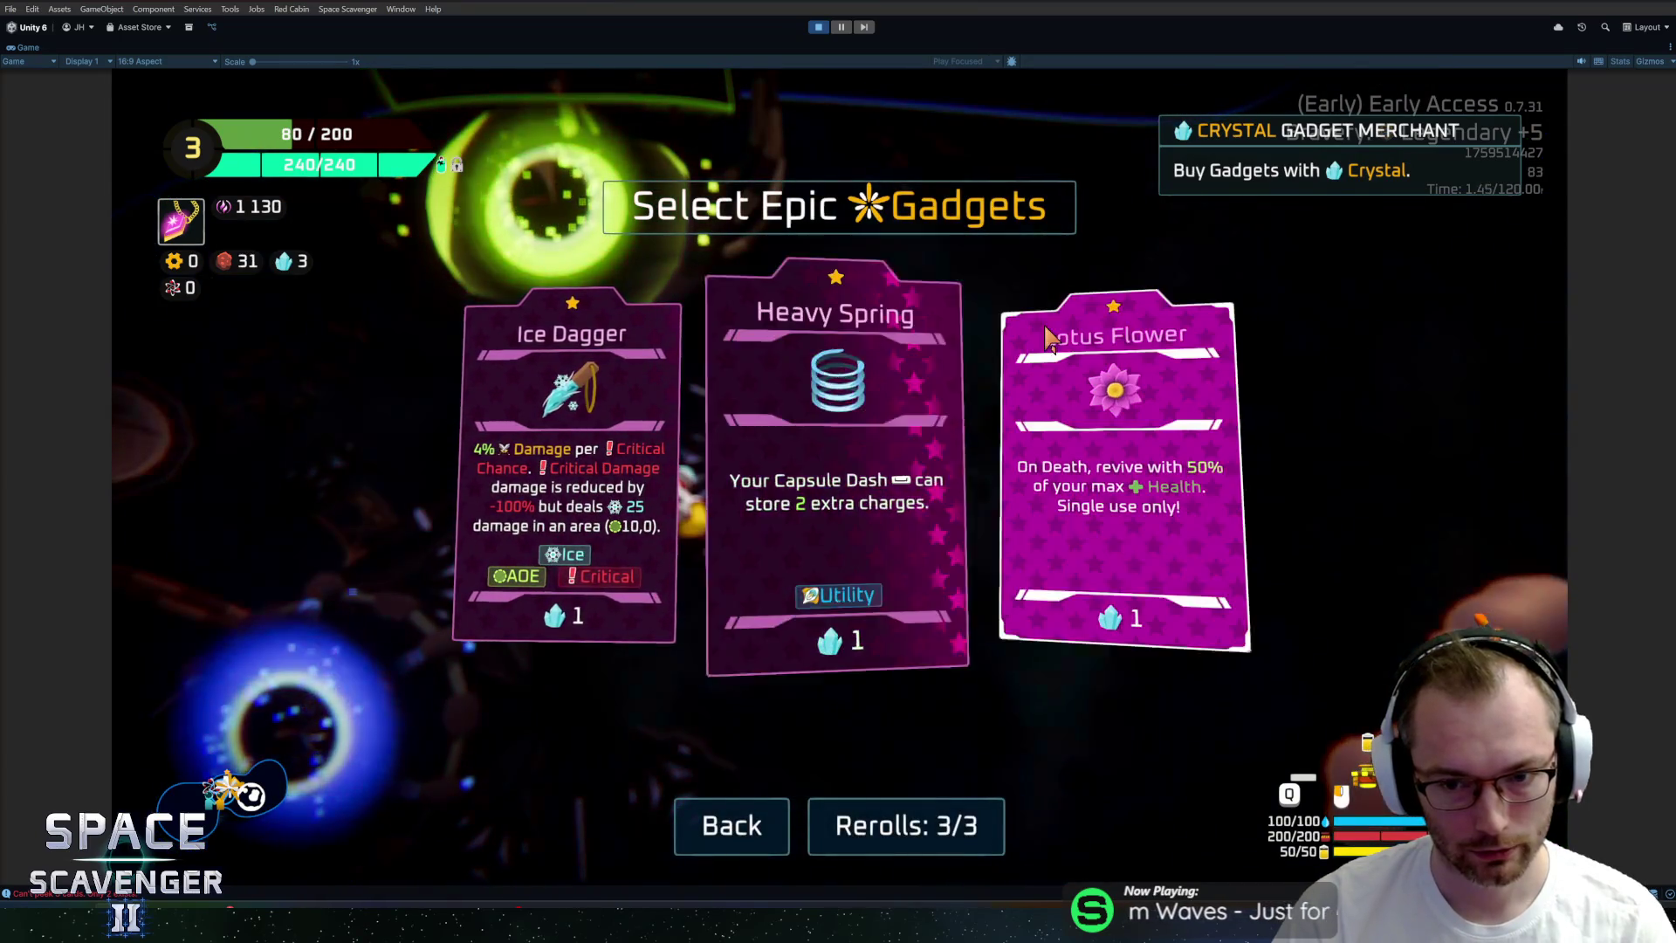
pyautogui.click(731, 821)
pyautogui.press('f')
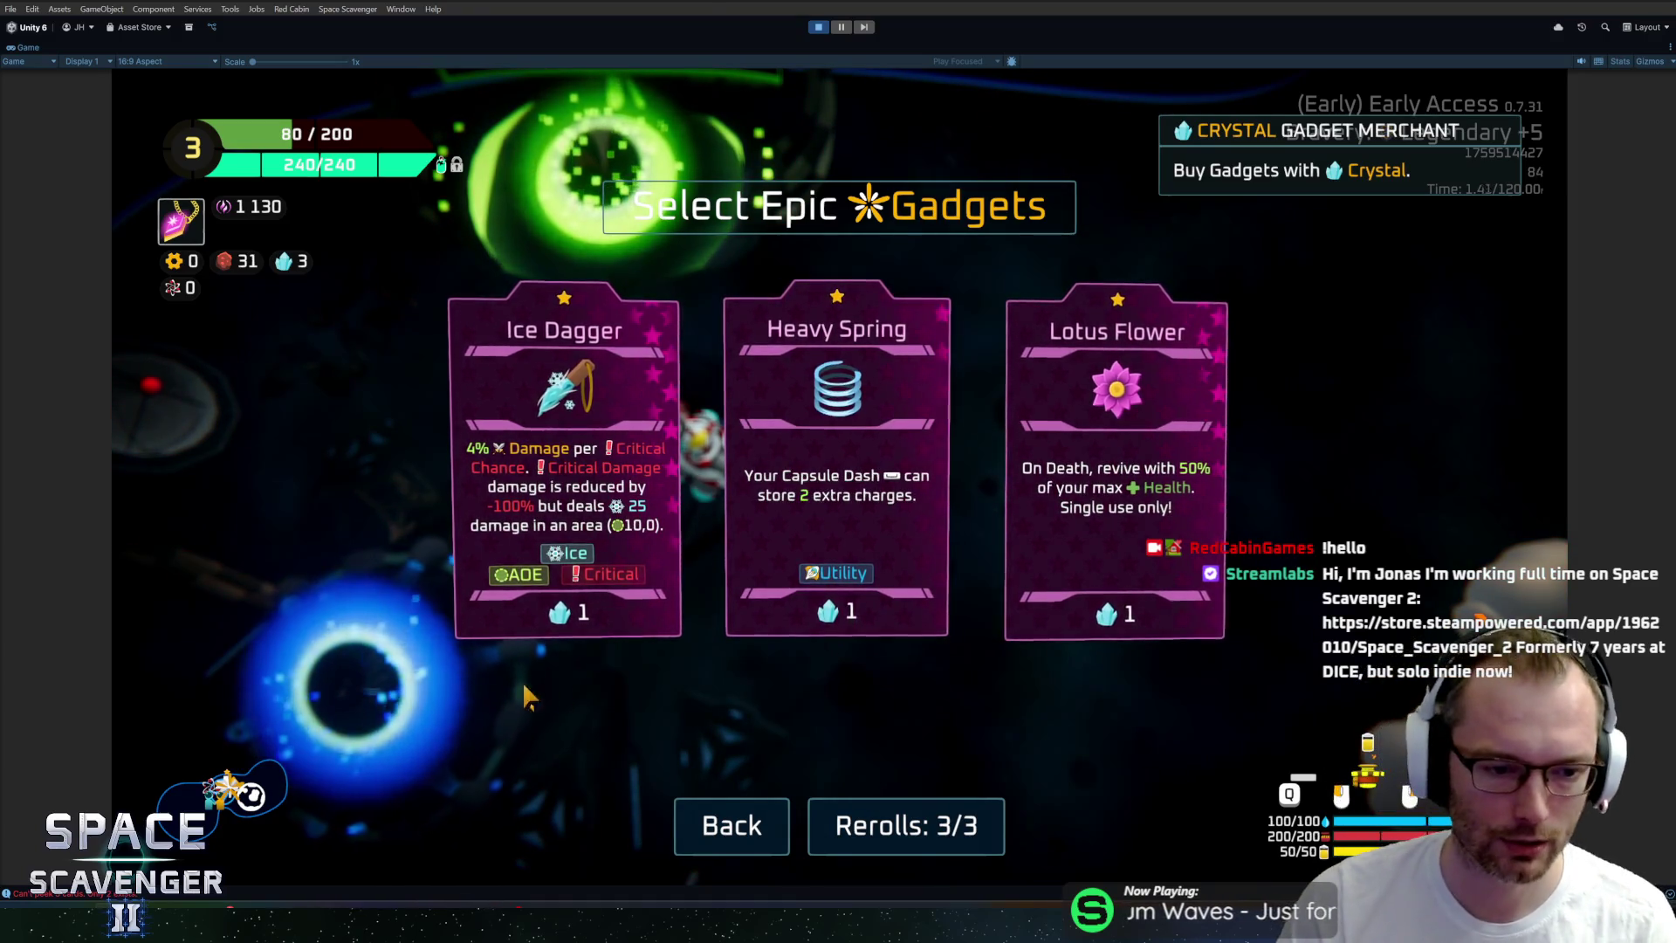
pyautogui.click(772, 805)
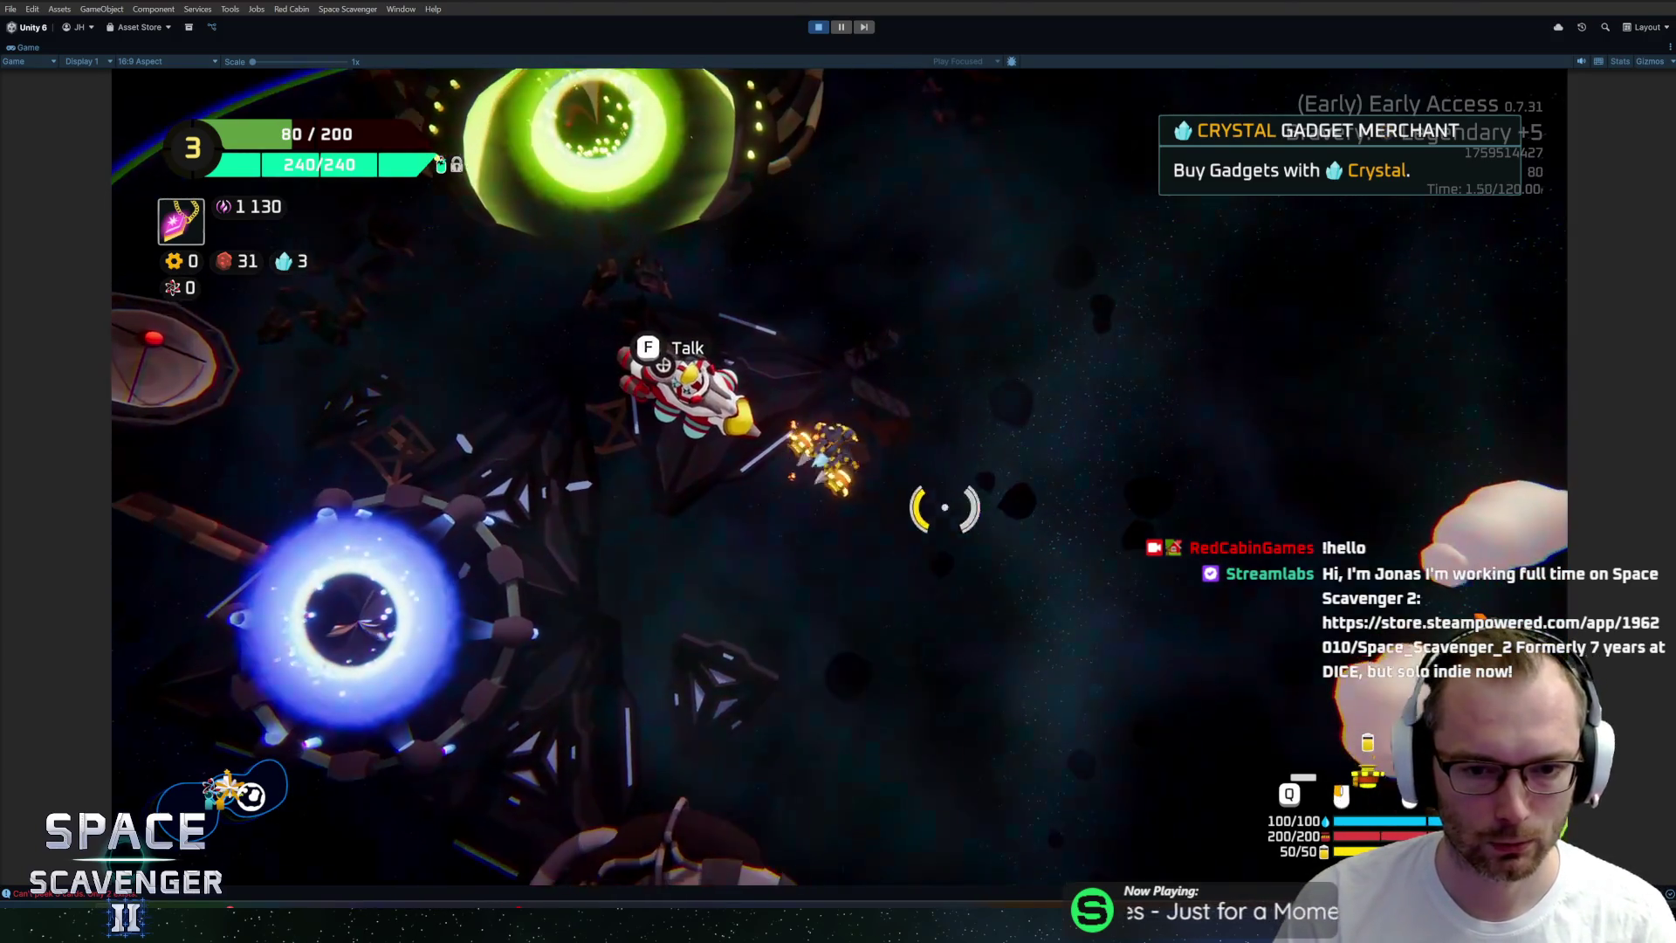
# Switch the ship to the white capsule and apply the Classic skin.
pyautogui.press('f')
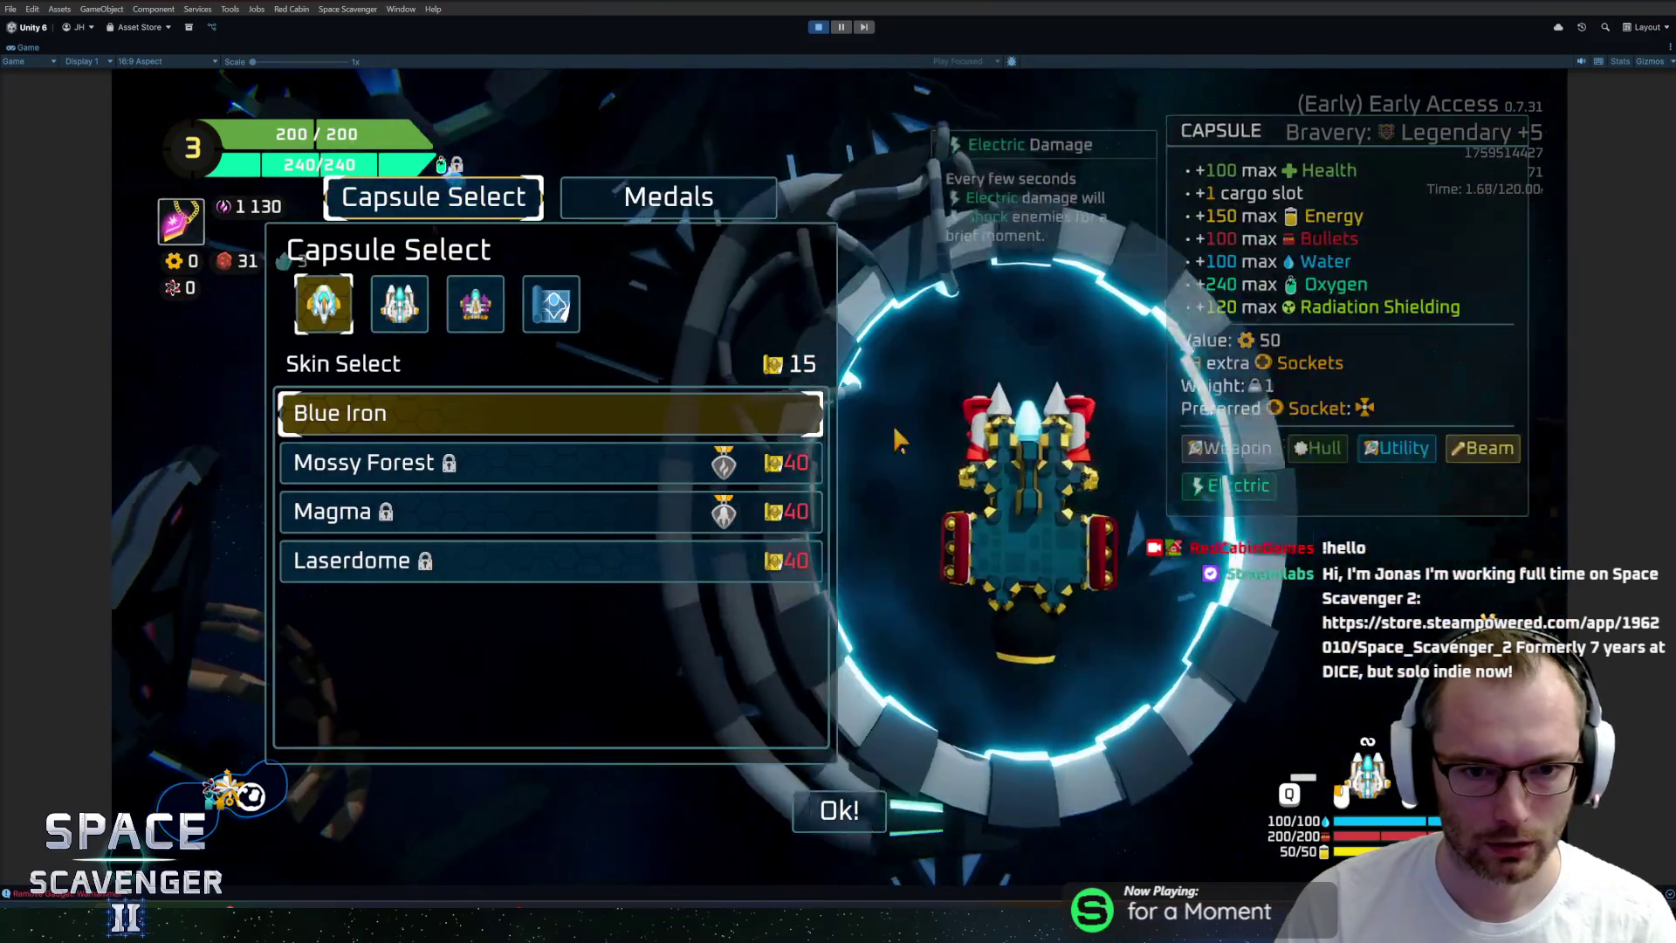
pyautogui.click(839, 811)
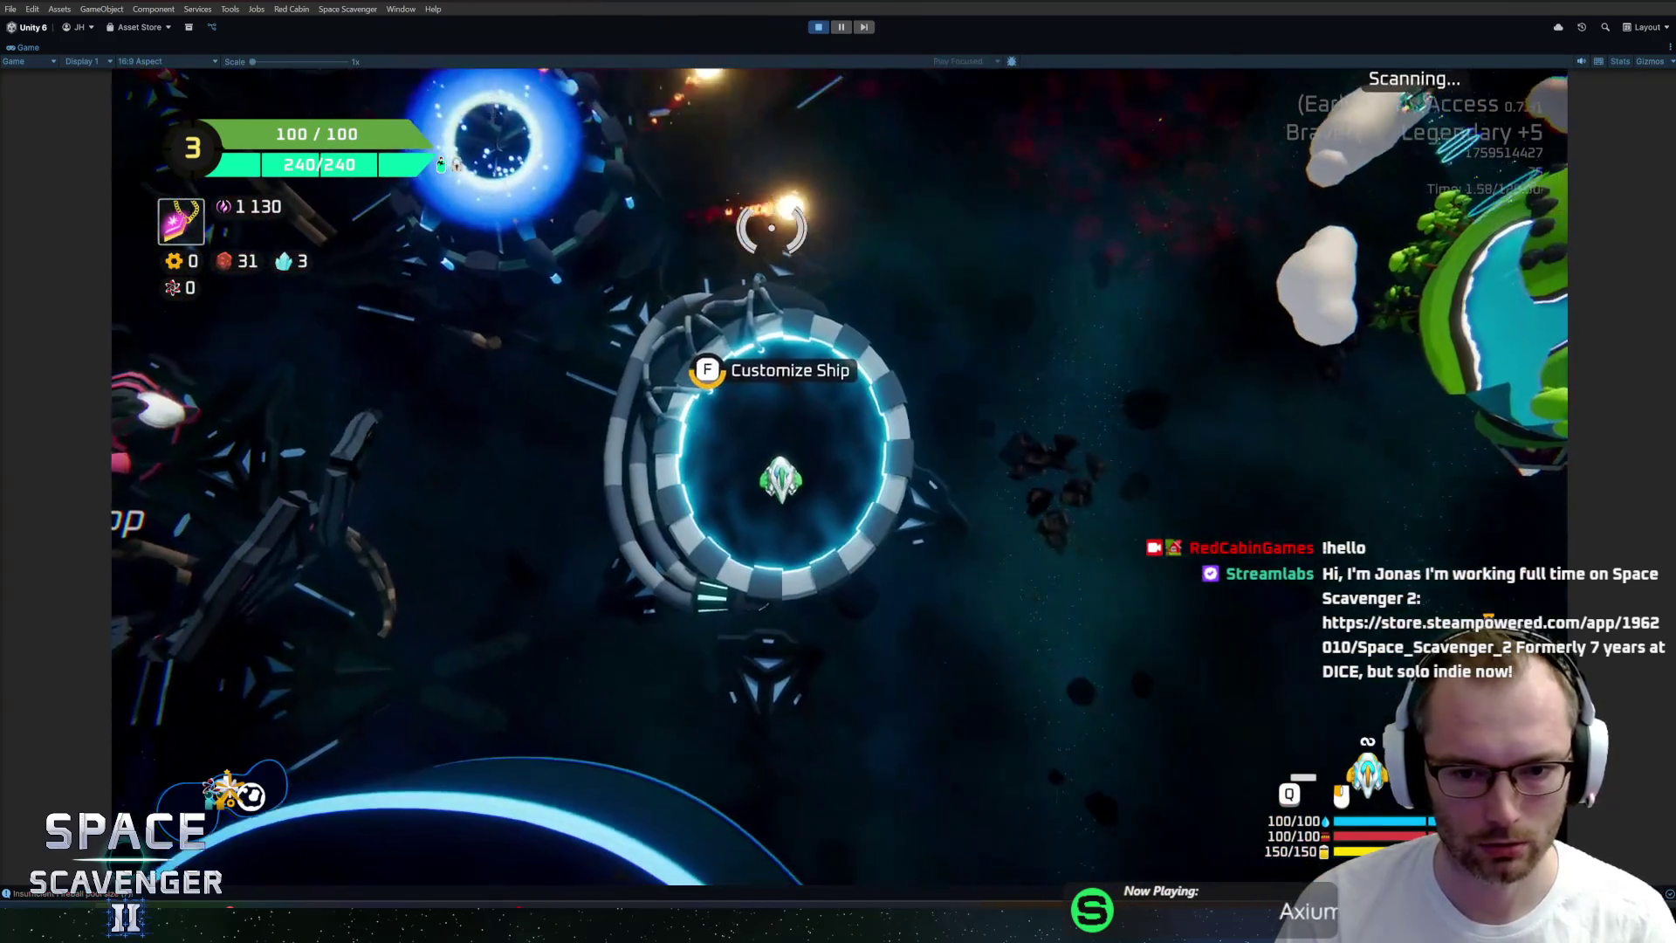
pyautogui.press('f')
pyautogui.click(480, 412)
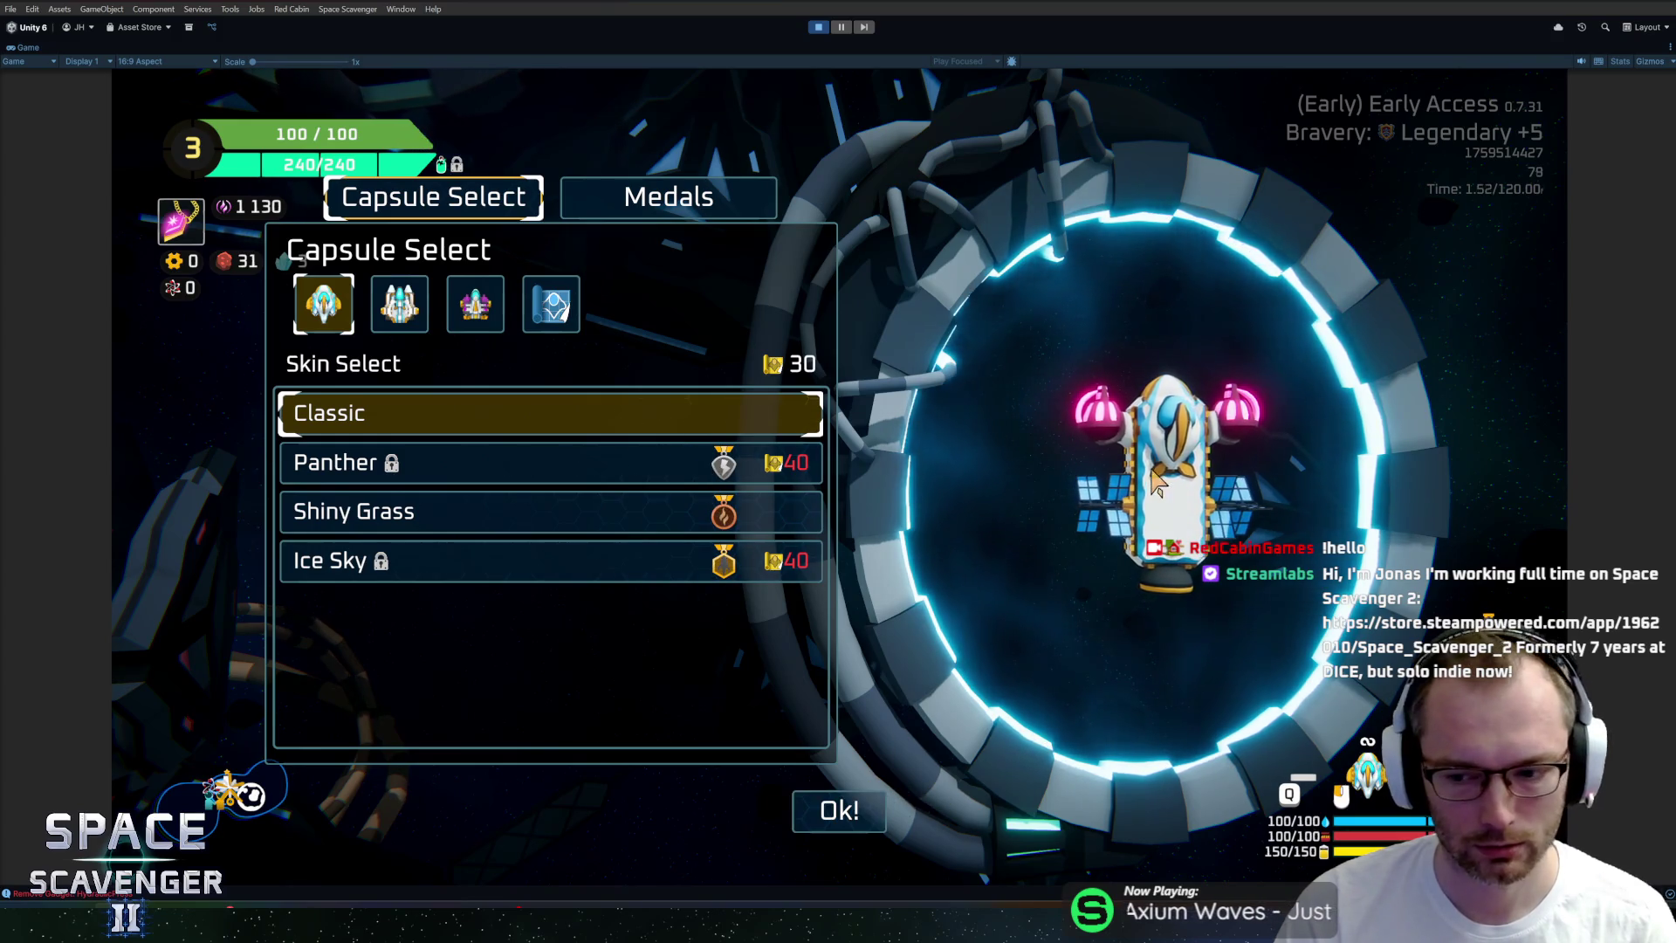
# Start a gauntlet run with Legendary bravery from the Start Gauntlet Run portal.
pyautogui.press('Escape')
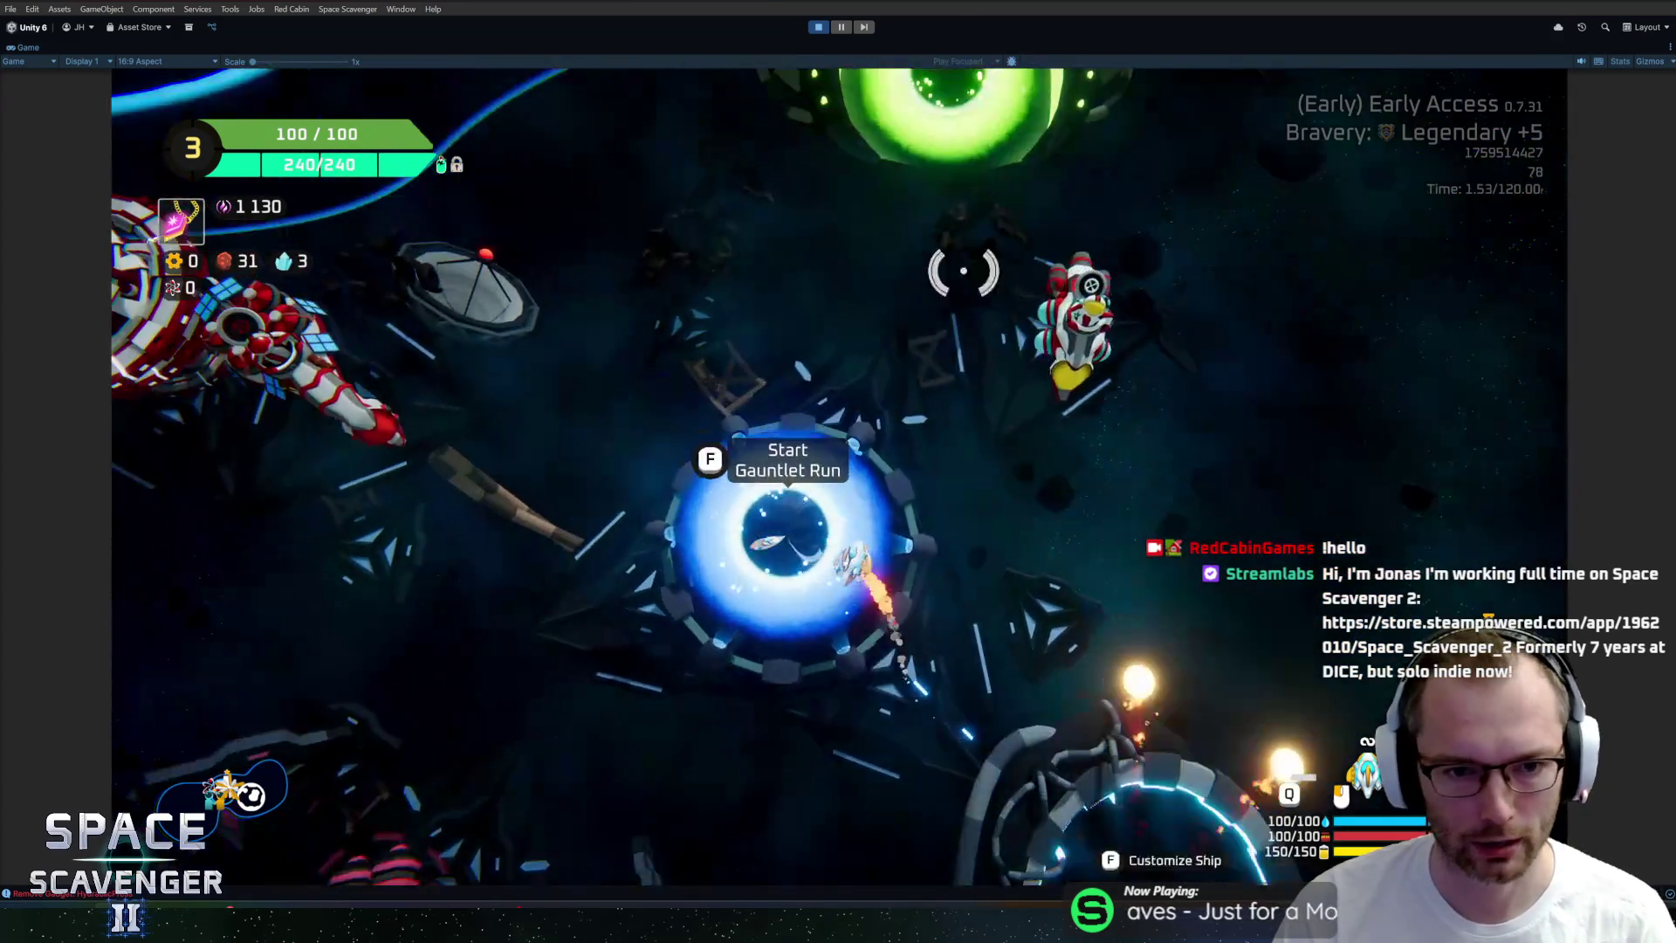
pyautogui.press('f')
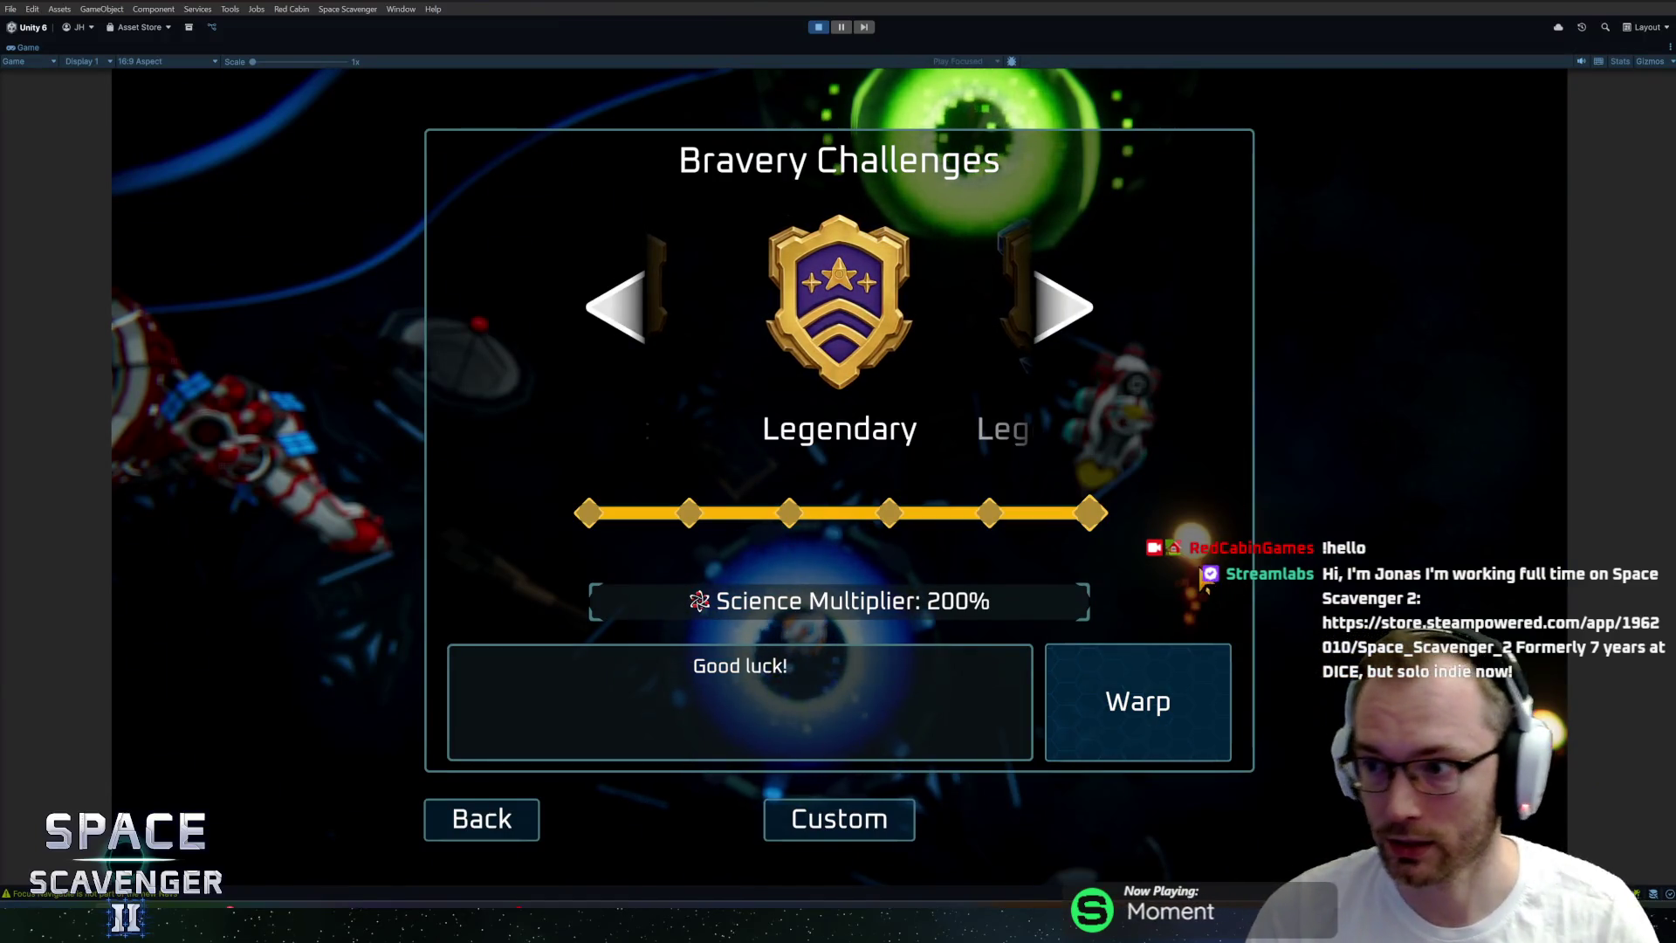
pyautogui.click(1132, 705)
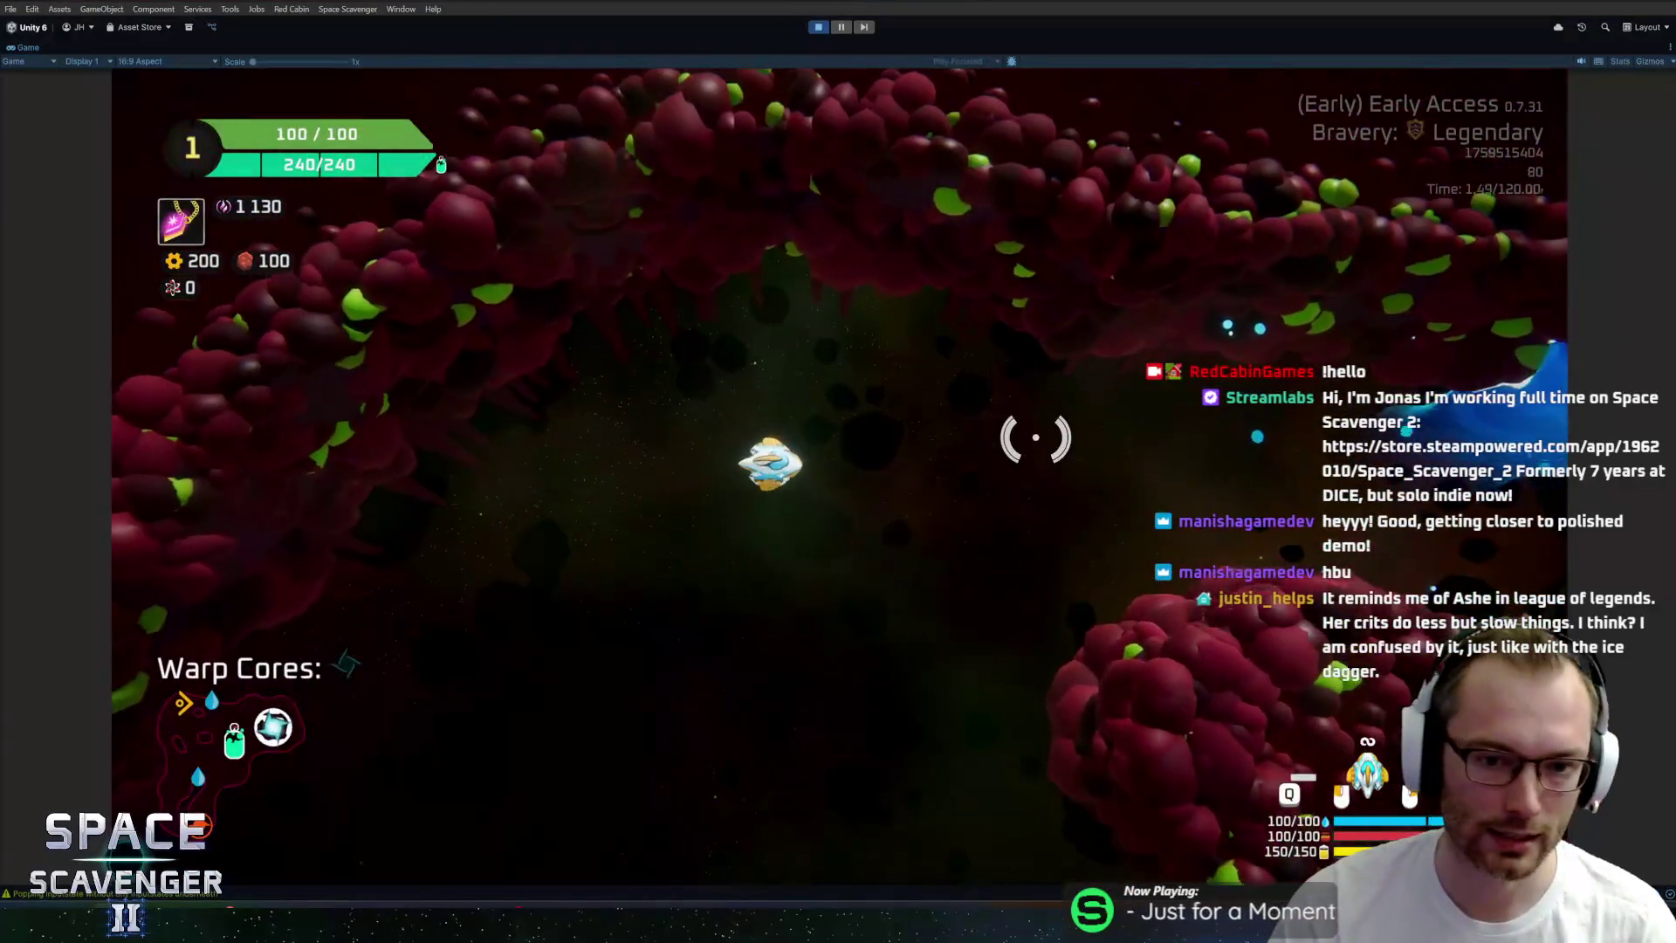
# Fly up through the asteroid field past the oxygen station, firing the beam at an enemy.
pyautogui.press('w')
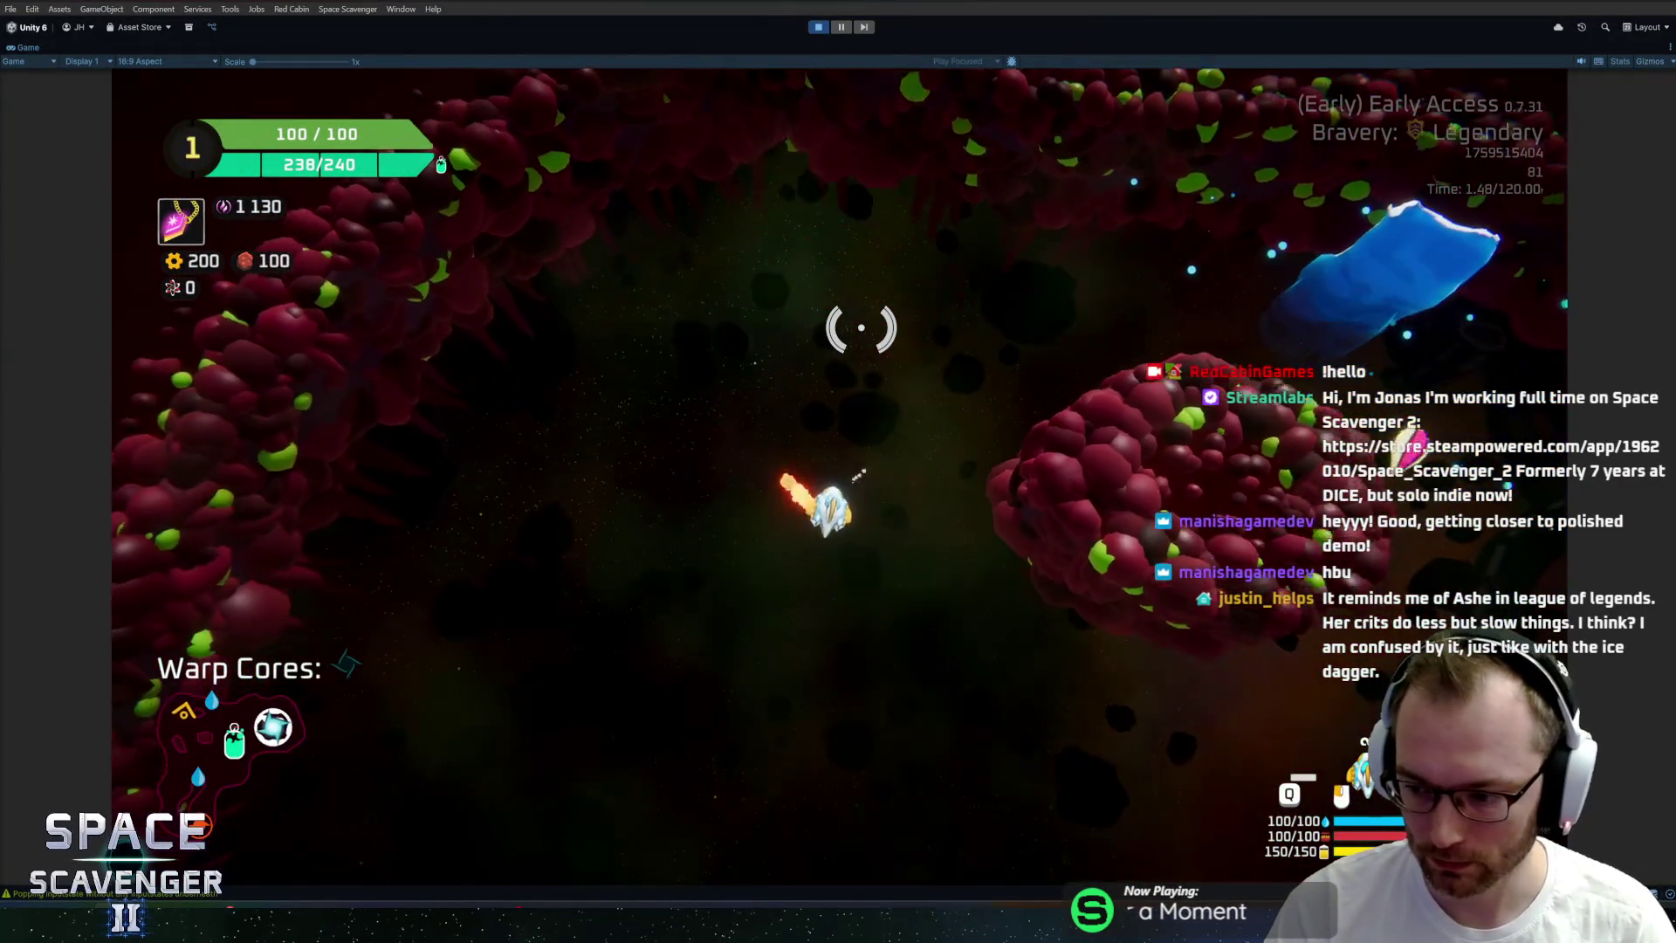
pyautogui.press('w')
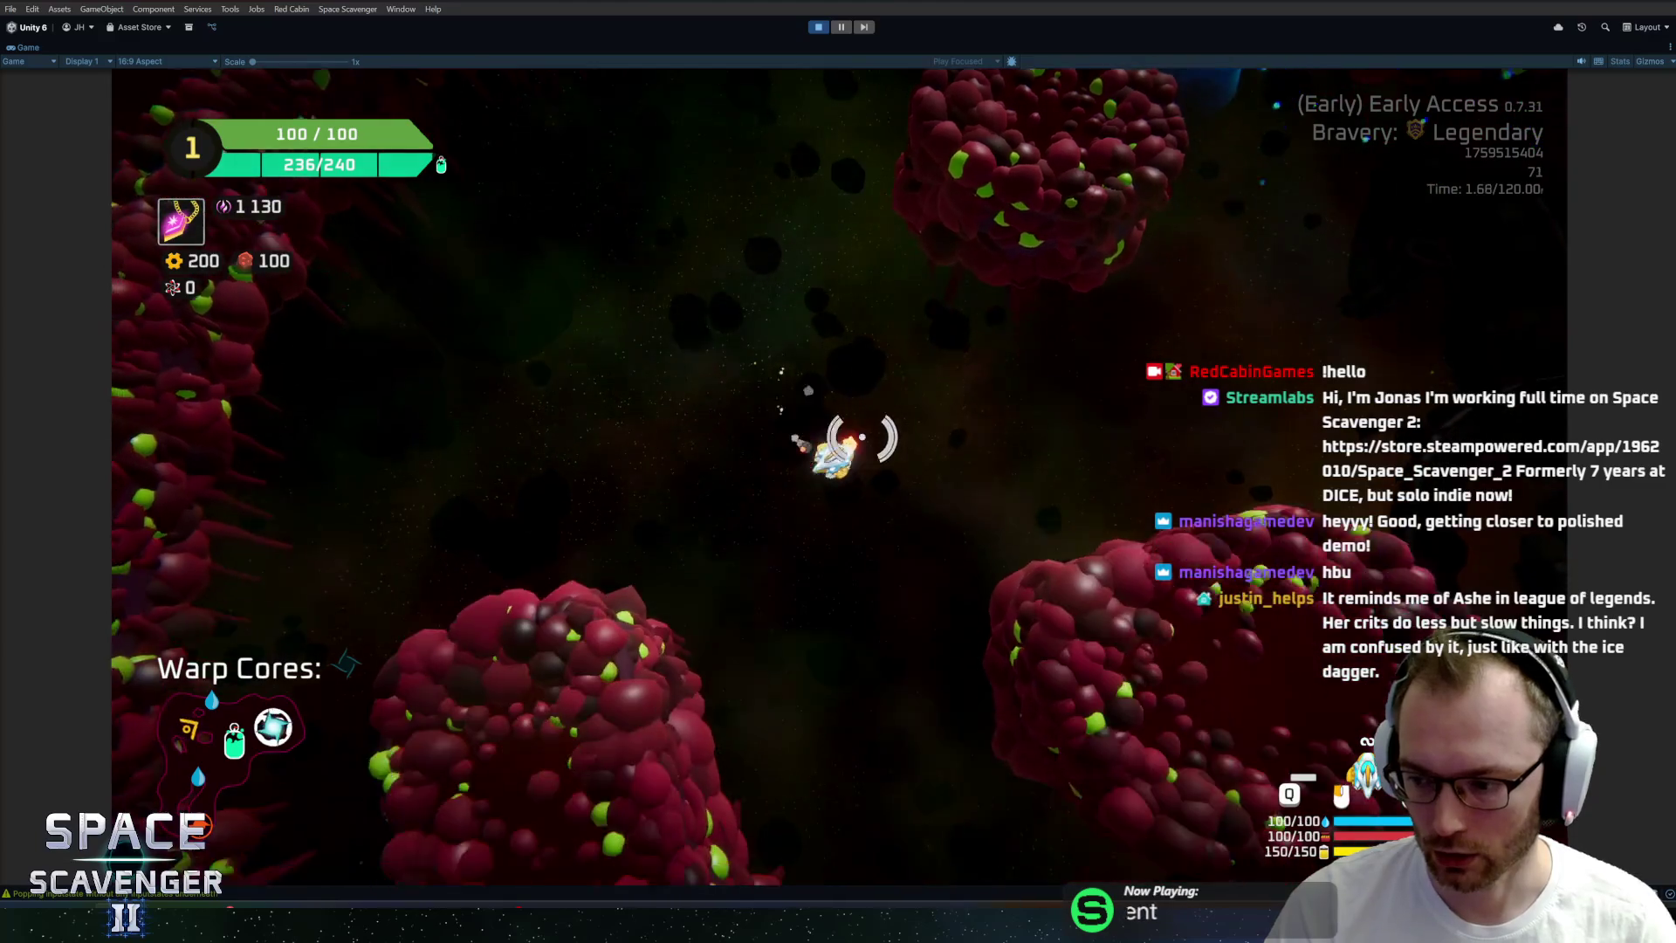
pyautogui.press('w')
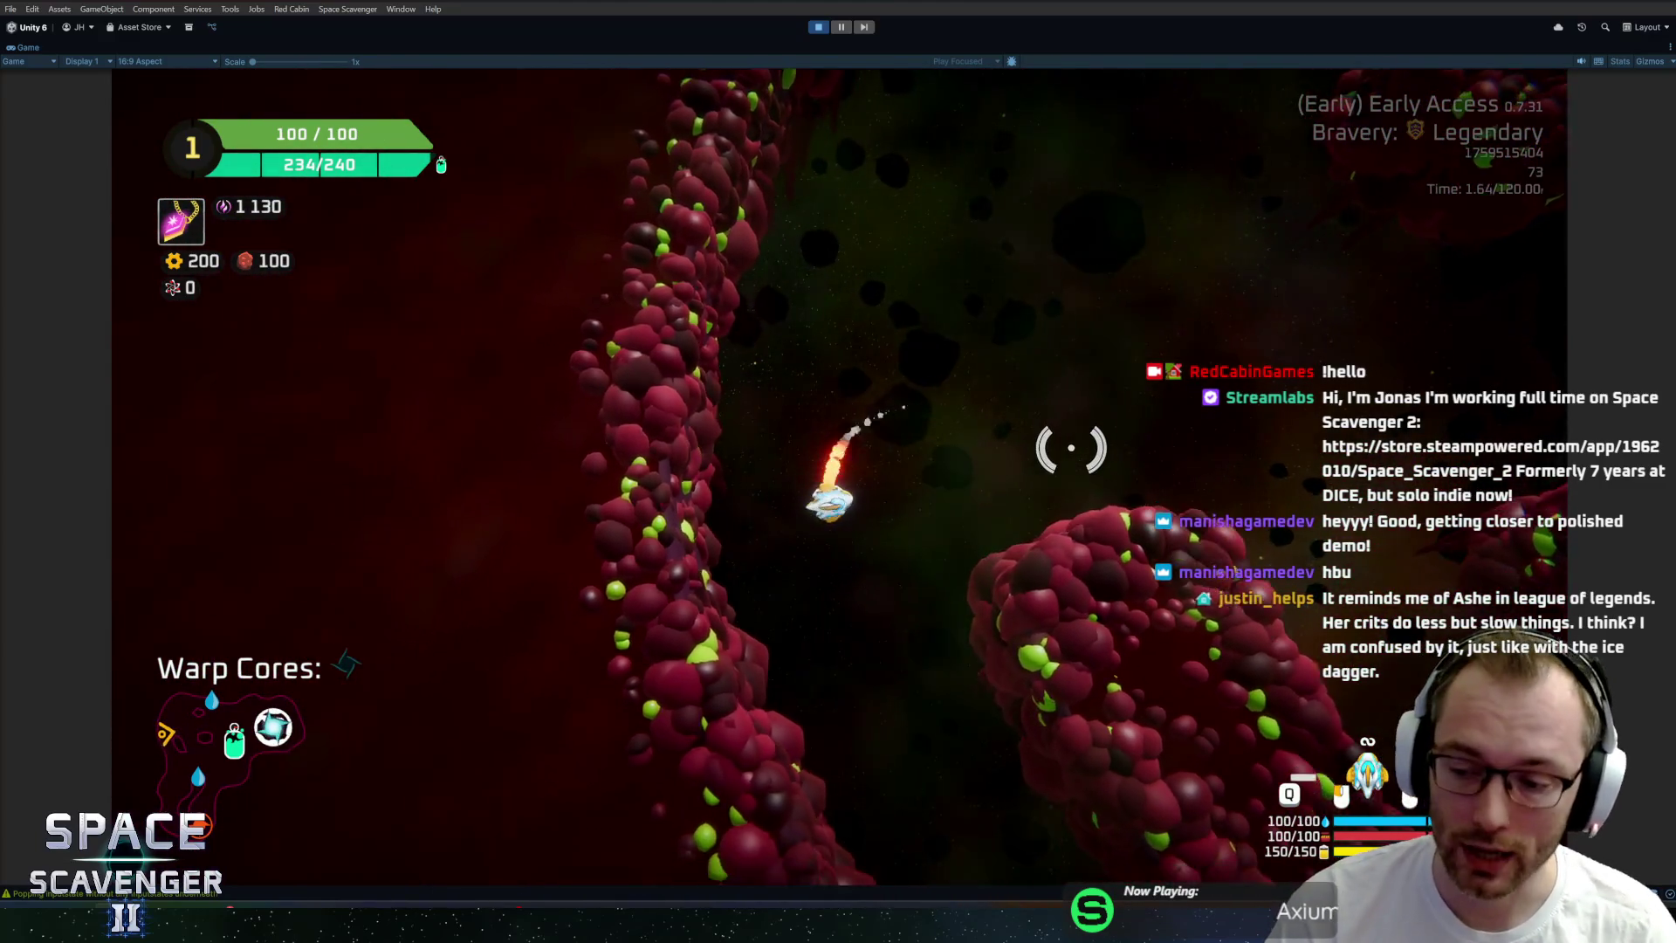
pyautogui.press('w')
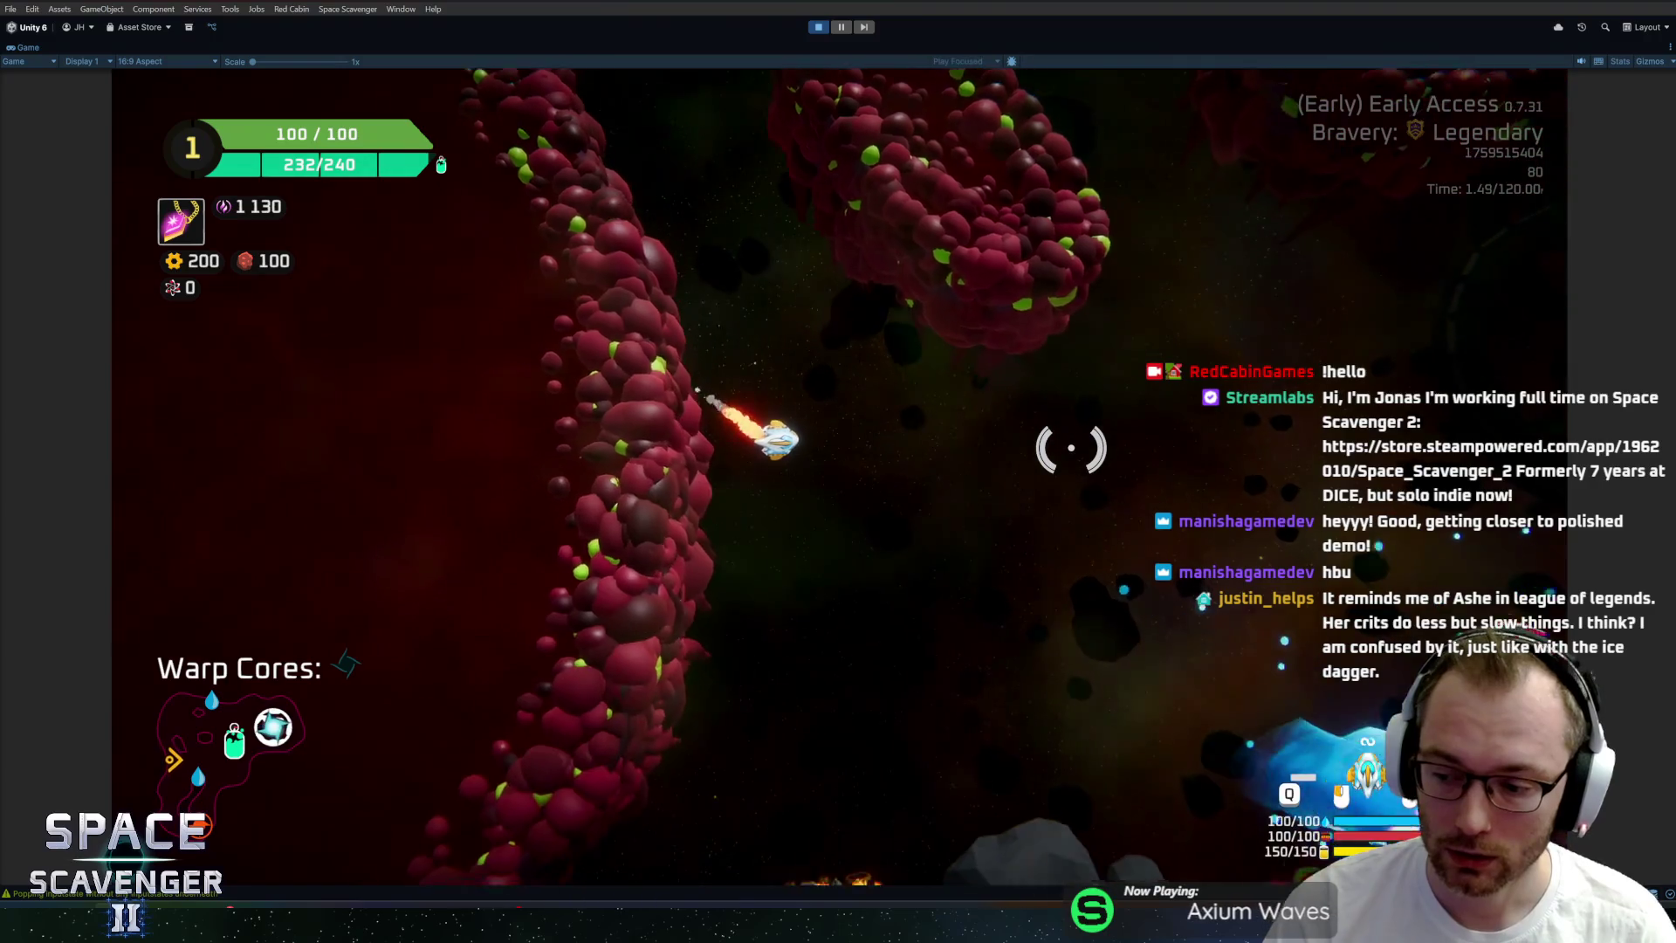
pyautogui.press('w')
pyautogui.click(1070, 448)
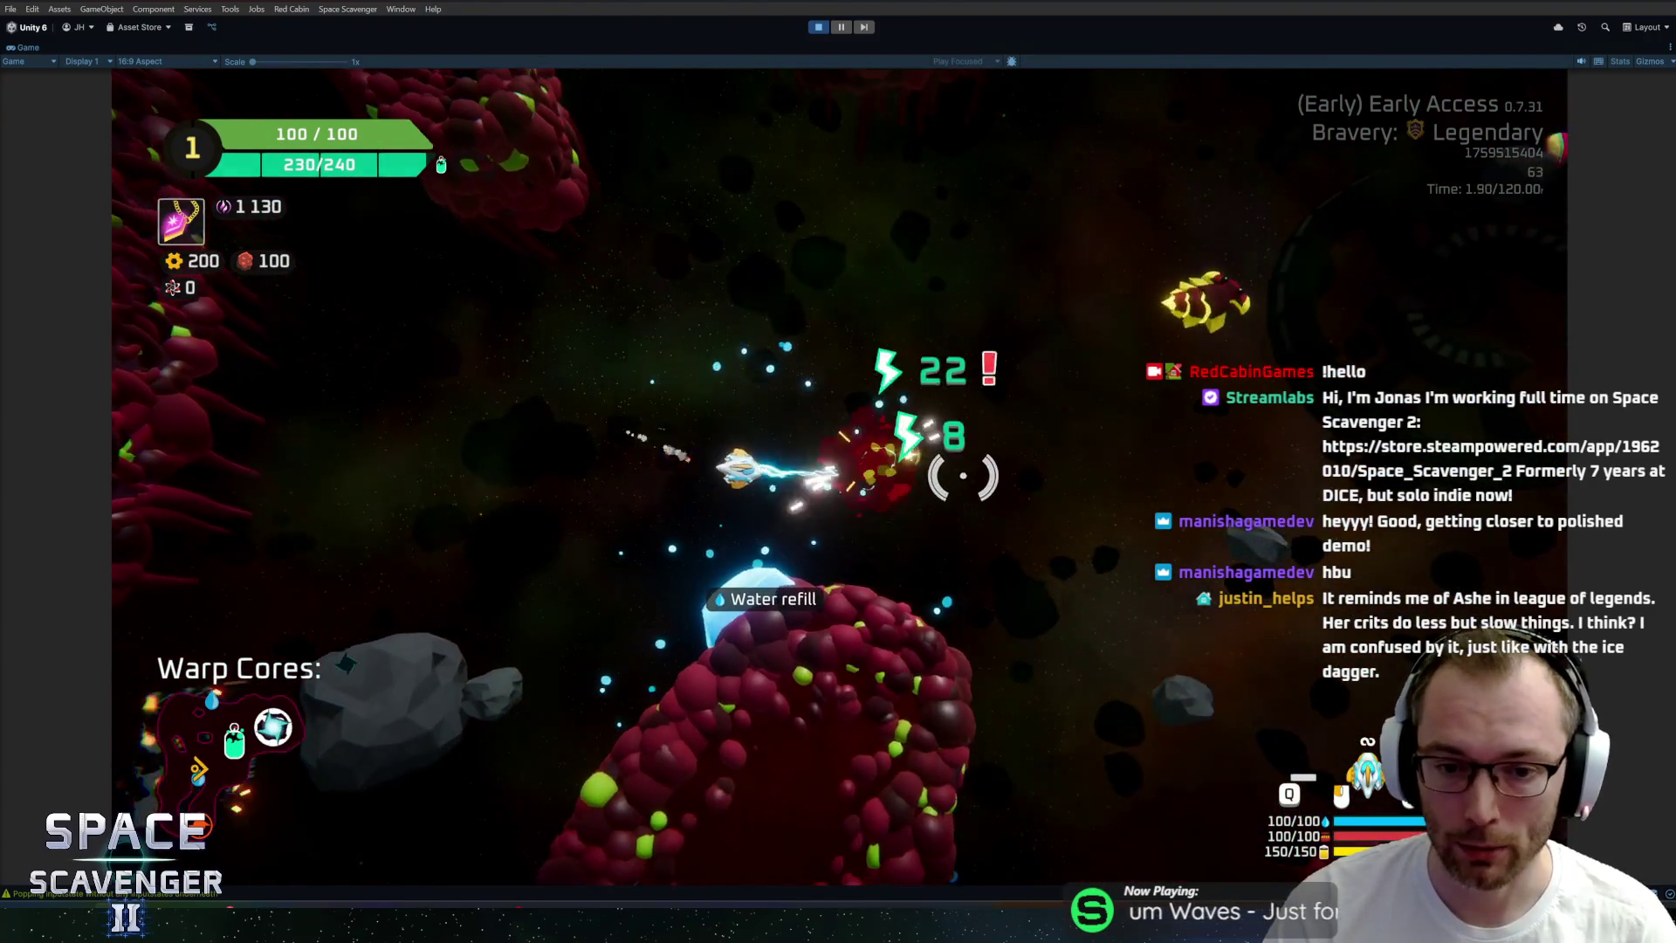
pyautogui.press('w')
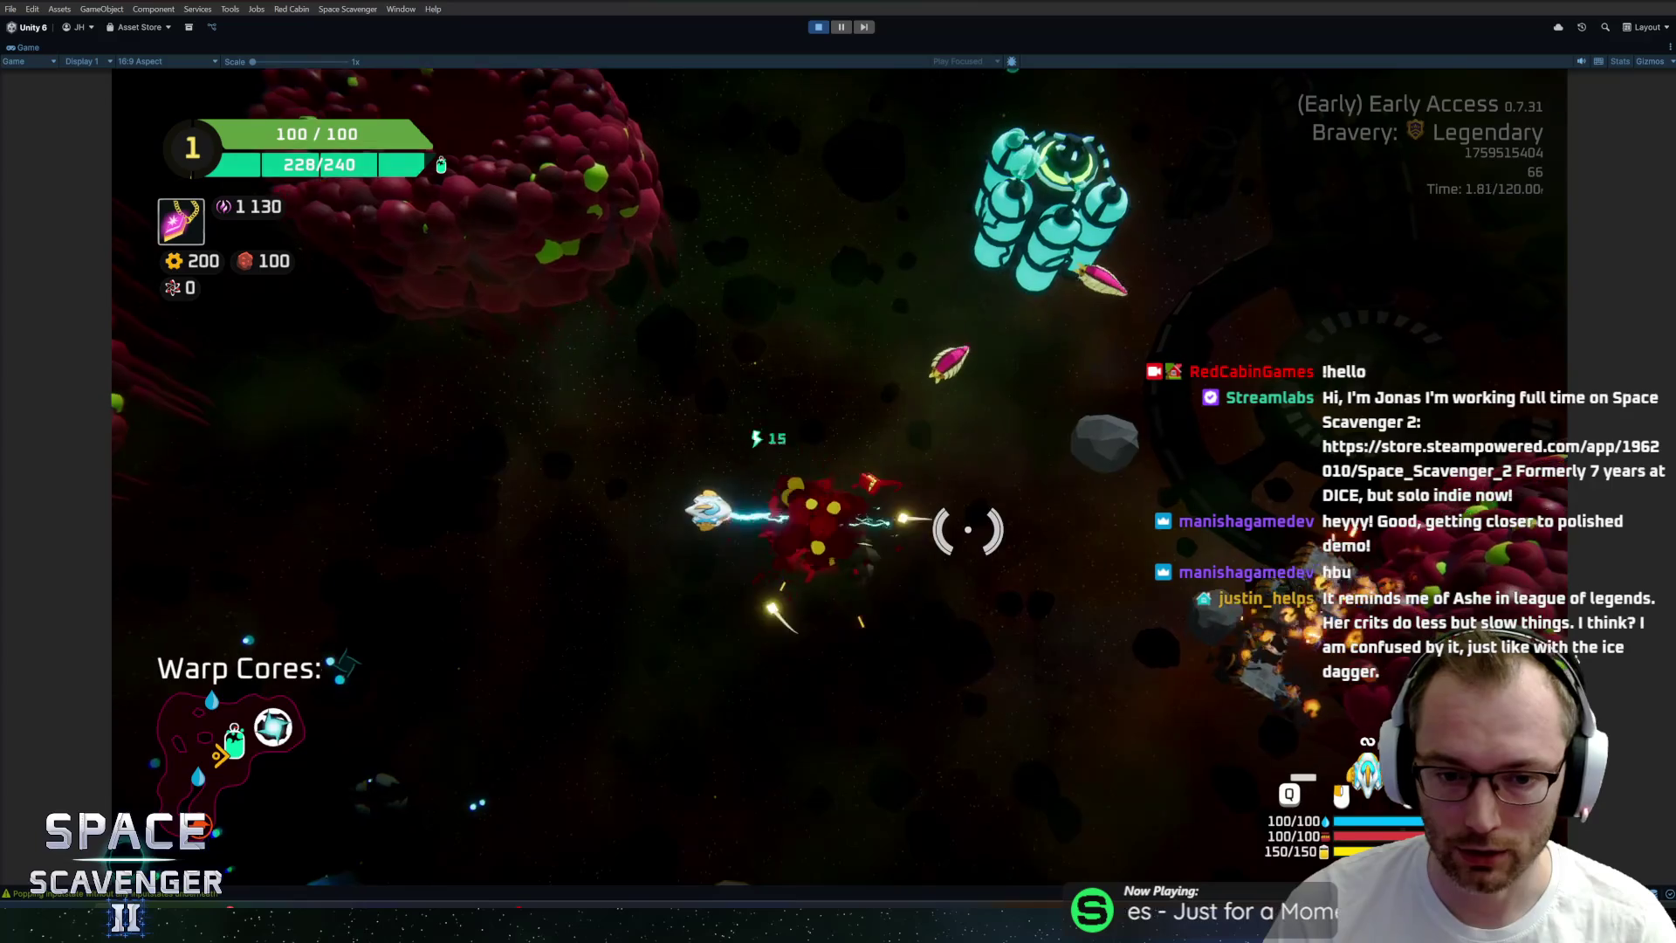
pyautogui.press('w')
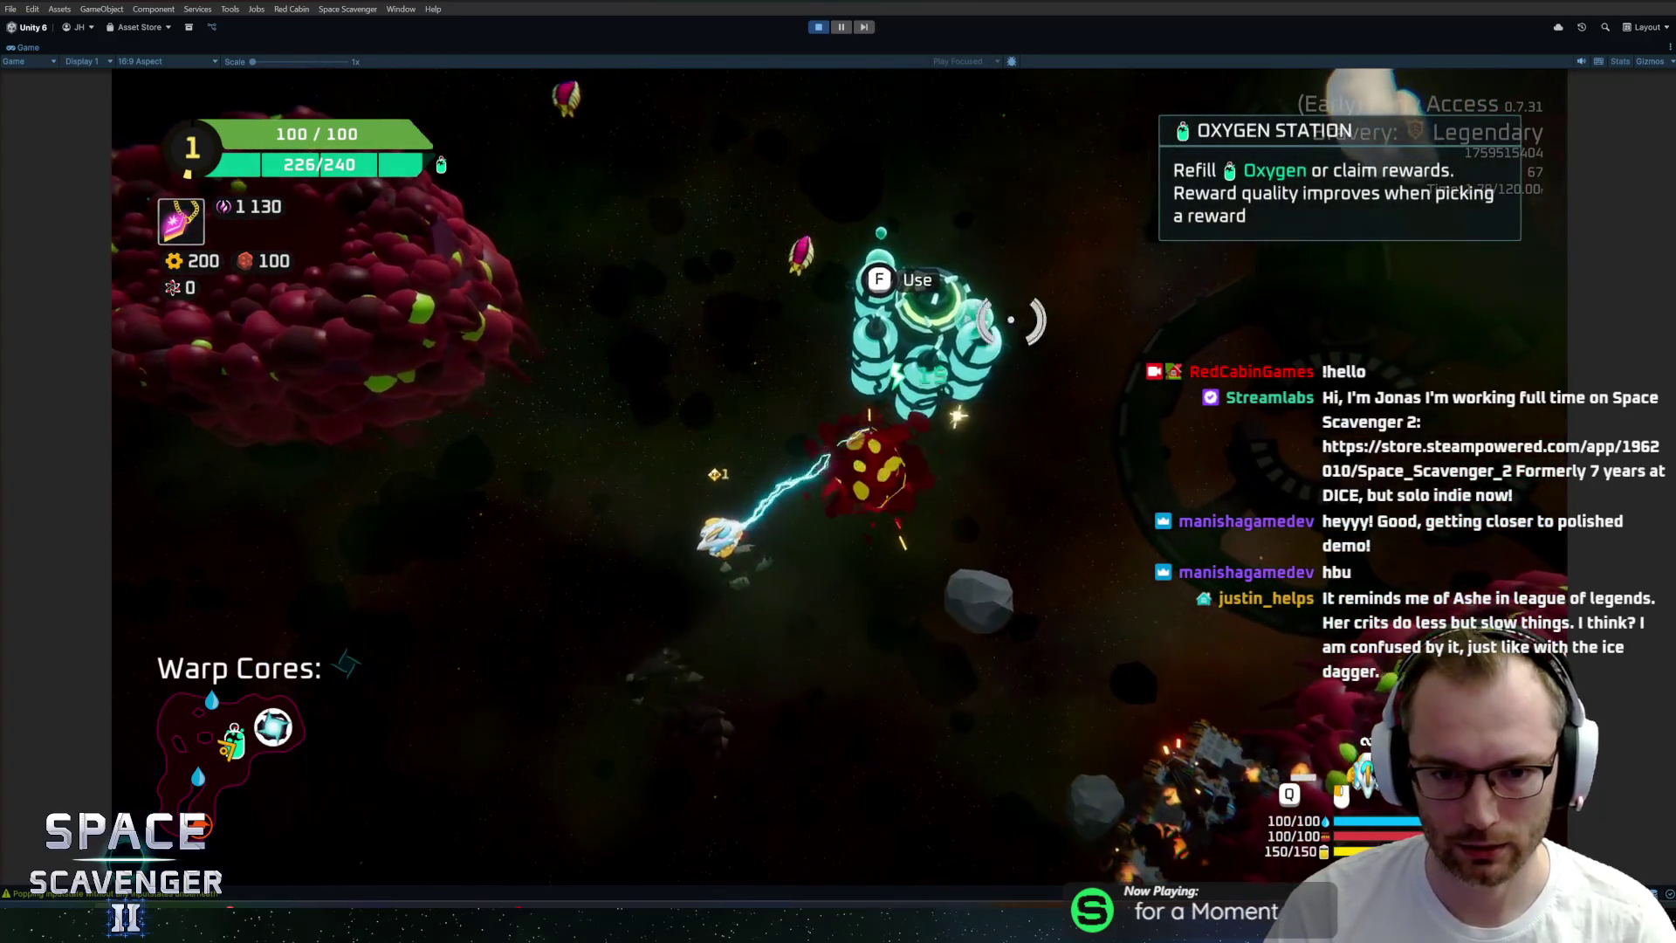
pyautogui.press('w')
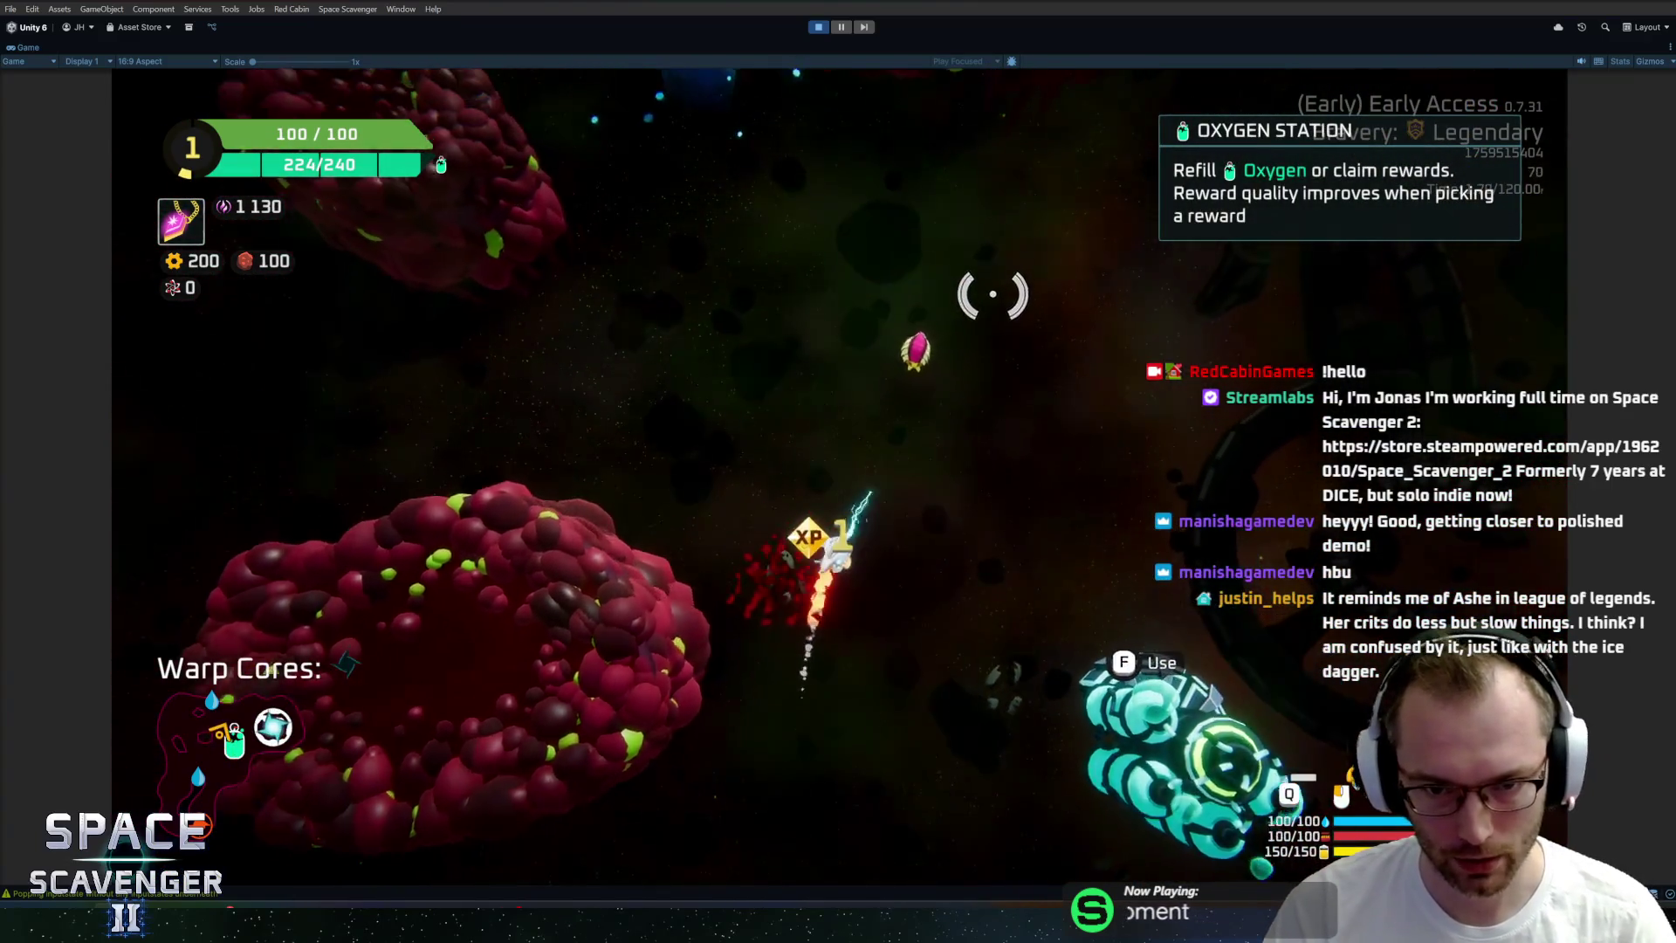
pyautogui.press('w')
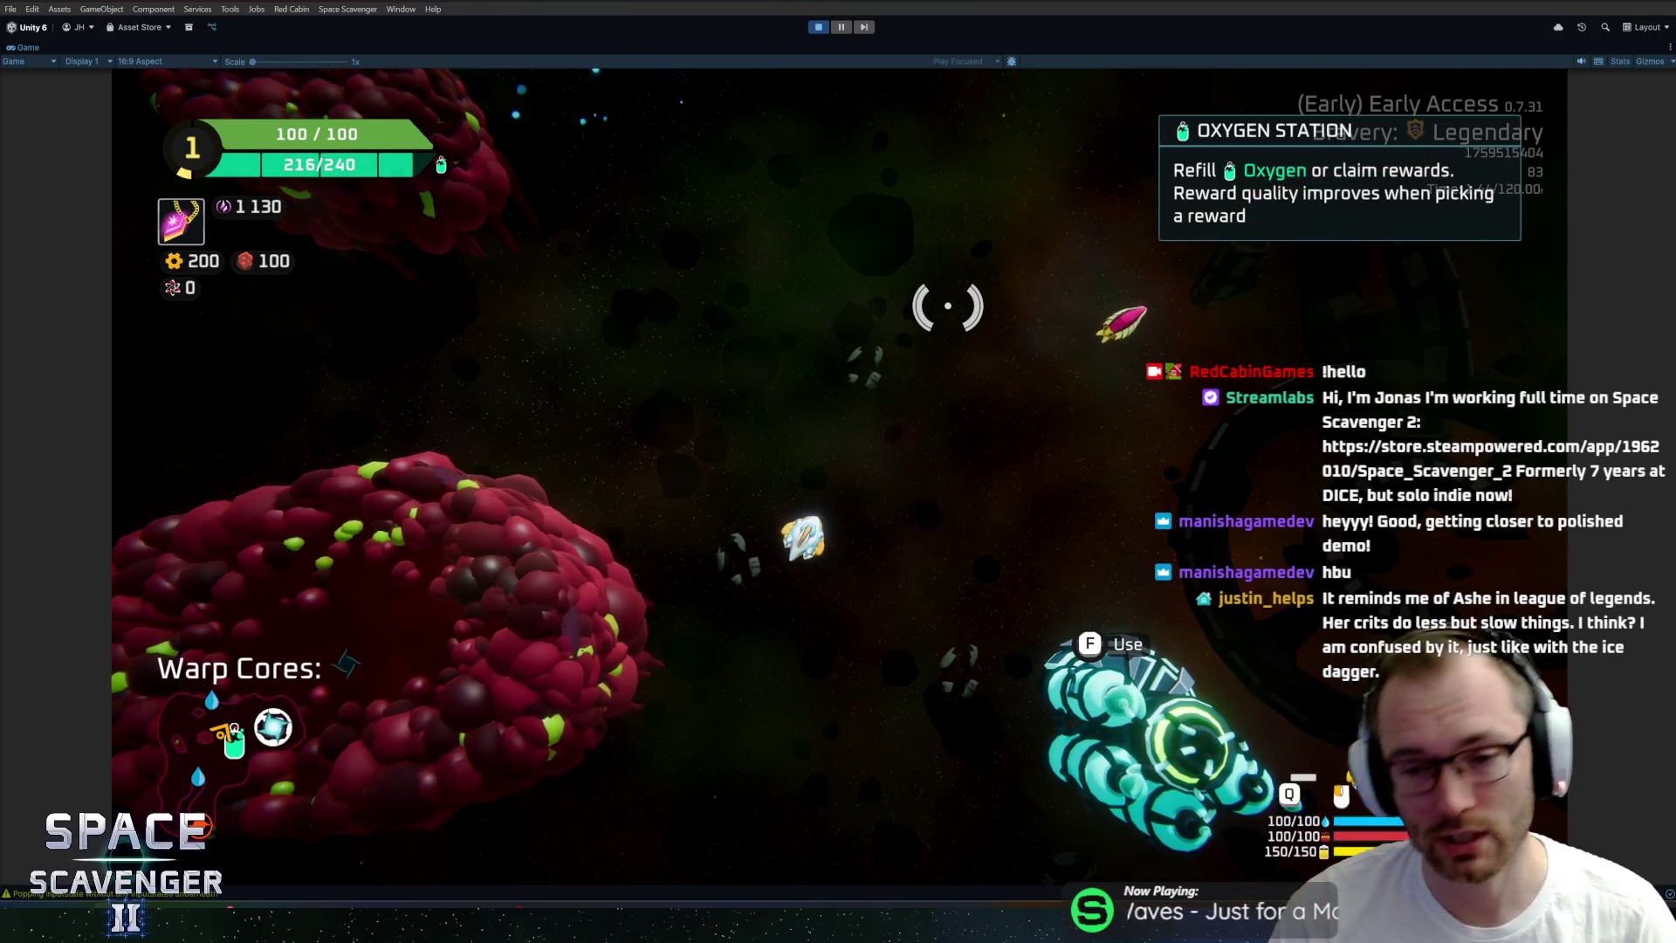
# Steer back down-right to destroy the enemy near the station and collect its loot, reaching 268 gold.
pyautogui.press('d')
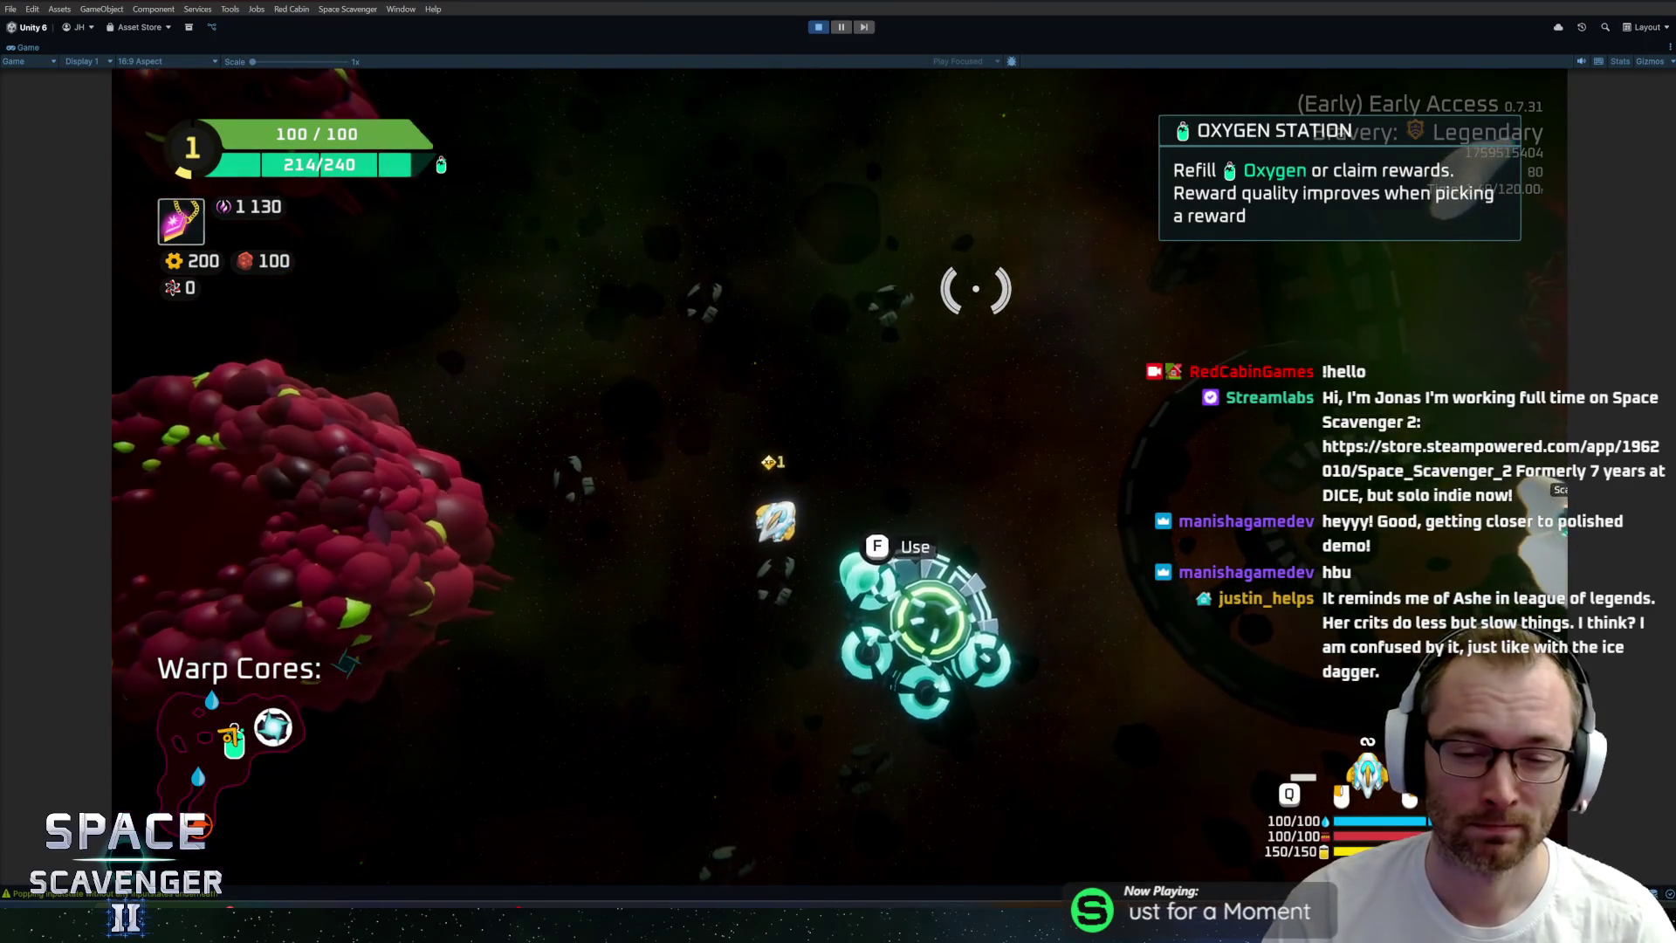
pyautogui.press('s')
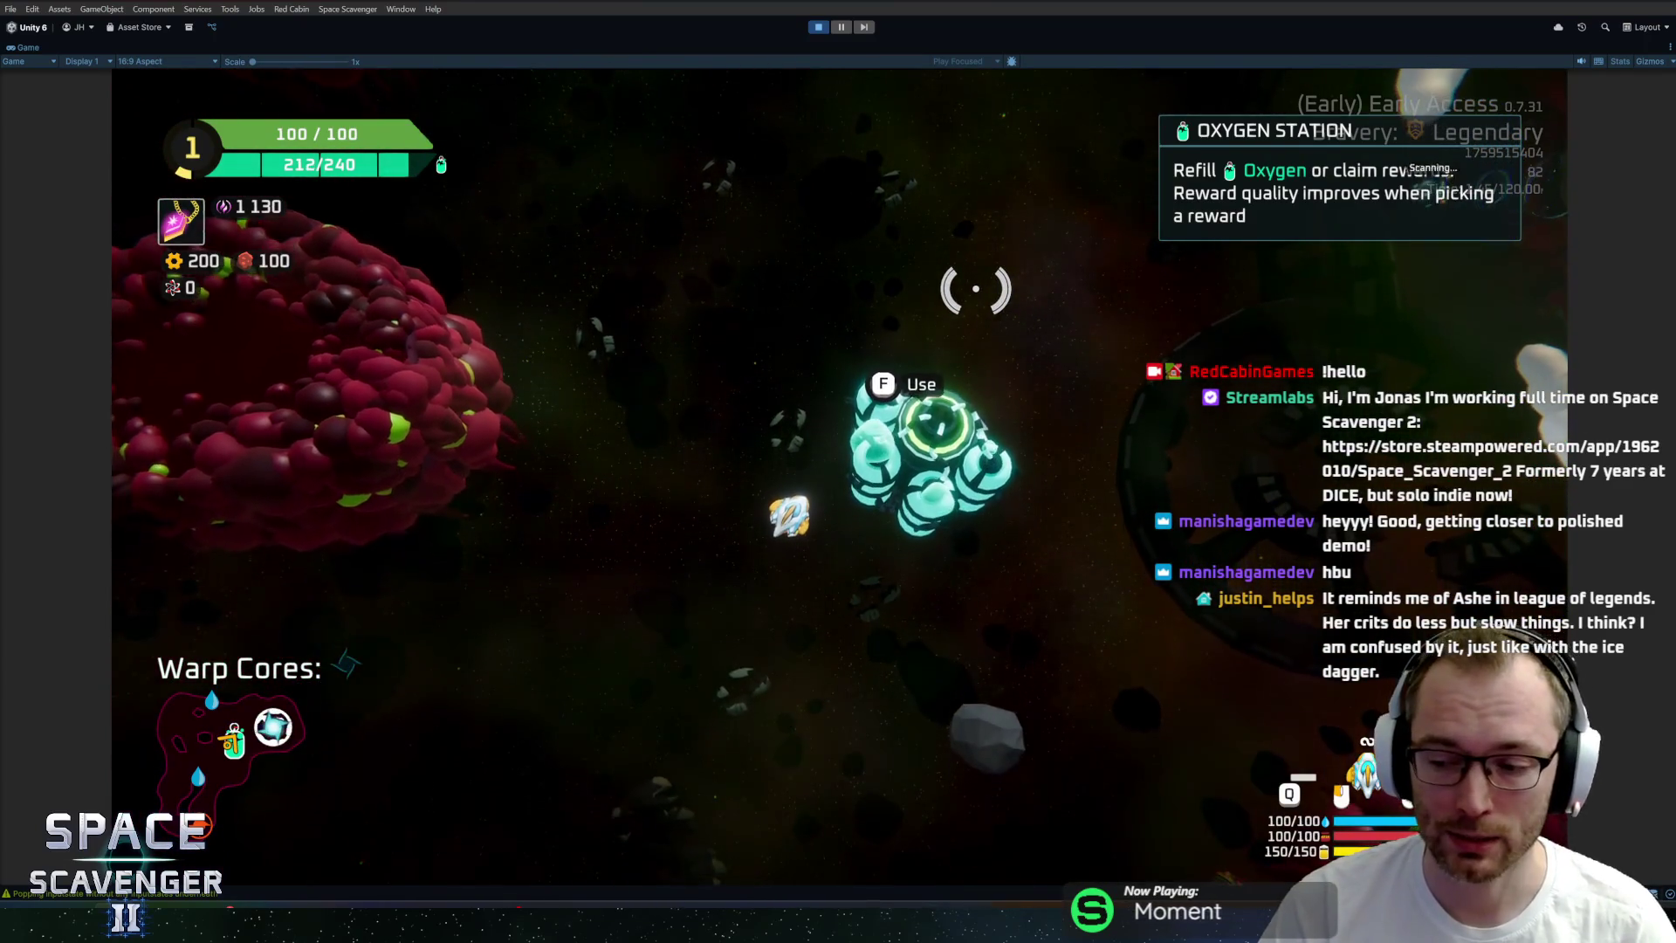
pyautogui.press('s')
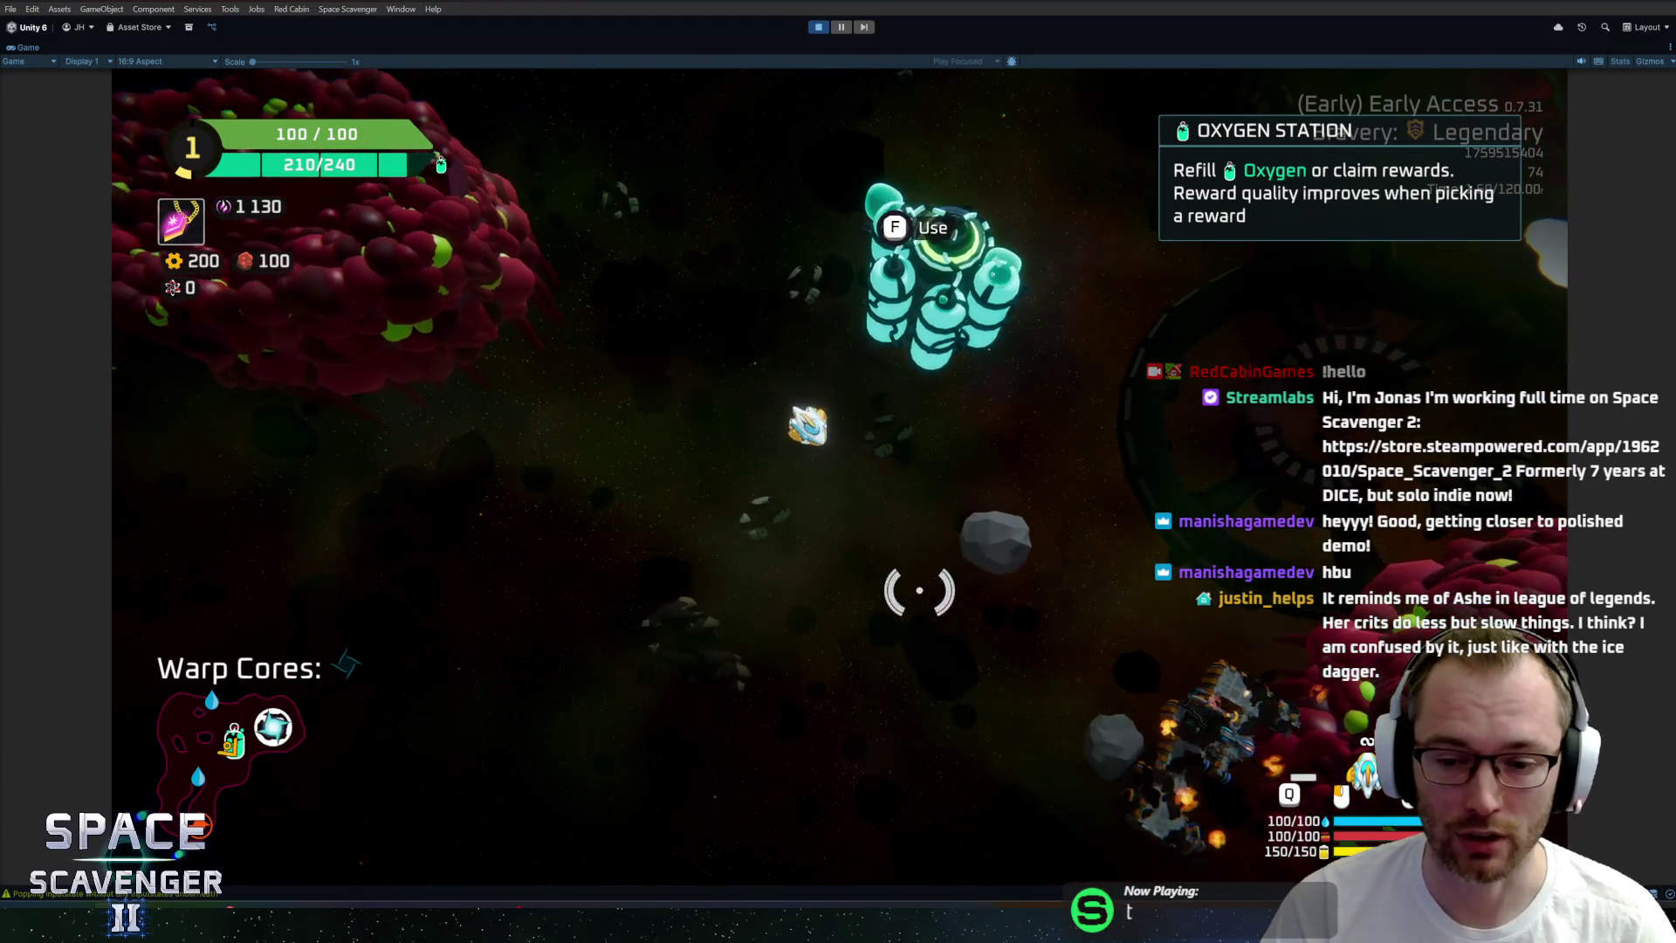
pyautogui.press('d')
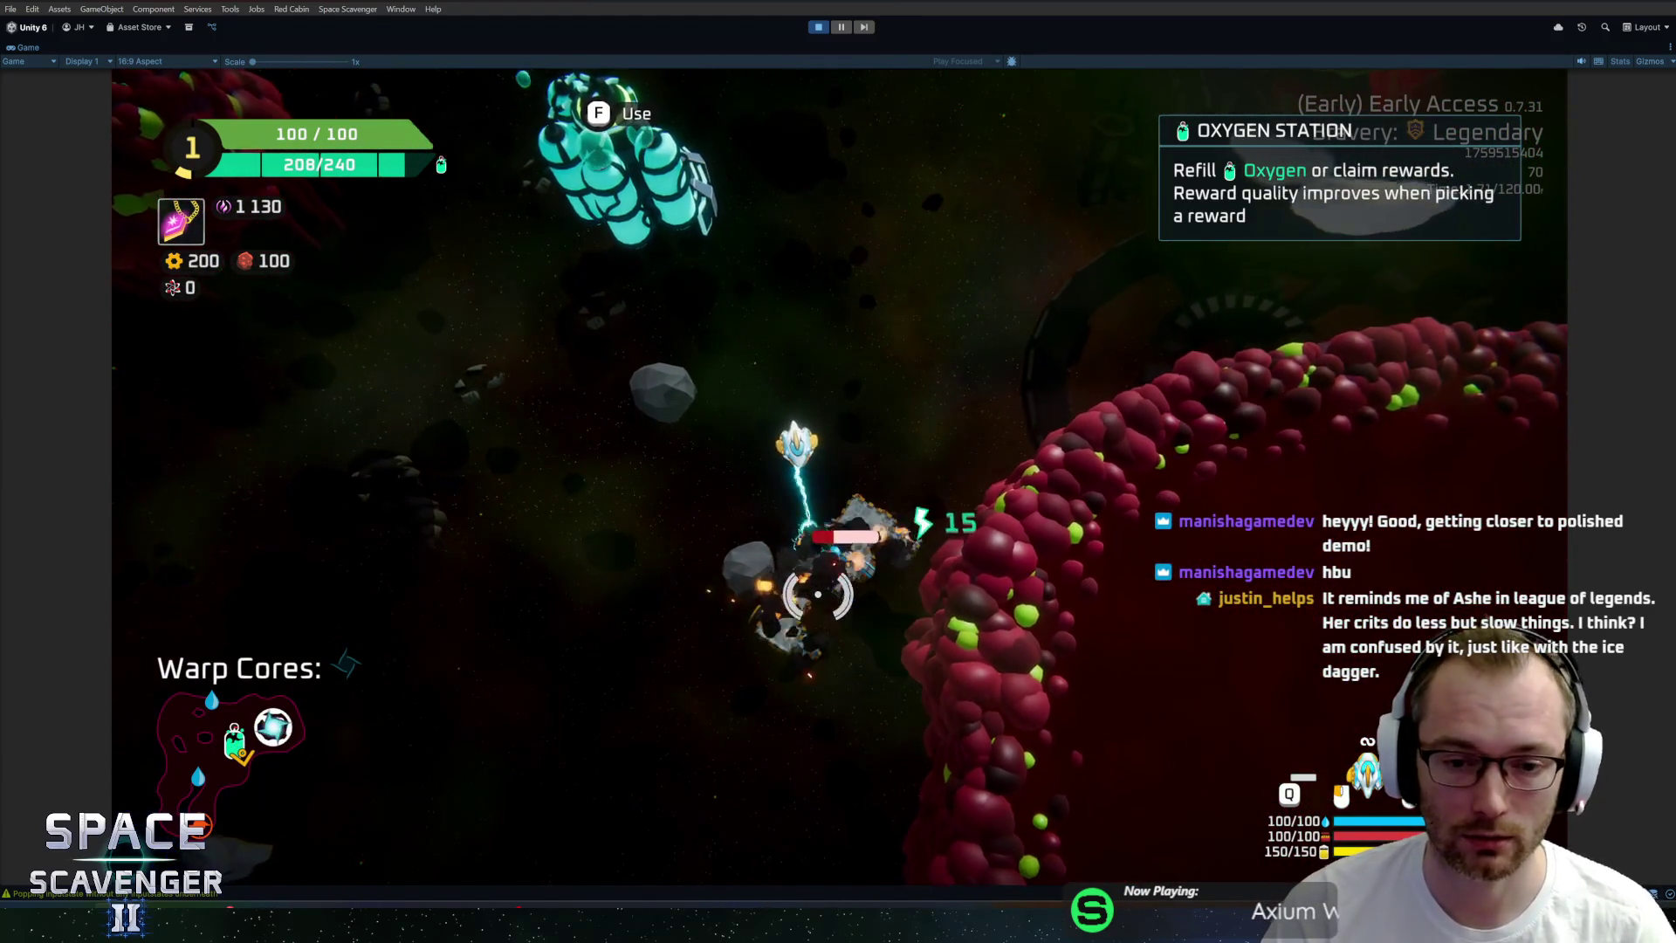
pyautogui.press('Tab')
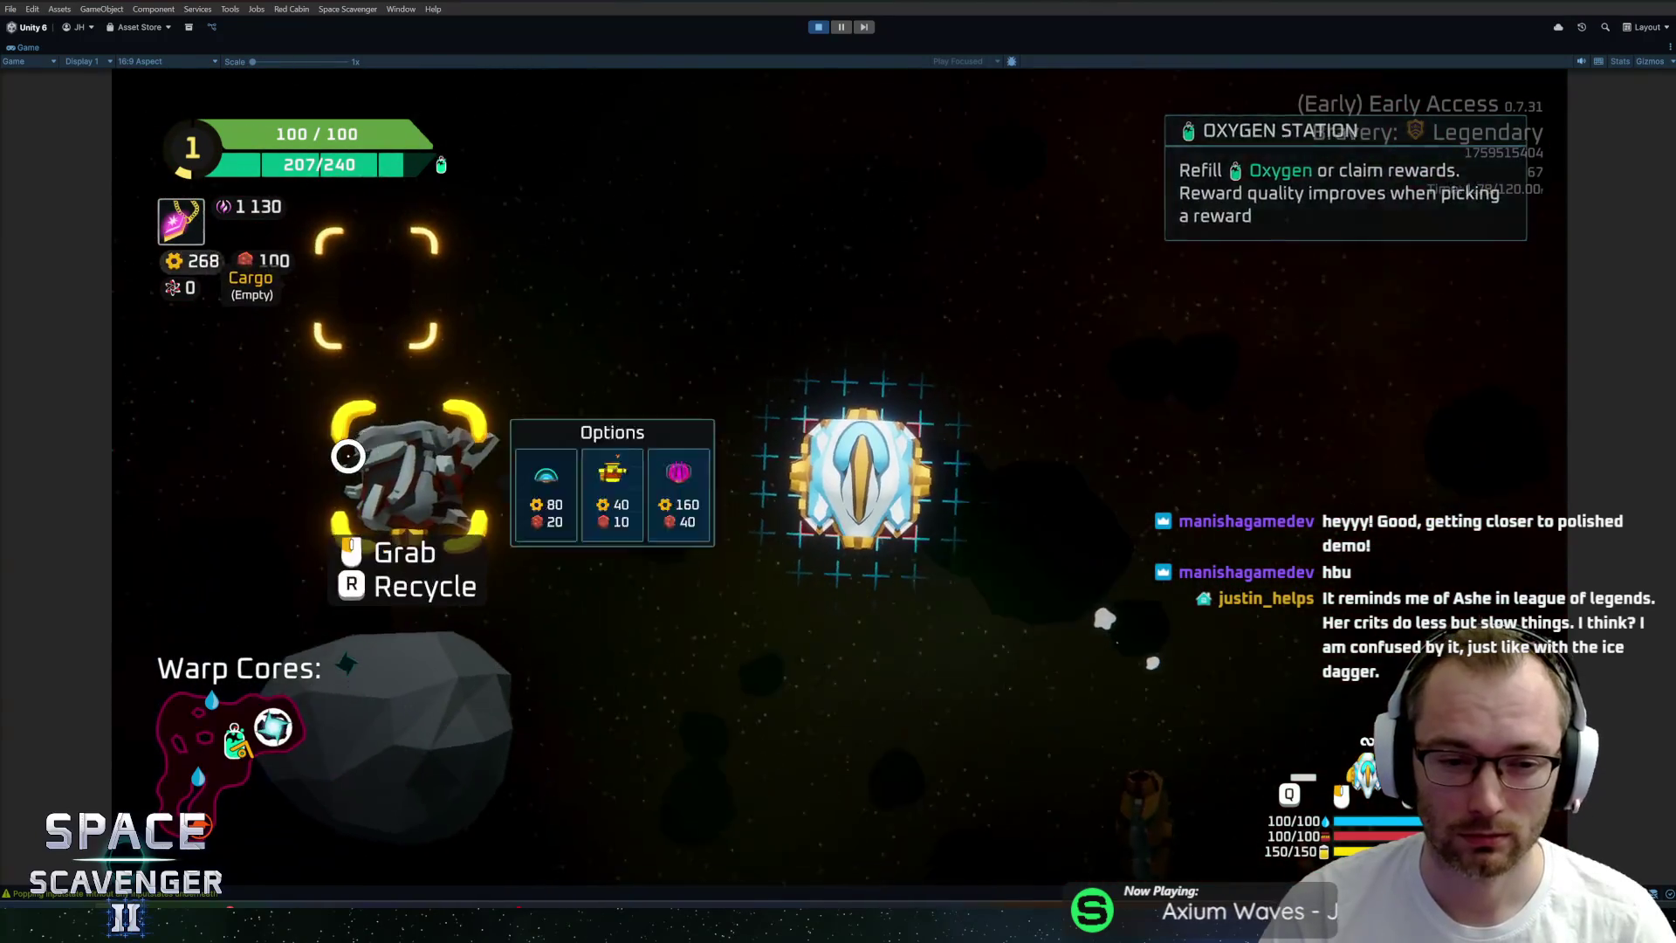
# Buy the Laser Drone option and attach it to the right side of the ship's core.
pyautogui.moveTo(666, 462)
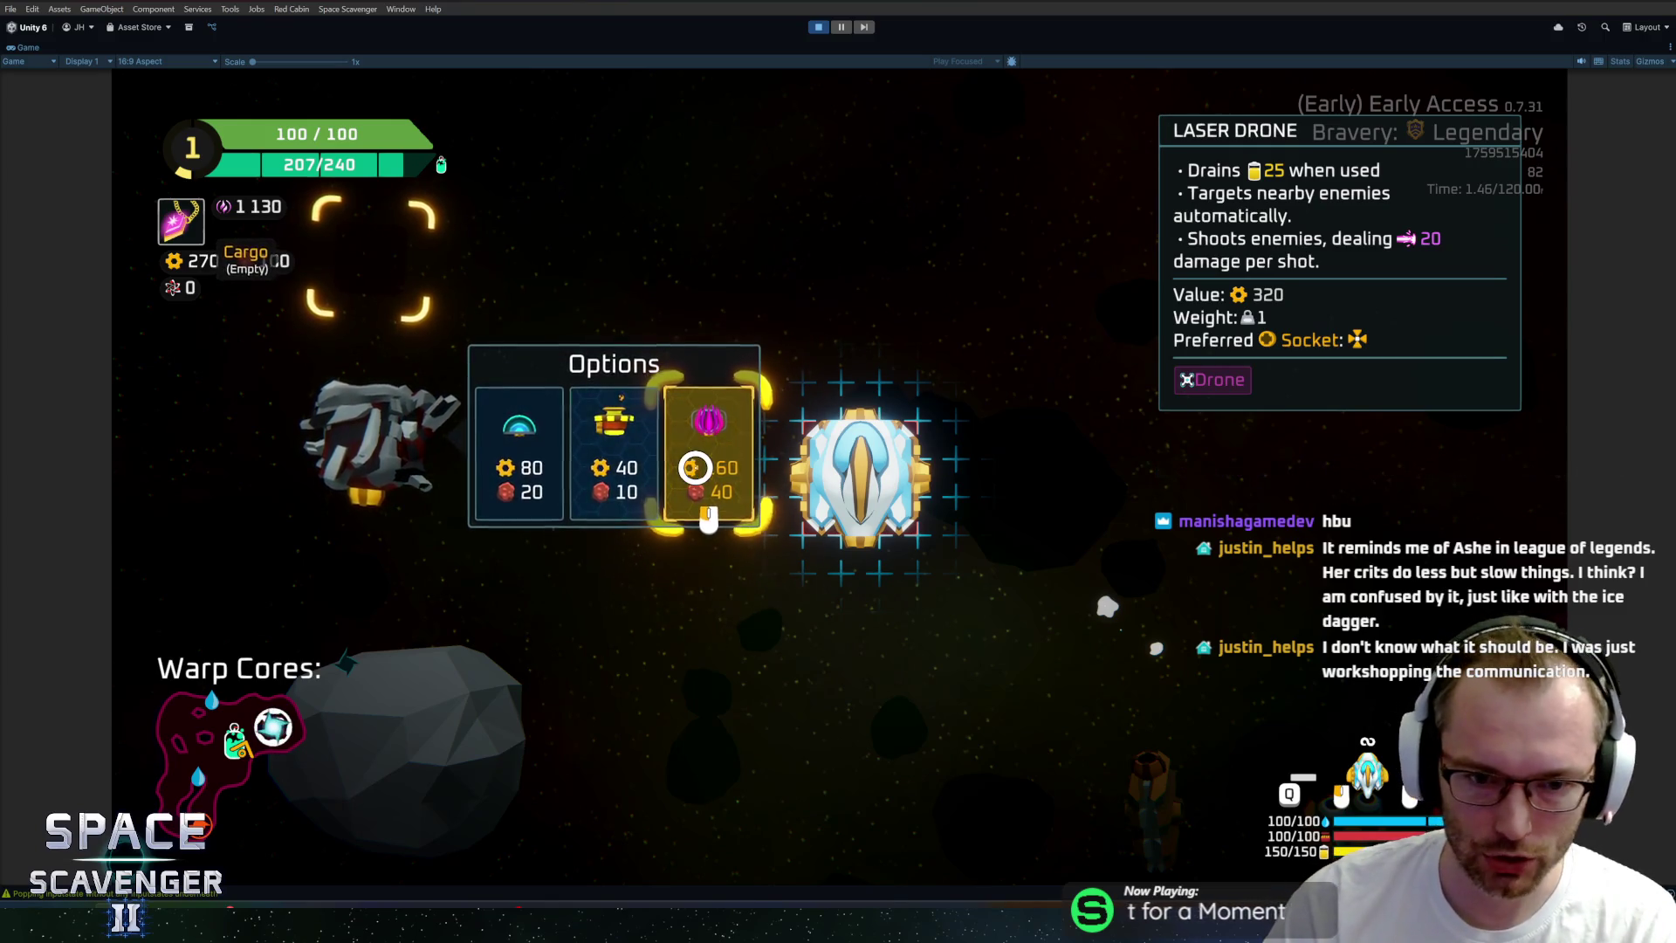
pyautogui.click(695, 467)
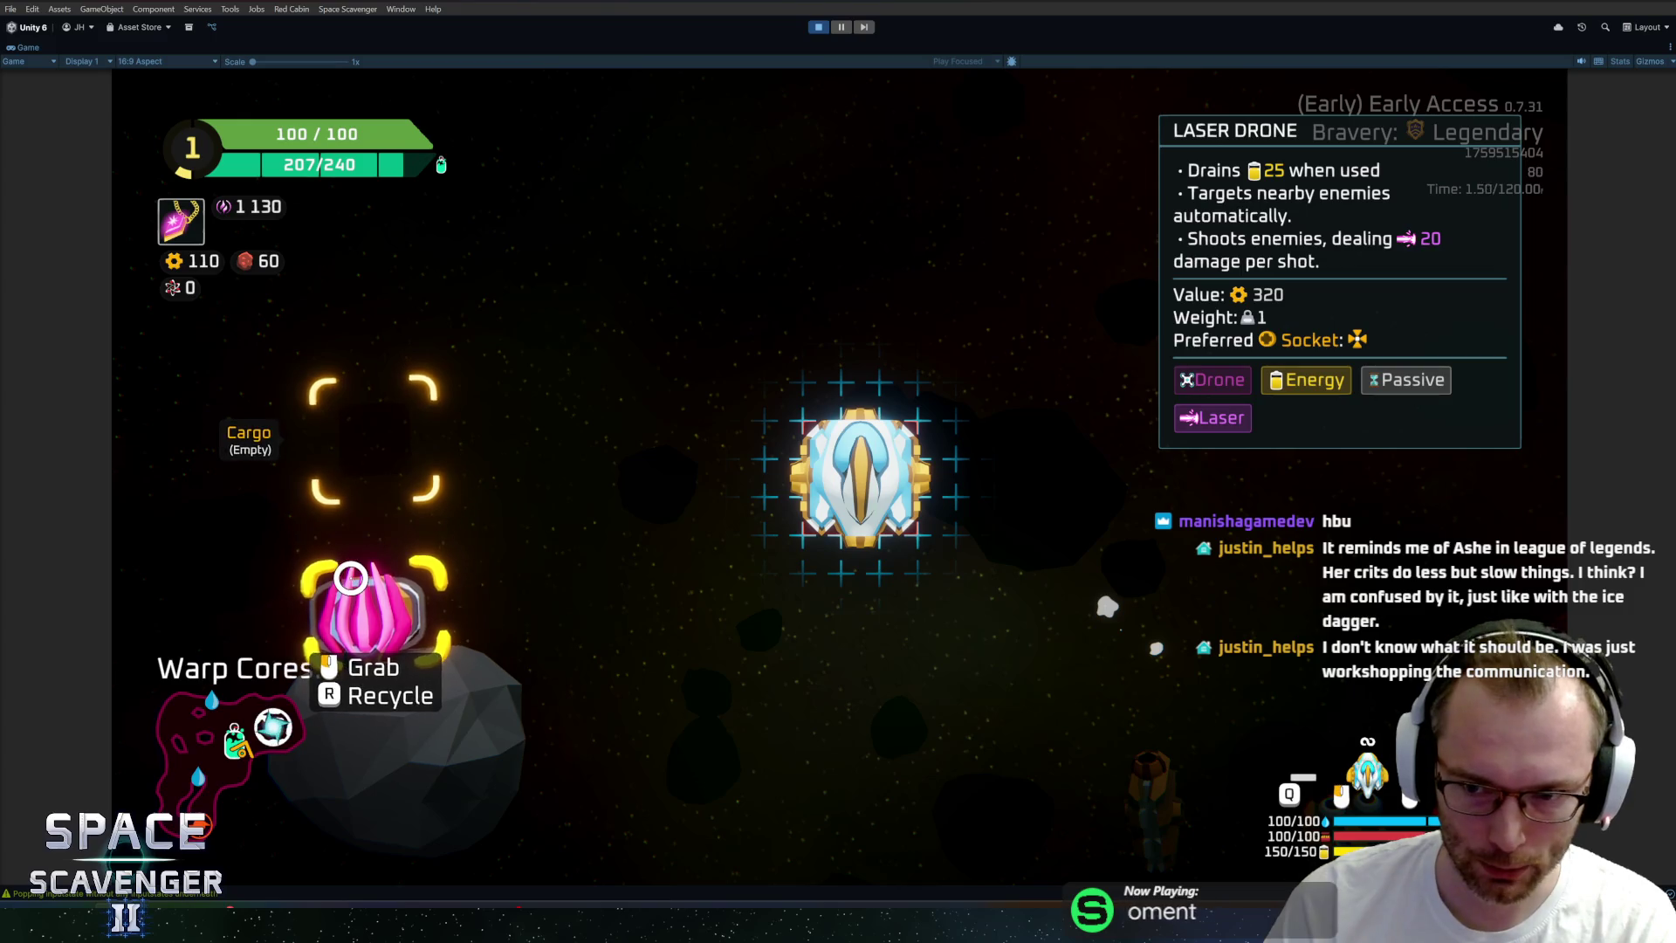
pyautogui.moveTo(351, 577)
pyautogui.mouseDown()
pyautogui.moveTo(1010, 550)
pyautogui.moveTo(951, 496)
pyautogui.mouseUp()
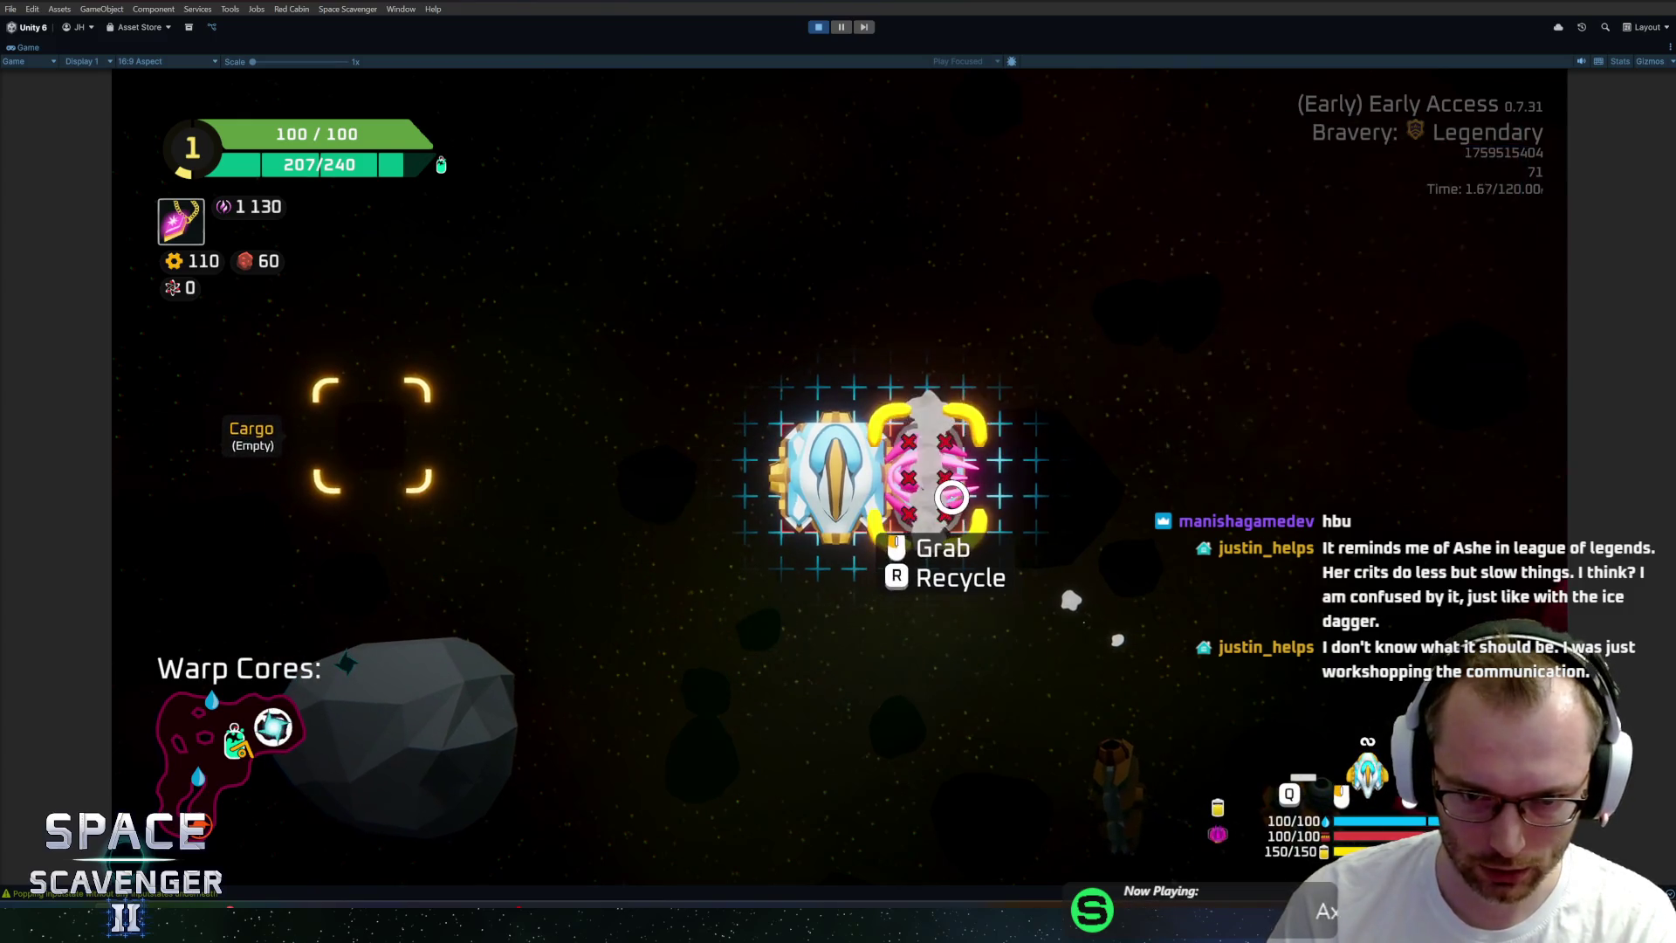
pyautogui.moveTo(945, 496)
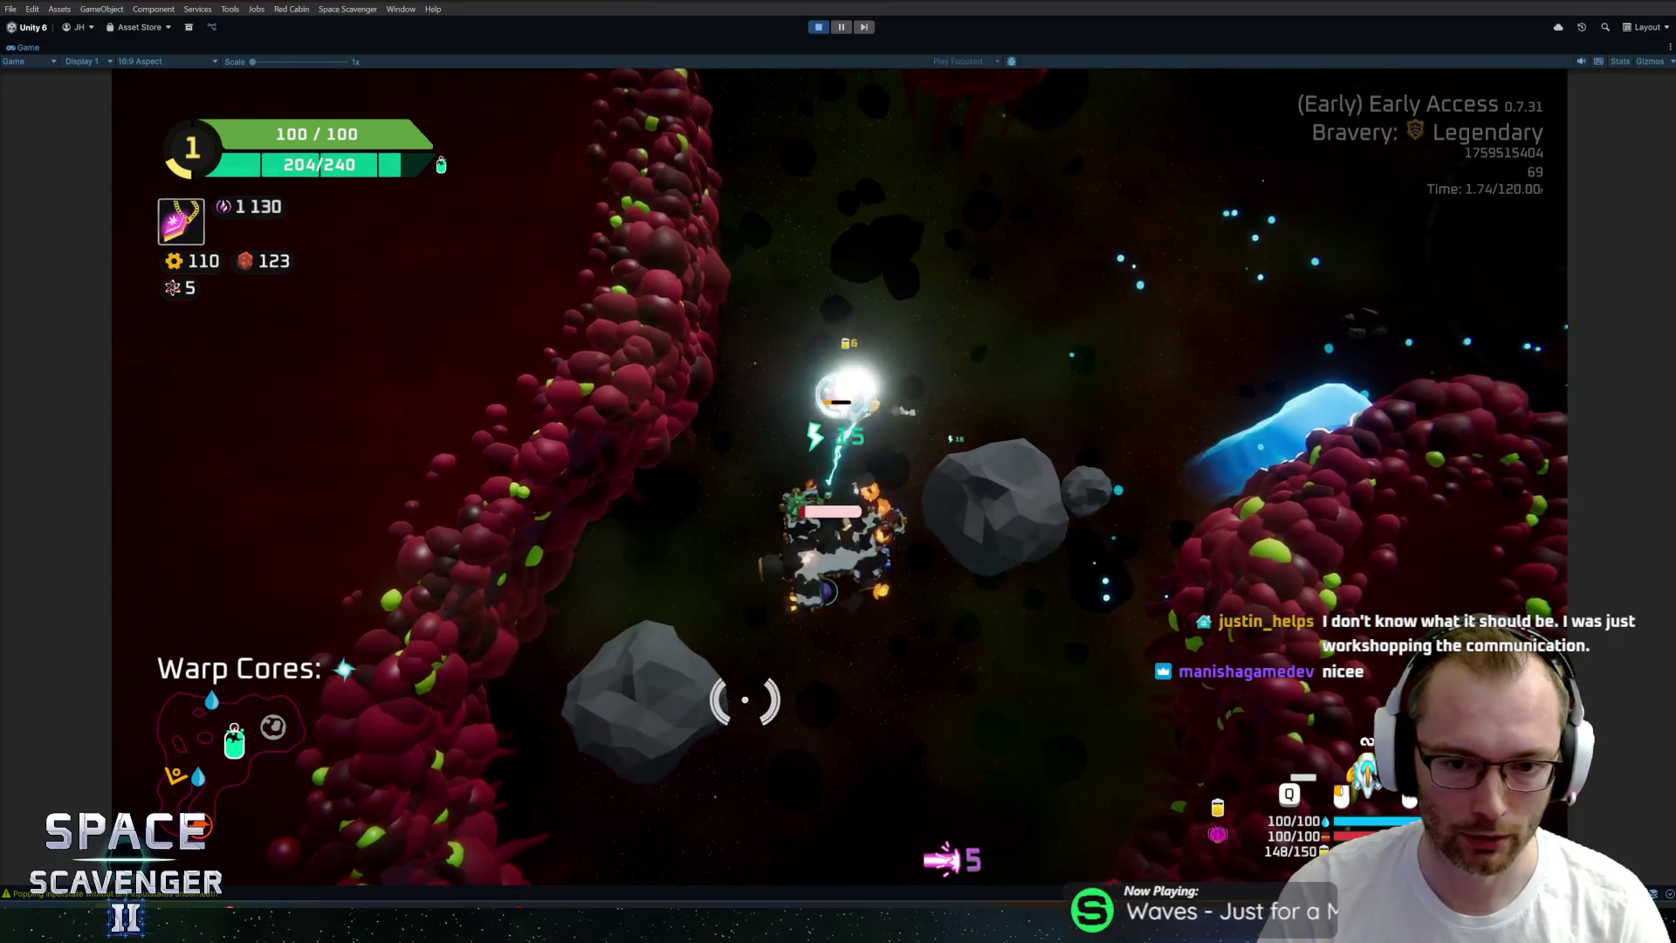
pyautogui.press('Tab')
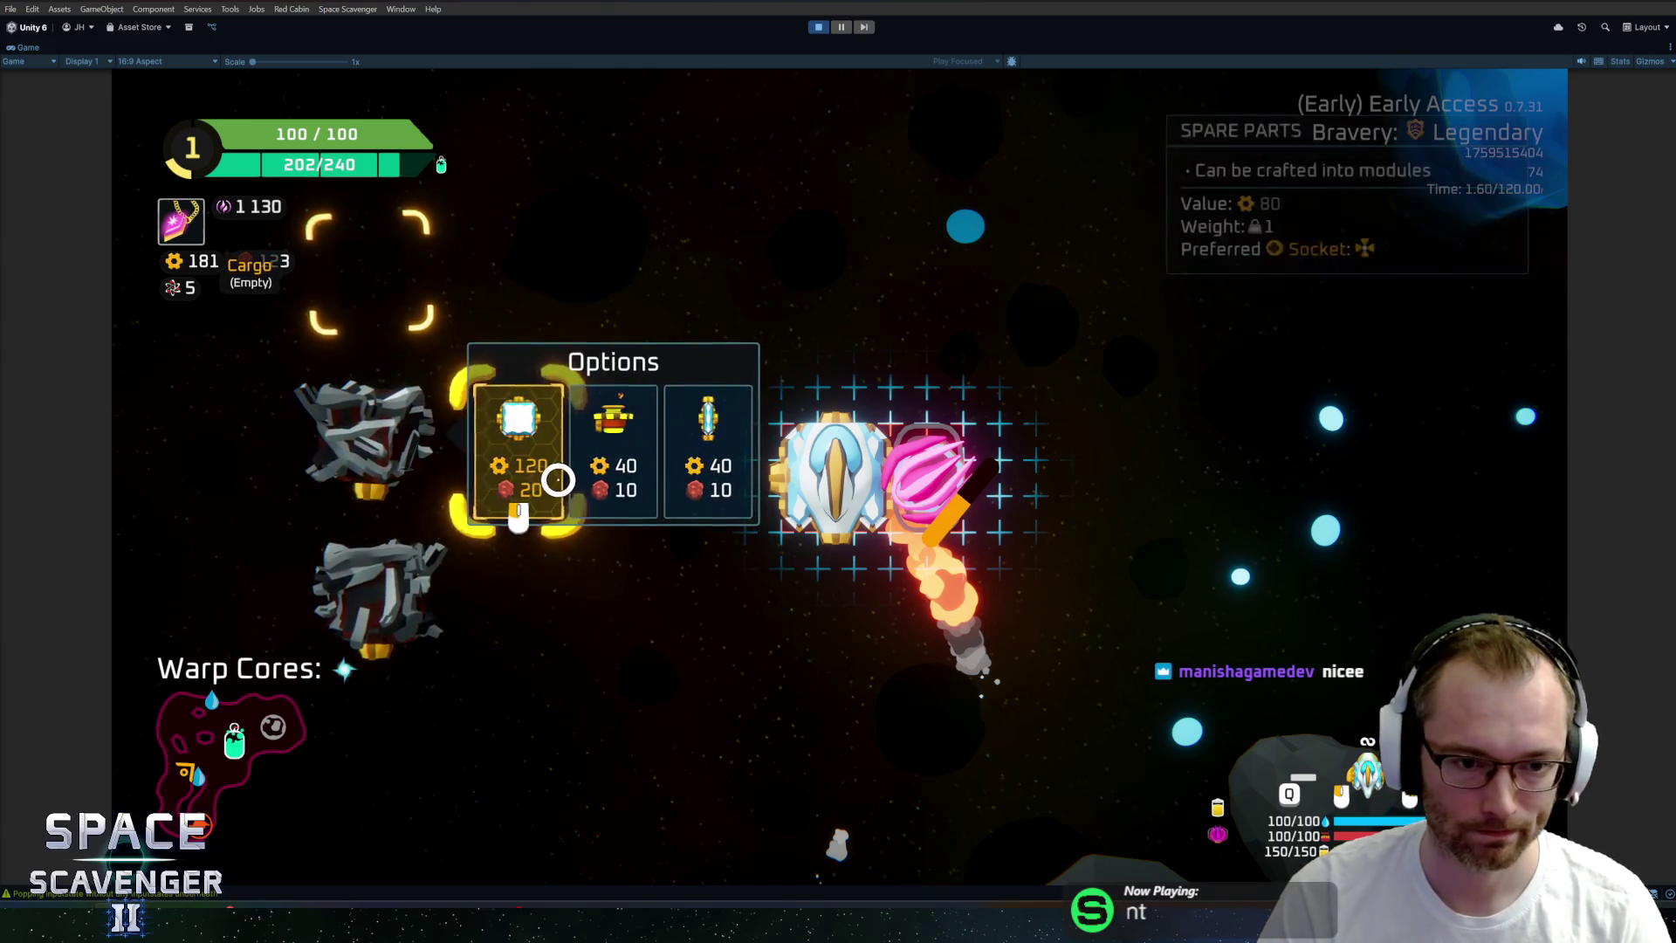
# Fit a Fireballs module on the ship's left side, then claim the 50-ore reward at the oxygen station.
pyautogui.click(617, 477)
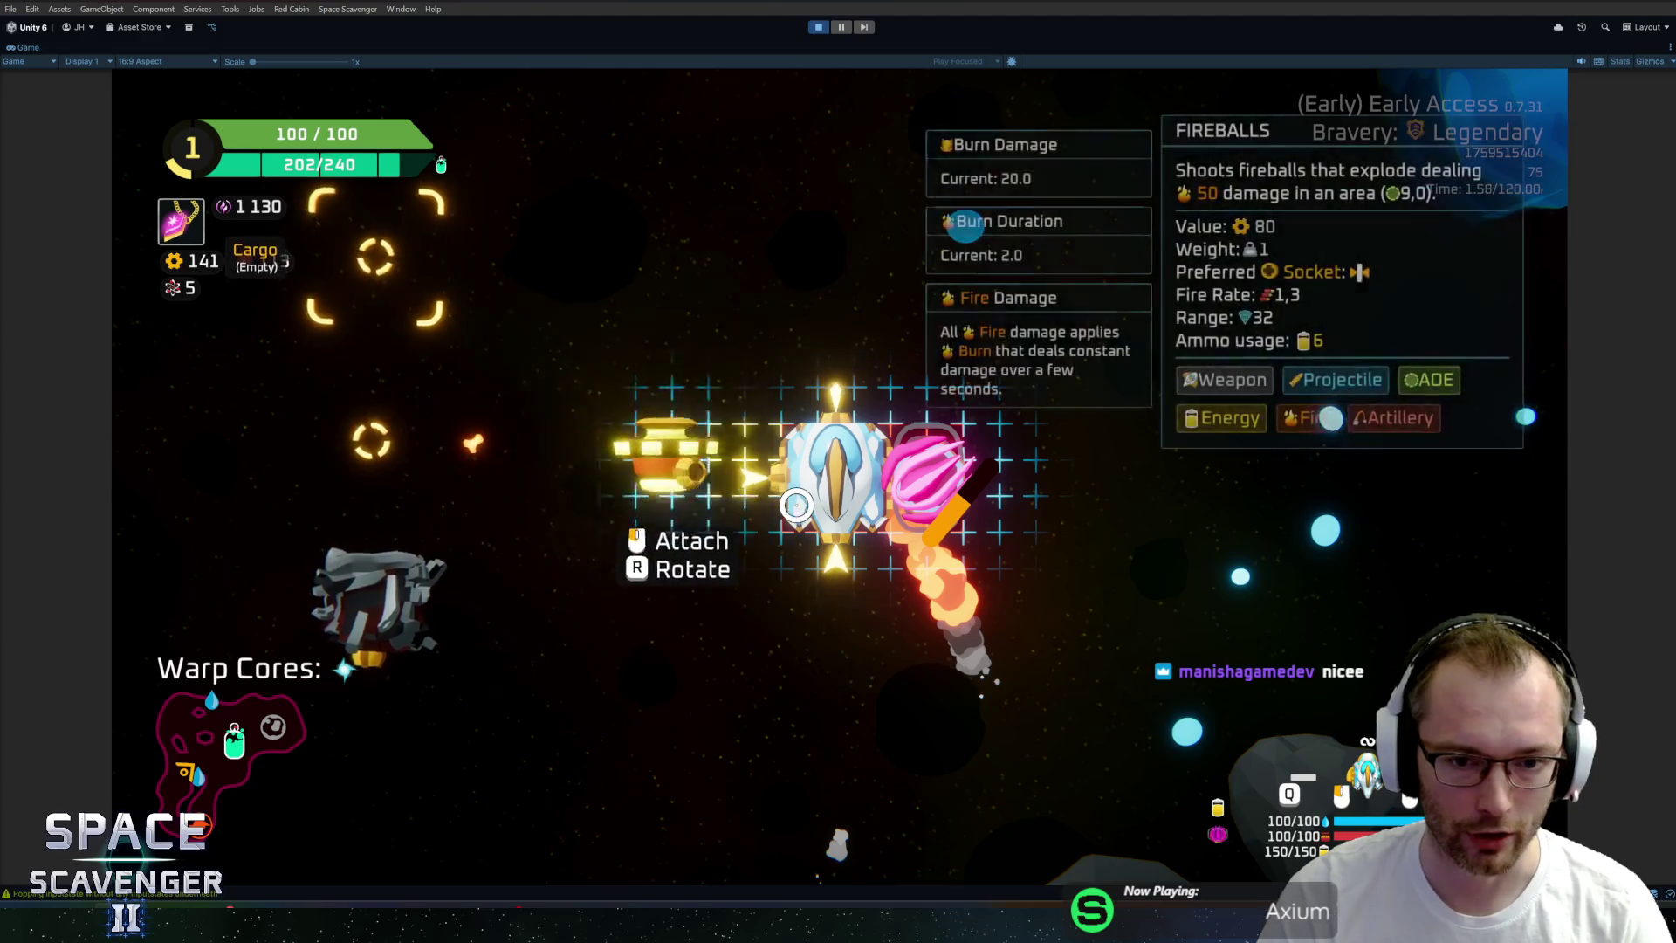
pyautogui.click(751, 462)
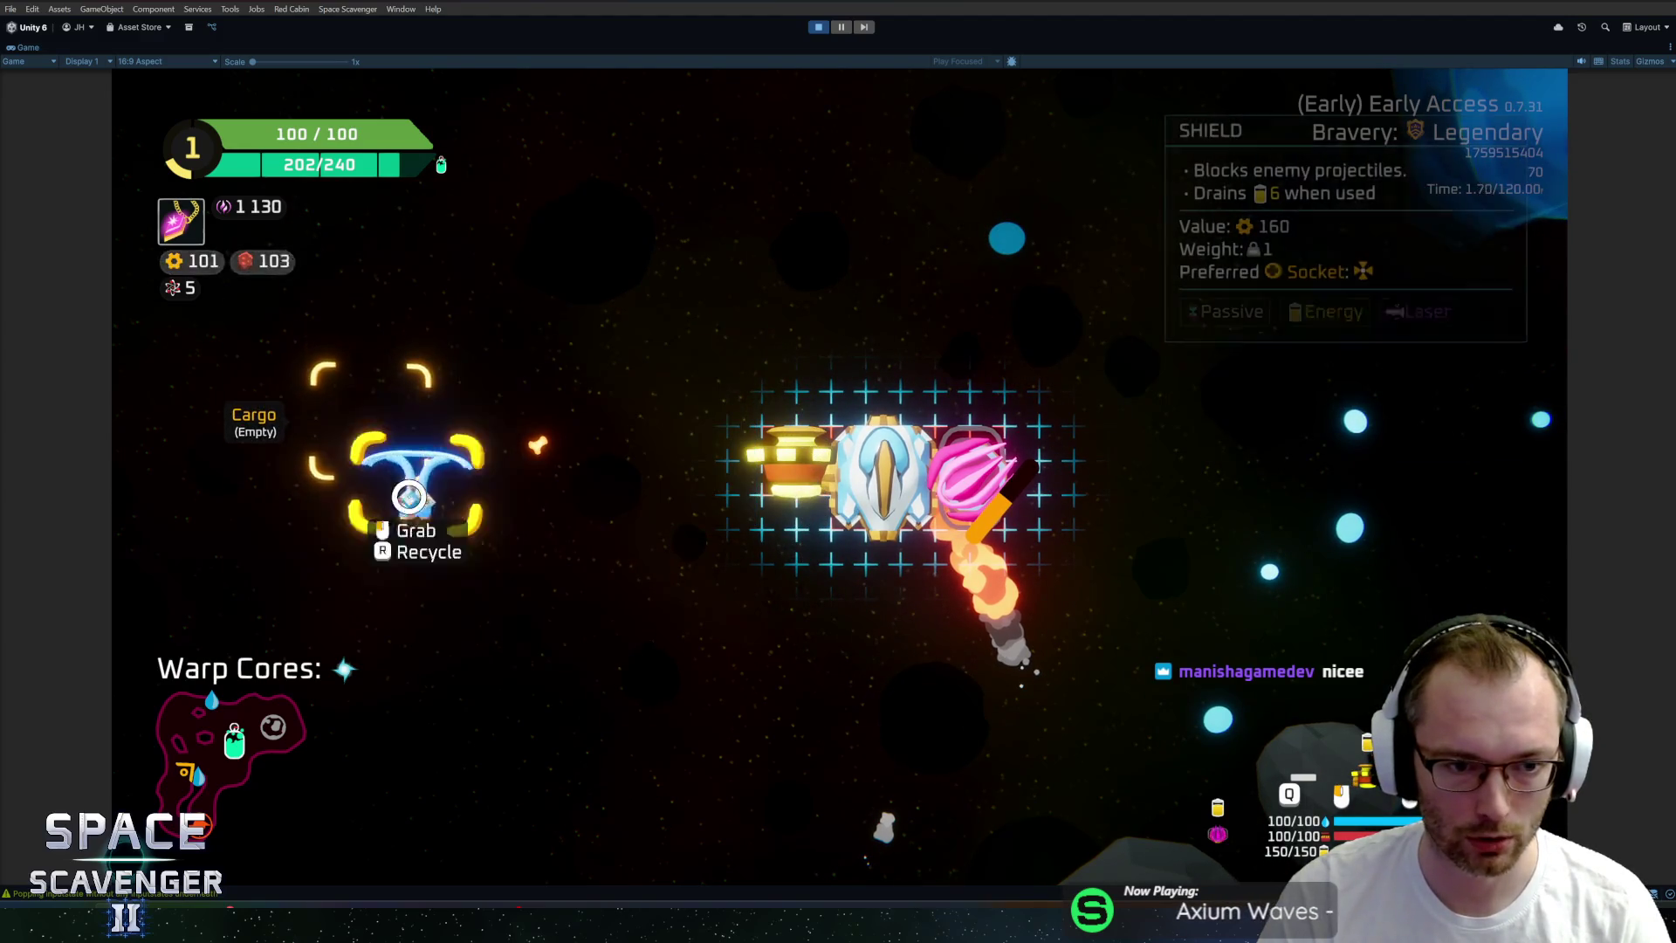
pyautogui.press('Tab')
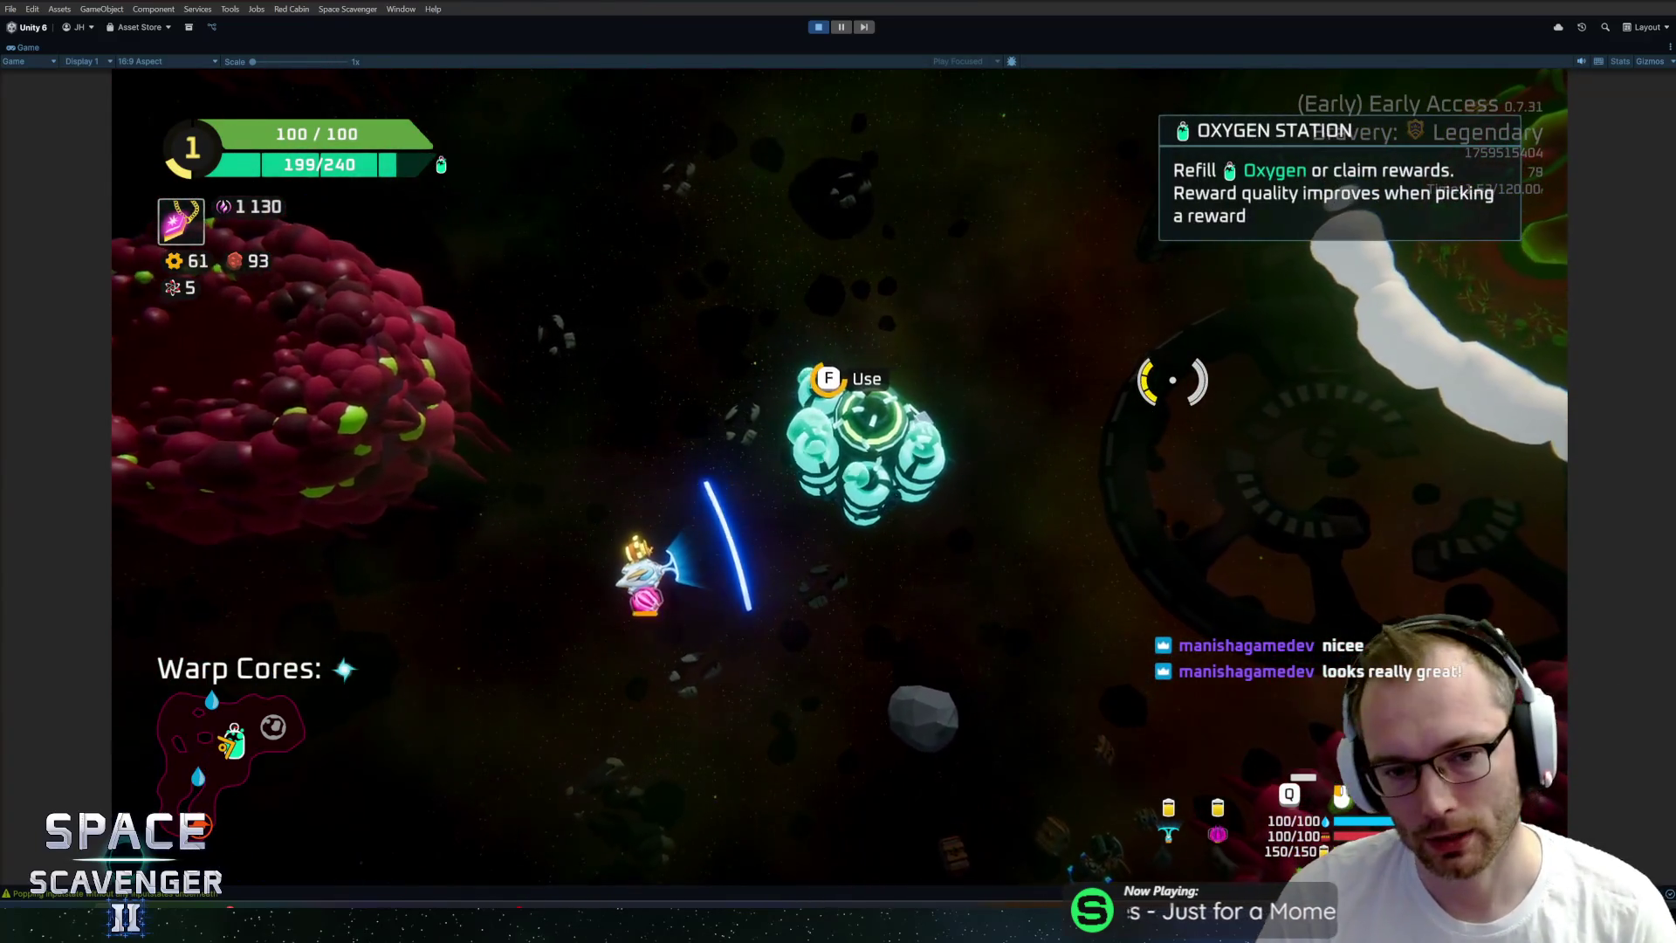
pyautogui.press('e')
pyautogui.click(938, 769)
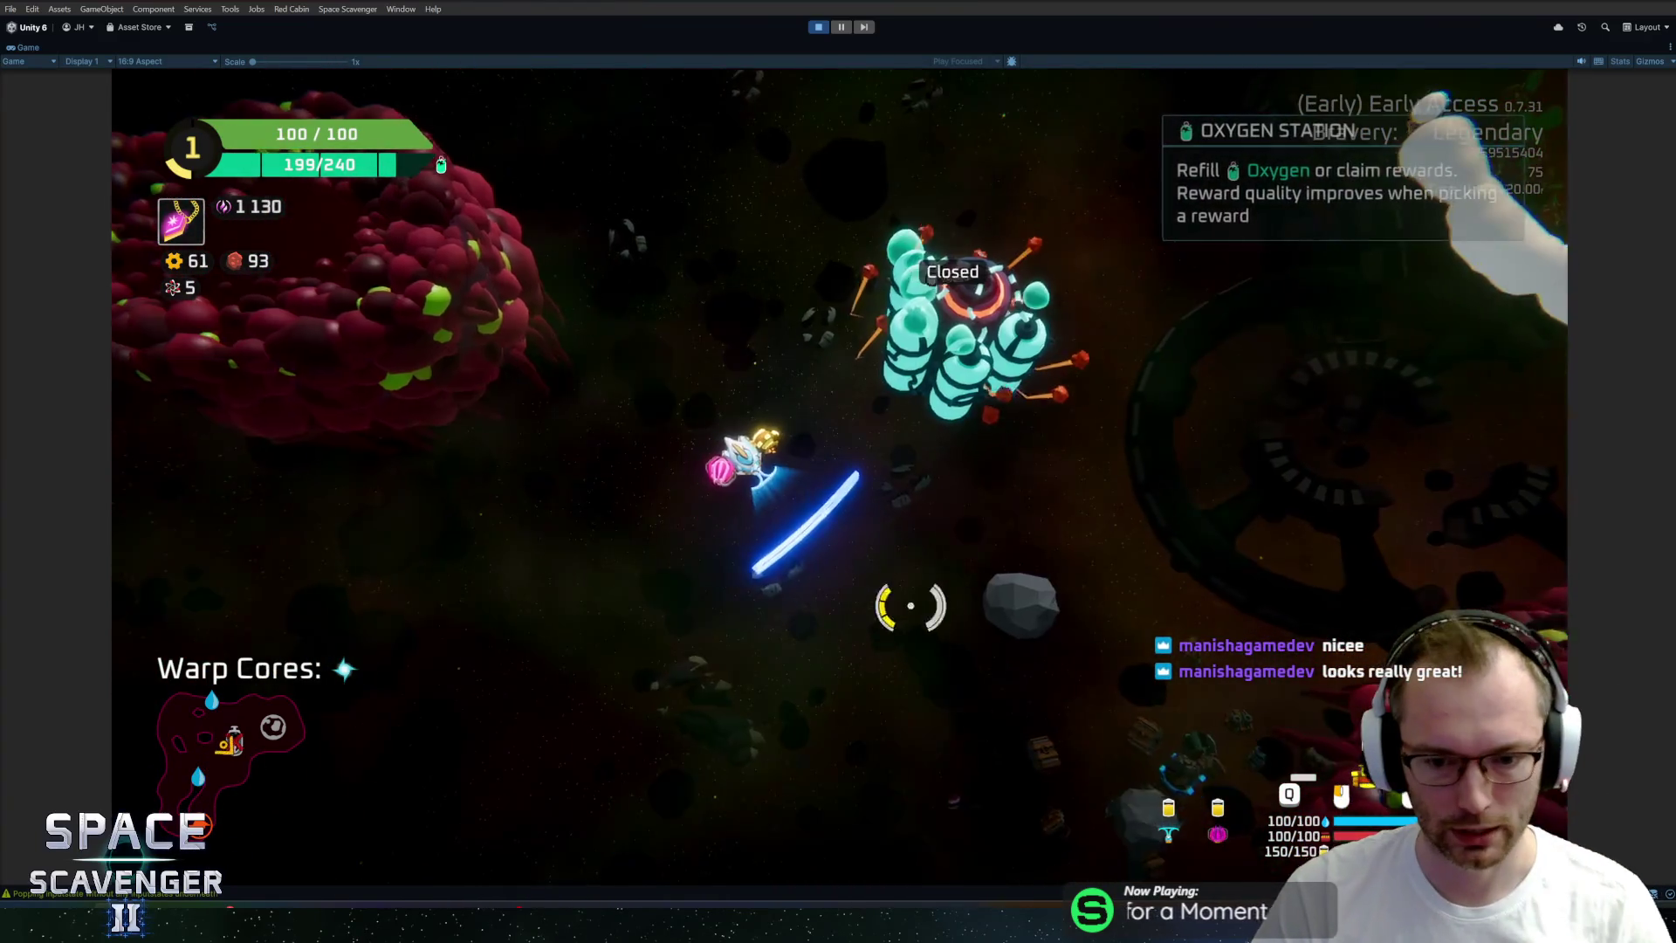